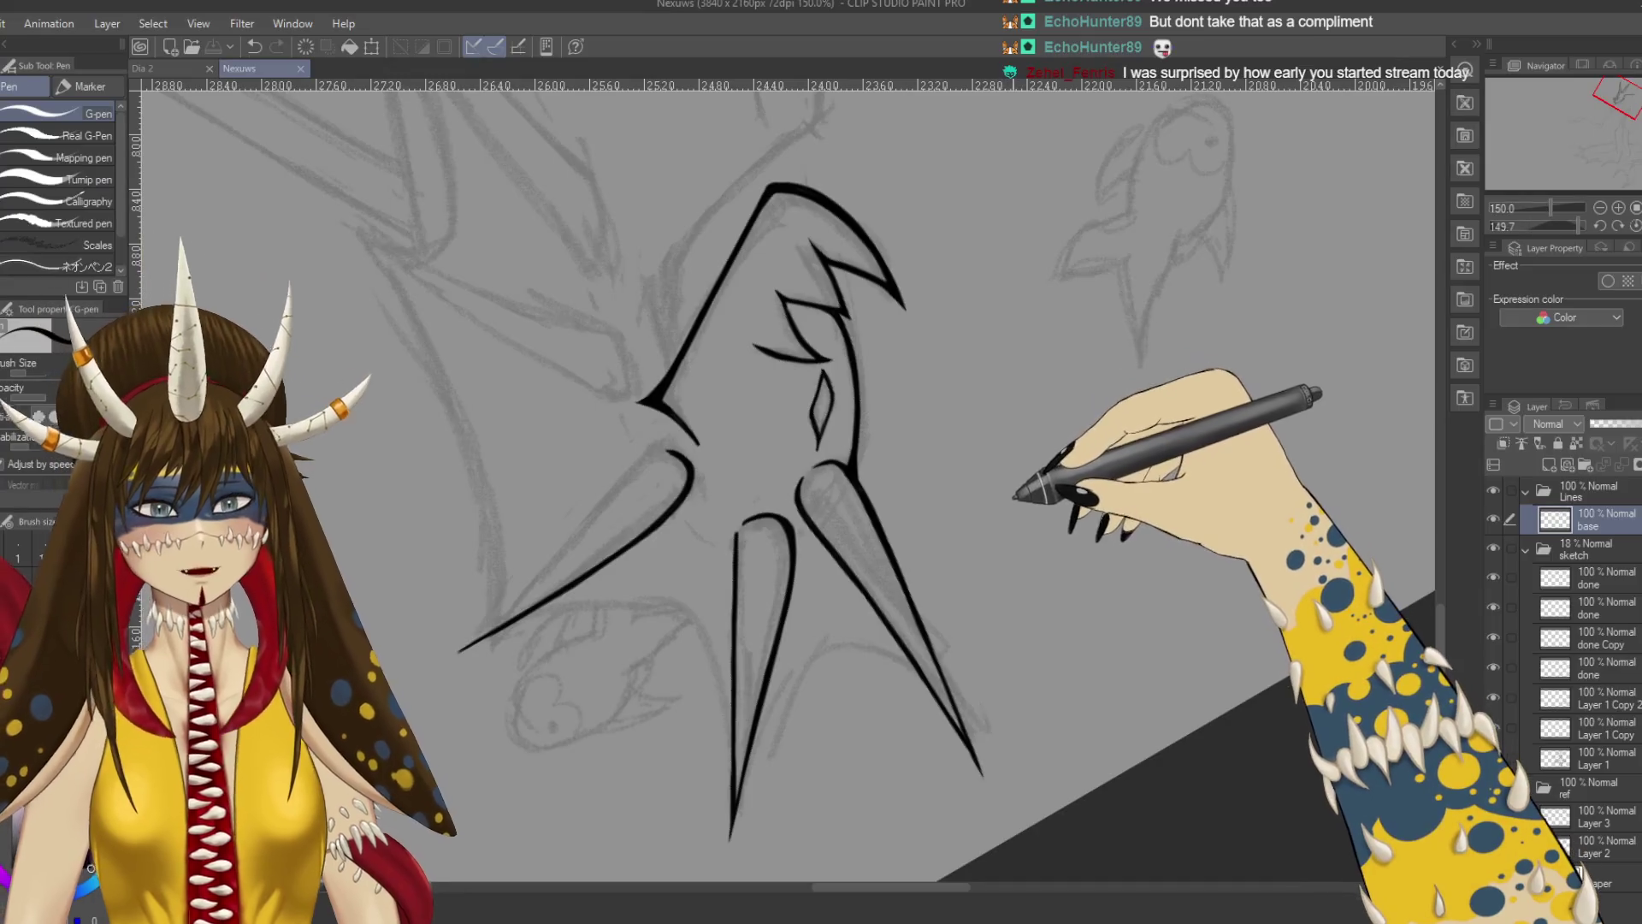
# Ink both sides of the narrow head spike with the G-pen on a rotated canvas, then level the view.
pyautogui.moveTo(1038, 488)
pyautogui.mouseDown()
pyautogui.moveTo(1092, 543)
pyautogui.moveTo(775, 687)
pyautogui.moveTo(718, 556)
pyautogui.moveTo(784, 377)
pyautogui.moveTo(792, 525)
pyautogui.moveTo(849, 562)
pyautogui.moveTo(850, 496)
pyautogui.moveTo(926, 504)
pyautogui.mouseUp()
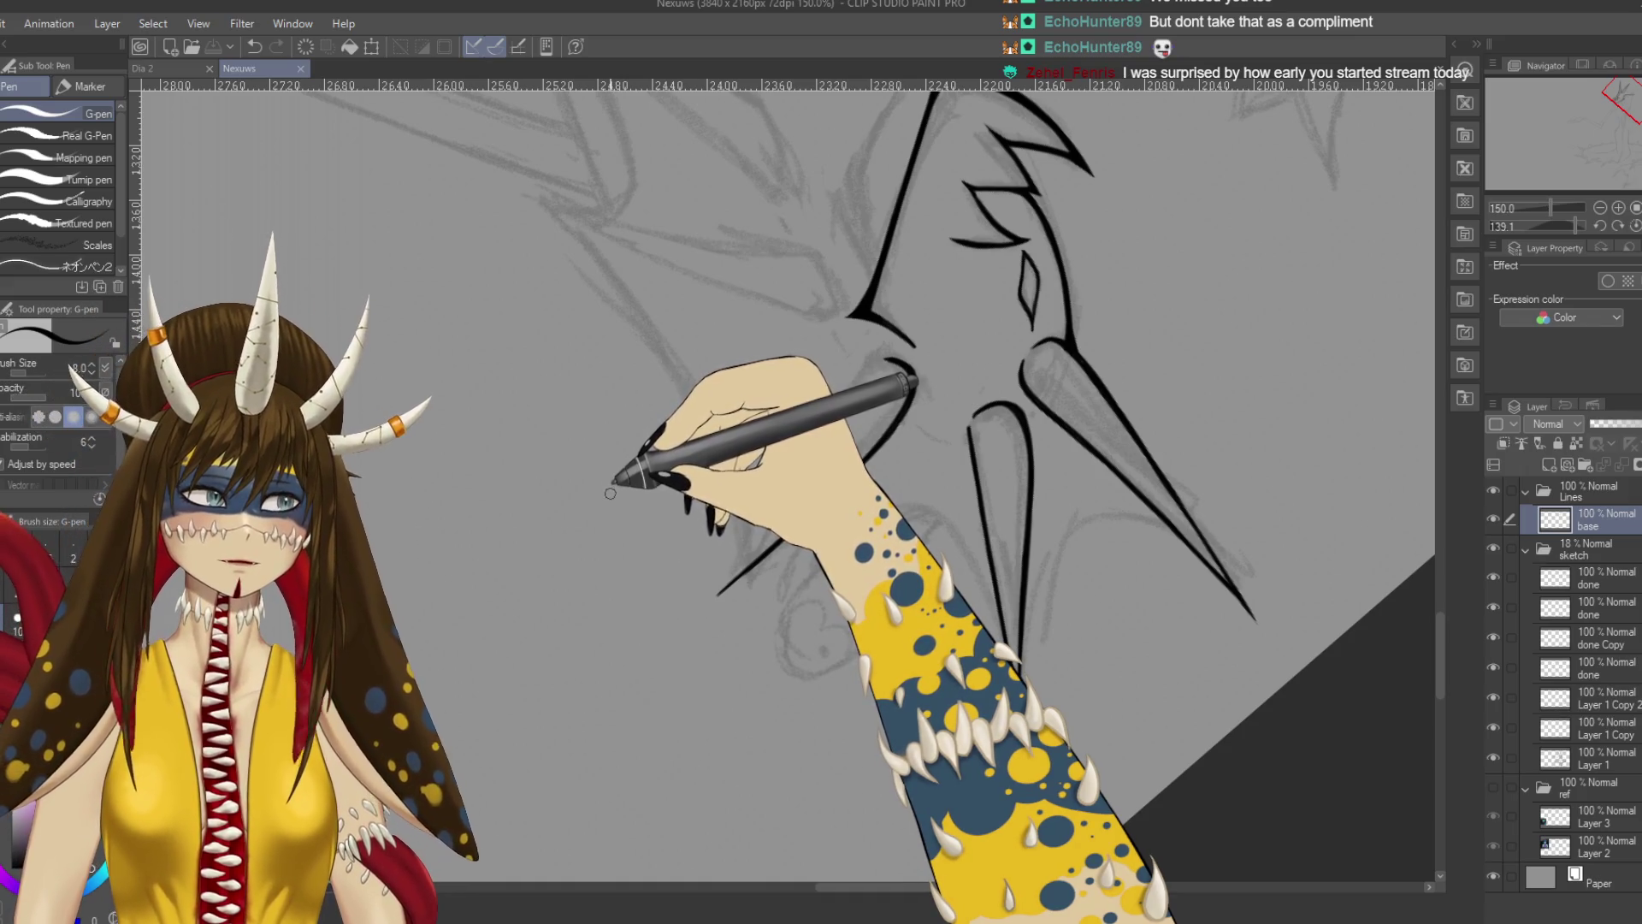
pyautogui.moveTo(609, 492); pyautogui.dragTo(653, 458)
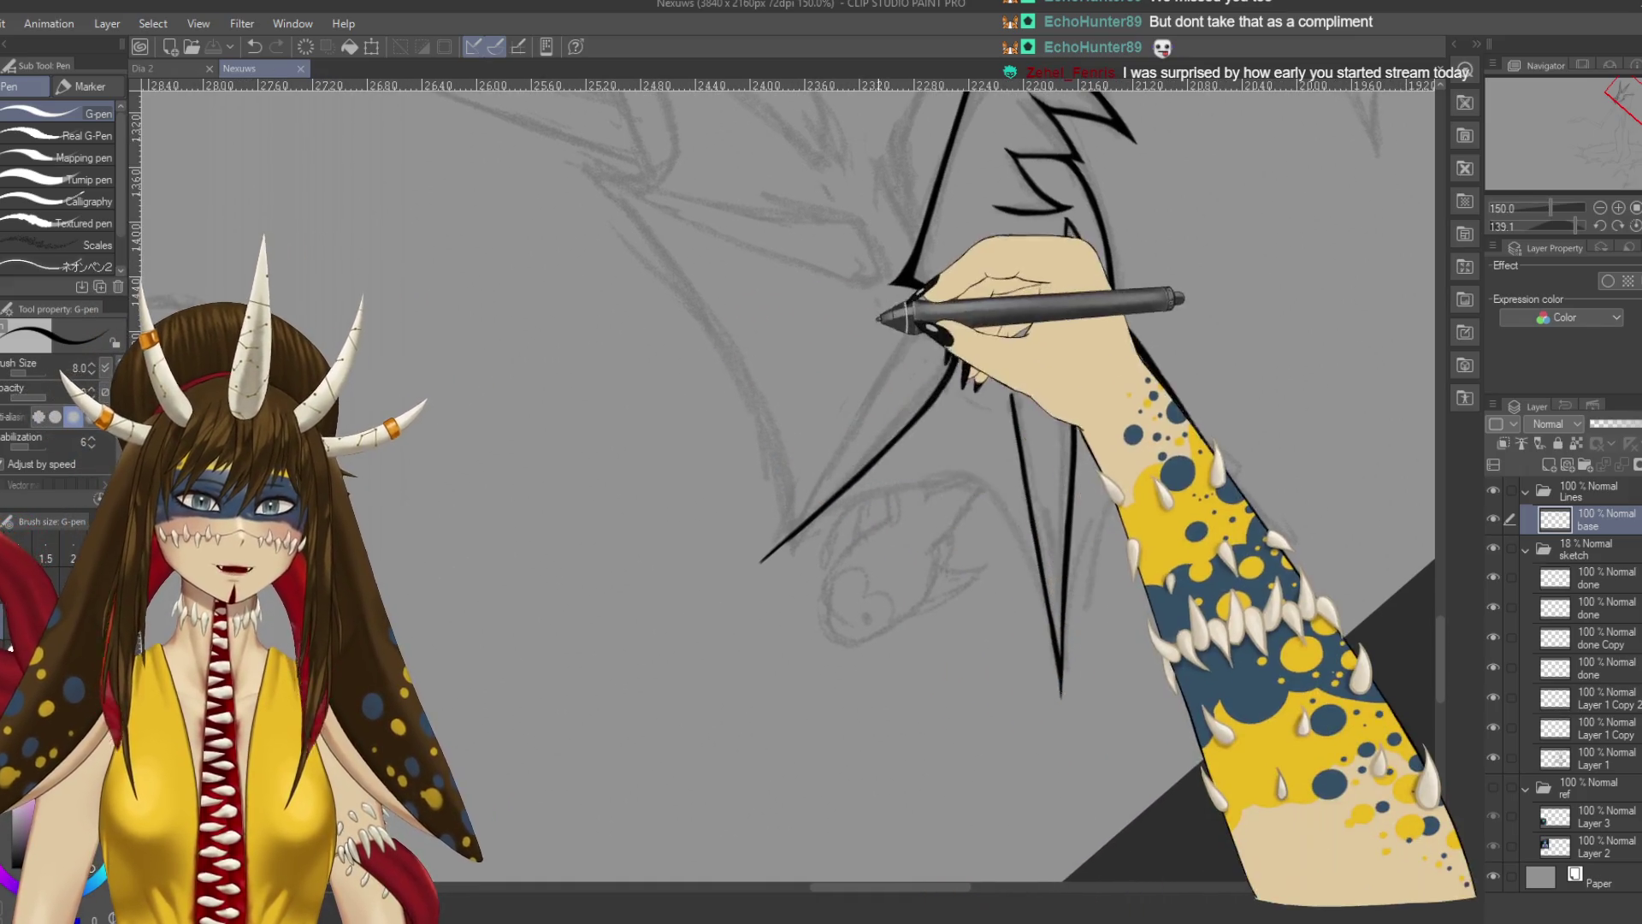
pyautogui.hotkey('ctrl', 'z')
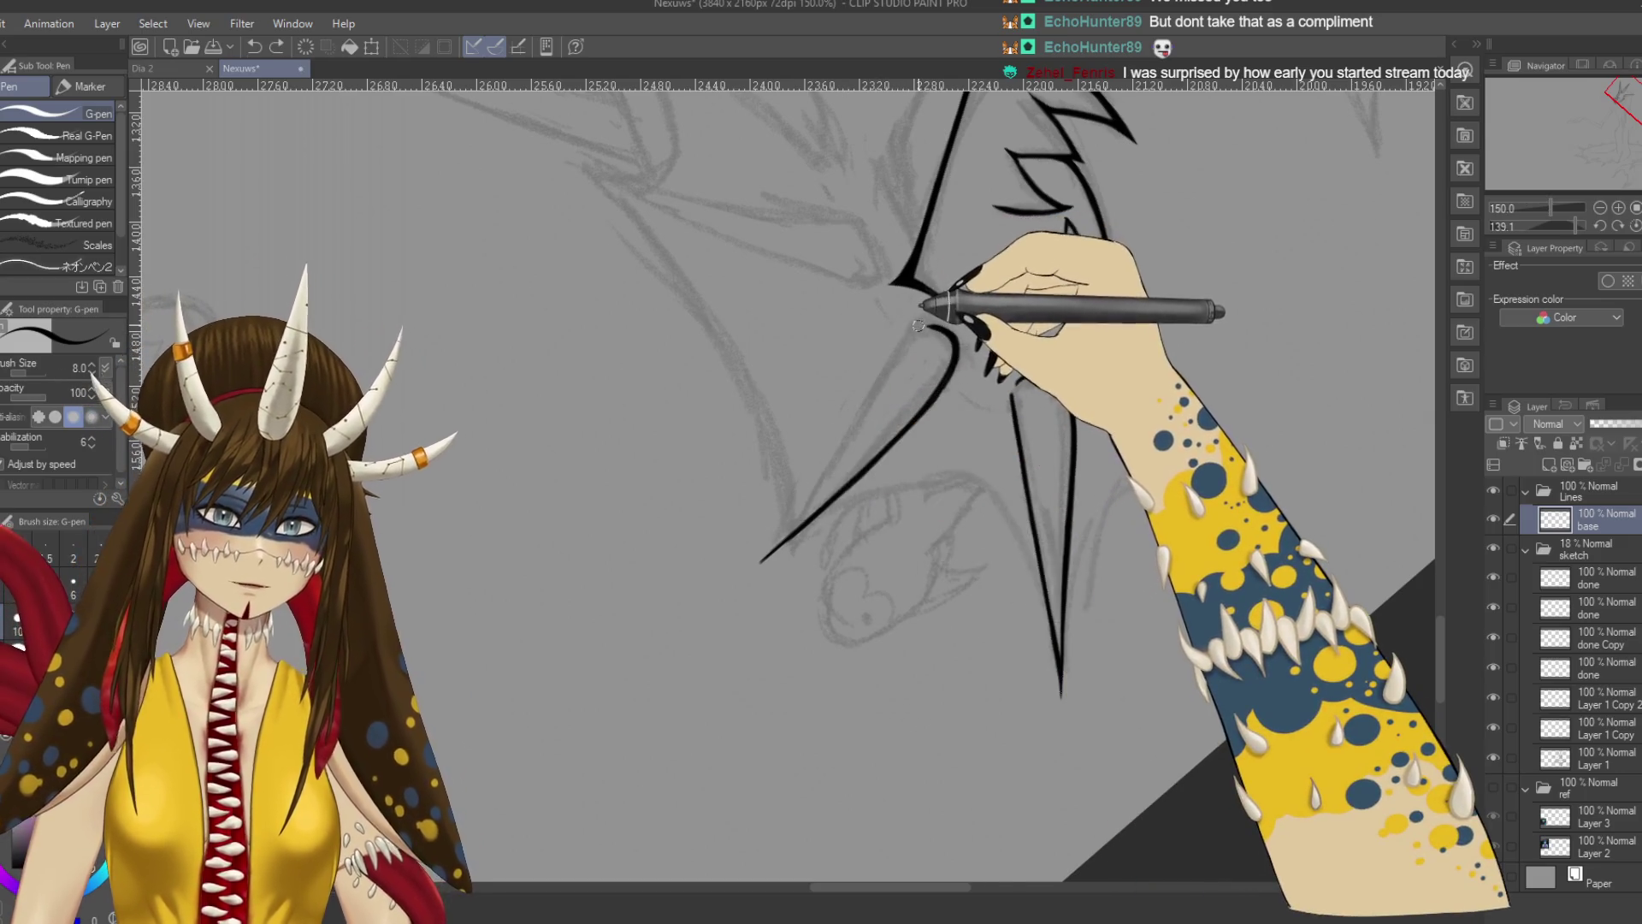
pyautogui.moveTo(760, 561); pyautogui.dragTo(909, 346)
pyautogui.moveTo(862, 404); pyautogui.dragTo(776, 534)
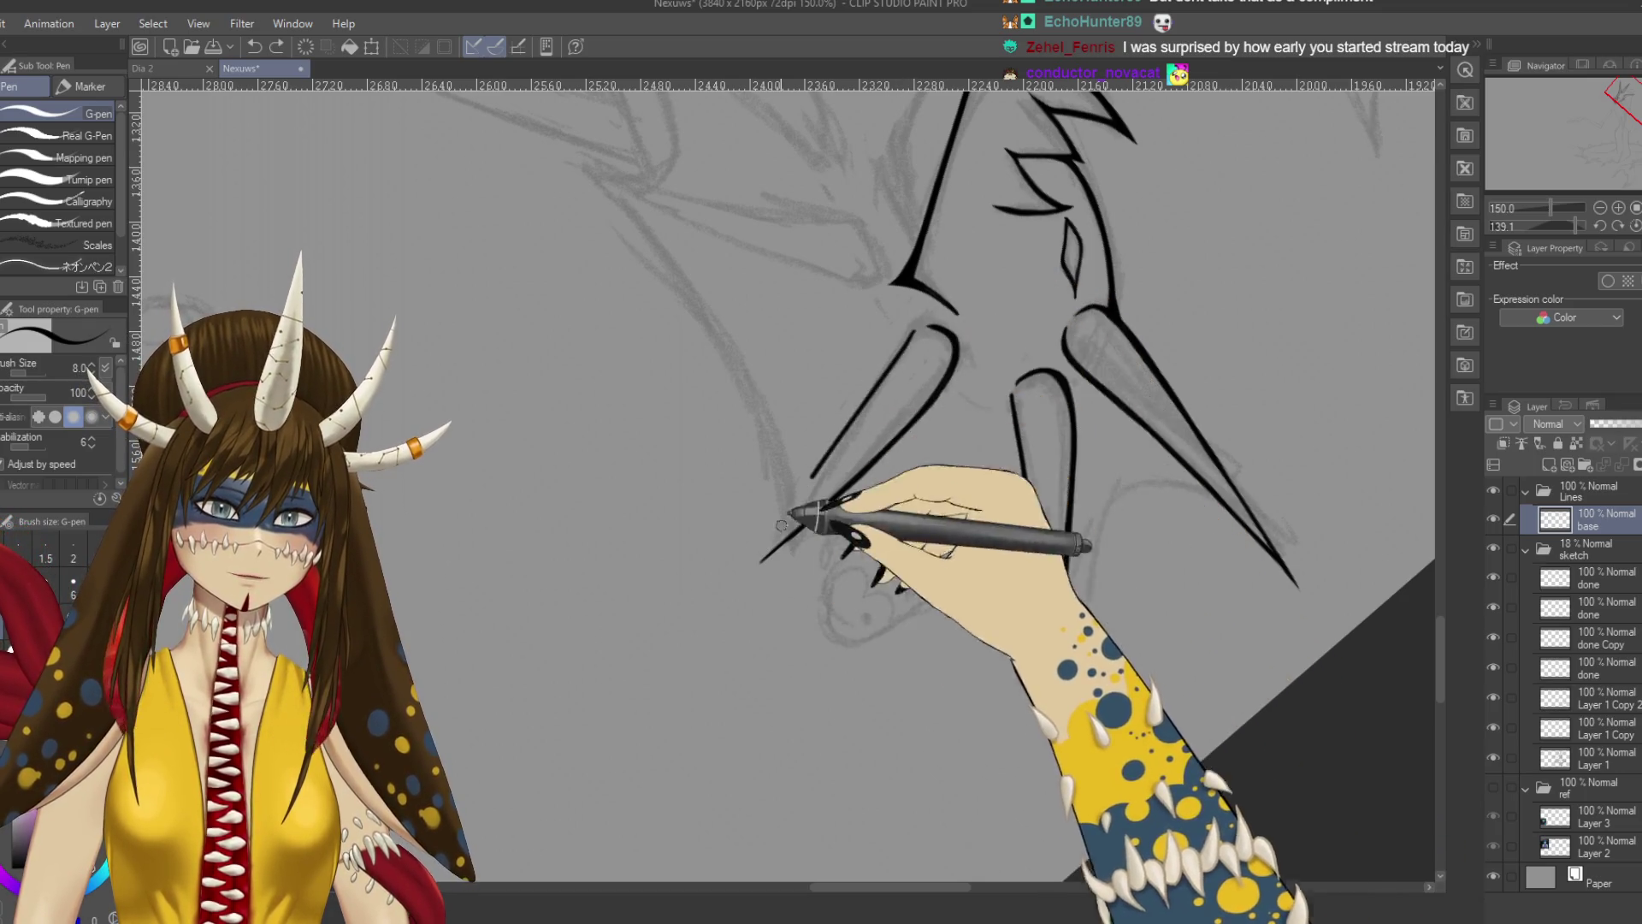
pyautogui.moveTo(733, 422)
pyautogui.mouseDown()
pyautogui.moveTo(624, 671)
pyautogui.moveTo(1070, 636)
pyautogui.moveTo(866, 600)
pyautogui.moveTo(1030, 443)
pyautogui.mouseUp()
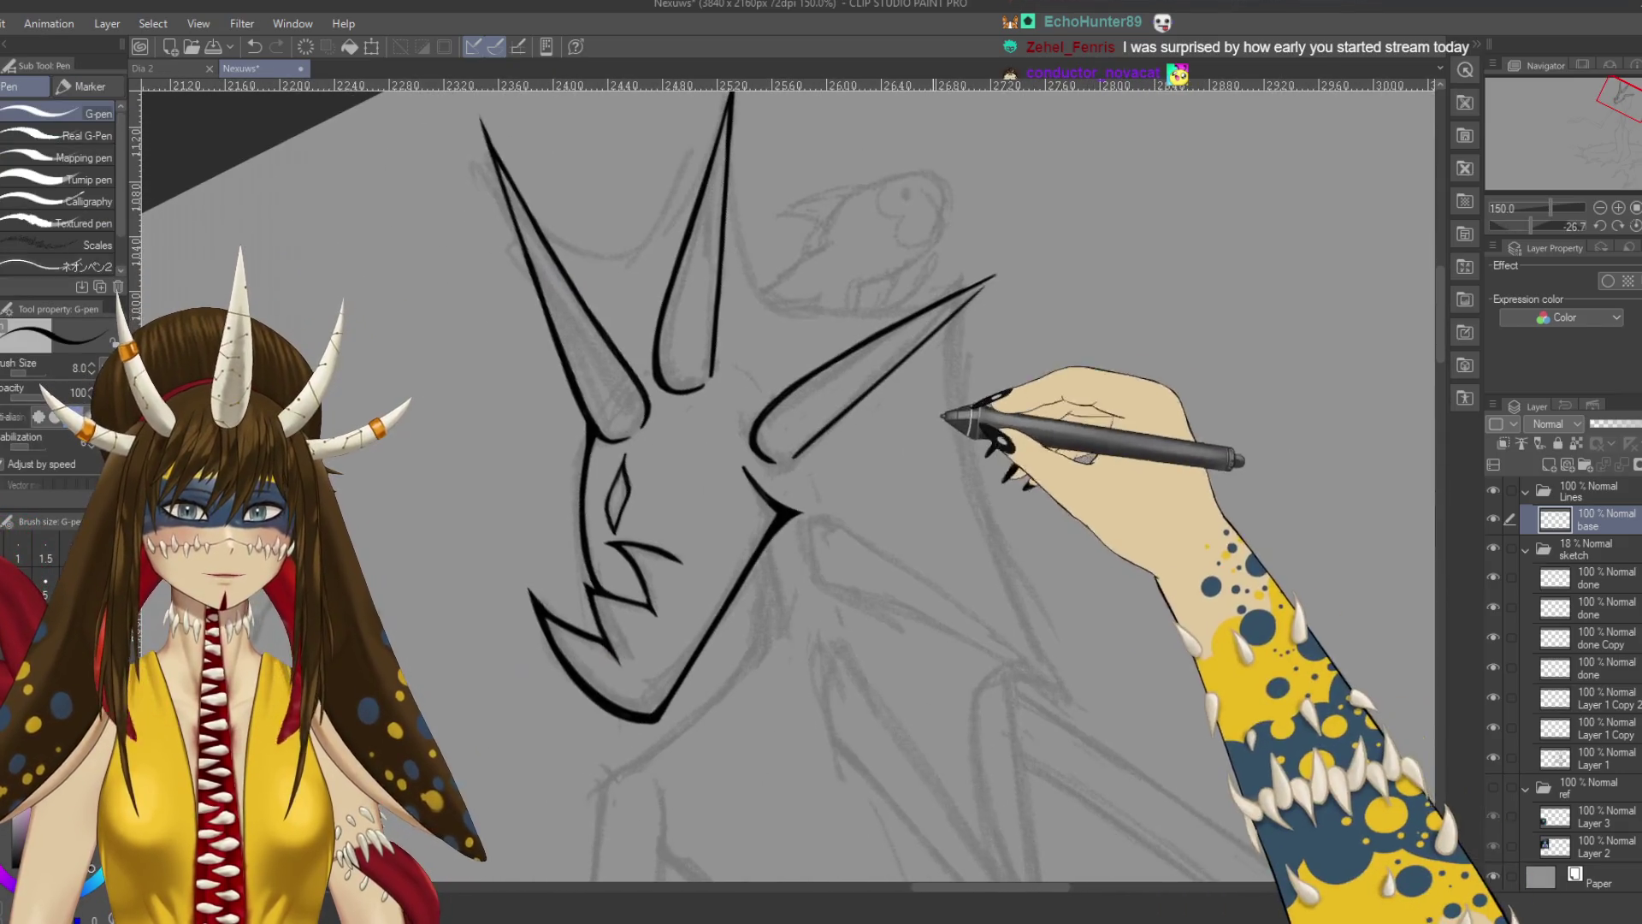
# Extend the upper jaw line and ink the backward spike's lower edge toward its base.
pyautogui.hotkey('ctrl', 'z')
pyautogui.moveTo(970, 303); pyautogui.dragTo(1017, 261)
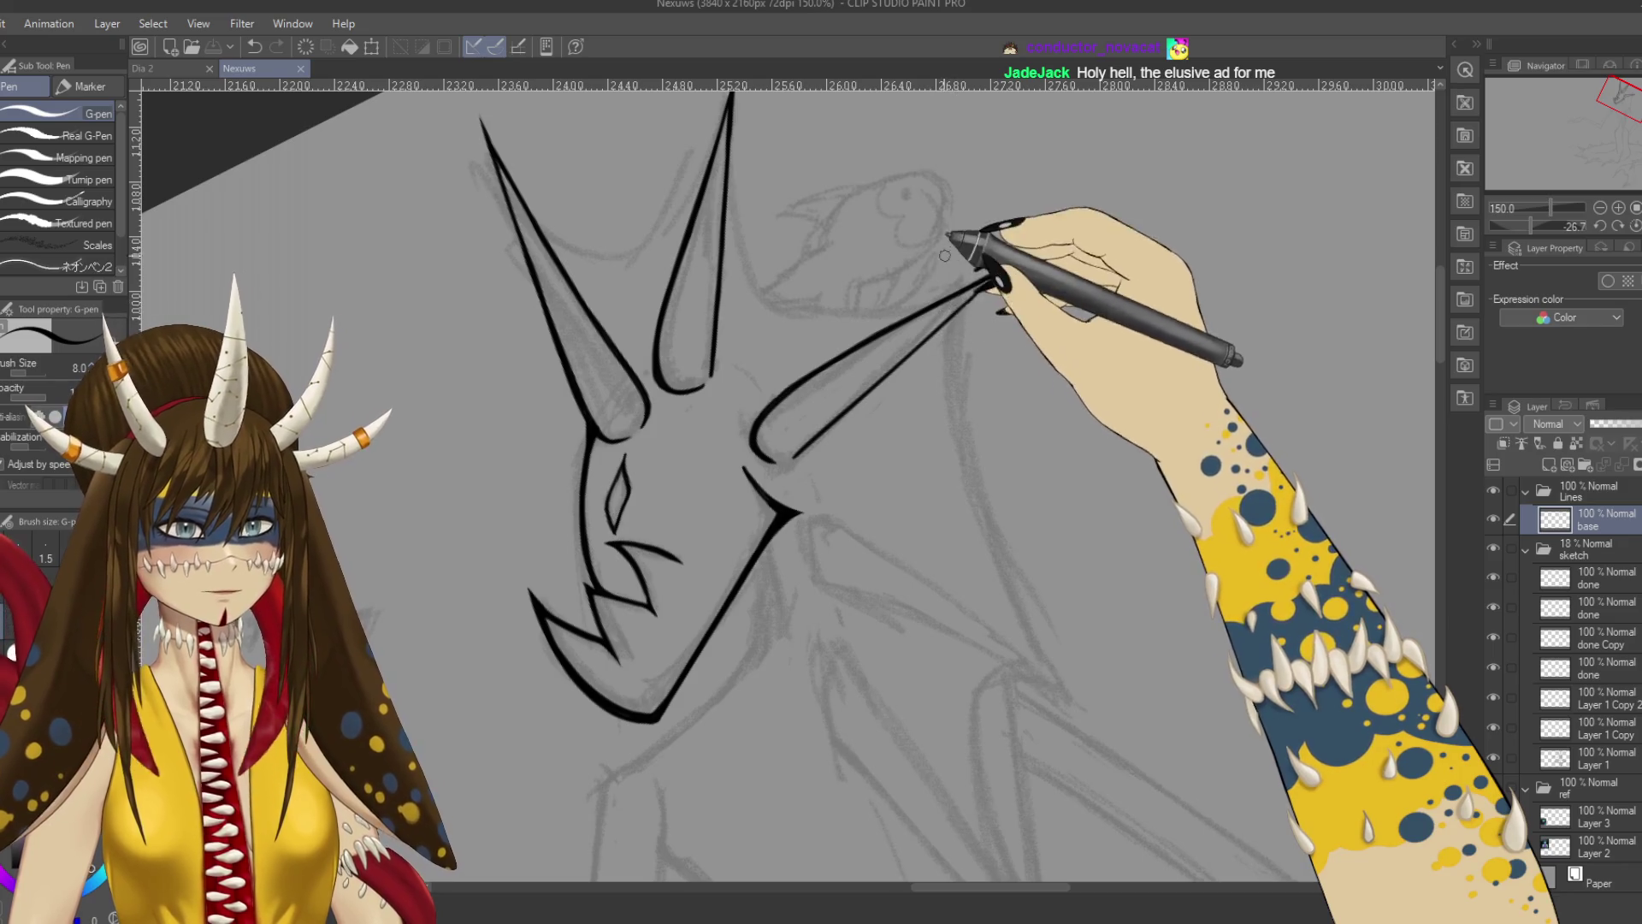
pyautogui.moveTo(984, 282); pyautogui.dragTo(993, 272)
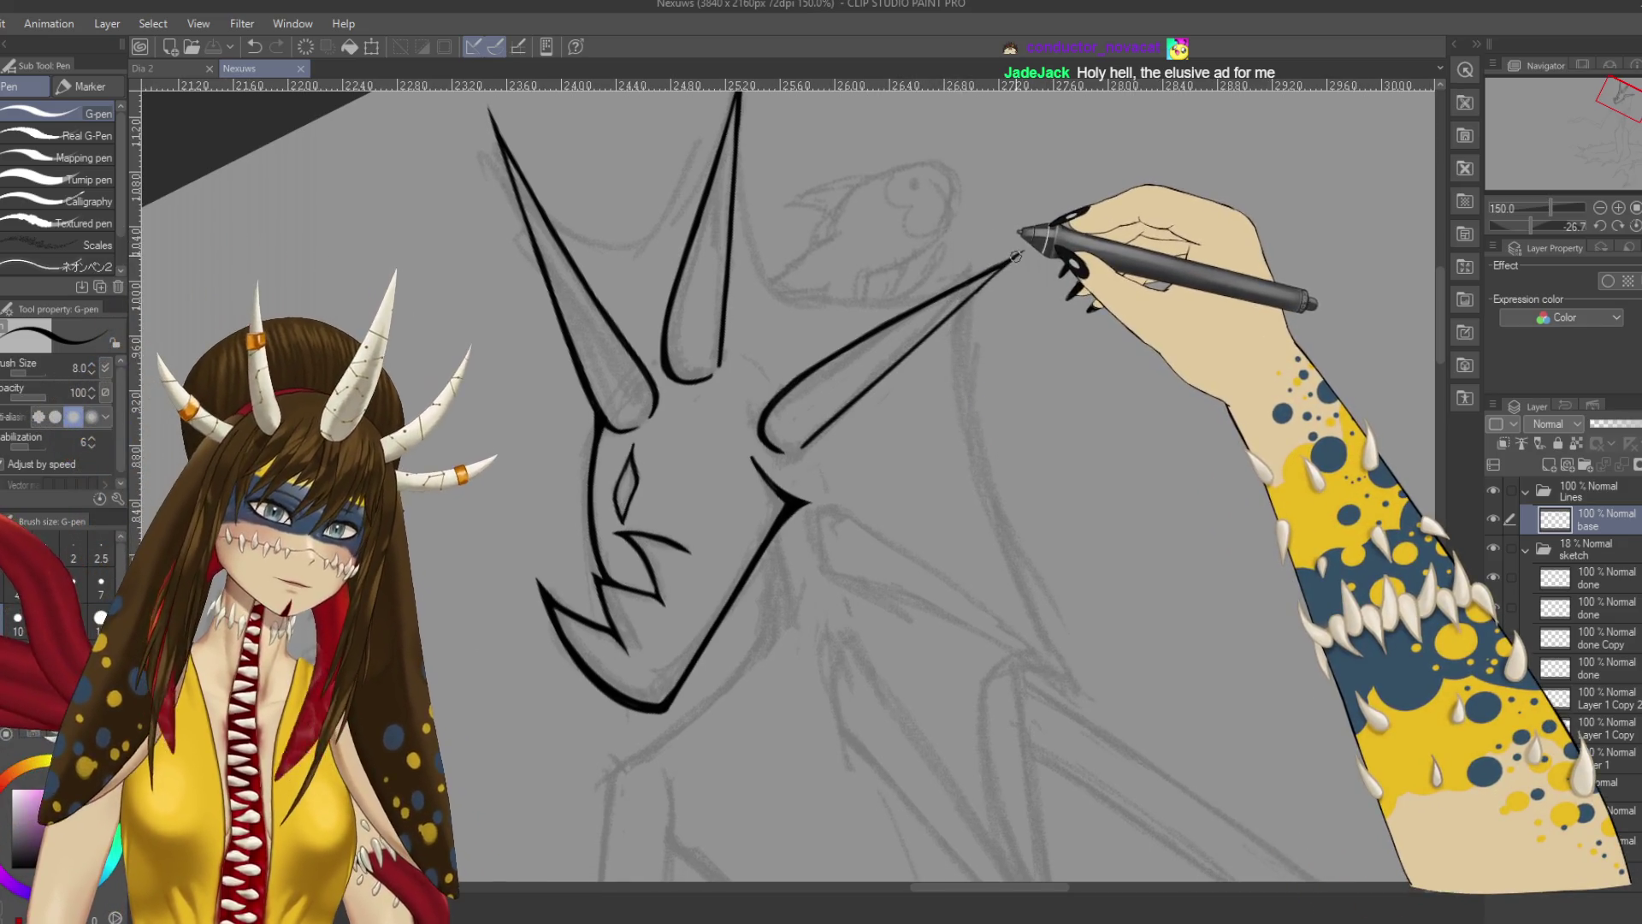
pyautogui.moveTo(1014, 255); pyautogui.dragTo(979, 275)
pyautogui.hotkey('ctrl', 'z')
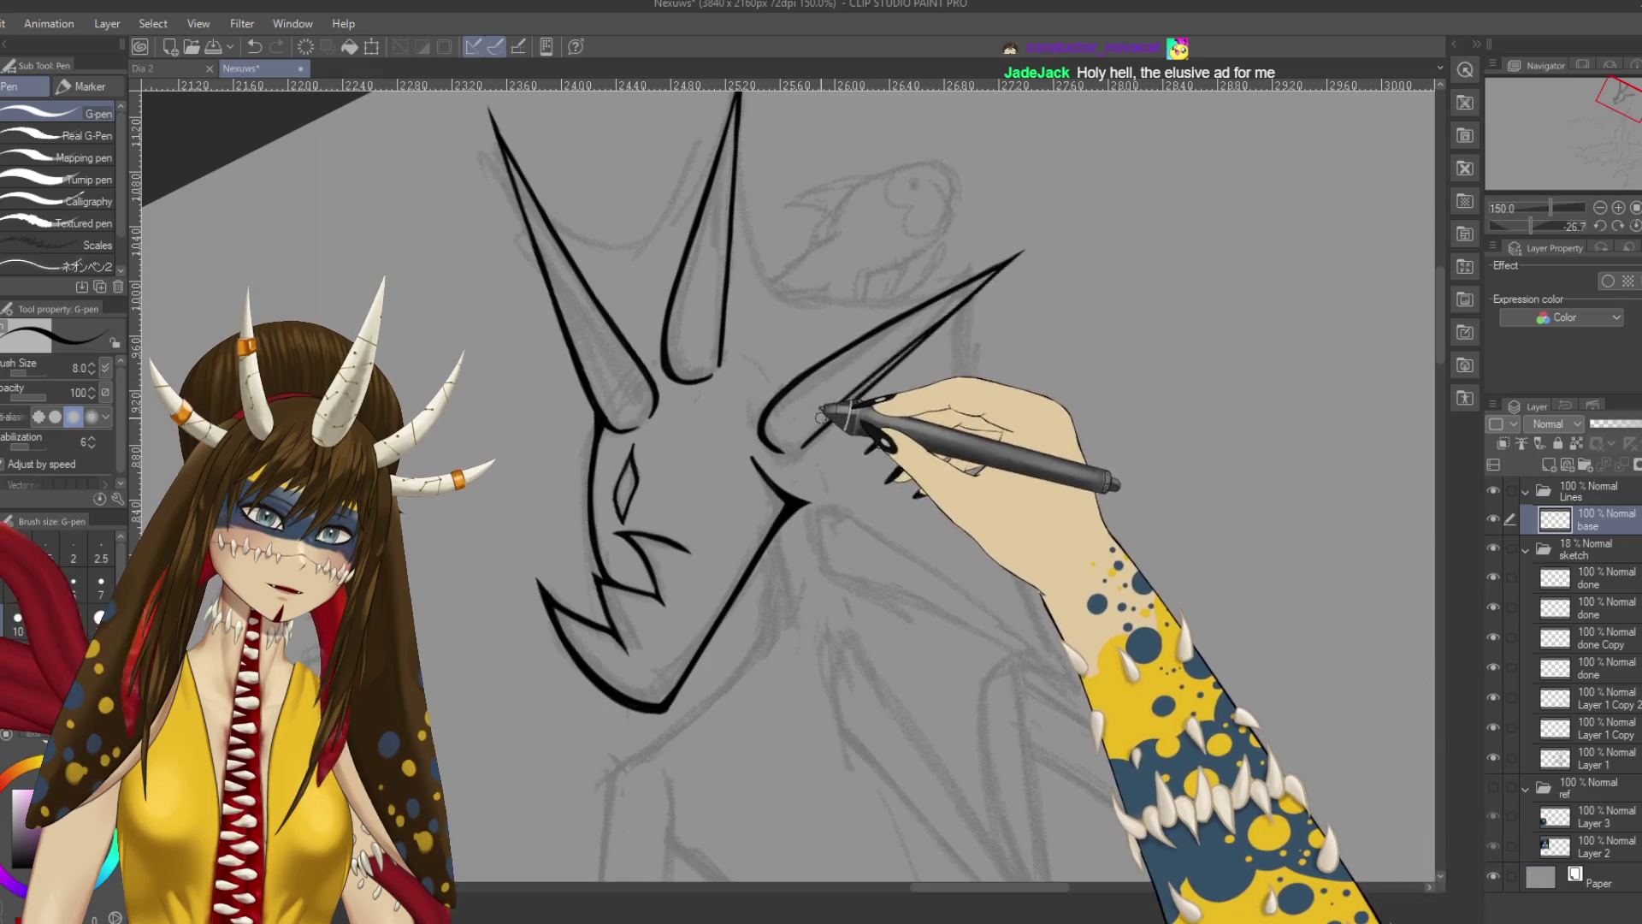
pyautogui.moveTo(933, 325); pyautogui.dragTo(825, 433)
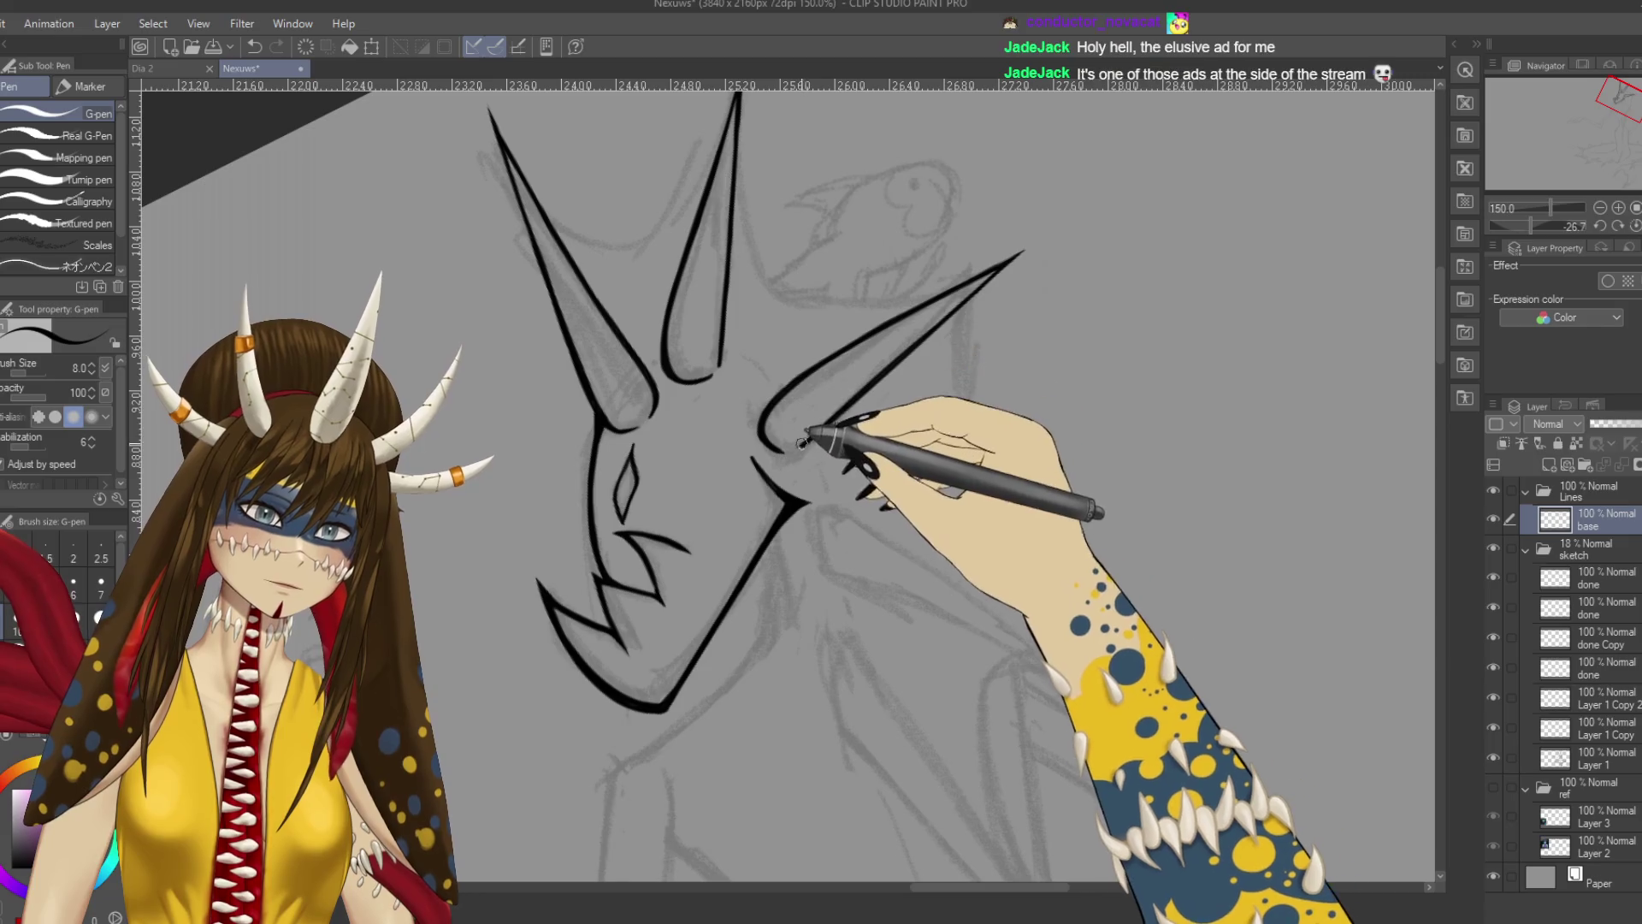
pyautogui.hotkey('ctrl', 'z')
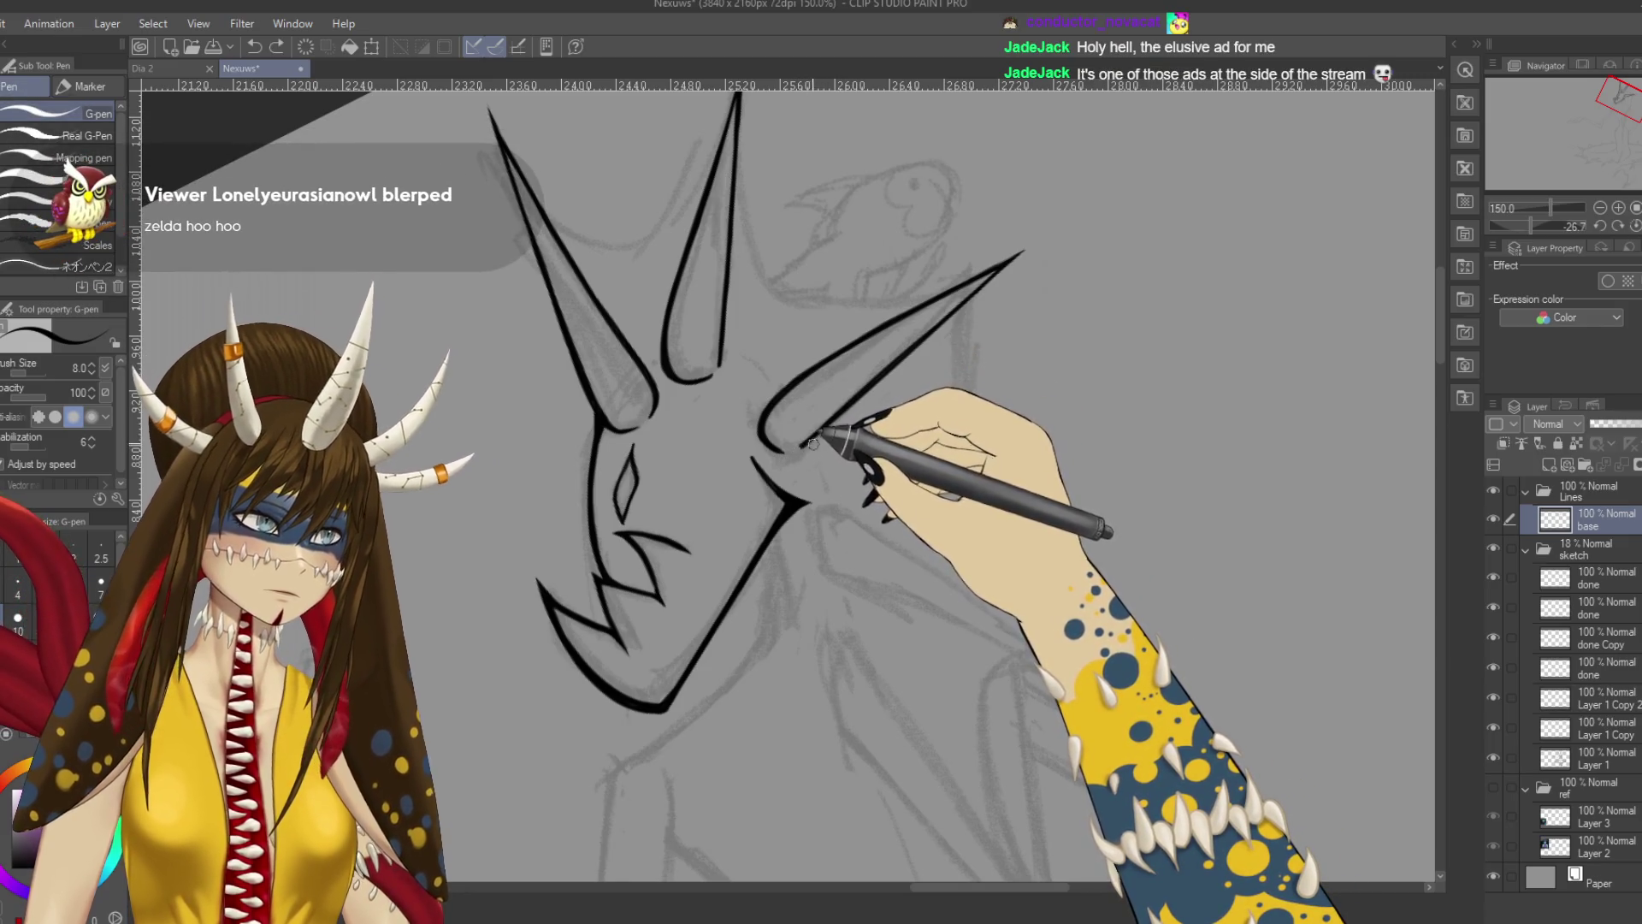
# Erase to clean the horn's base while rotating the view, then switch to the pencil.
pyautogui.press('e')
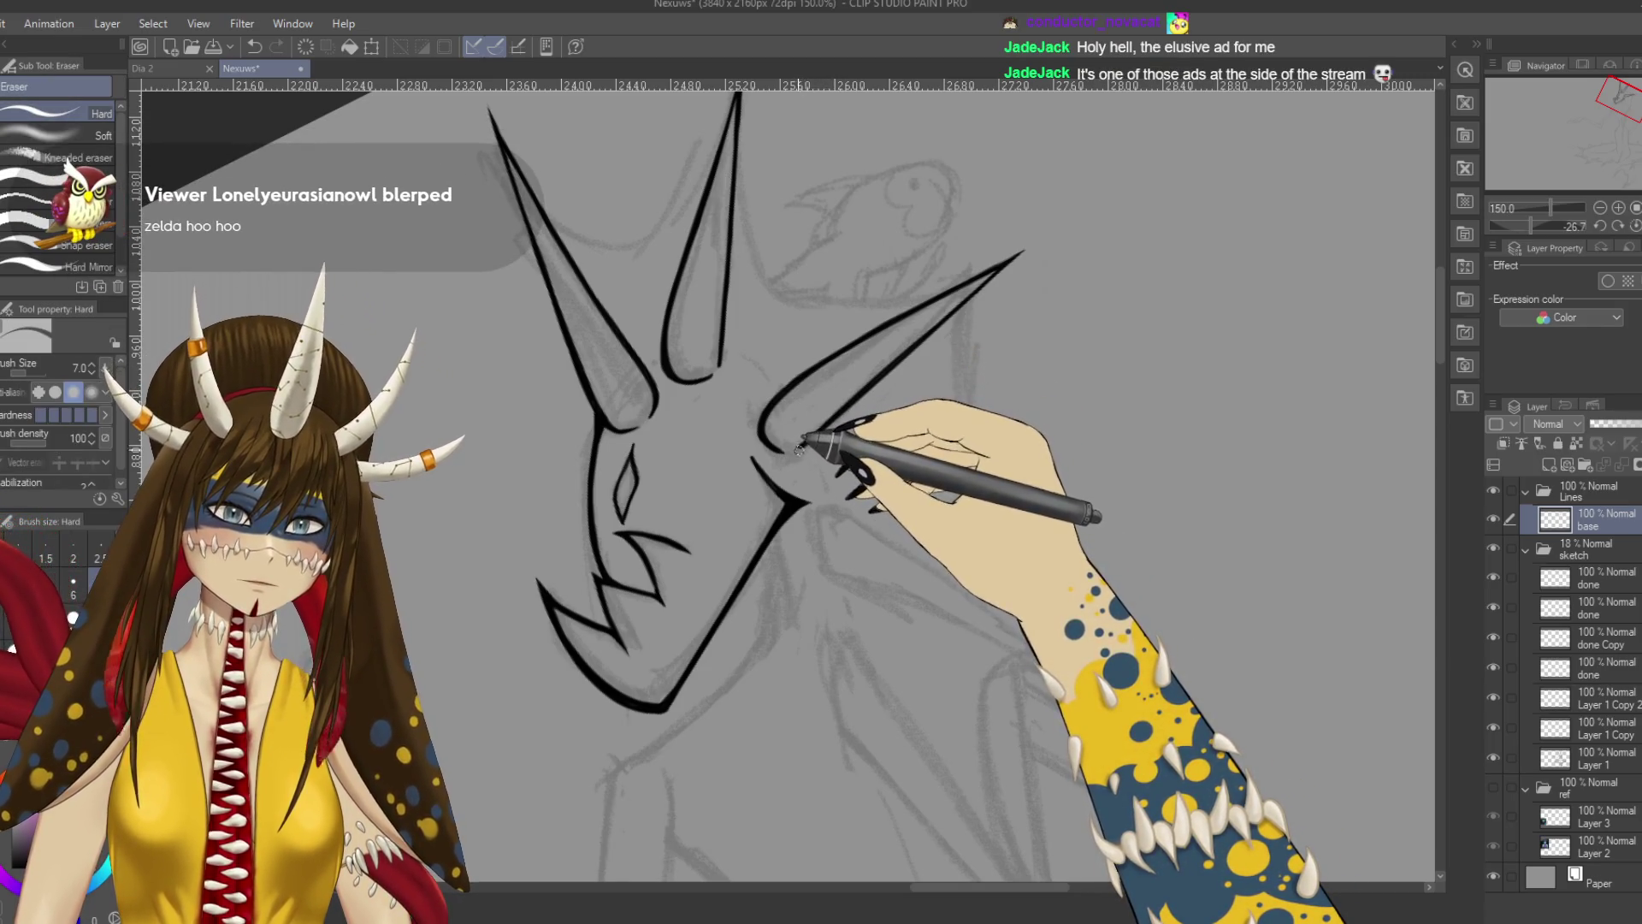
pyautogui.press('r')
pyautogui.moveTo(850, 447)
pyautogui.mouseDown()
pyautogui.moveTo(924, 470)
pyautogui.moveTo(917, 537)
pyautogui.mouseUp()
pyautogui.press('e')
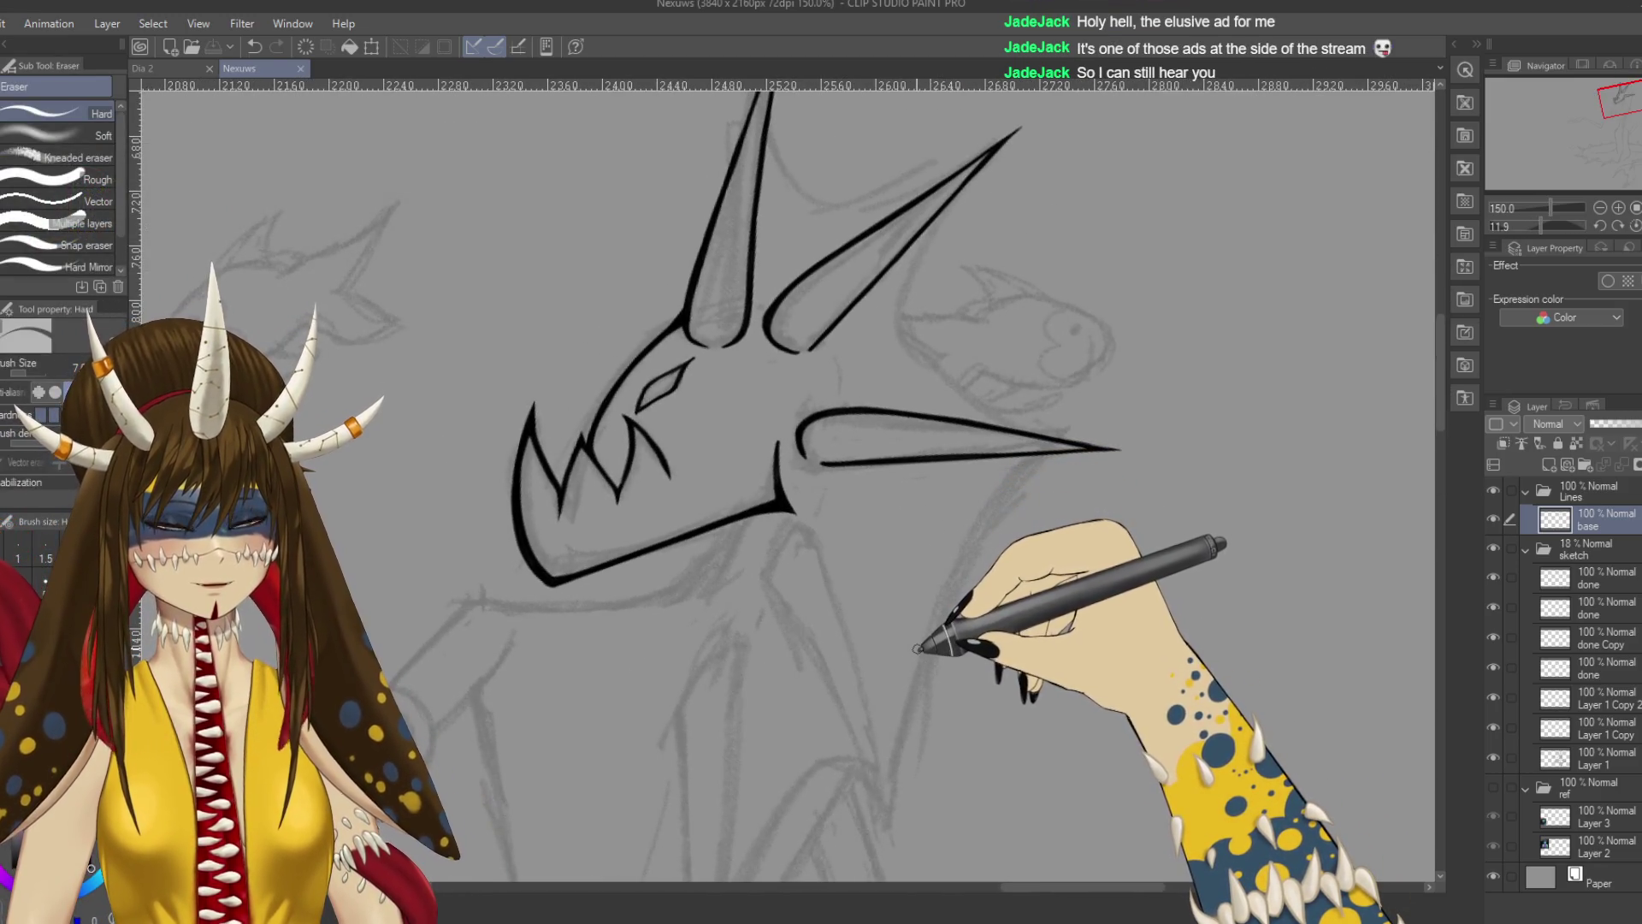
pyautogui.press('r')
pyautogui.moveTo(960, 576)
pyautogui.mouseDown()
pyautogui.moveTo(946, 539)
pyautogui.moveTo(938, 575)
pyautogui.moveTo(943, 539)
pyautogui.moveTo(982, 528)
pyautogui.mouseUp()
pyautogui.press('e')
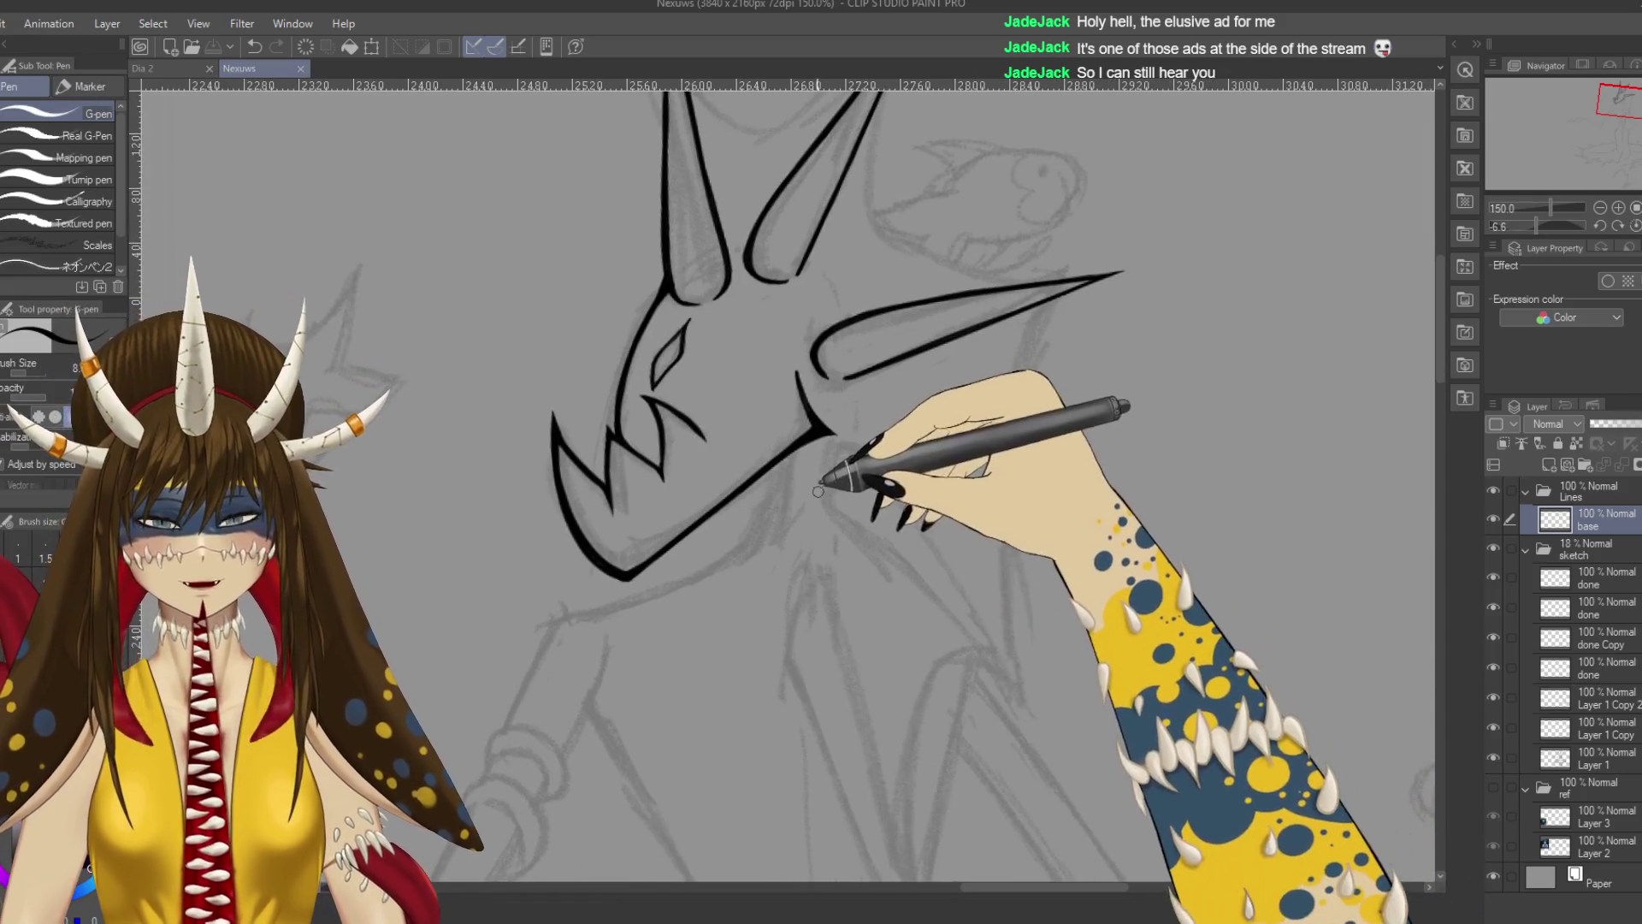
pyautogui.press('p')
pyautogui.press('p')
pyautogui.scroll(-4, 829, 462)
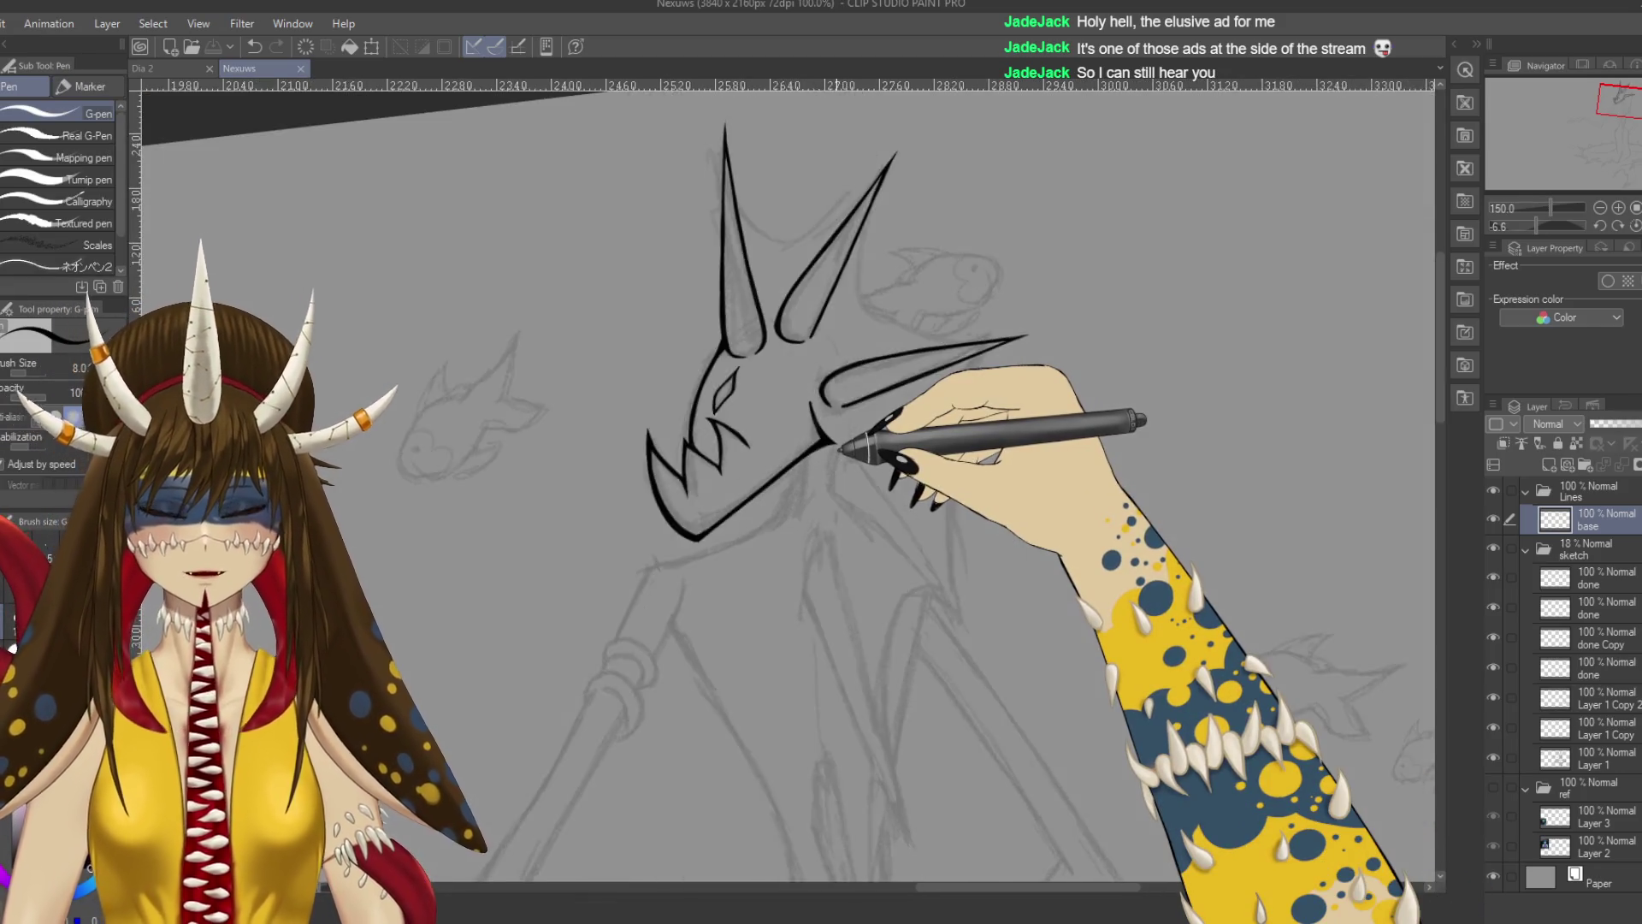
# Reset zoom to 100%, pan down, and ink the curved neck line from under the jaw.
pyautogui.scroll(-1, 841, 448)
pyautogui.scroll(3, 841, 447)
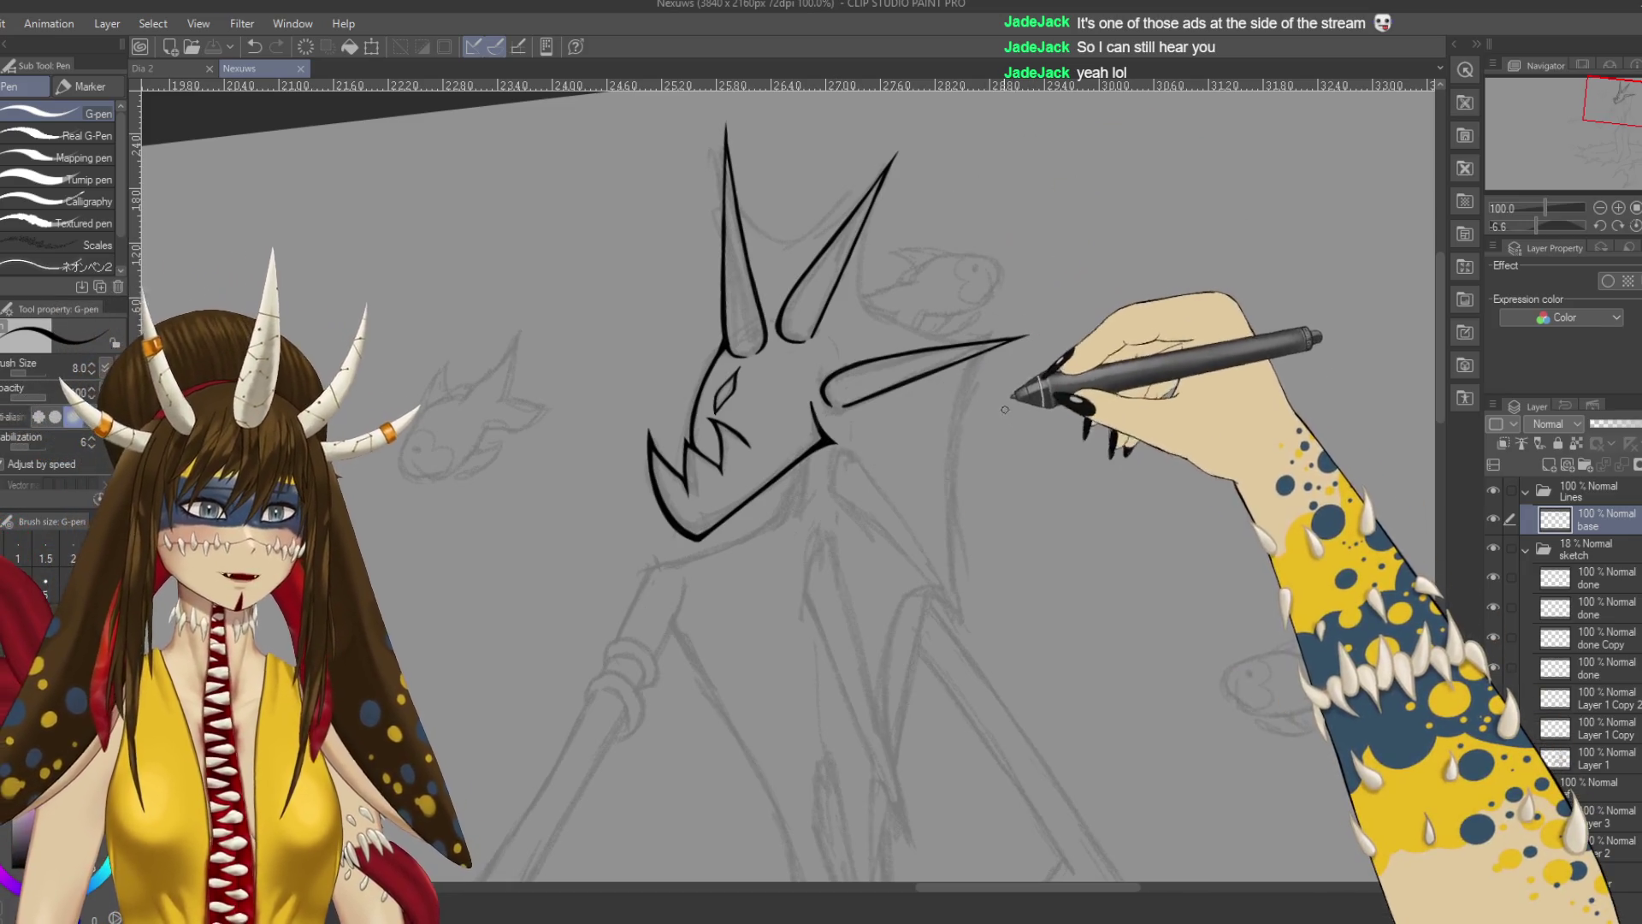
pyautogui.moveTo(990, 456); pyautogui.dragTo(1041, 334)
pyautogui.scroll(-1, 940, 329)
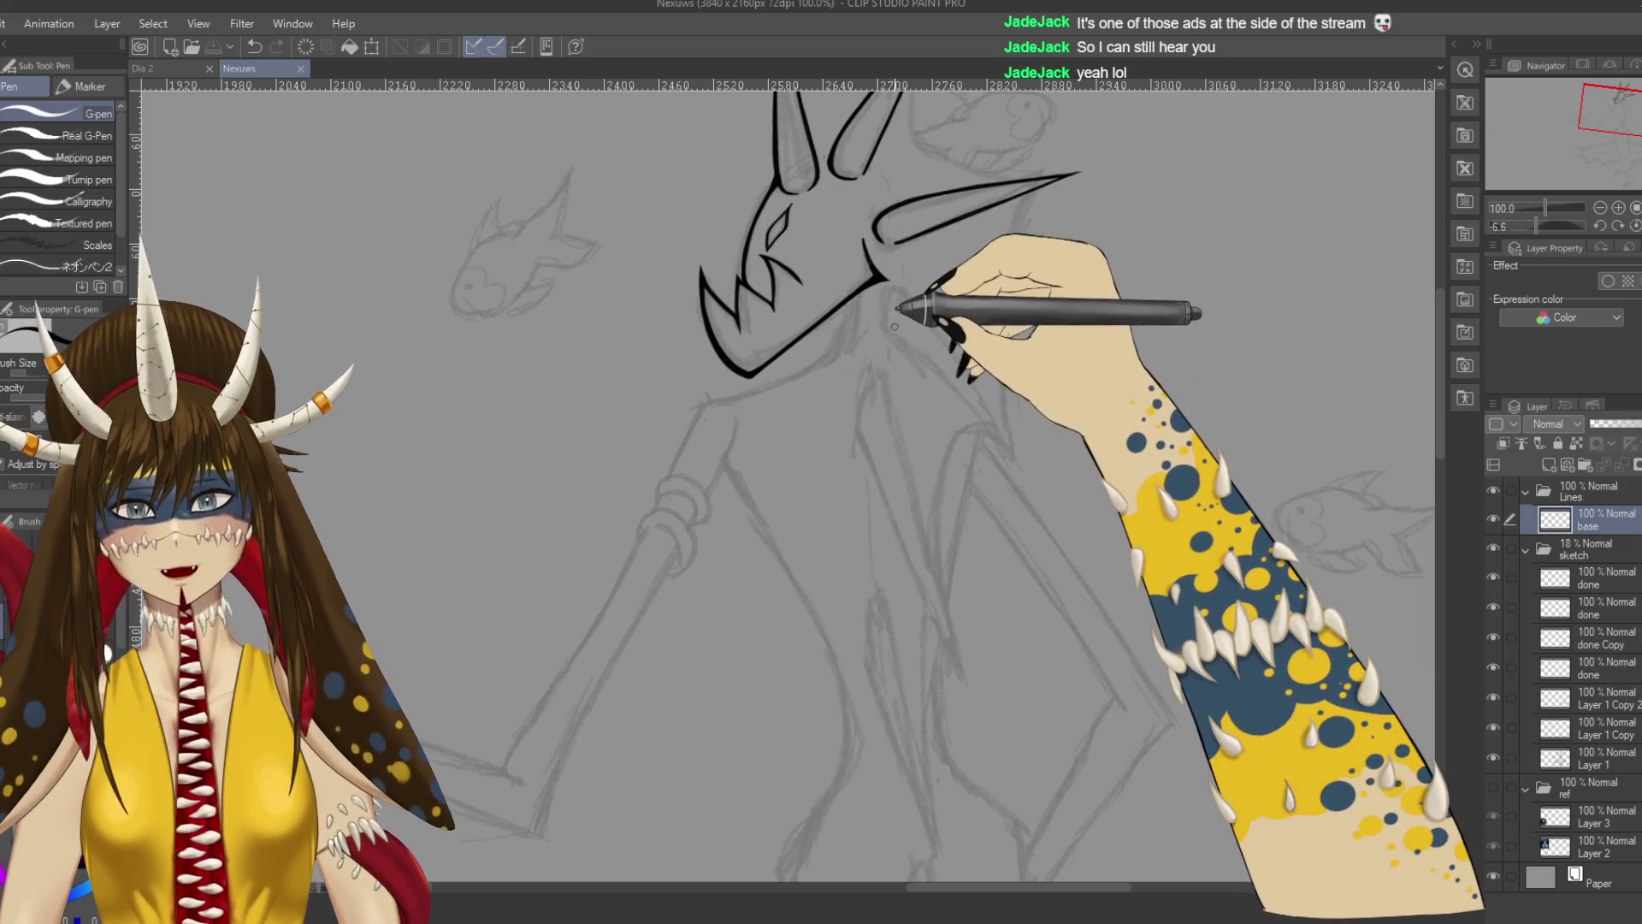
pyautogui.moveTo(890, 330); pyautogui.dragTo(994, 438)
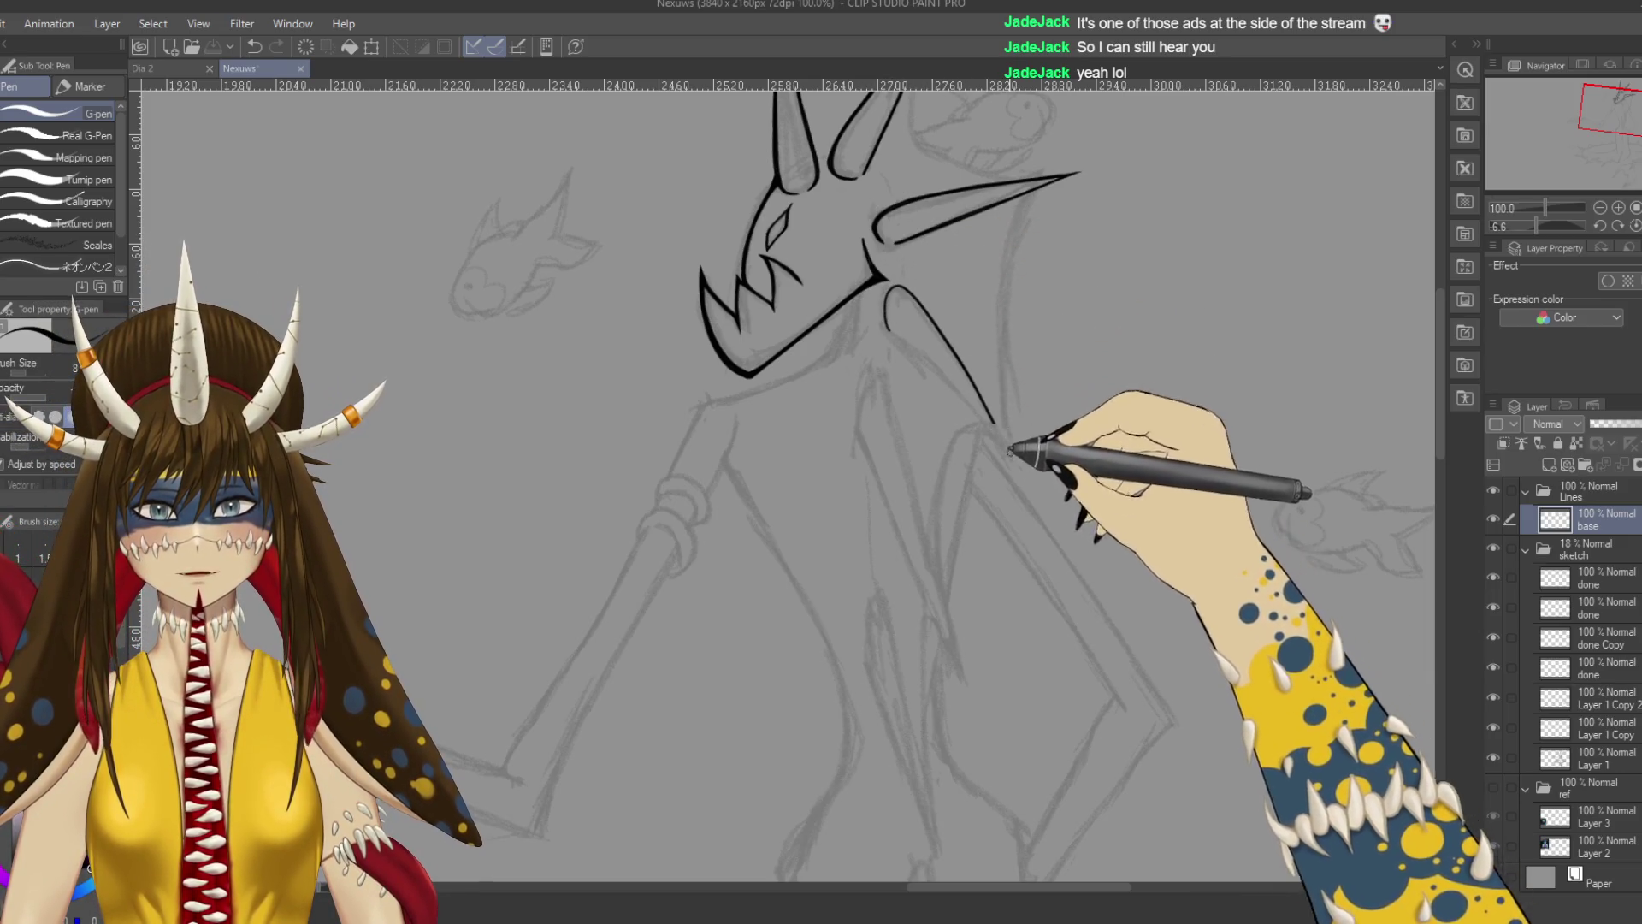
pyautogui.hotkey('ctrl', 'z')
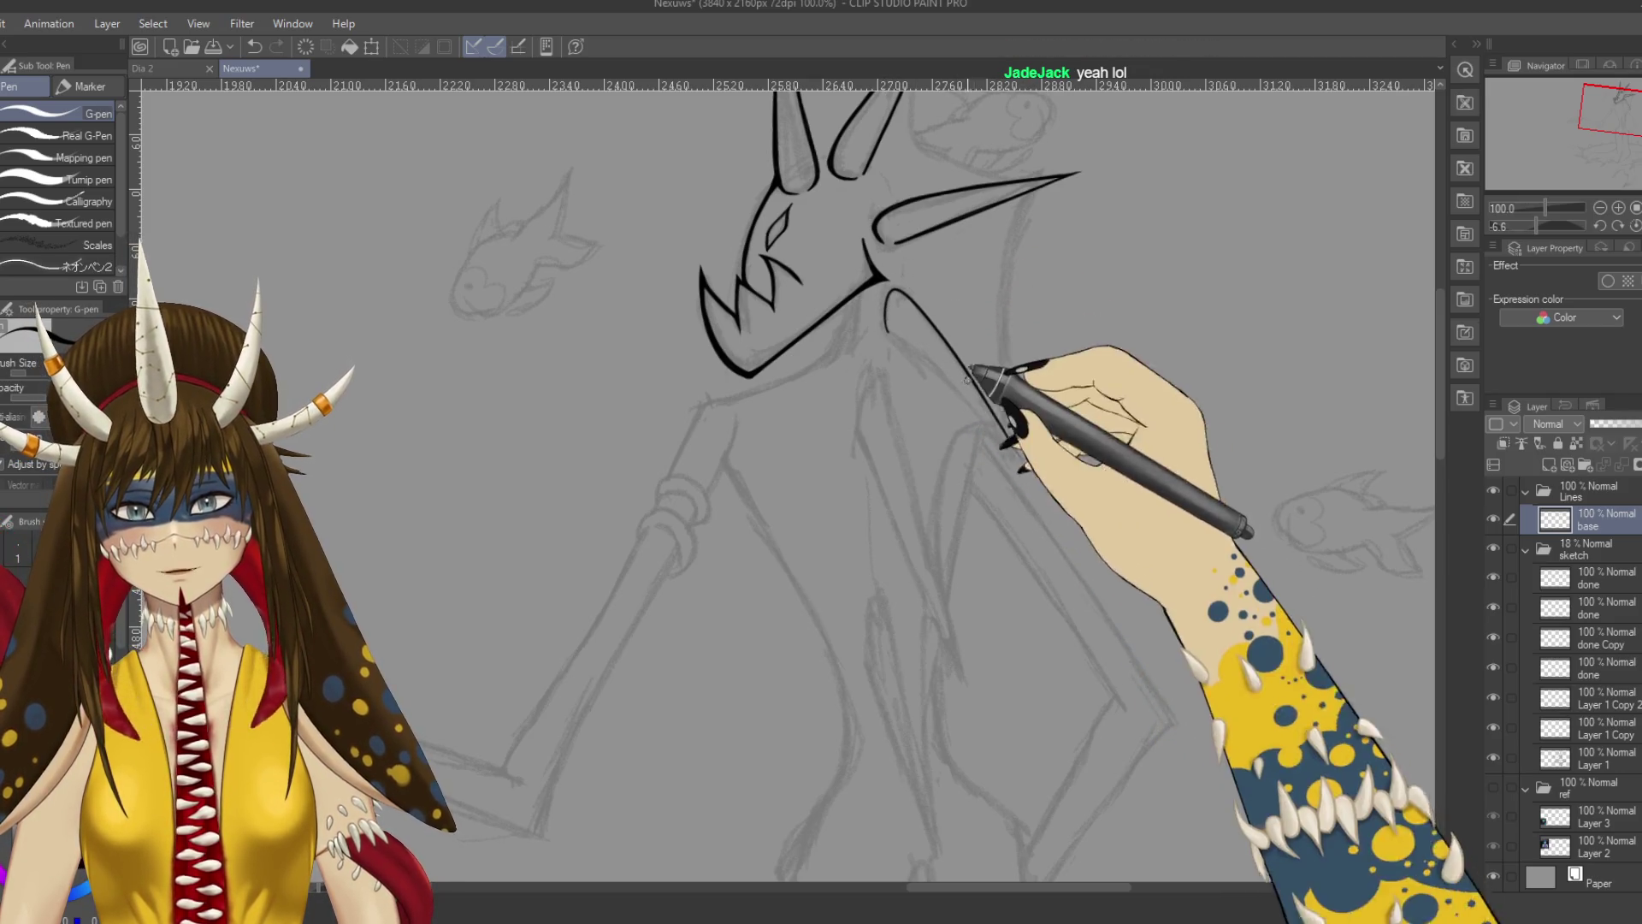
pyautogui.moveTo(890, 293)
pyautogui.mouseDown()
pyautogui.moveTo(1022, 458)
pyautogui.moveTo(943, 489)
pyautogui.moveTo(1012, 532)
pyautogui.moveTo(980, 395)
pyautogui.mouseUp()
pyautogui.scroll(3, 975, 395)
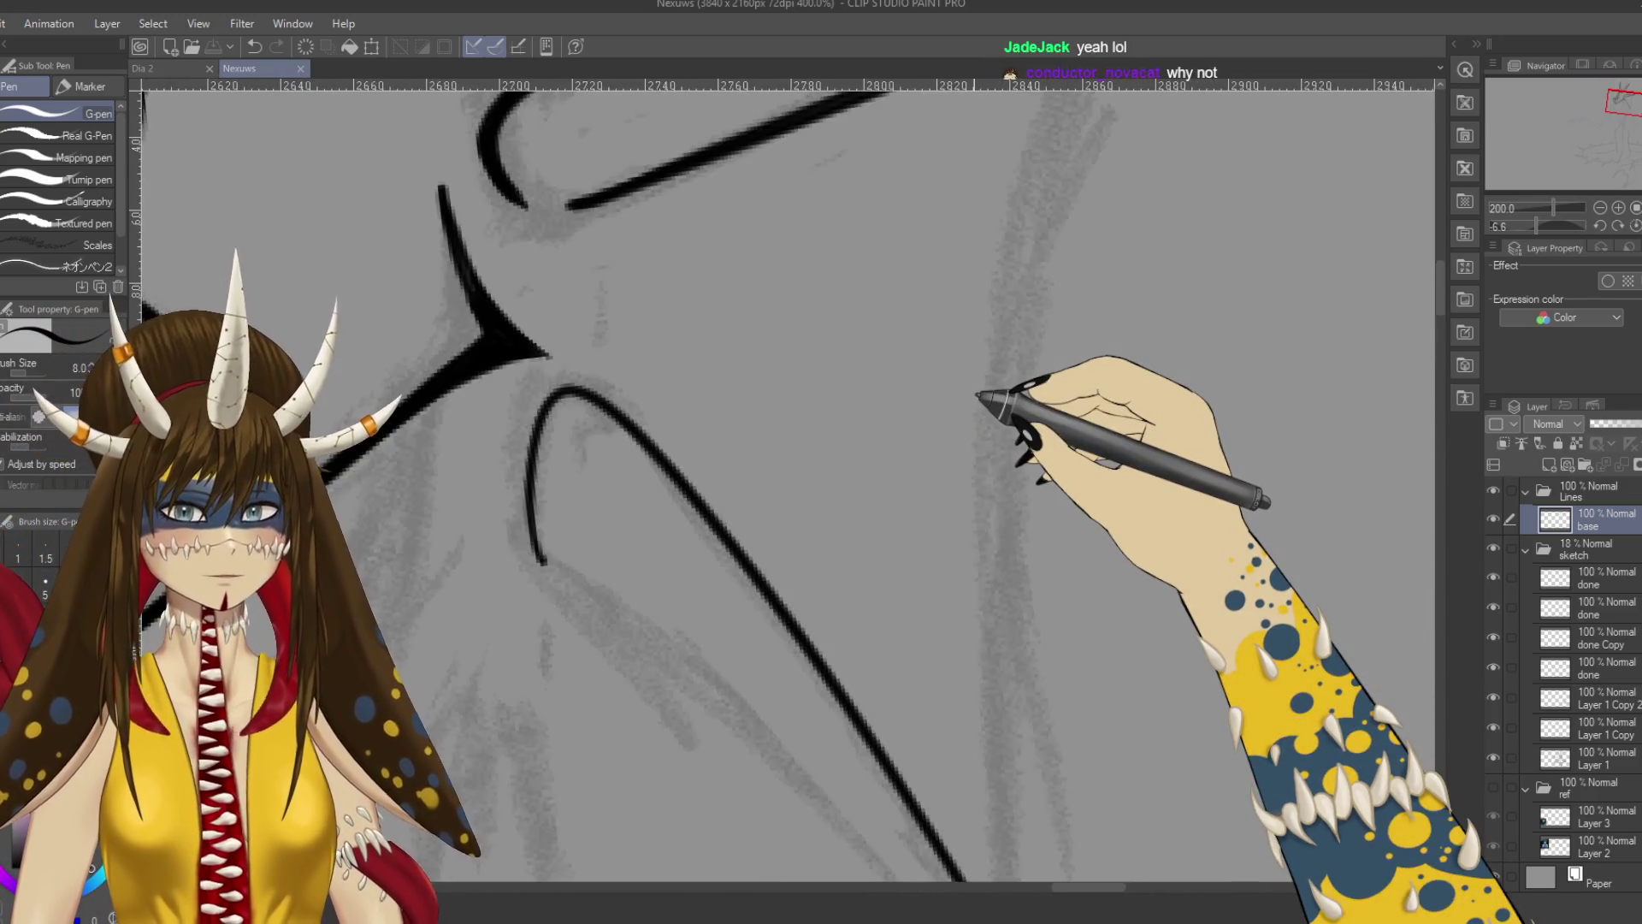
# Ink the long stroke running down from the loop beneath the jaw, retrying several attempts.
pyautogui.scroll(-2, 978, 395)
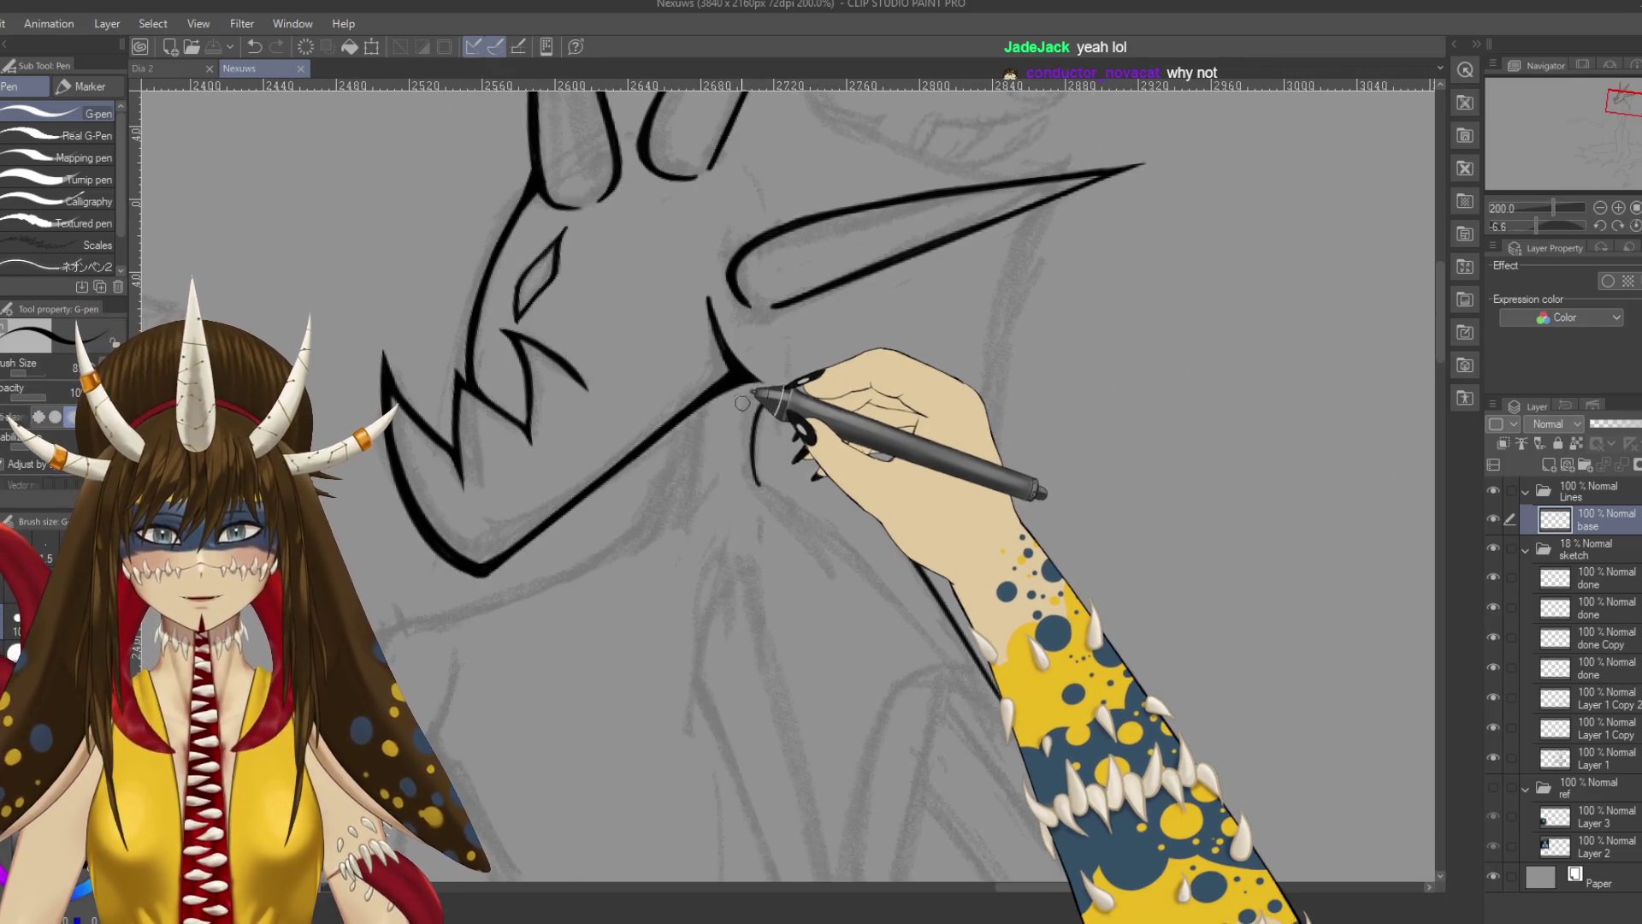
pyautogui.moveTo(752, 469); pyautogui.dragTo(759, 417)
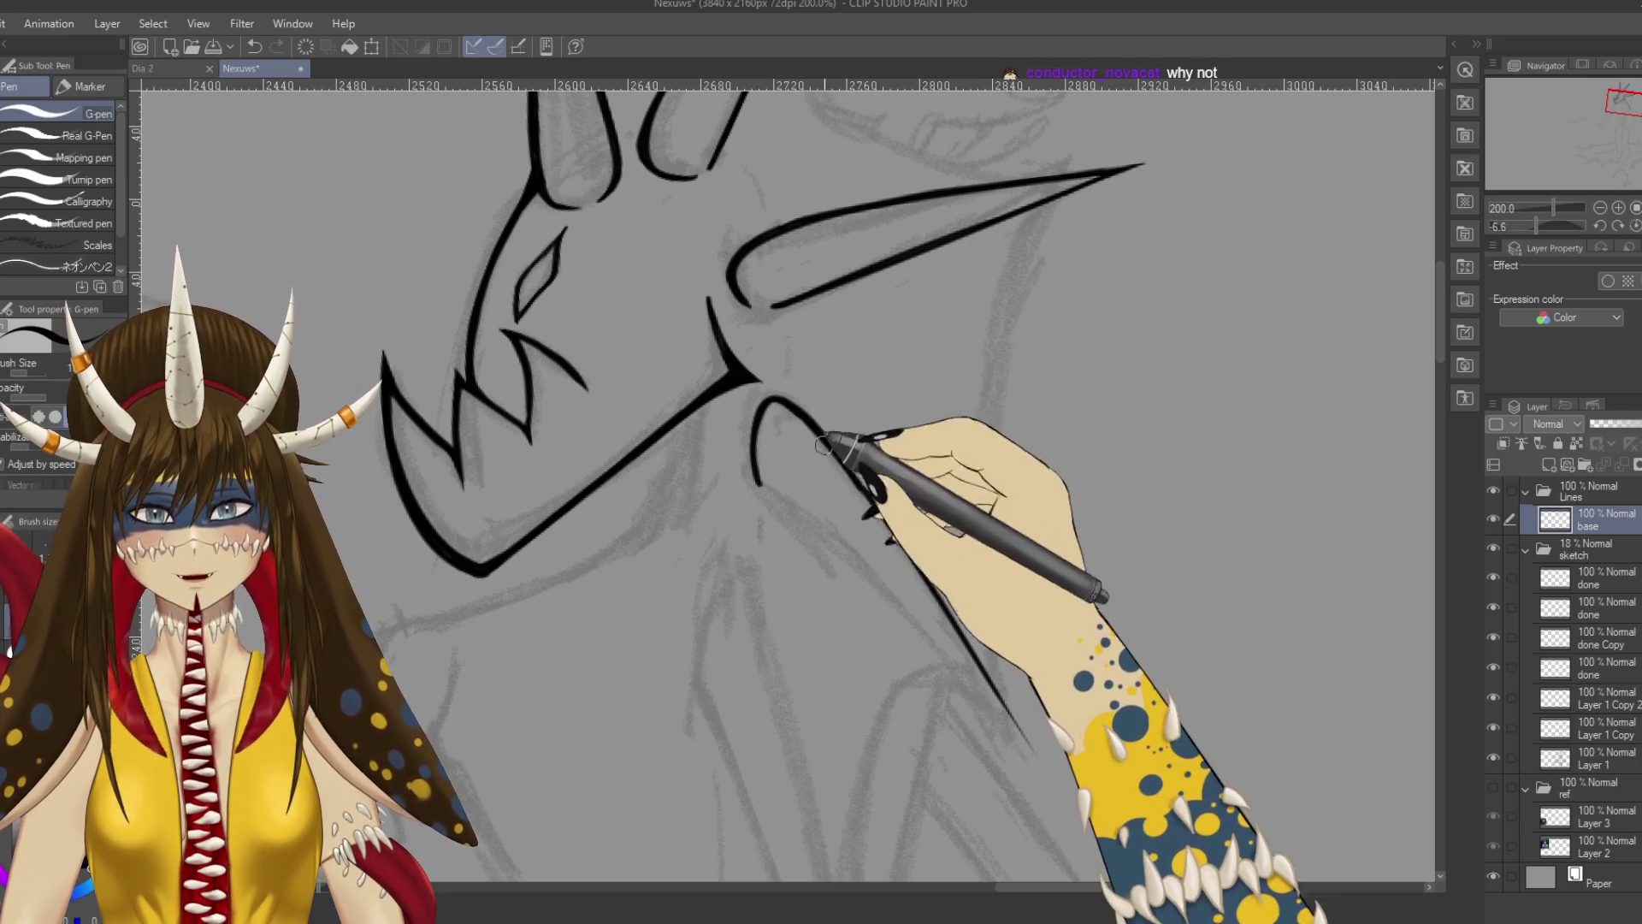
pyautogui.moveTo(919, 552); pyautogui.dragTo(877, 445)
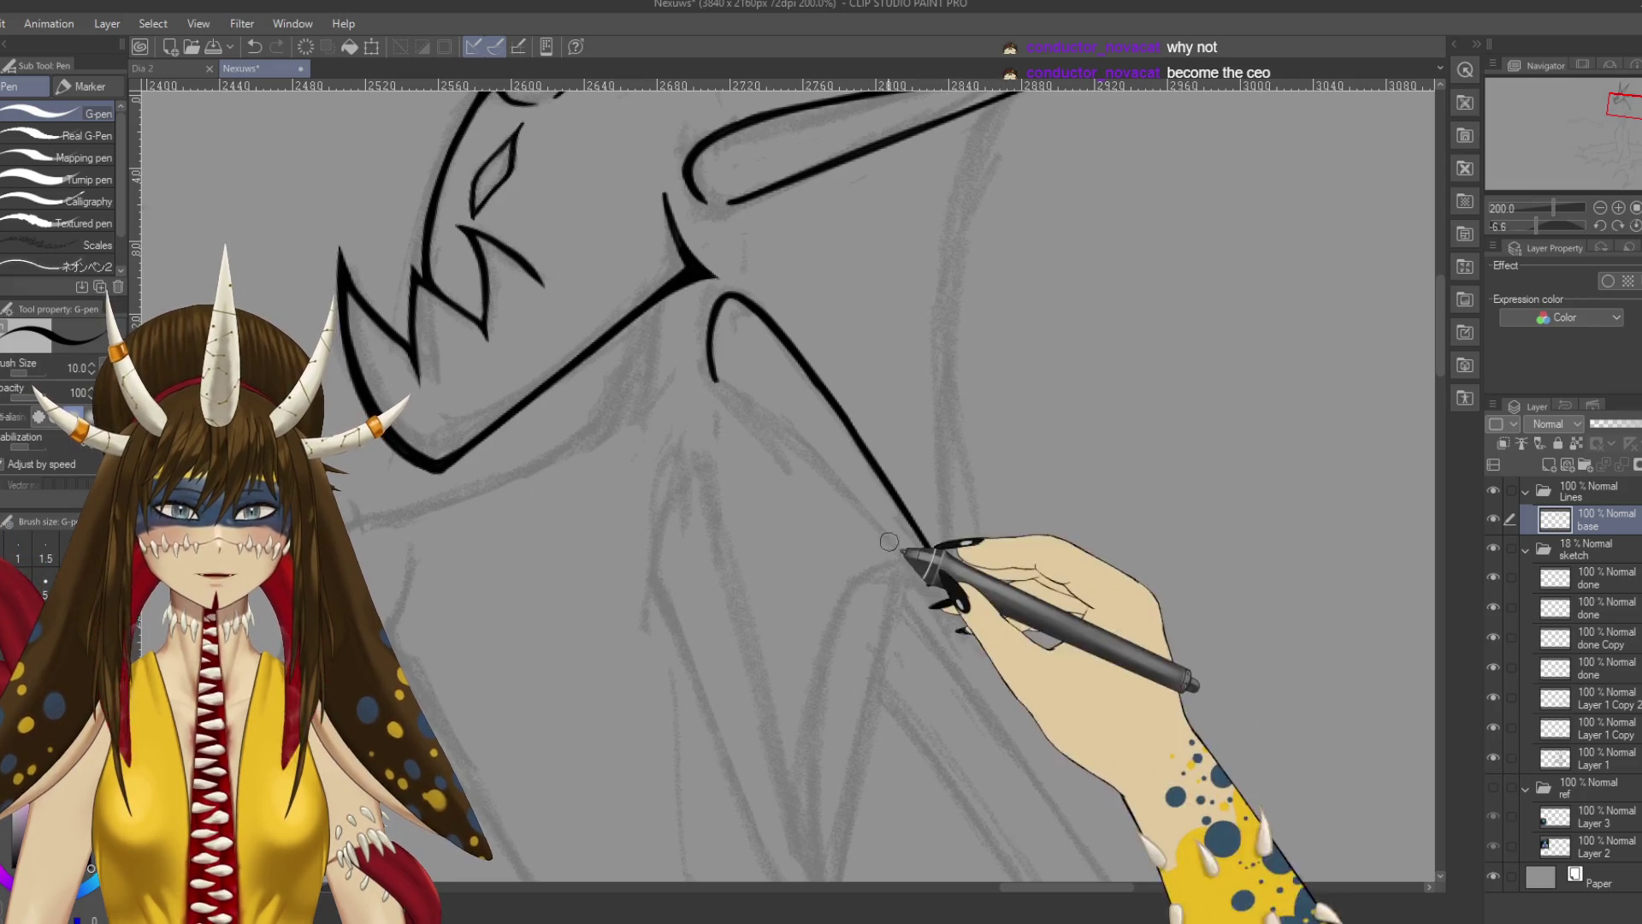
pyautogui.moveTo(903, 557); pyautogui.dragTo(899, 499)
pyautogui.moveTo(716, 325); pyautogui.dragTo(898, 525)
pyautogui.hotkey('ctrl', 'z')
pyautogui.moveTo(725, 334); pyautogui.dragTo(791, 385)
pyautogui.hotkey('ctrl', 'z')
pyautogui.moveTo(733, 322); pyautogui.dragTo(890, 470)
pyautogui.hotkey('ctrl', 'z')
pyautogui.moveTo(733, 330); pyautogui.dragTo(957, 555)
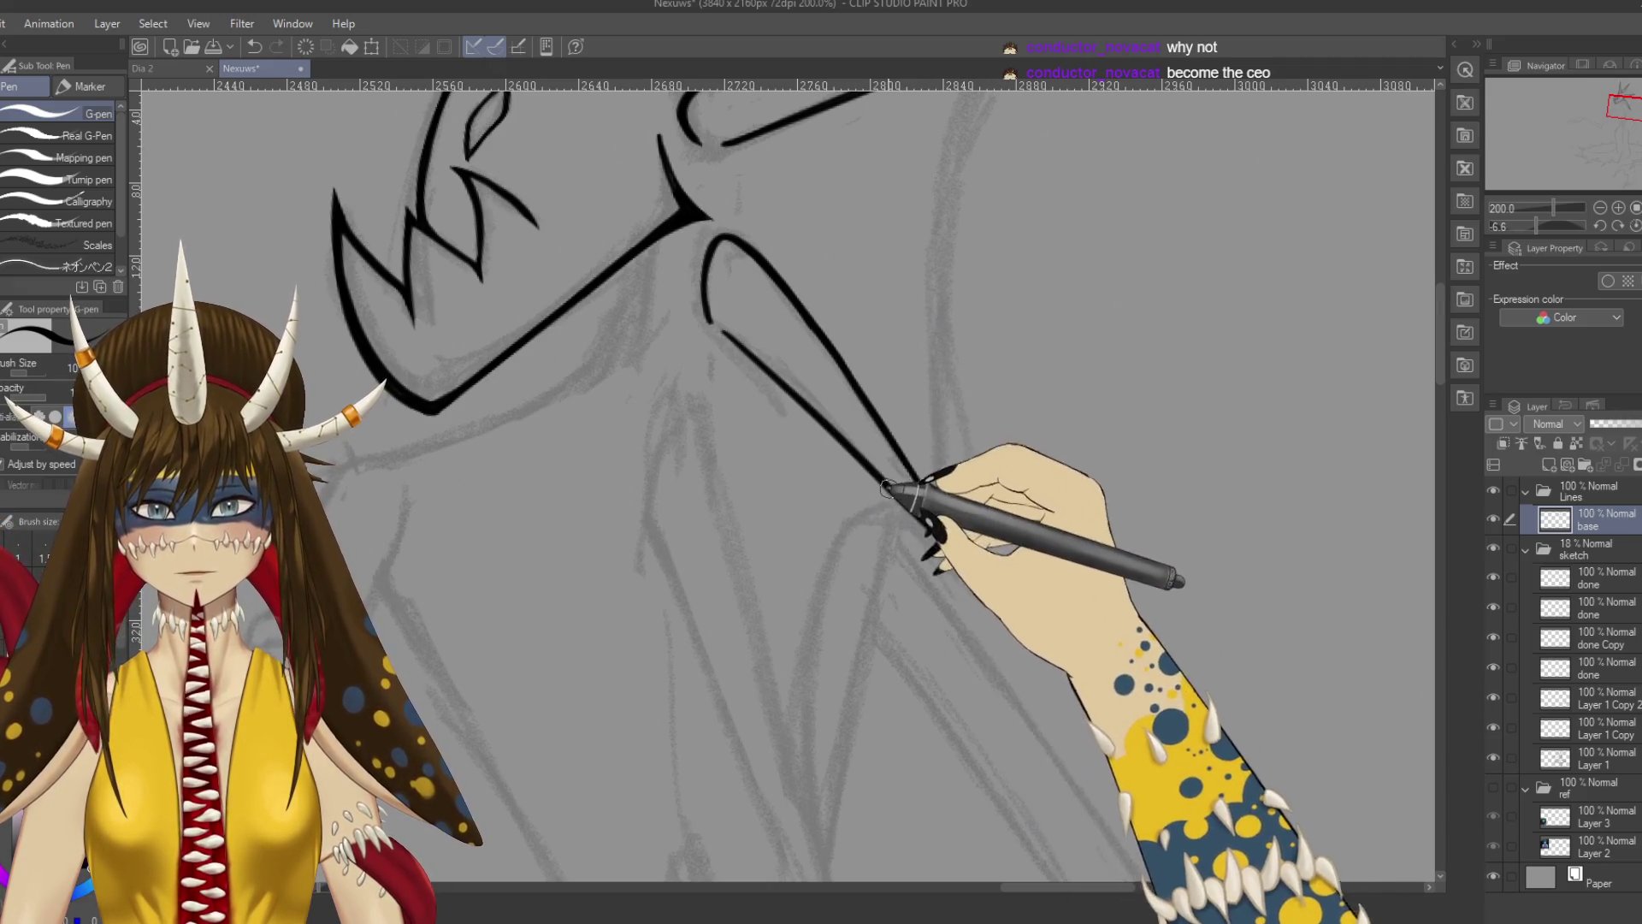
pyautogui.scroll(-2, 884, 488)
# Ink the spike's down-right edge, extend the loop and fin lines, and curve its top.
pyautogui.press('e')
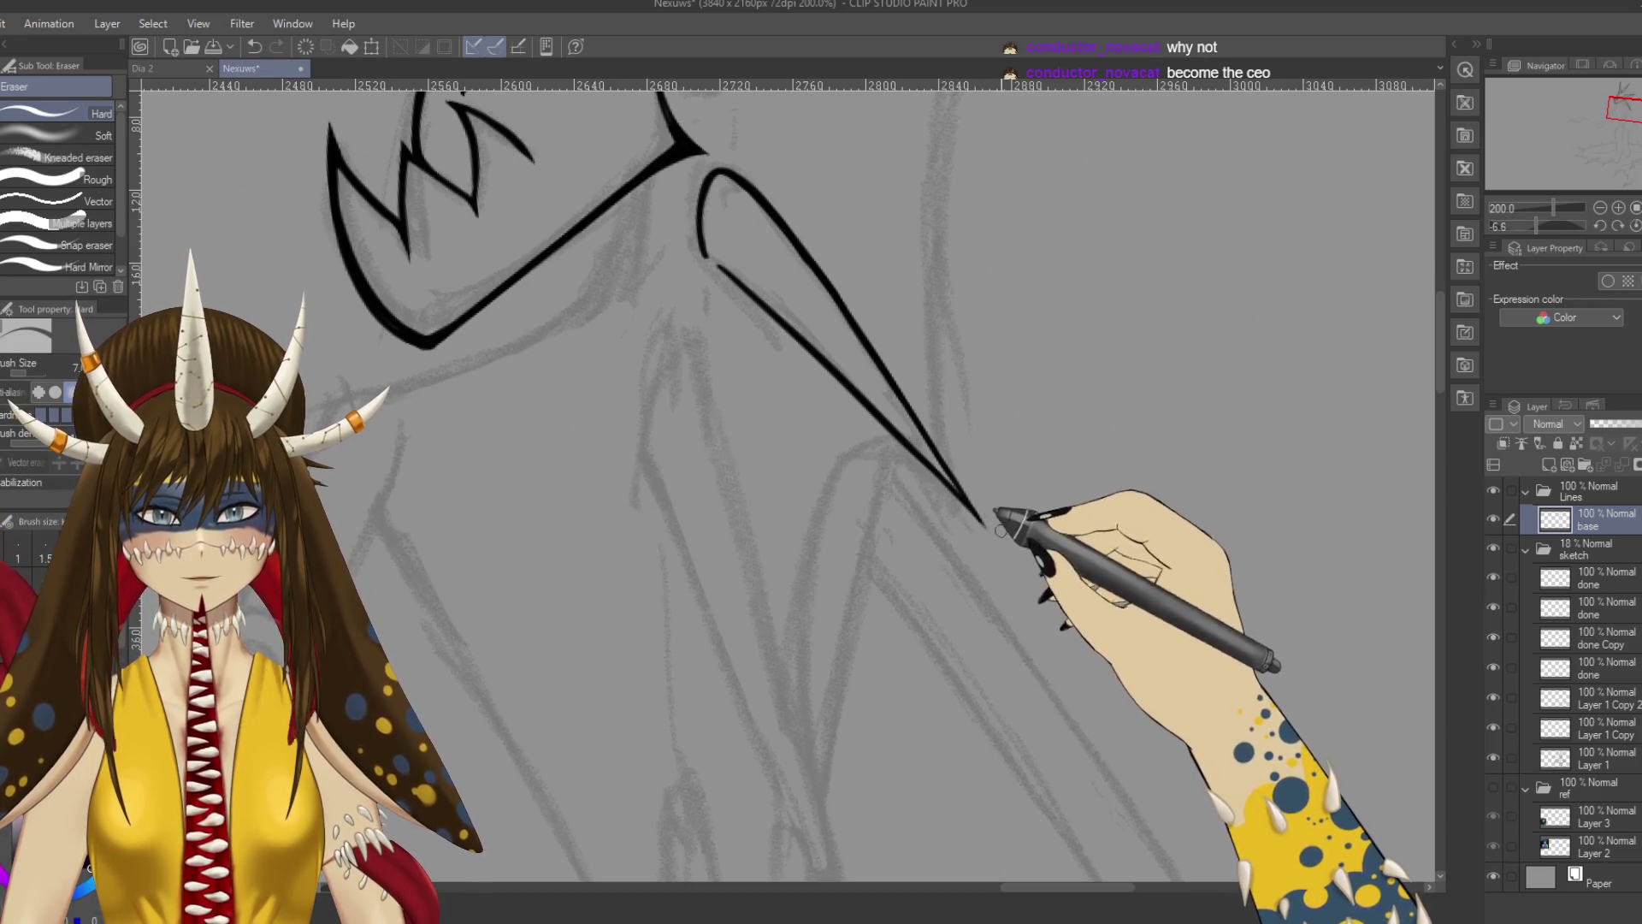
pyautogui.press('p')
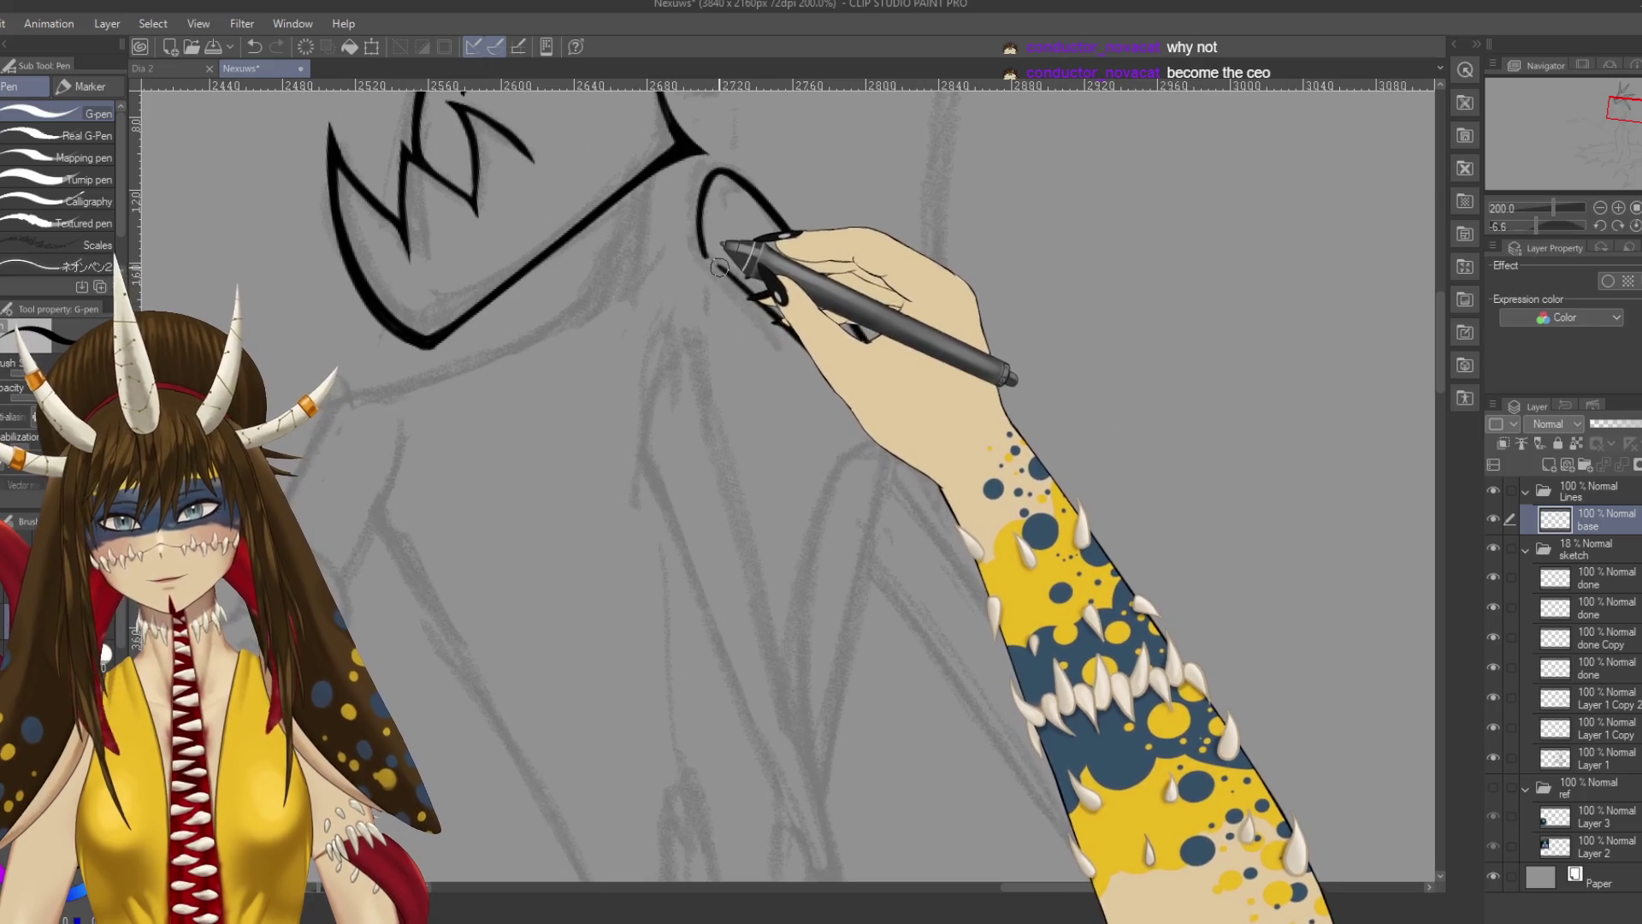
pyautogui.hotkey('ctrl', 'z')
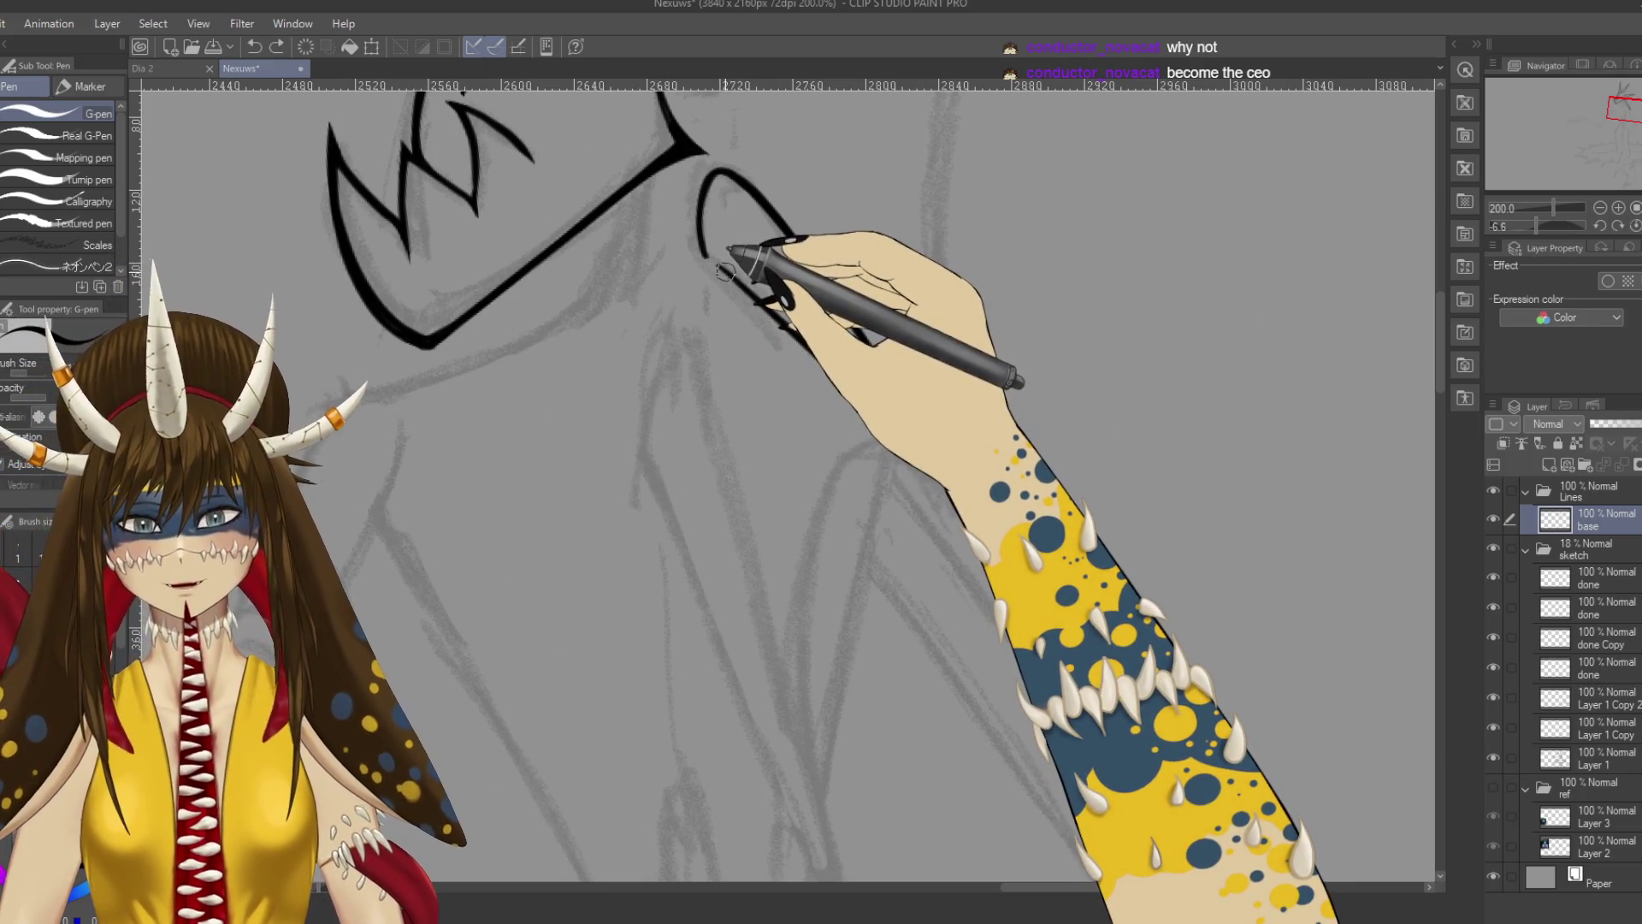
pyautogui.moveTo(721, 267); pyautogui.dragTo(907, 452)
pyautogui.moveTo(791, 227); pyautogui.dragTo(891, 370)
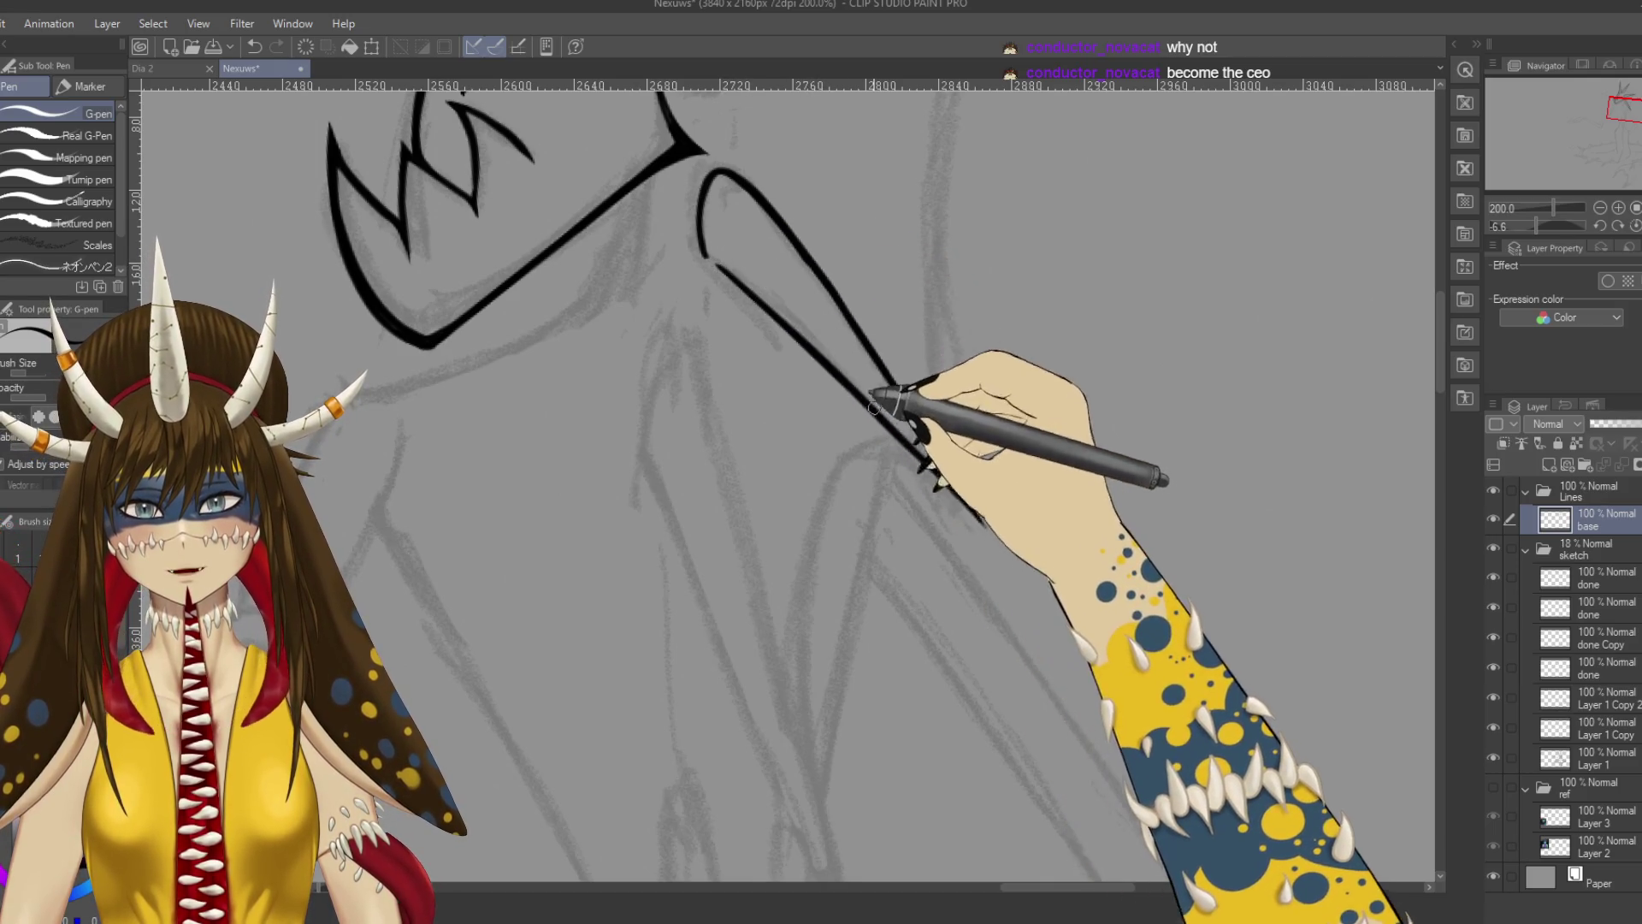
pyautogui.moveTo(914, 463); pyautogui.dragTo(969, 512)
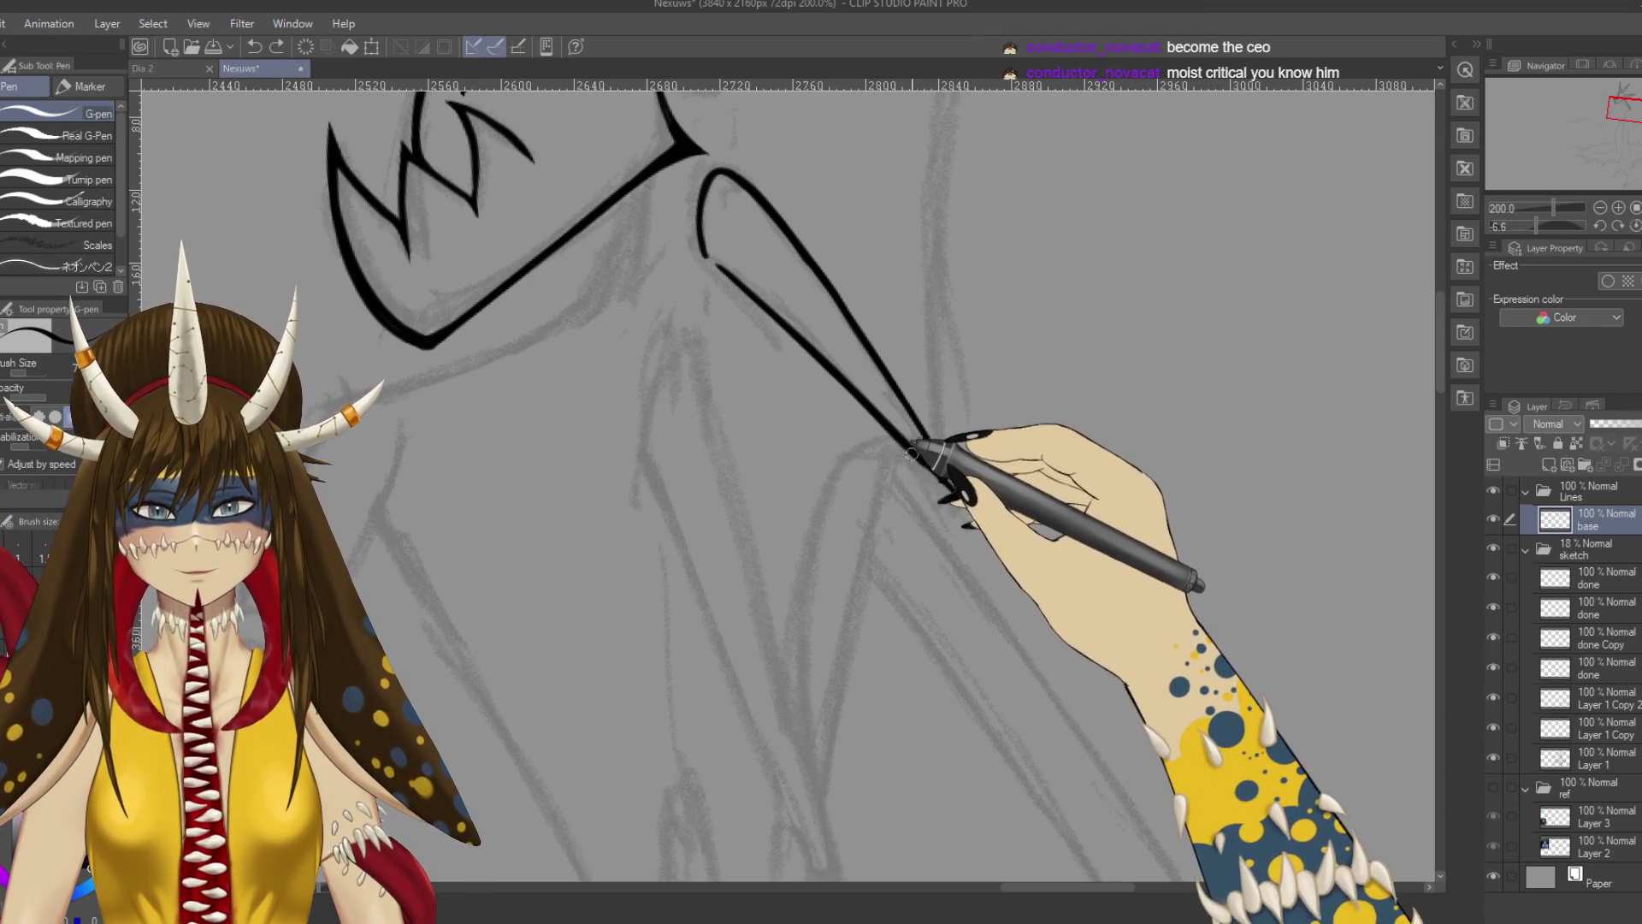
pyautogui.scroll(3, 989, 367)
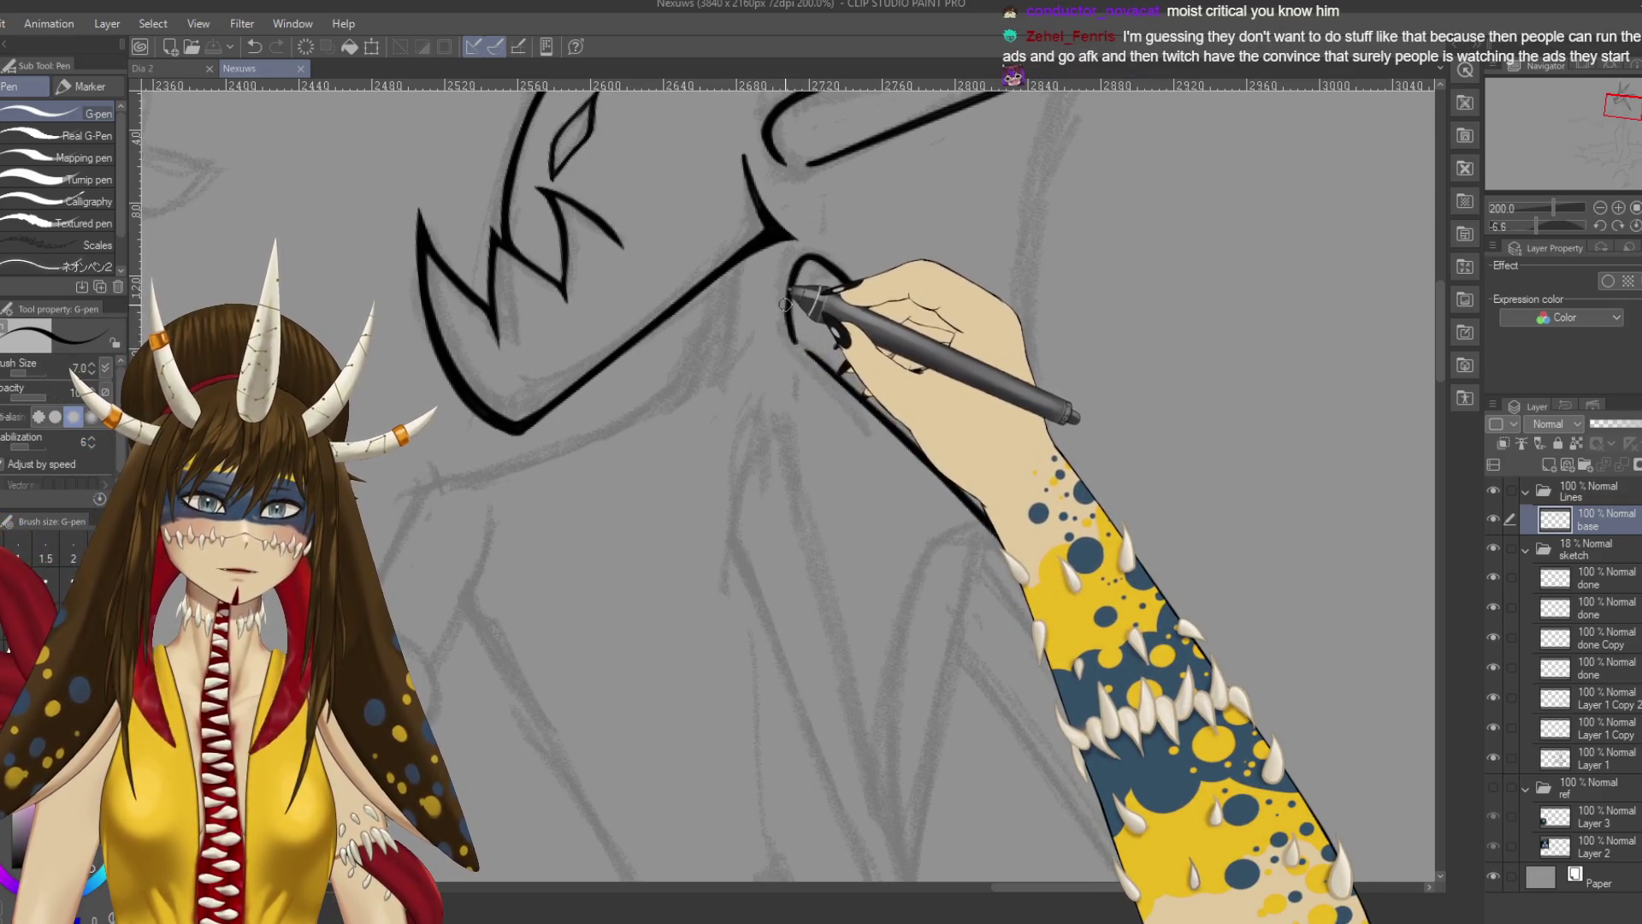
pyautogui.moveTo(785, 305); pyautogui.dragTo(790, 300)
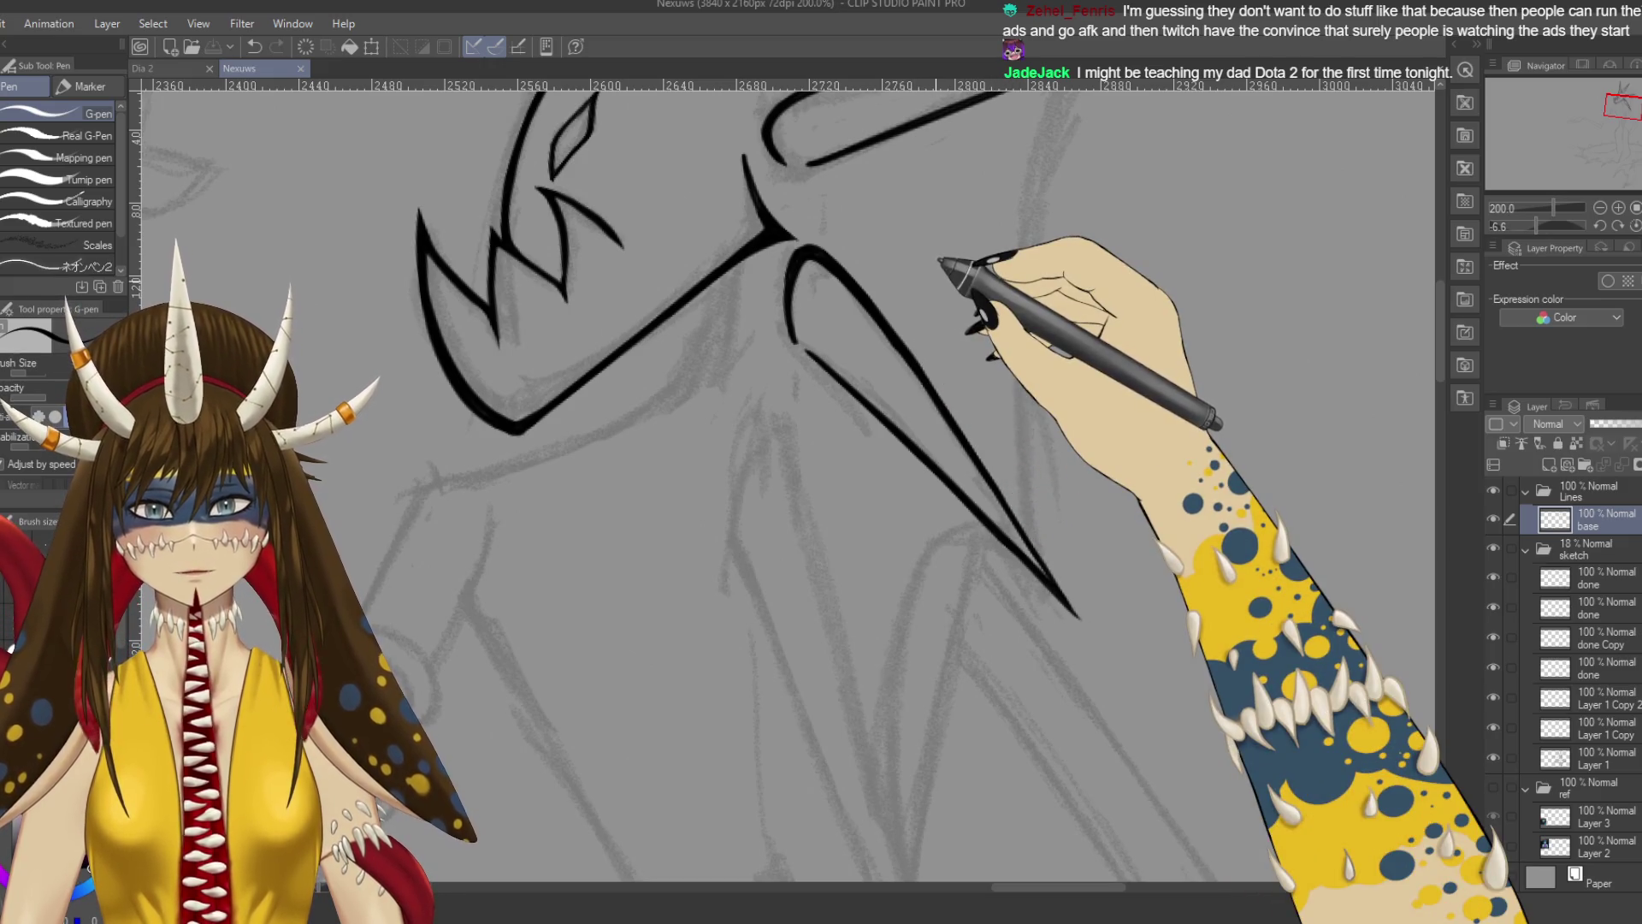
pyautogui.scroll(-3, 822, 384)
pyautogui.scroll(2, 821, 385)
pyautogui.scroll(-5, 941, 261)
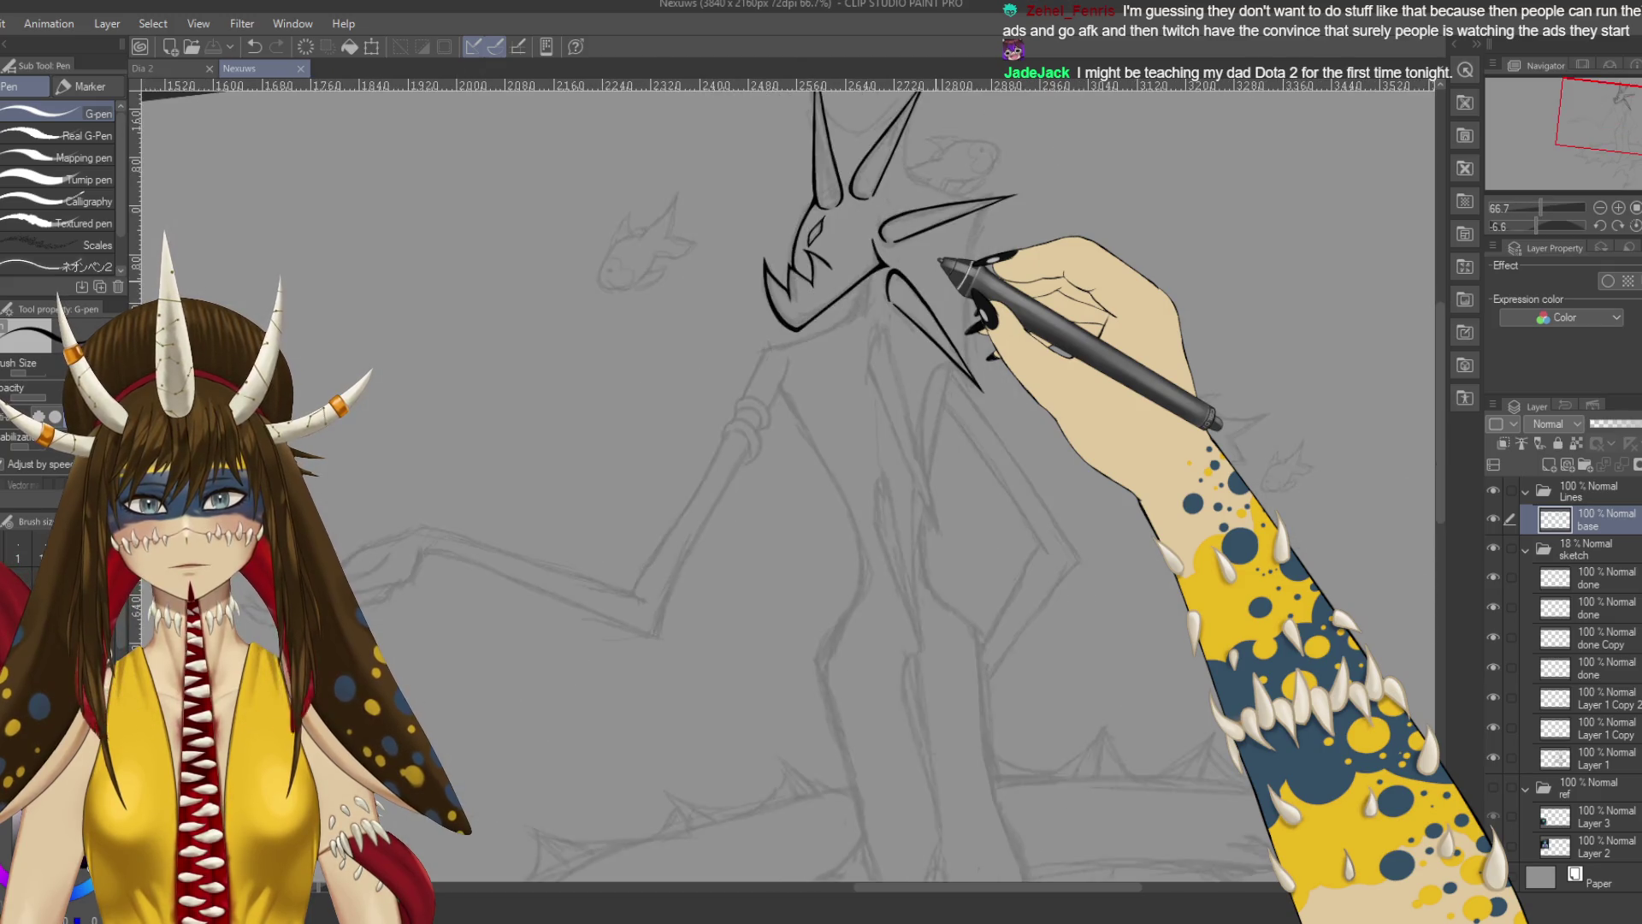
pyautogui.scroll(3, 941, 261)
pyautogui.scroll(-2, 941, 261)
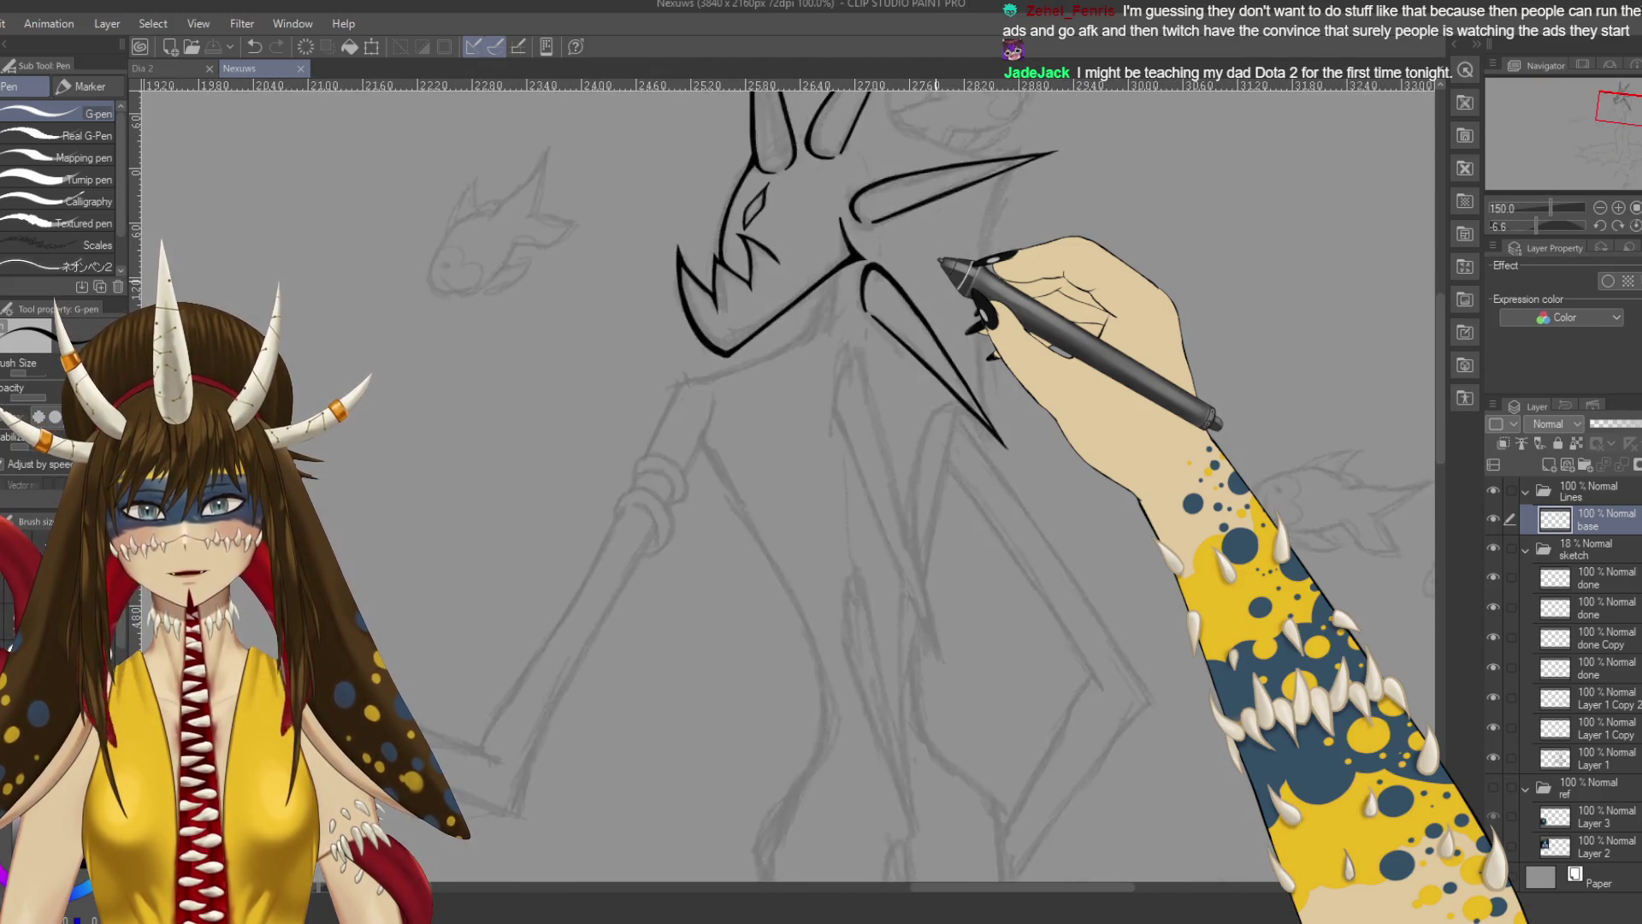
pyautogui.click(1493, 548)
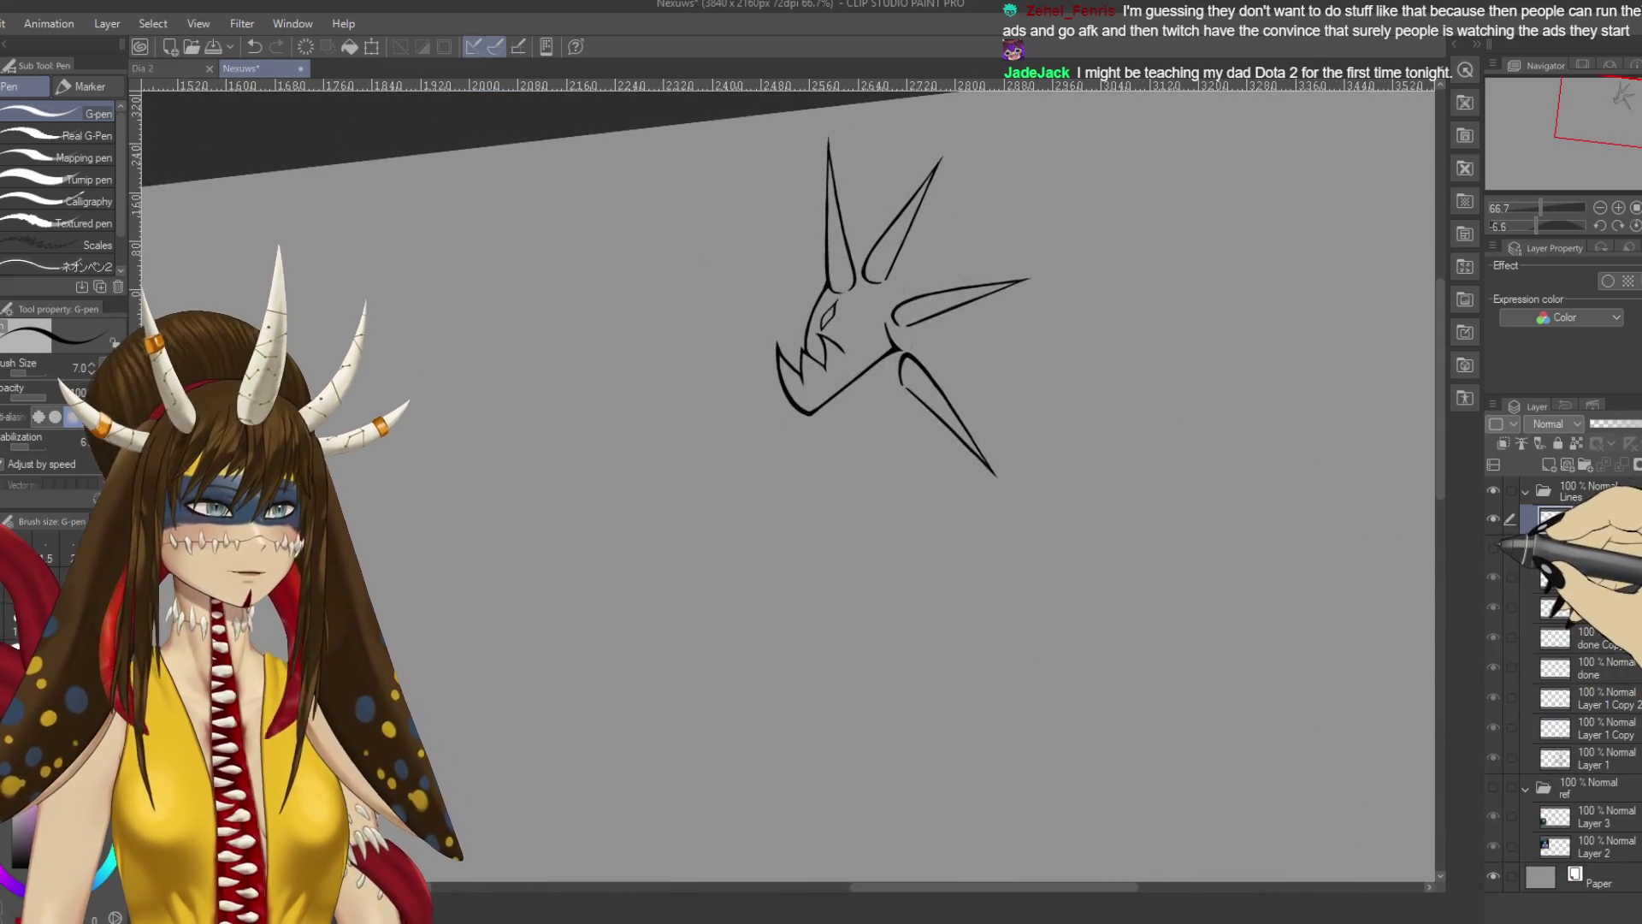
pyautogui.click(1494, 547)
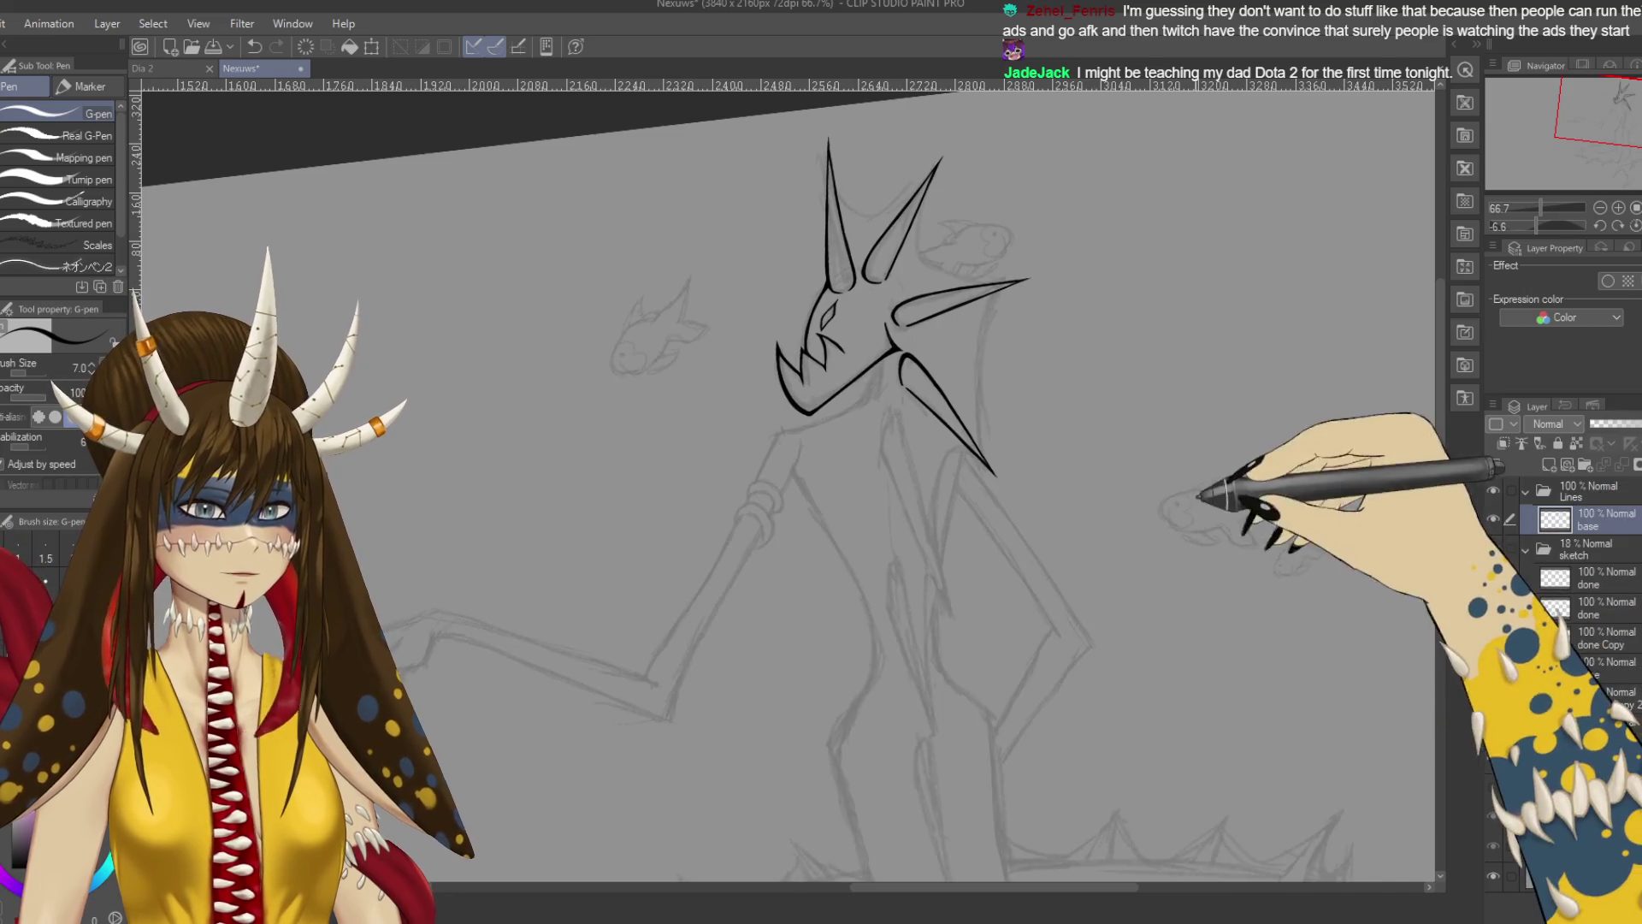
pyautogui.scroll(3, 1238, 536)
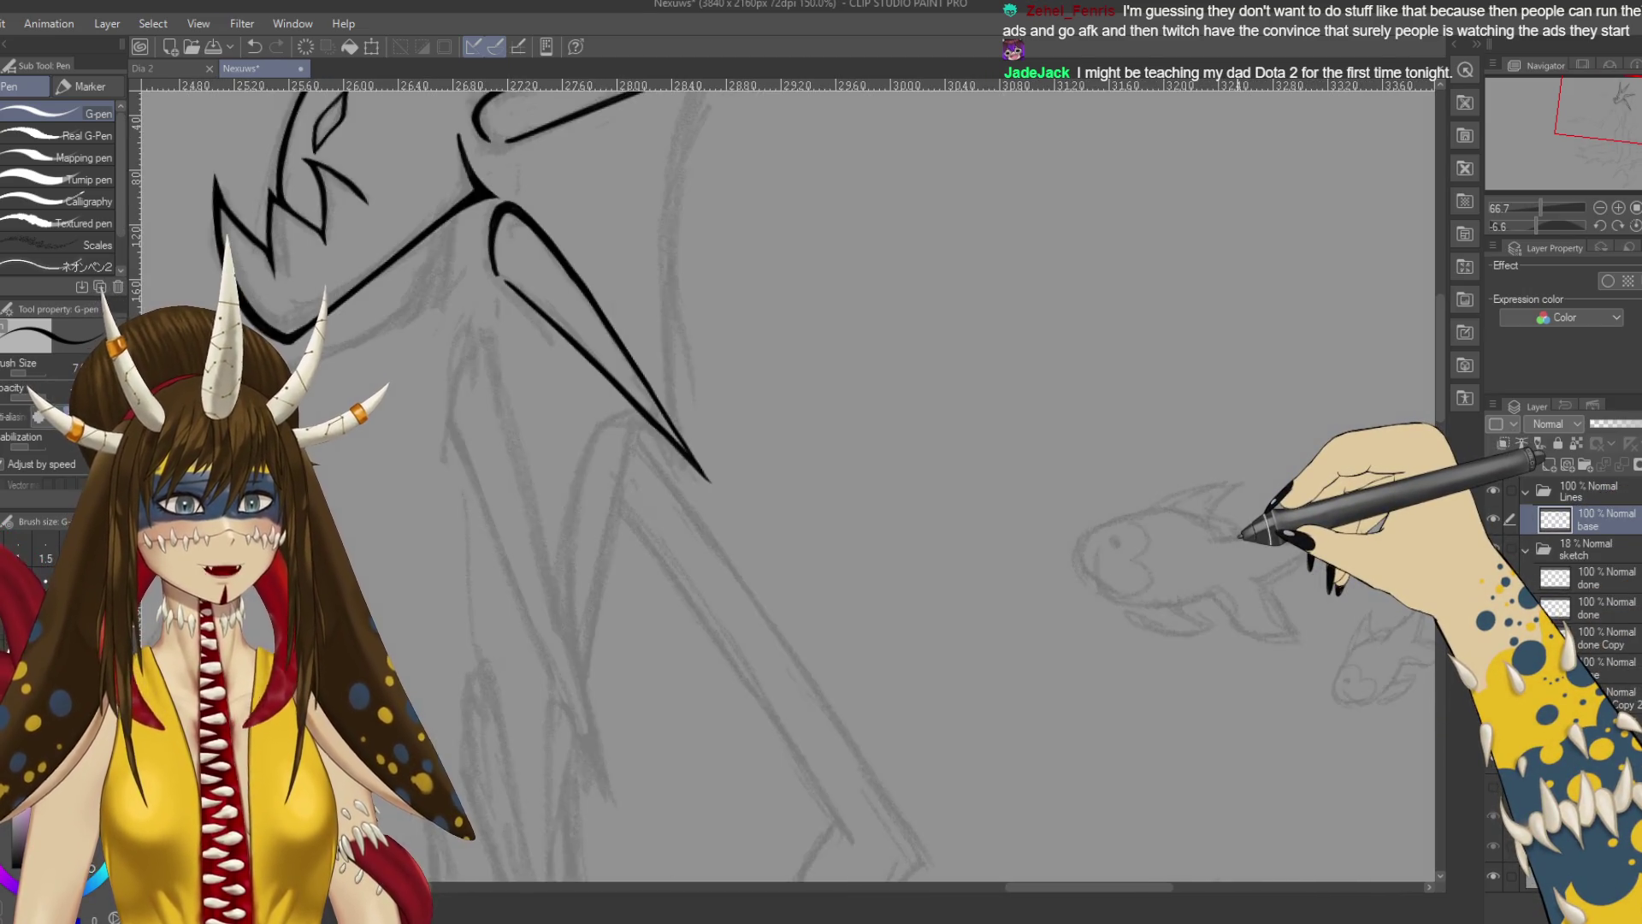
# Zoom in and erase to trim the neck spike's inner and outer edge lines.
pyautogui.hotkey('ctrl', '+')
pyautogui.hotkey('ctrl', '+')
pyautogui.hotkey('ctrl', '+')
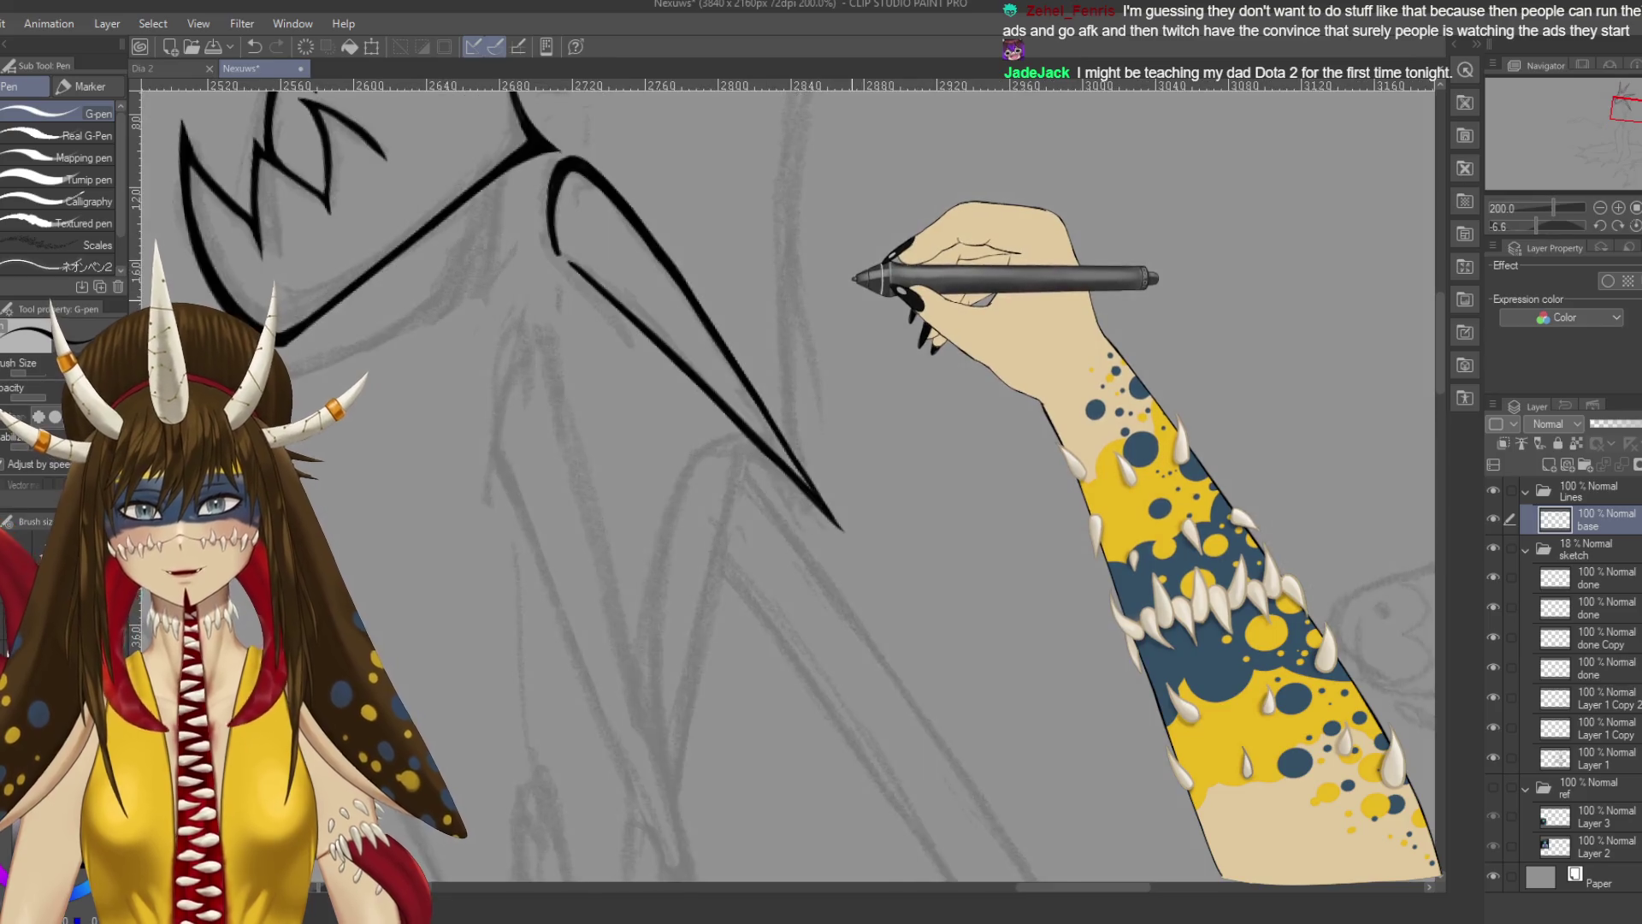
pyautogui.press('e')
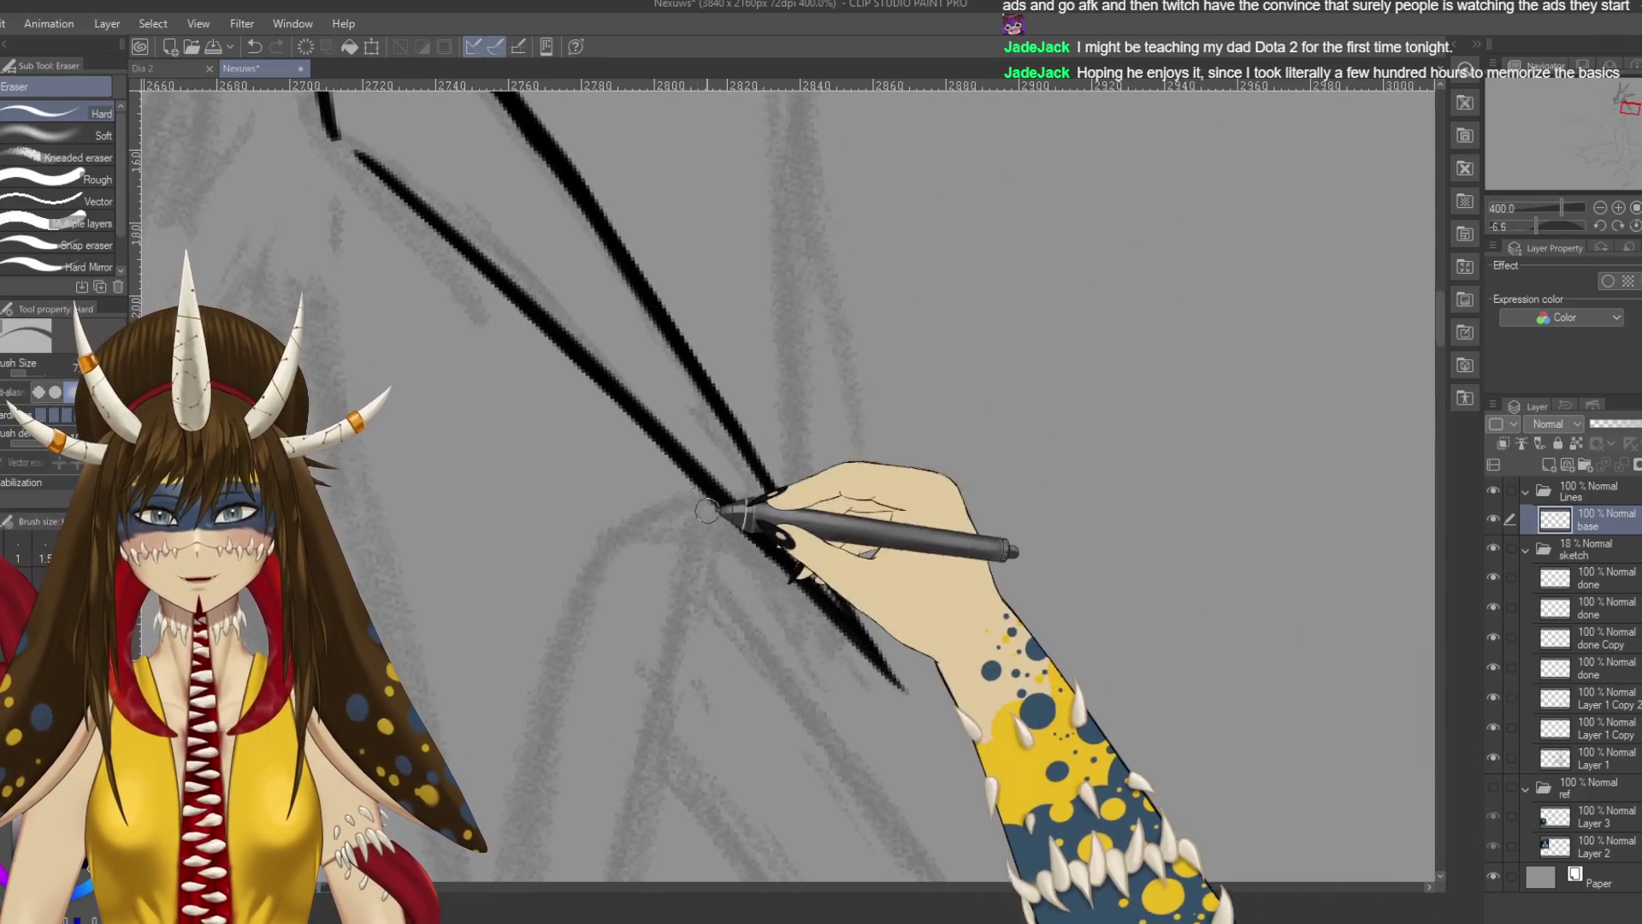
pyautogui.hotkey('ctrl', '-')
pyautogui.hotkey('ctrl', '-')
pyautogui.hotkey('ctrl', '-')
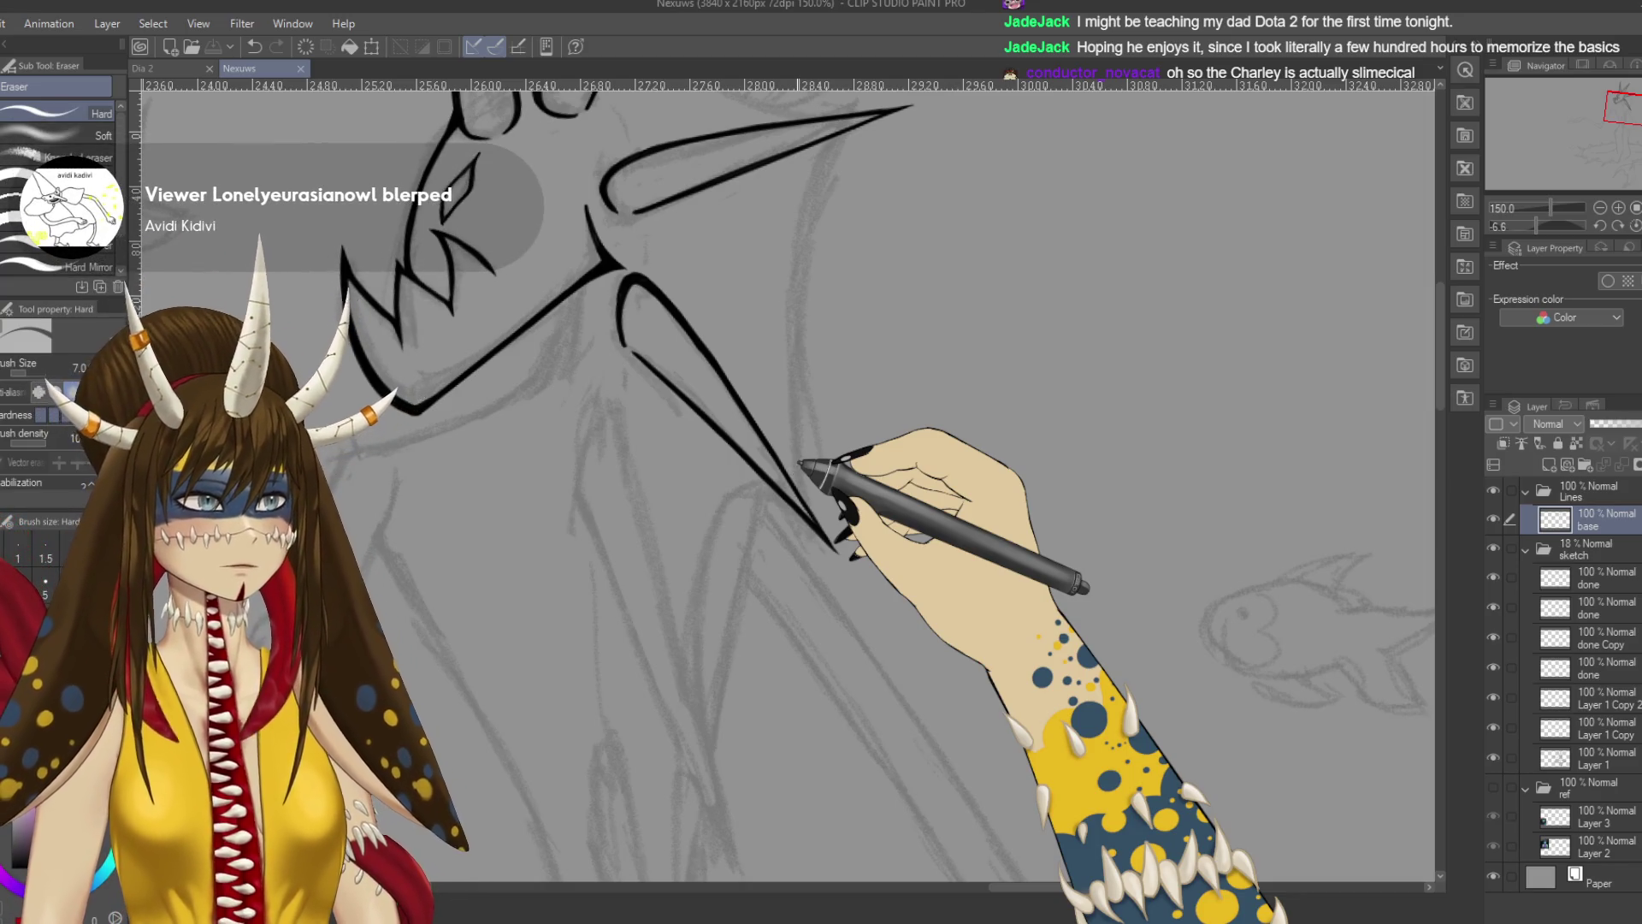
pyautogui.hotkey('ctrl', '+')
pyautogui.hotkey('ctrl', '+')
pyautogui.hotkey('ctrl', '+')
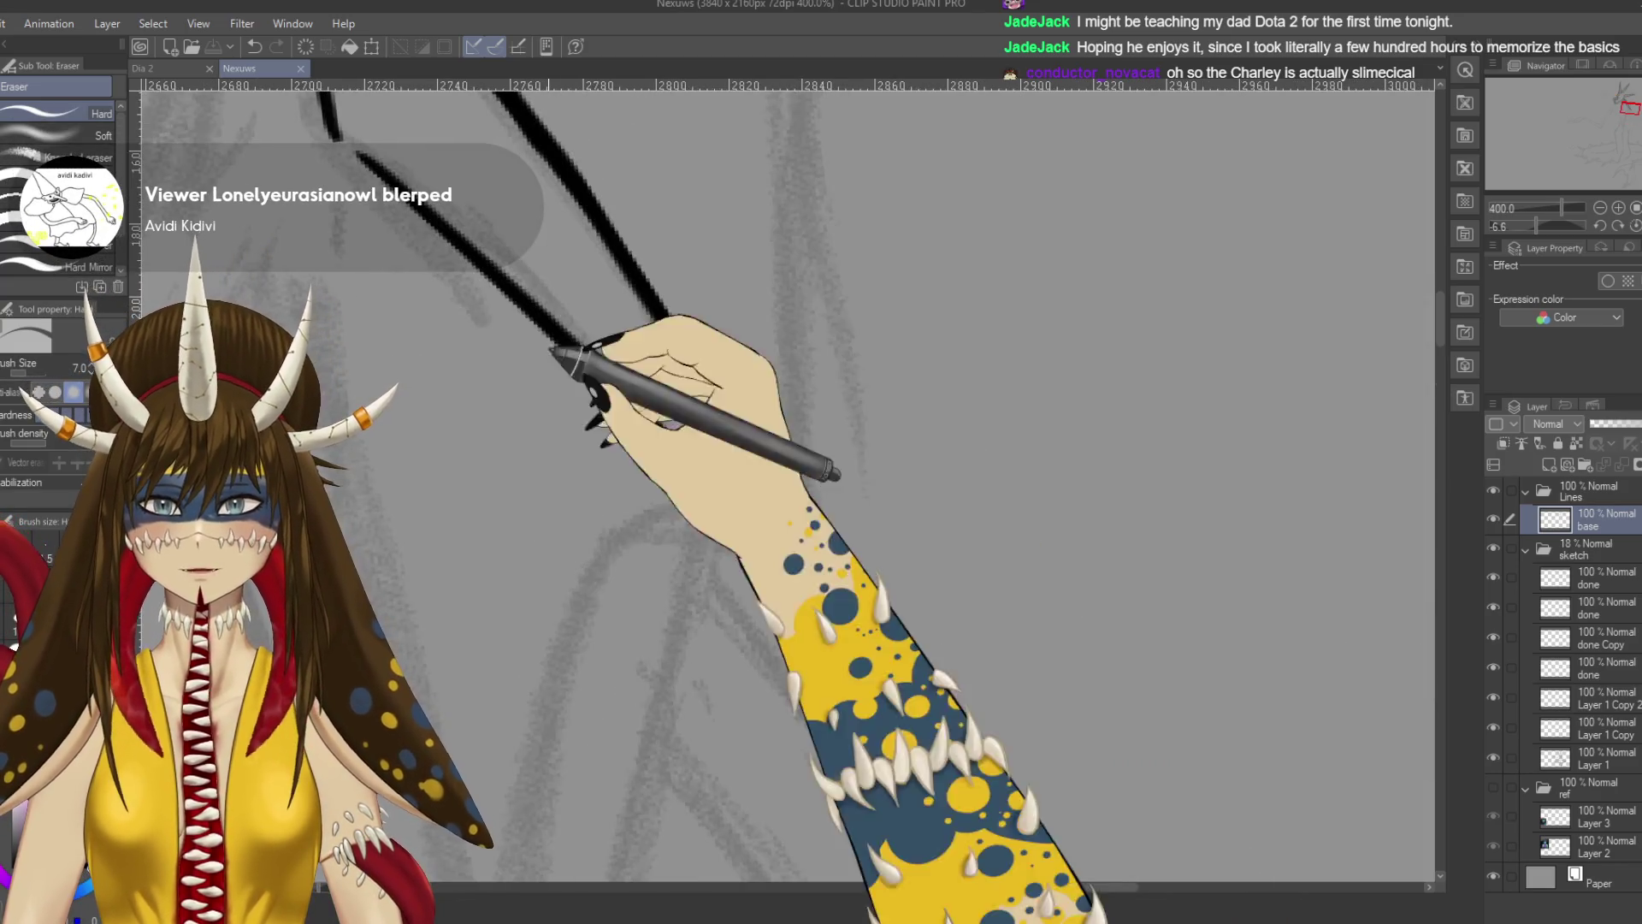
pyautogui.scroll(5, 557, 356)
pyautogui.hscroll(-5, 630, 275)
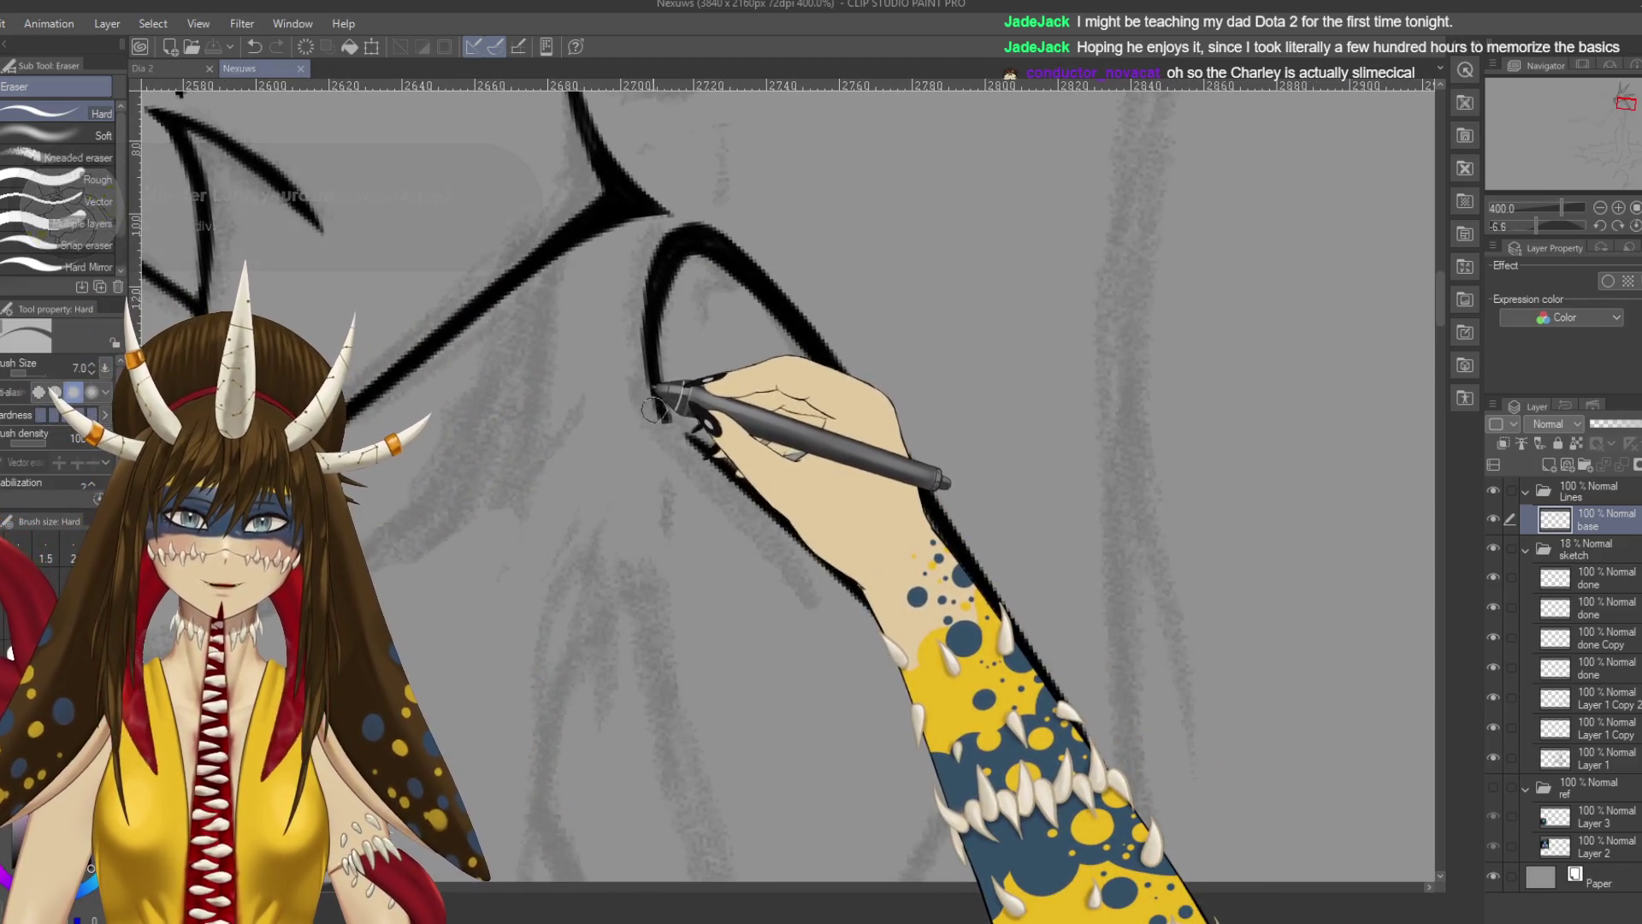
pyautogui.moveTo(684, 437); pyautogui.dragTo(984, 710)
pyautogui.moveTo(723, 258); pyautogui.dragTo(870, 466)
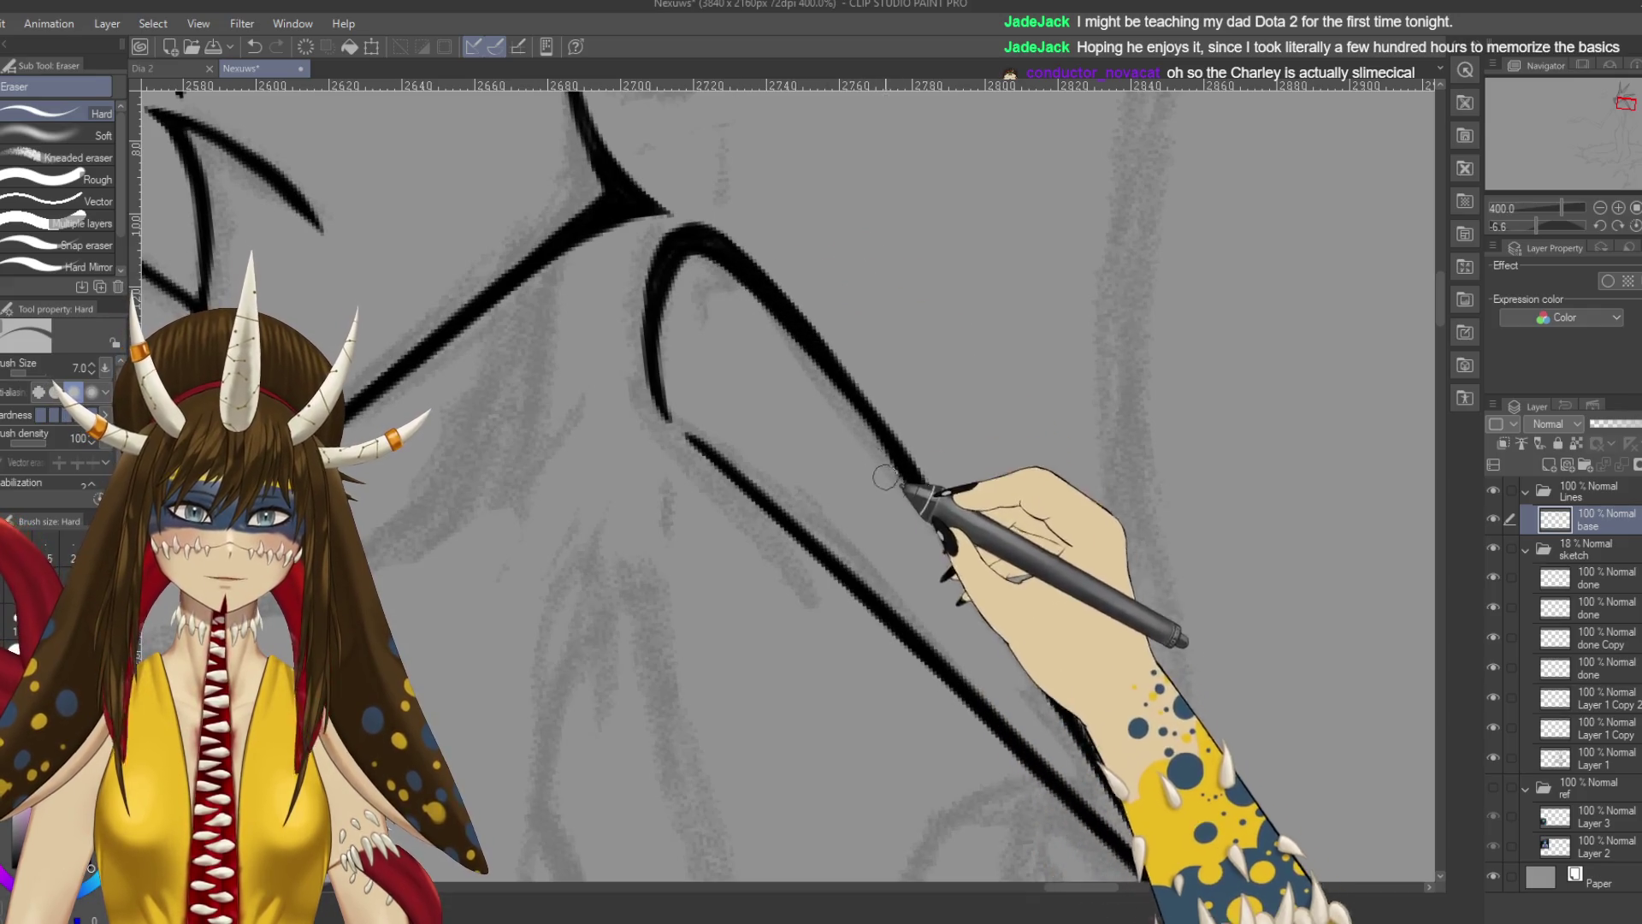
# Redraw the spike's inner edge down from the loop with the G-pen and save.
pyautogui.press('p')
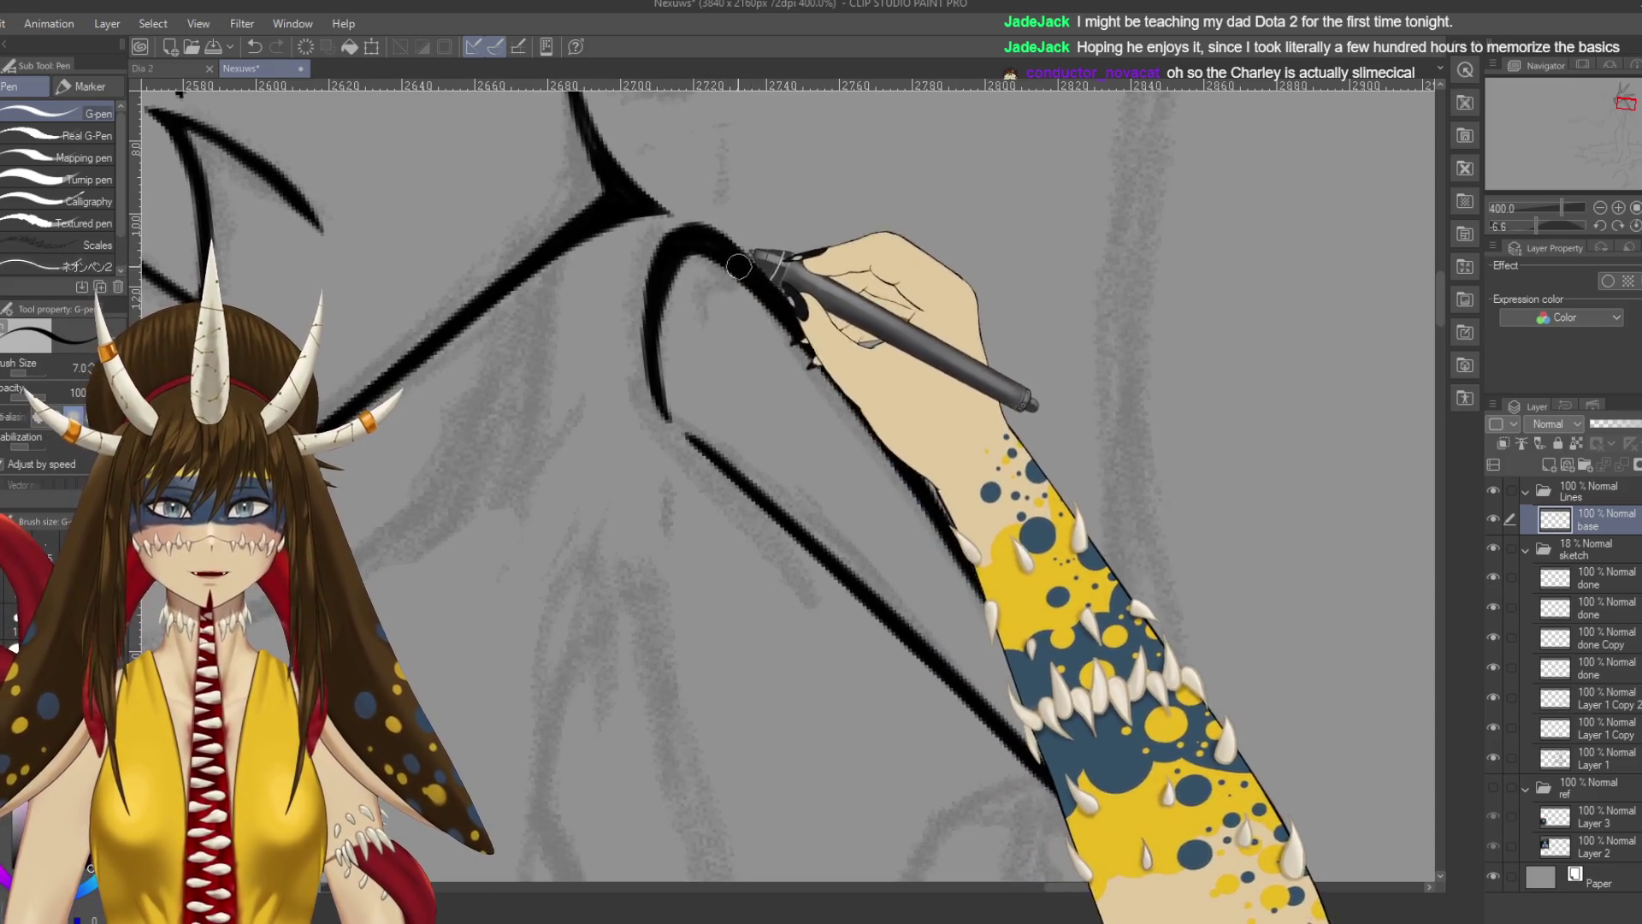
pyautogui.moveTo(709, 231); pyautogui.dragTo(854, 398)
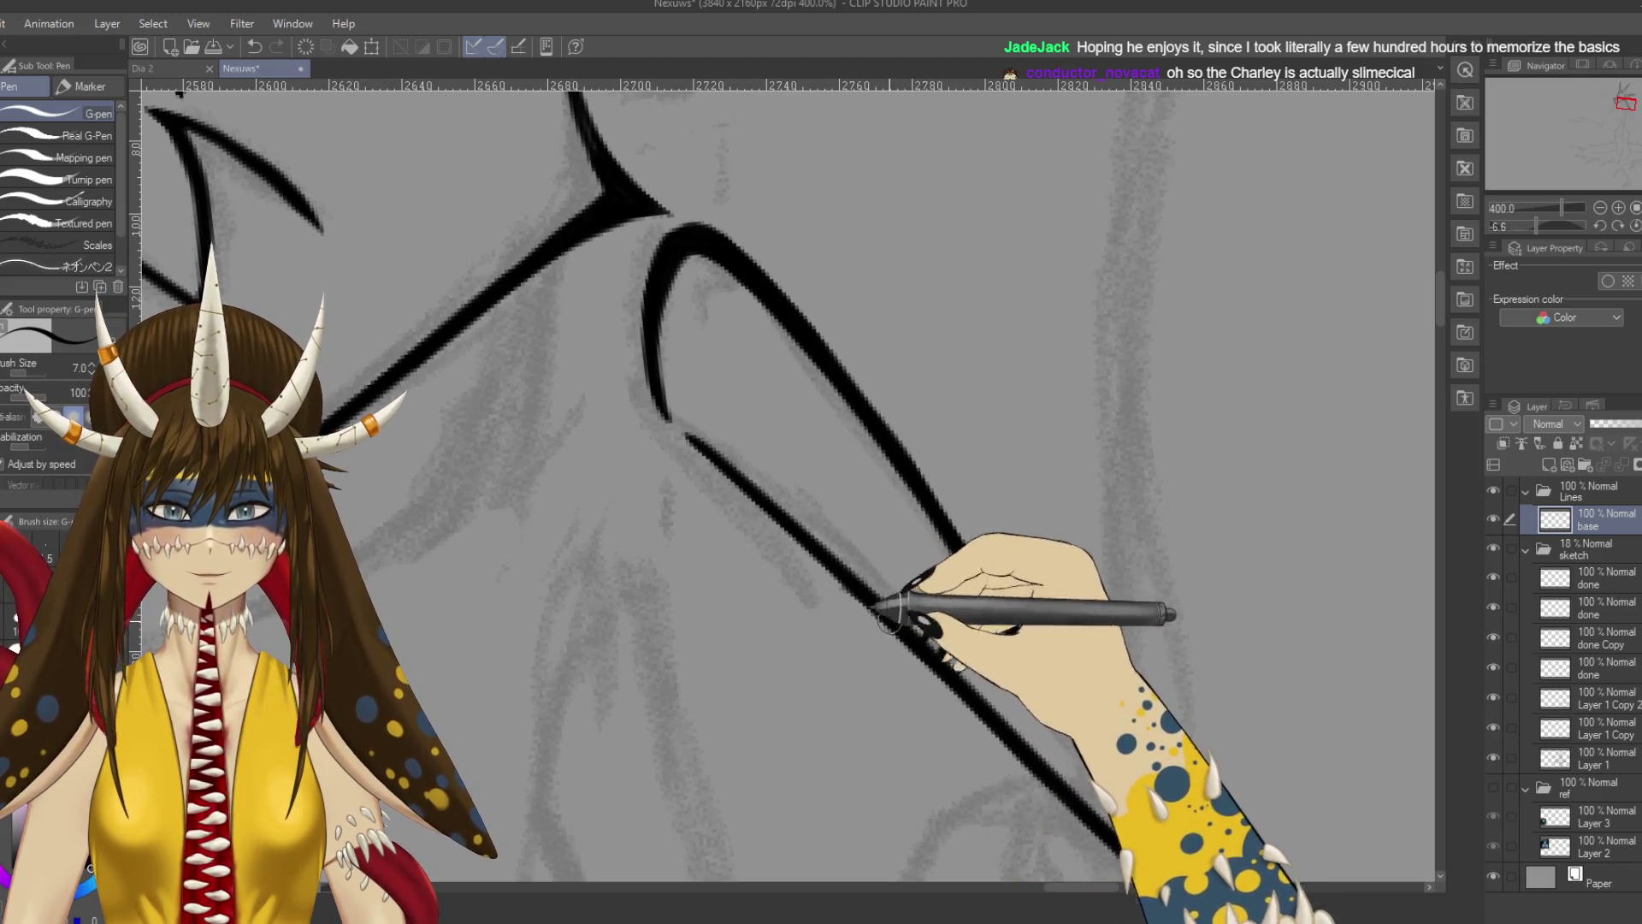
pyautogui.scroll(-5, 874, 611)
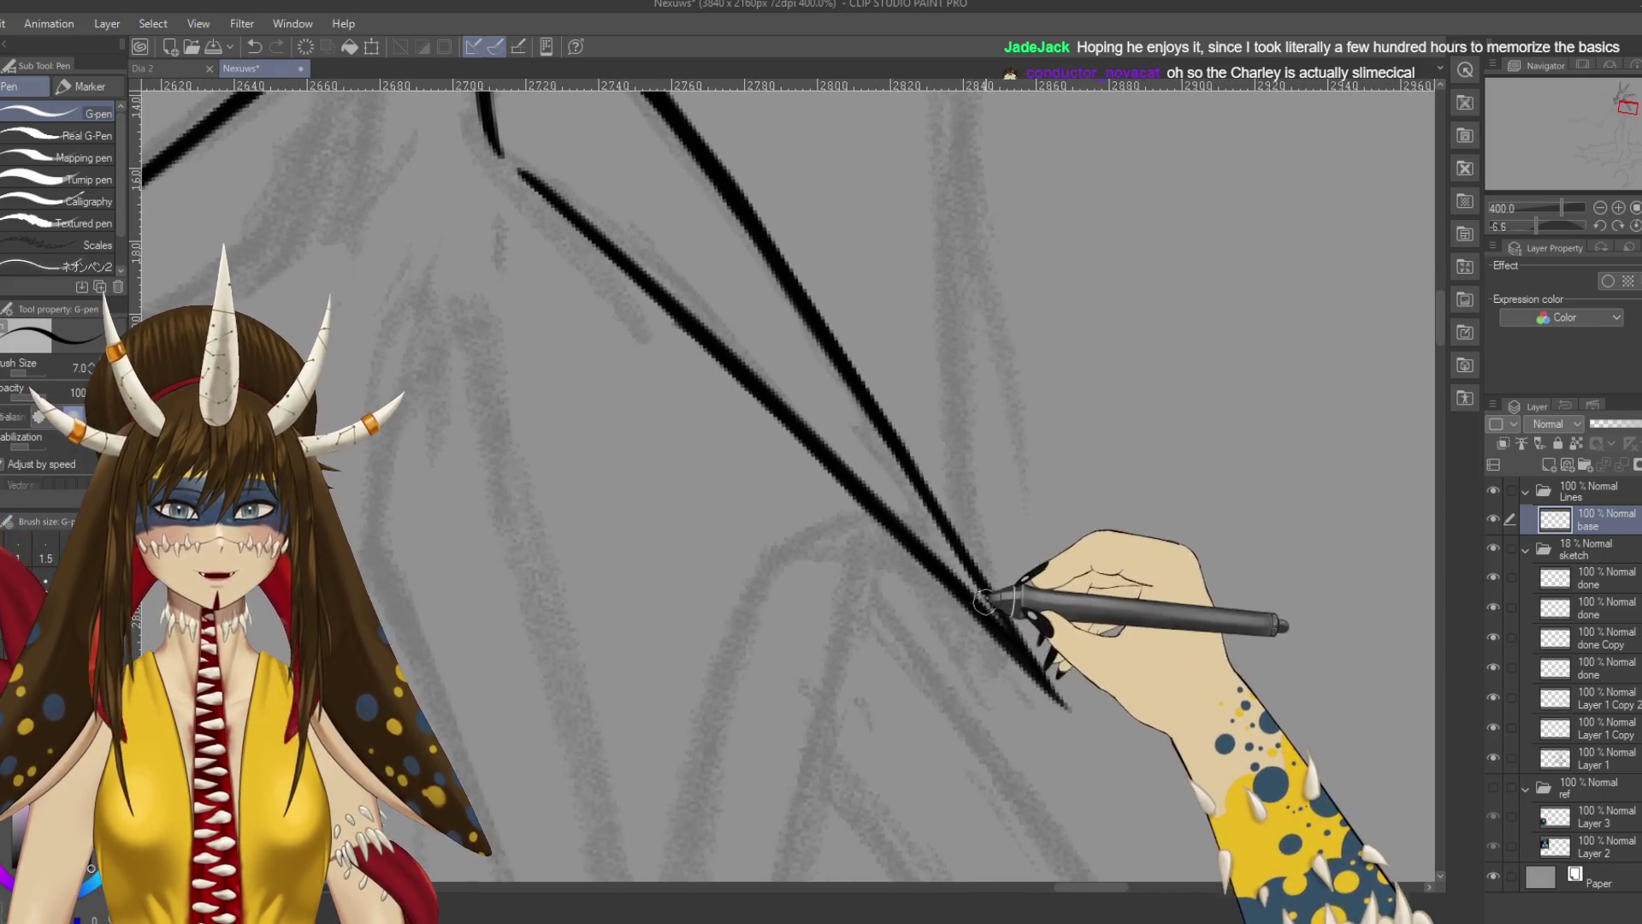
pyautogui.hotkey('ctrl', 's')
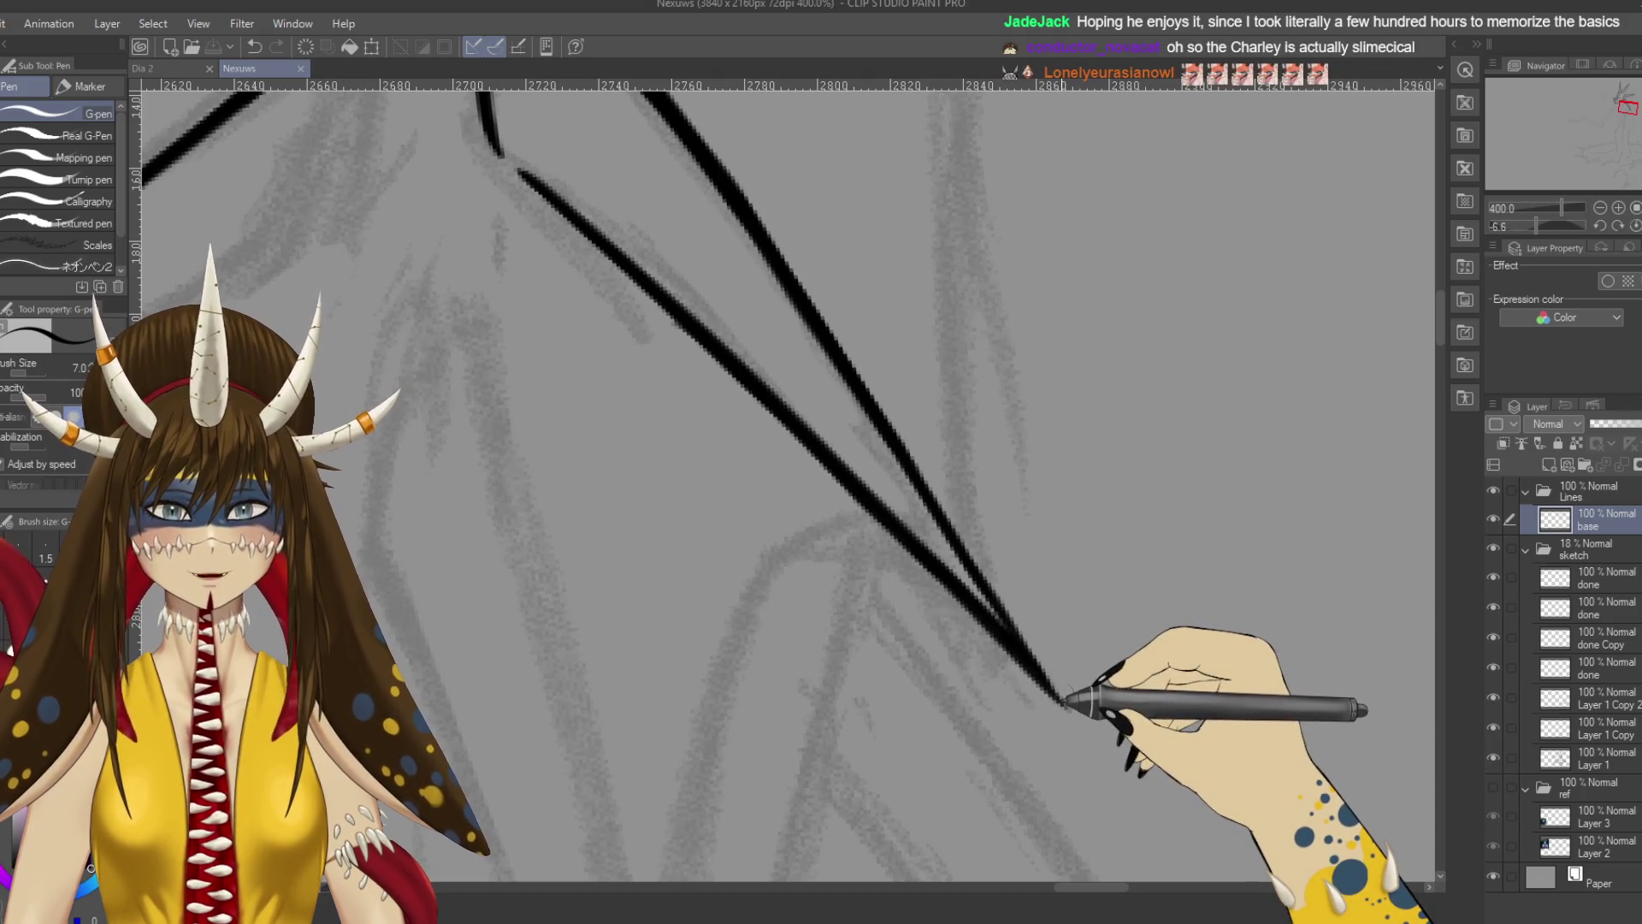
pyautogui.scroll(-6, 1063, 701)
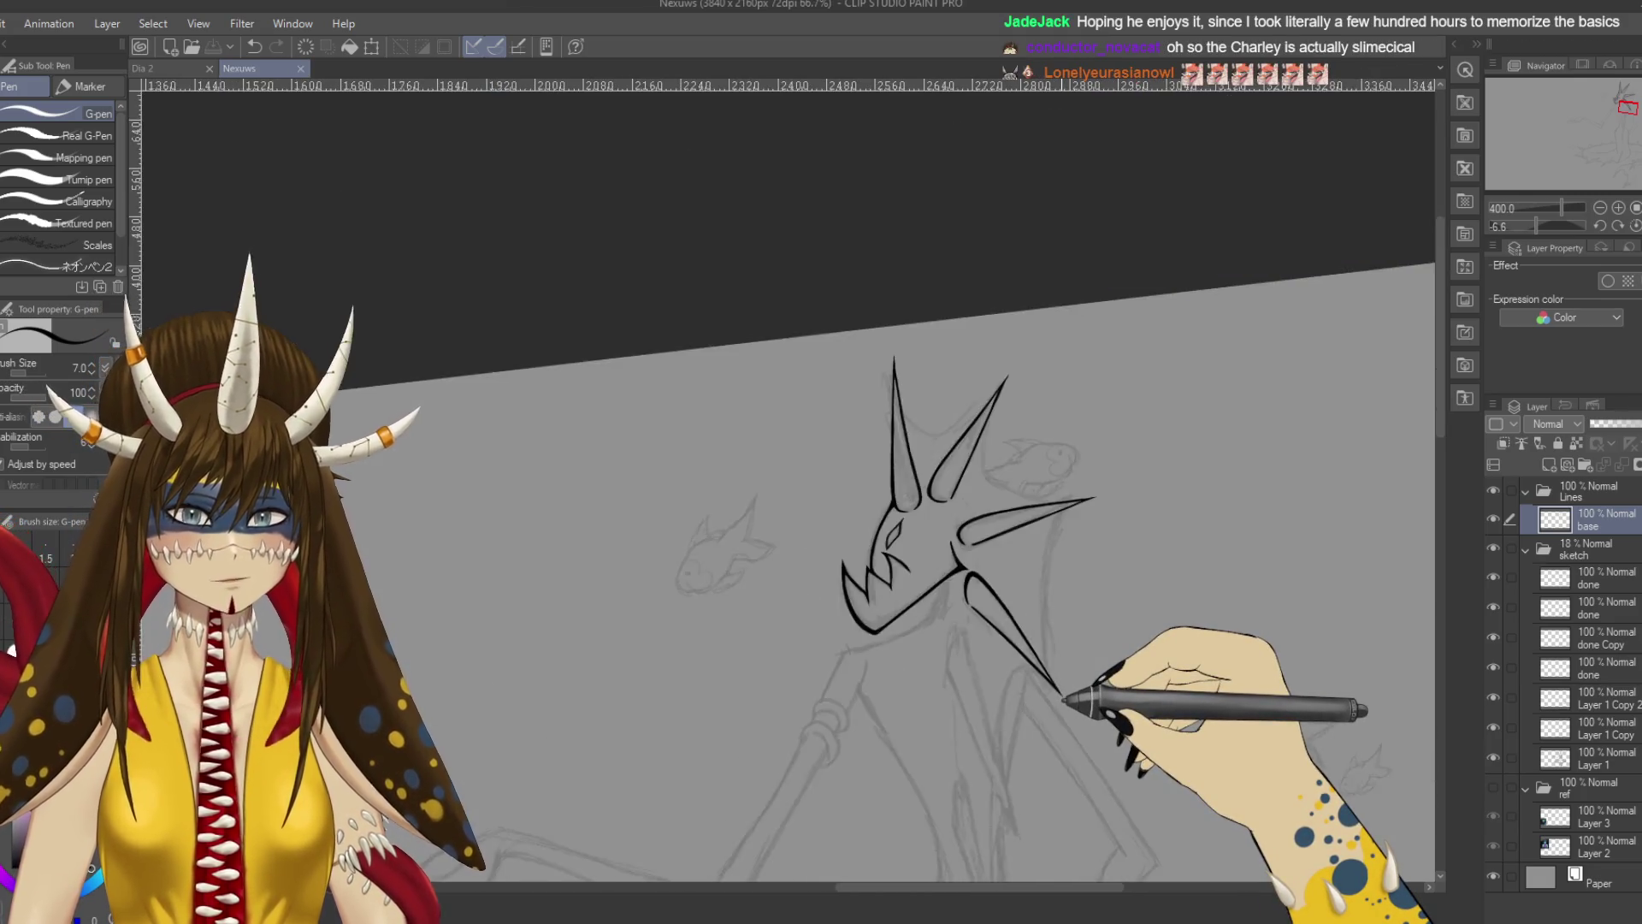
# Ink a long curved line below the neck spike and rework its top curve.
pyautogui.scroll(2, 1063, 702)
pyautogui.scroll(-2, 1063, 701)
pyautogui.scroll(4, 1062, 700)
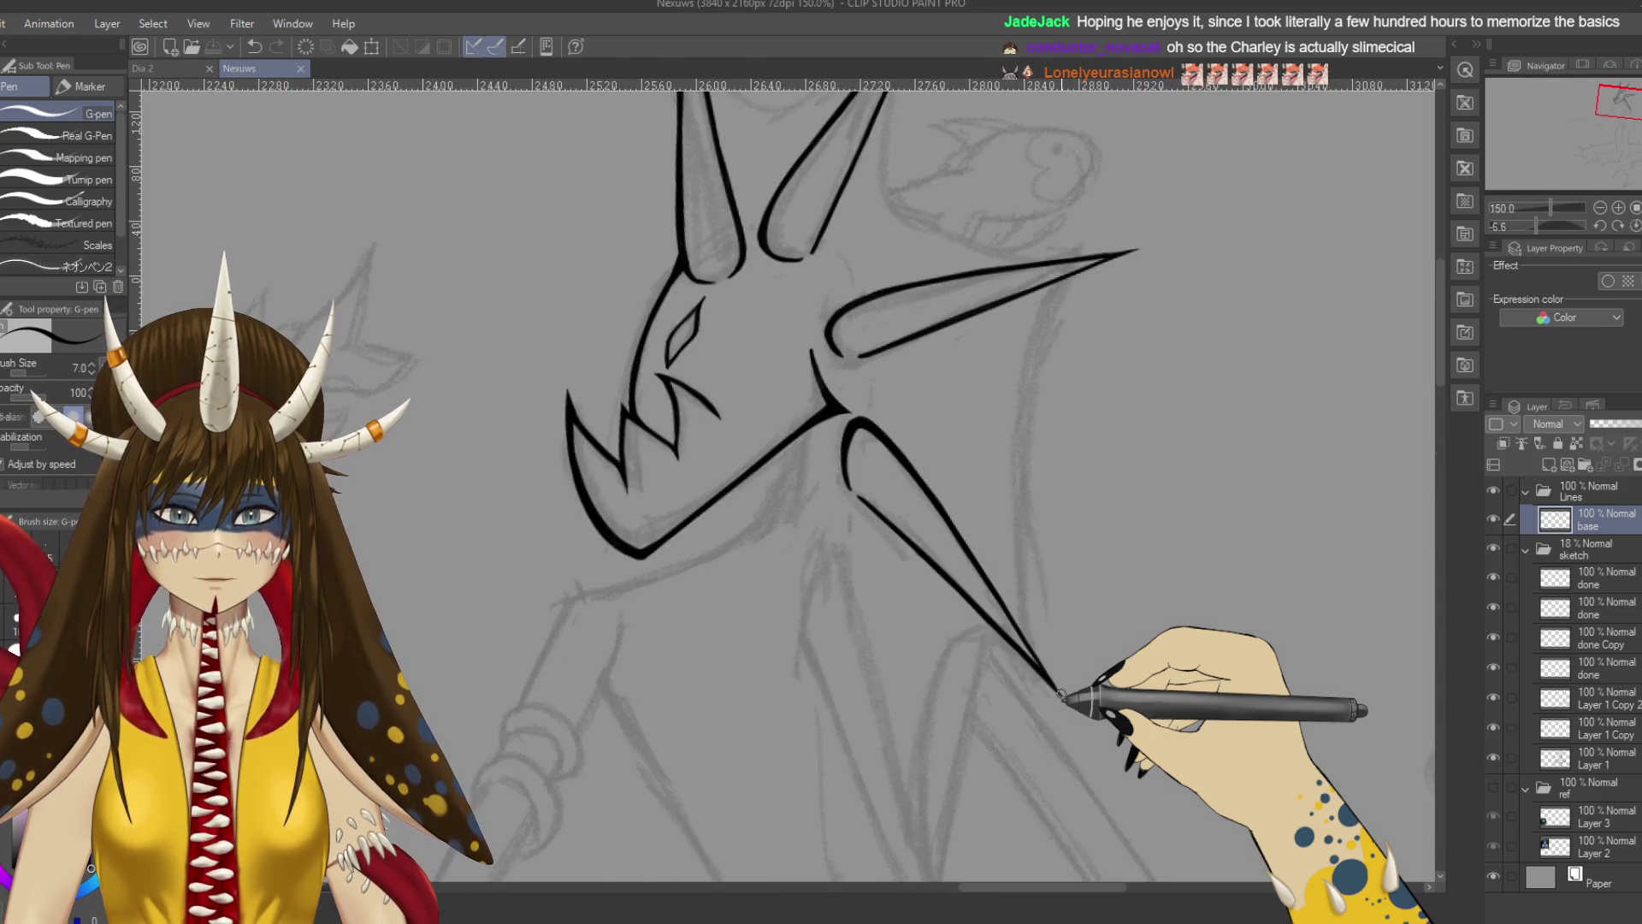
pyautogui.scroll(-5, 881, 462)
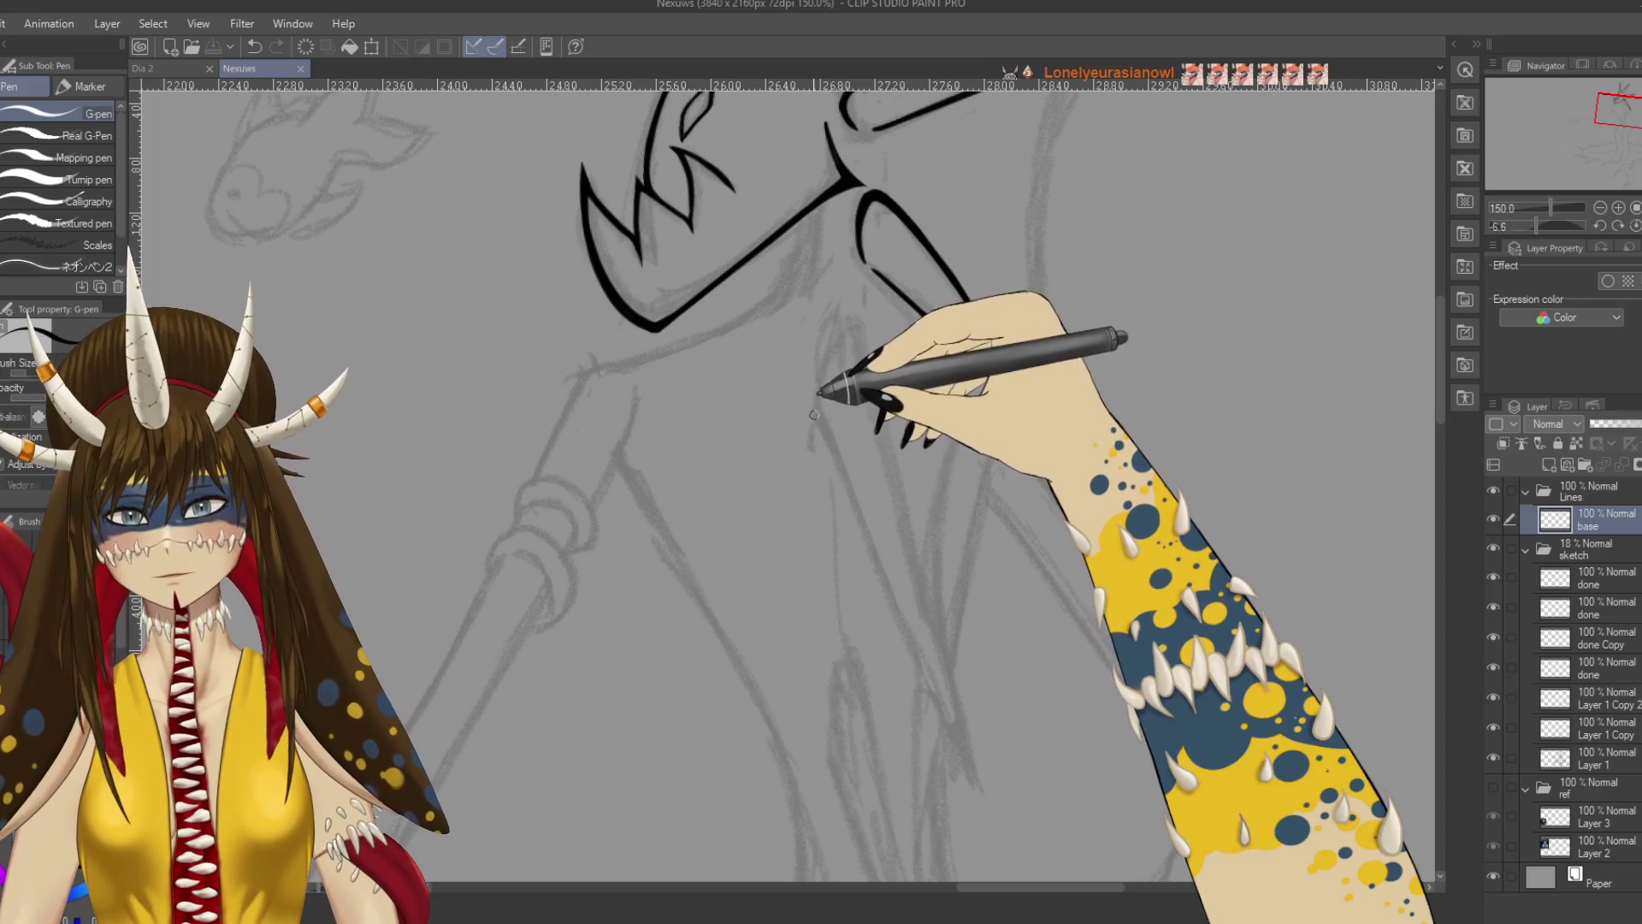
pyautogui.moveTo(858, 353); pyautogui.dragTo(965, 716)
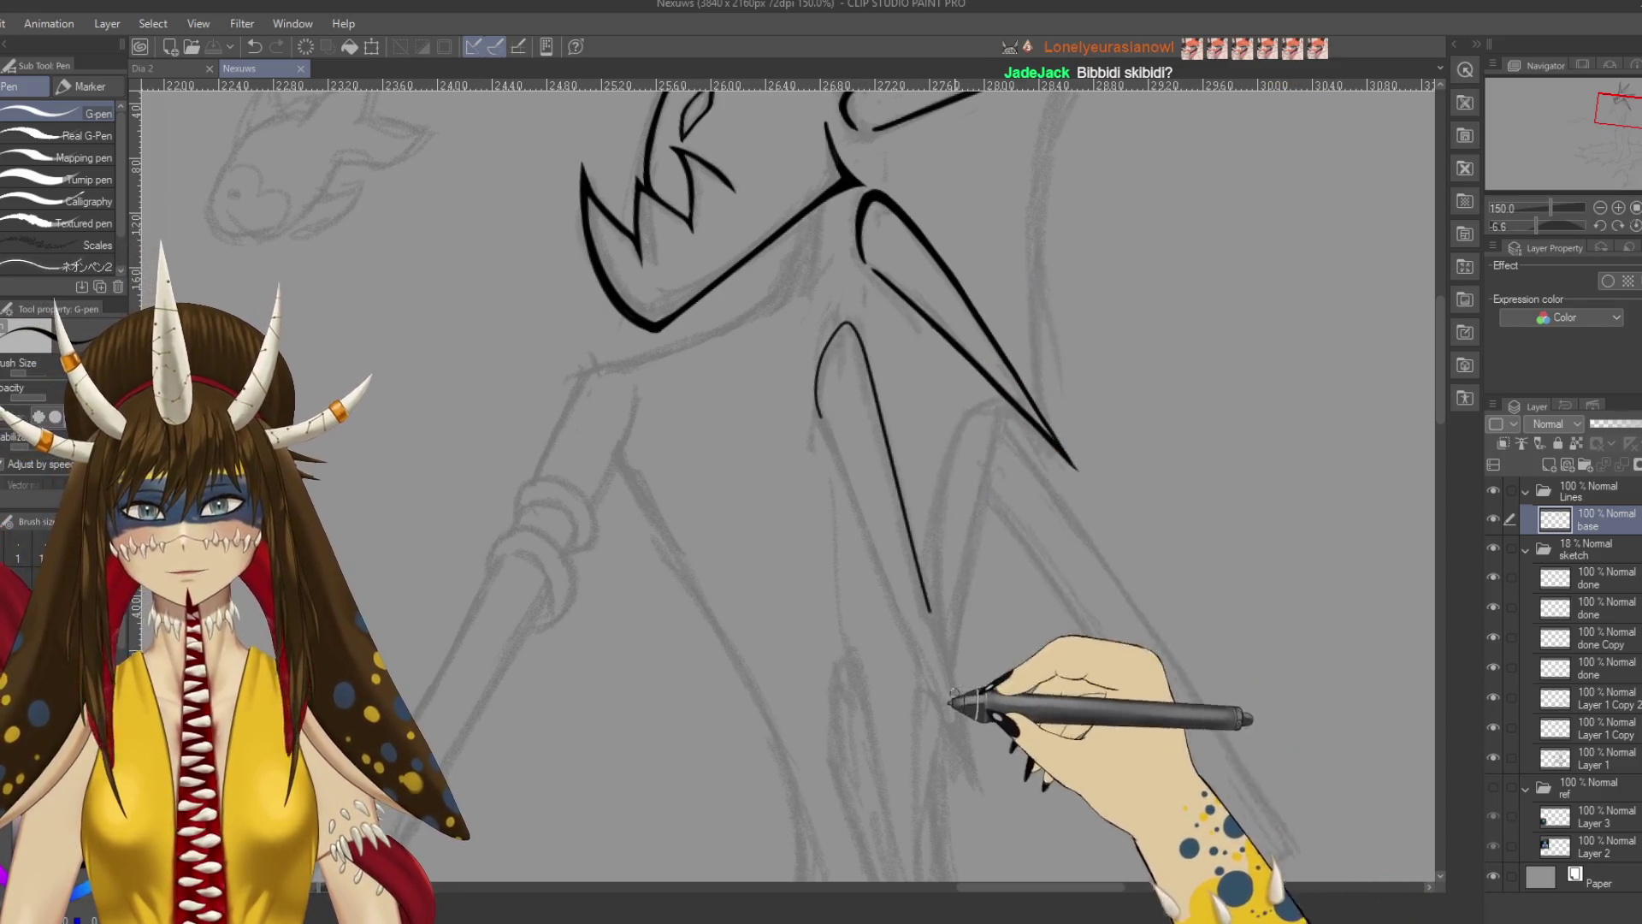
pyautogui.moveTo(818, 415); pyautogui.dragTo(860, 352)
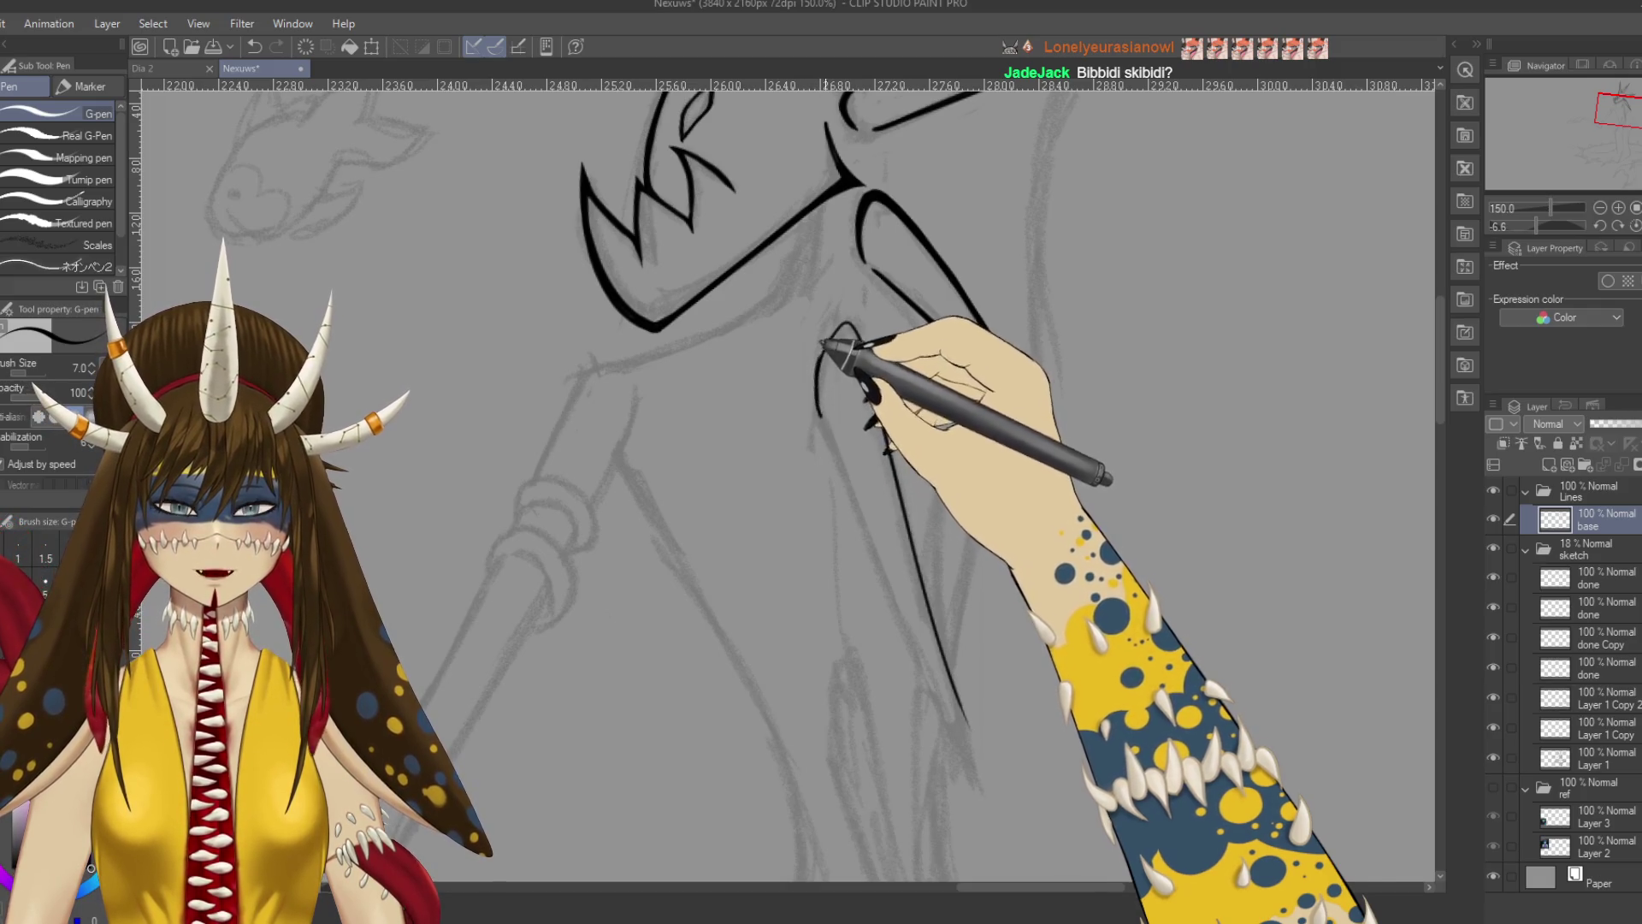
pyautogui.moveTo(817, 378)
pyautogui.mouseDown()
pyautogui.moveTo(835, 323)
pyautogui.moveTo(851, 322)
pyautogui.moveTo(879, 397)
pyautogui.mouseUp()
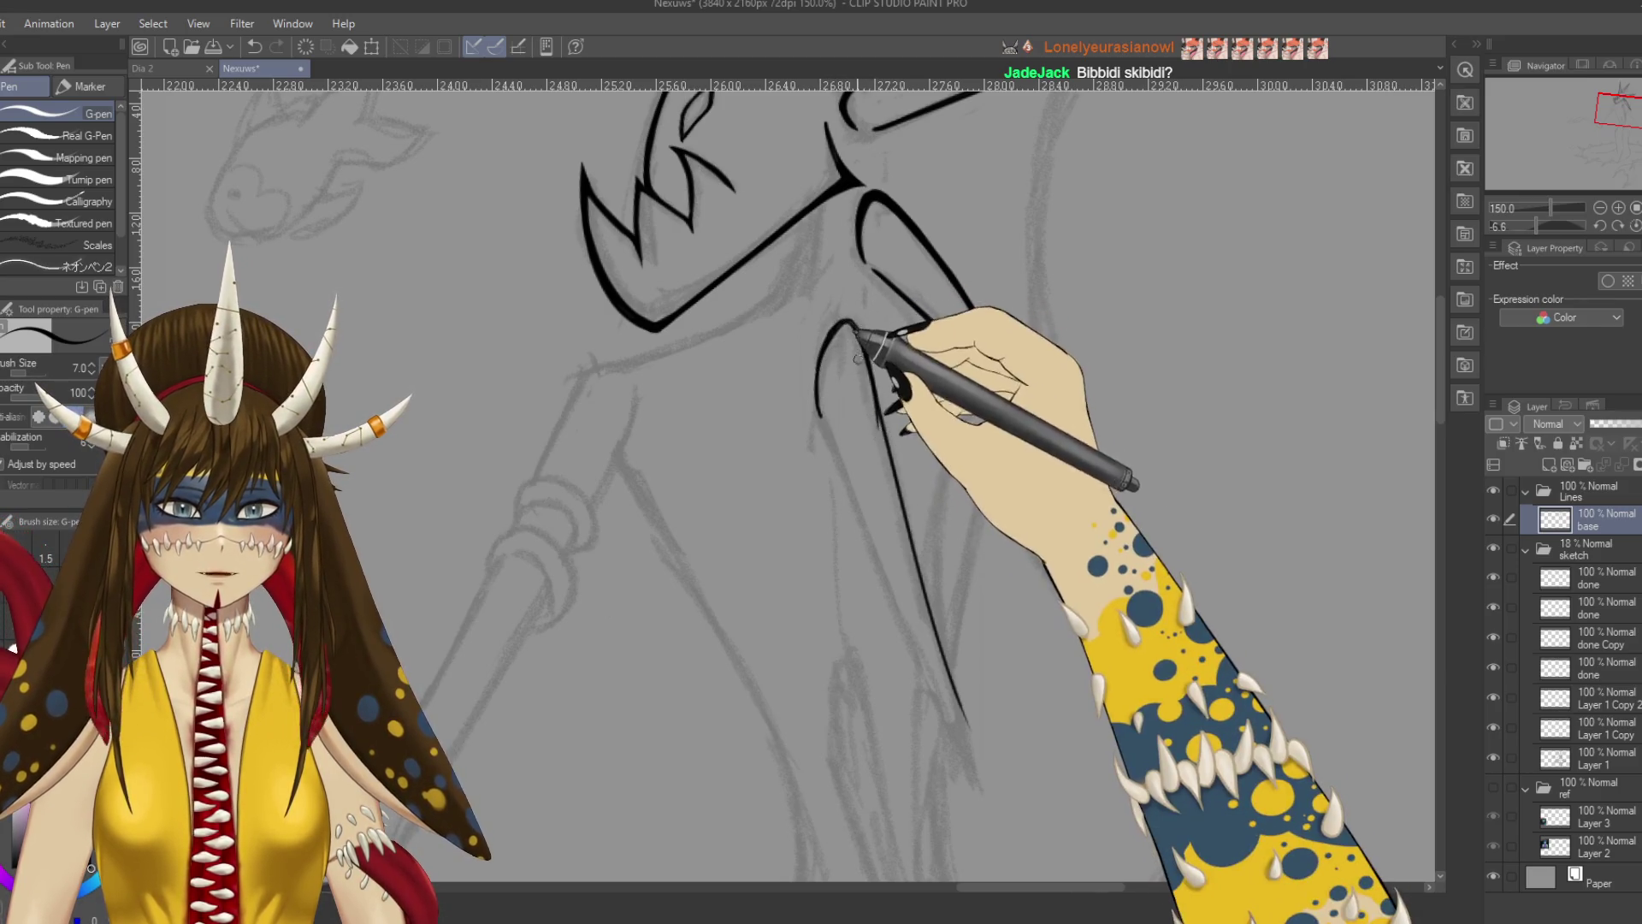
pyautogui.hotkey('ctrl', 'z')
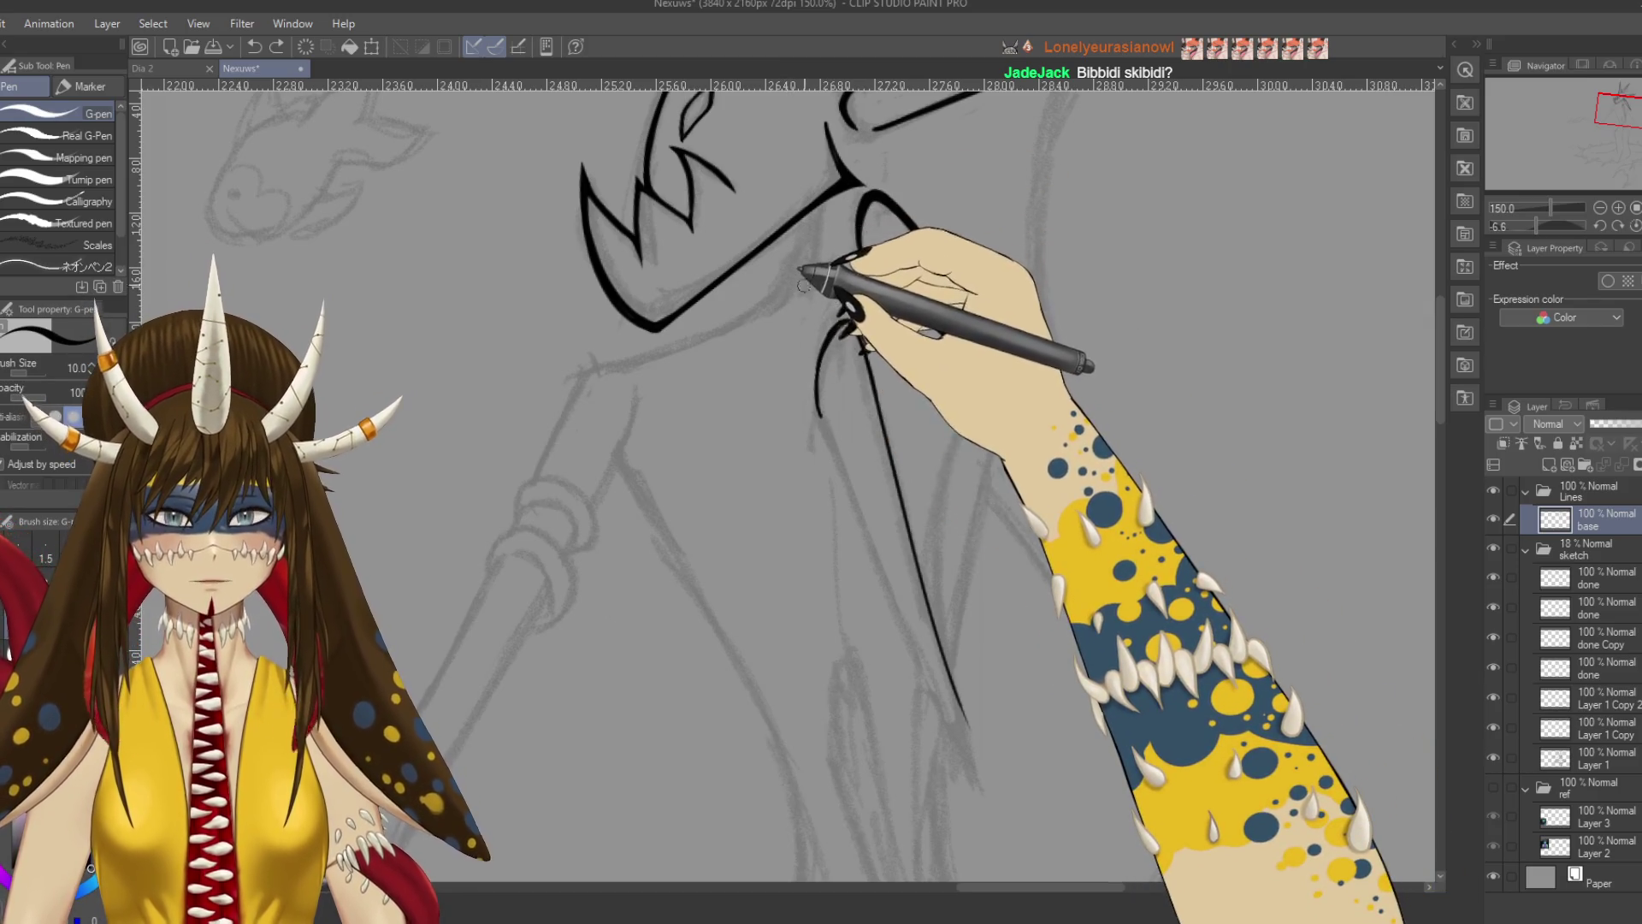
# Extend the neck line down to a tapered end.
pyautogui.scroll(1, 847, 221)
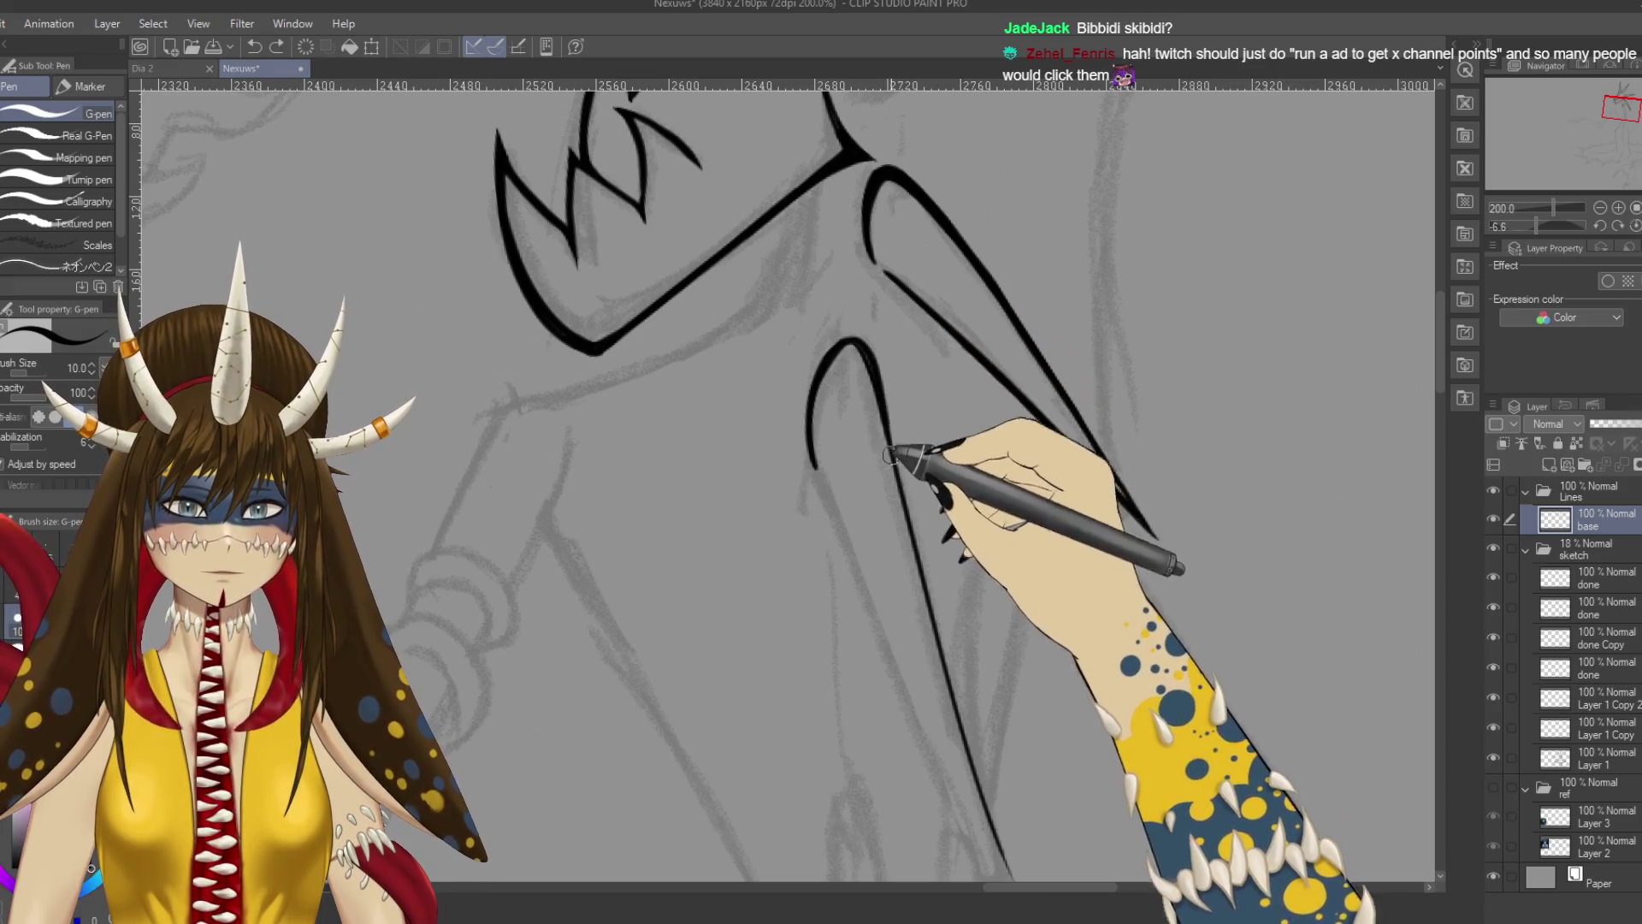
pyautogui.hotkey('ctrl', 'z')
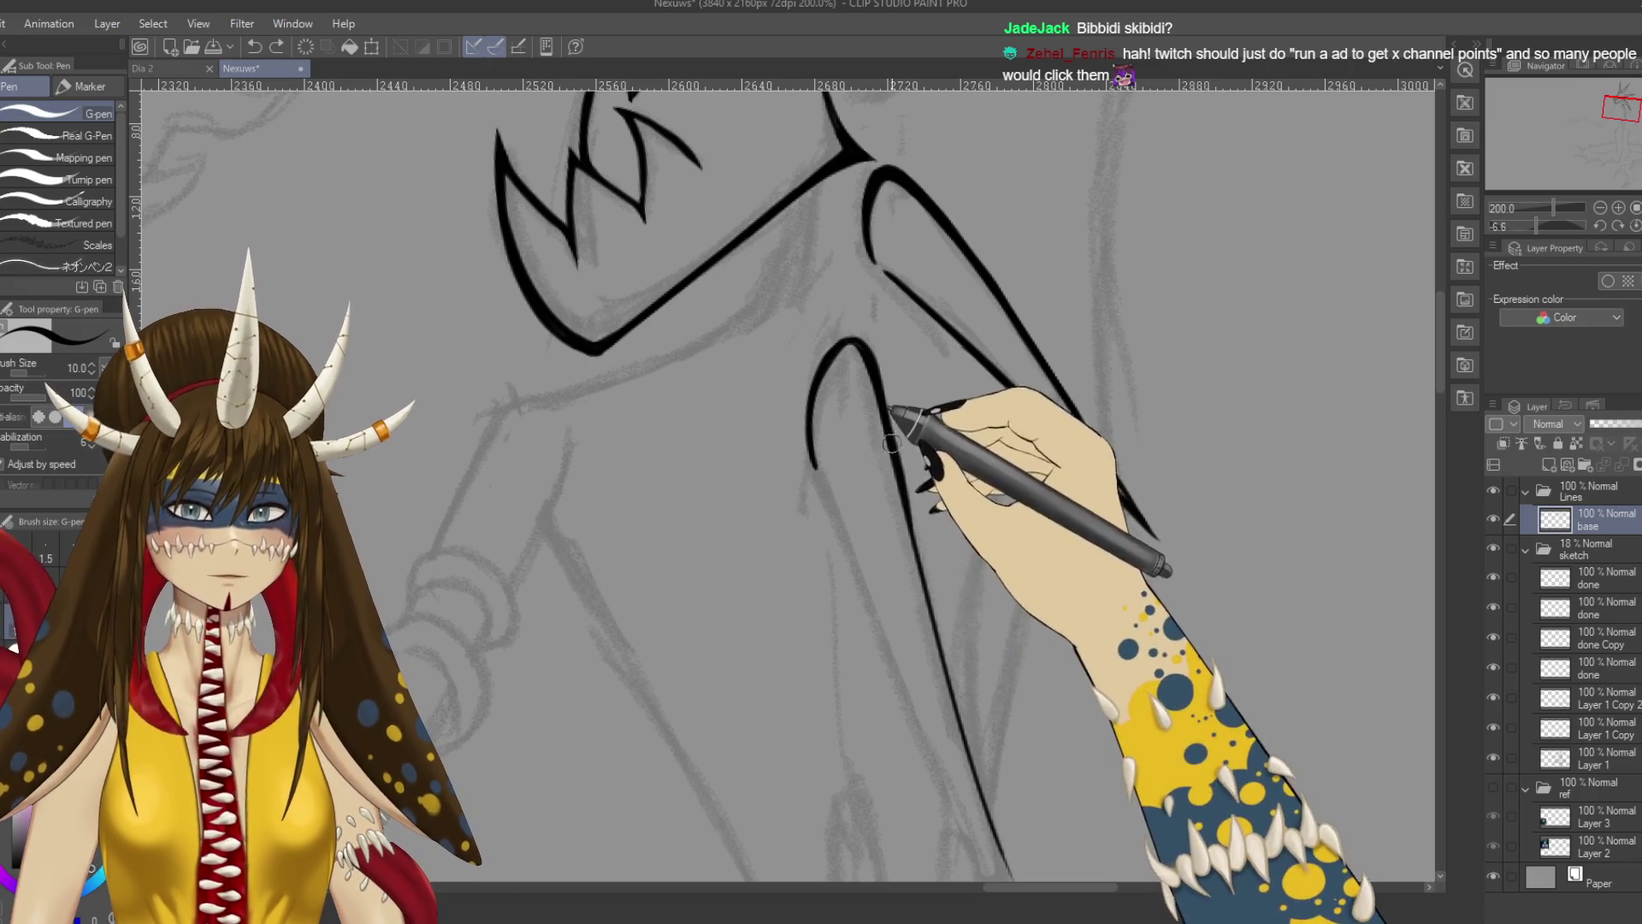
pyautogui.moveTo(953, 604); pyautogui.dragTo(935, 451)
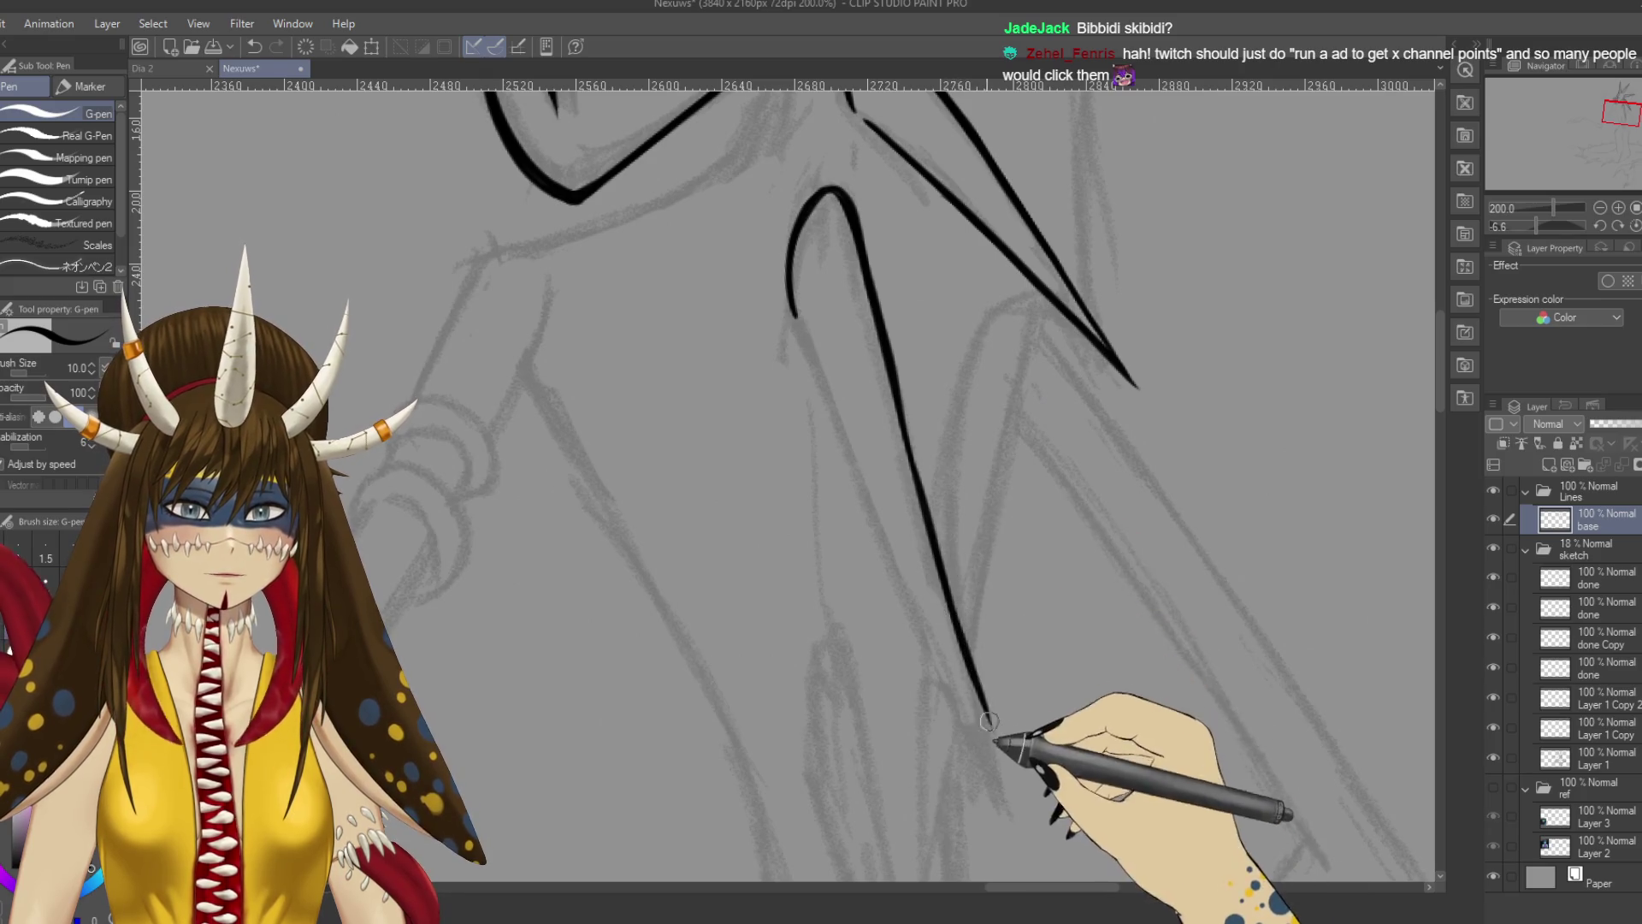
pyautogui.moveTo(982, 688); pyautogui.dragTo(1009, 809)
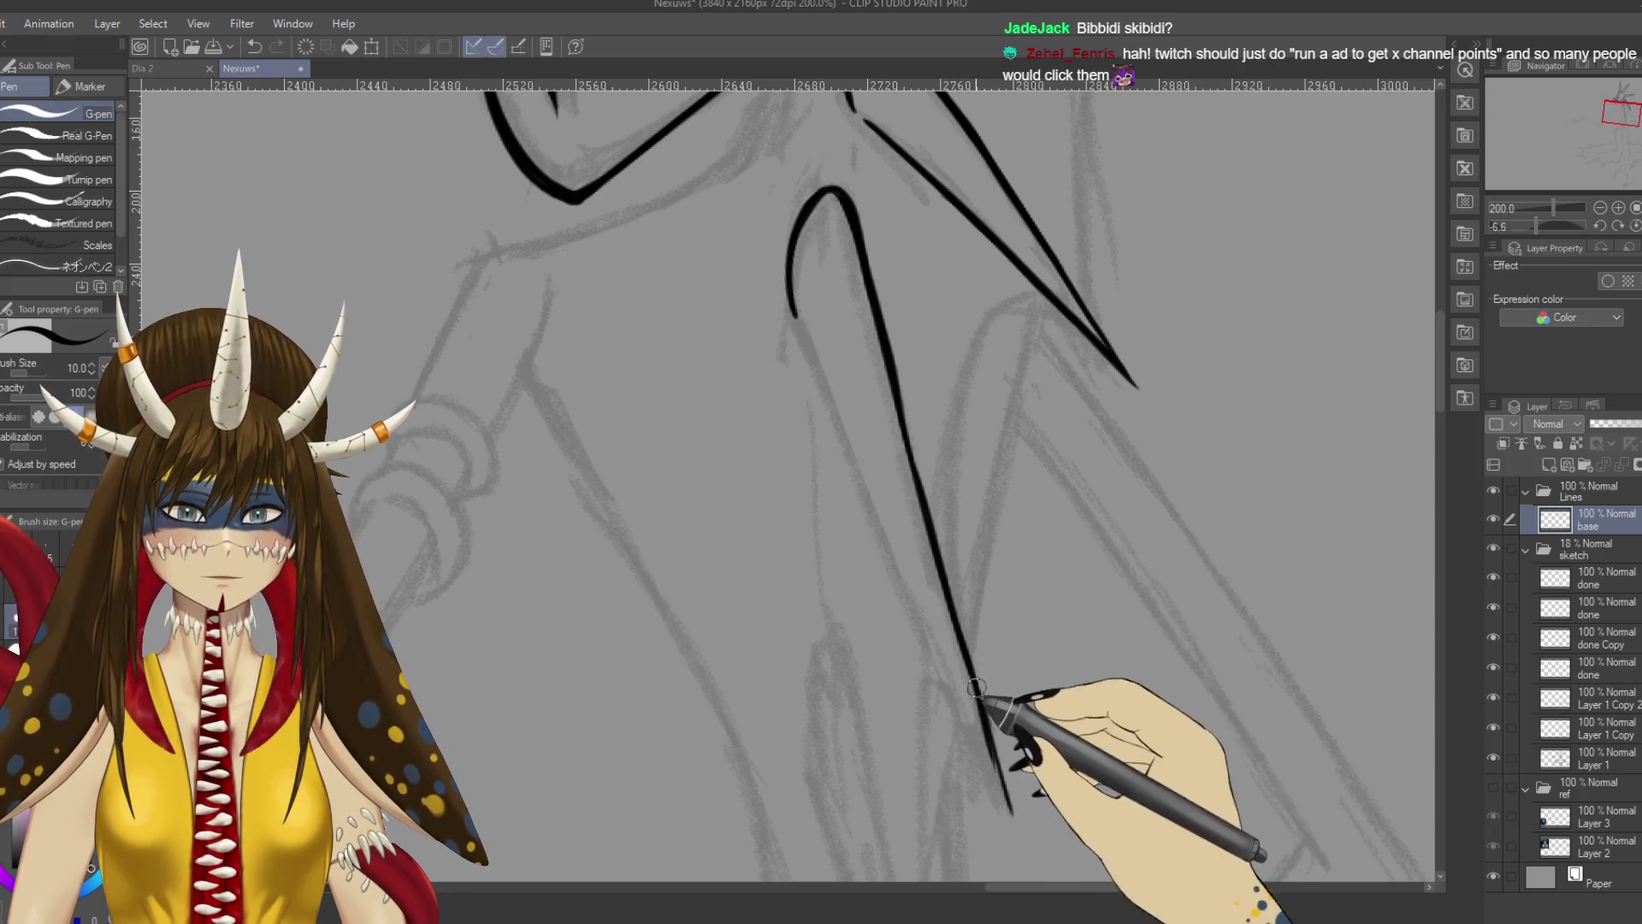
pyautogui.press('e')
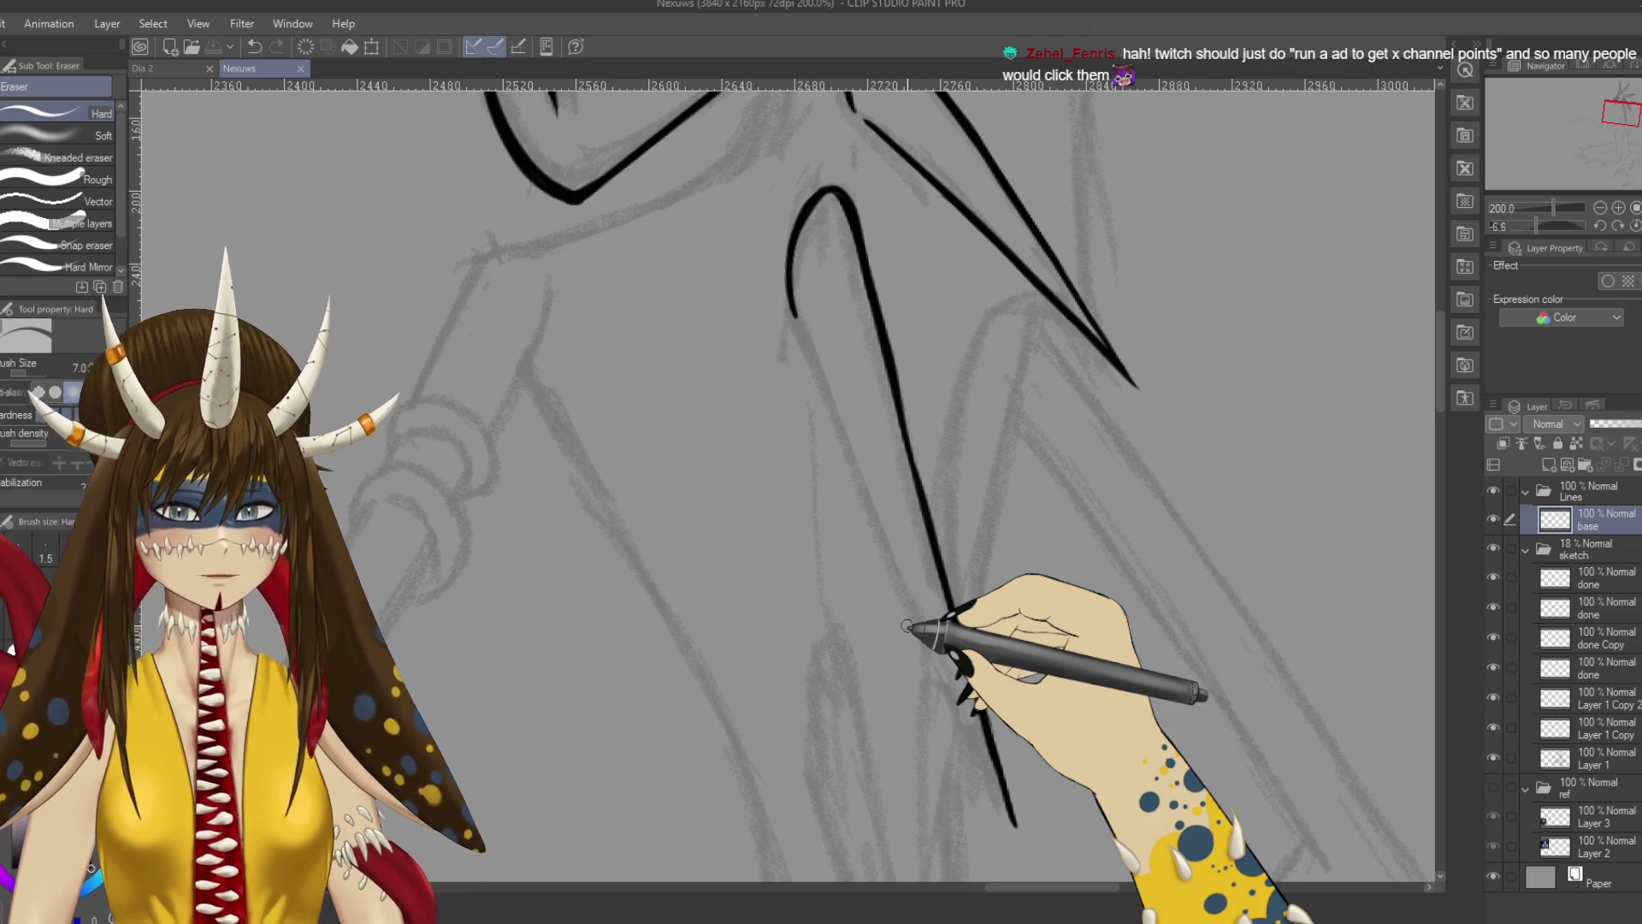
# Level the view on the head, erase stray line ends, and touch up the left horn outline.
pyautogui.hotkey('ctrl', 'z')
pyautogui.press('p')
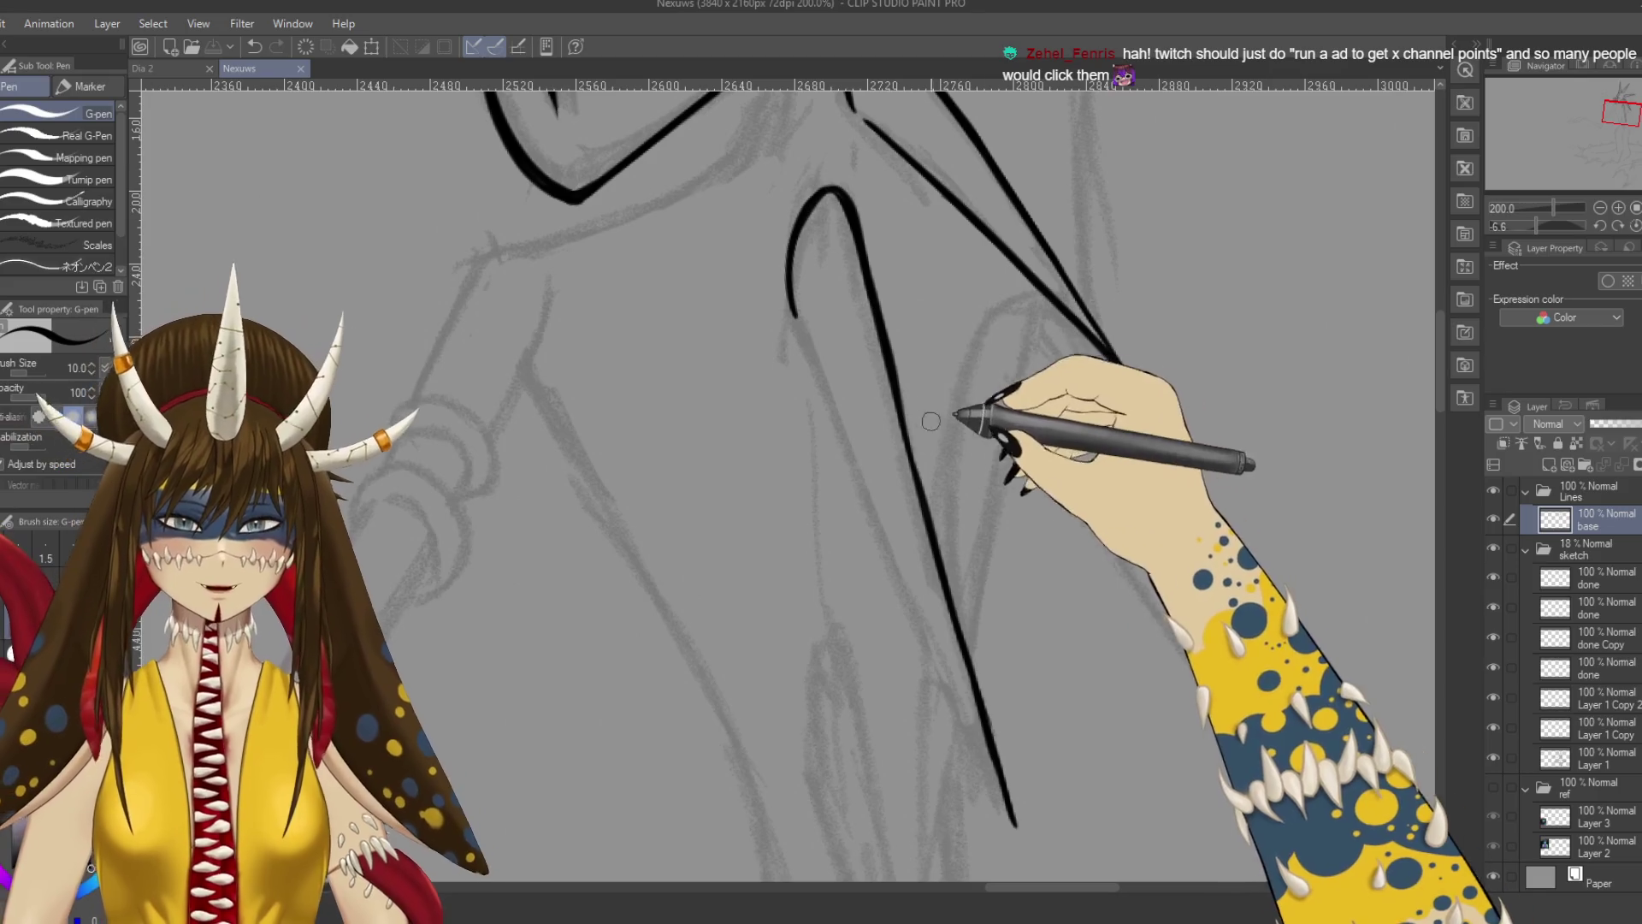
pyautogui.moveTo(904, 377); pyautogui.dragTo(1147, 129)
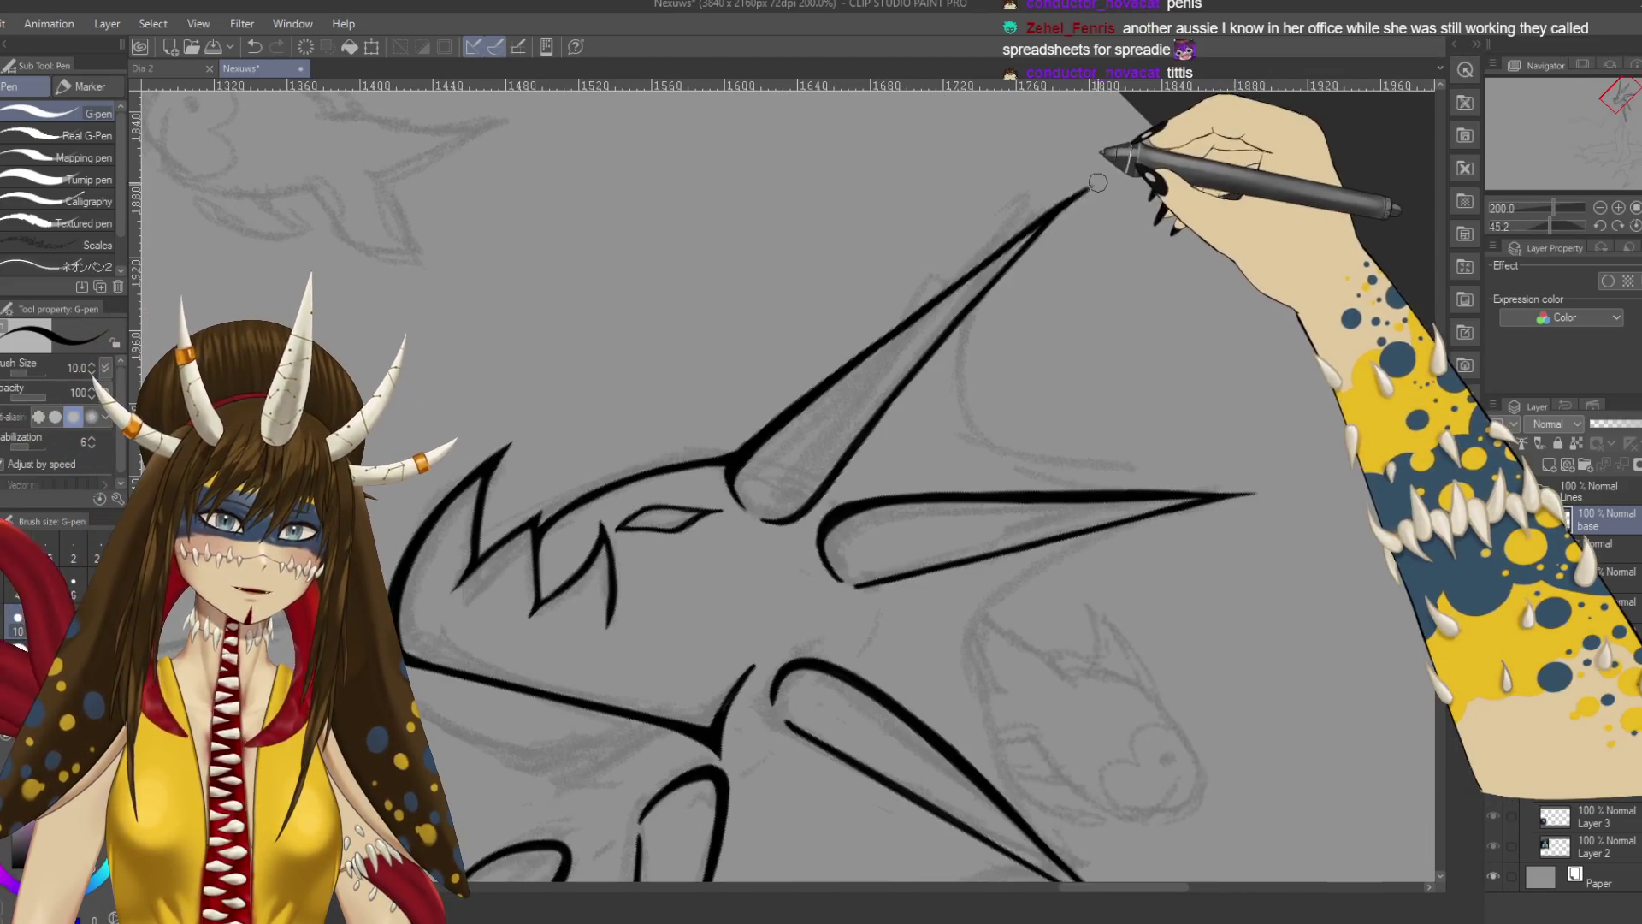
pyautogui.moveTo(1071, 183)
pyautogui.mouseDown()
pyautogui.moveTo(641, 403)
pyautogui.moveTo(752, 550)
pyautogui.moveTo(752, 488)
pyautogui.moveTo(797, 540)
pyautogui.mouseUp()
pyautogui.press('e')
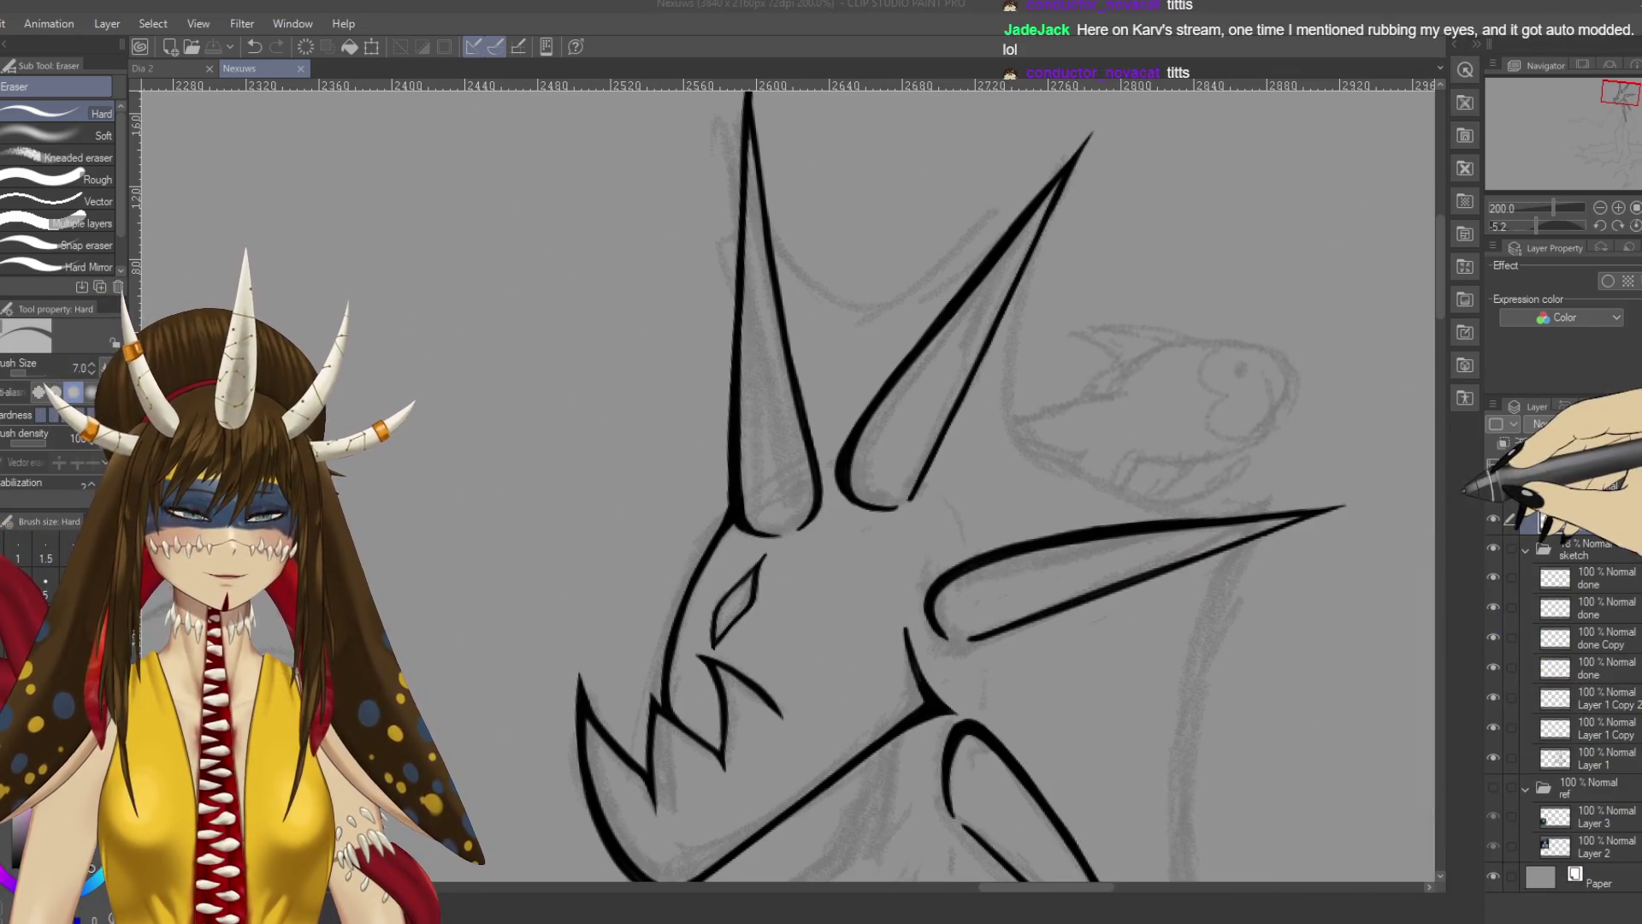
pyautogui.moveTo(1210, 531); pyautogui.dragTo(1166, 506)
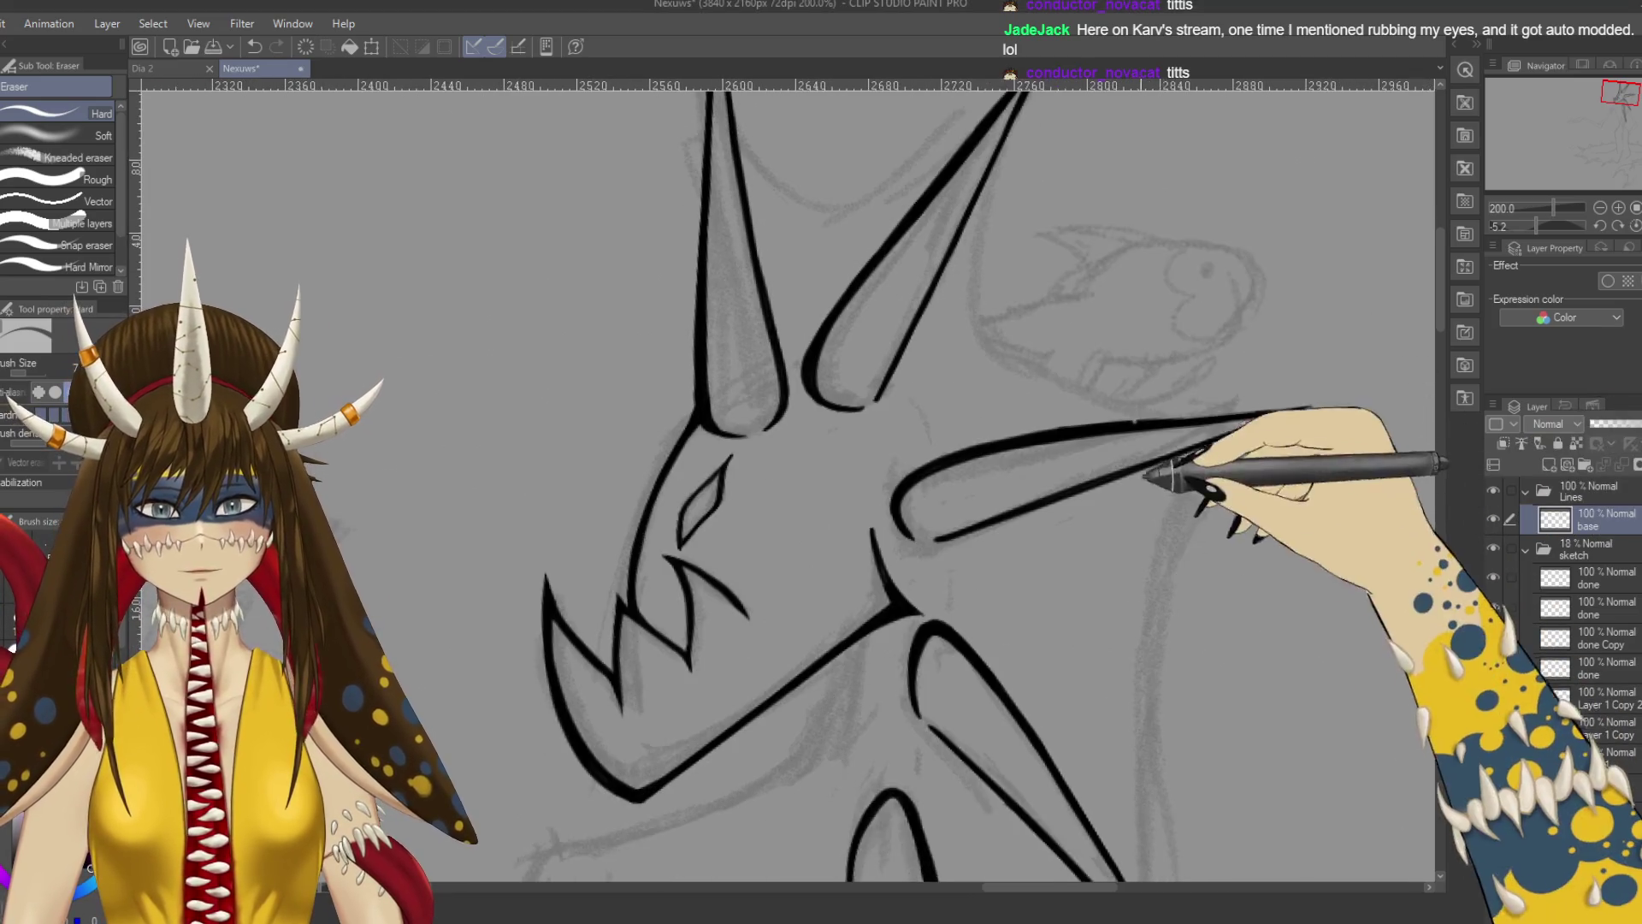
pyautogui.moveTo(1136, 671)
pyautogui.mouseDown()
pyautogui.moveTo(1180, 466)
pyautogui.moveTo(1126, 650)
pyautogui.moveTo(1129, 628)
pyautogui.moveTo(1145, 749)
pyautogui.mouseUp()
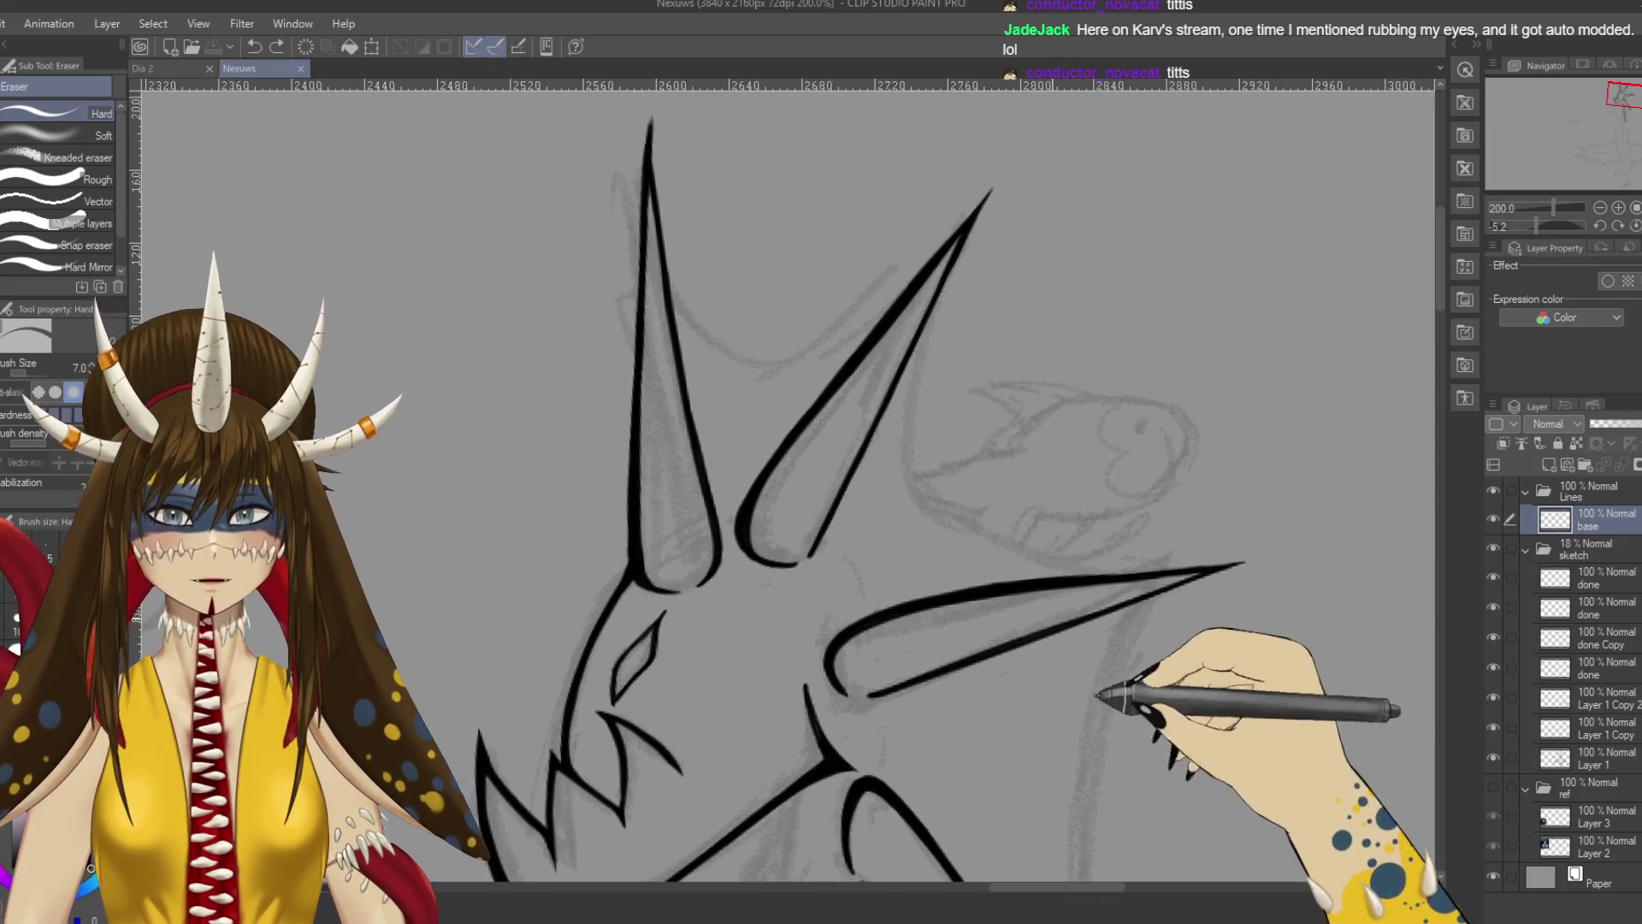
pyautogui.press('p')
pyautogui.moveTo(651, 225); pyautogui.dragTo(660, 146)
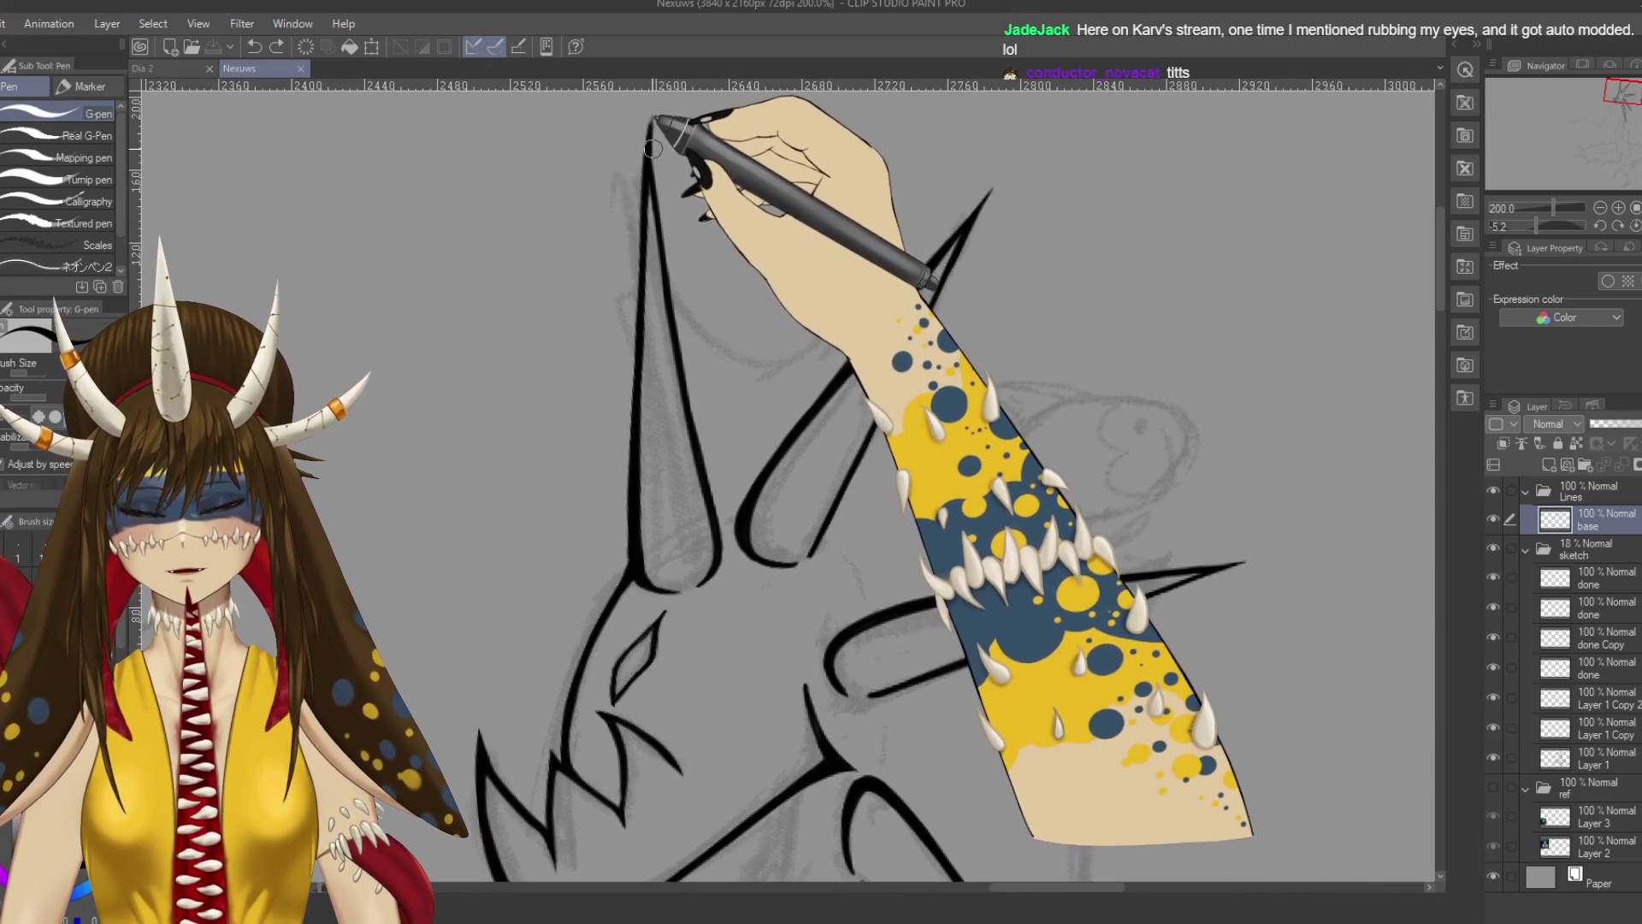
# Thin the G-pen from 10 to 7, draw the curve joining the horns' bases, and save.
pyautogui.moveTo(671, 270)
pyautogui.mouseDown()
pyautogui.moveTo(715, 323)
pyautogui.moveTo(791, 366)
pyautogui.mouseUp()
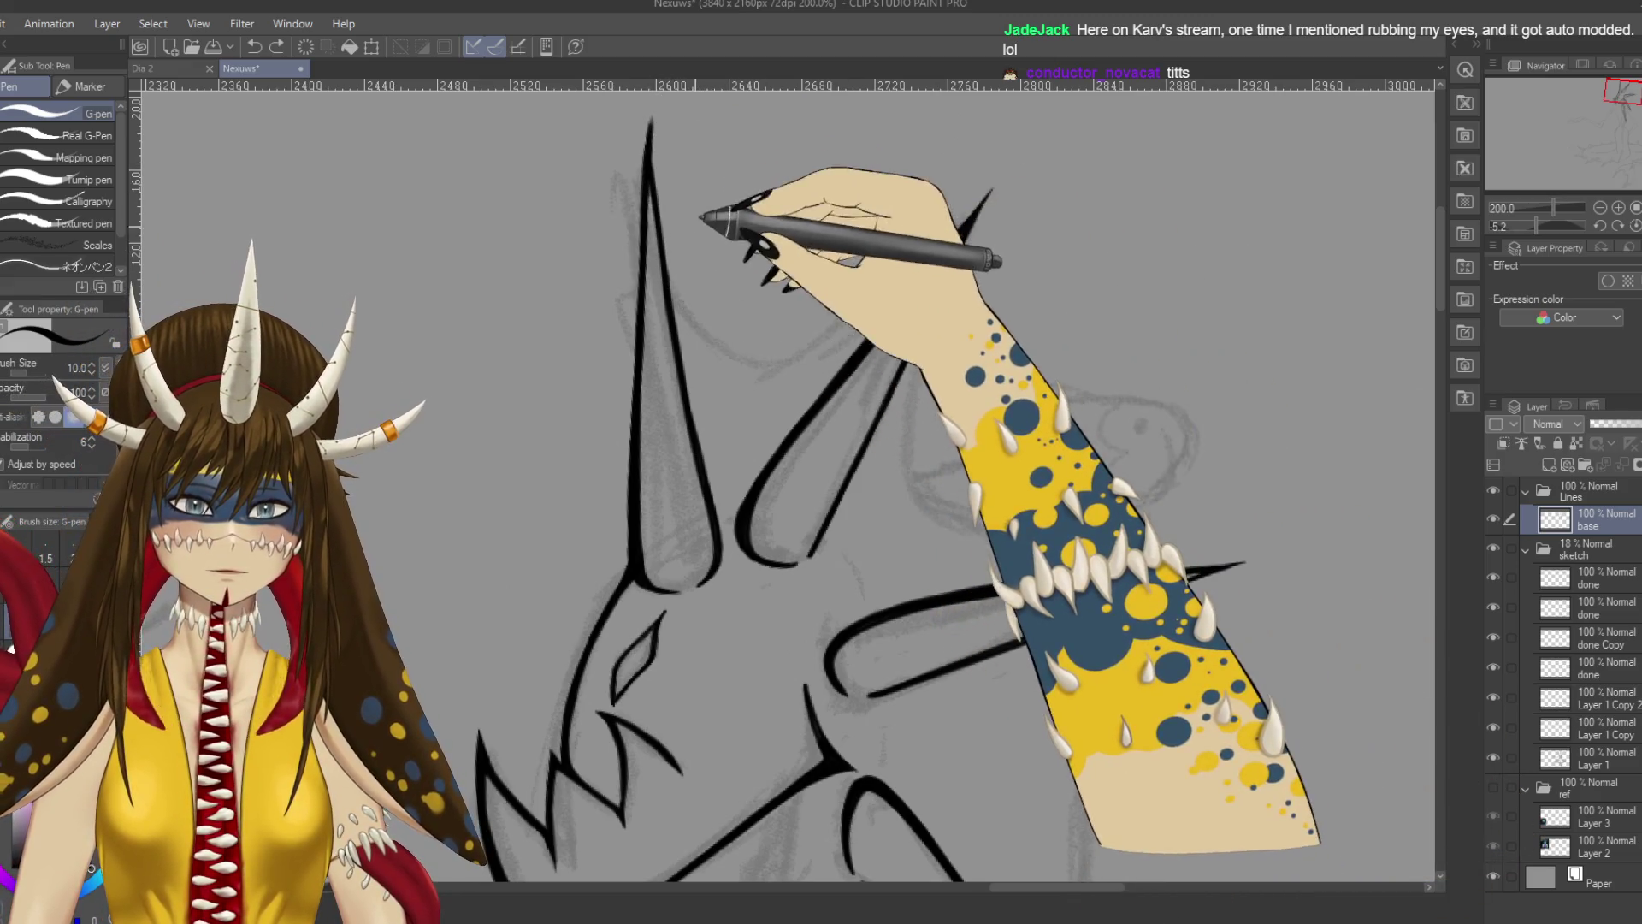
pyautogui.press('[')
pyautogui.press('[')
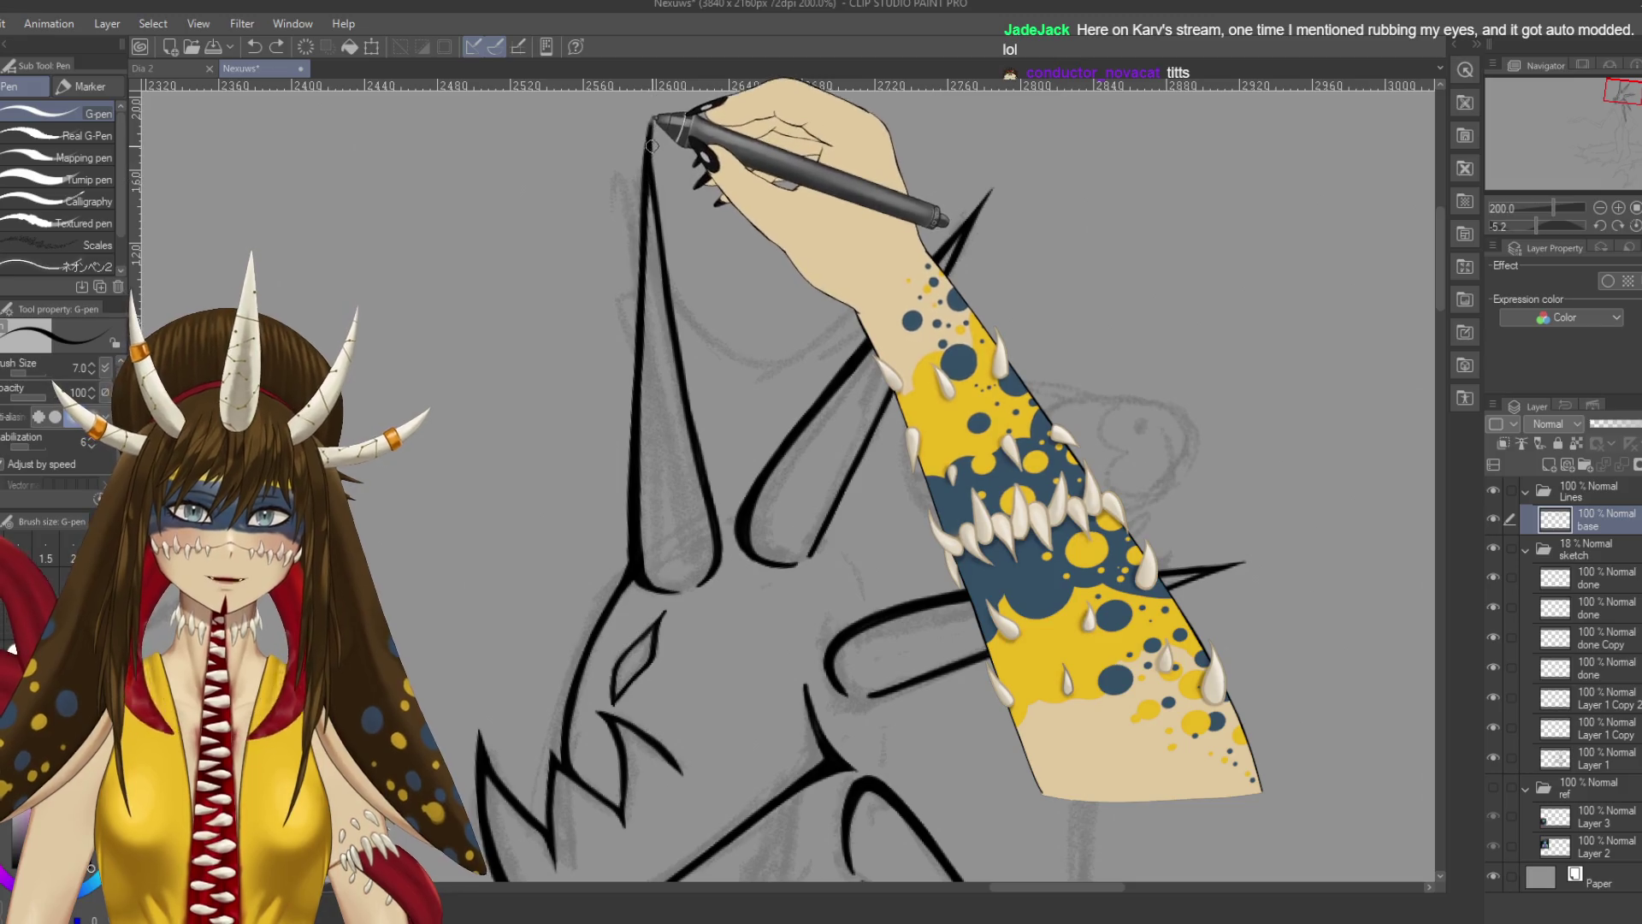
pyautogui.moveTo(652, 143)
pyautogui.mouseDown()
pyautogui.moveTo(715, 220)
pyautogui.moveTo(733, 337)
pyautogui.moveTo(971, 235)
pyautogui.mouseUp()
pyautogui.press('e')
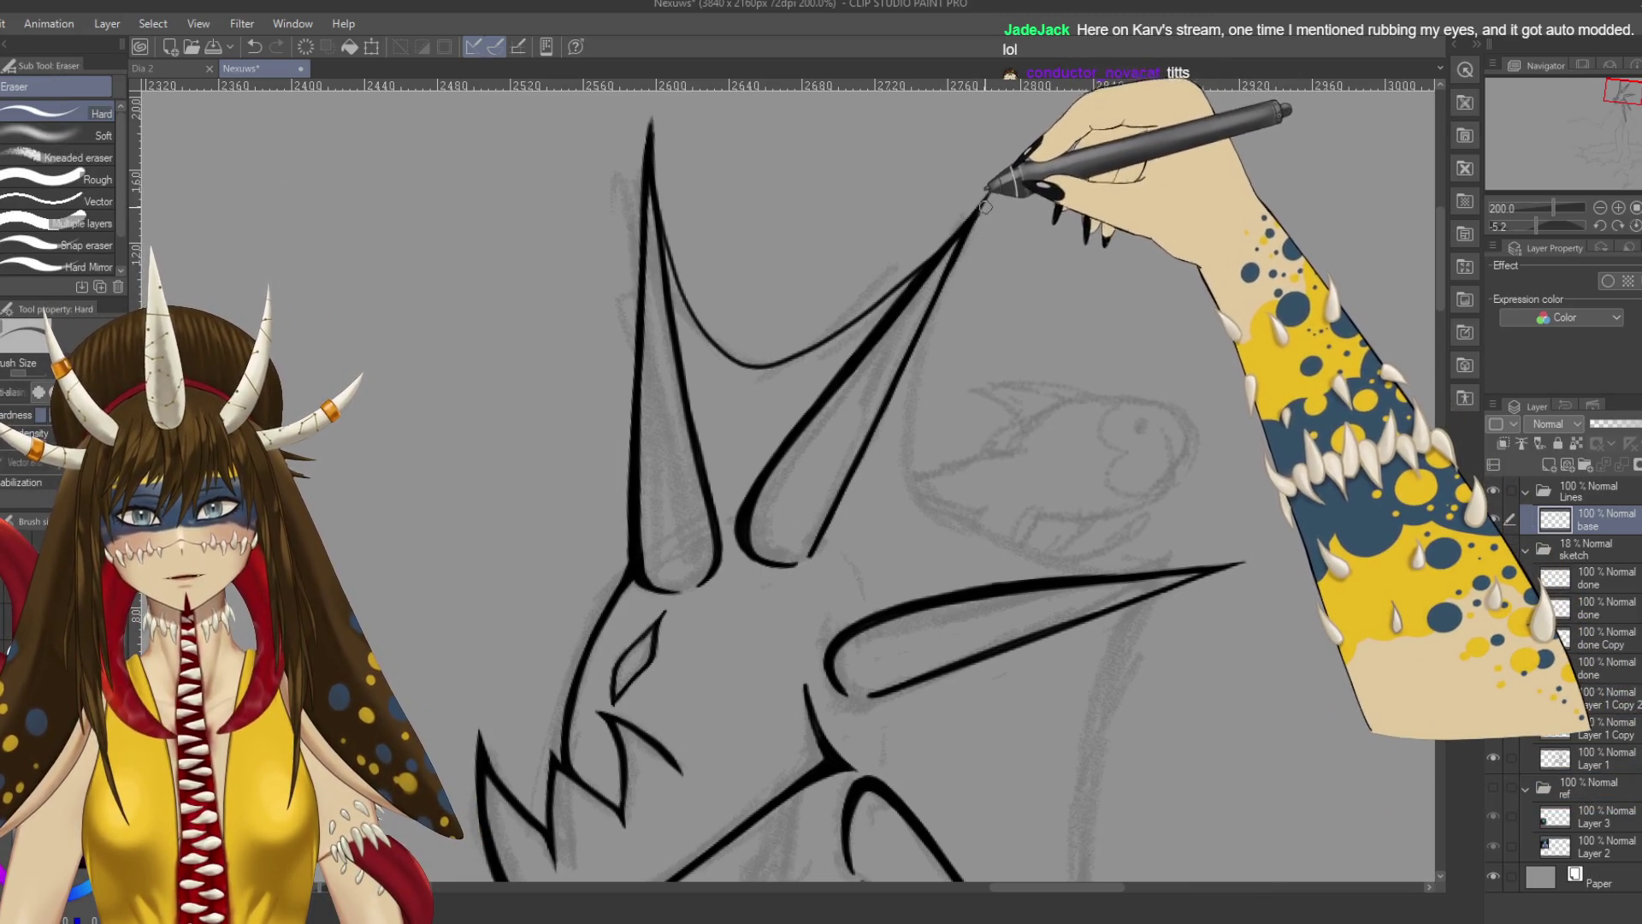
pyautogui.hotkey('ctrl', 's')
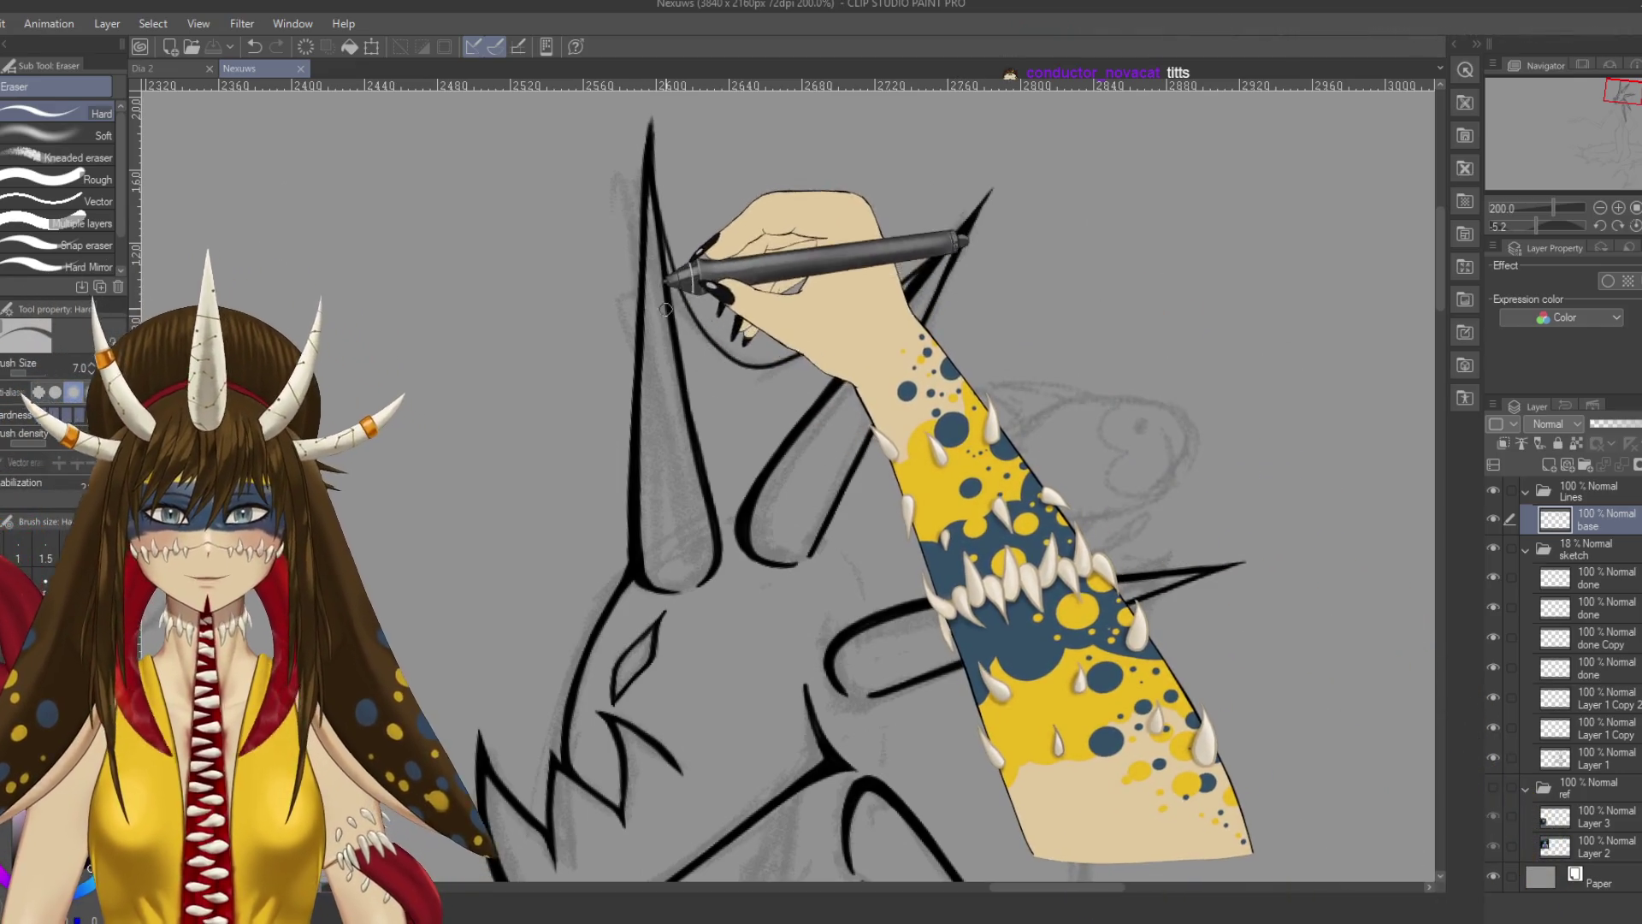
# Try extending the curve toward the right horn, revert it, save, and zoom out to 150%.
pyautogui.press('p')
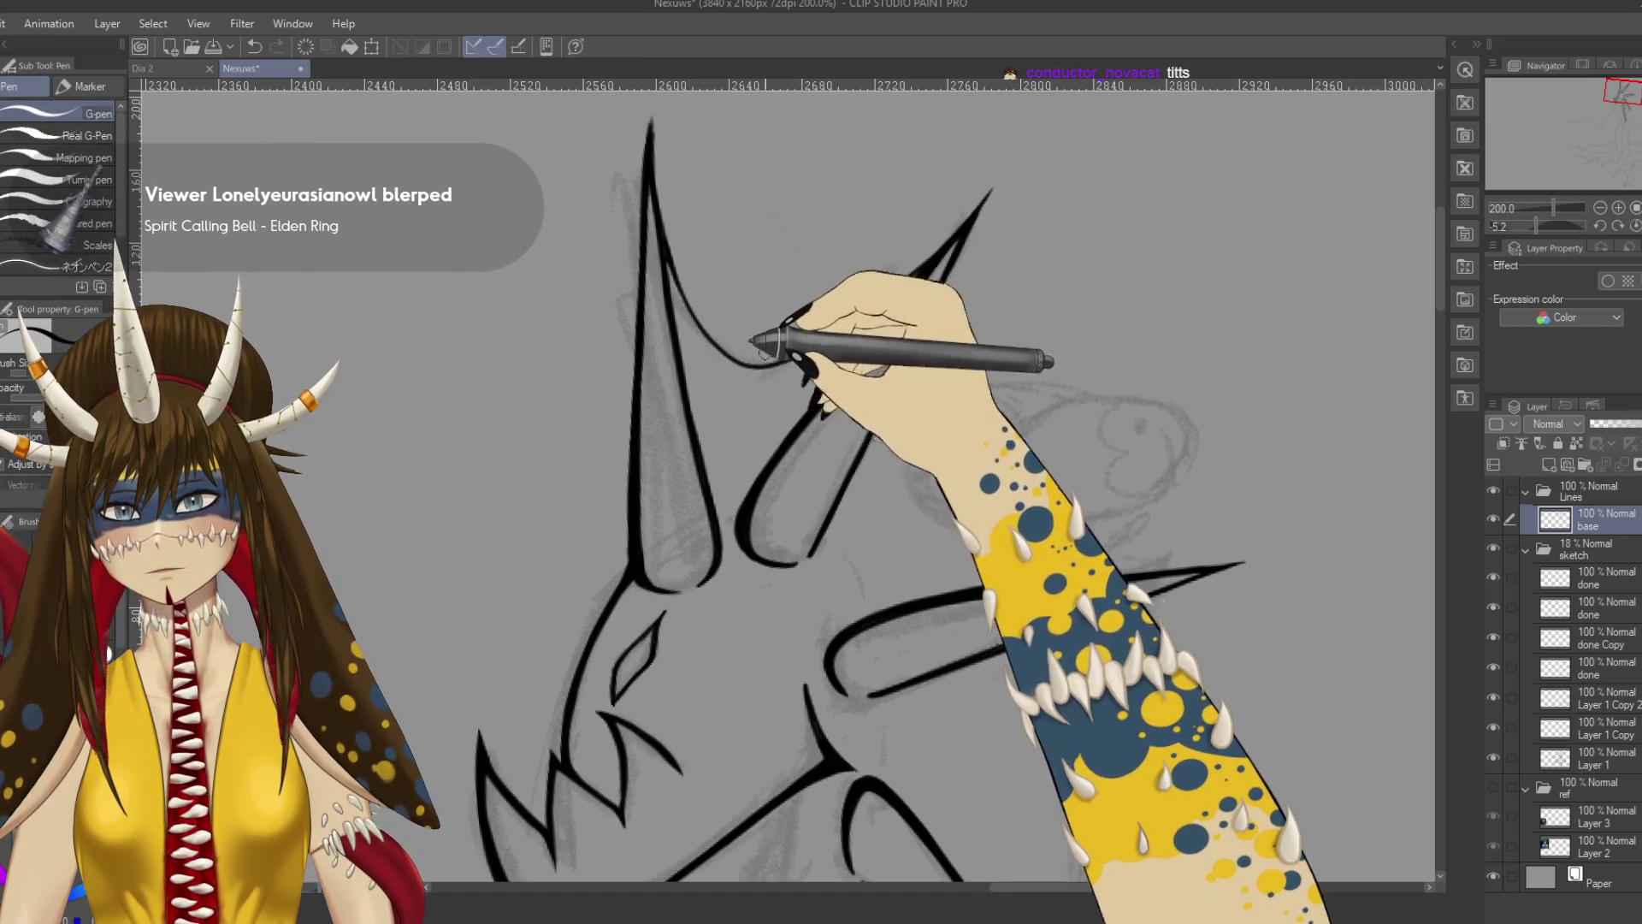
pyautogui.moveTo(753, 346); pyautogui.dragTo(901, 295)
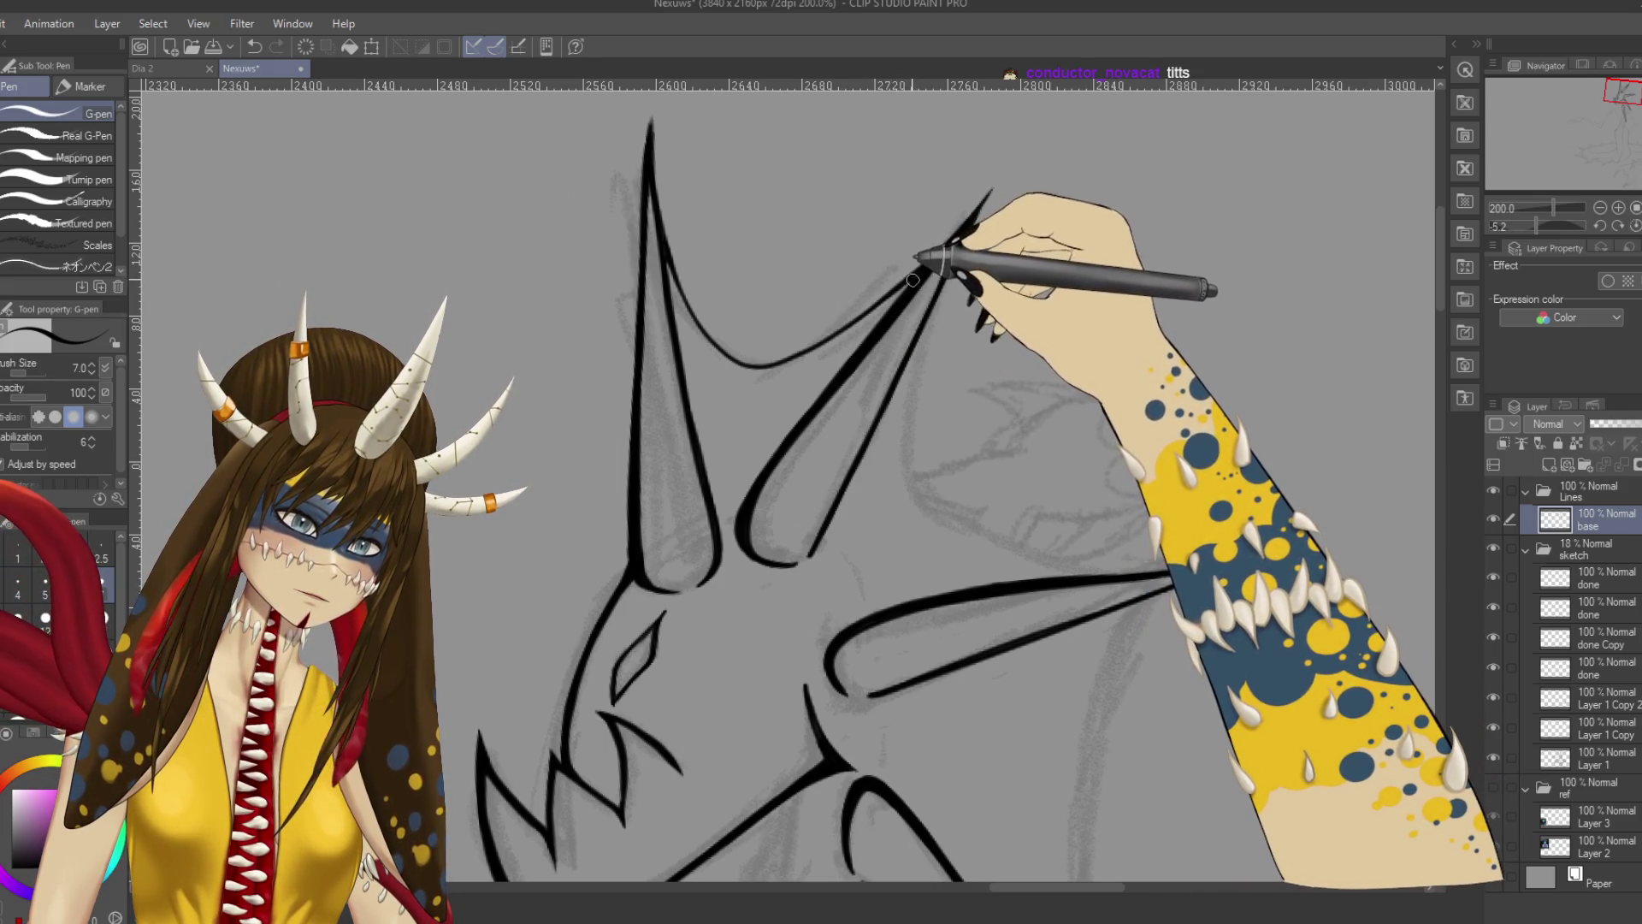
pyautogui.hotkey('ctrl', 'z')
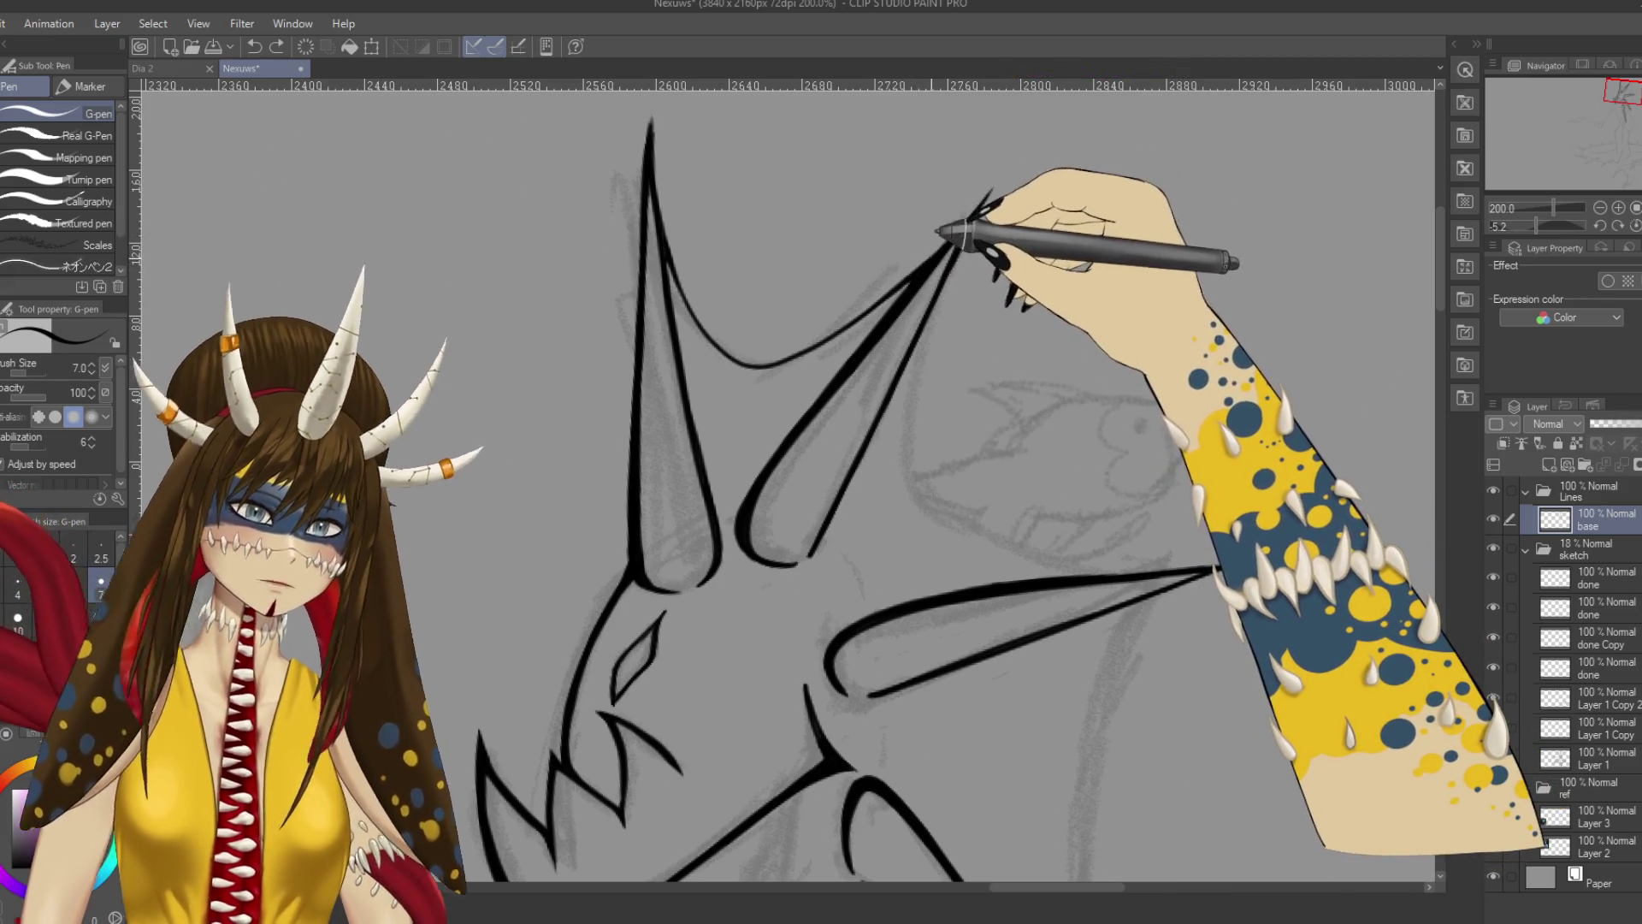
pyautogui.hotkey('ctrl', 's')
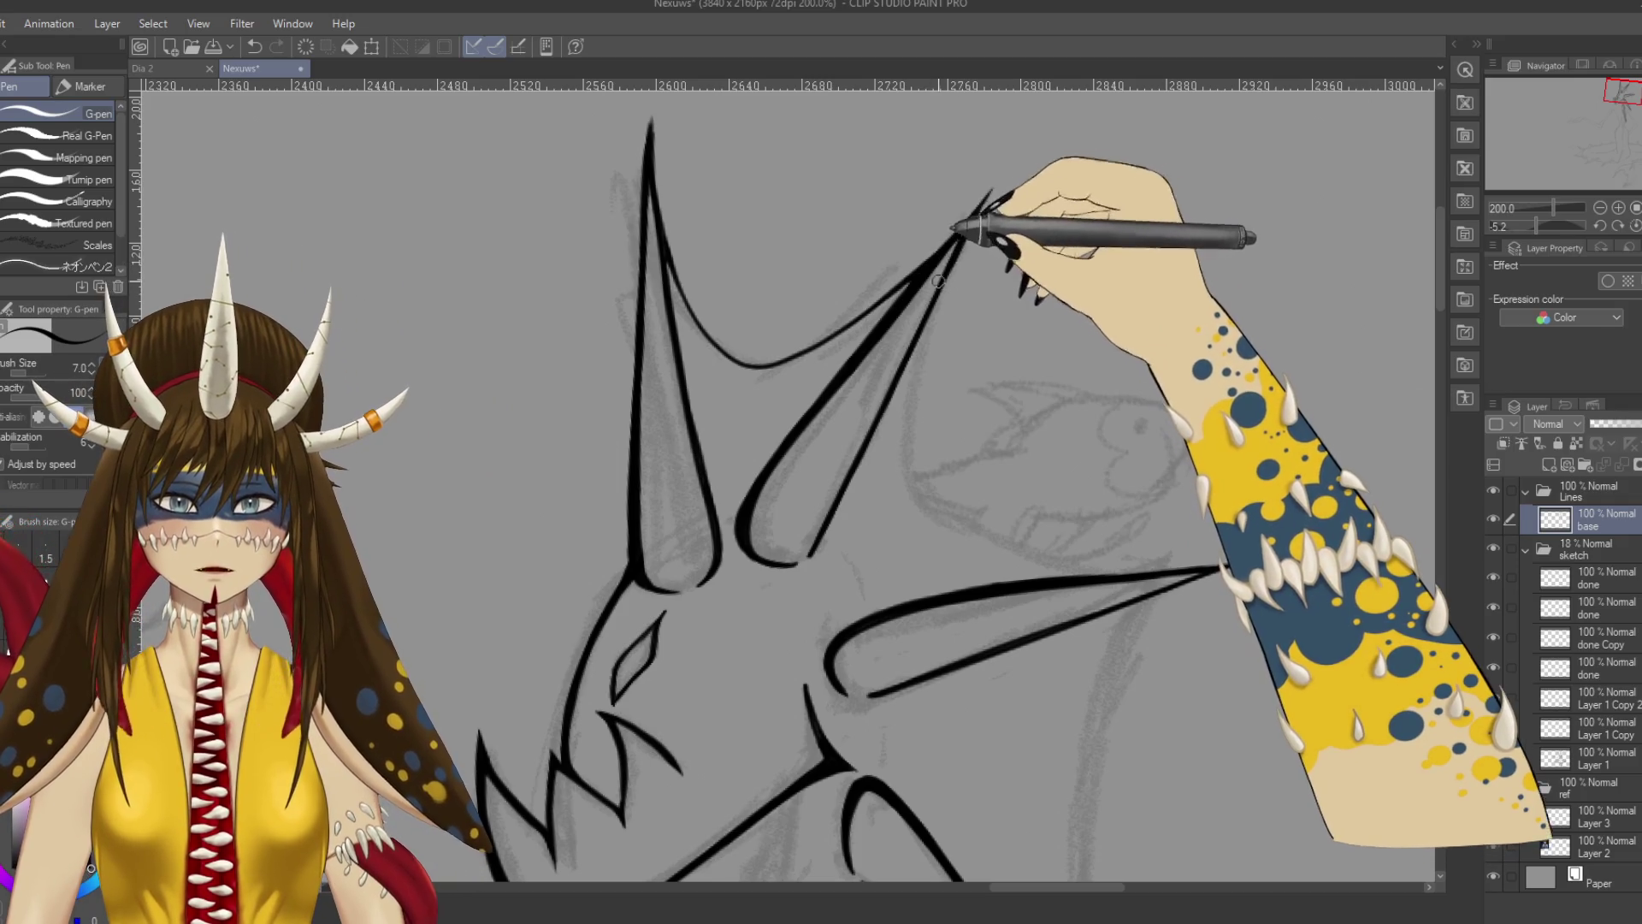
pyautogui.scroll(-3, 895, 412)
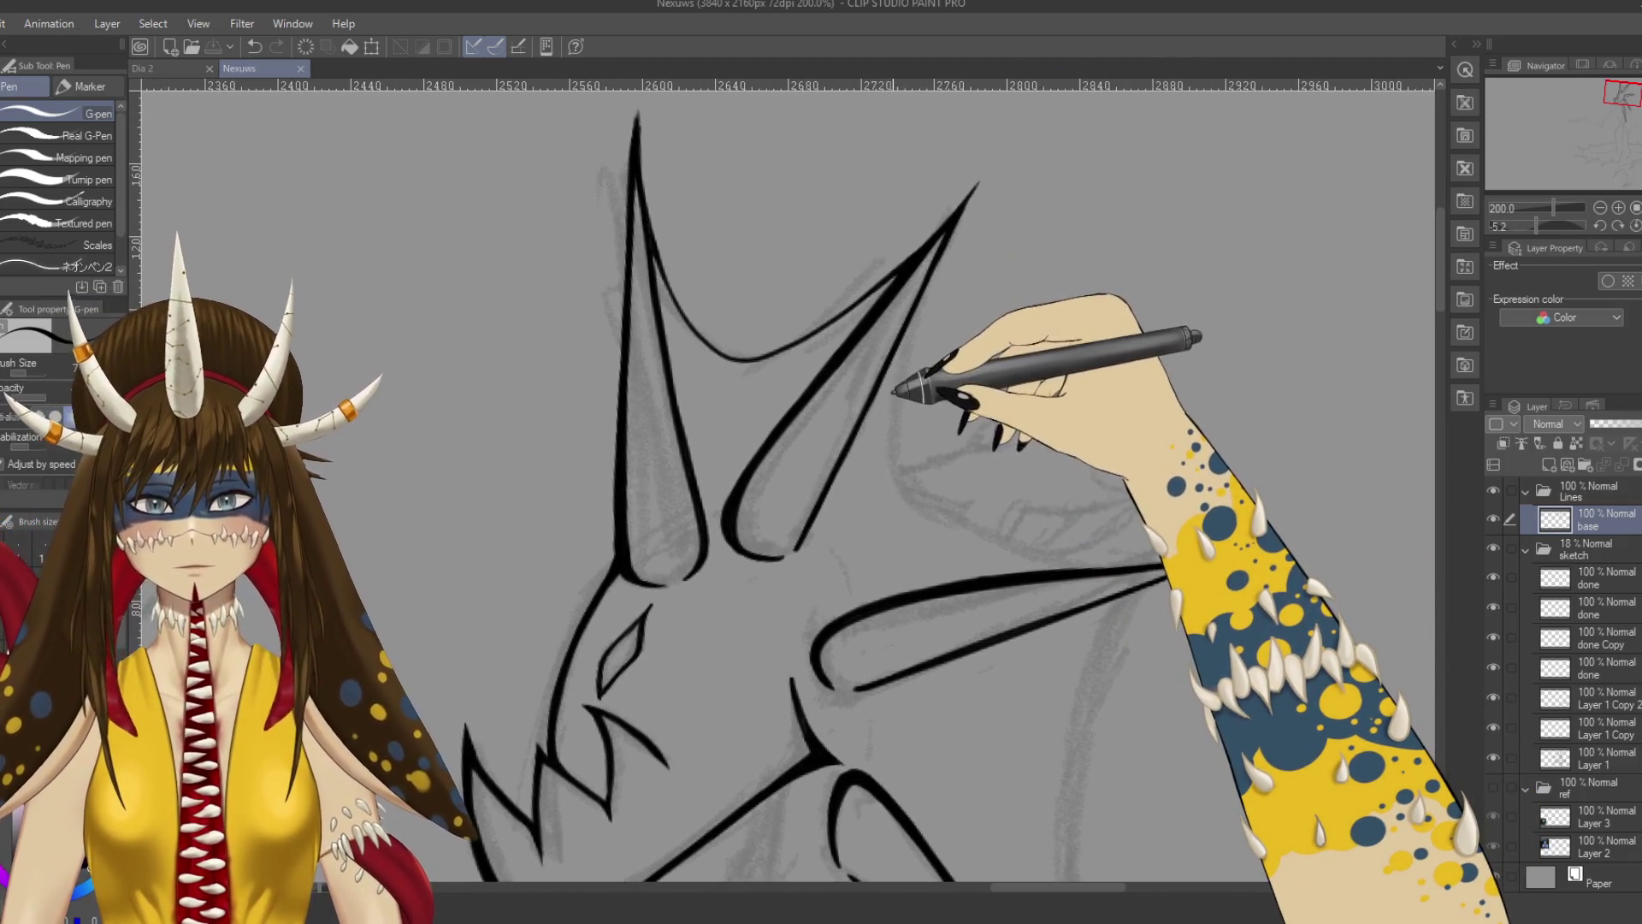
pyautogui.moveTo(902, 342); pyautogui.dragTo(861, 337)
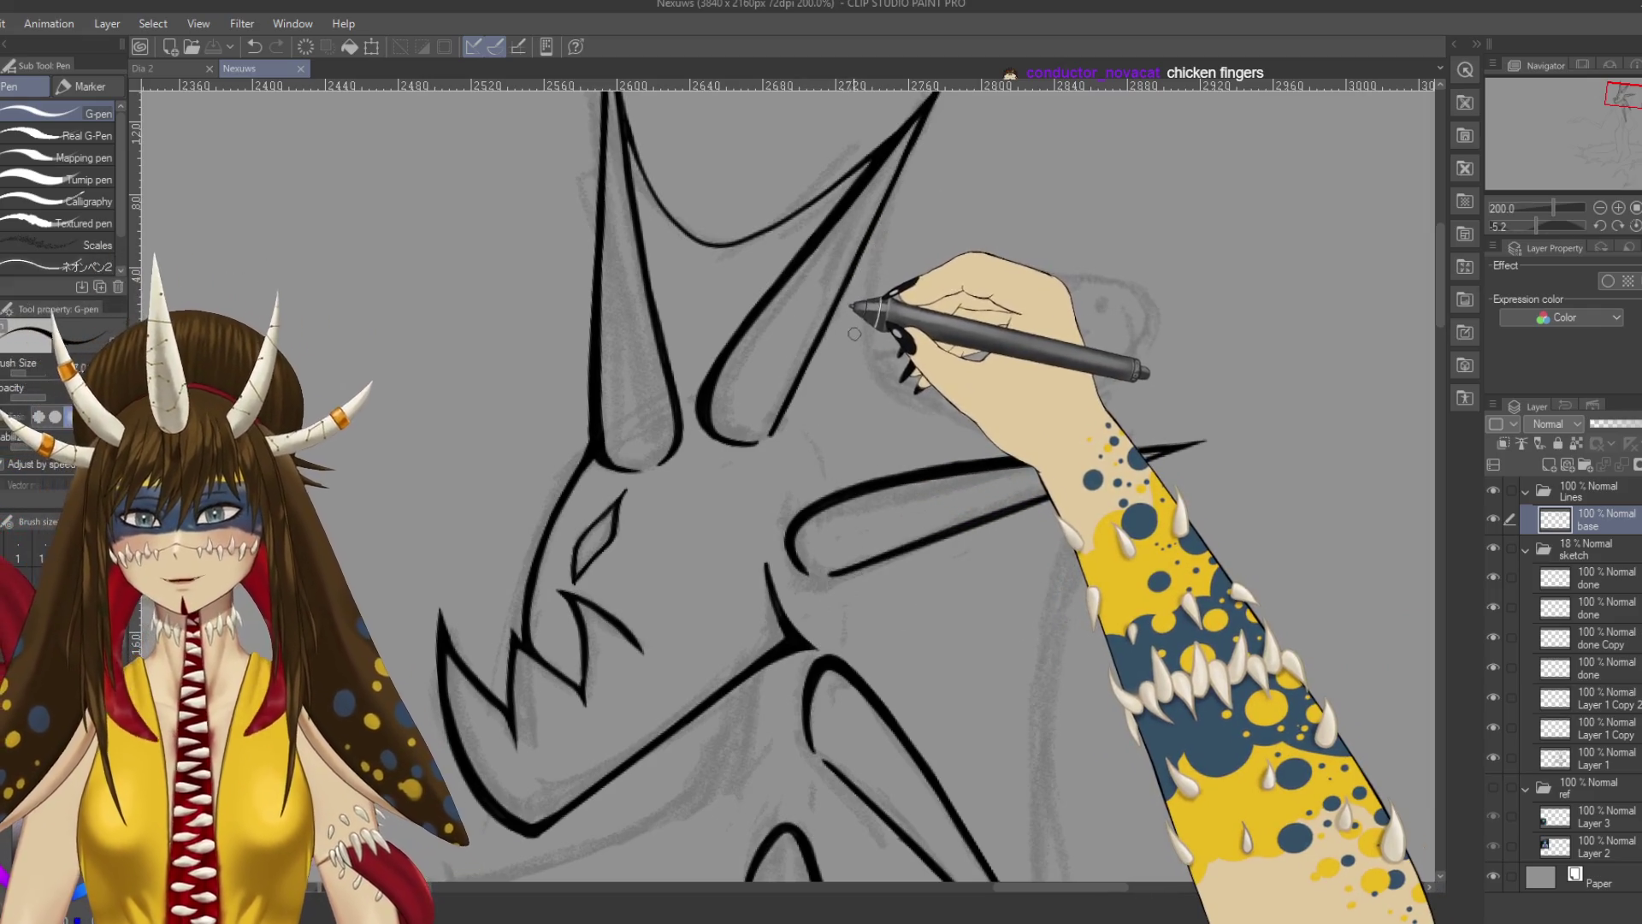
pyautogui.hotkey('ctrl', '-')
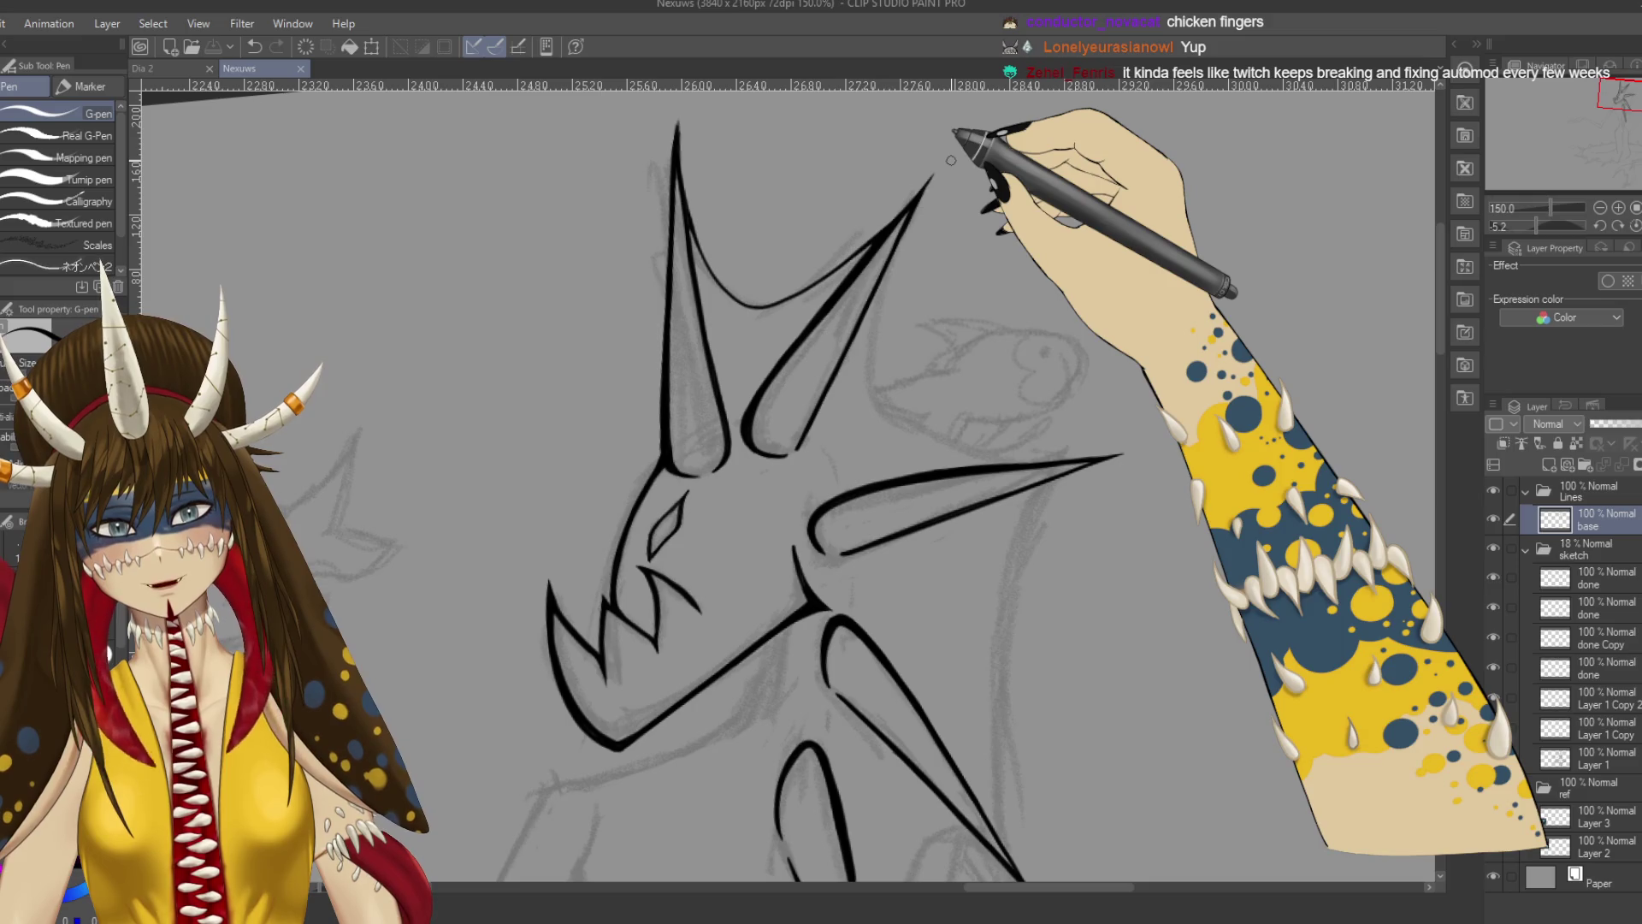
# Draw the curve sweeping down below the right horn's base, redoing the first attempt.
pyautogui.moveTo(896, 317); pyautogui.dragTo(1022, 417)
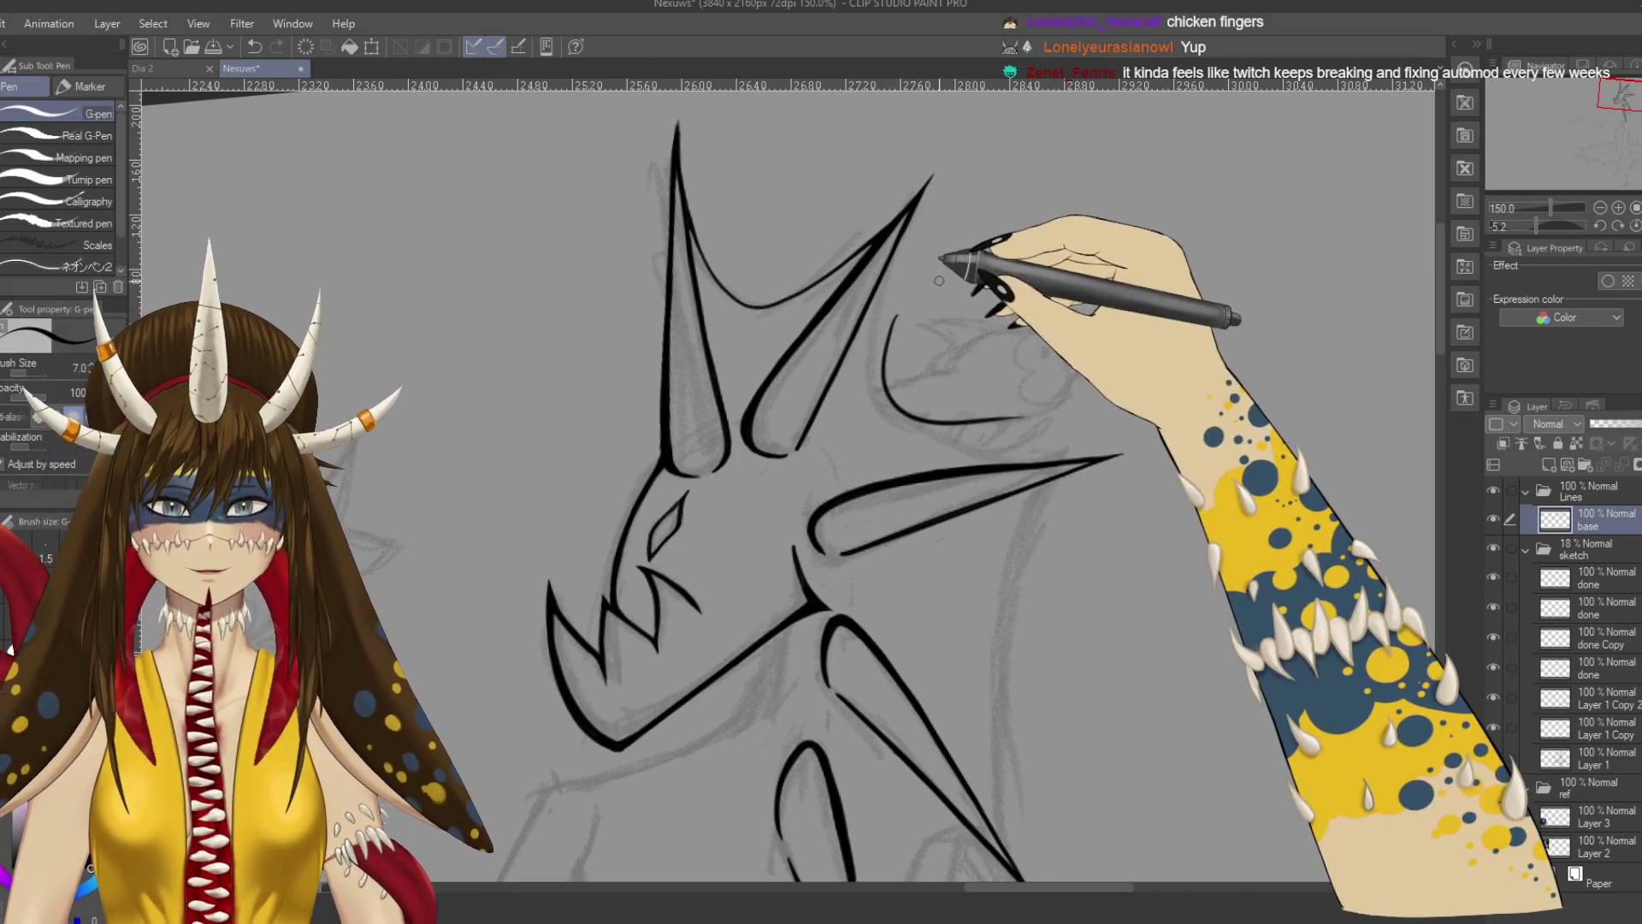
pyautogui.hotkey('ctrl', 'z')
pyautogui.moveTo(871, 318); pyautogui.dragTo(1117, 455)
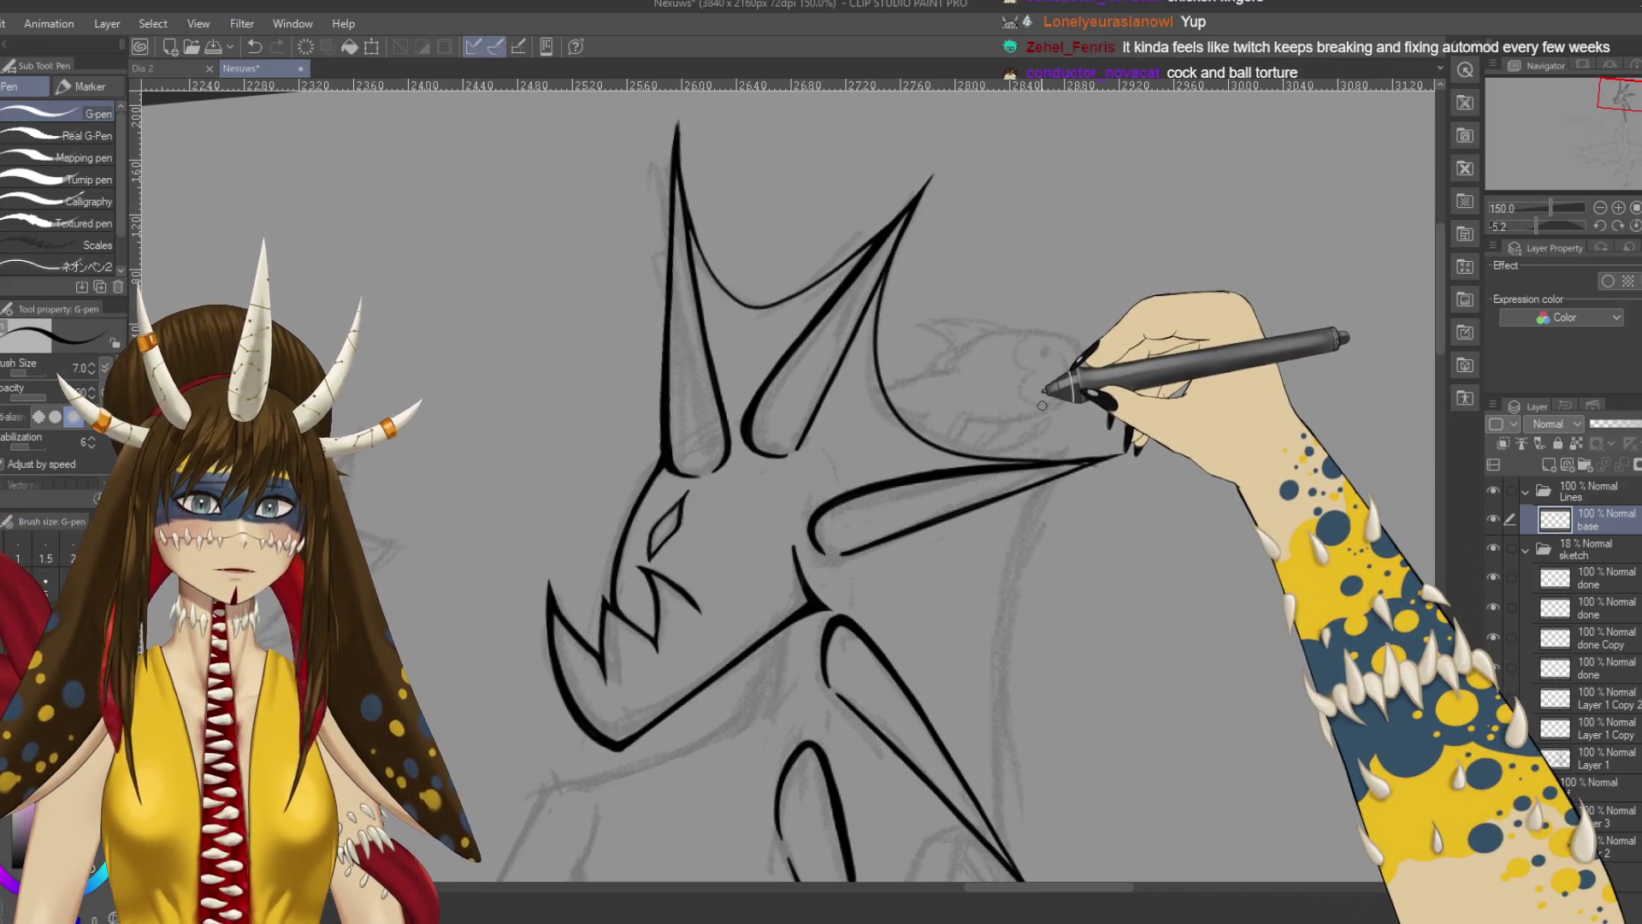
pyautogui.scroll(3, 1042, 405)
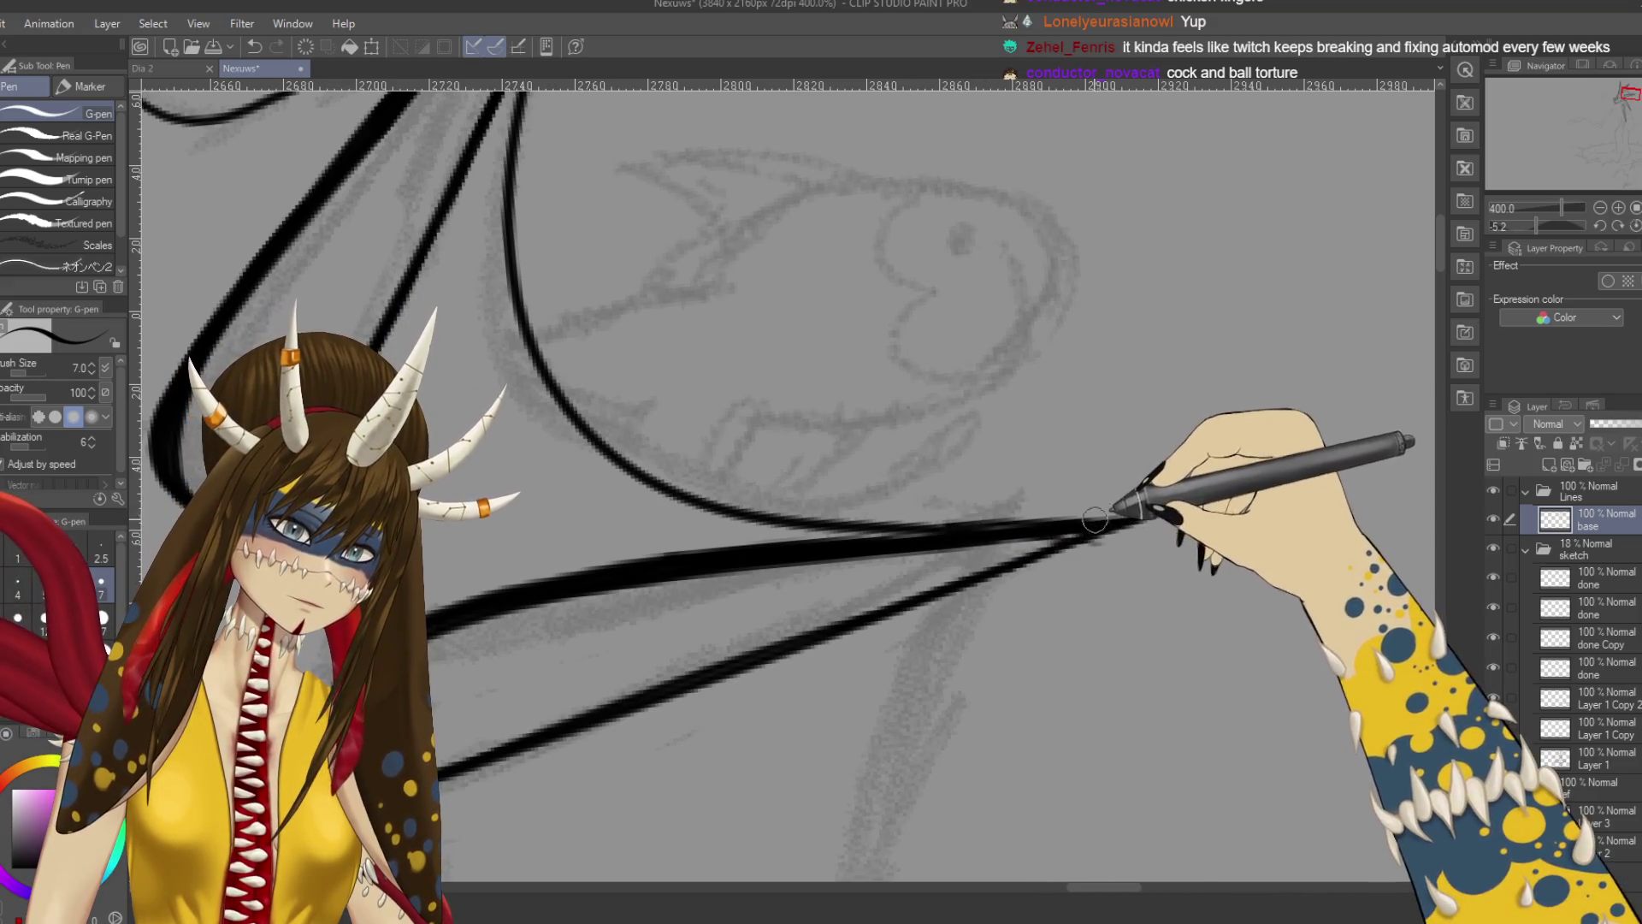
pyautogui.press('e')
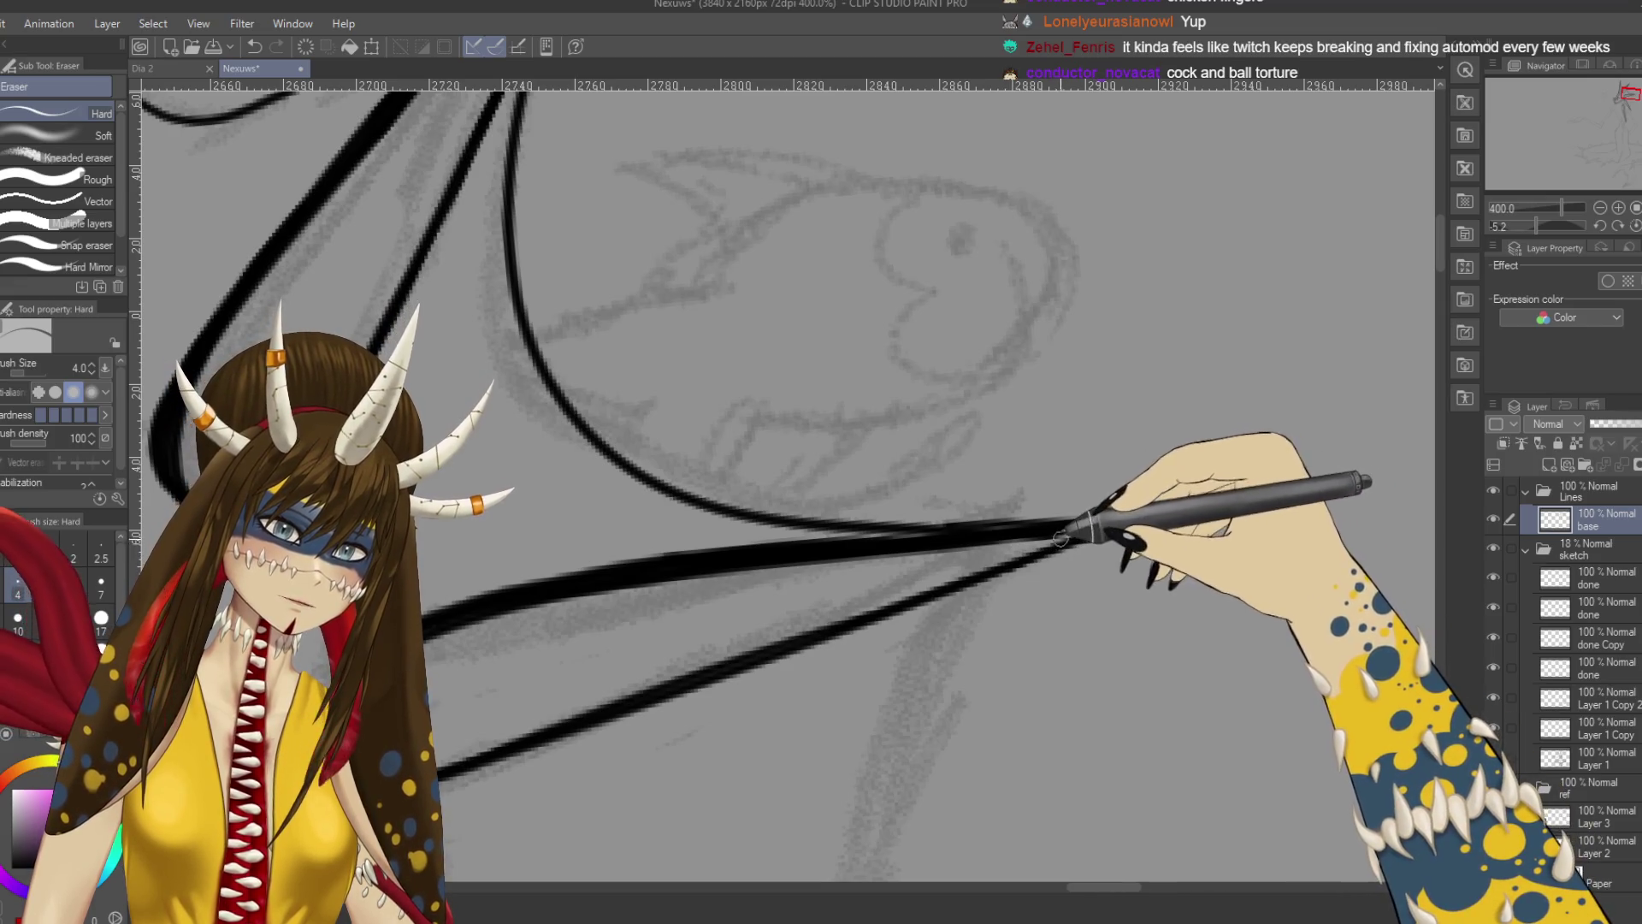
pyautogui.press('p')
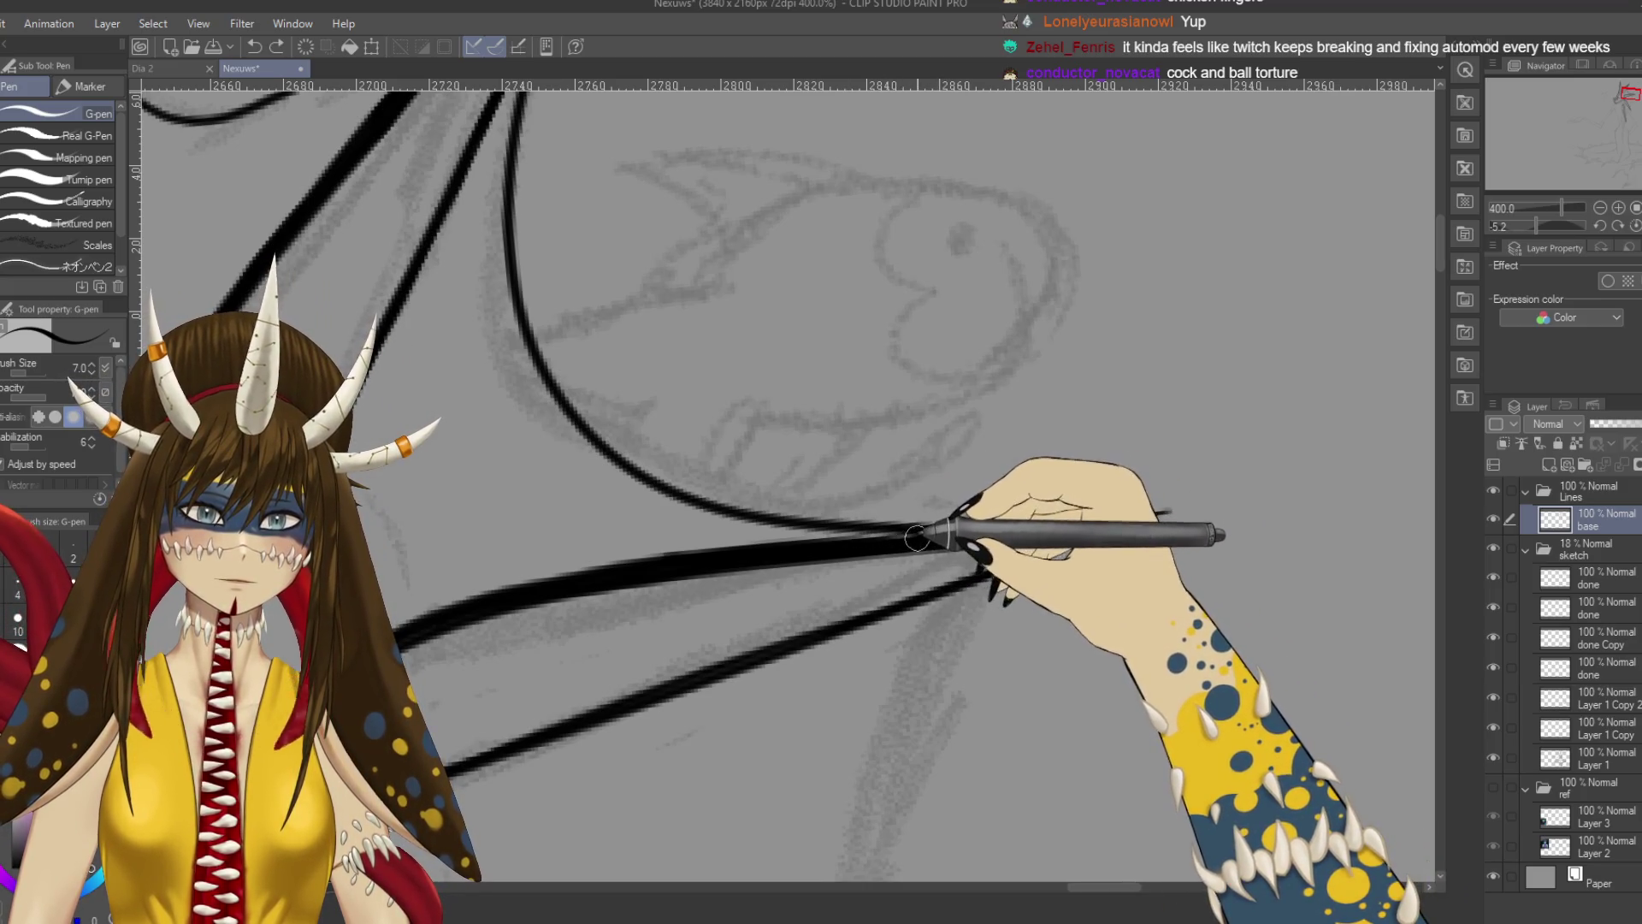
pyautogui.scroll(5, 872, 378)
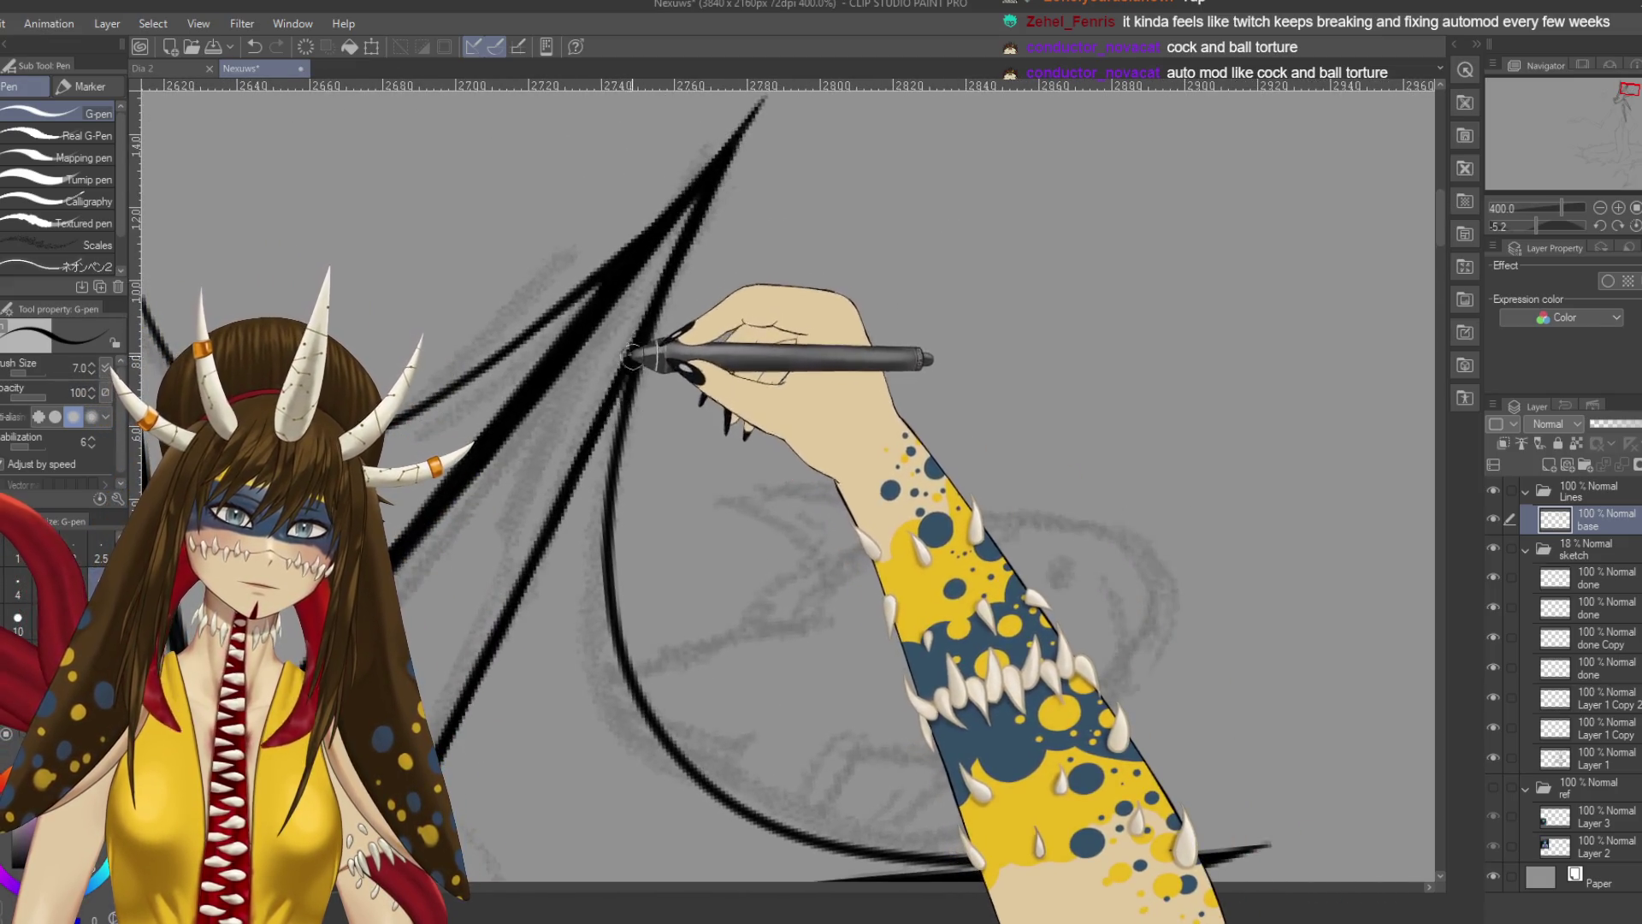
pyautogui.scroll(-2, 990, 714)
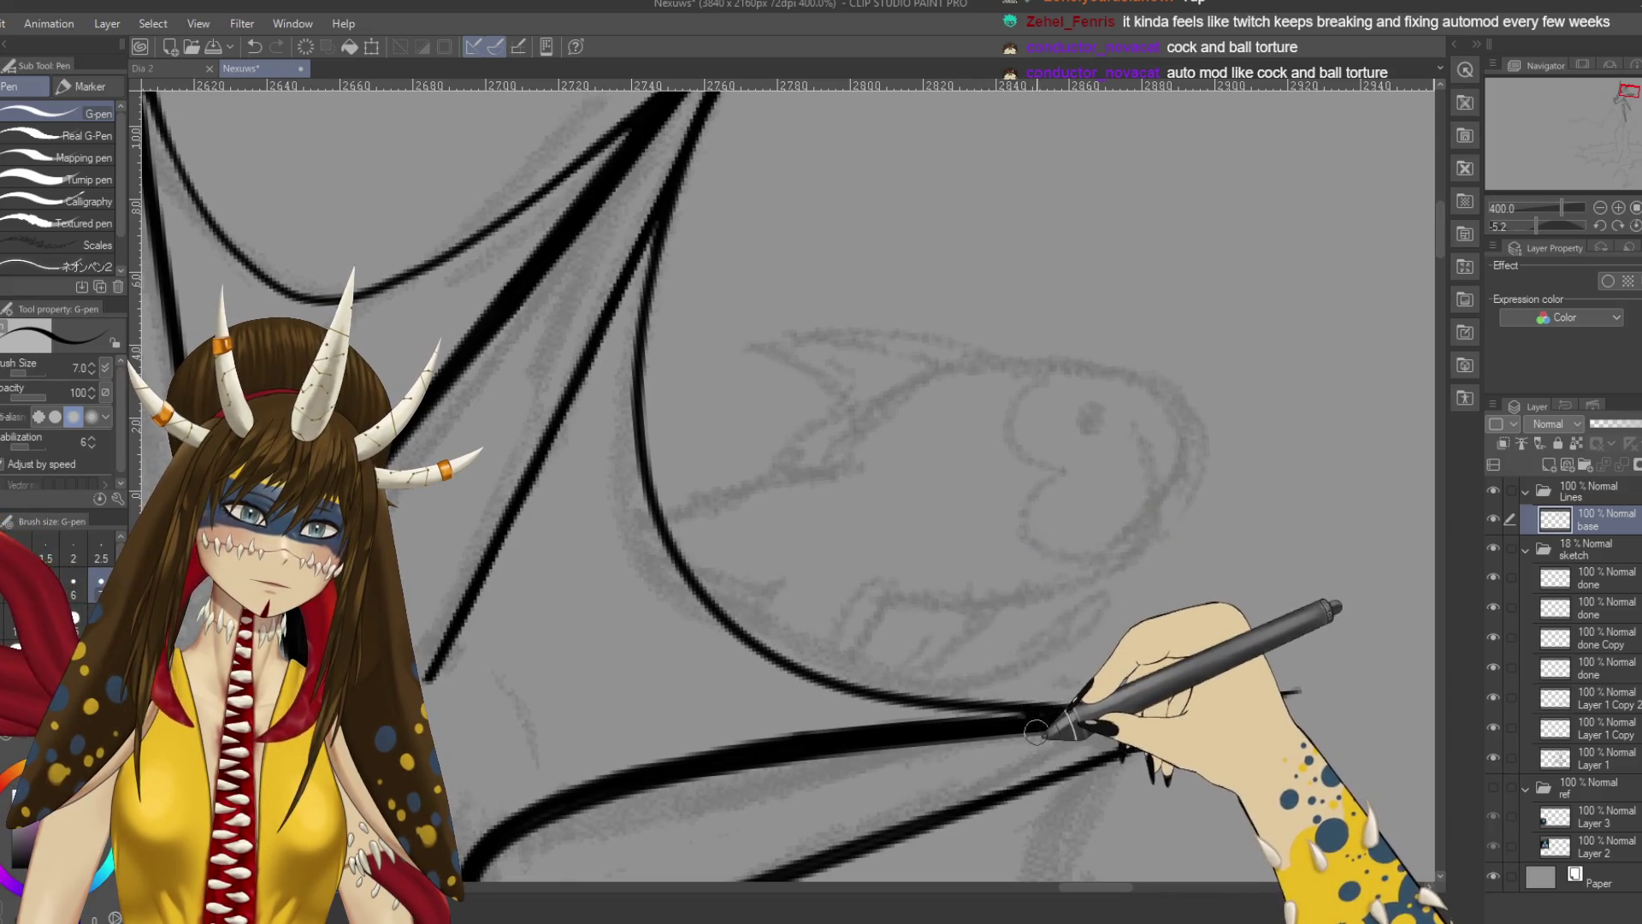
pyautogui.scroll(-6, 1065, 722)
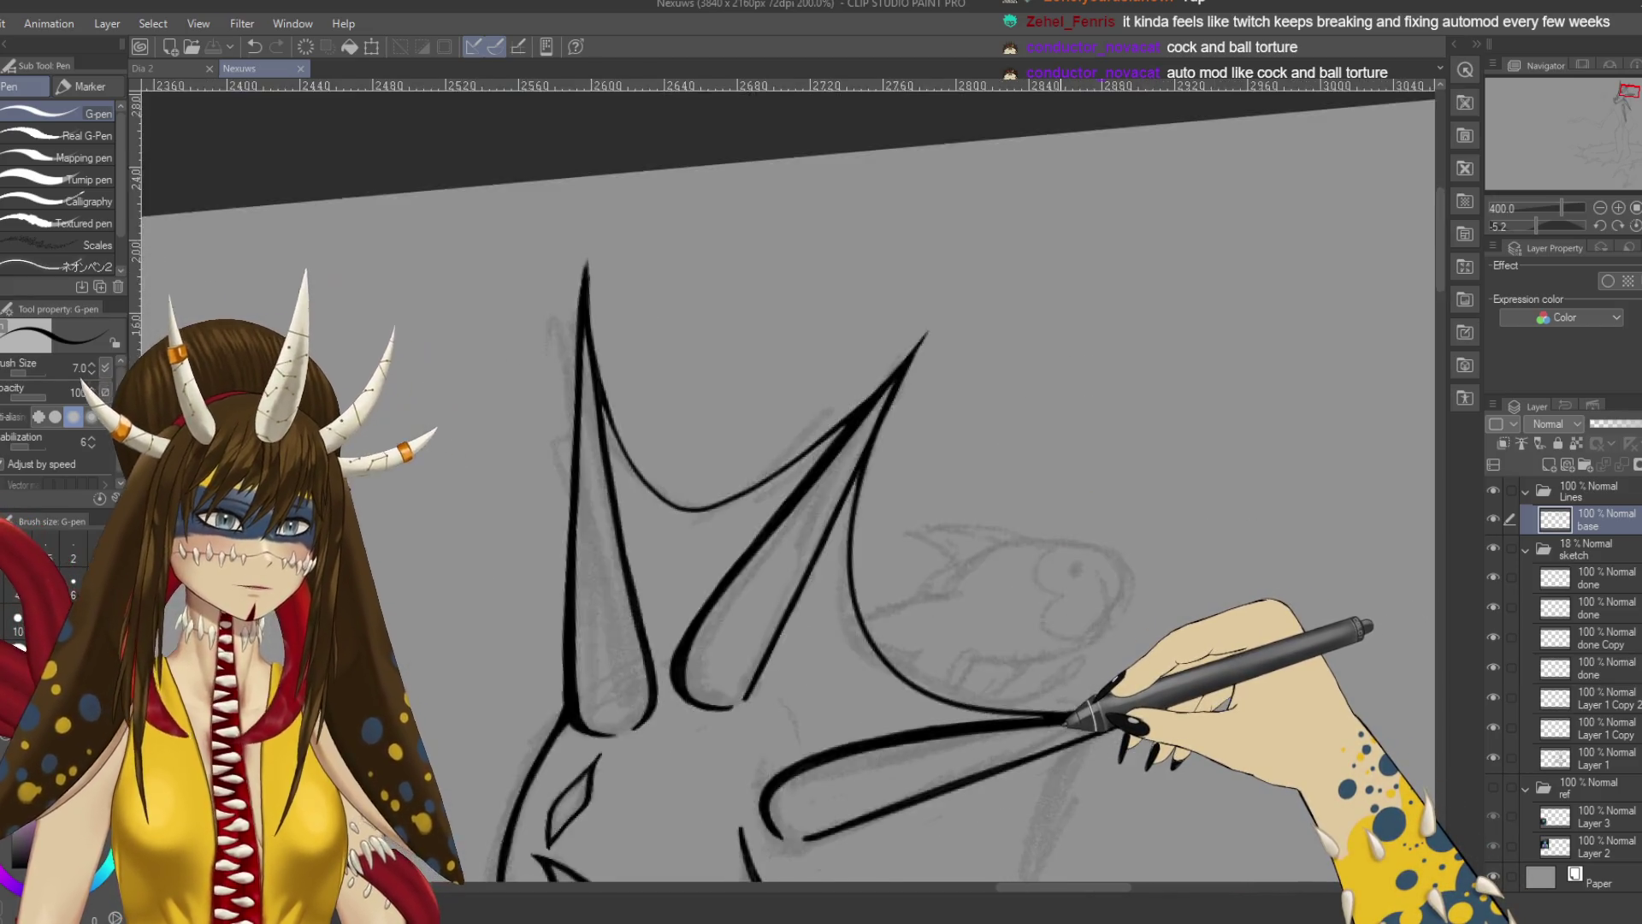
# Recentre and level the view, trim the neck spike's tip, and start the fin edge from the head spike.
pyautogui.moveTo(1065, 722)
pyautogui.mouseDown()
pyautogui.moveTo(822, 325)
pyautogui.moveTo(834, 261)
pyautogui.moveTo(898, 265)
pyautogui.mouseUp()
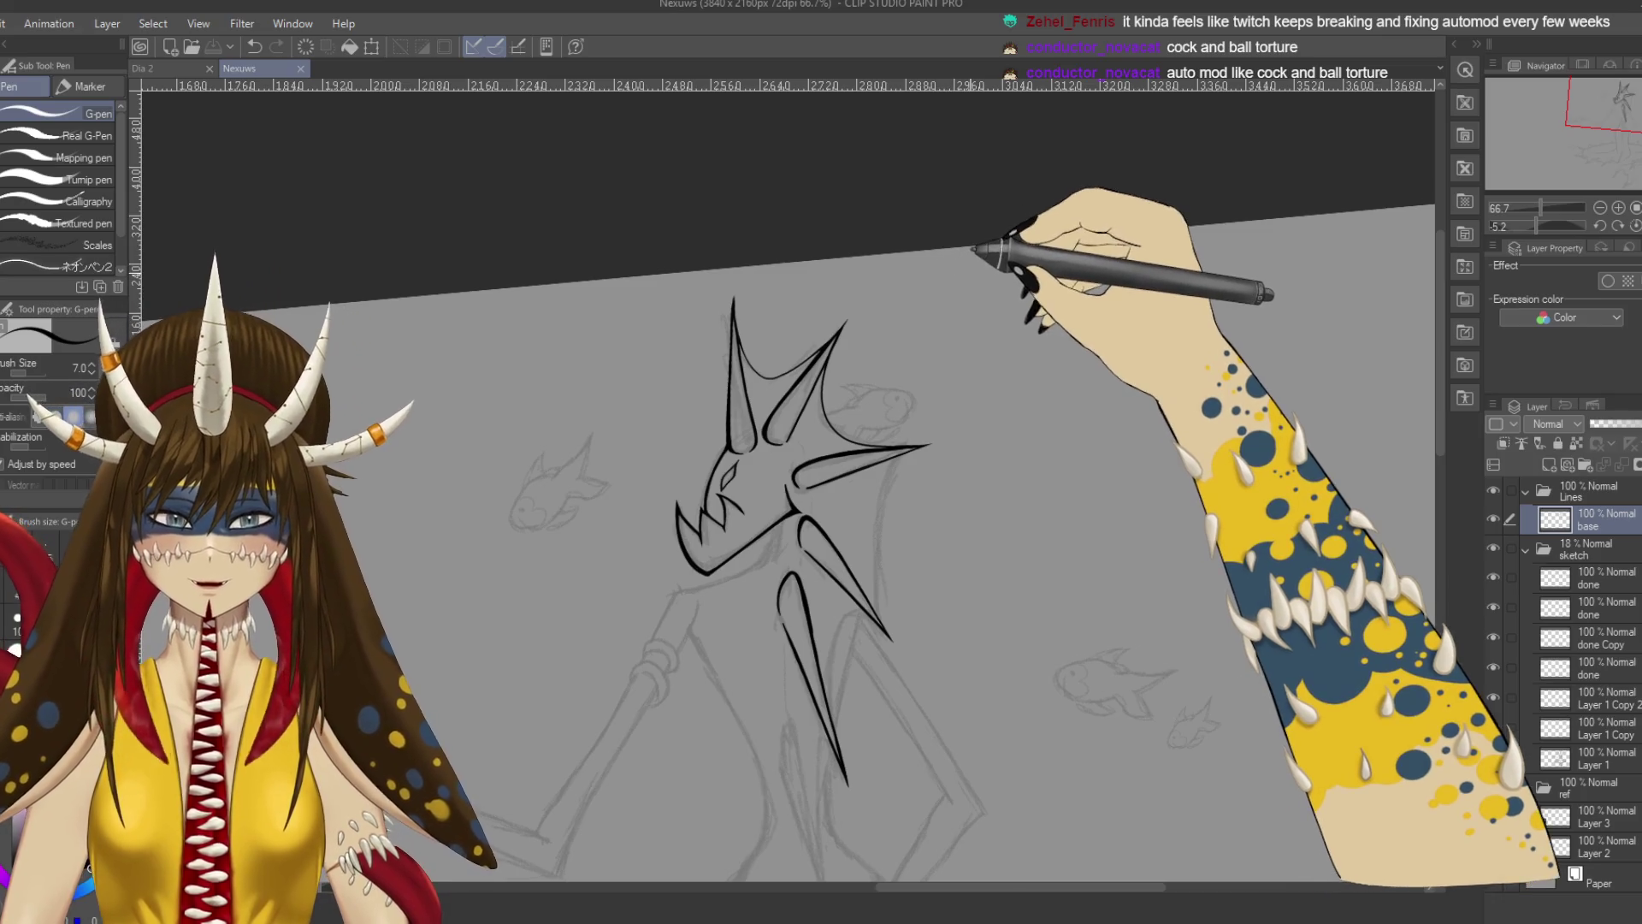
pyautogui.scroll(3, 970, 273)
pyautogui.scroll(2, 972, 250)
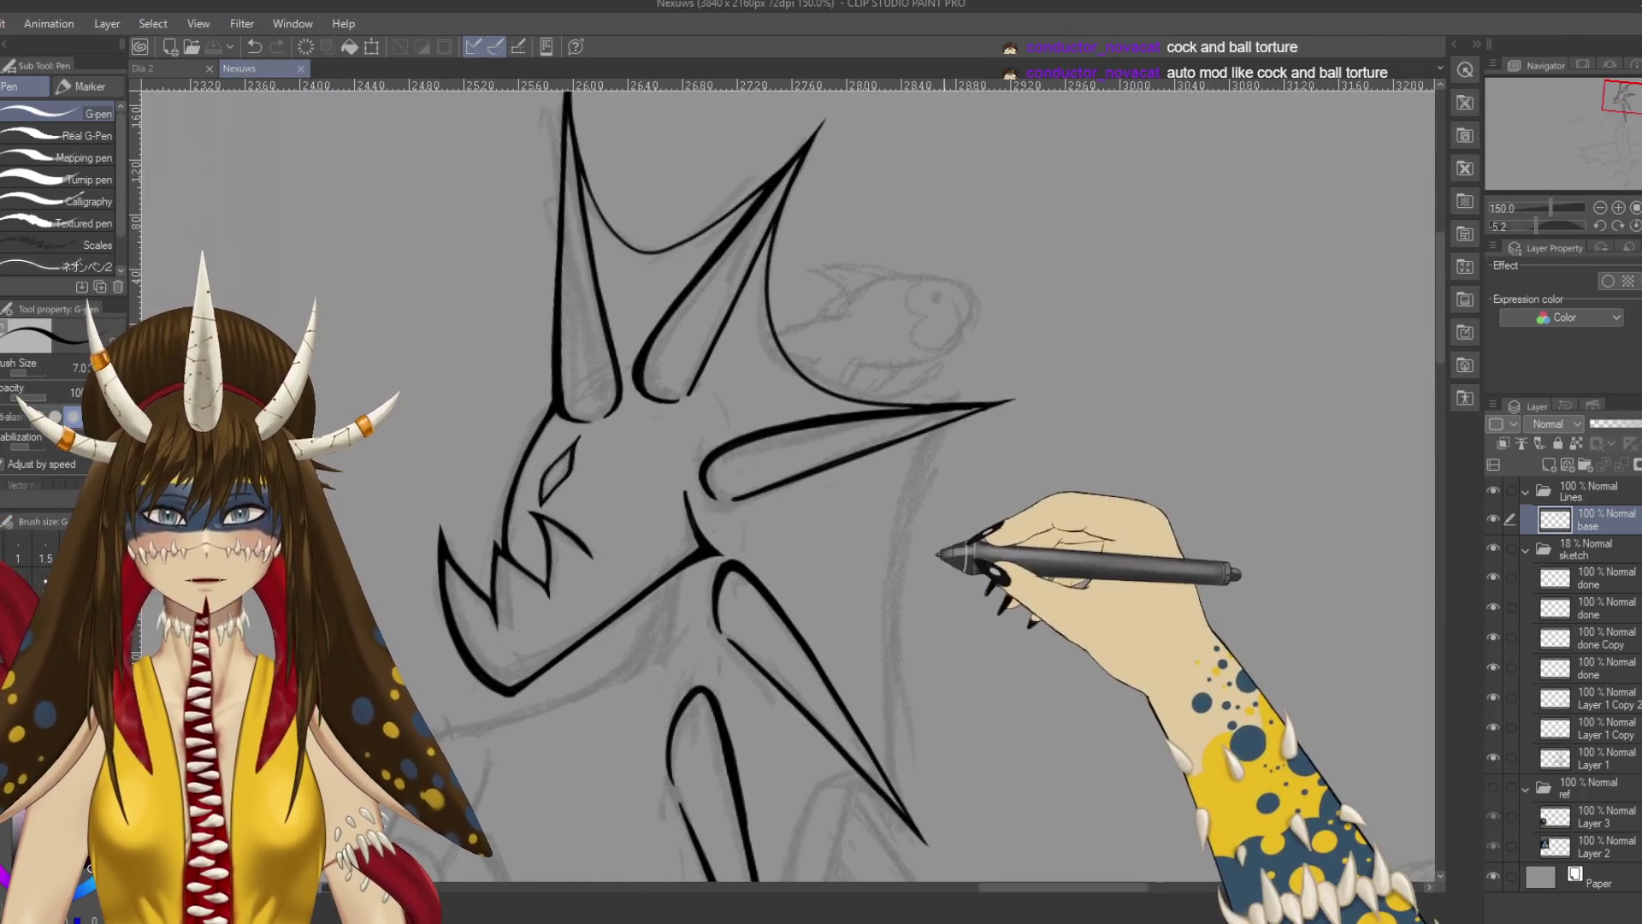
pyautogui.press('e')
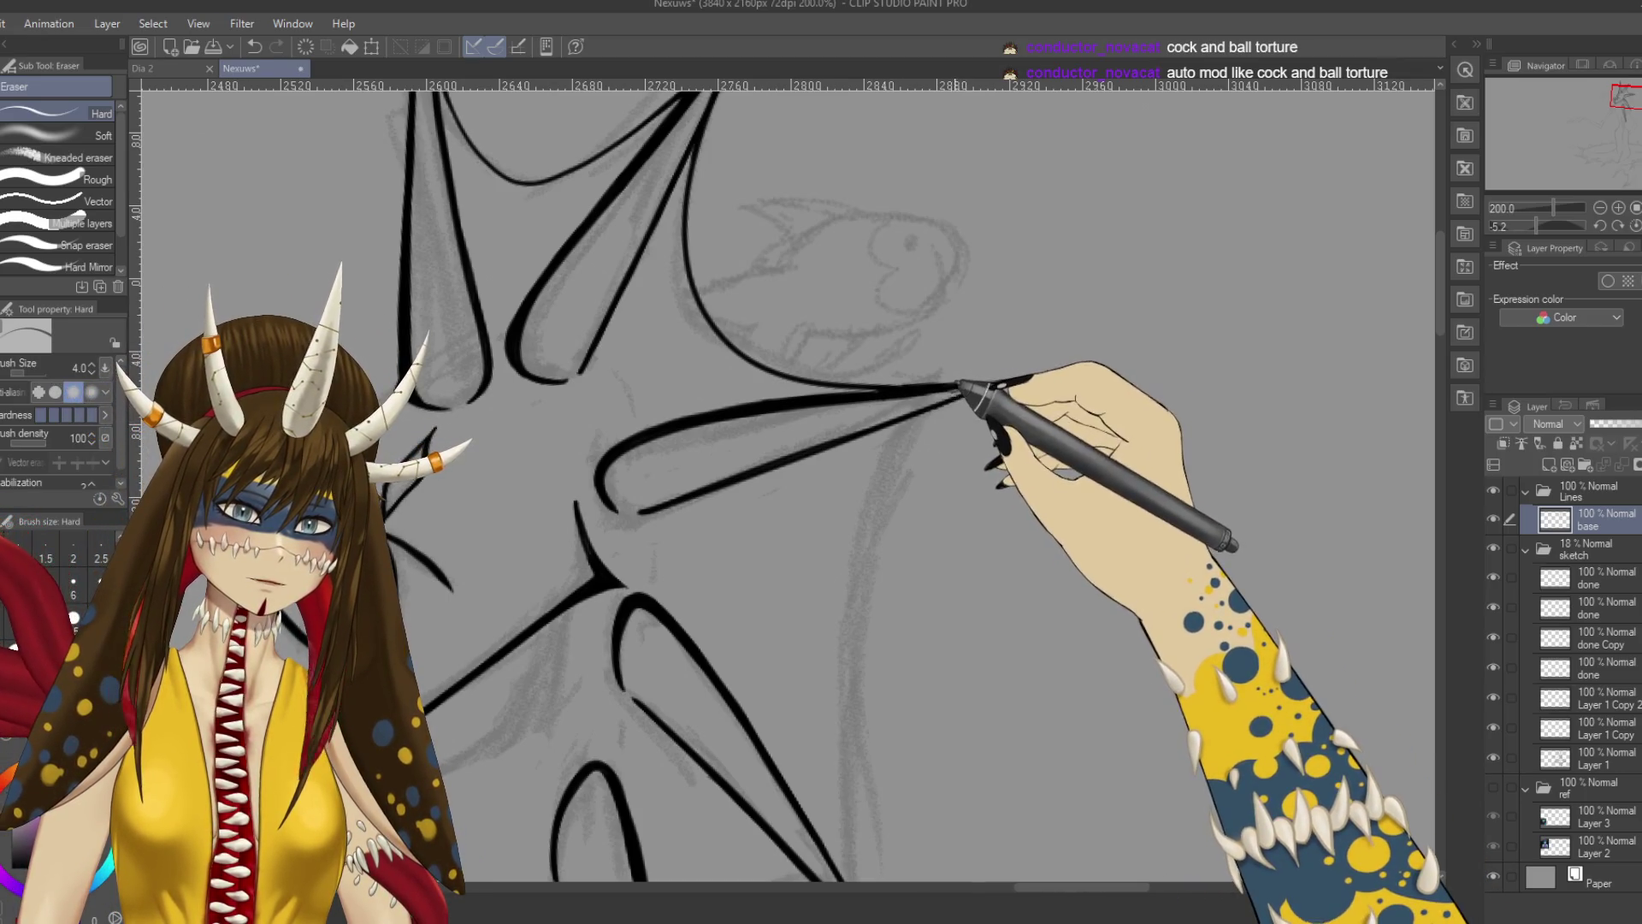
pyautogui.moveTo(959, 391); pyautogui.dragTo(951, 398)
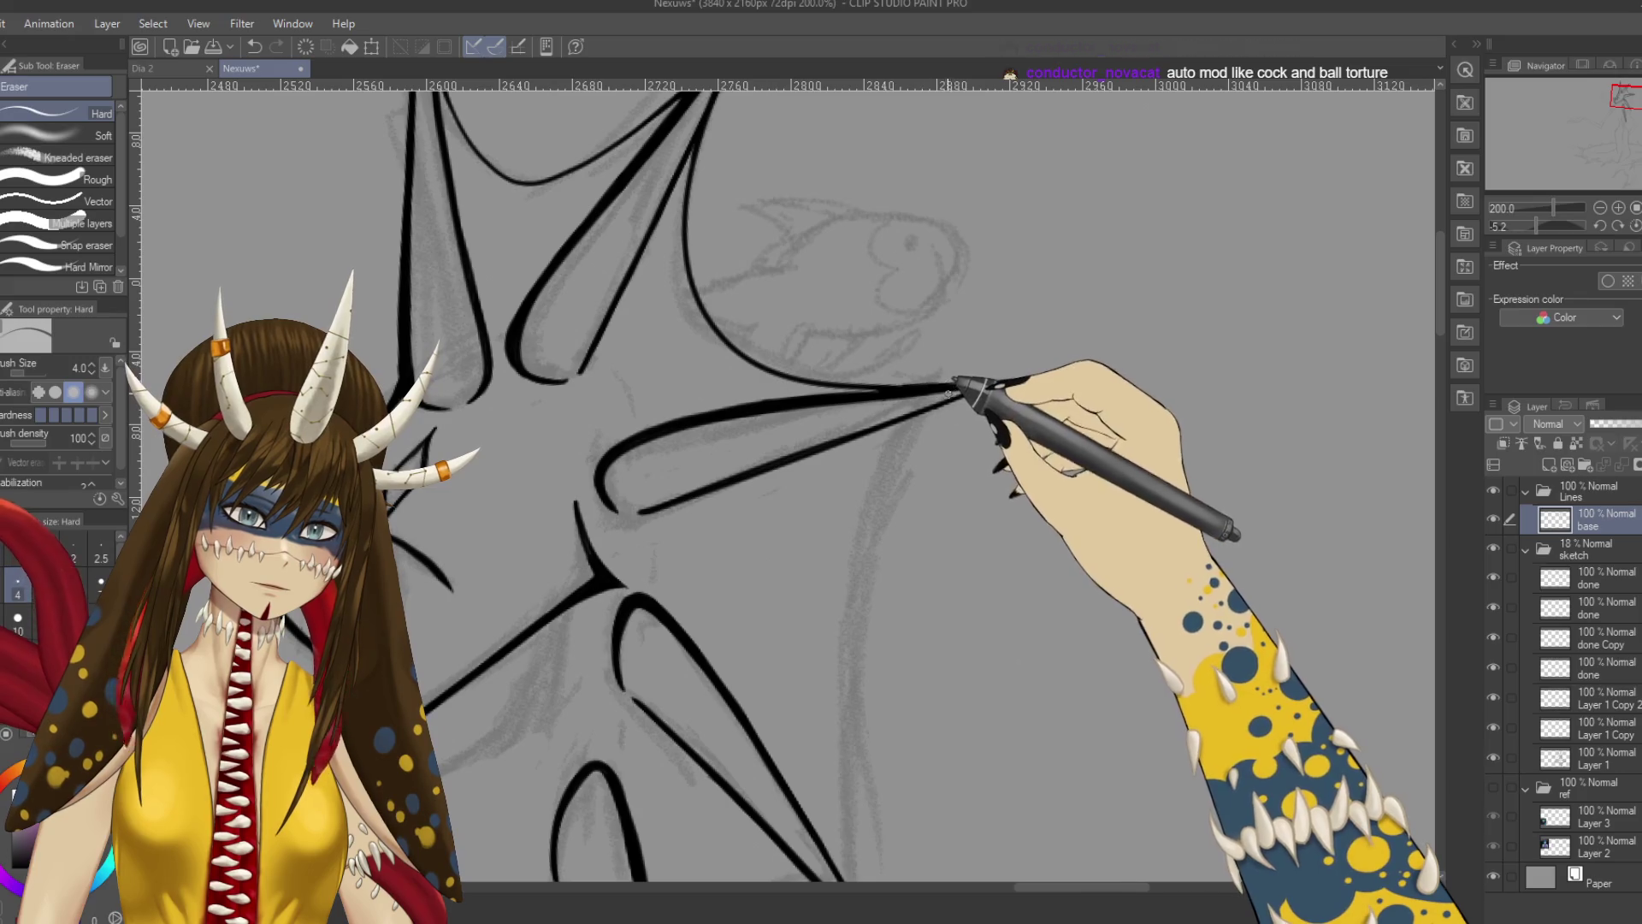
pyautogui.scroll(-5, 550, 659)
pyautogui.moveTo(544, 648)
pyautogui.mouseDown()
pyautogui.moveTo(982, 231)
pyautogui.moveTo(1107, 539)
pyautogui.moveTo(1144, 576)
pyautogui.moveTo(1052, 446)
pyautogui.mouseUp()
pyautogui.scroll(-2, 1052, 446)
pyautogui.scroll(3, 1043, 427)
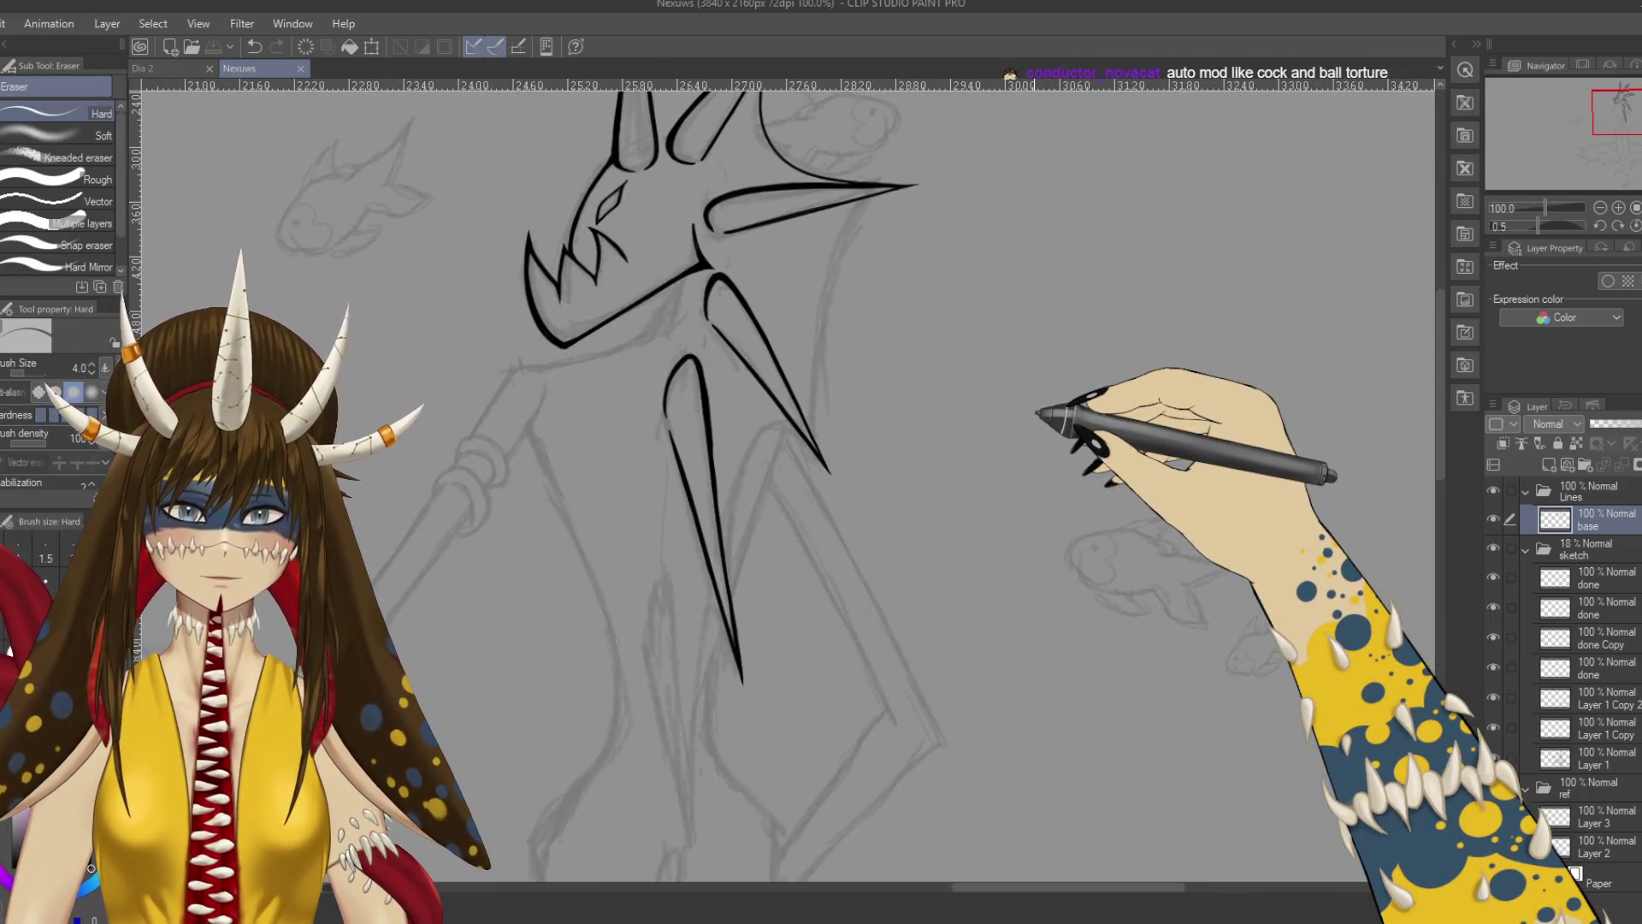
pyautogui.press('p')
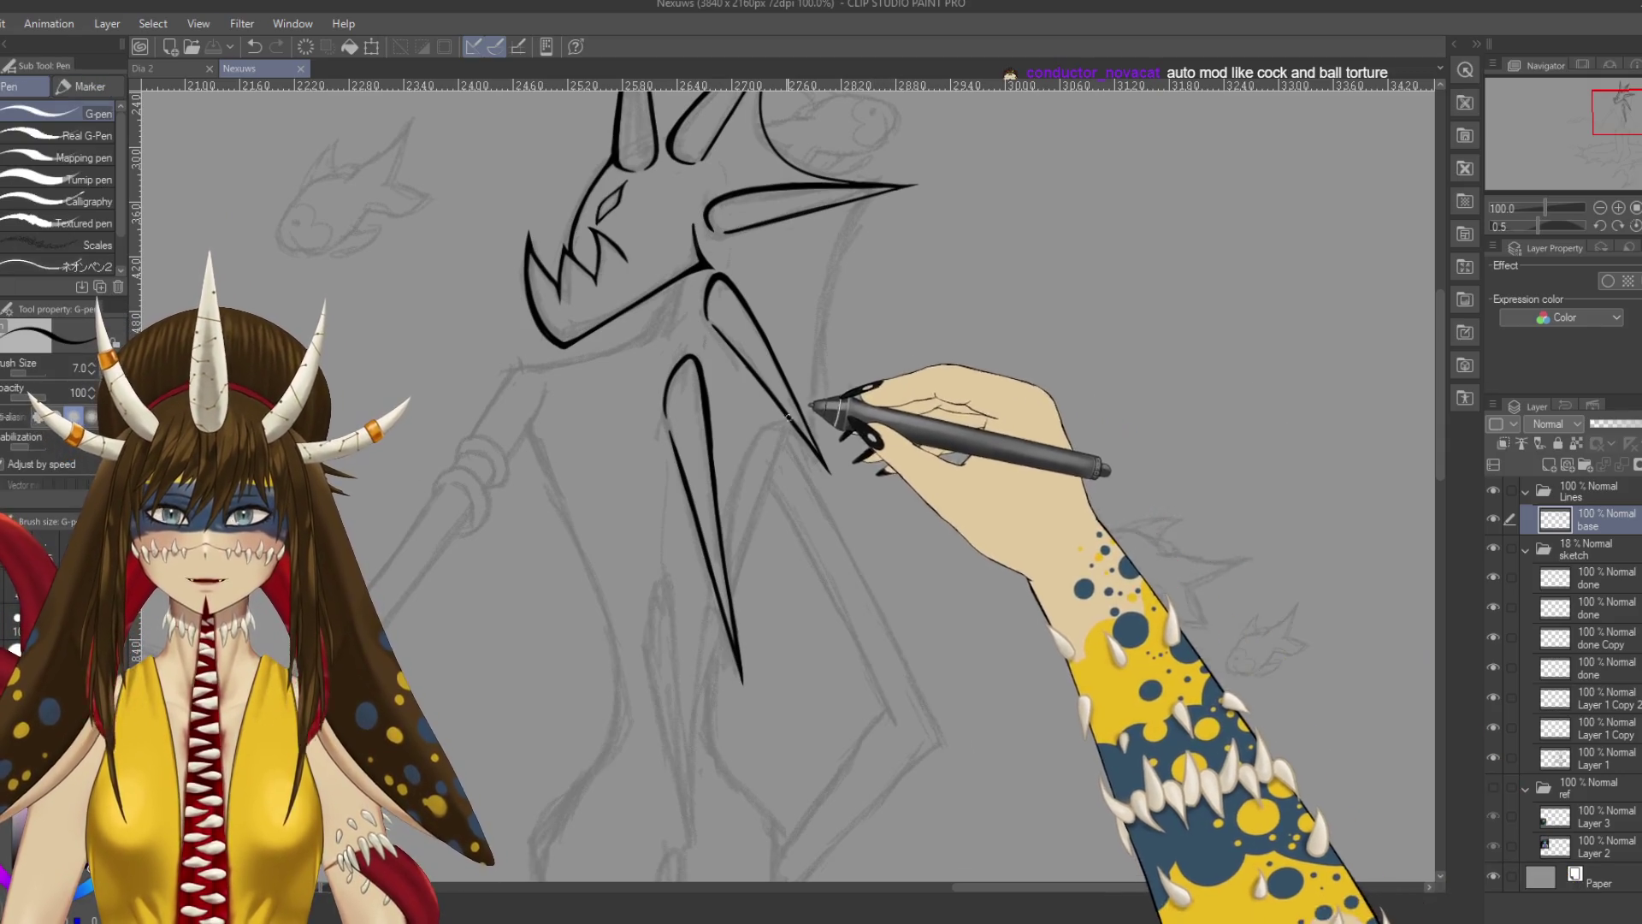
pyautogui.moveTo(856, 210); pyautogui.dragTo(884, 195)
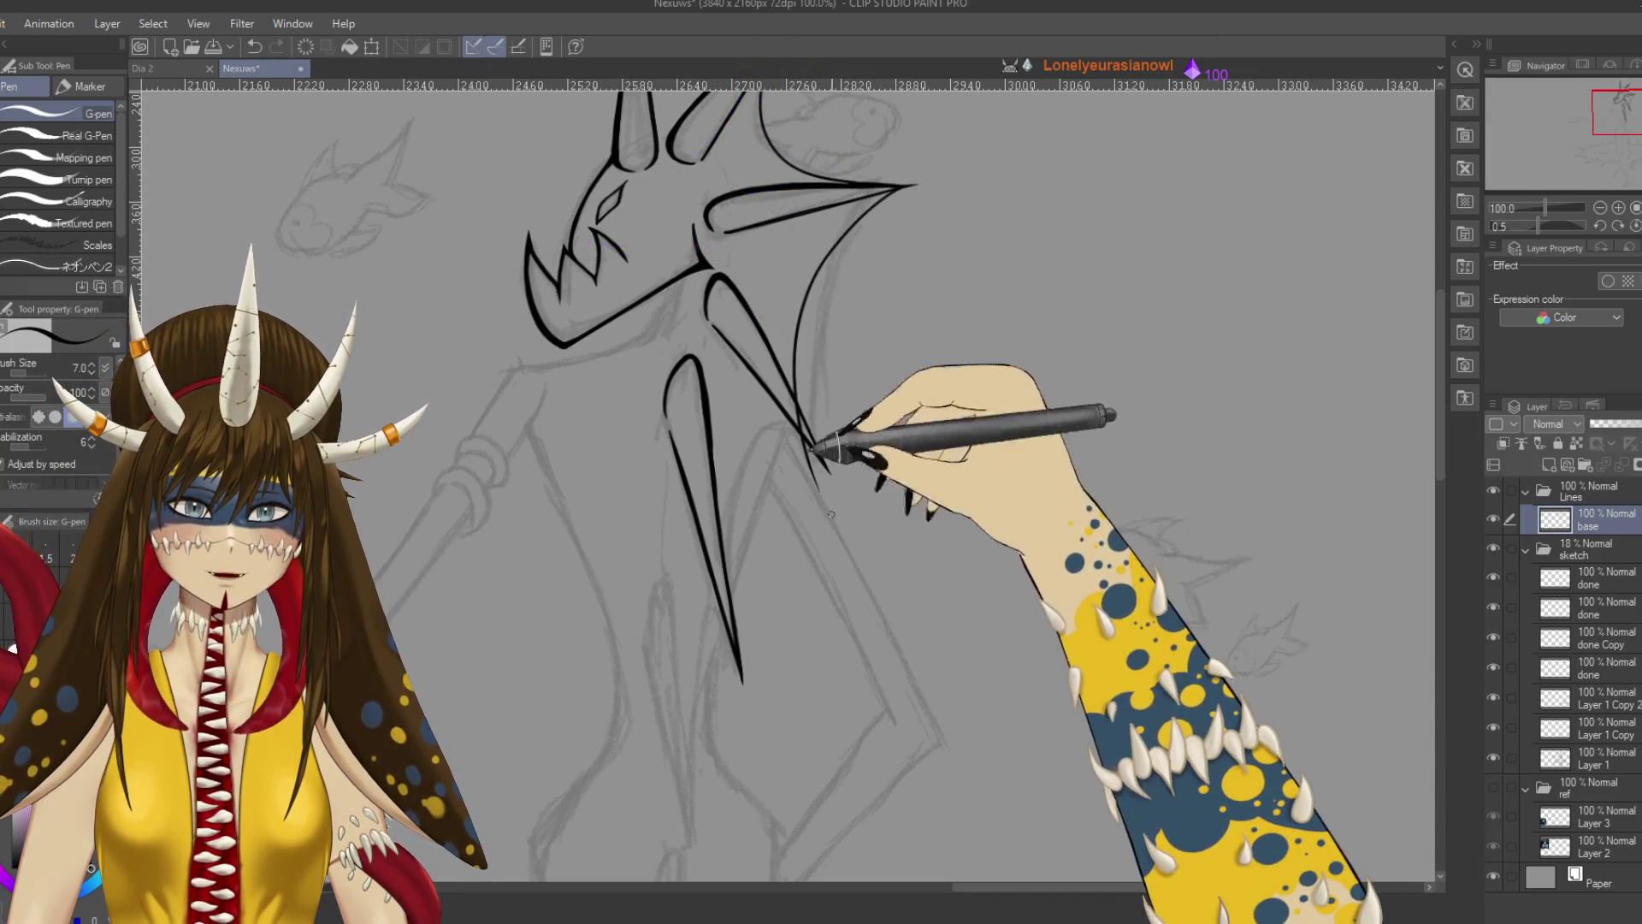
# Draw the fin edge down to the neck spike and join the inner fin lines at 200% zoom.
pyautogui.moveTo(915, 184); pyautogui.dragTo(843, 472)
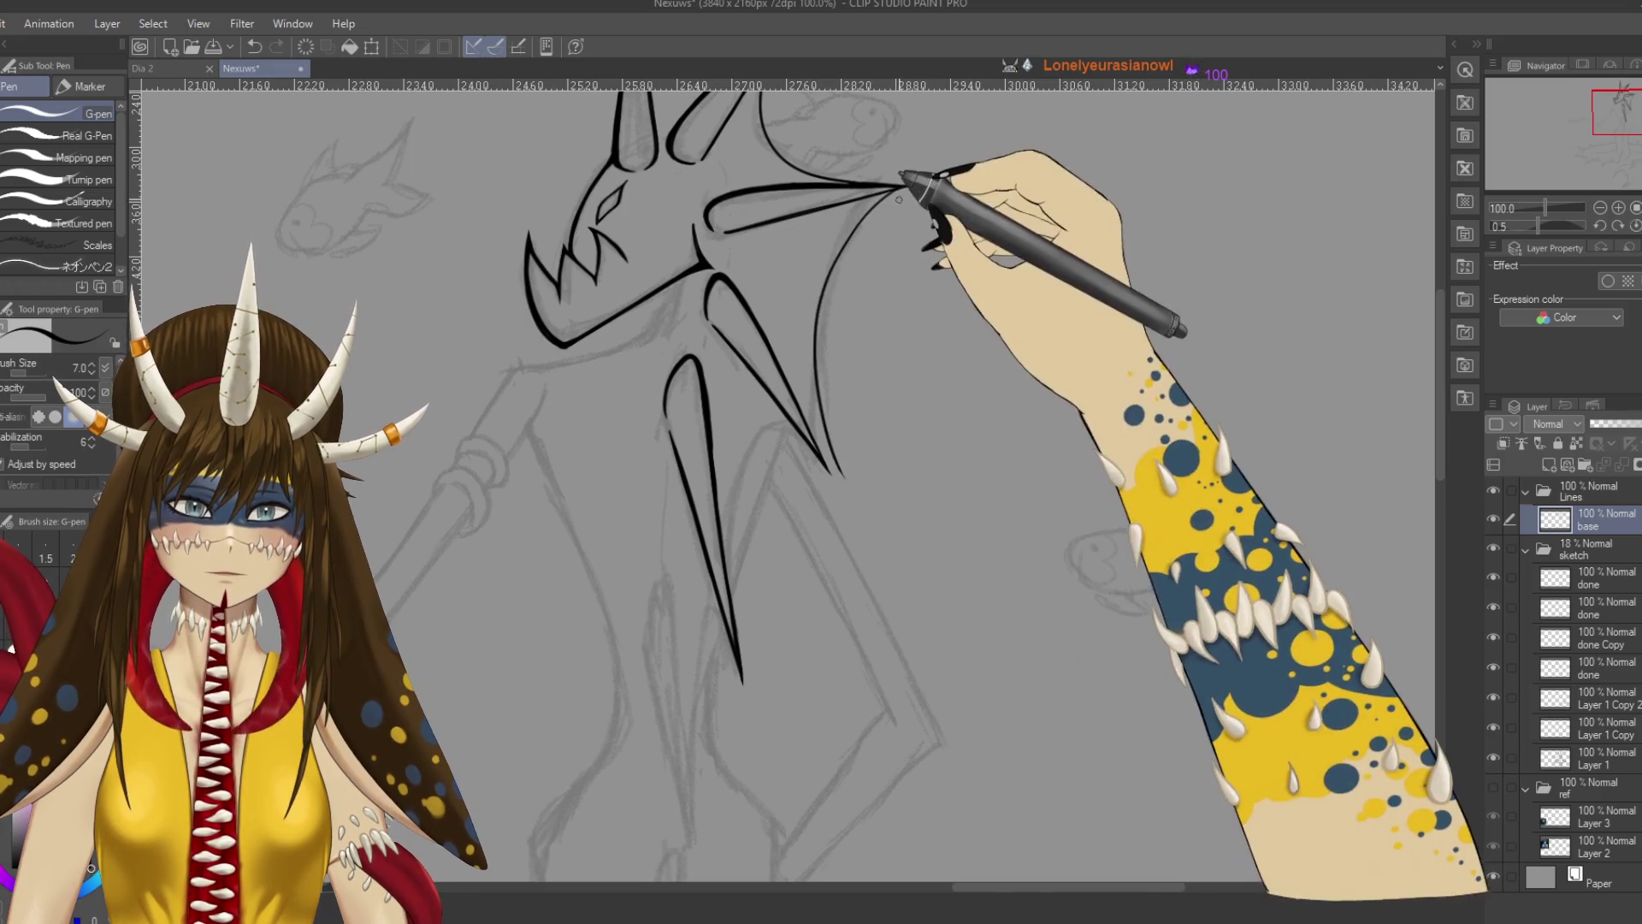
pyautogui.moveTo(915, 184)
pyautogui.mouseDown()
pyautogui.moveTo(838, 273)
pyautogui.moveTo(826, 351)
pyautogui.mouseUp()
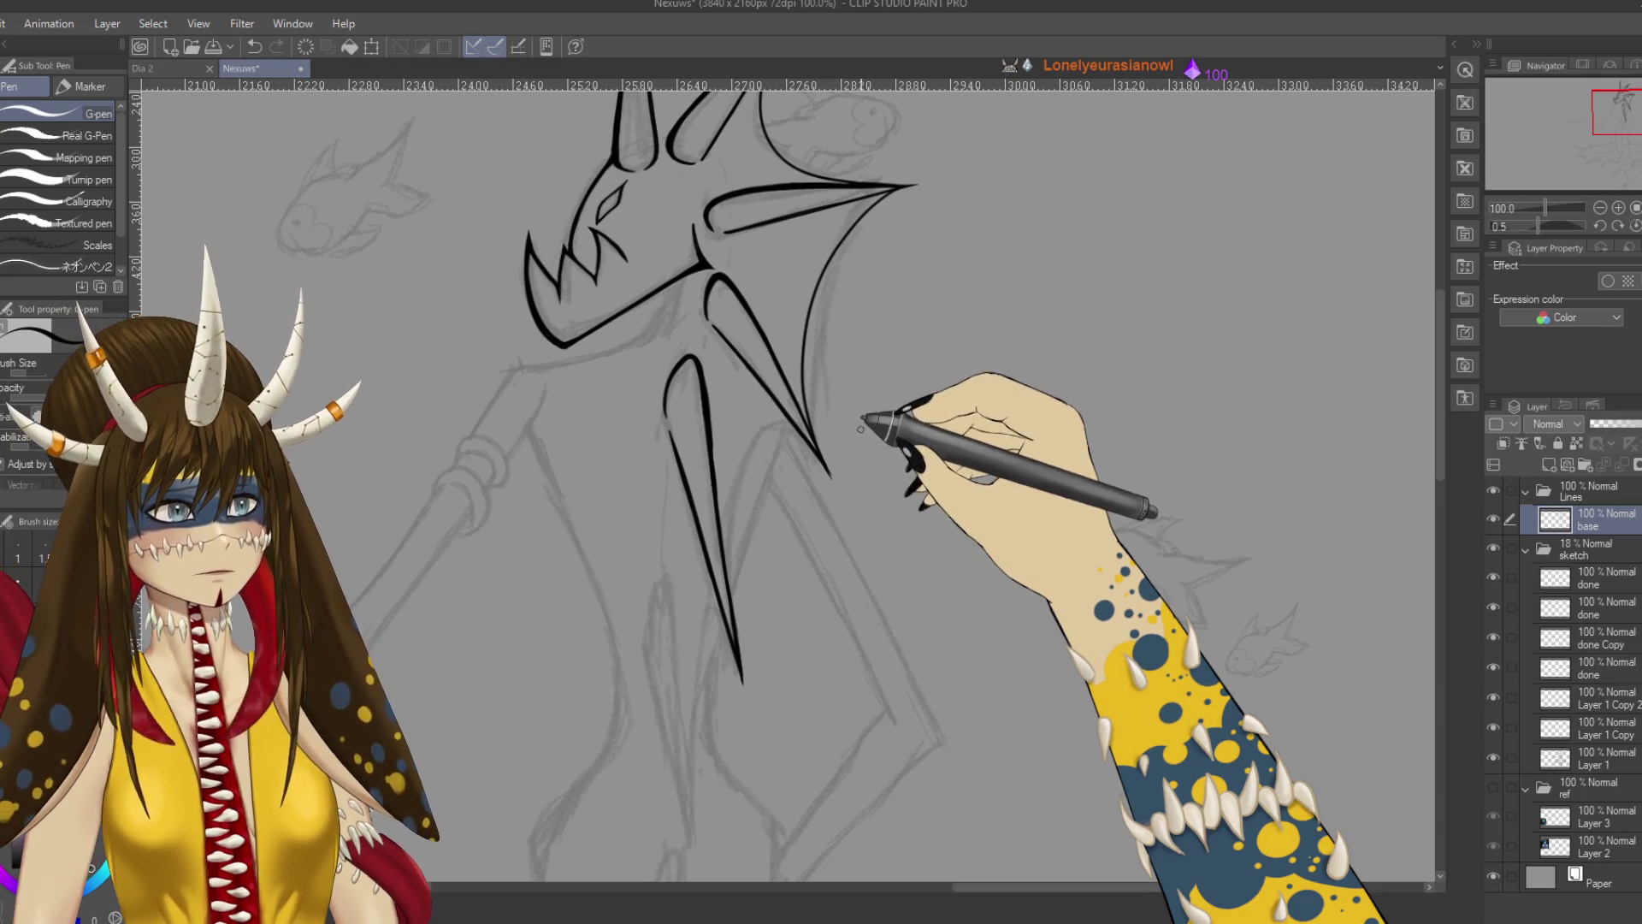
pyautogui.hotkey('ctrl', '+')
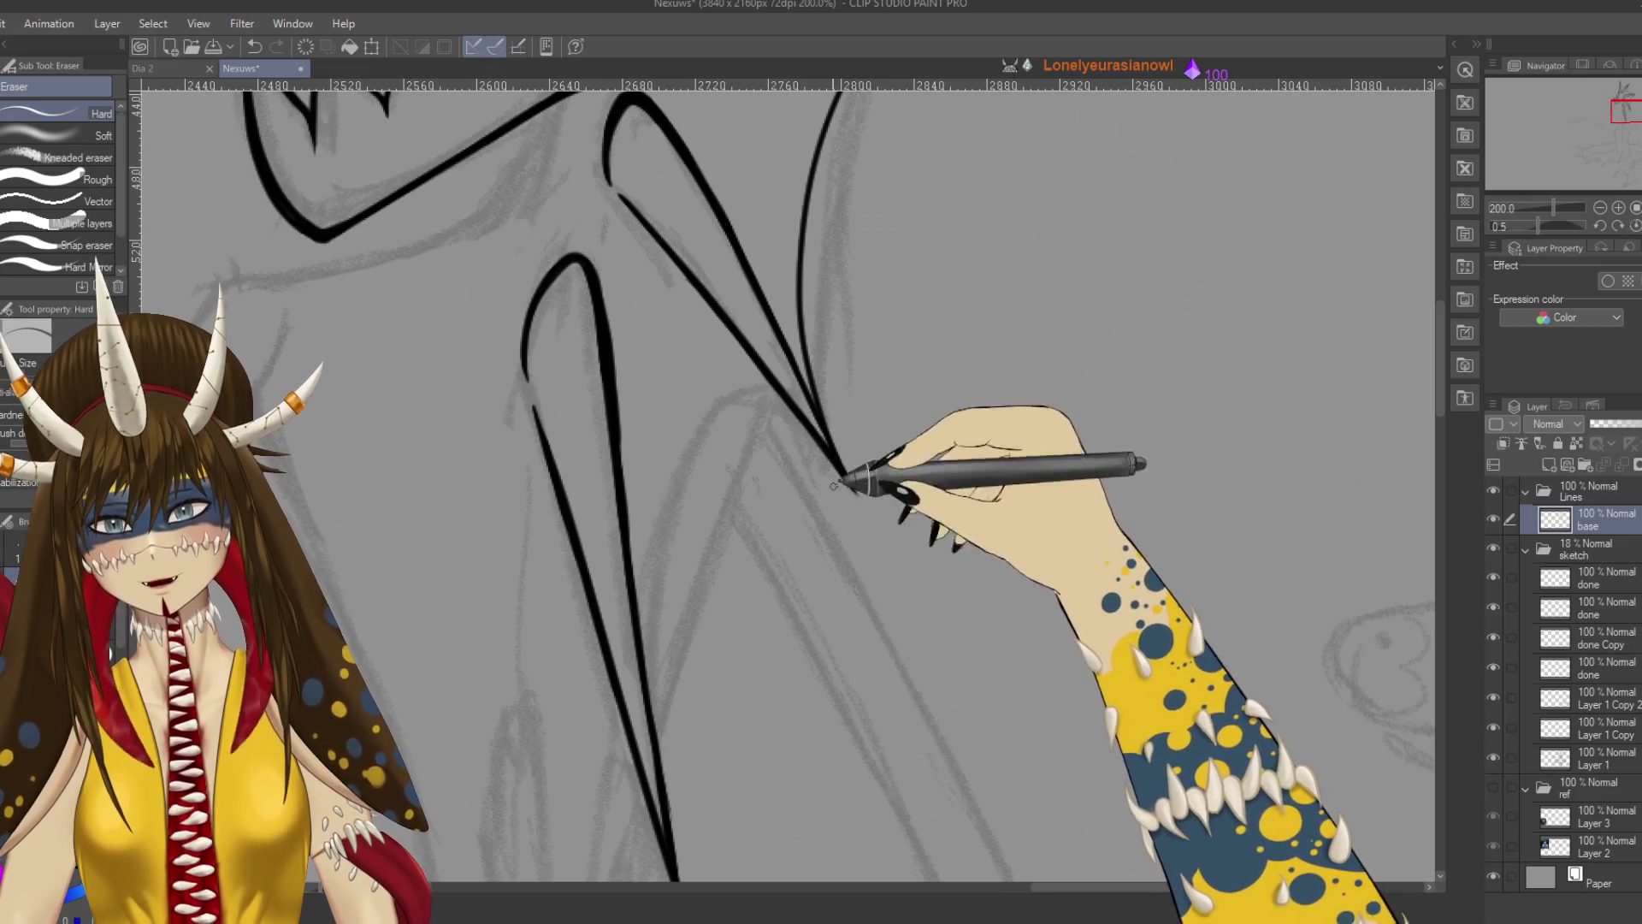
pyautogui.moveTo(931, 423)
pyautogui.mouseDown()
pyautogui.moveTo(961, 513)
pyautogui.moveTo(893, 599)
pyautogui.mouseUp()
pyautogui.press('p')
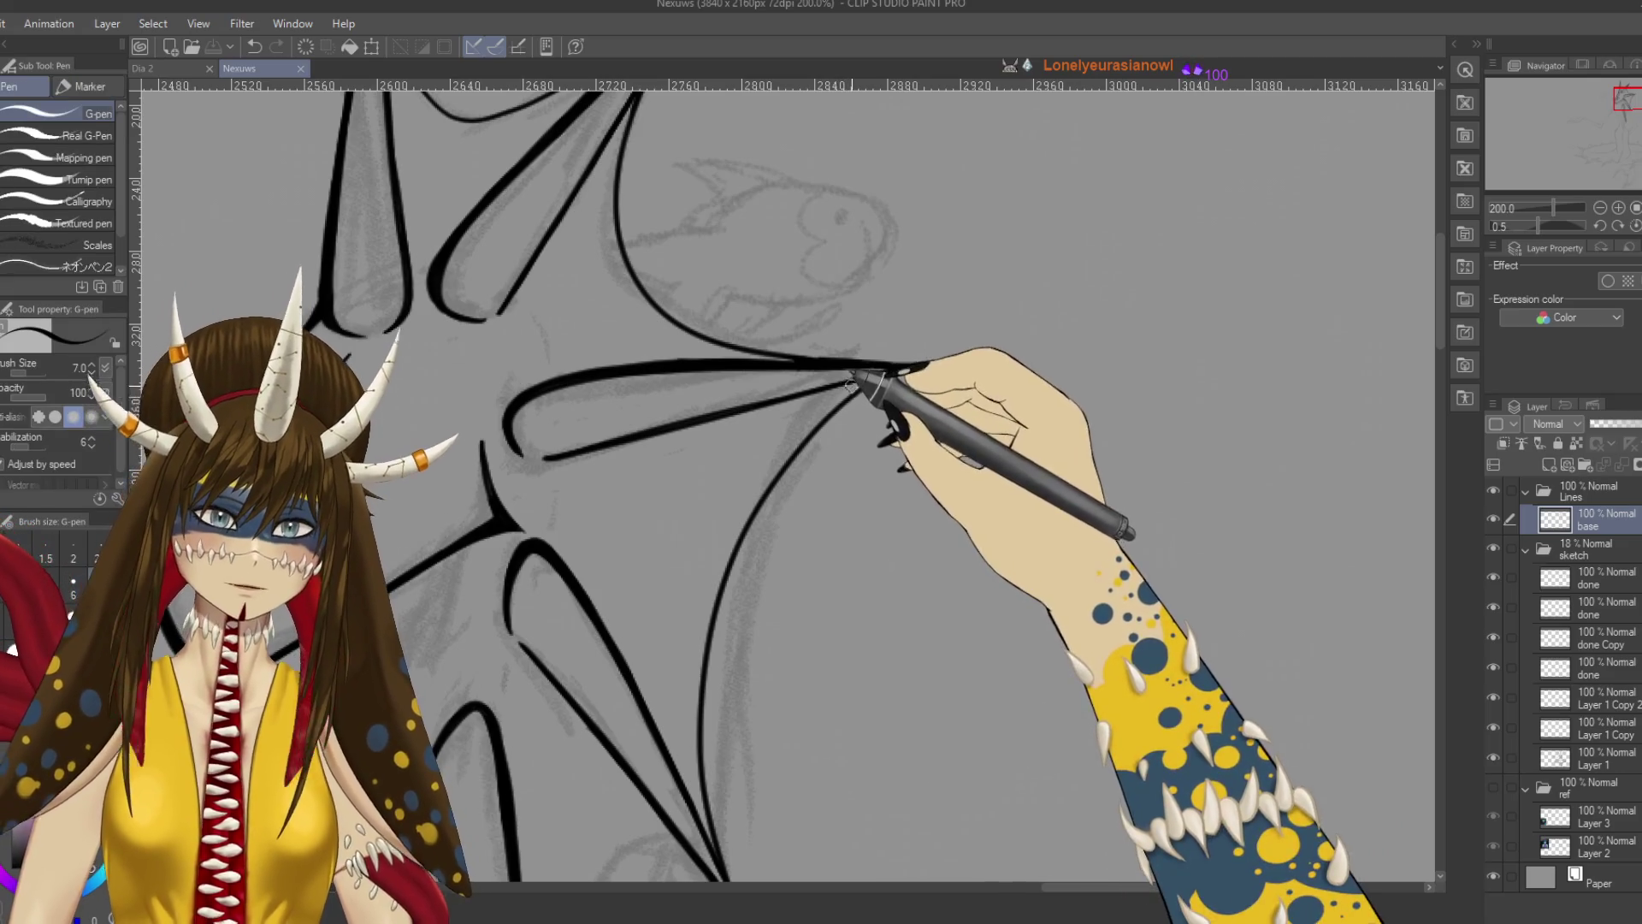
pyautogui.moveTo(791, 392); pyautogui.dragTo(853, 376)
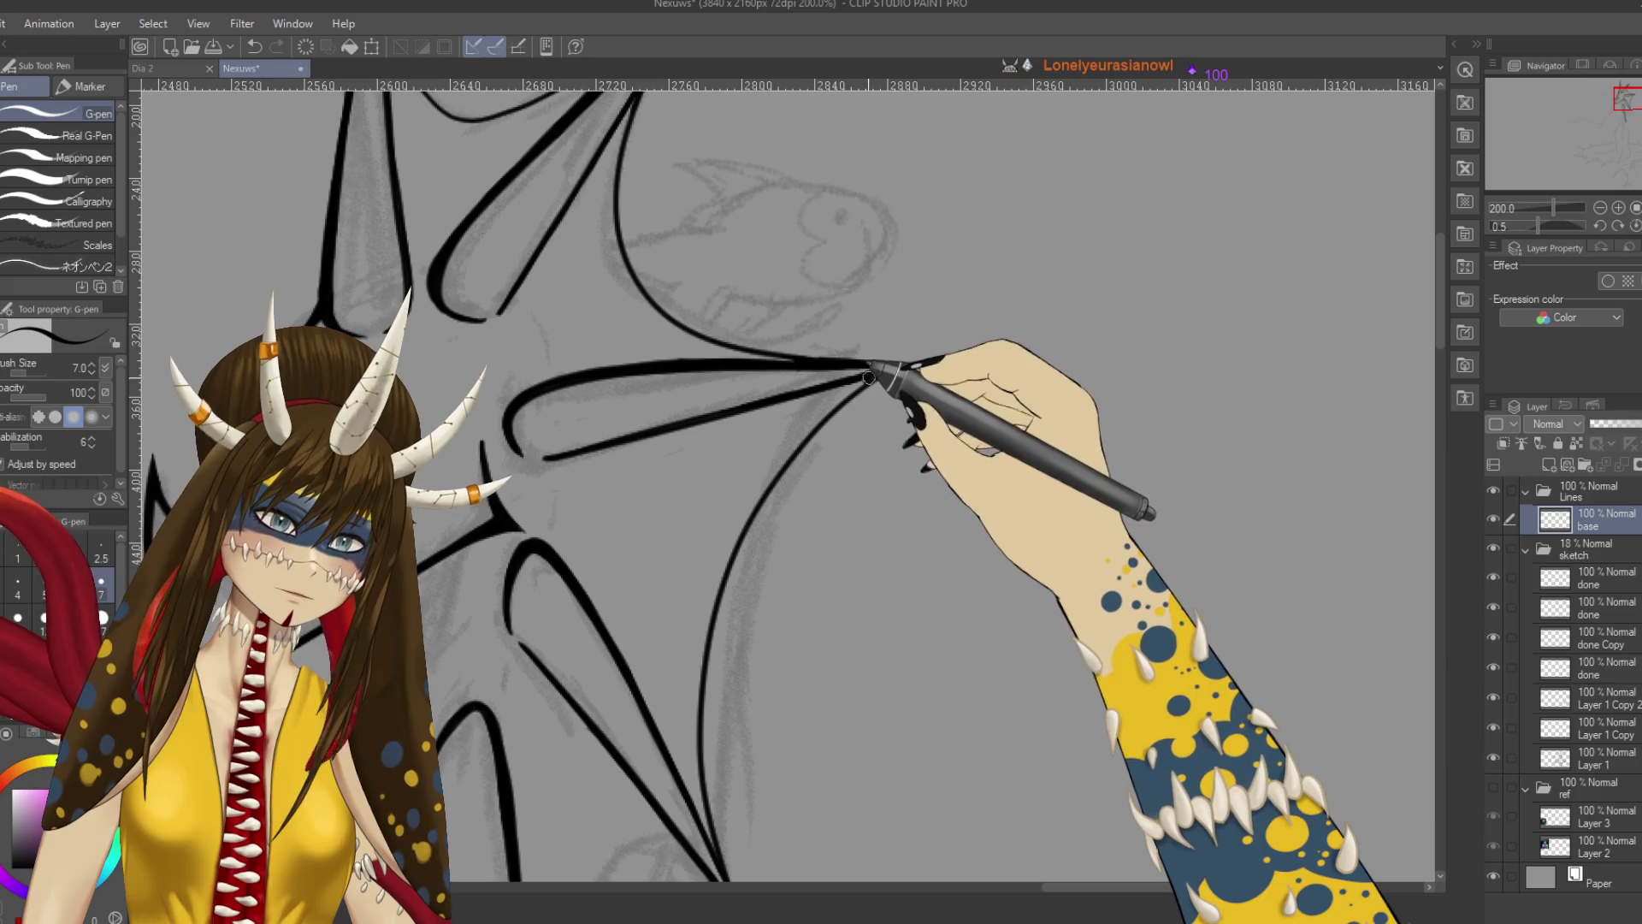
# Save the drawing and add a thin stroke near the head spike.
pyautogui.moveTo(837, 427)
pyautogui.mouseDown()
pyautogui.moveTo(777, 608)
pyautogui.moveTo(909, 458)
pyautogui.moveTo(983, 410)
pyautogui.mouseUp()
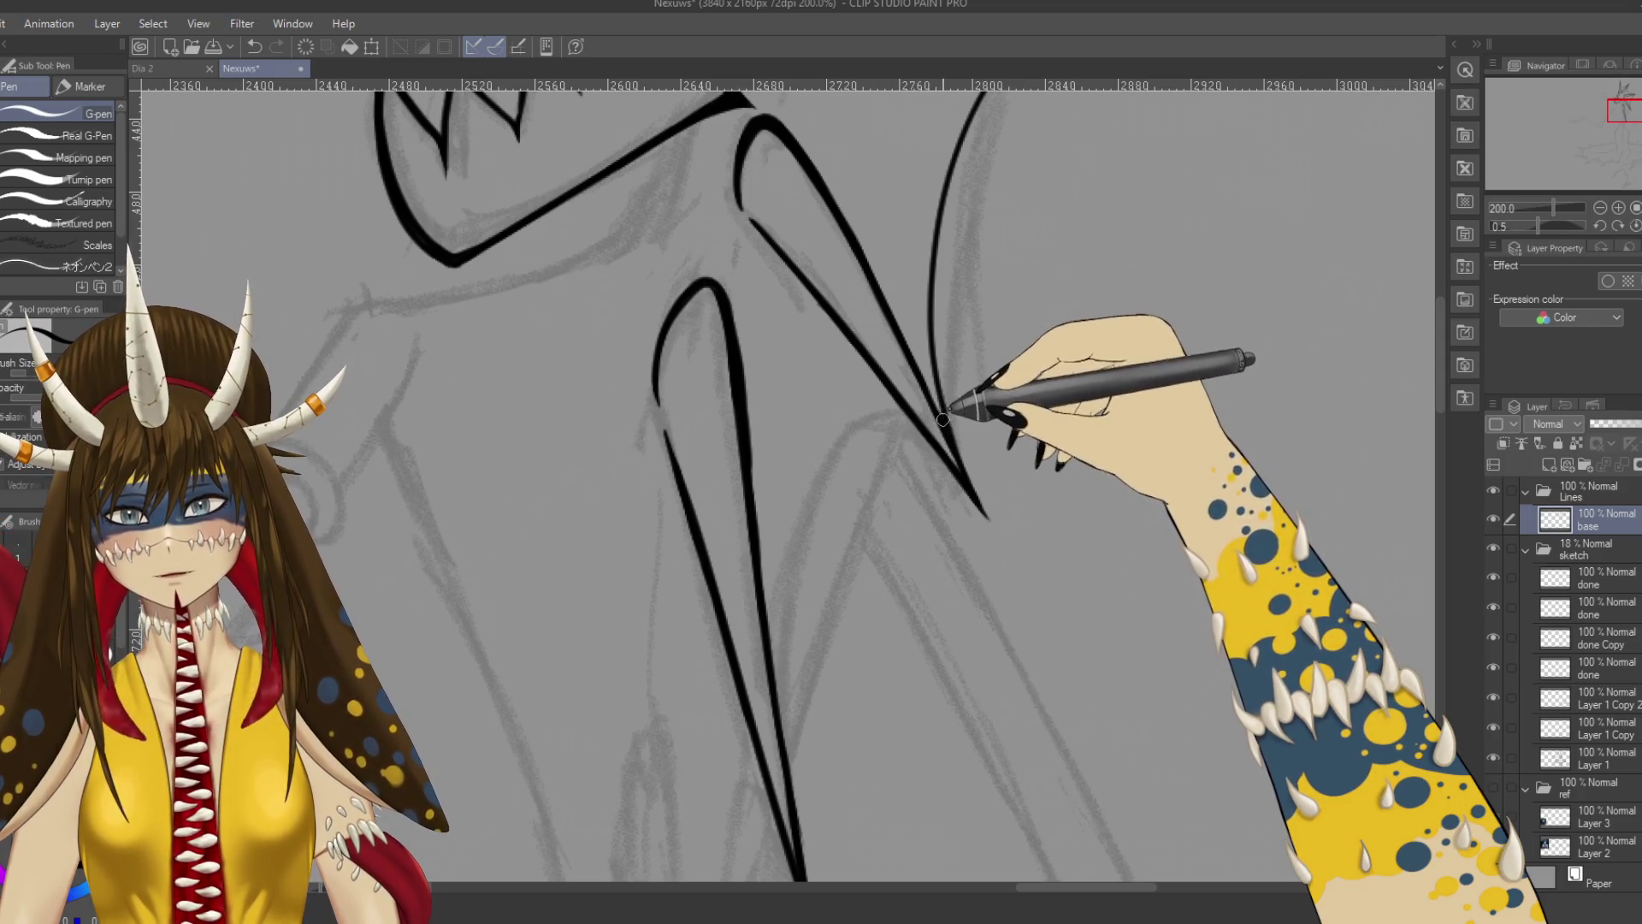
pyautogui.hotkey('ctrl', 's')
pyautogui.moveTo(1064, 539)
pyautogui.mouseDown()
pyautogui.moveTo(1076, 562)
pyautogui.moveTo(1057, 576)
pyautogui.mouseUp()
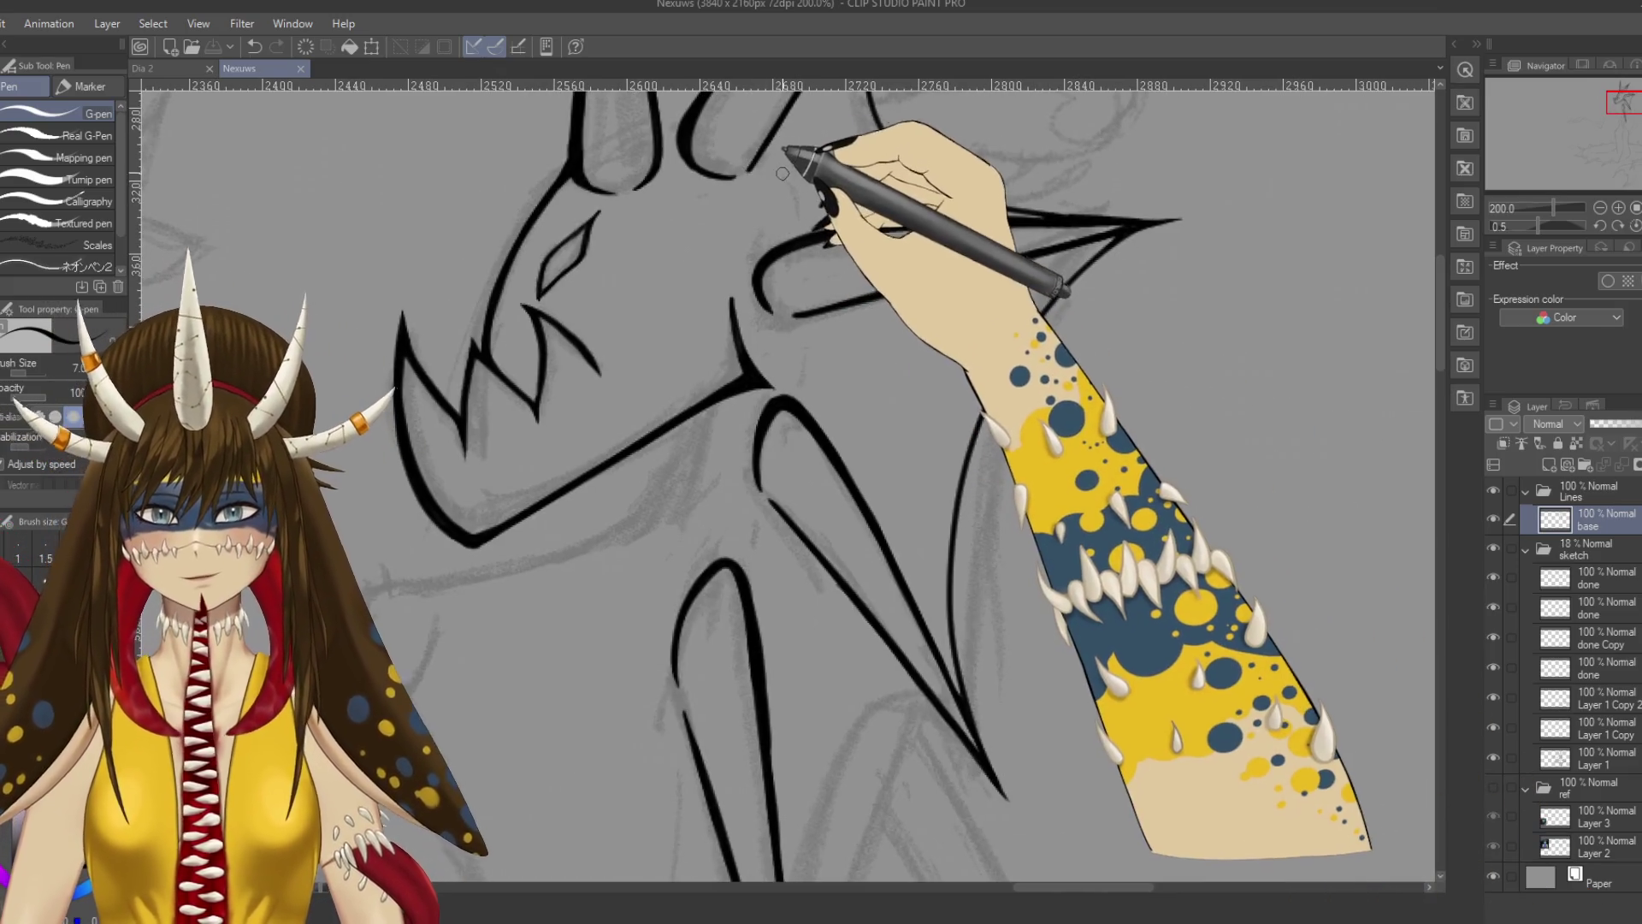
pyautogui.moveTo(777, 165); pyautogui.dragTo(800, 243)
# Add short G-pen touch-up strokes along the neck below the jaw.
pyautogui.moveTo(808, 336); pyautogui.dragTo(806, 387)
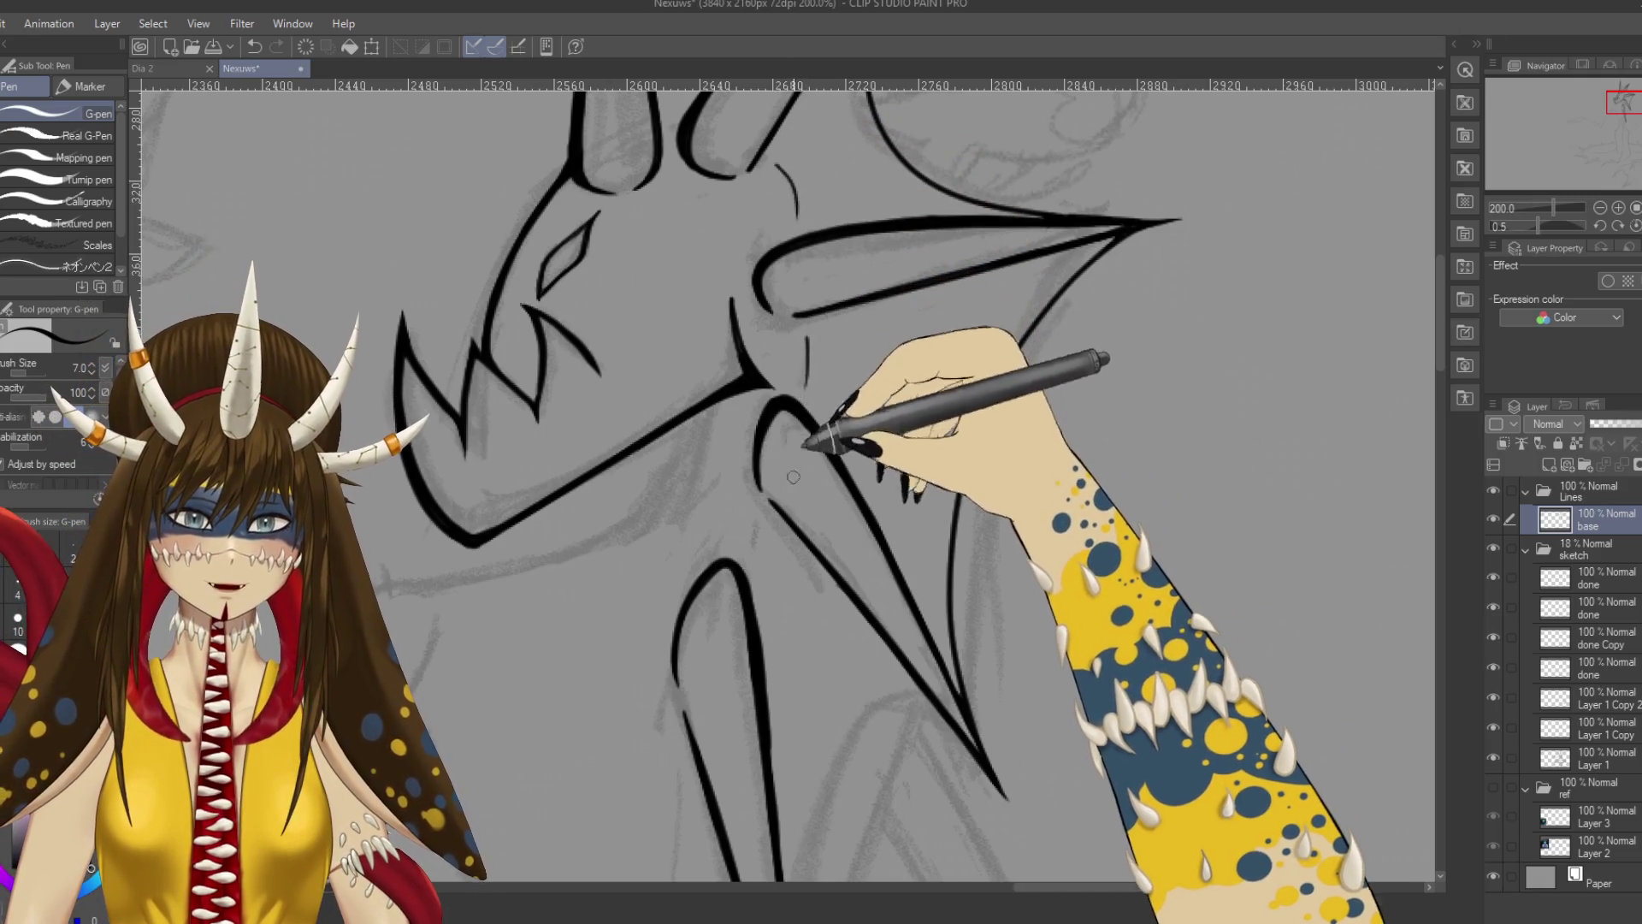
pyautogui.moveTo(763, 514); pyautogui.dragTo(757, 572)
pyautogui.scroll(-4, 758, 578)
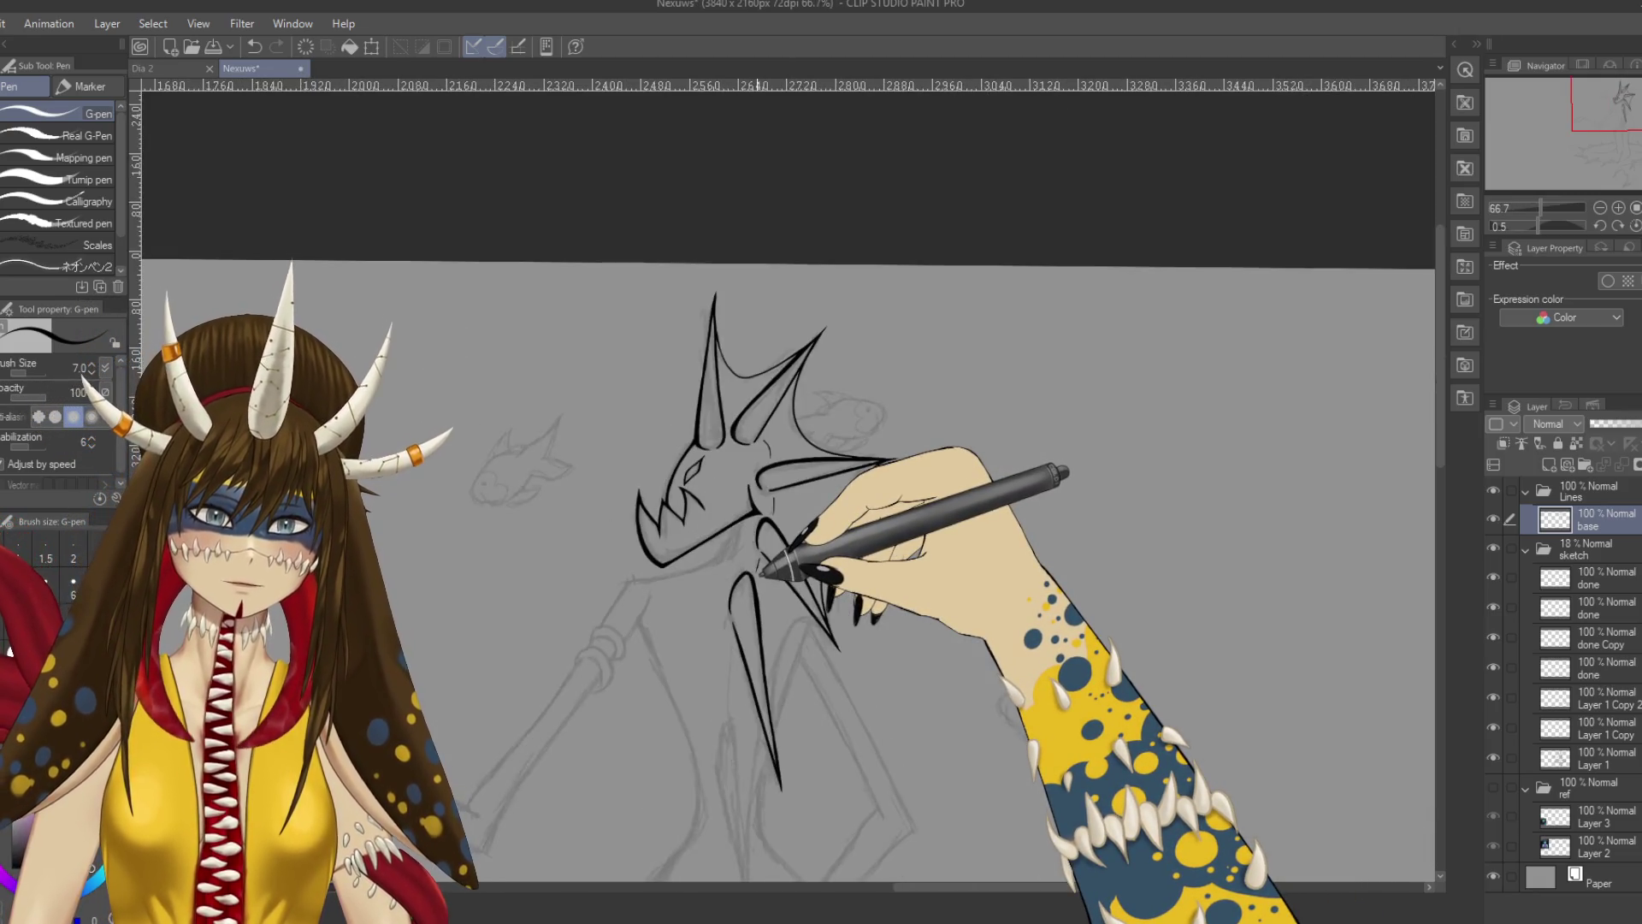
pyautogui.scroll(4, 760, 575)
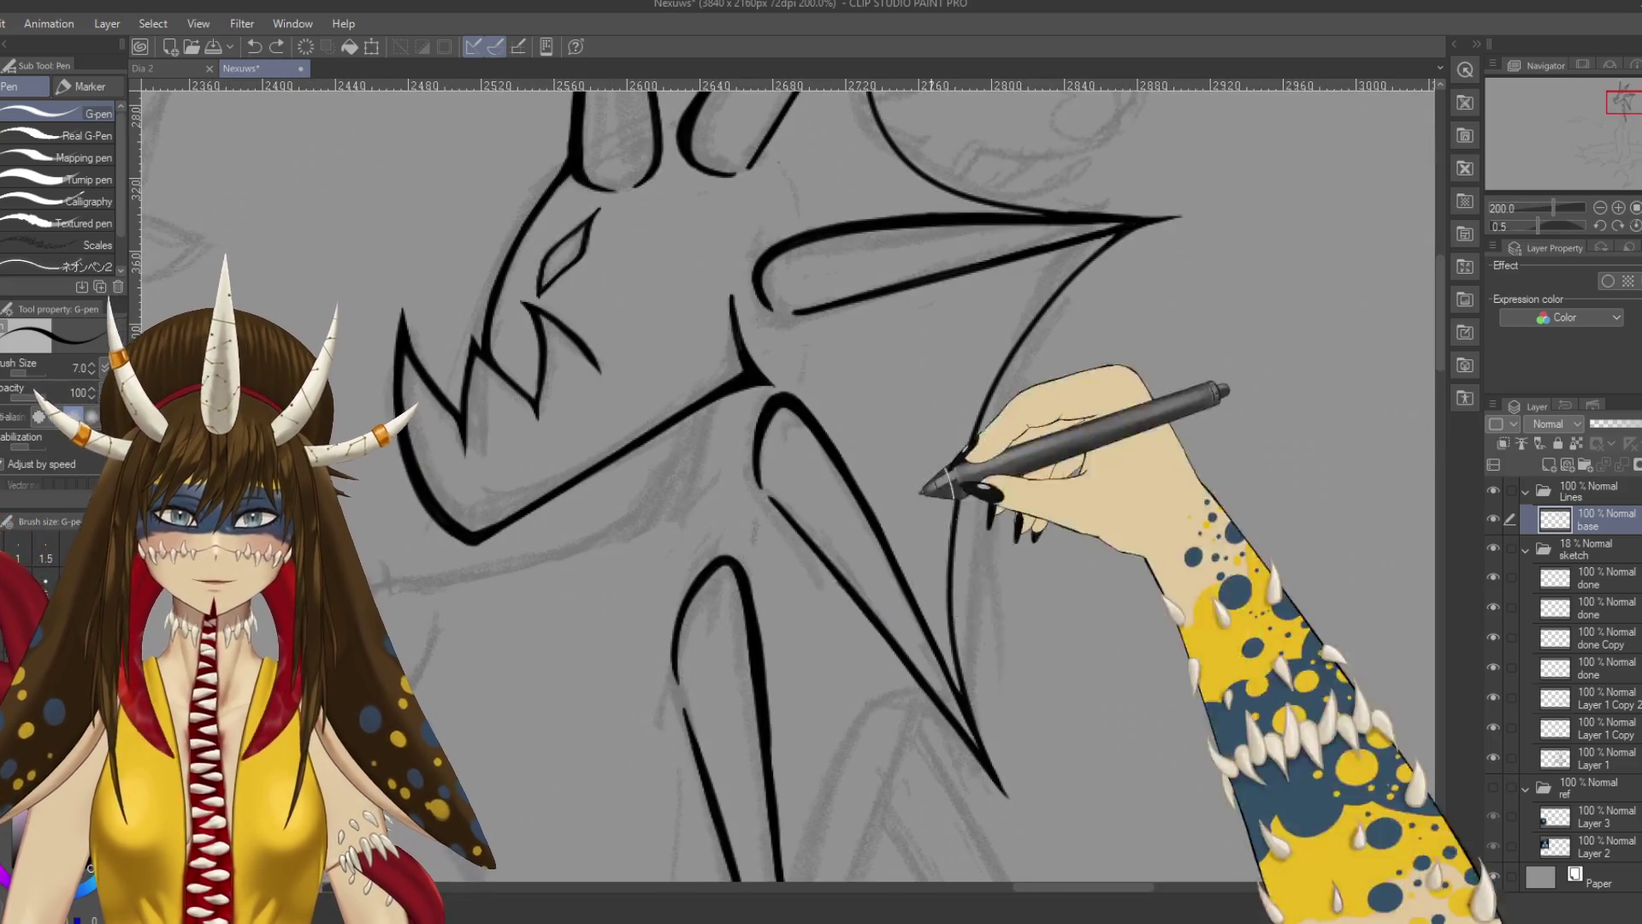
# Ink a small line below the head spike, undoing and then restoring it.
pyautogui.moveTo(935, 470); pyautogui.dragTo(966, 444)
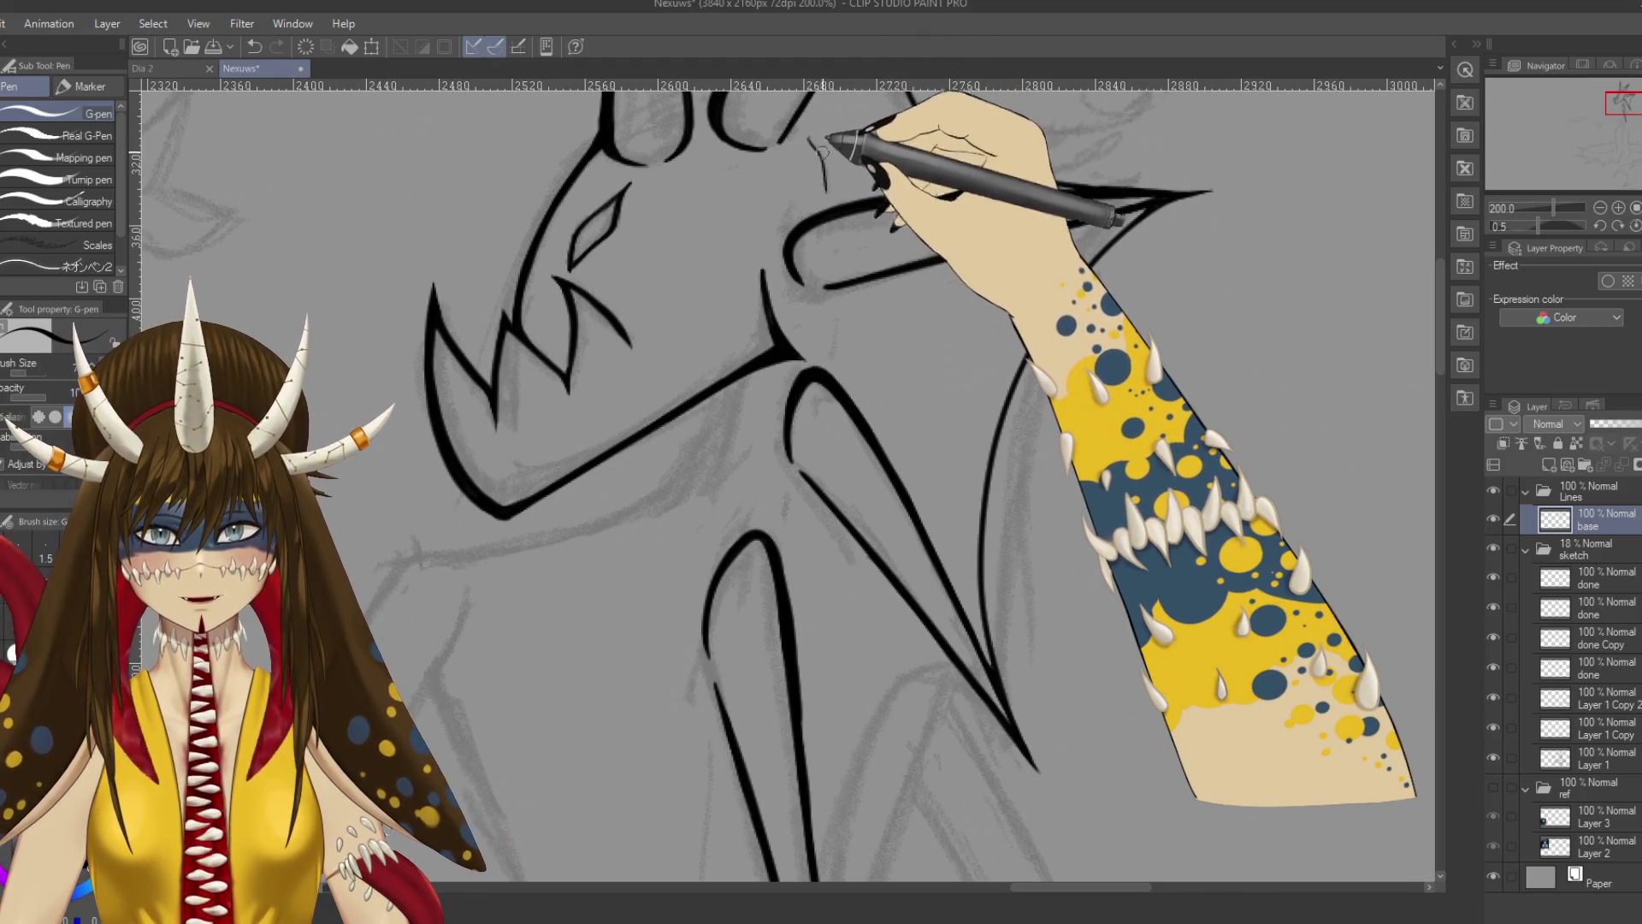
pyautogui.moveTo(810, 139); pyautogui.dragTo(829, 190)
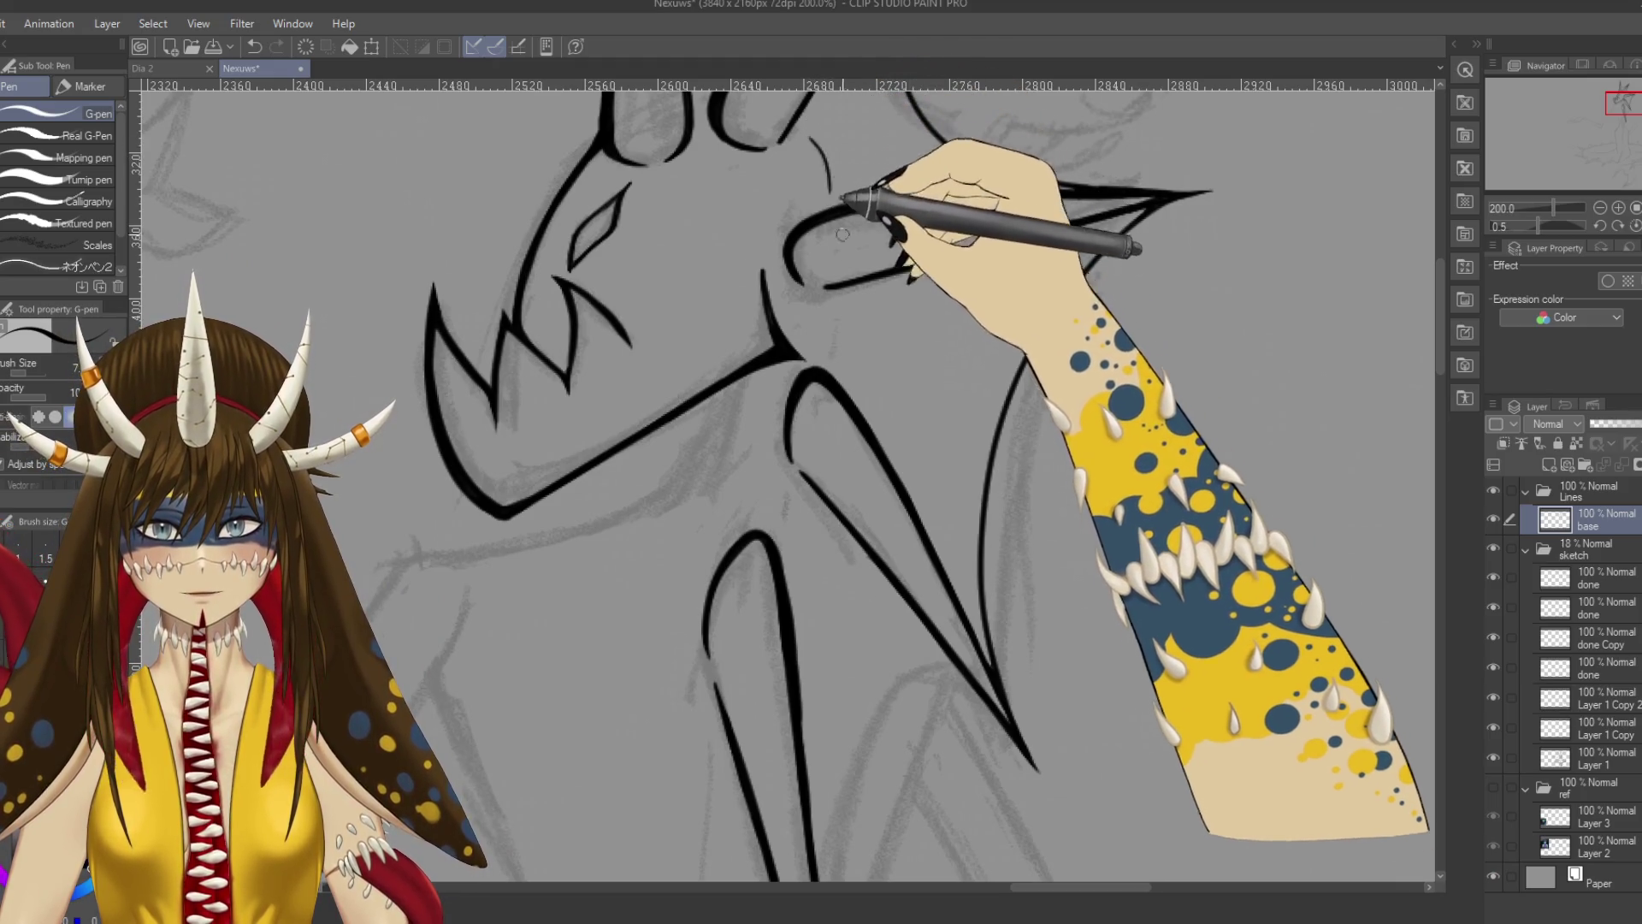
pyautogui.hotkey('ctrl', 'z')
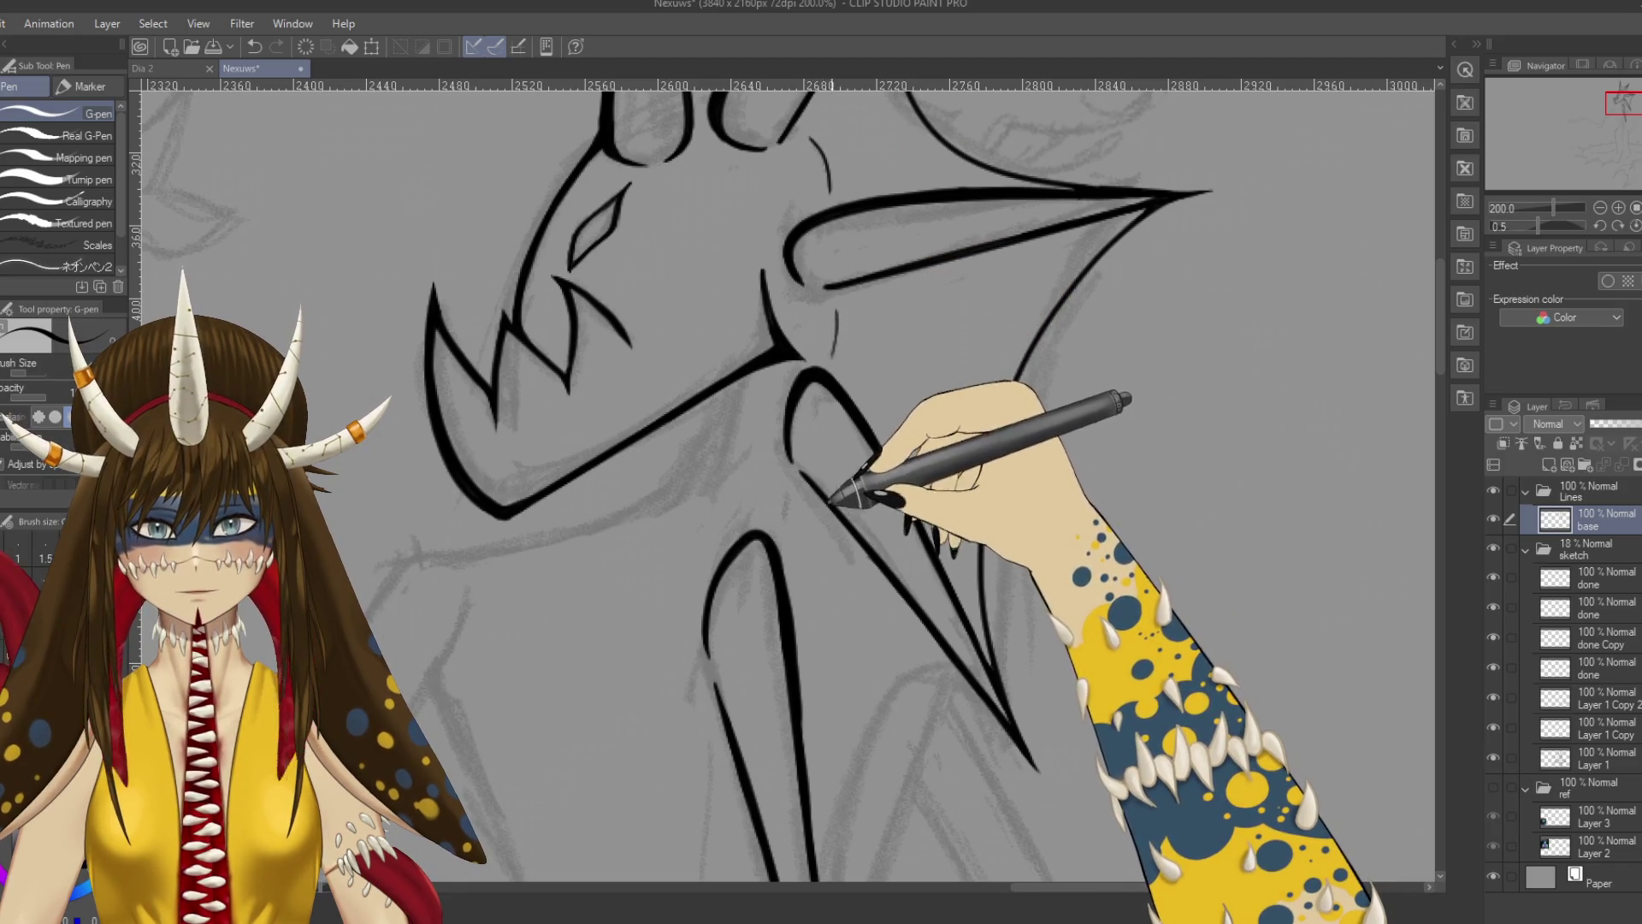
pyautogui.hotkey('ctrl', 'y')
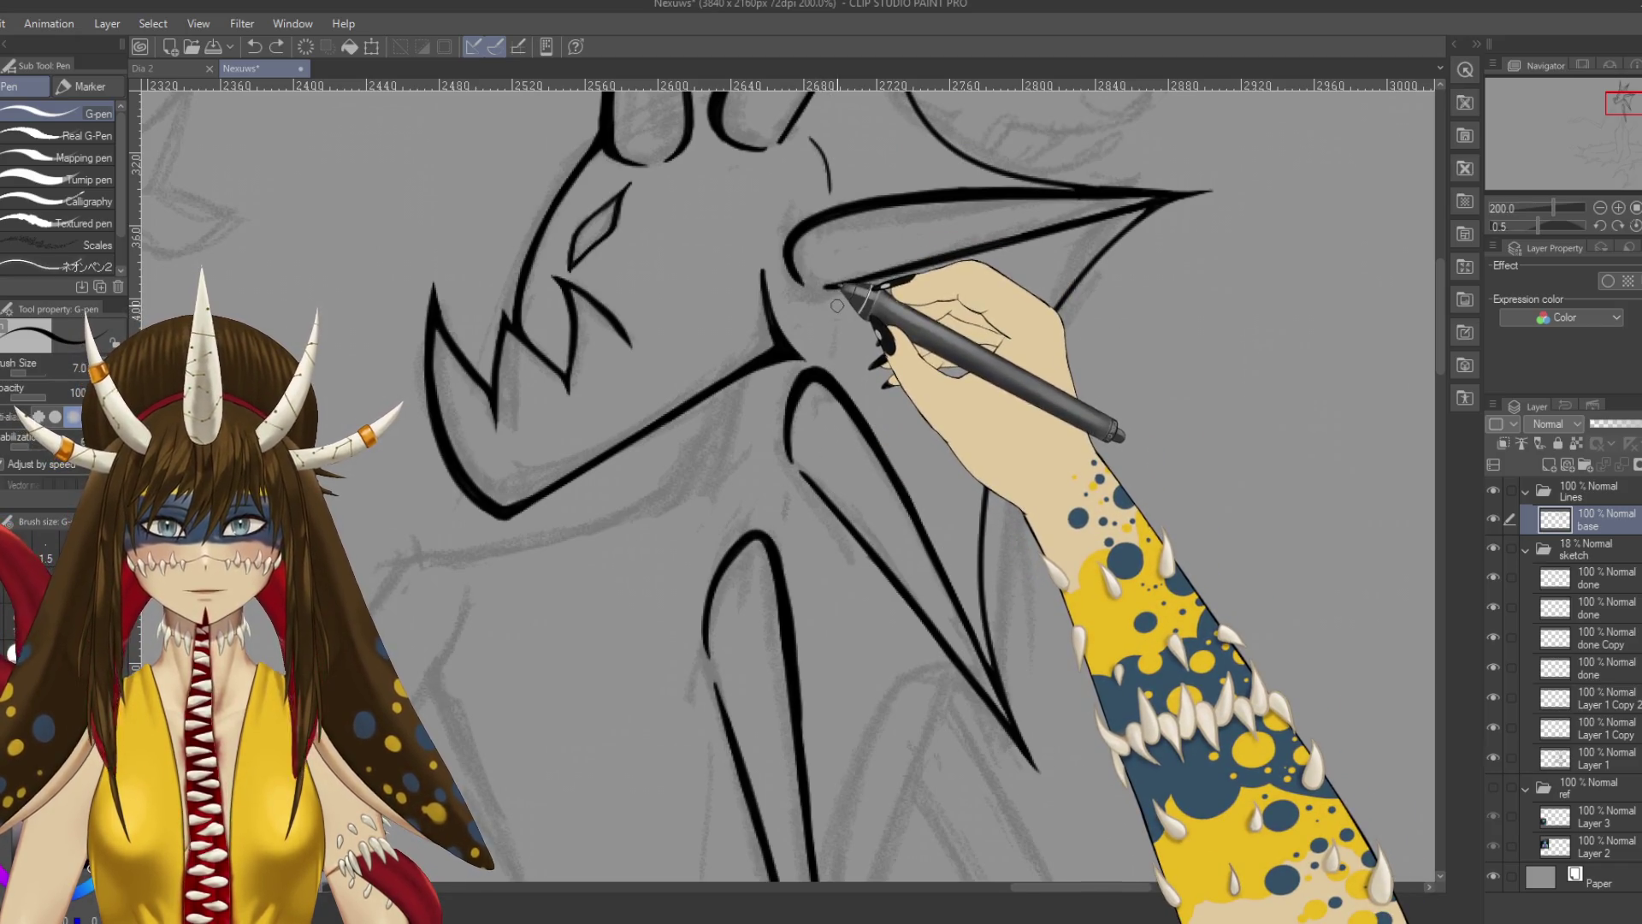
# Scroll the canvas down toward the lower neck spike.
pyautogui.scroll(-2, 838, 409)
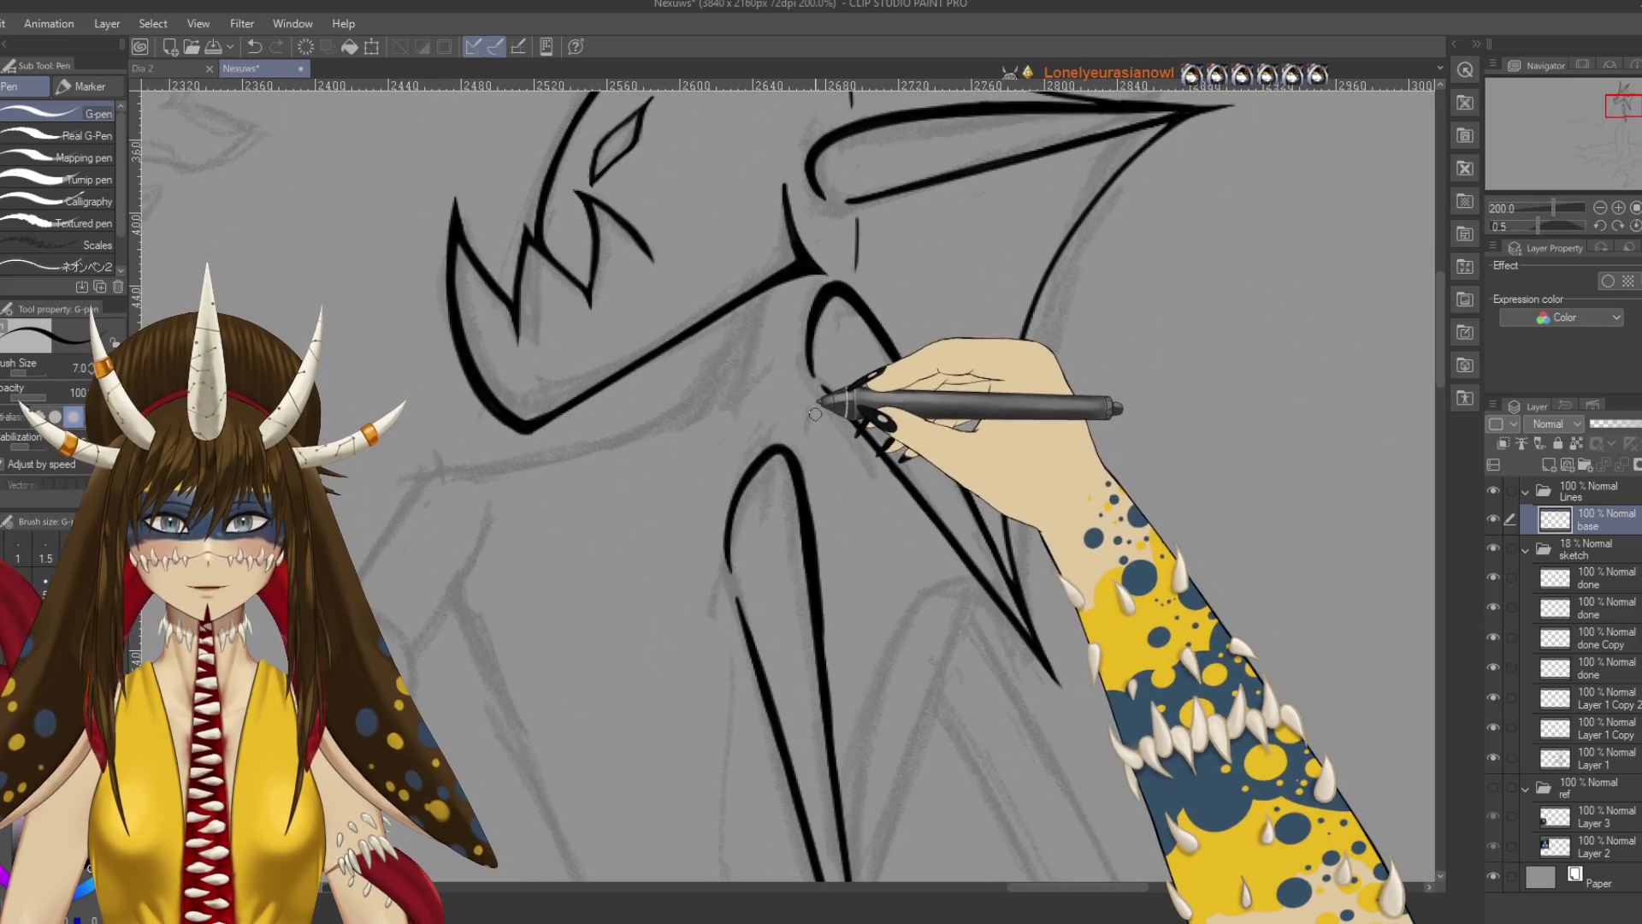
pyautogui.scroll(4, 814, 419)
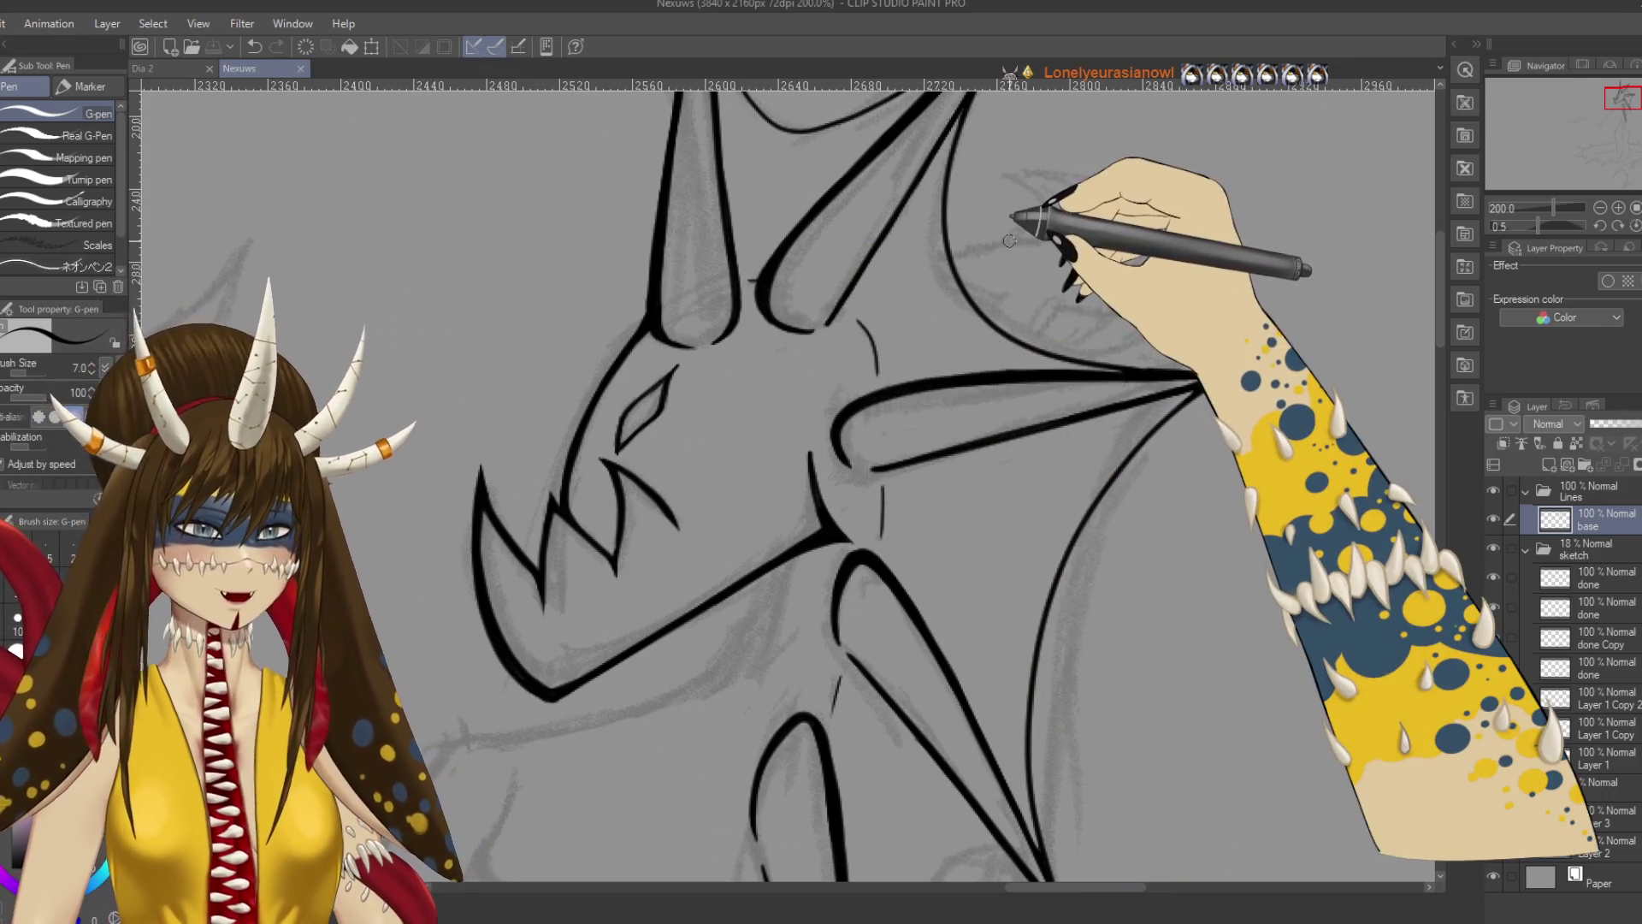
pyautogui.scroll(-3, 1055, 227)
pyautogui.scroll(4, 1014, 214)
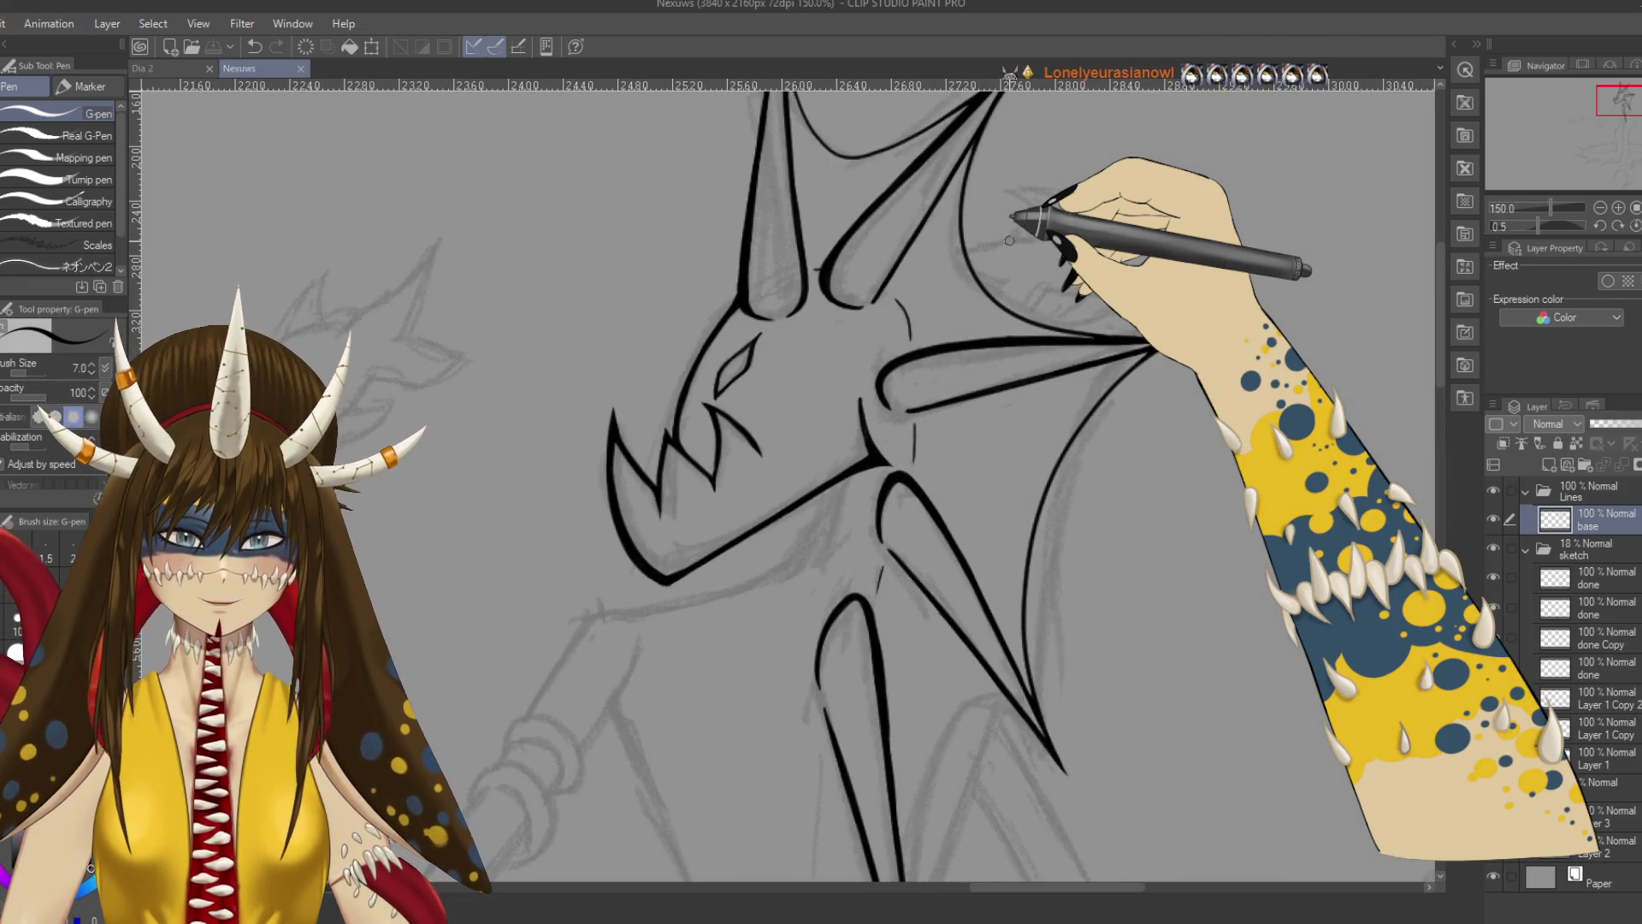
pyautogui.scroll(-5, 1009, 240)
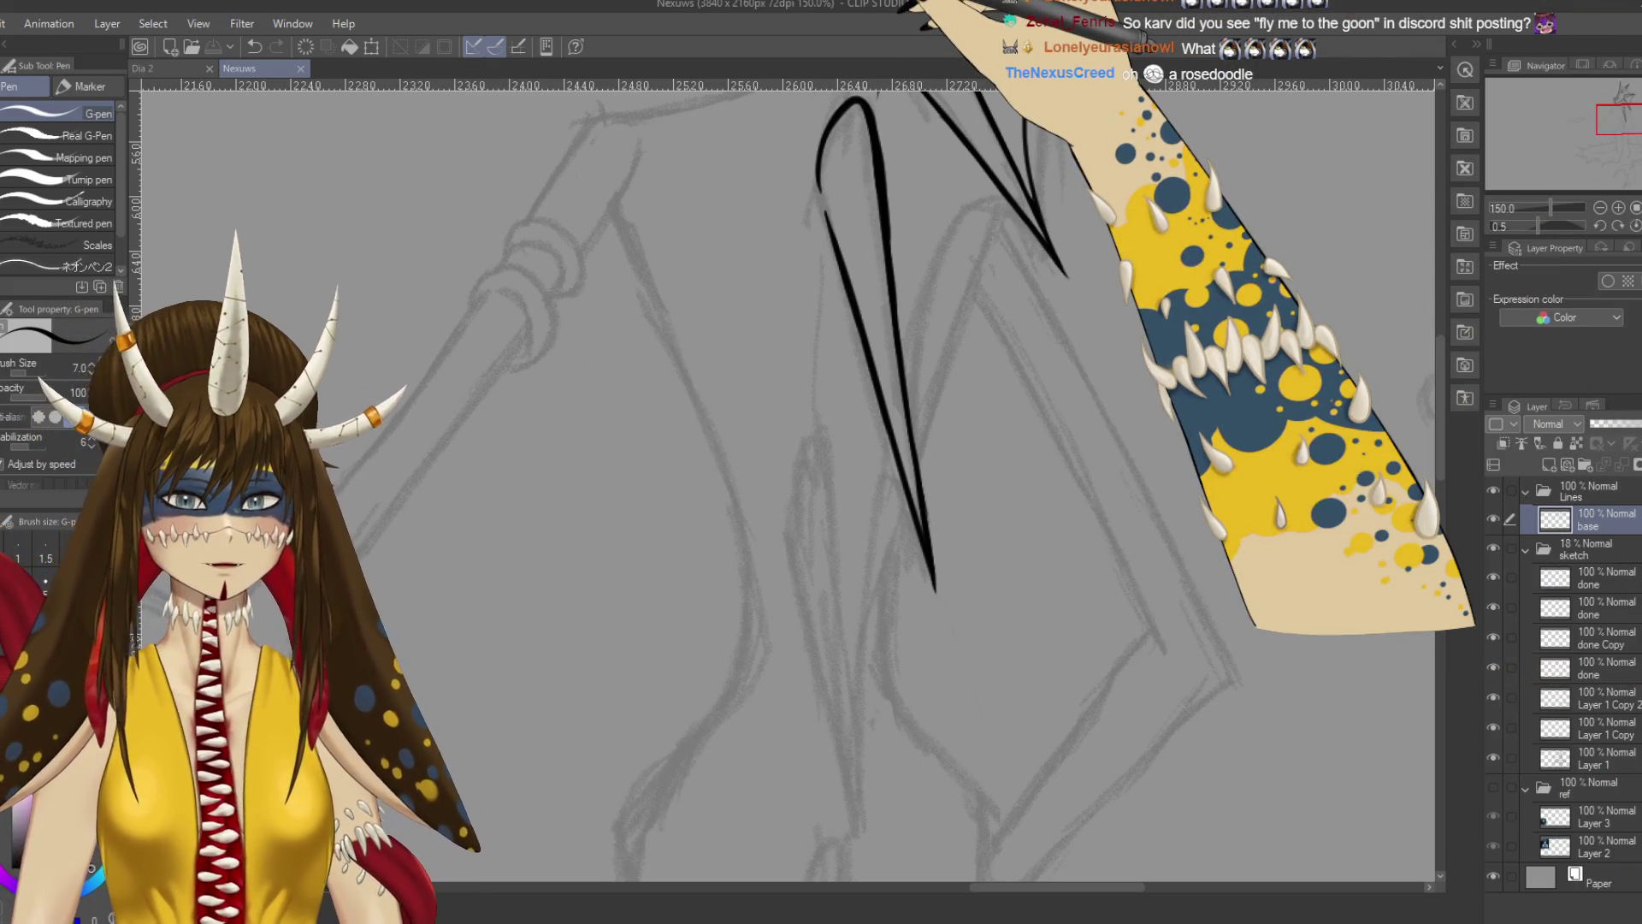
pyautogui.scroll(3, 787, 479)
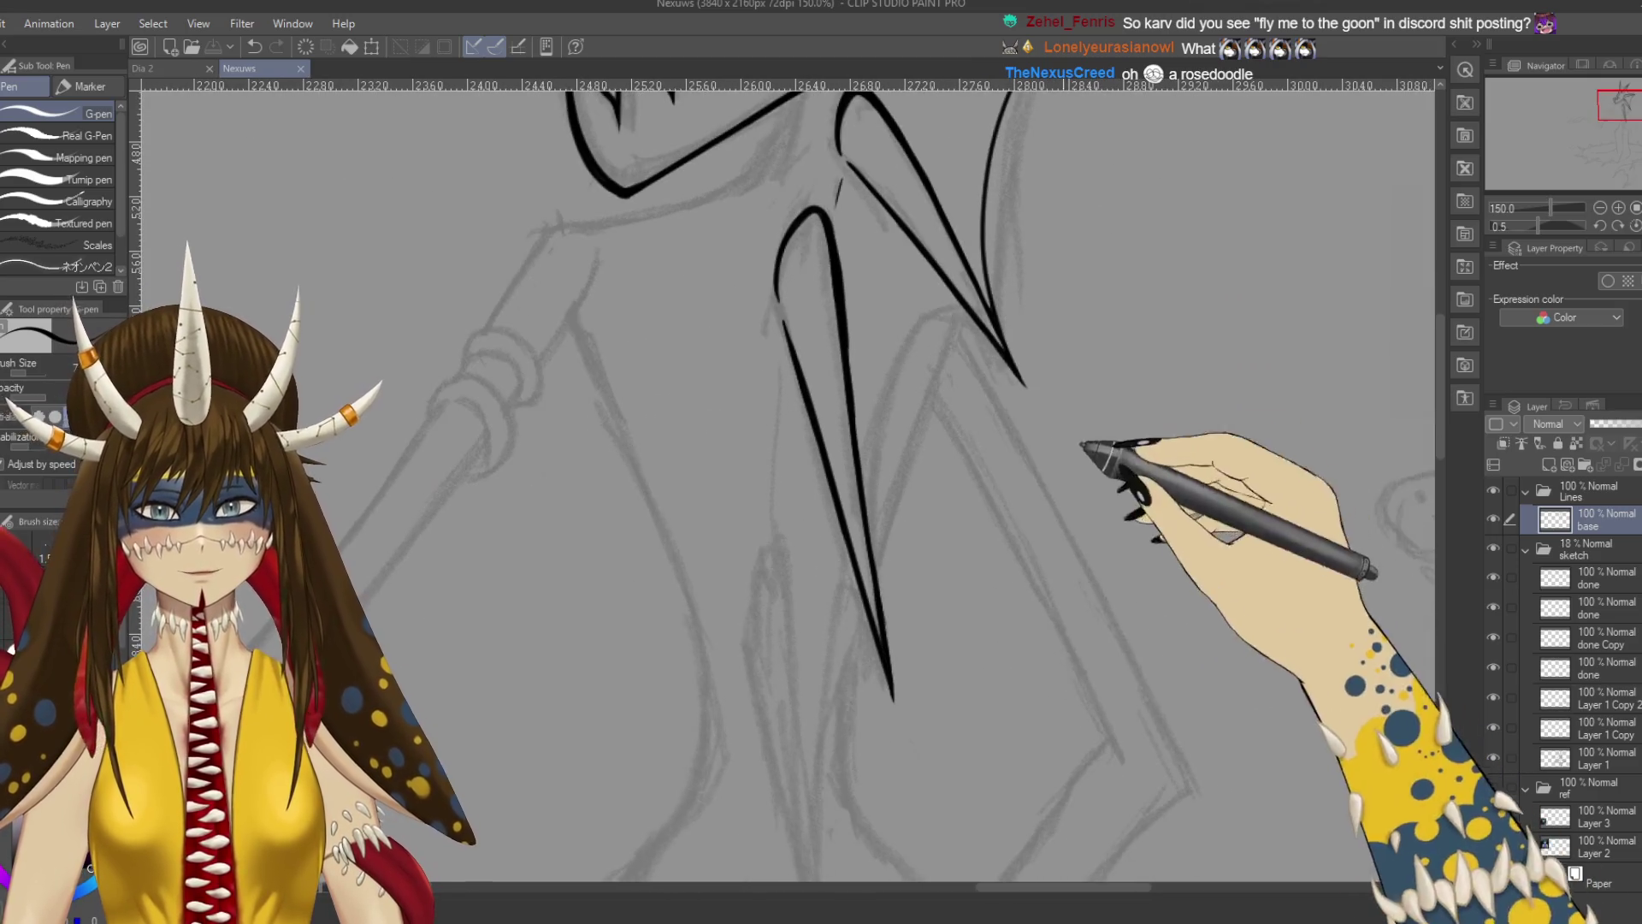
# Ink a curved fin line inside the lower neck spike, retry it, and save with Ctrl+S.
pyautogui.hotkey('ctrl', 'z')
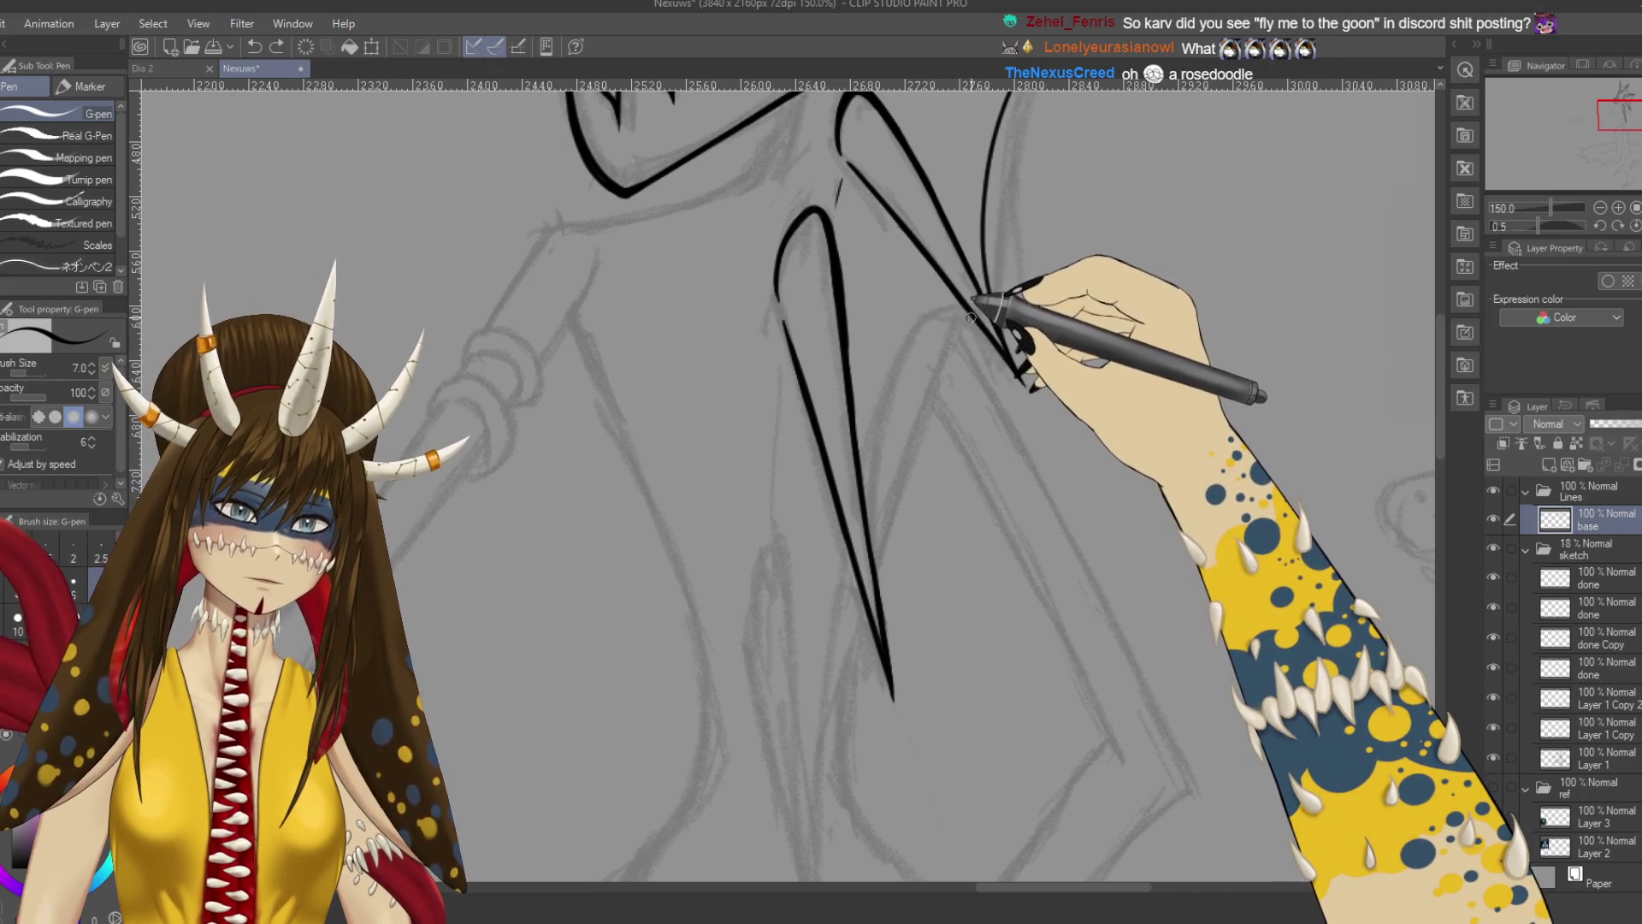
pyautogui.moveTo(913, 332)
pyautogui.mouseDown()
pyautogui.moveTo(879, 448)
pyautogui.moveTo(894, 671)
pyautogui.mouseUp()
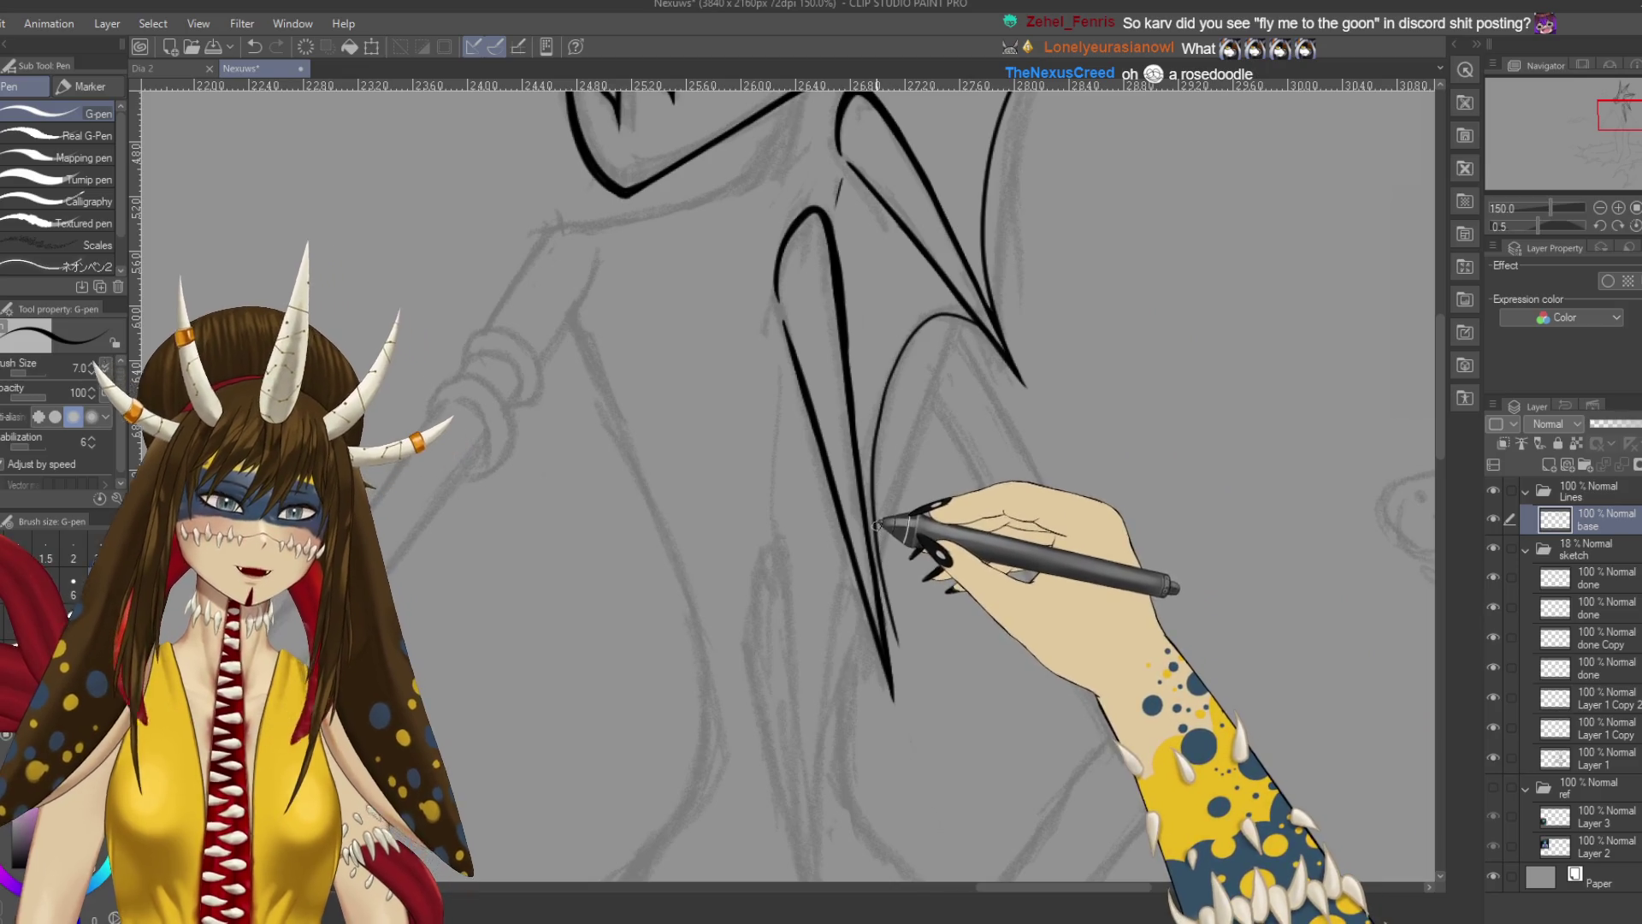
pyautogui.press('e')
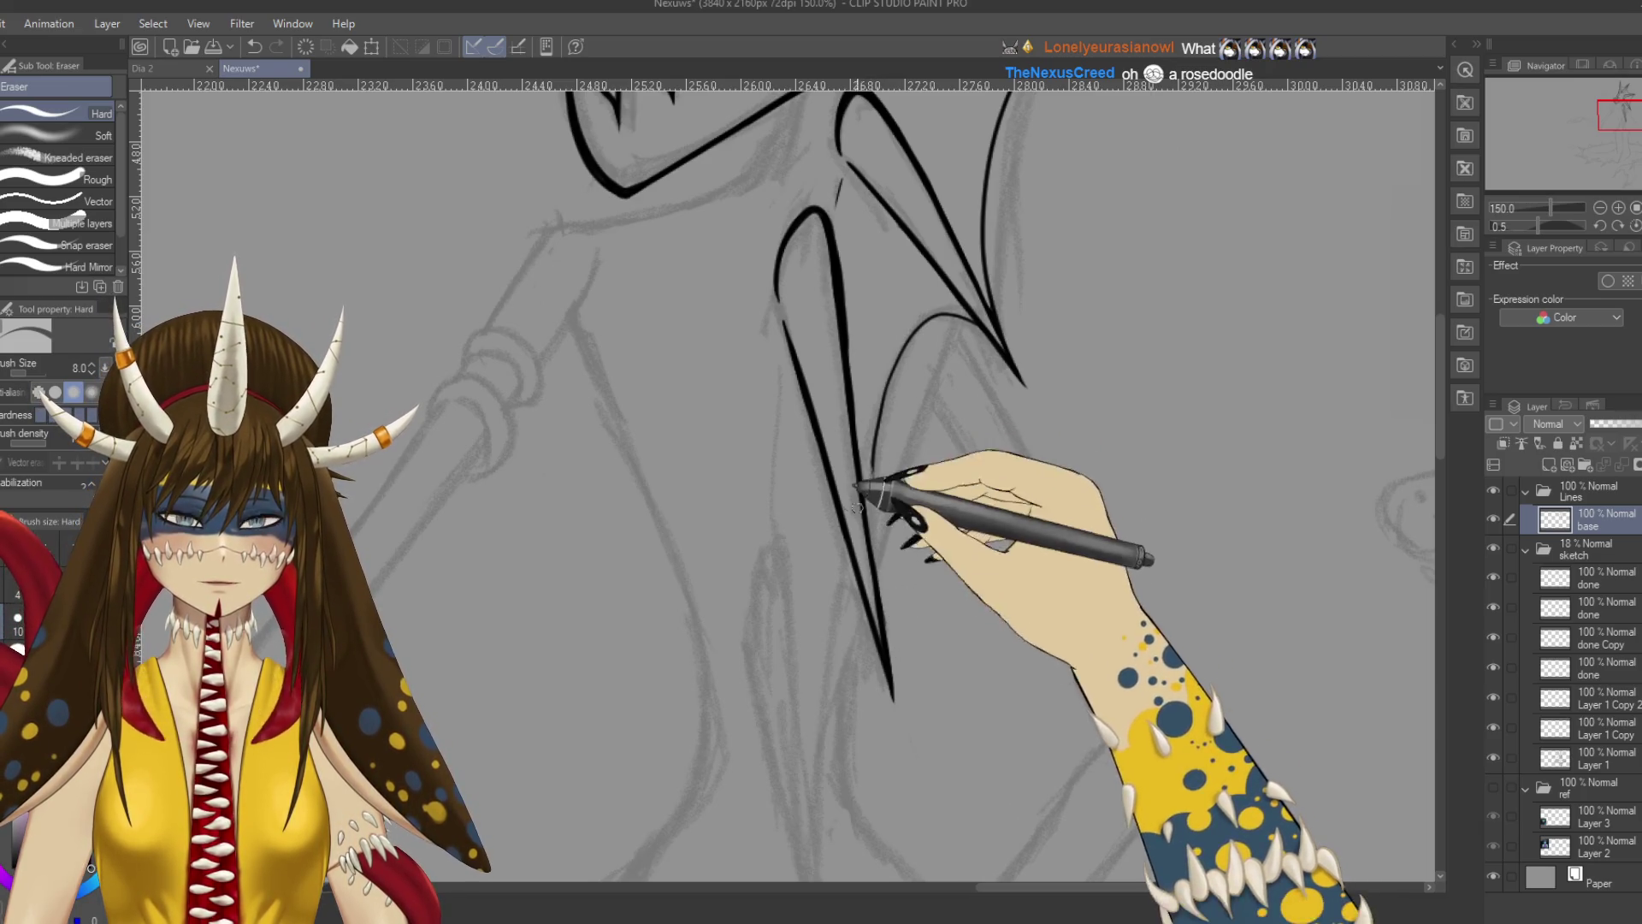
pyautogui.press('p')
pyautogui.hotkey('ctrl', 'z')
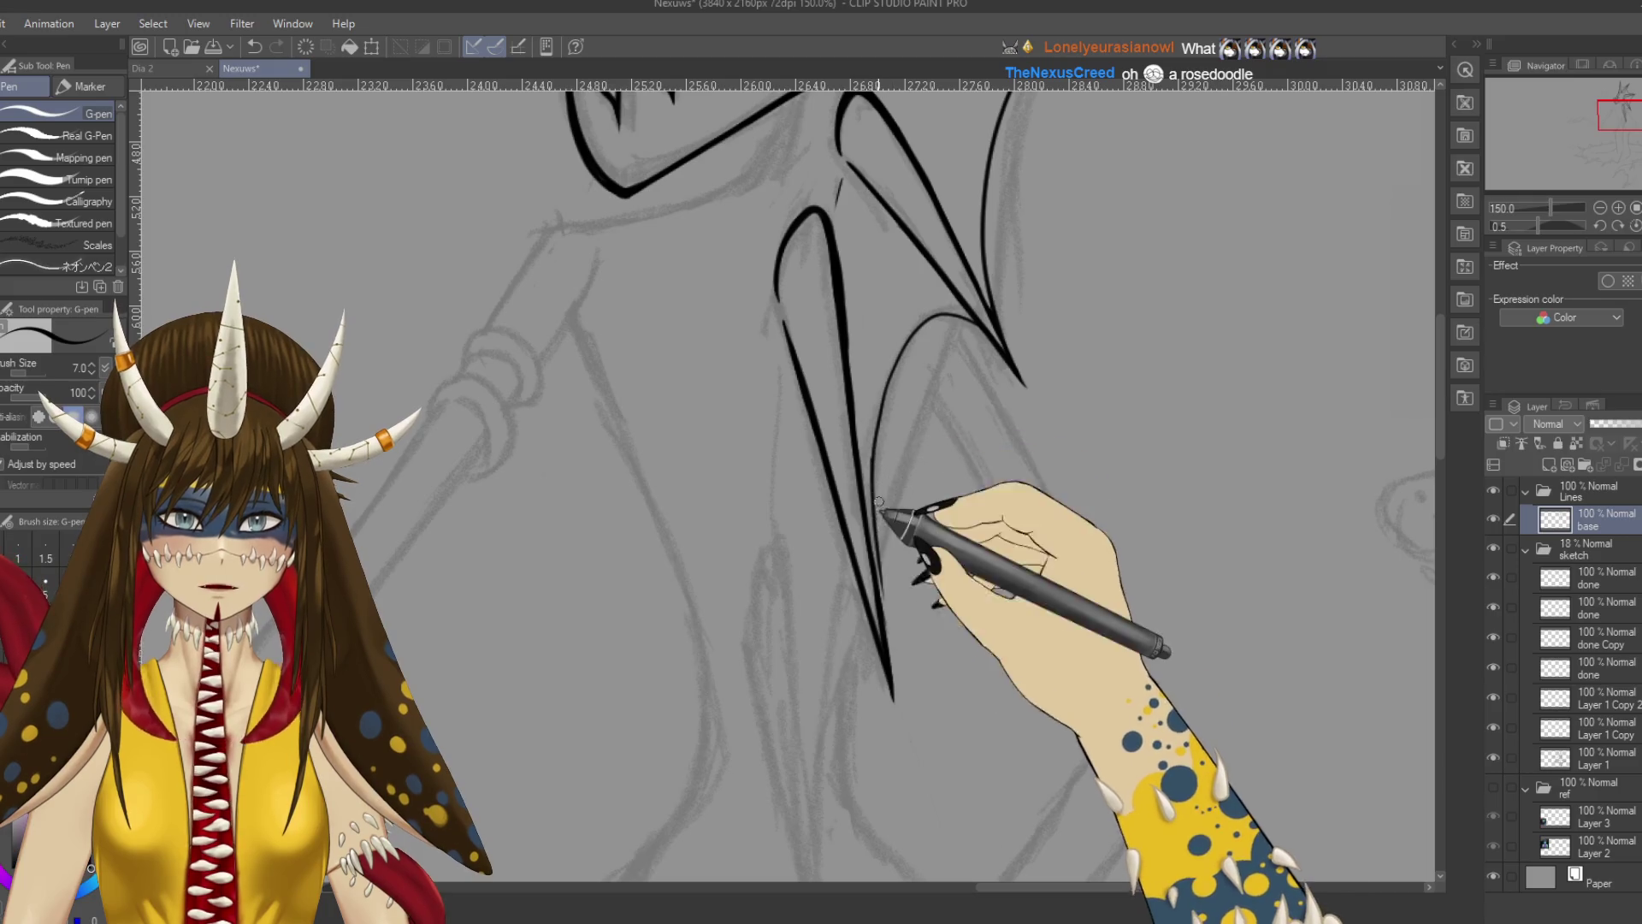
pyautogui.moveTo(879, 609); pyautogui.dragTo(856, 599)
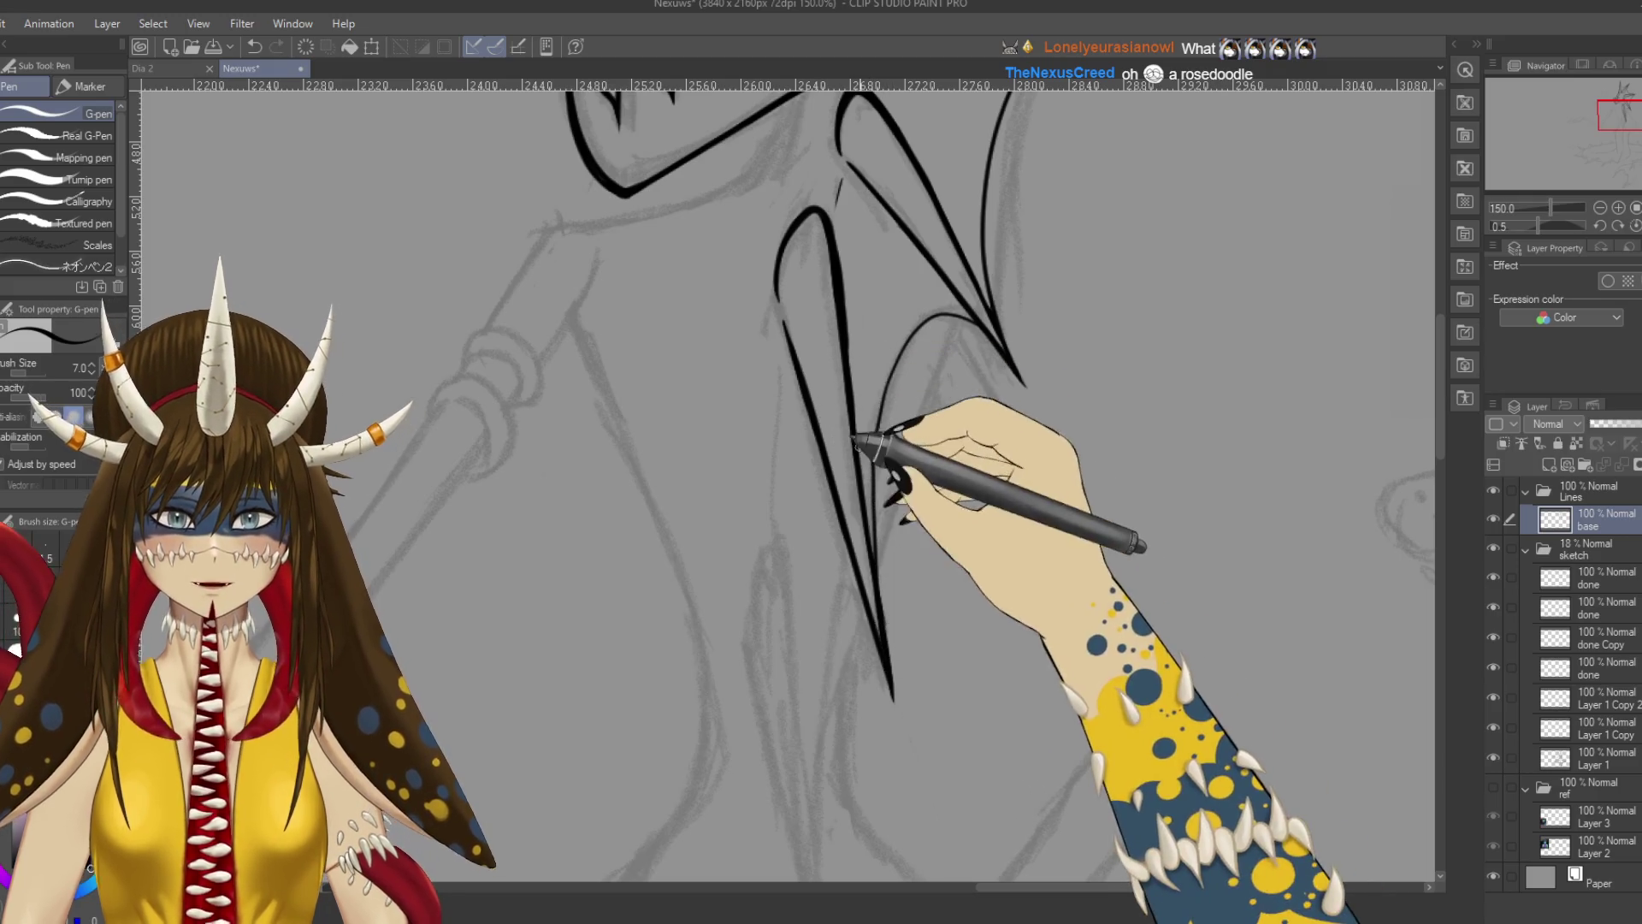
pyautogui.hotkey('ctrl', 'z')
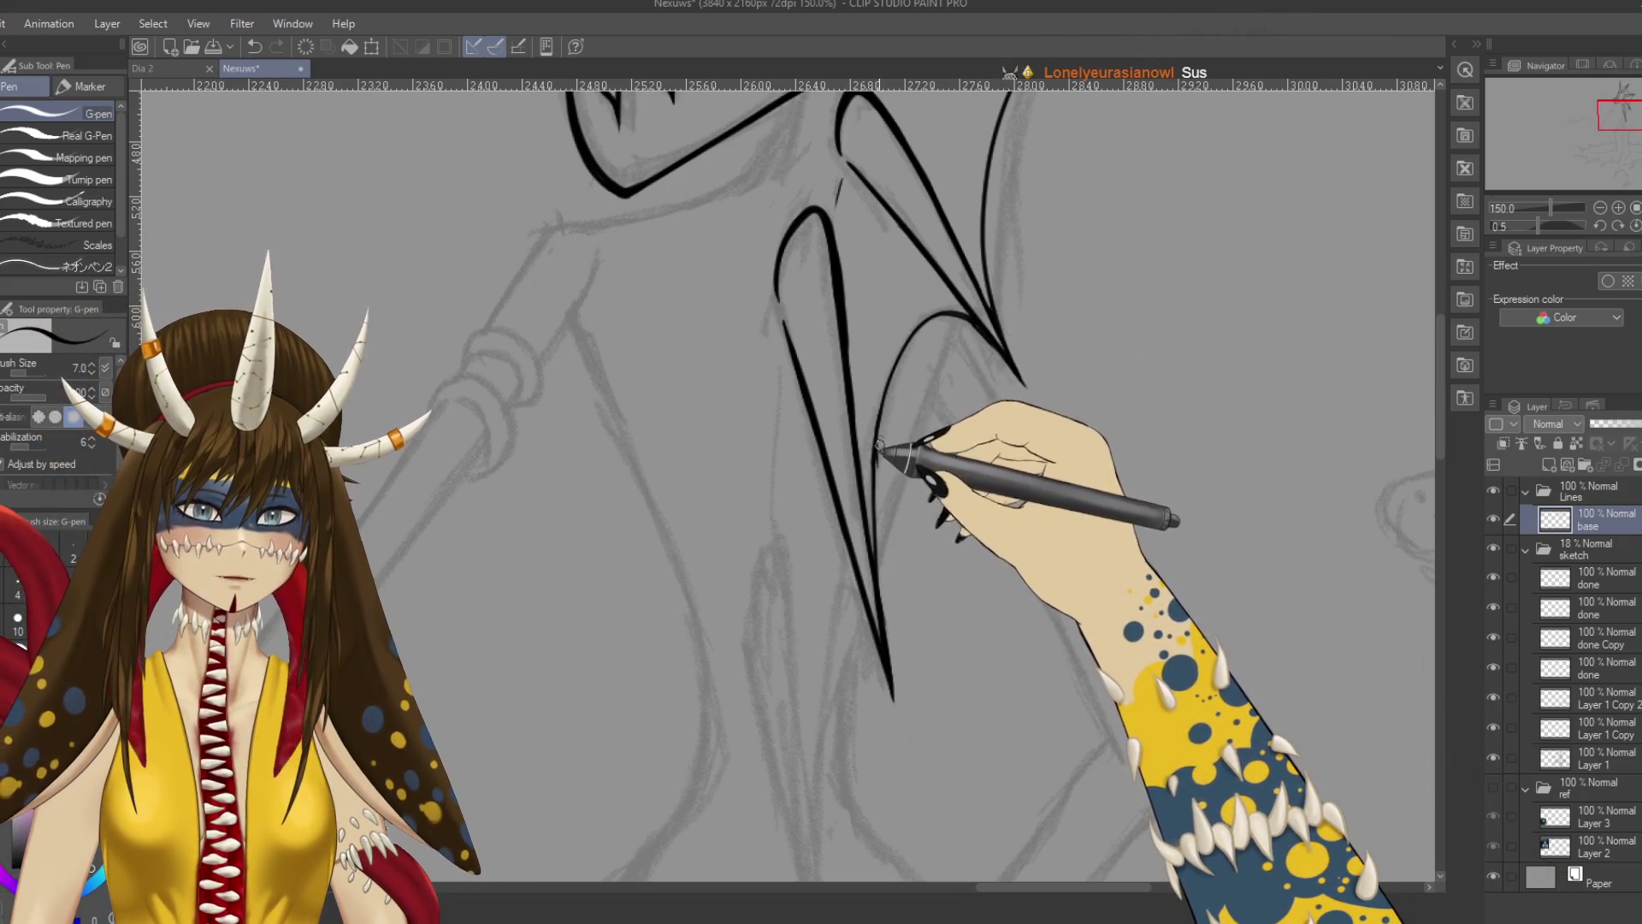
pyautogui.hotkey('ctrl', 's')
pyautogui.press('e')
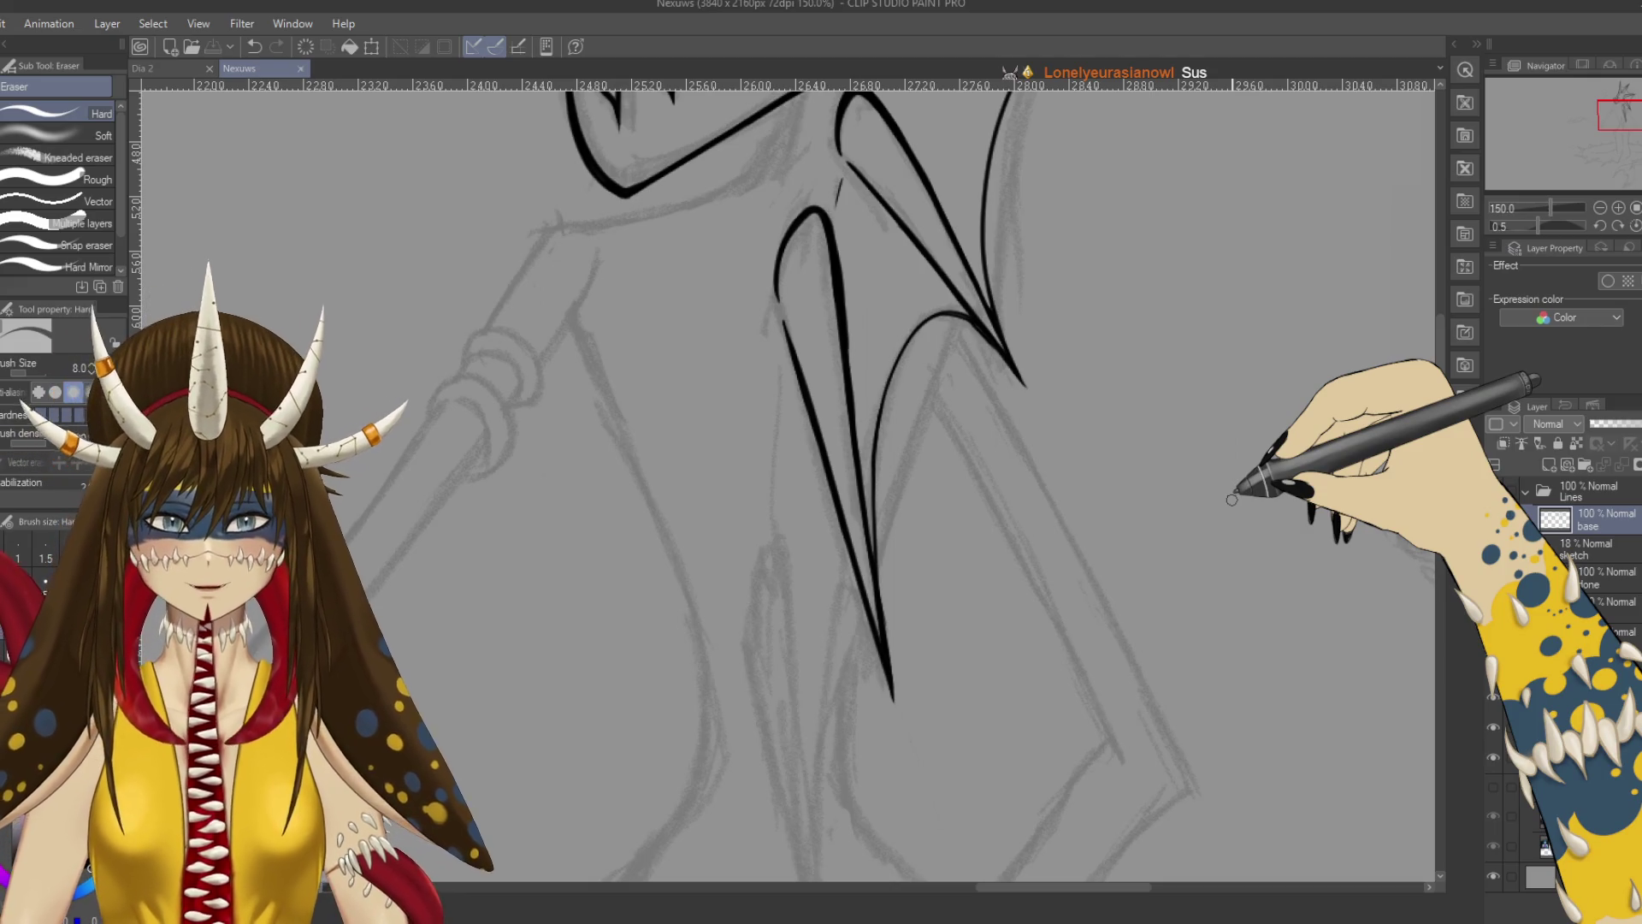
# Save the drawing and erase a small stray ink mark near the head.
pyautogui.scroll(5, 1232, 499)
pyautogui.hotkey('ctrl', 's')
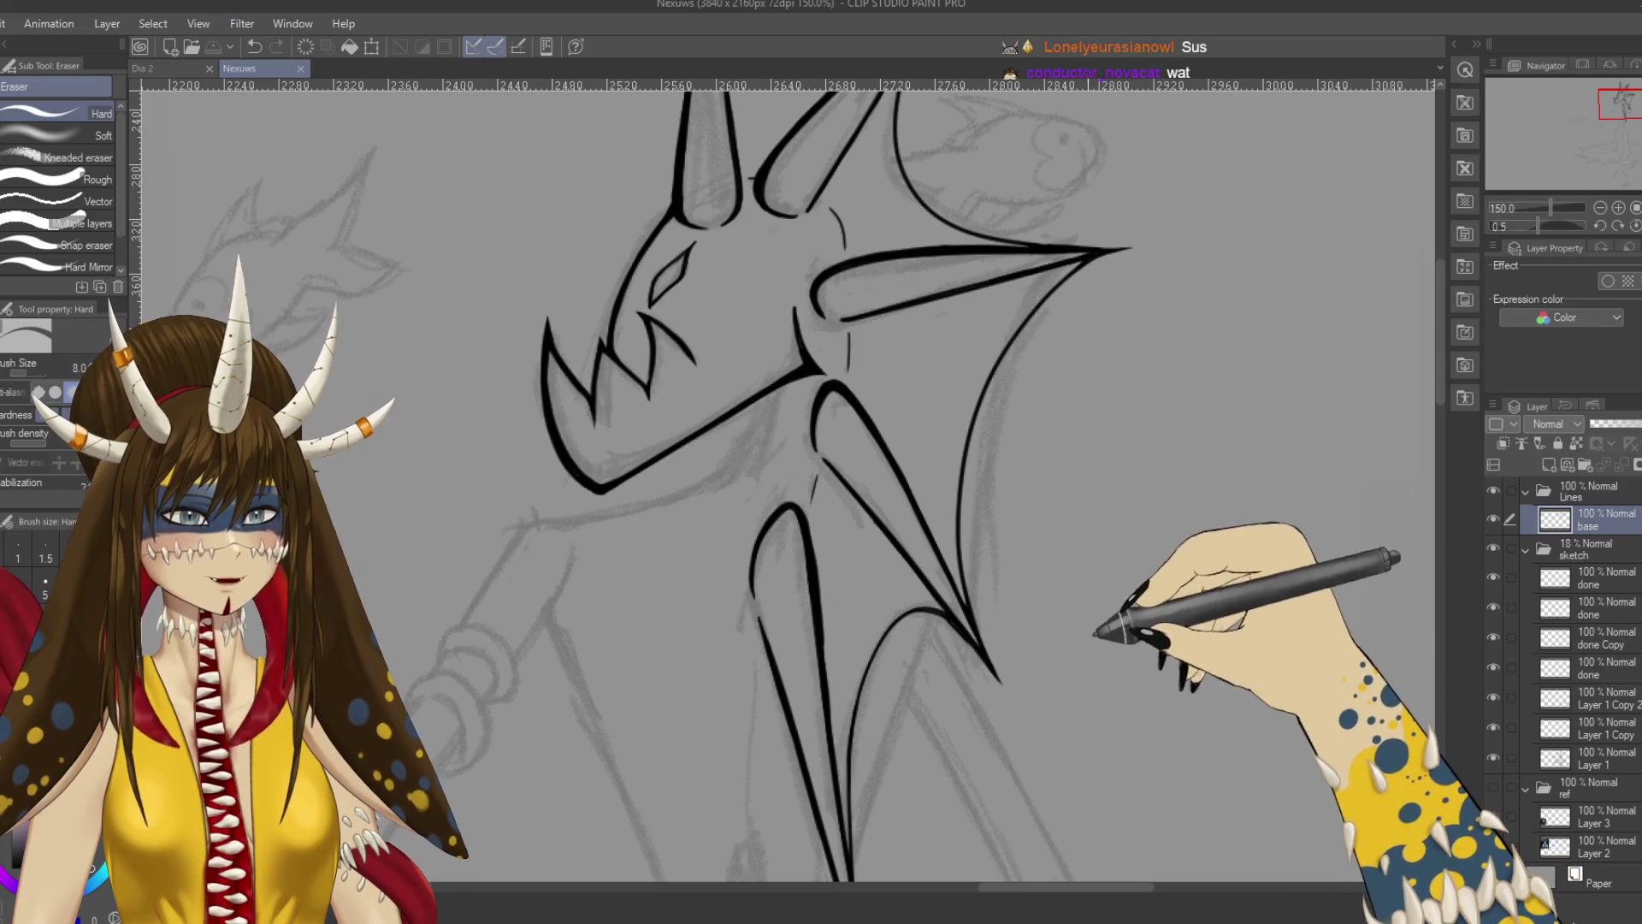
pyautogui.moveTo(1096, 639); pyautogui.dragTo(1140, 579)
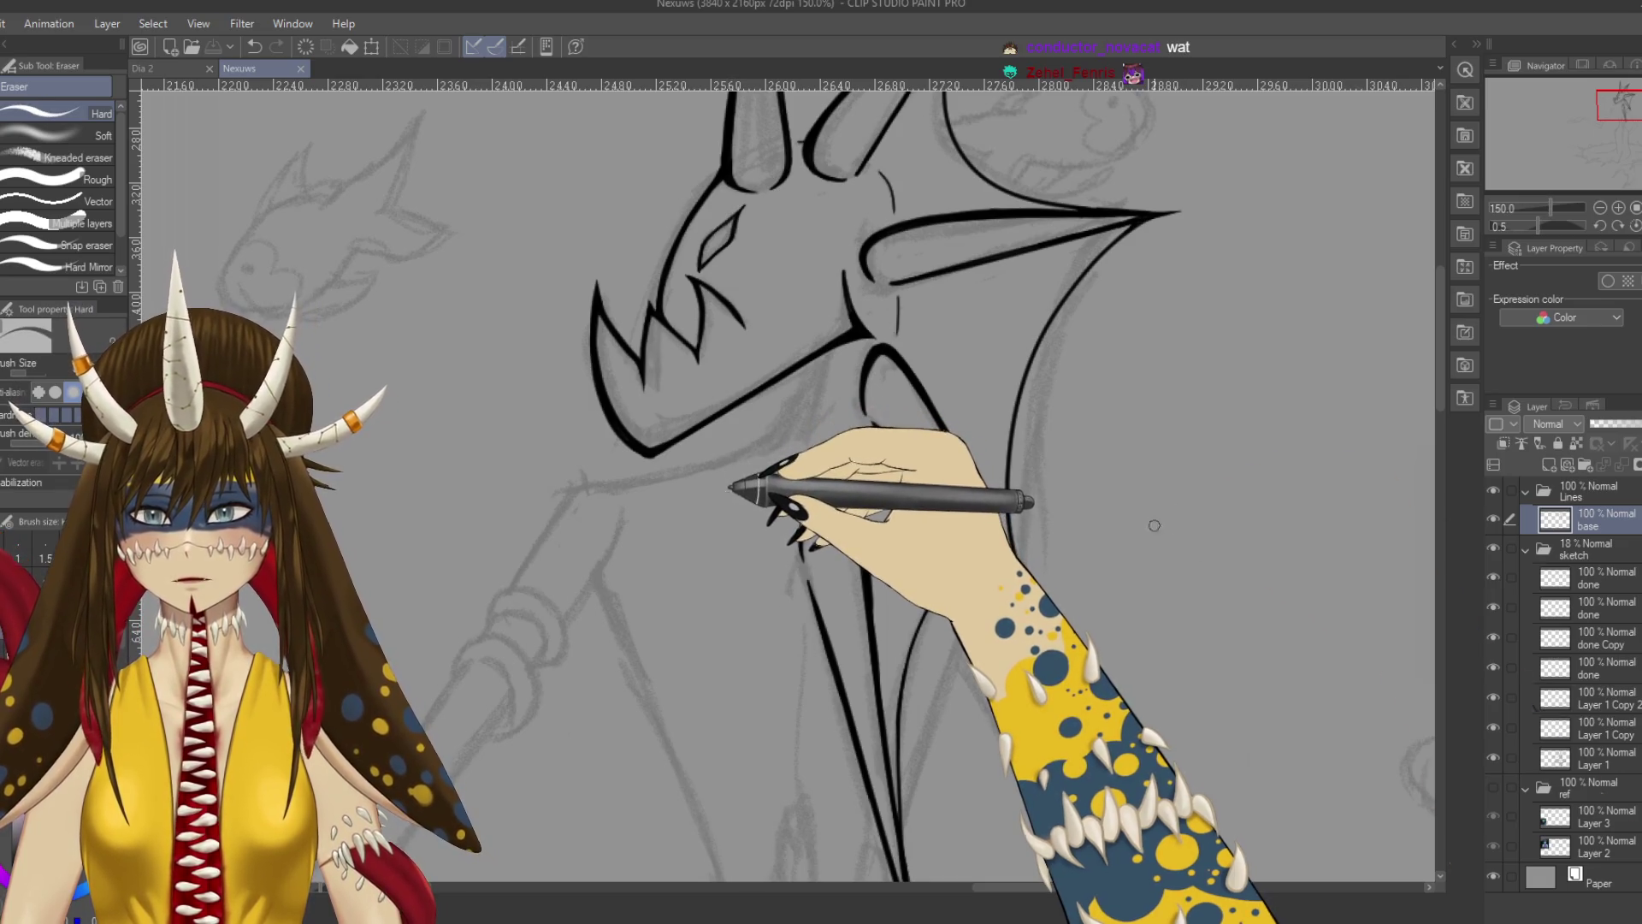
pyautogui.click(728, 496)
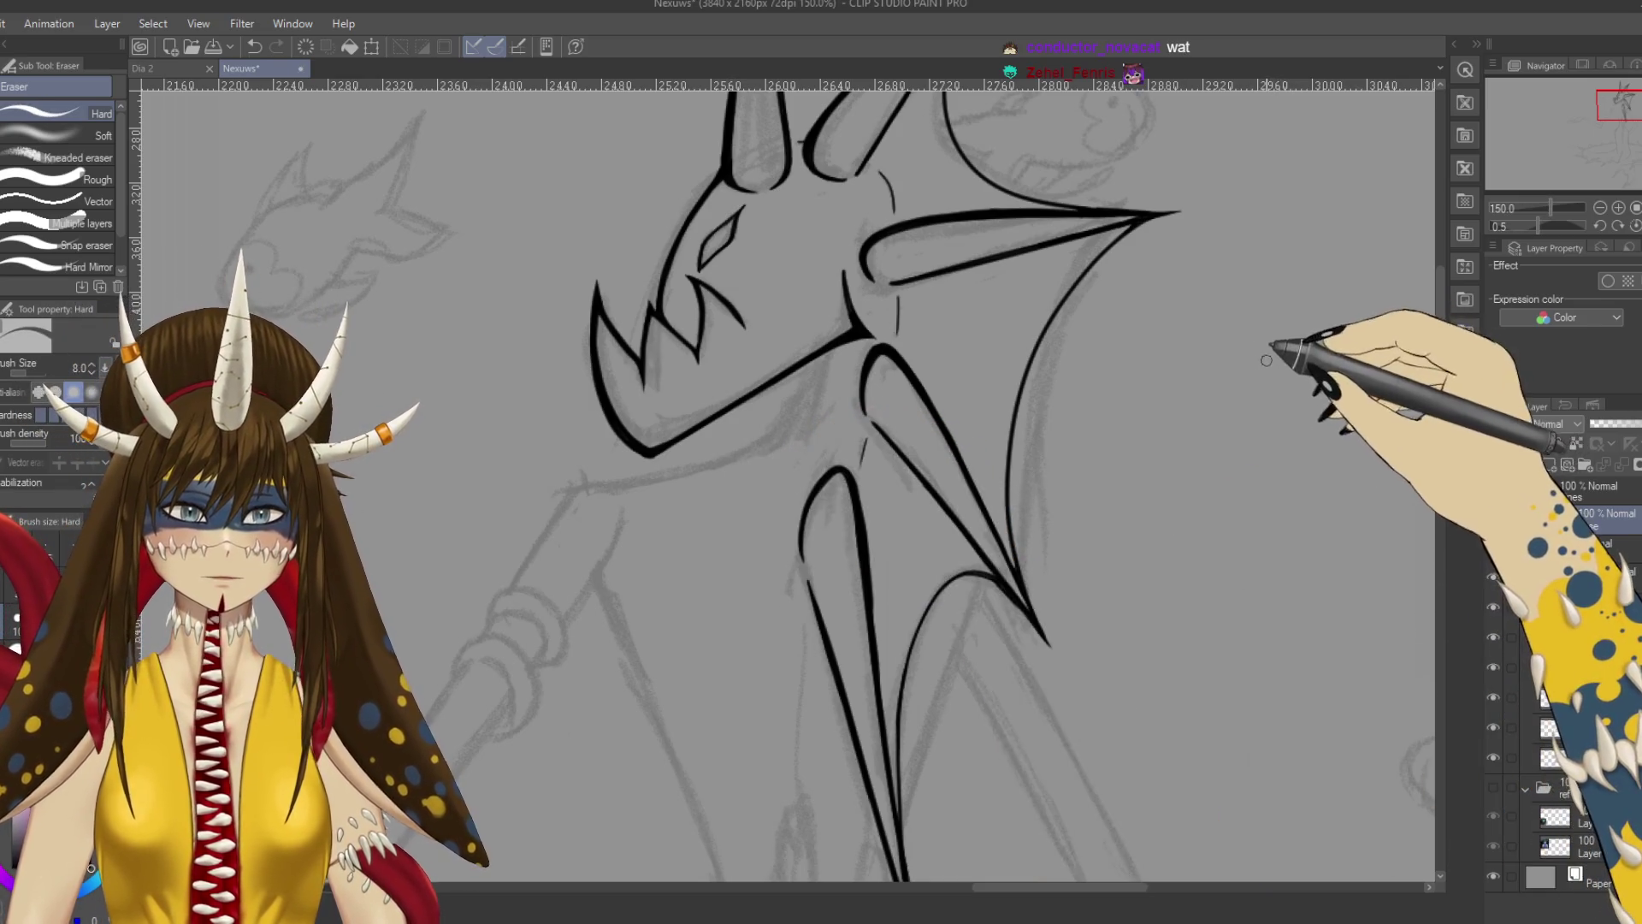
# Write '7 for fins' beside the head, re-ink the lower neck spike tip, and save.
pyautogui.press('p')
pyautogui.moveTo(1266, 349)
pyautogui.mouseDown()
pyautogui.moveTo(1280, 390)
pyautogui.moveTo(1367, 341)
pyautogui.moveTo(1338, 428)
pyautogui.moveTo(1401, 407)
pyautogui.mouseUp()
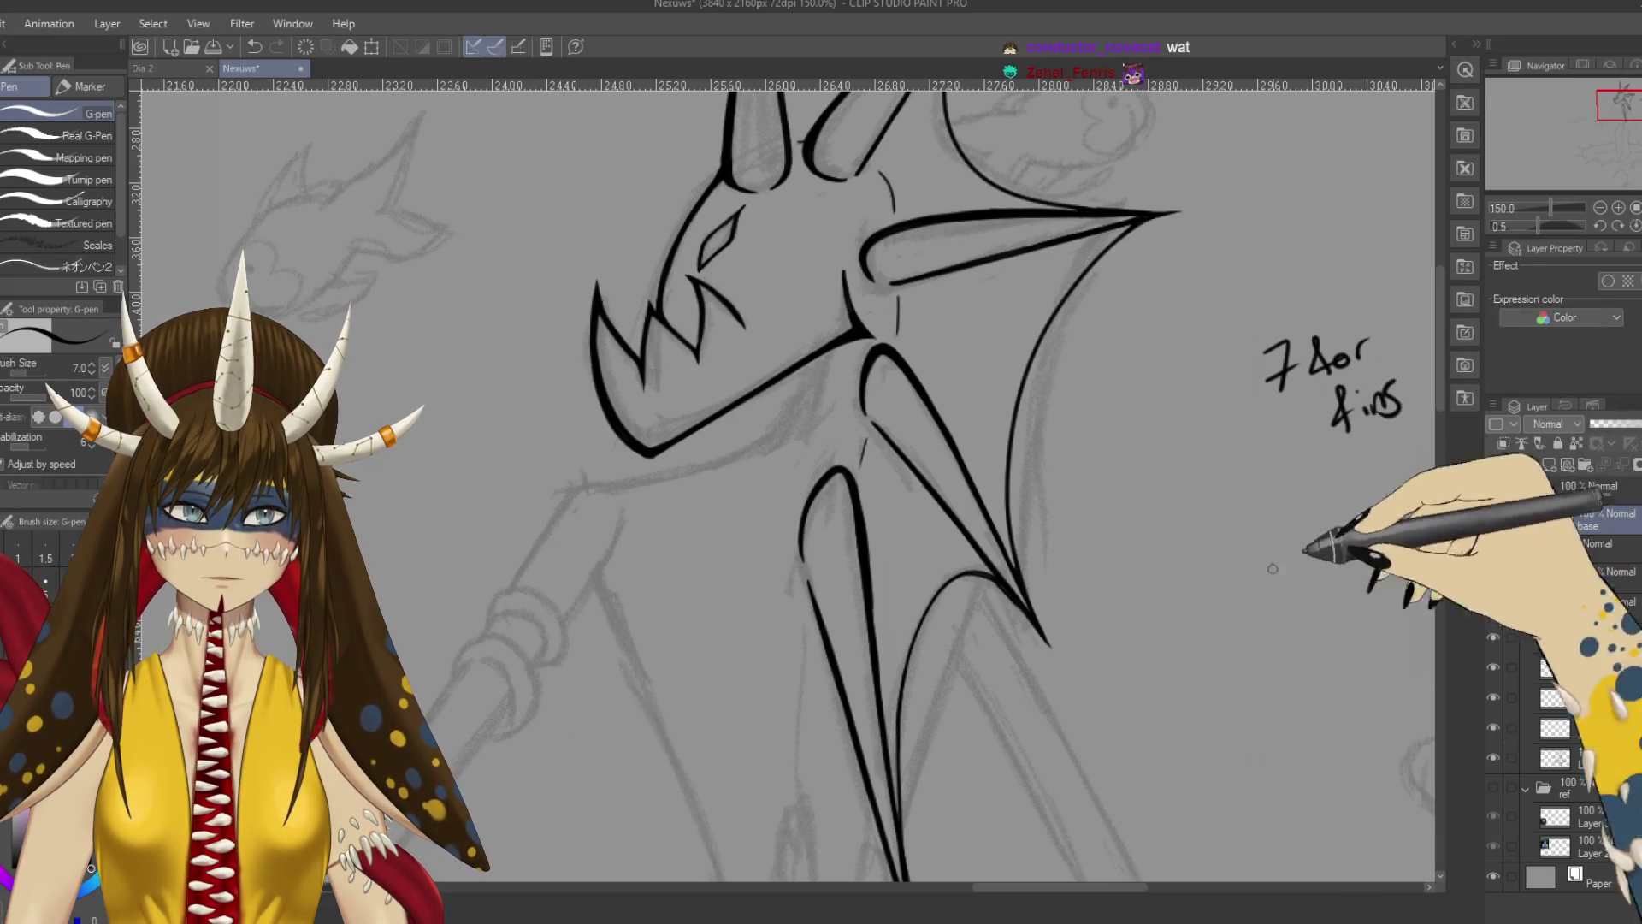
pyautogui.moveTo(1112, 556); pyautogui.dragTo(1044, 530)
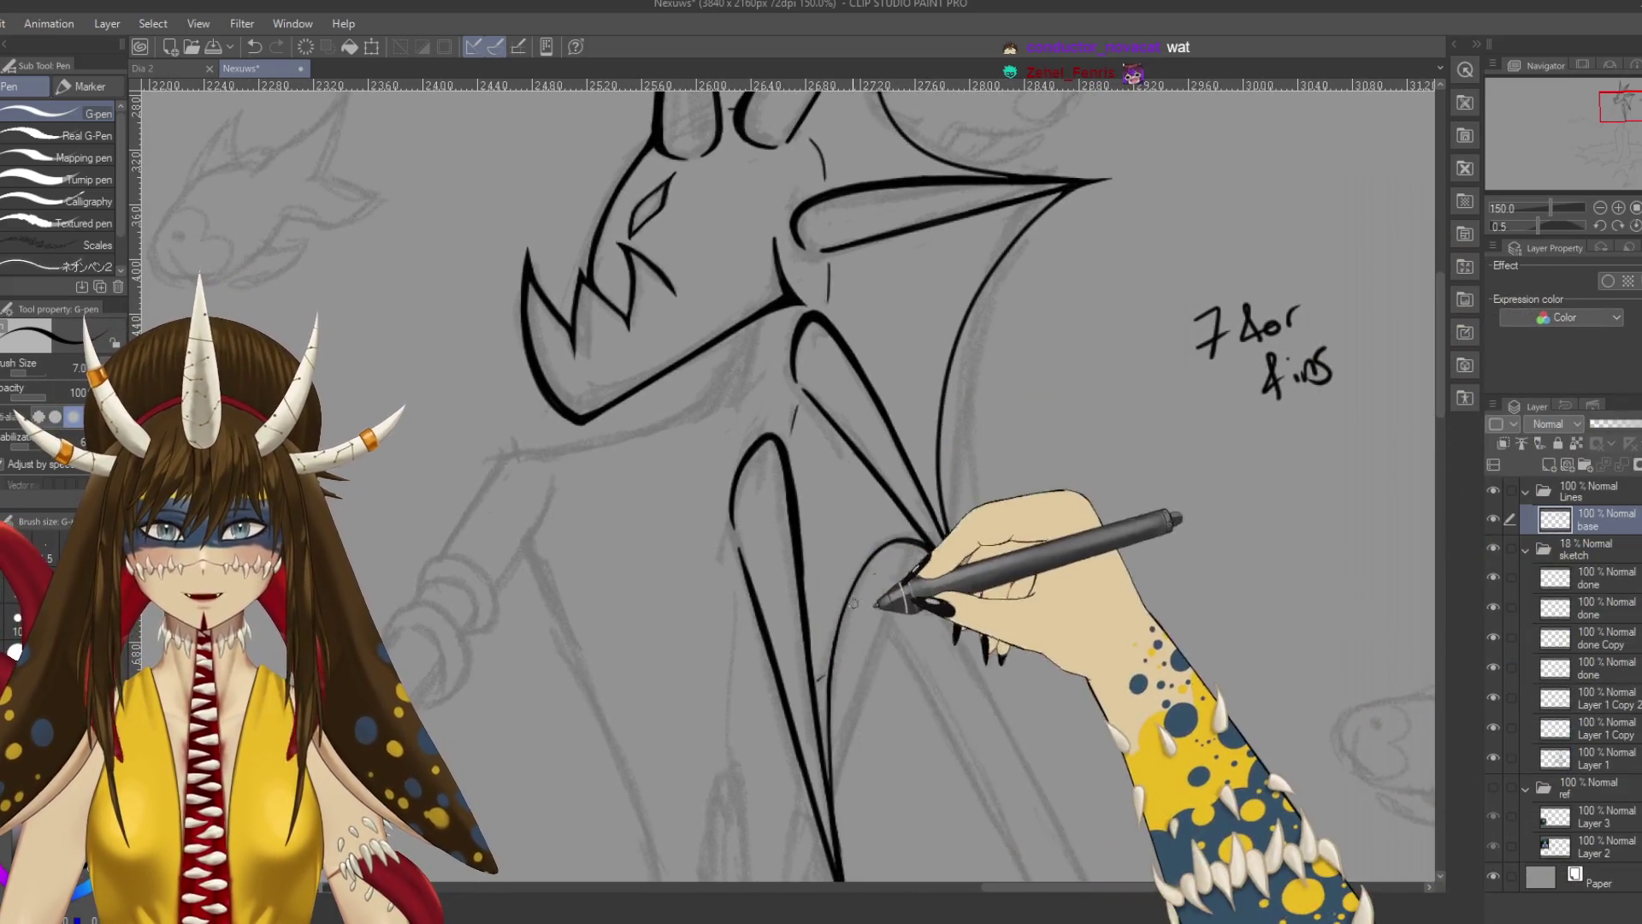
pyautogui.moveTo(857, 604)
pyautogui.mouseDown()
pyautogui.moveTo(898, 624)
pyautogui.moveTo(916, 704)
pyautogui.mouseUp()
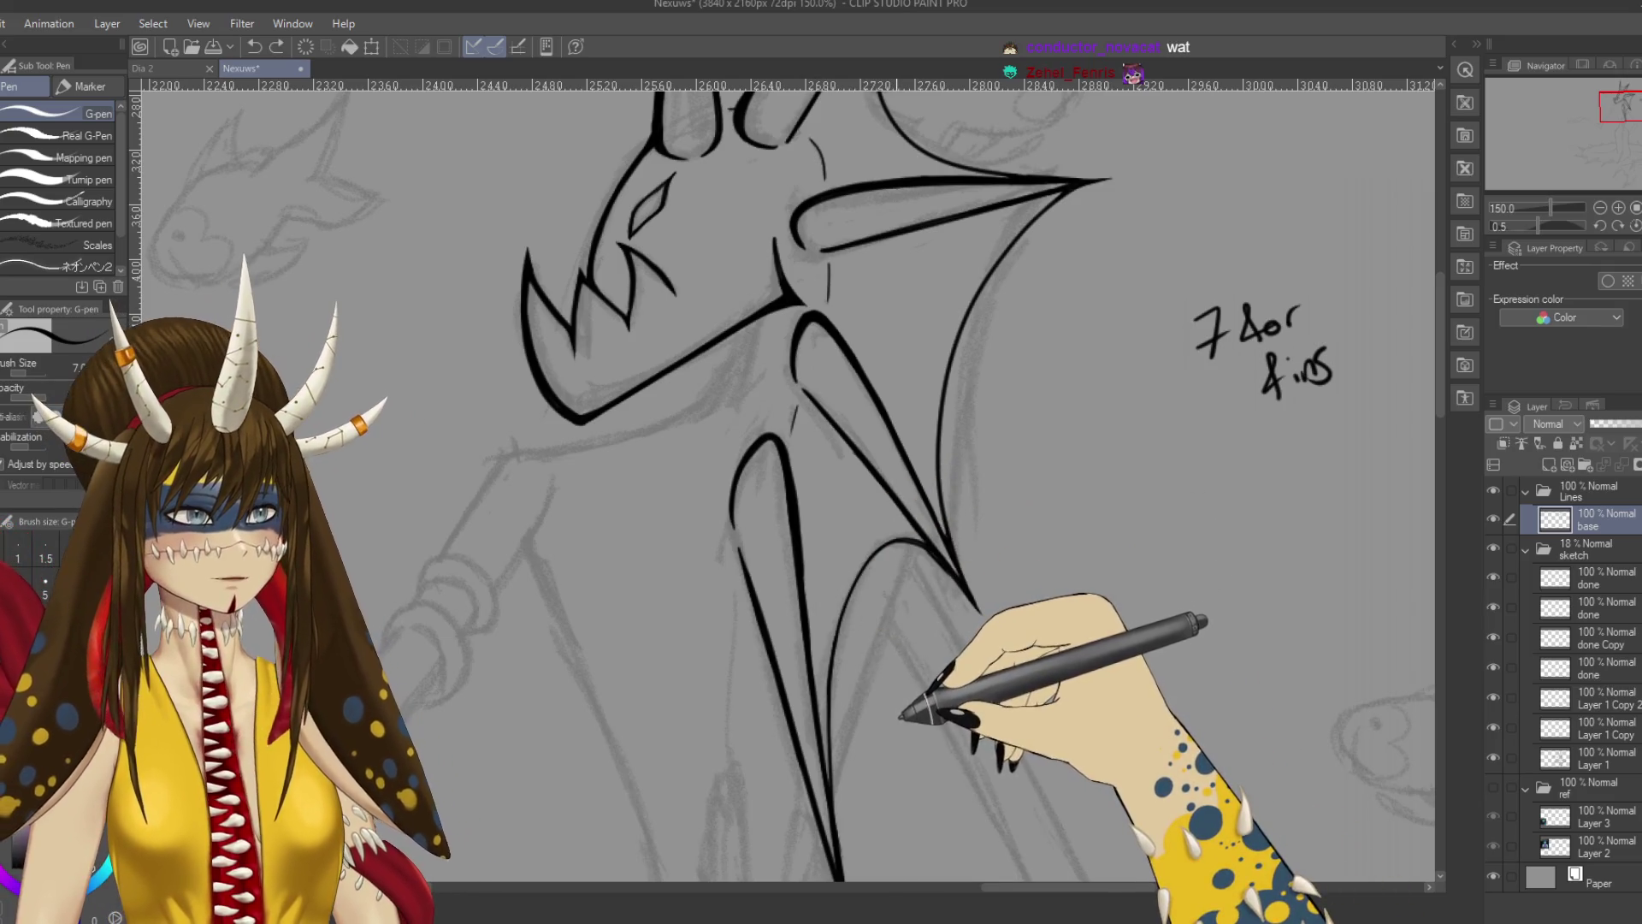
pyautogui.hotkey('ctrl', 's')
pyautogui.moveTo(928, 781)
pyautogui.mouseDown()
pyautogui.moveTo(997, 568)
pyautogui.moveTo(1067, 568)
pyautogui.moveTo(1093, 633)
pyautogui.moveTo(1070, 476)
pyautogui.moveTo(1008, 539)
pyautogui.moveTo(1044, 685)
pyautogui.moveTo(1085, 670)
pyautogui.moveTo(972, 722)
pyautogui.moveTo(916, 630)
pyautogui.moveTo(971, 661)
pyautogui.mouseUp()
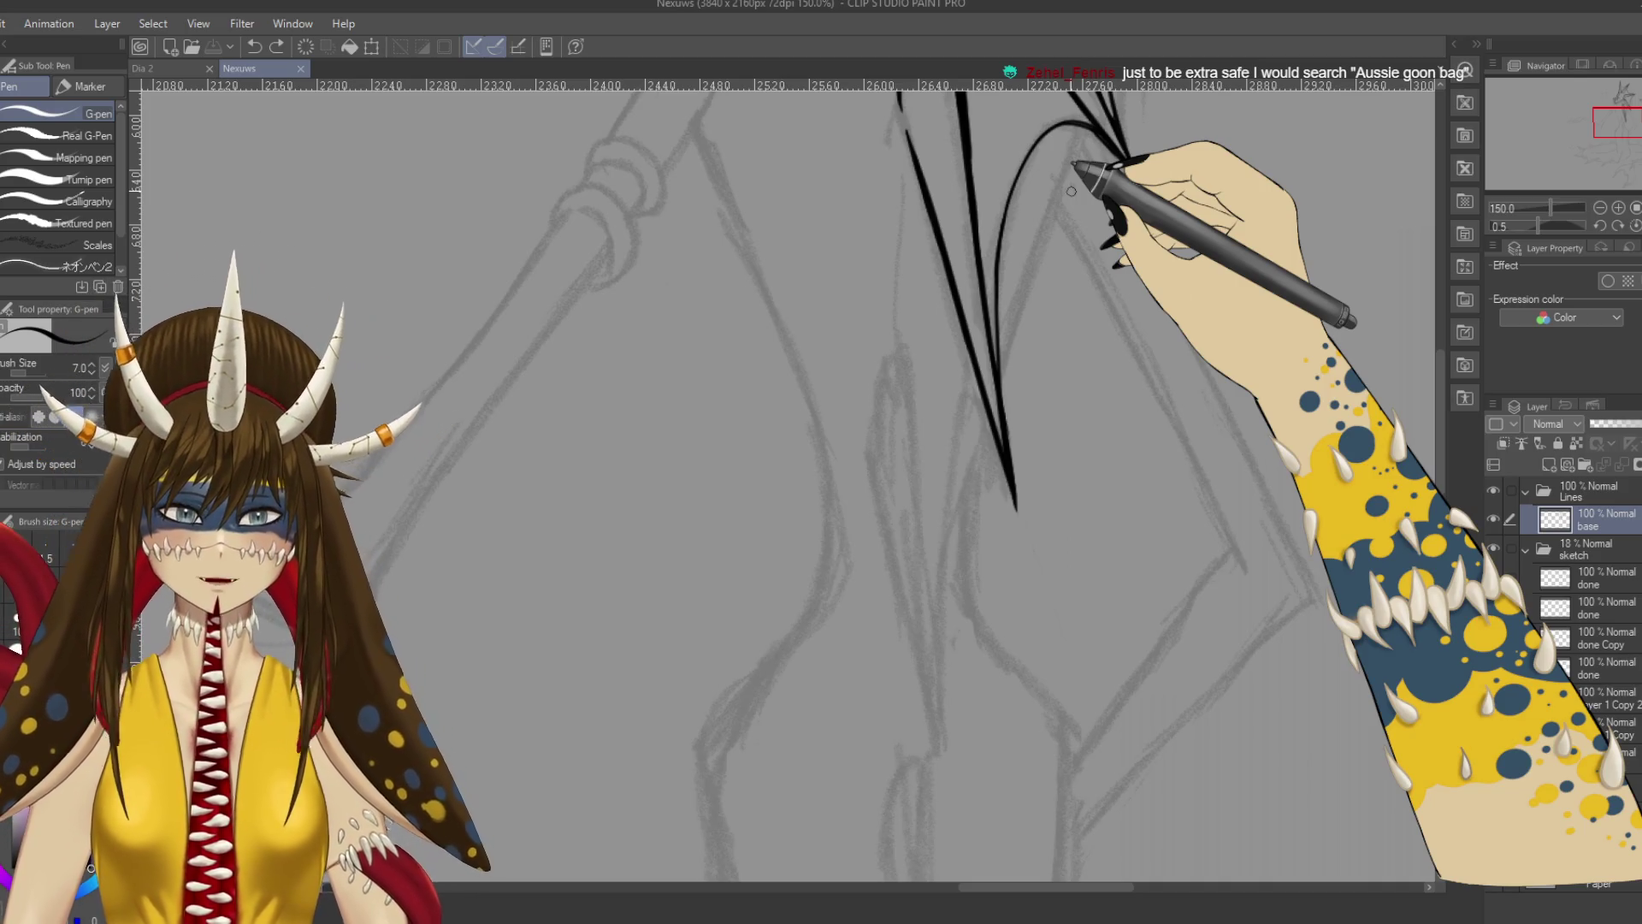
# Collapse the sketch folder, zoom to 100% on the head, and raise G-pen size to 10.
pyautogui.click(1525, 550)
pyautogui.moveTo(1157, 311); pyautogui.dragTo(1066, 624)
pyautogui.hotkey('ctrl', '-')
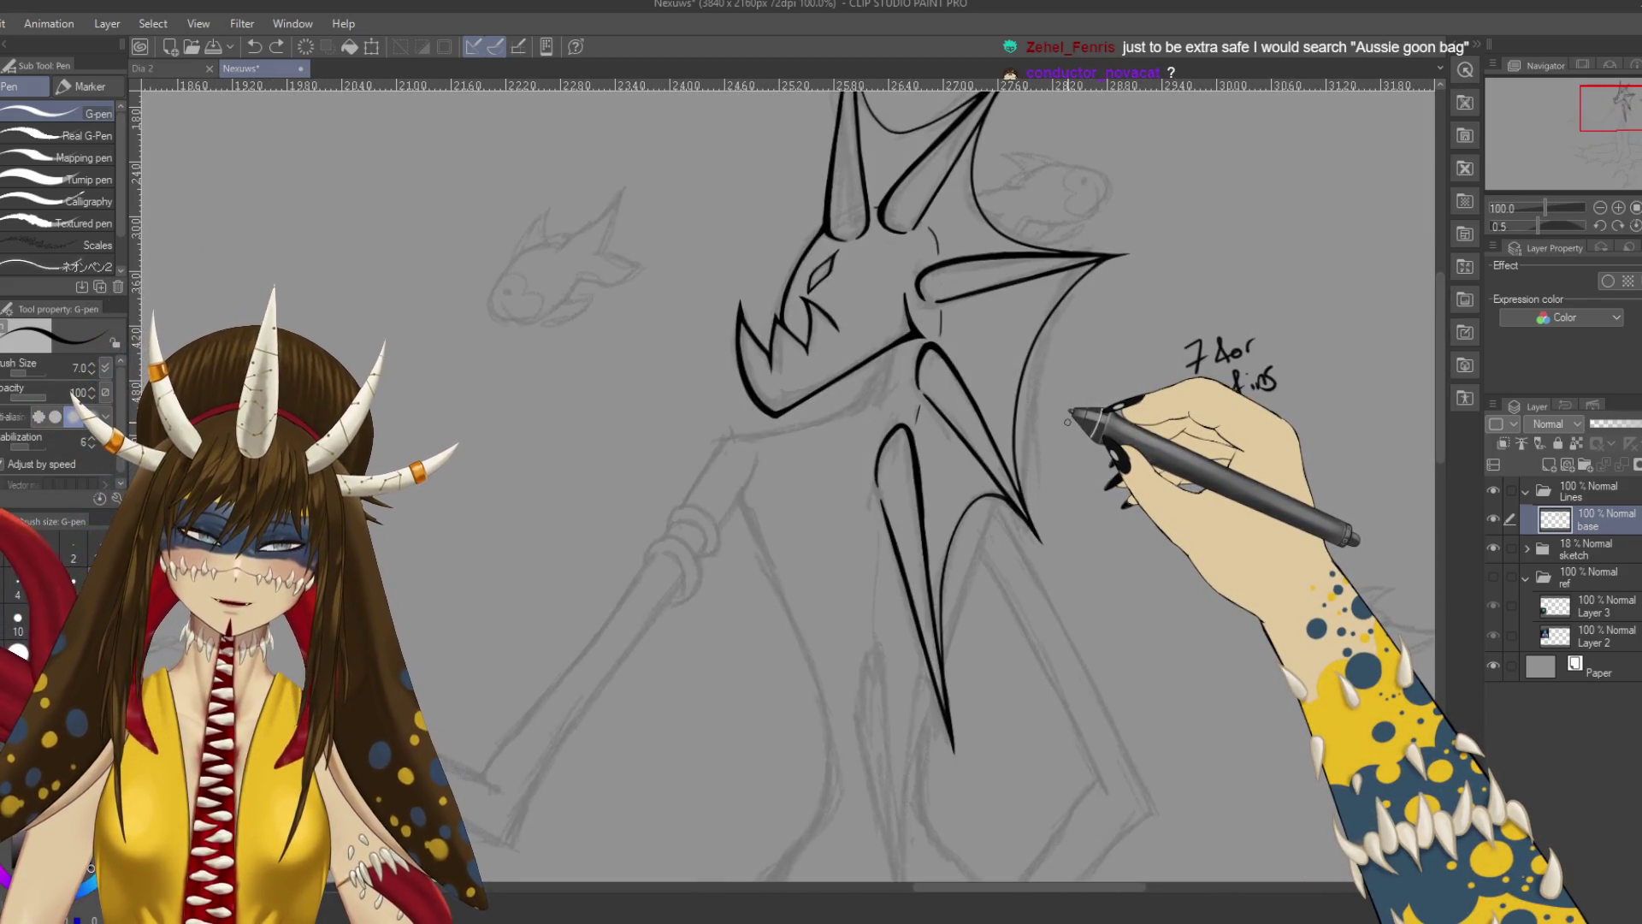
pyautogui.press(']')
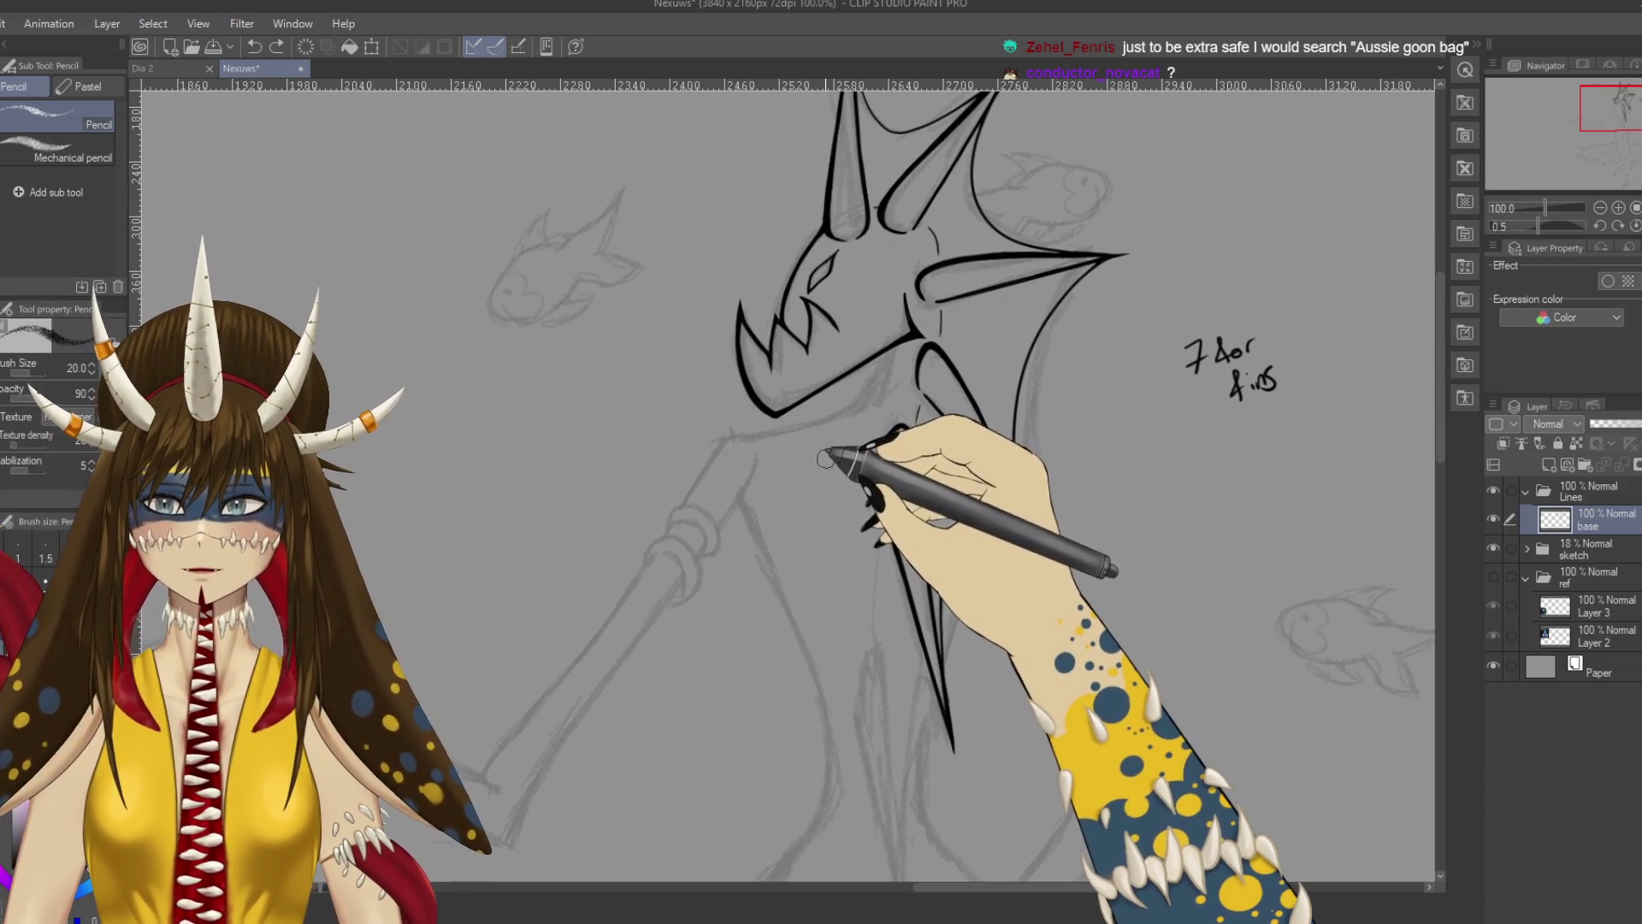
pyautogui.press(']')
pyautogui.press(']')
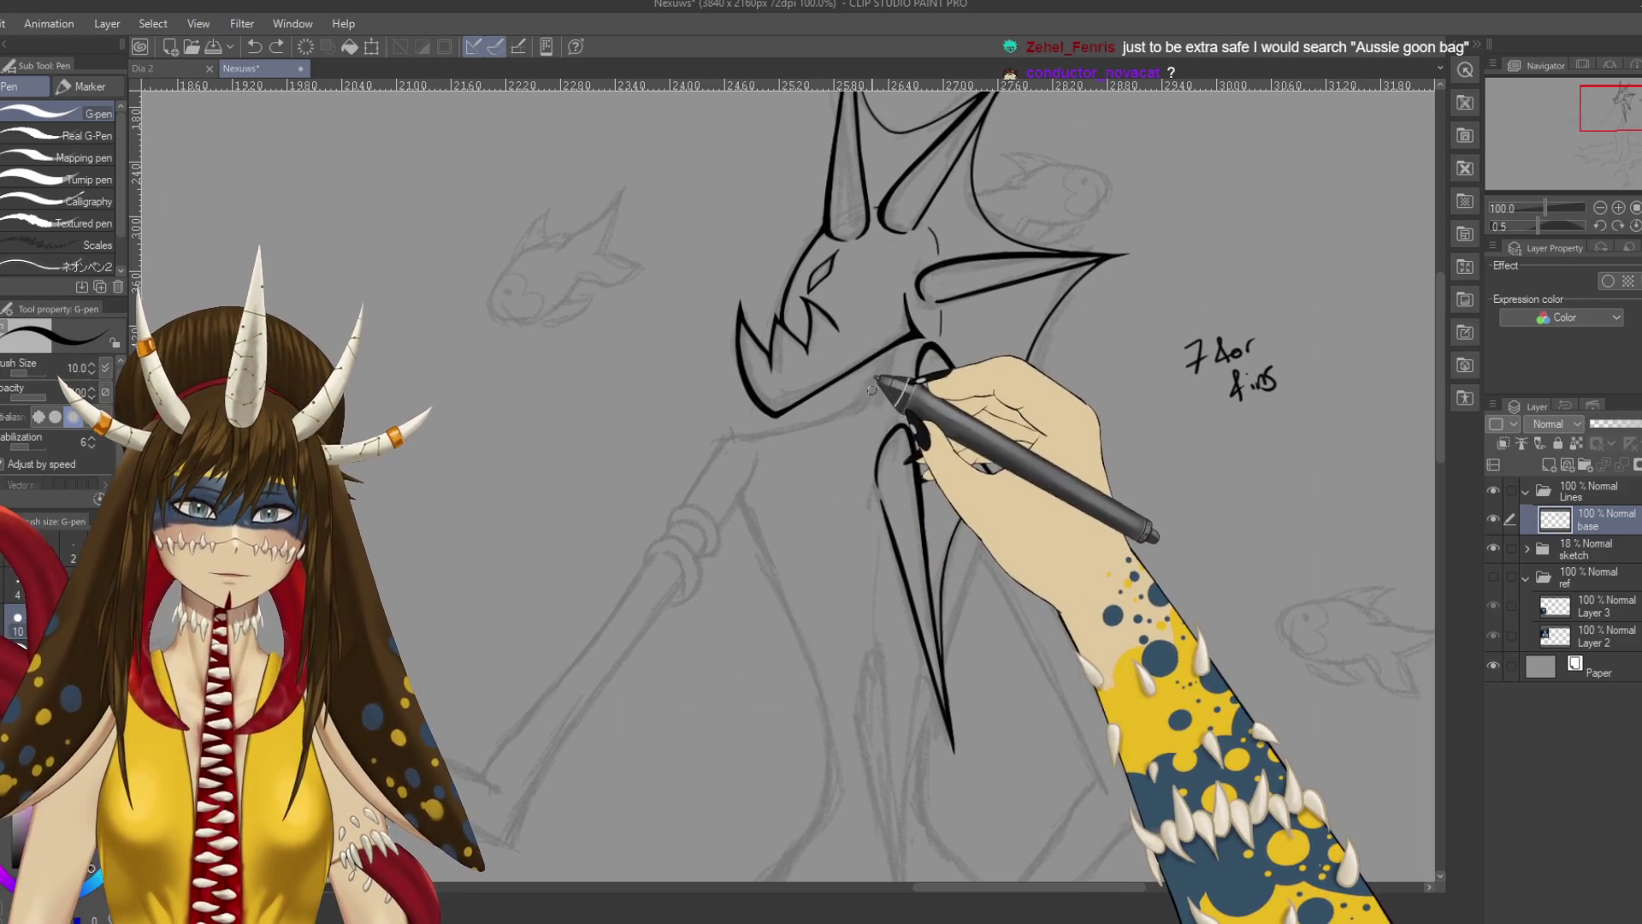
pyautogui.moveTo(890, 376); pyautogui.dragTo(1039, 368)
pyautogui.hotkey('ctrl', 's')
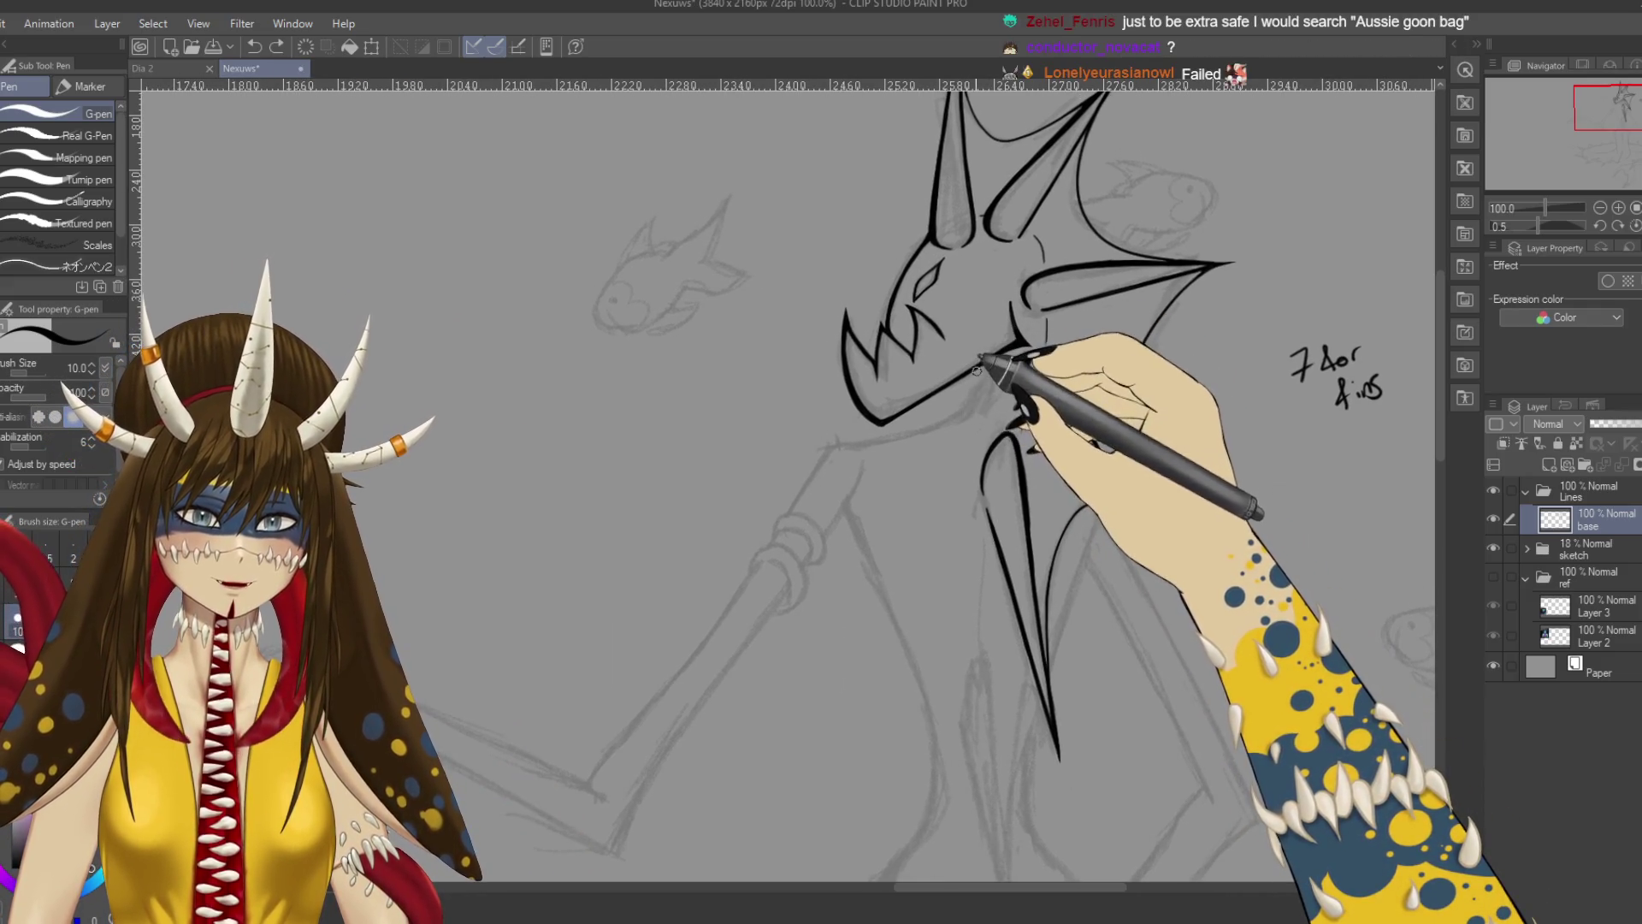
# Ink the line along the underside of the jaw, trim it with the eraser, and save.
pyautogui.moveTo(967, 419); pyautogui.dragTo(838, 453)
pyautogui.hotkey('ctrl', 'z')
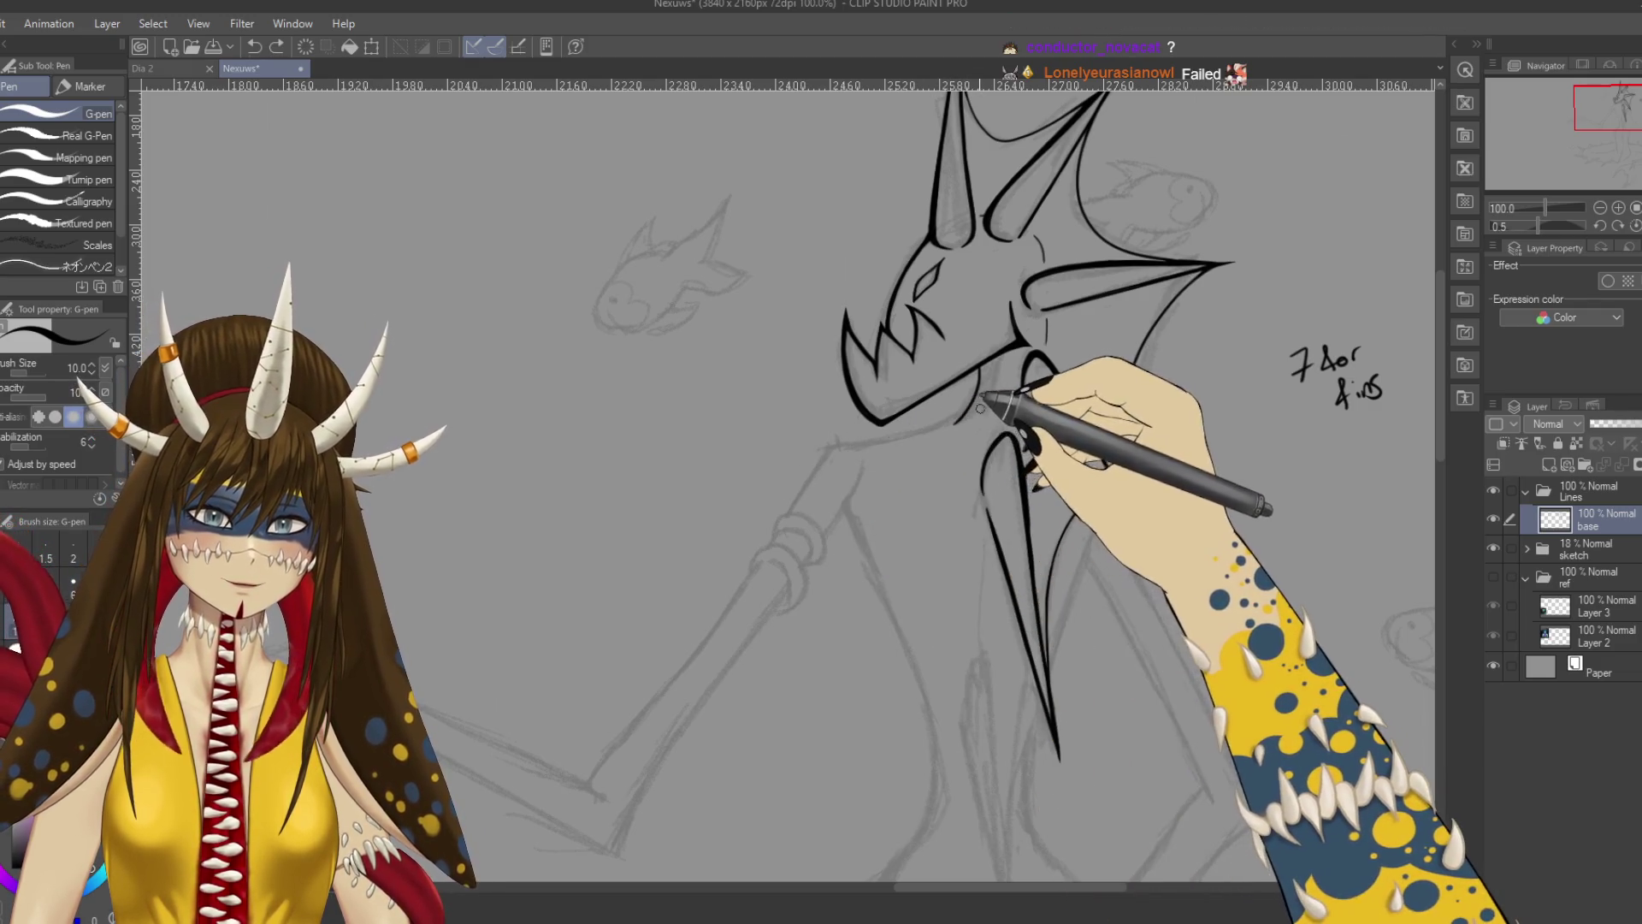
pyautogui.moveTo(975, 414); pyautogui.dragTo(834, 451)
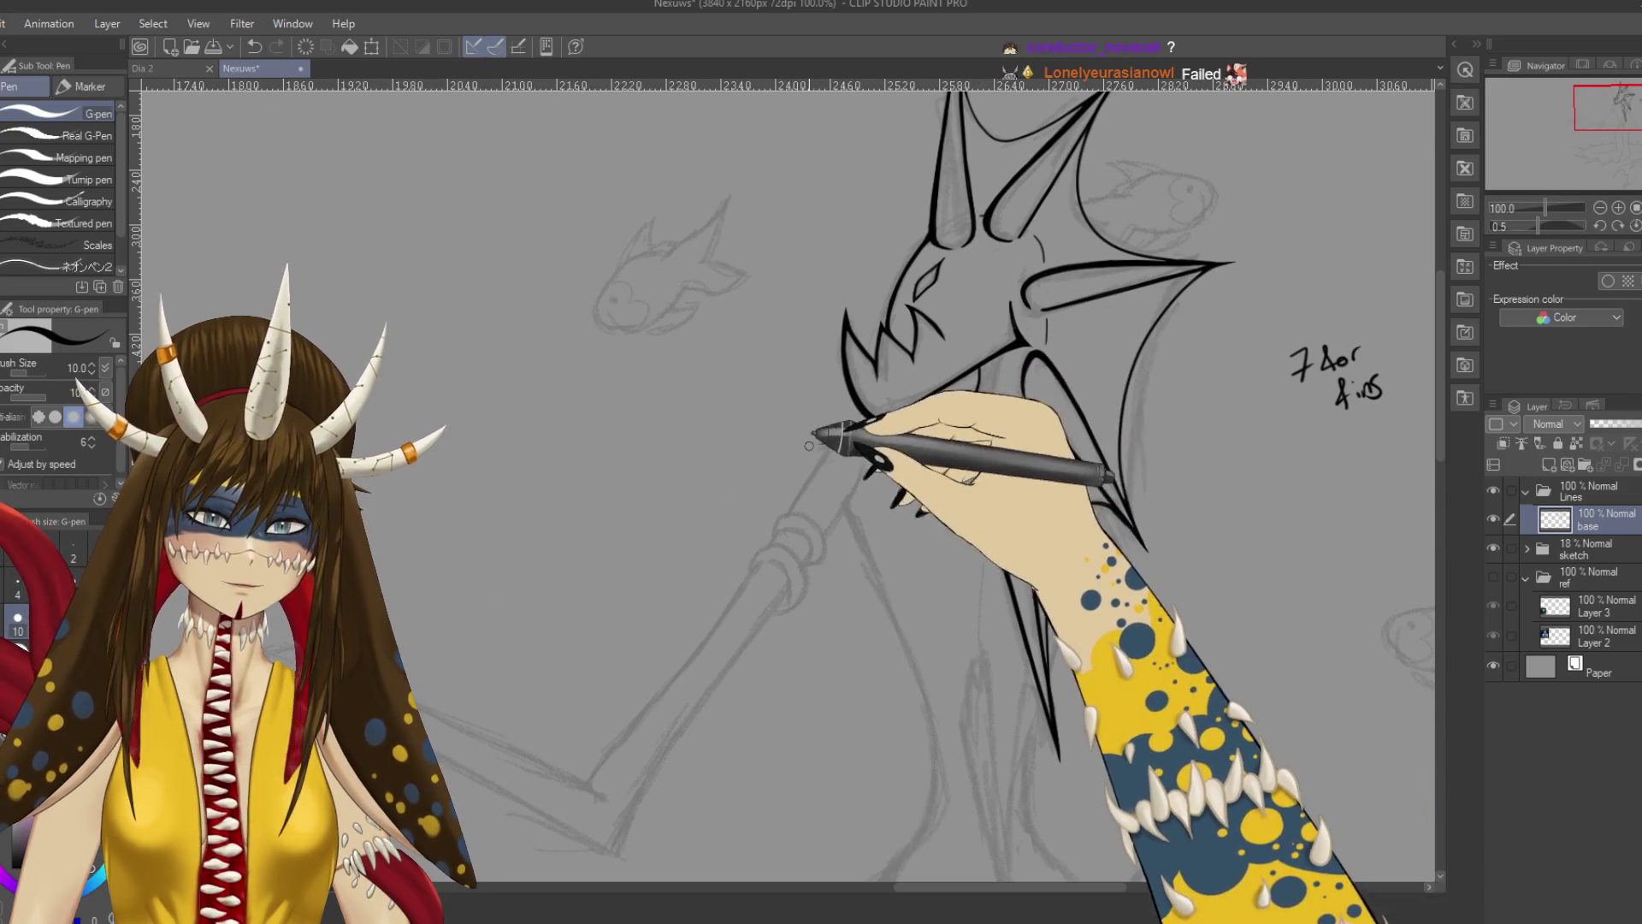
pyautogui.moveTo(877, 438); pyautogui.dragTo(984, 413)
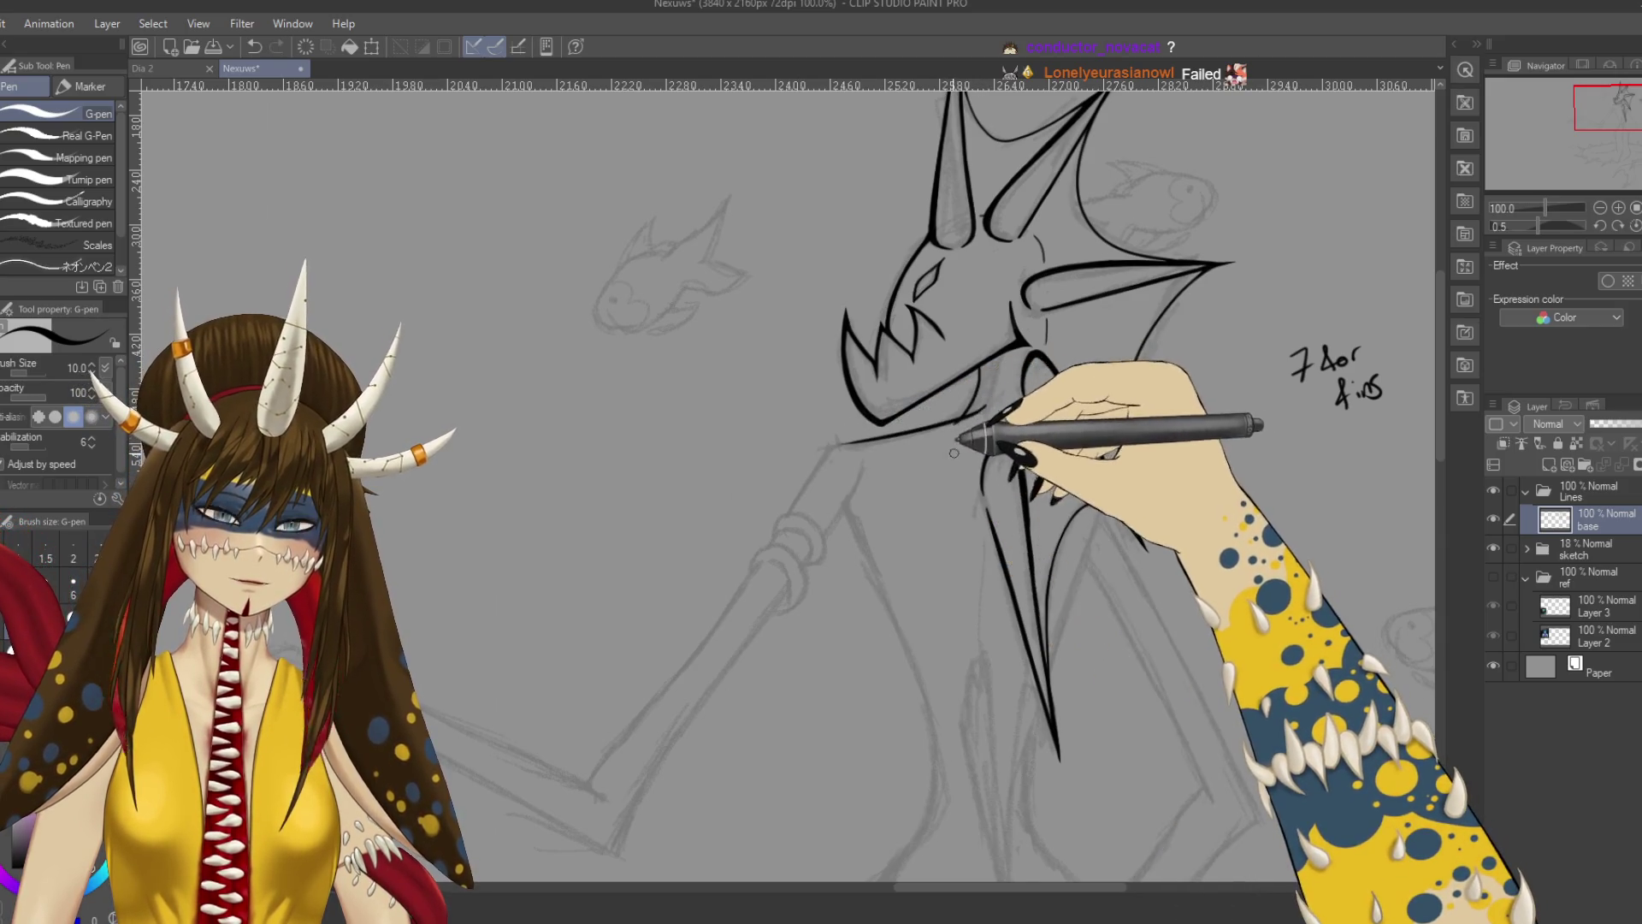
pyautogui.hotkey('ctrl', '+')
pyautogui.press('e')
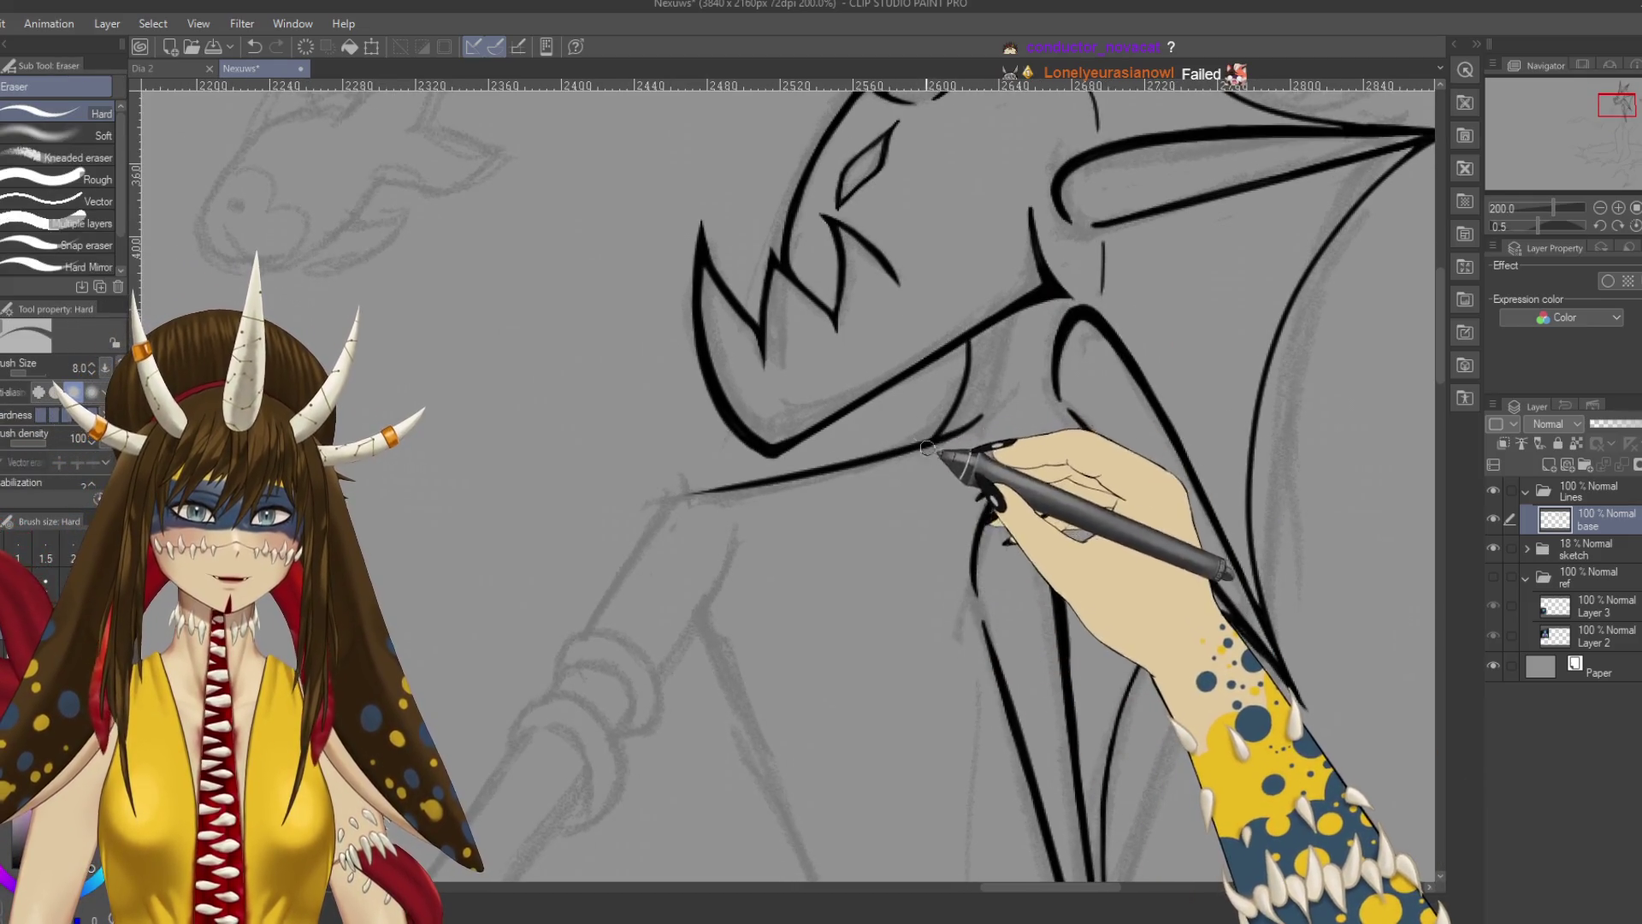
pyautogui.press('p')
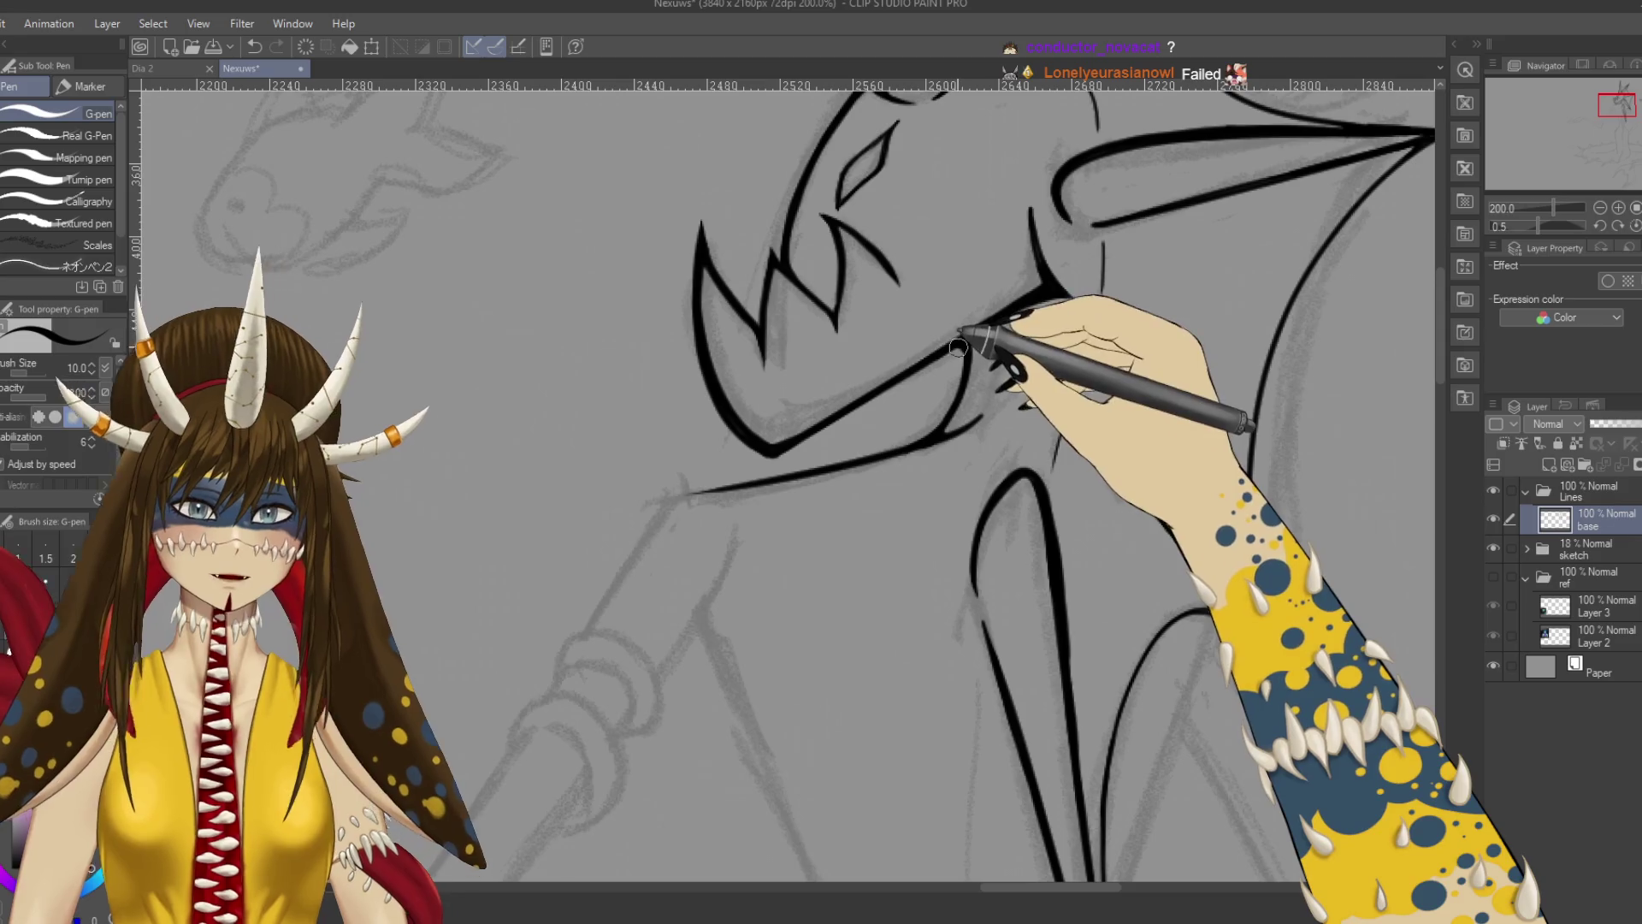
pyautogui.scroll(-5, 889, 524)
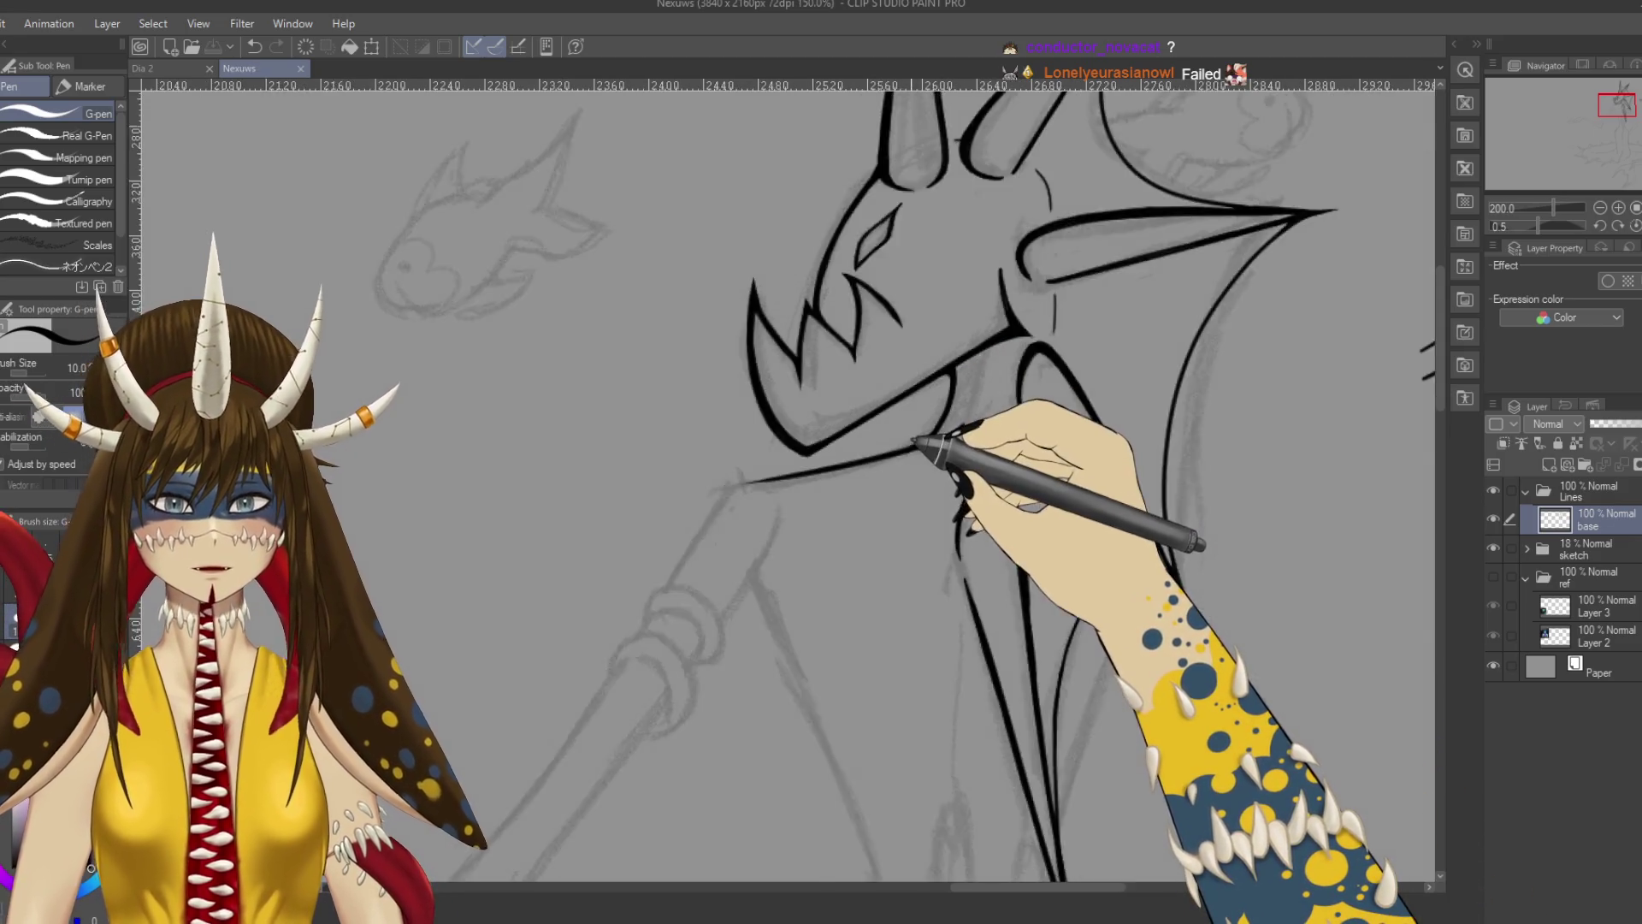
pyautogui.scroll(2, 907, 462)
pyautogui.hotkey('ctrl', 's')
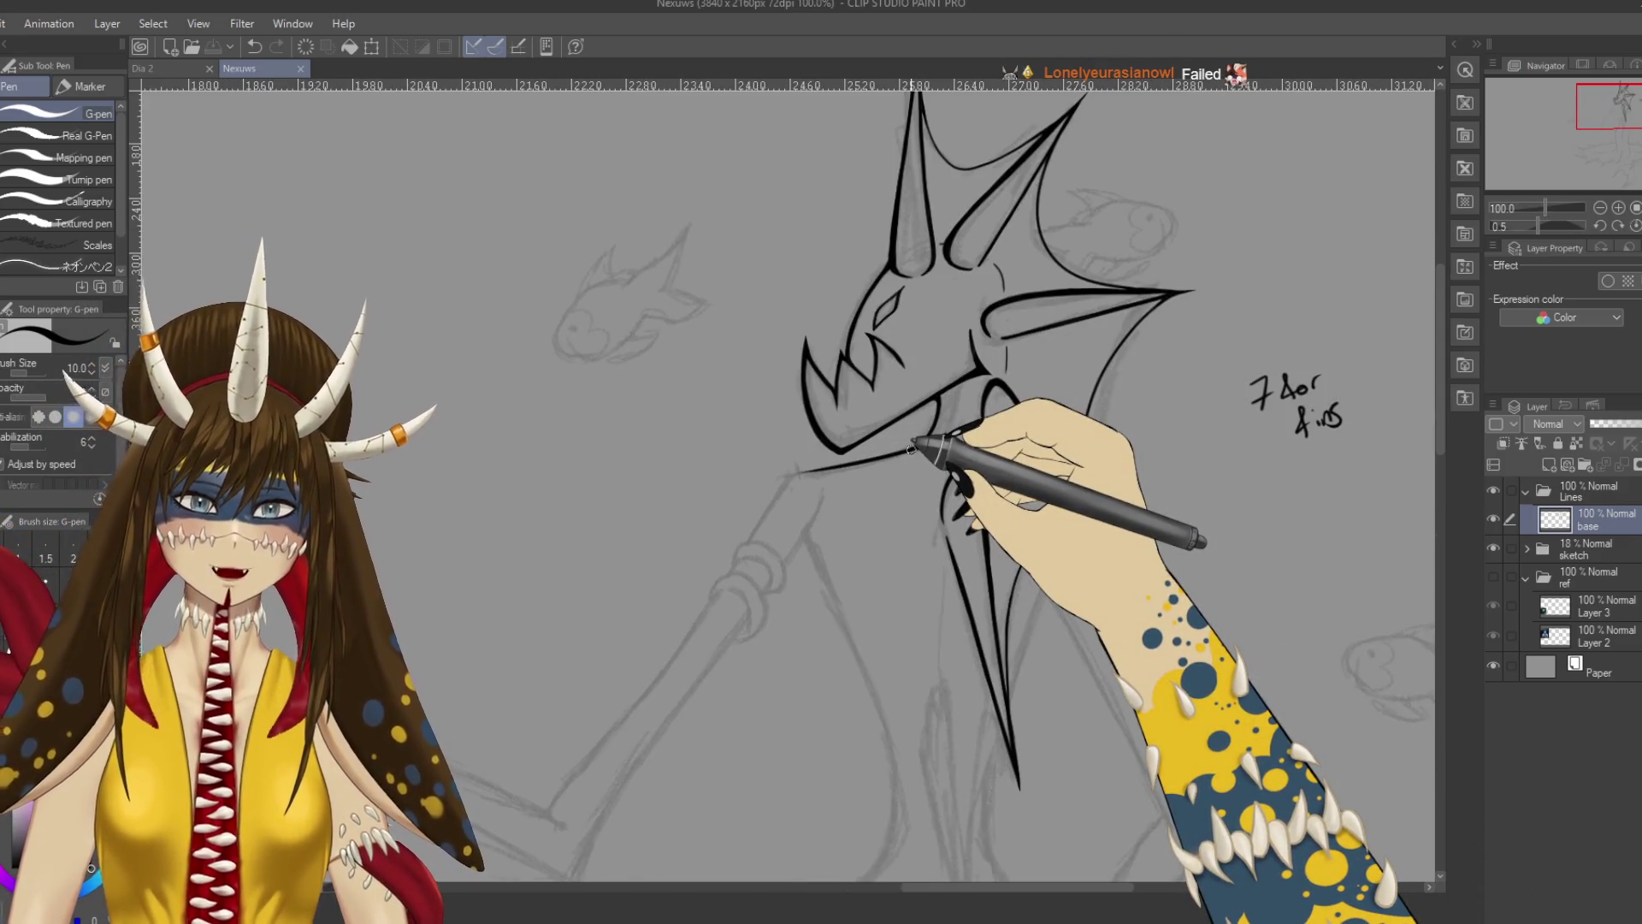
pyautogui.click(1494, 548)
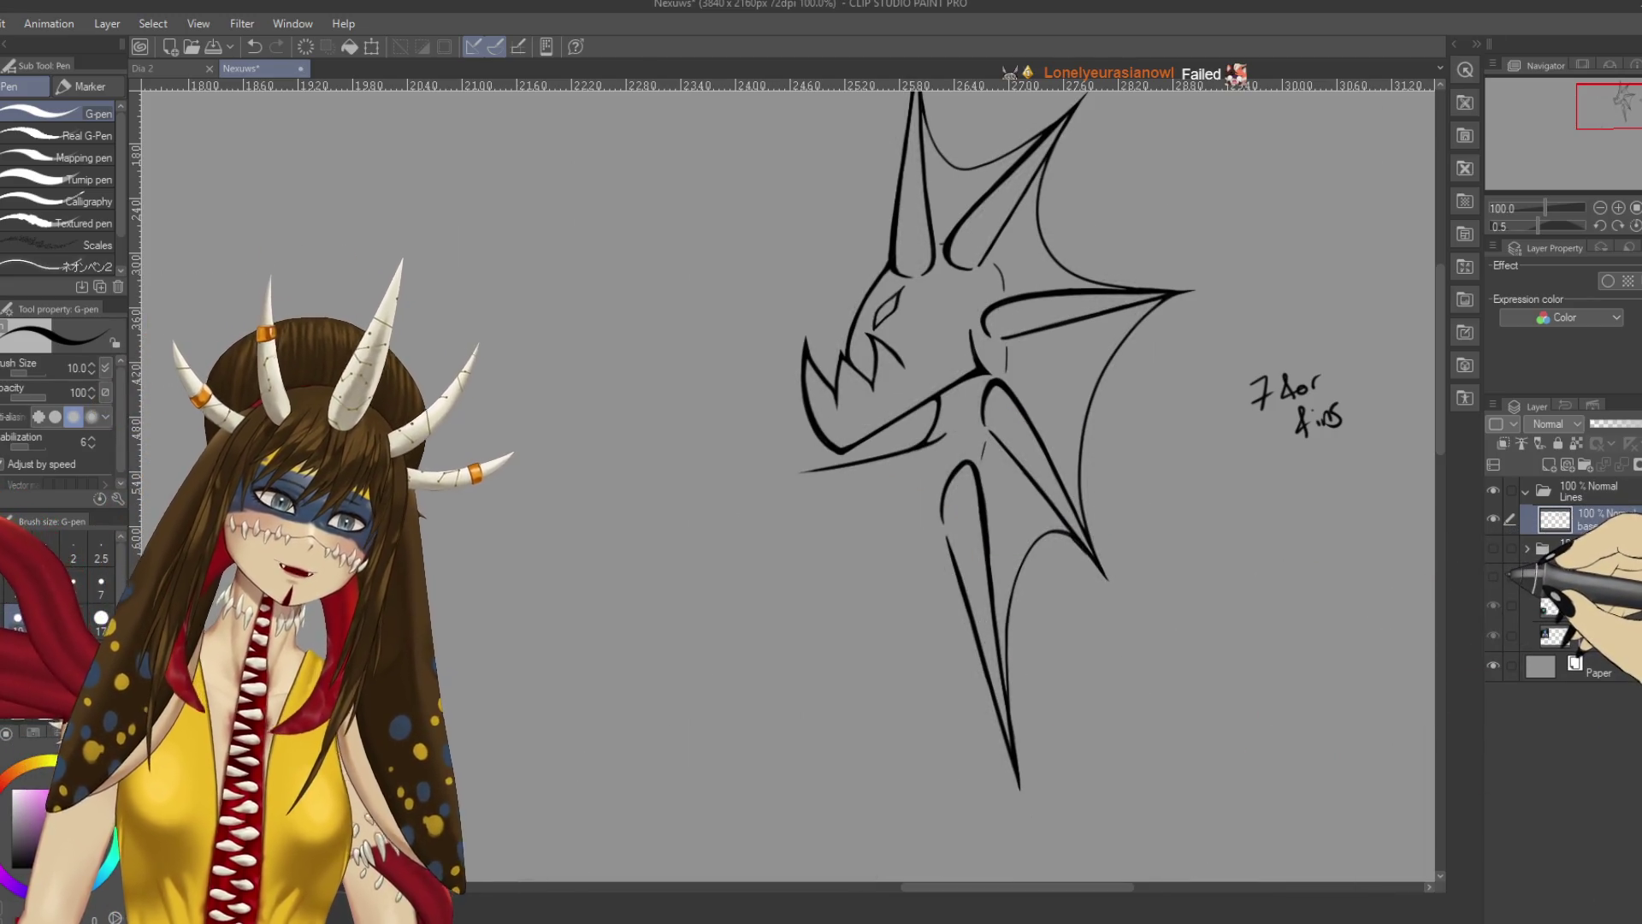
pyautogui.moveTo(1298, 409); pyautogui.dragTo(1342, 425)
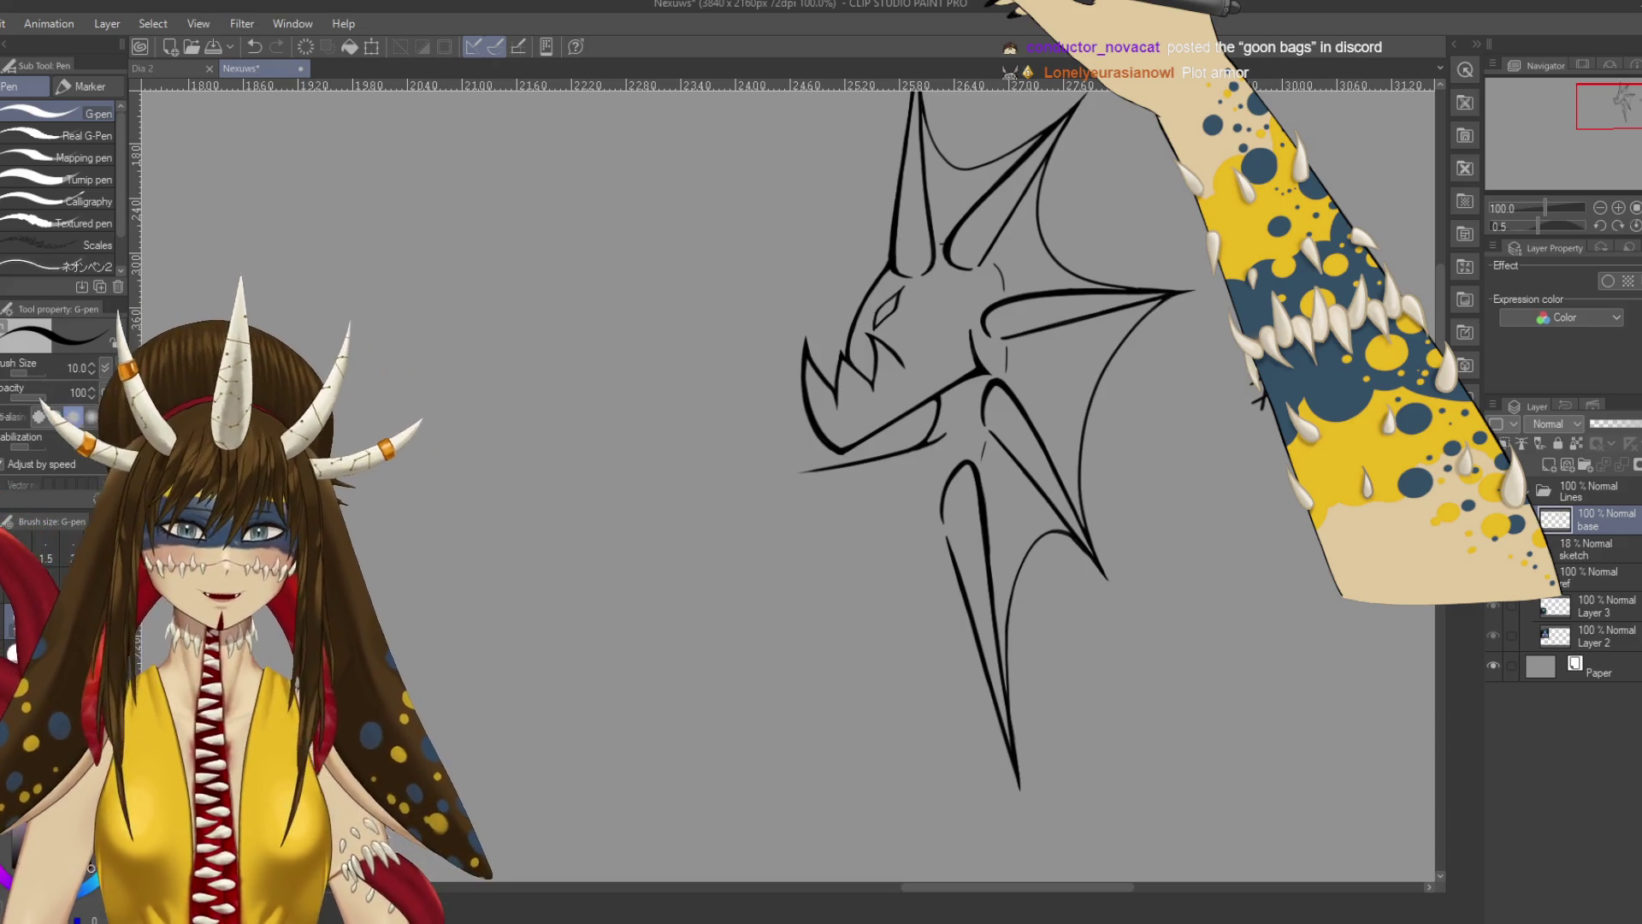
pyautogui.click(1494, 548)
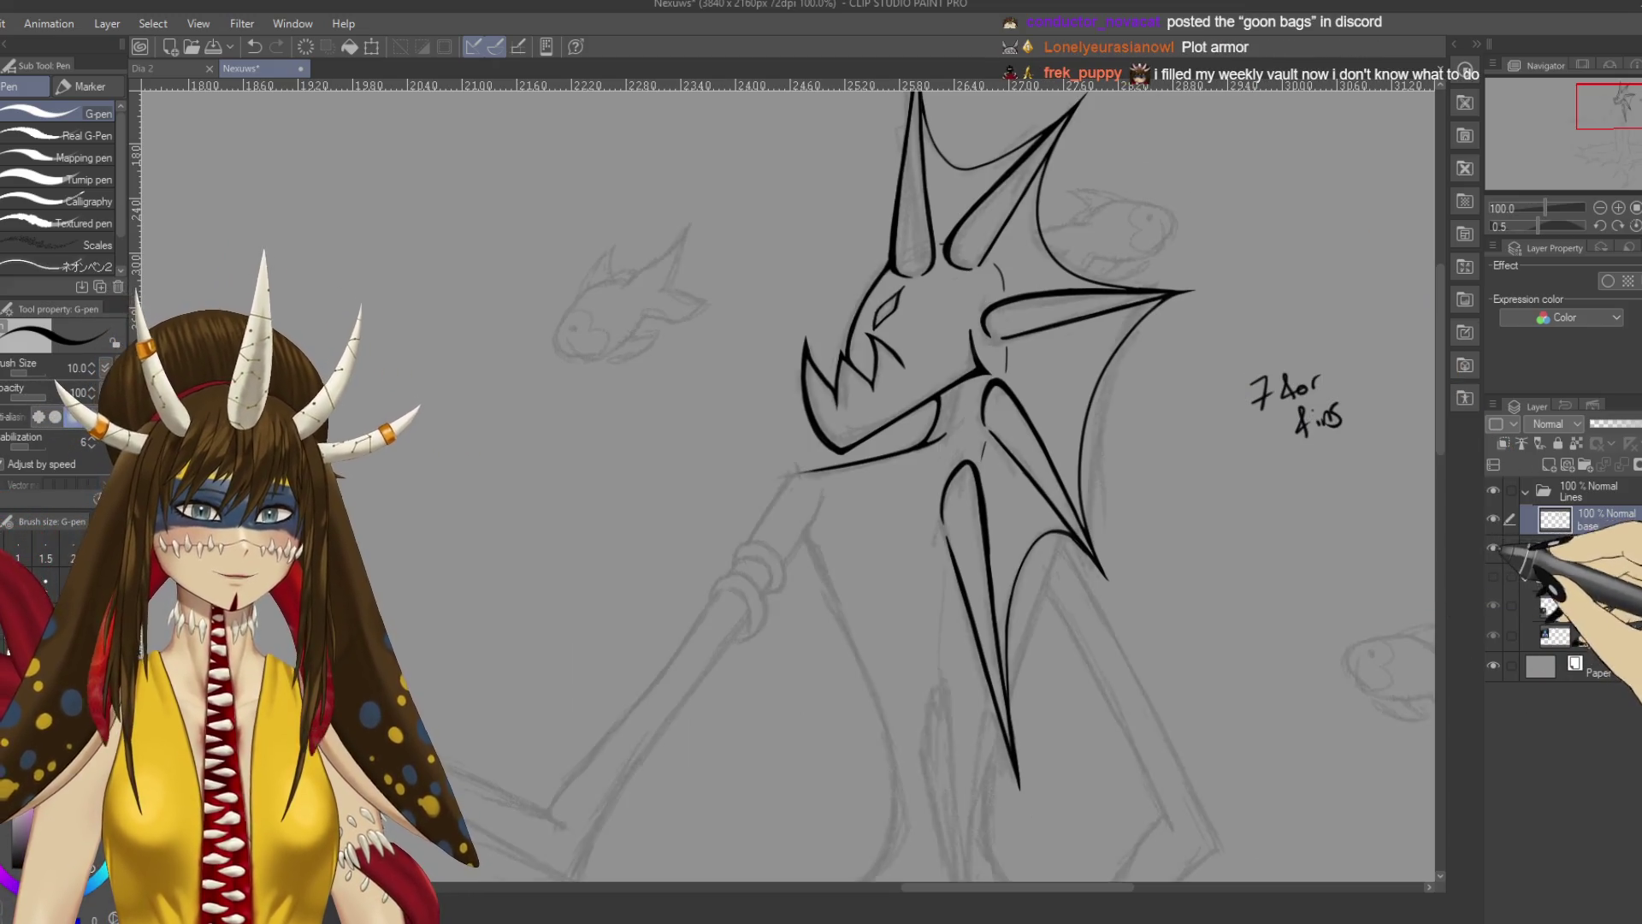
# Save, zoom to 400% on the jaw join, place a trial G-pen mark, and undo it.
pyautogui.hotkey('ctrl', 's')
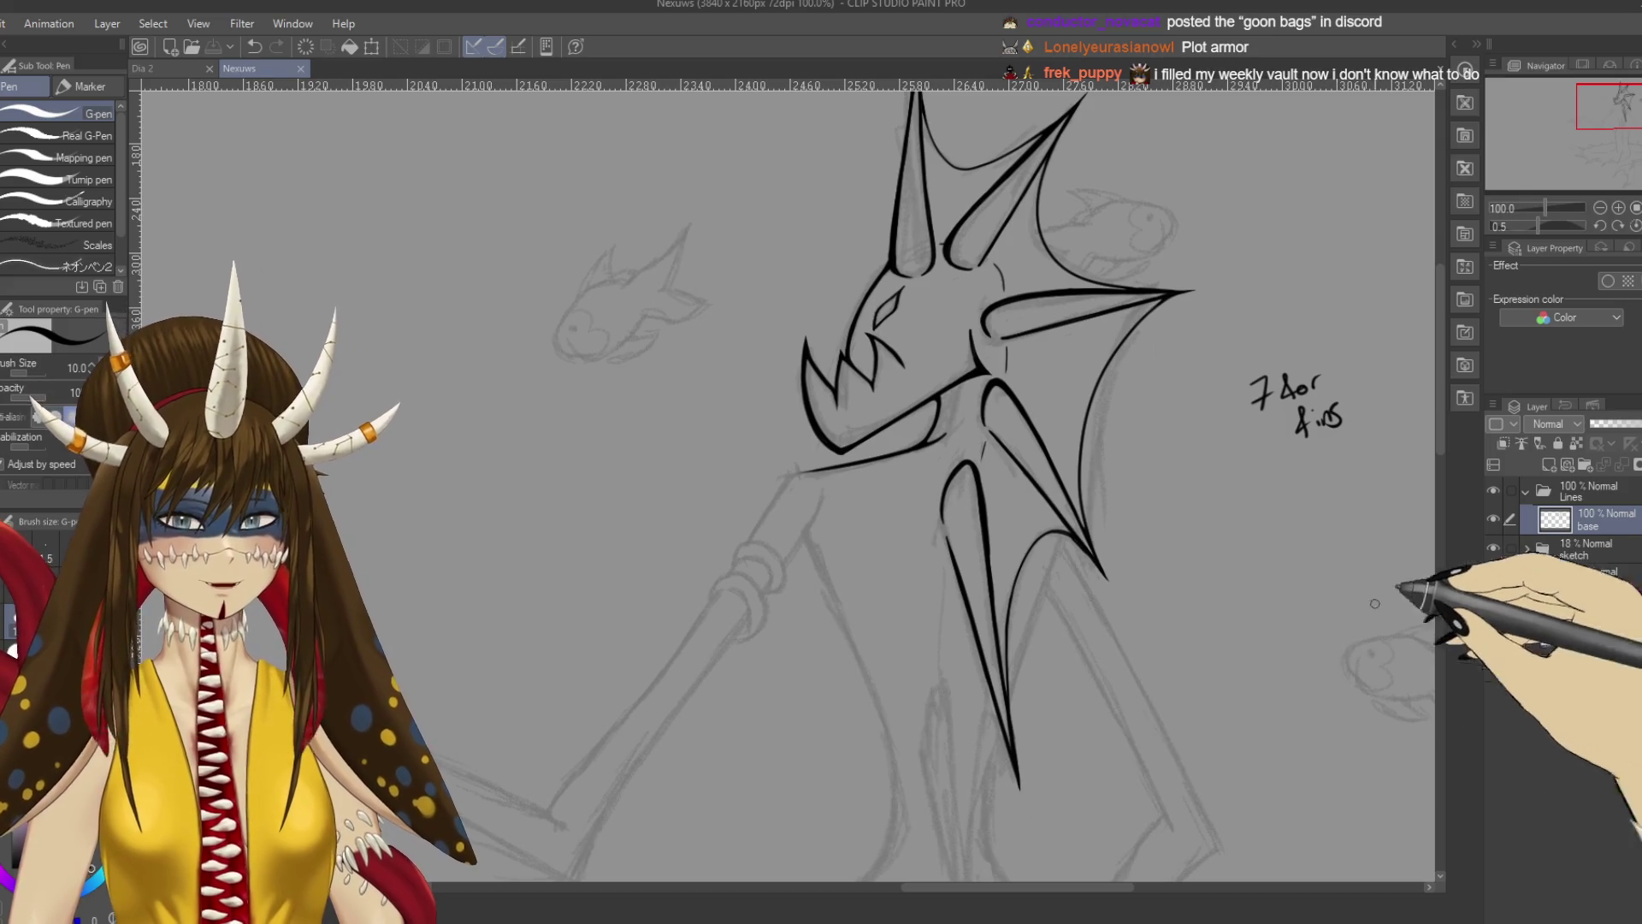
pyautogui.scroll(5, 951, 547)
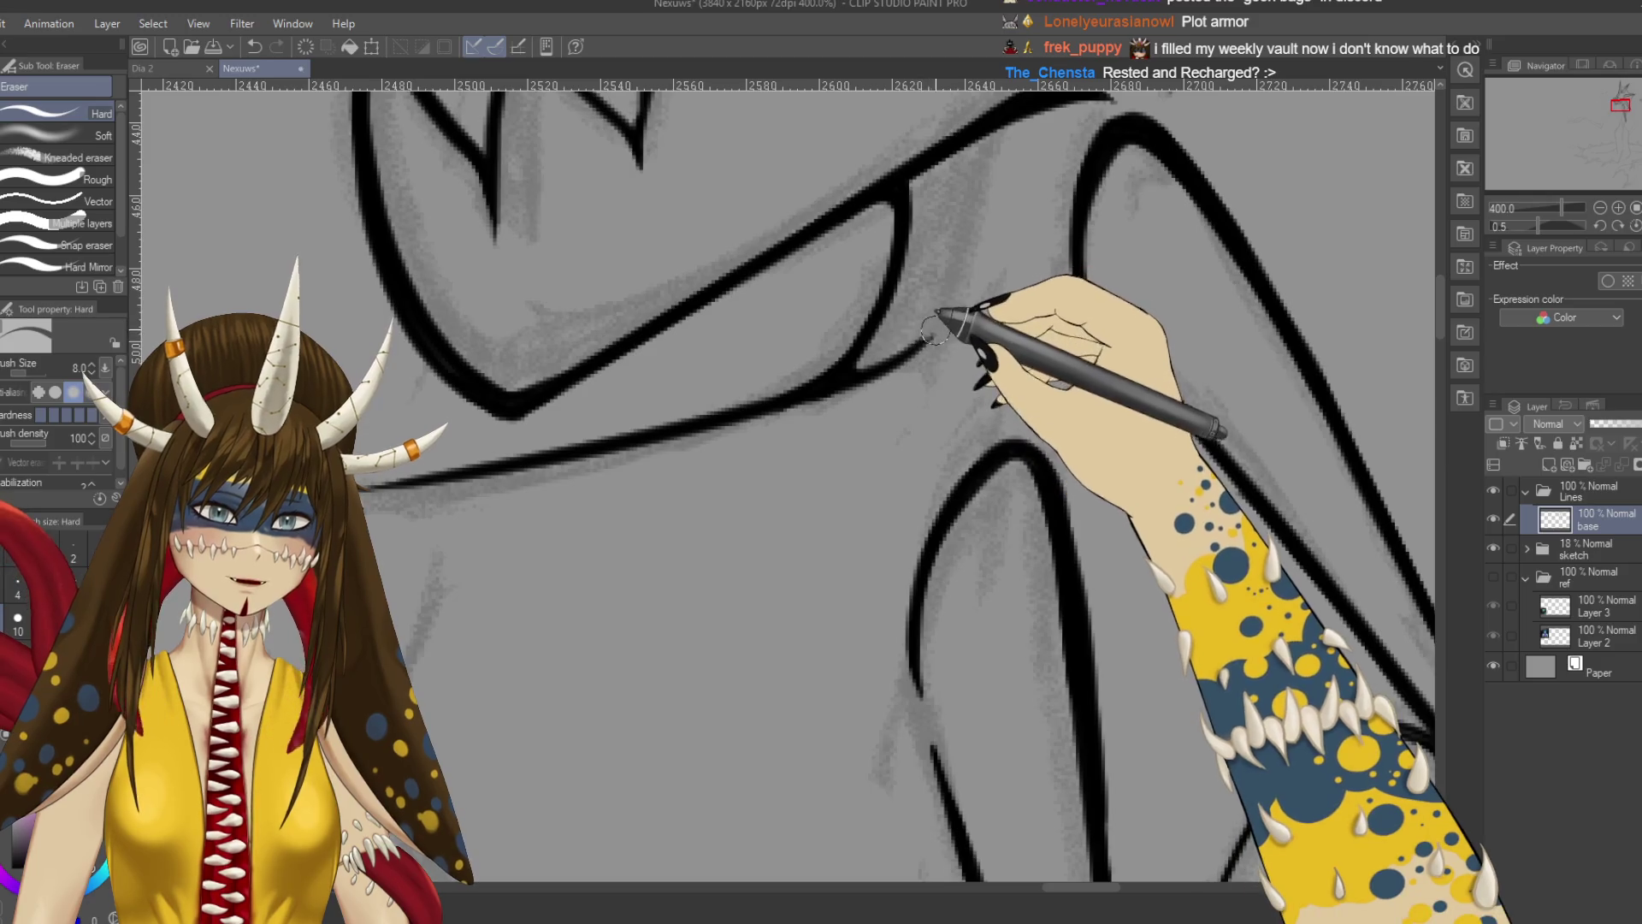
pyautogui.press('p')
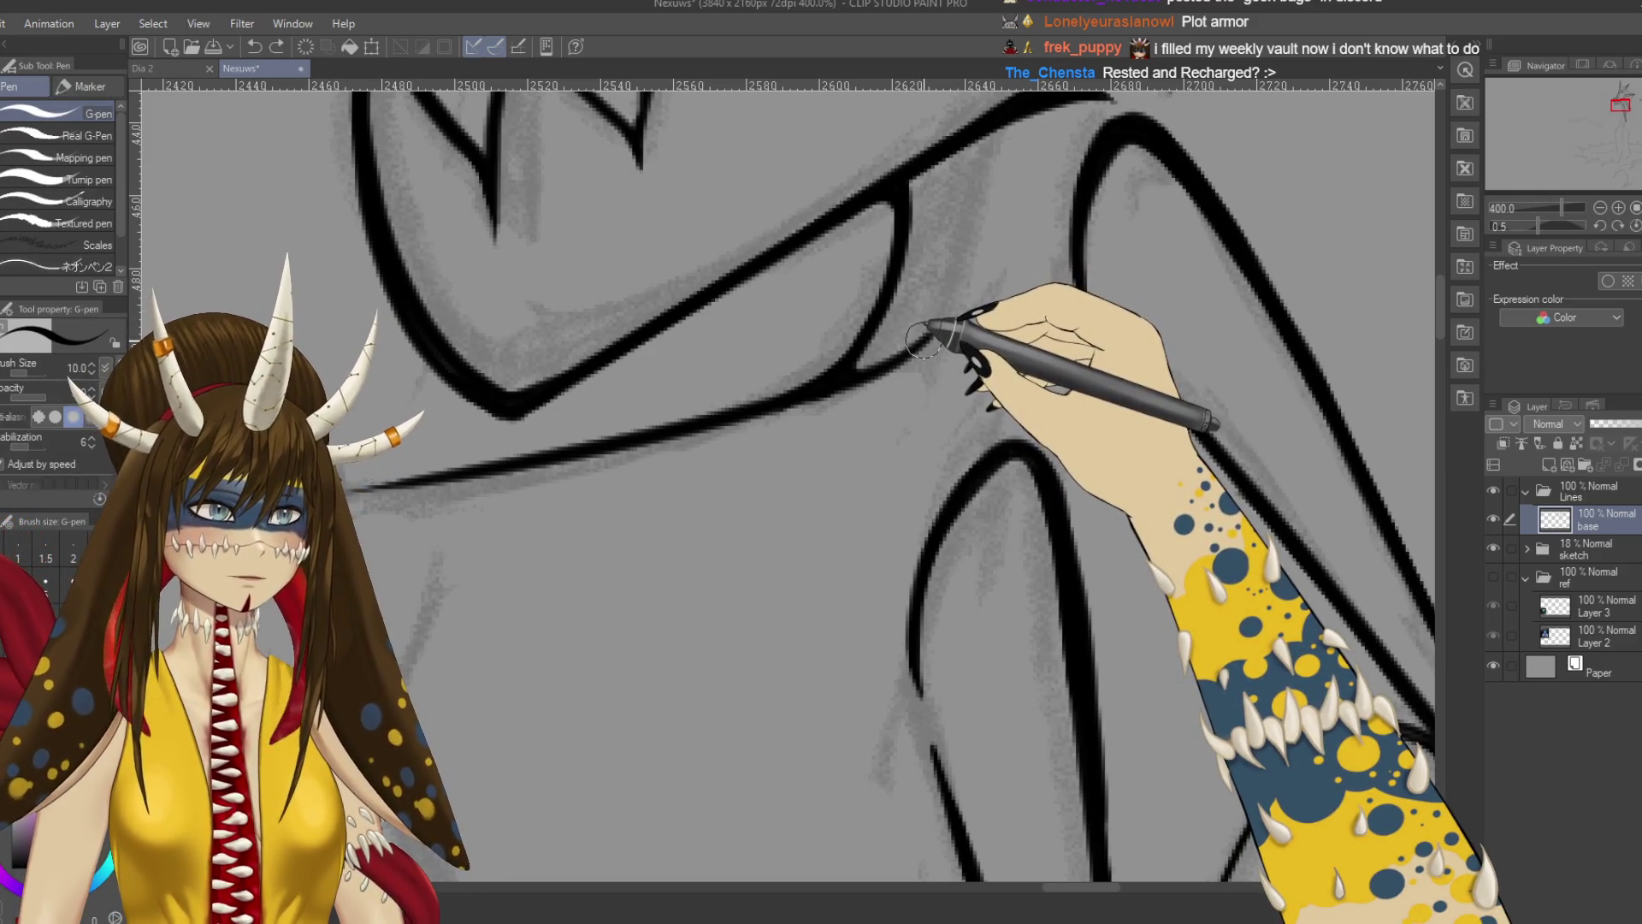
pyautogui.click(923, 337)
pyautogui.hotkey('ctrl', 'z')
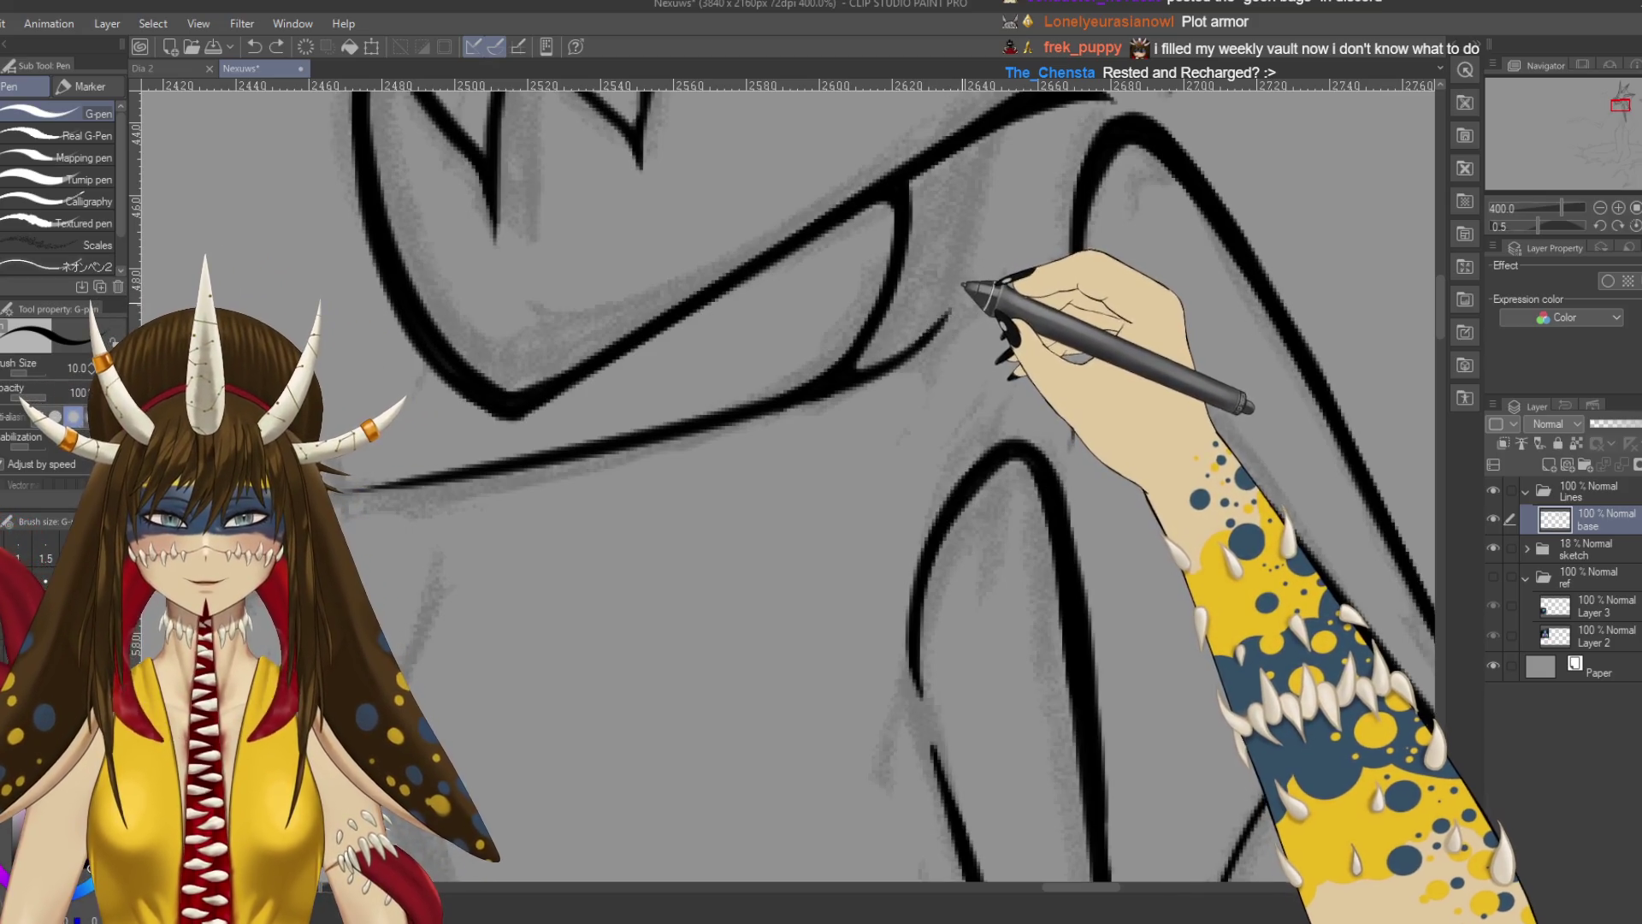
pyautogui.scroll(-5, 960, 295)
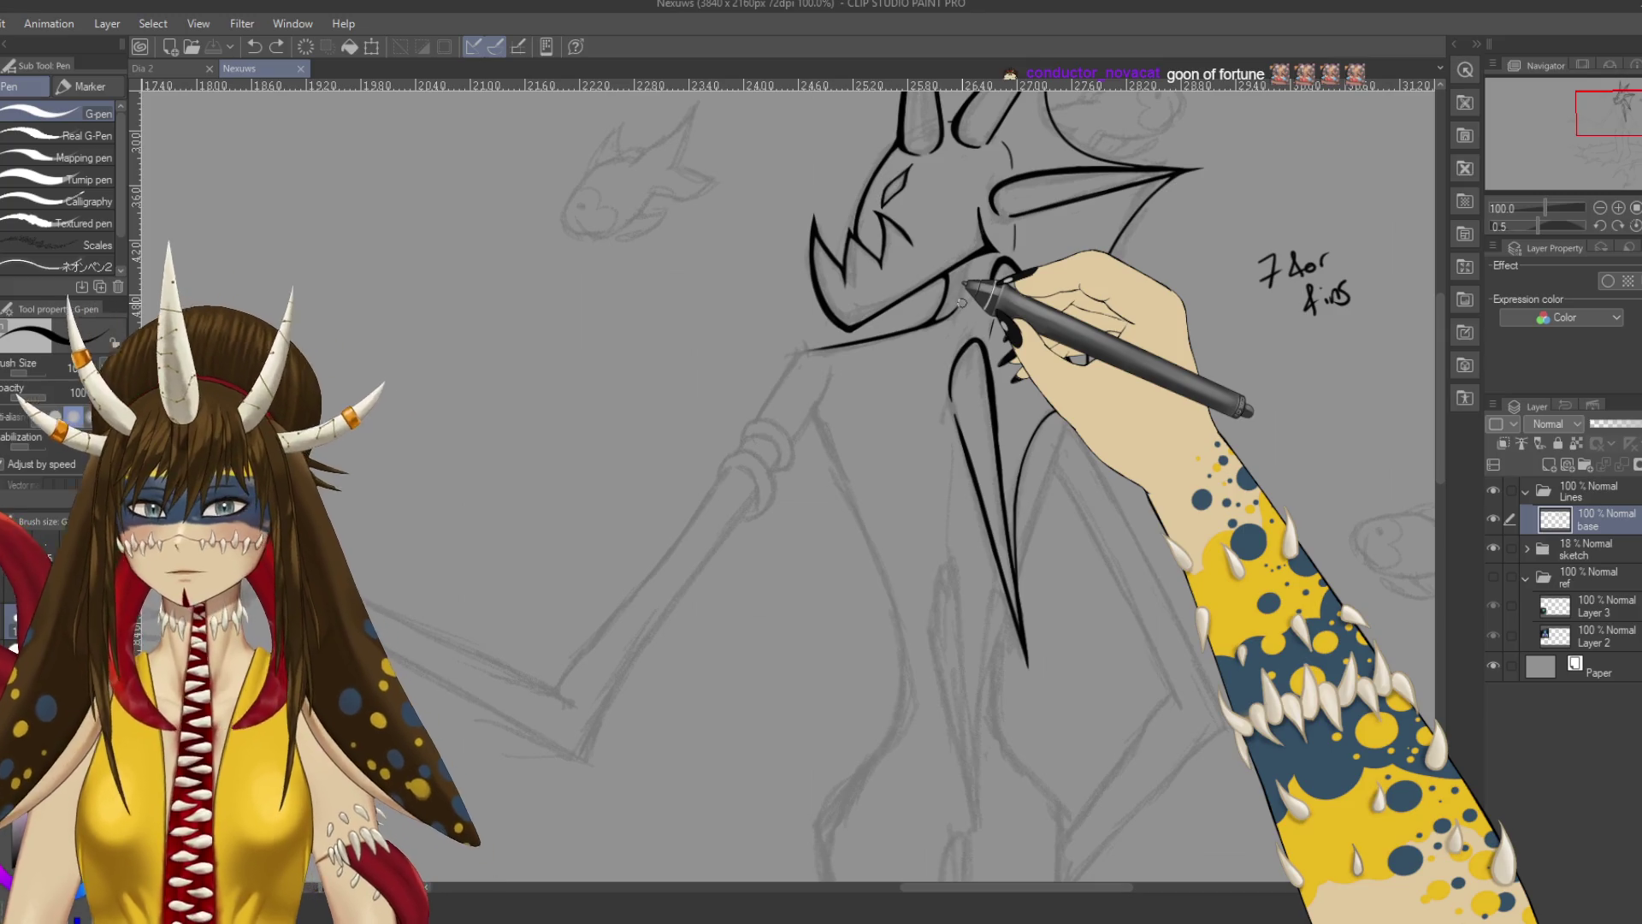
pyautogui.scroll(-3, 962, 301)
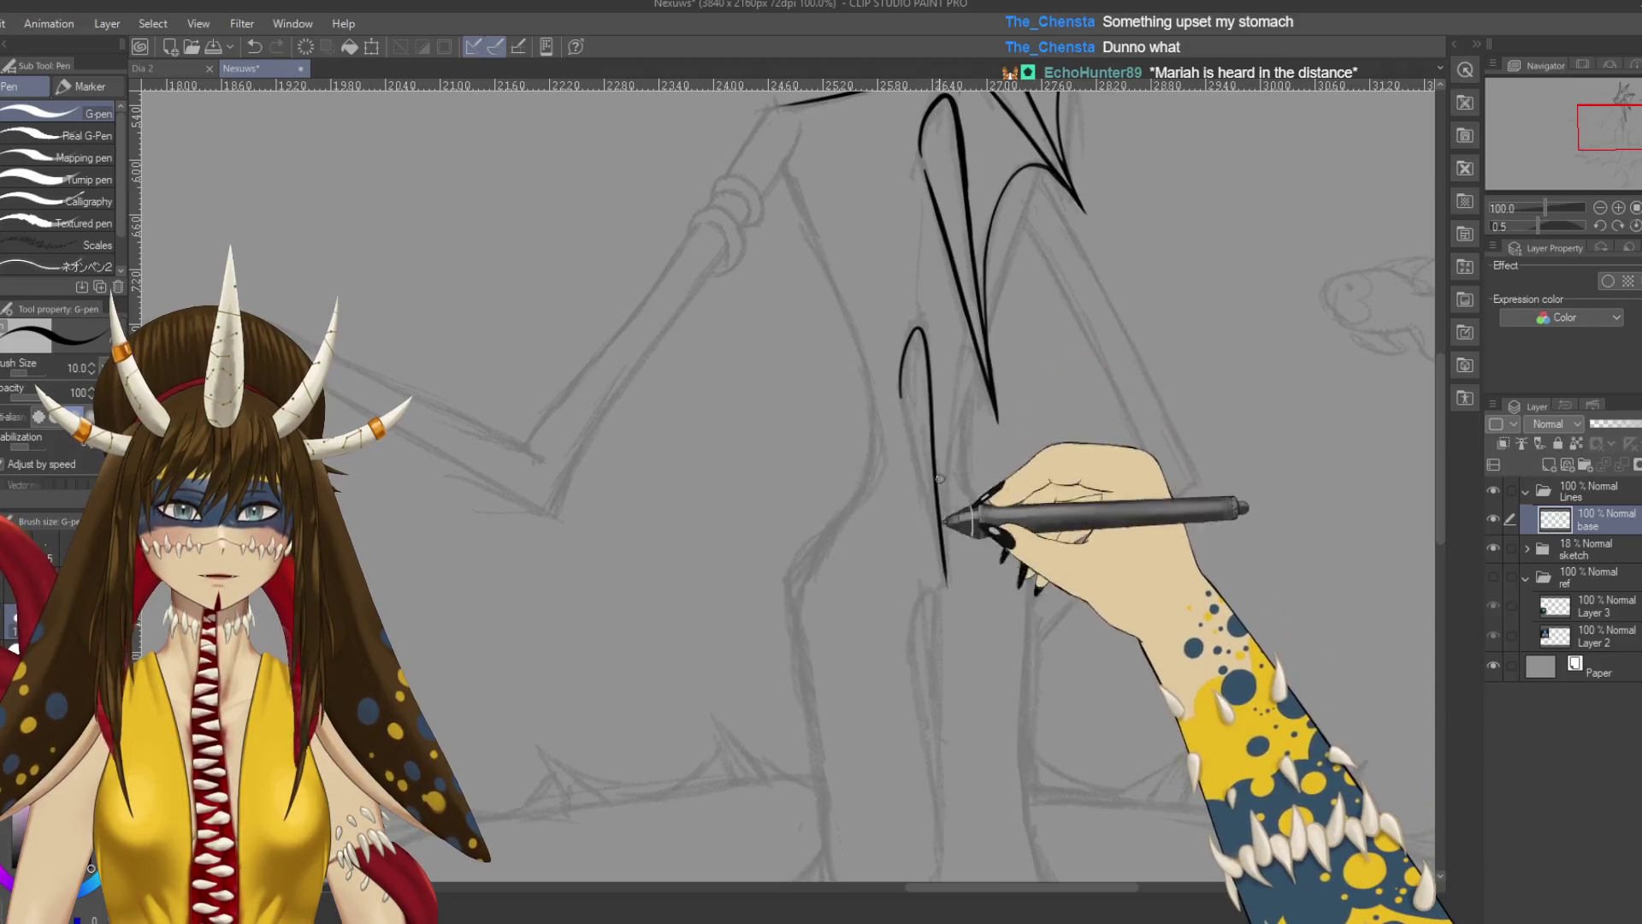
# Ink the long looped neck spike stroke, retrace its lower side, and extend its point.
pyautogui.moveTo(944, 585)
pyautogui.mouseDown()
pyautogui.moveTo(896, 393)
pyautogui.moveTo(936, 534)
pyautogui.mouseUp()
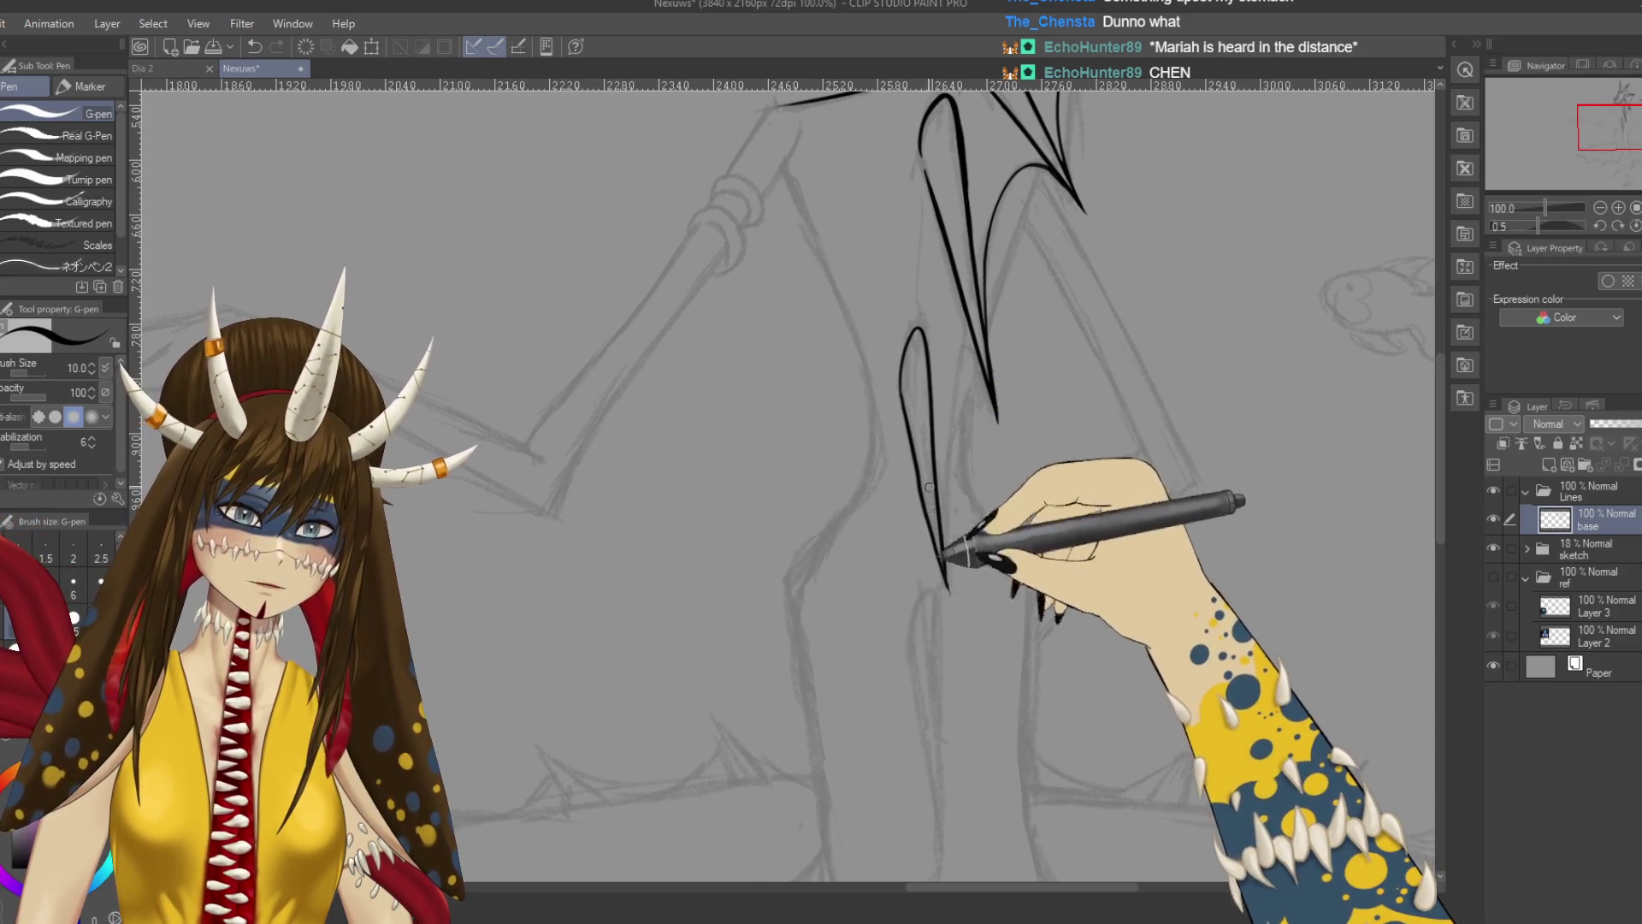
pyautogui.moveTo(916, 385); pyautogui.dragTo(943, 575)
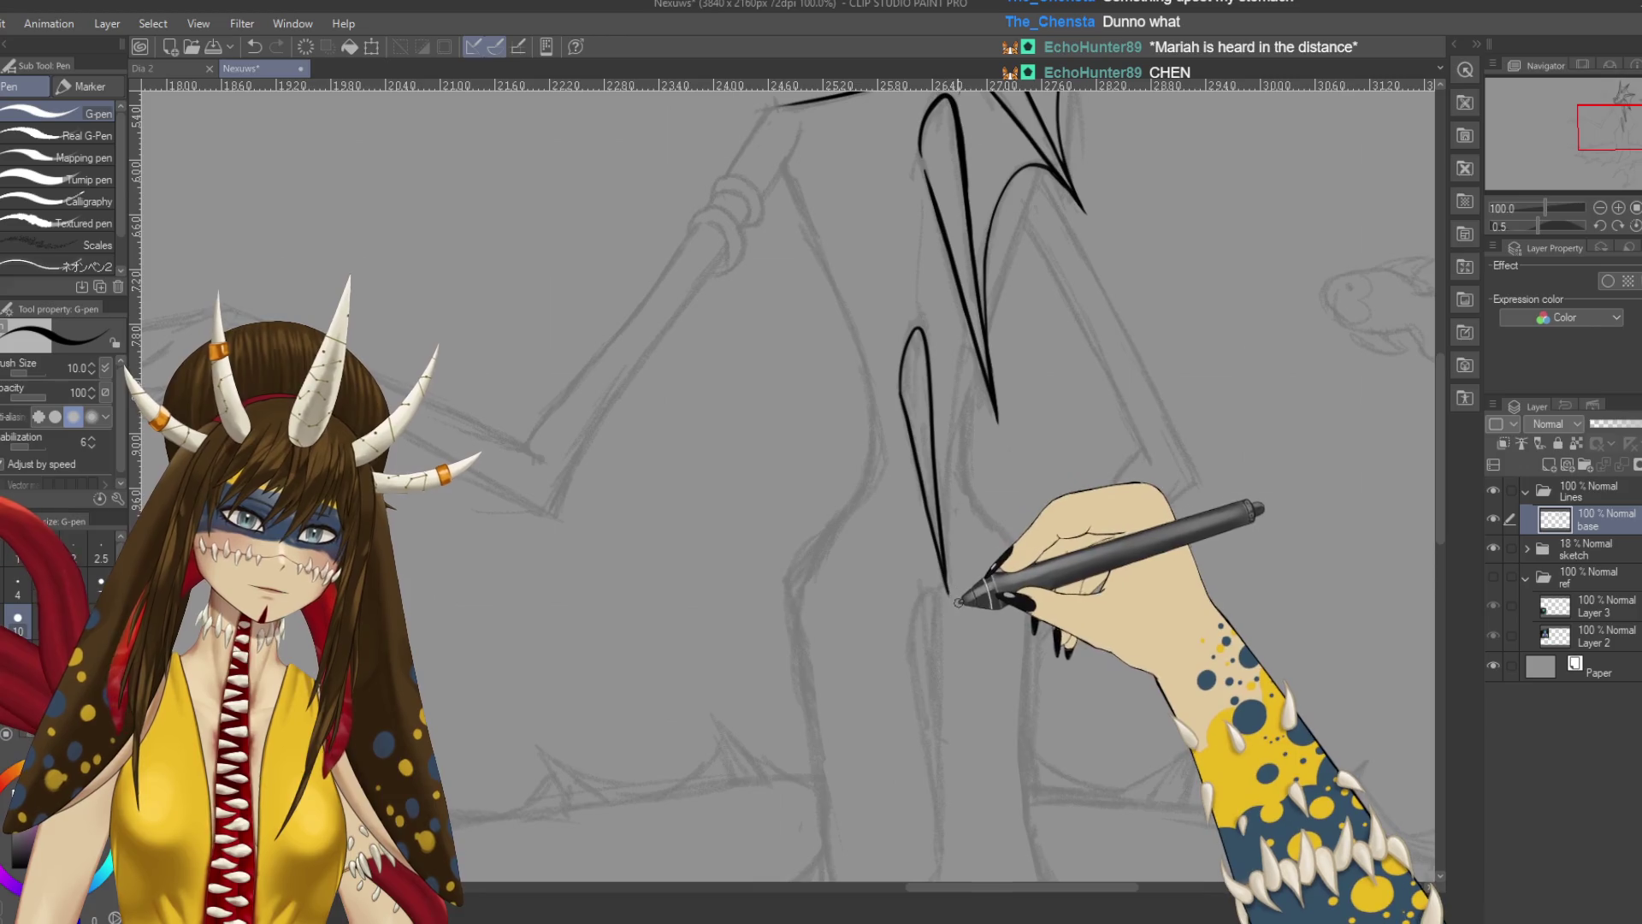
pyautogui.hotkey('ctrl', 's')
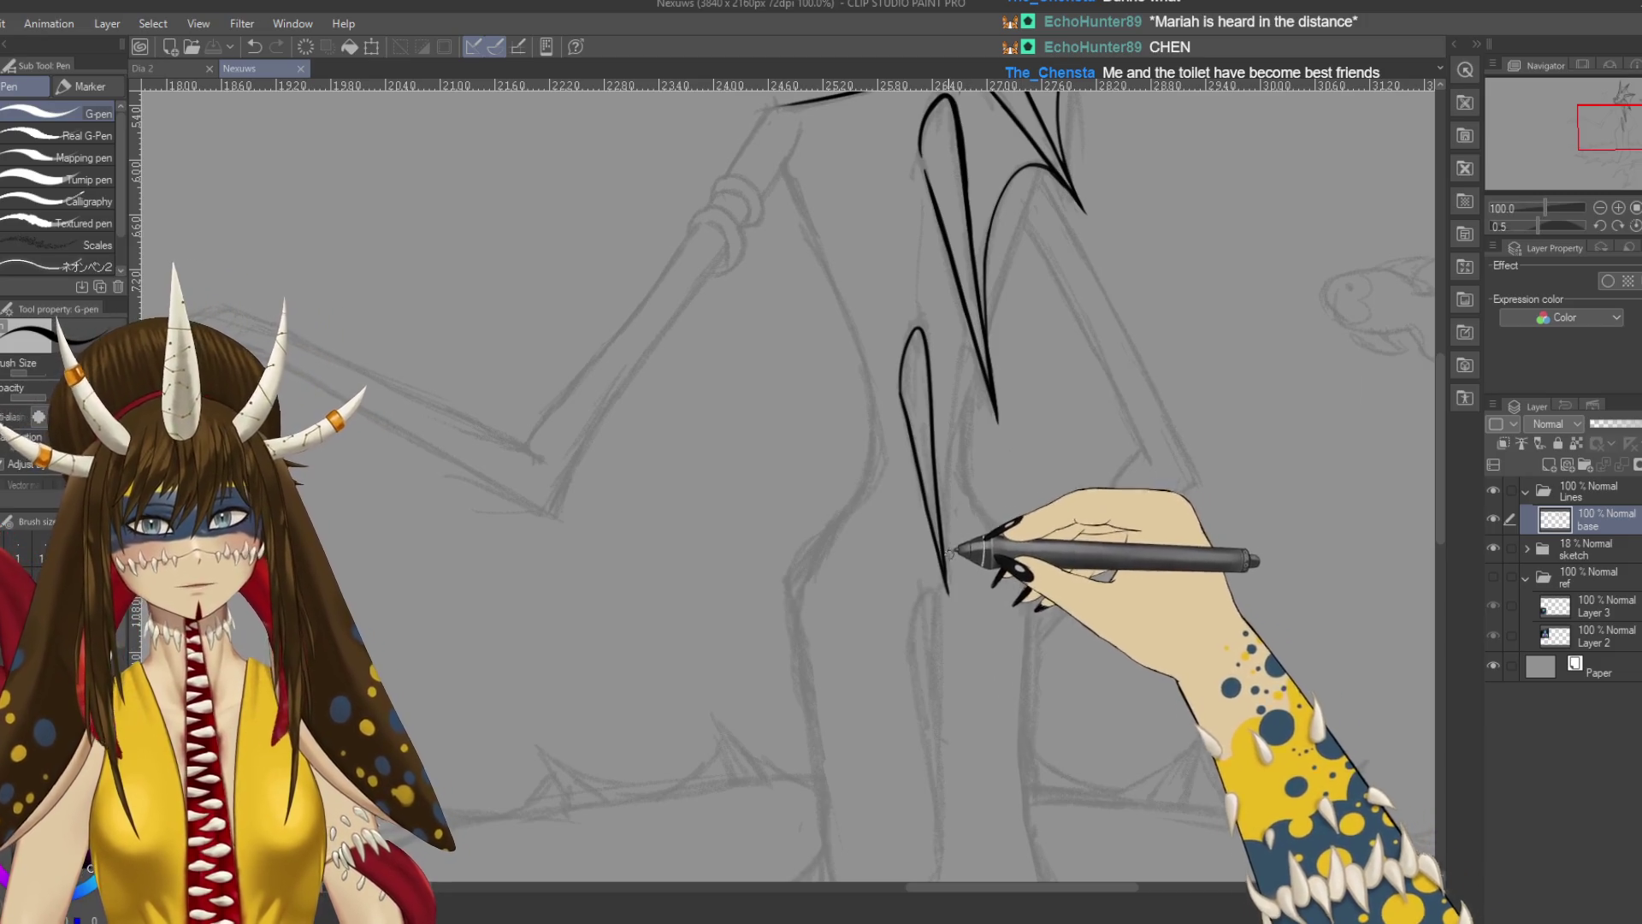
pyautogui.moveTo(949, 593); pyautogui.dragTo(954, 603)
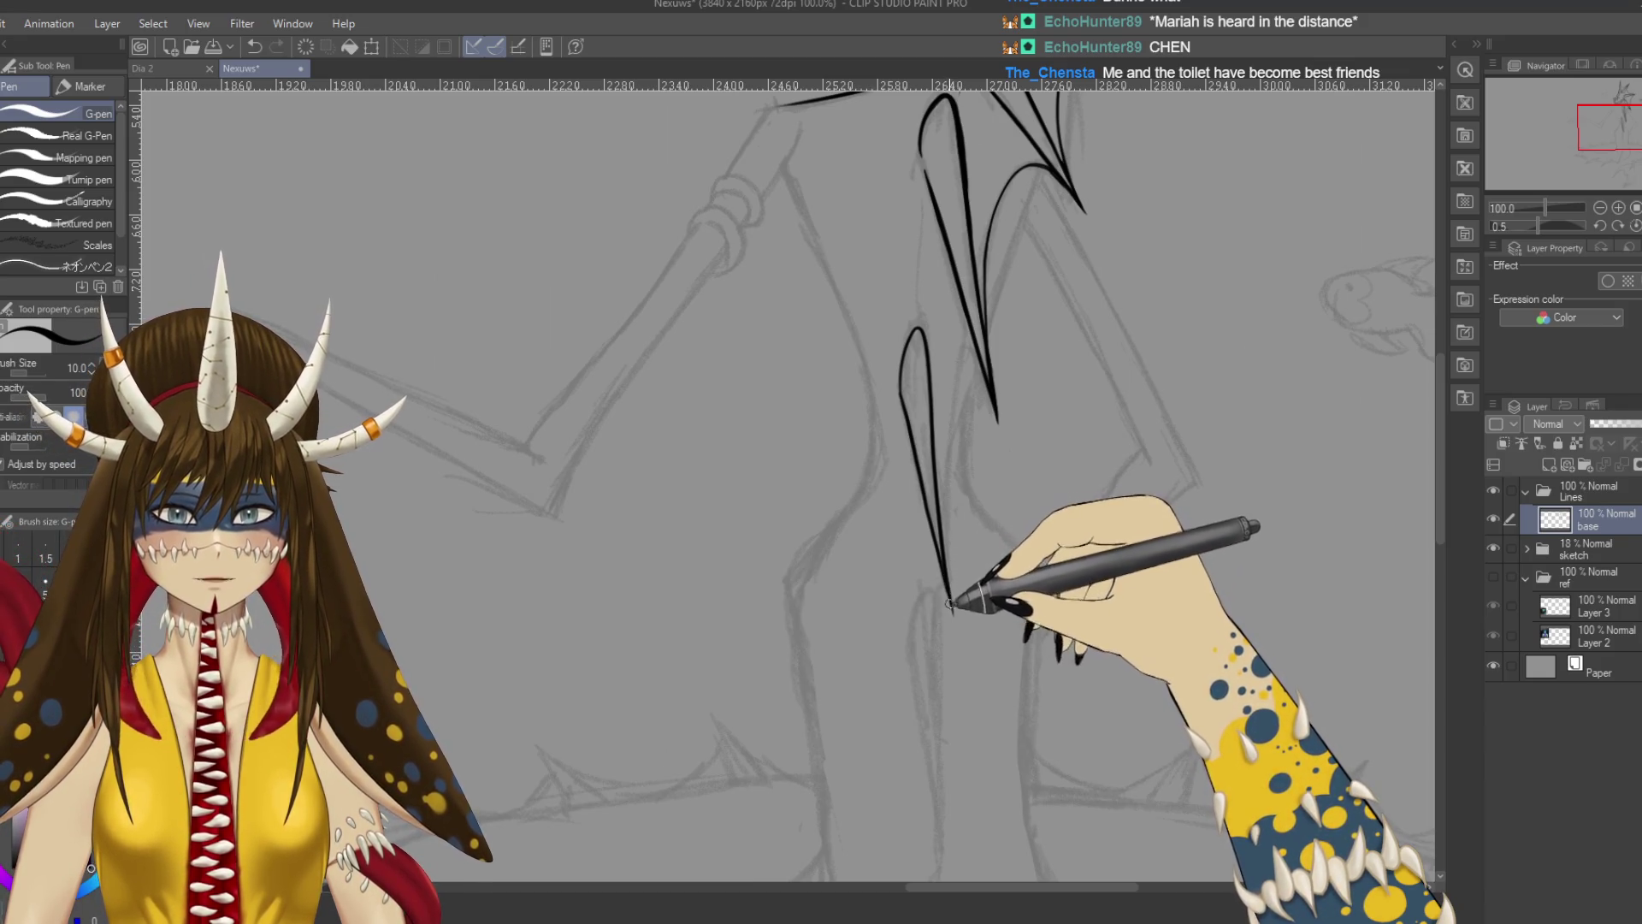
pyautogui.press('e')
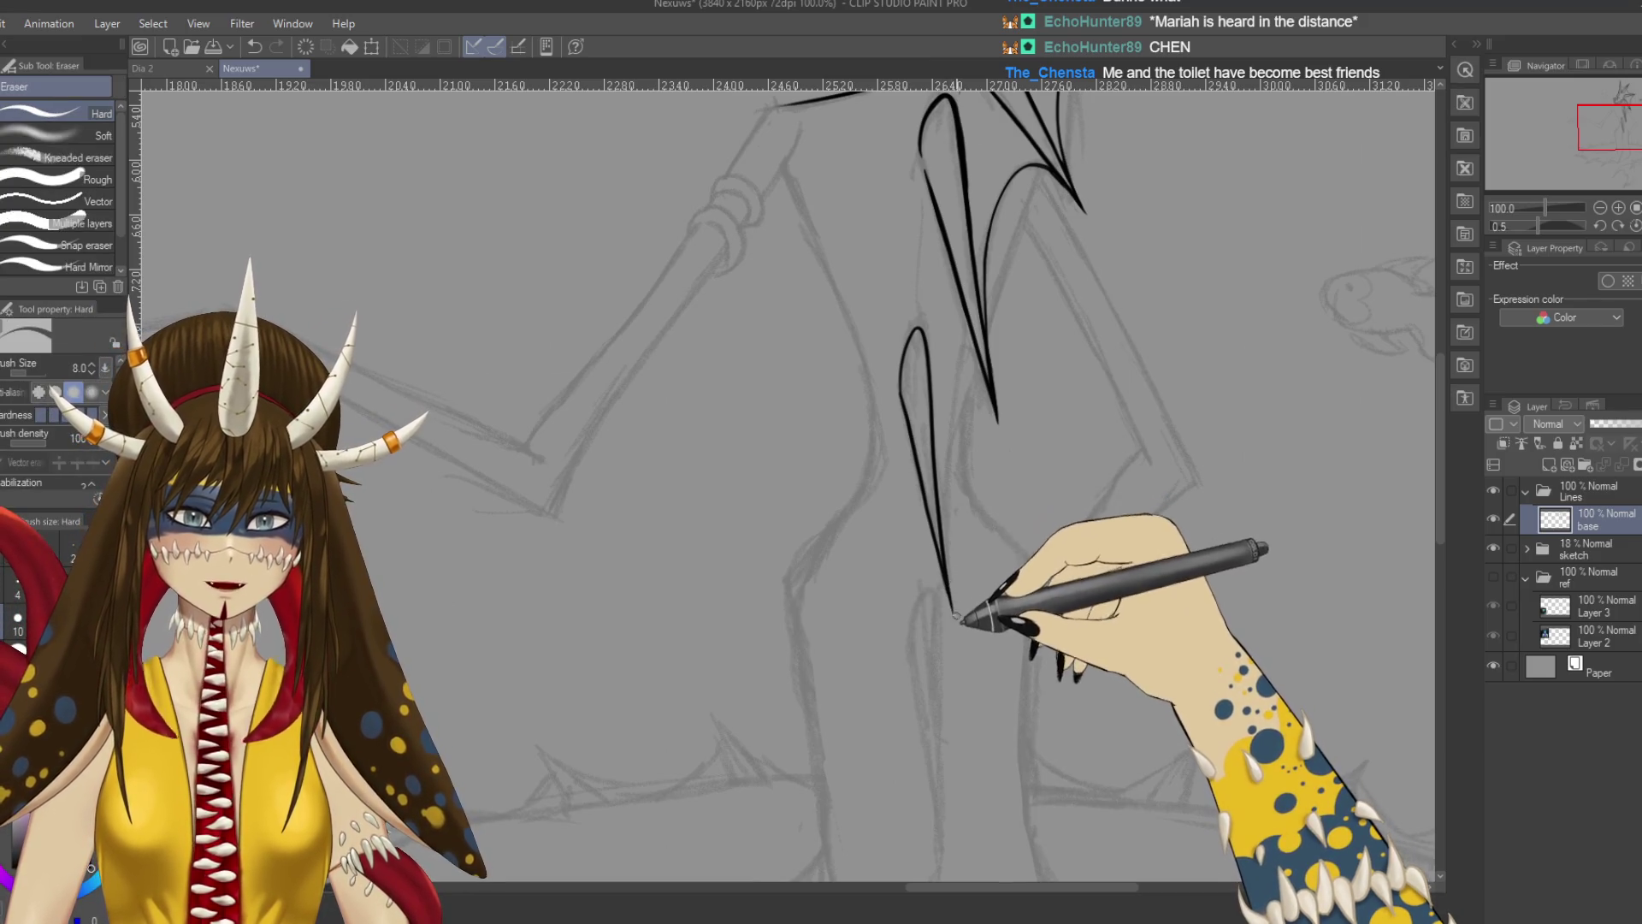
pyautogui.press('p')
# Undo the last loop stroke, then redraw a short section and retouch the loop's top.
pyautogui.scroll(3, 922, 346)
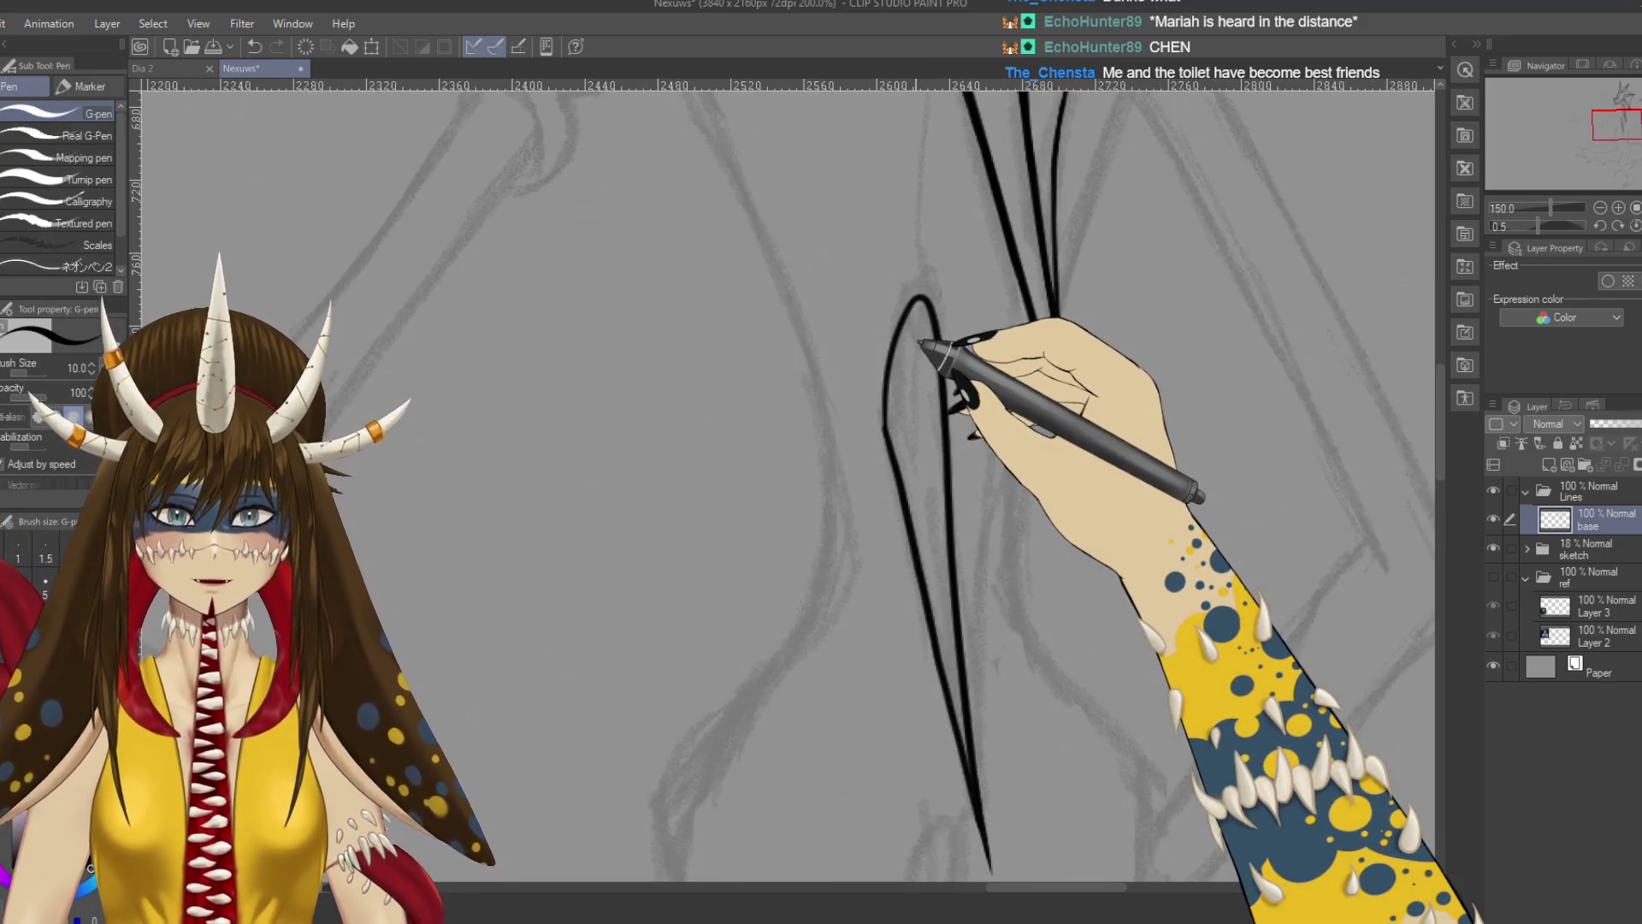
pyautogui.hotkey('ctrl', 's')
pyautogui.hotkey('ctrl', 'z')
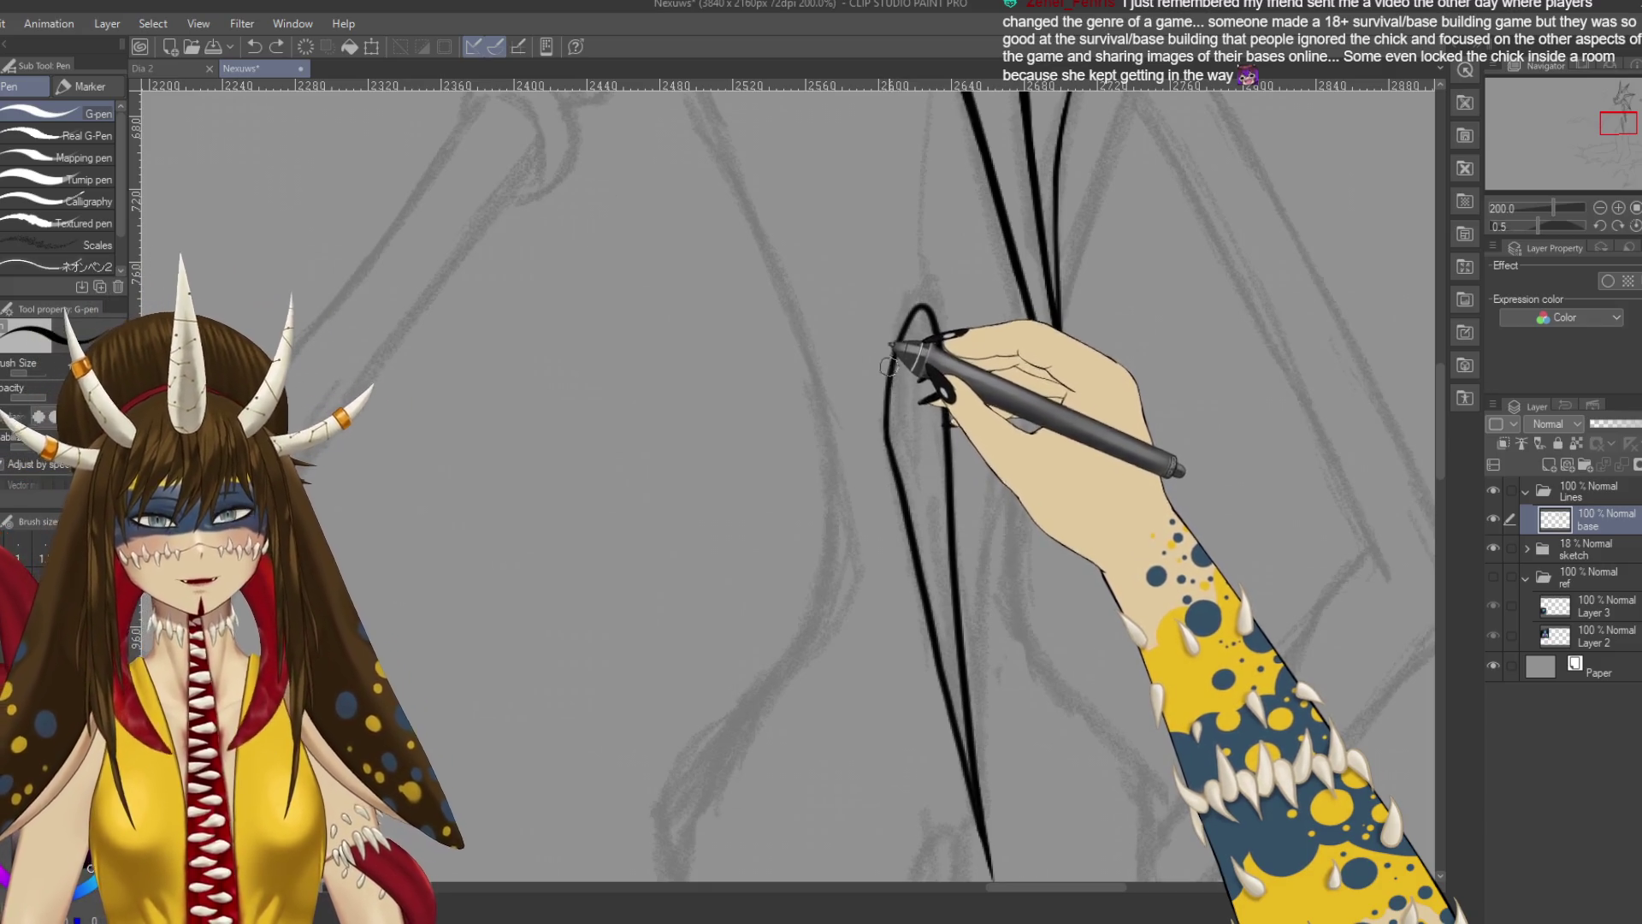
pyautogui.moveTo(886, 413); pyautogui.dragTo(891, 353)
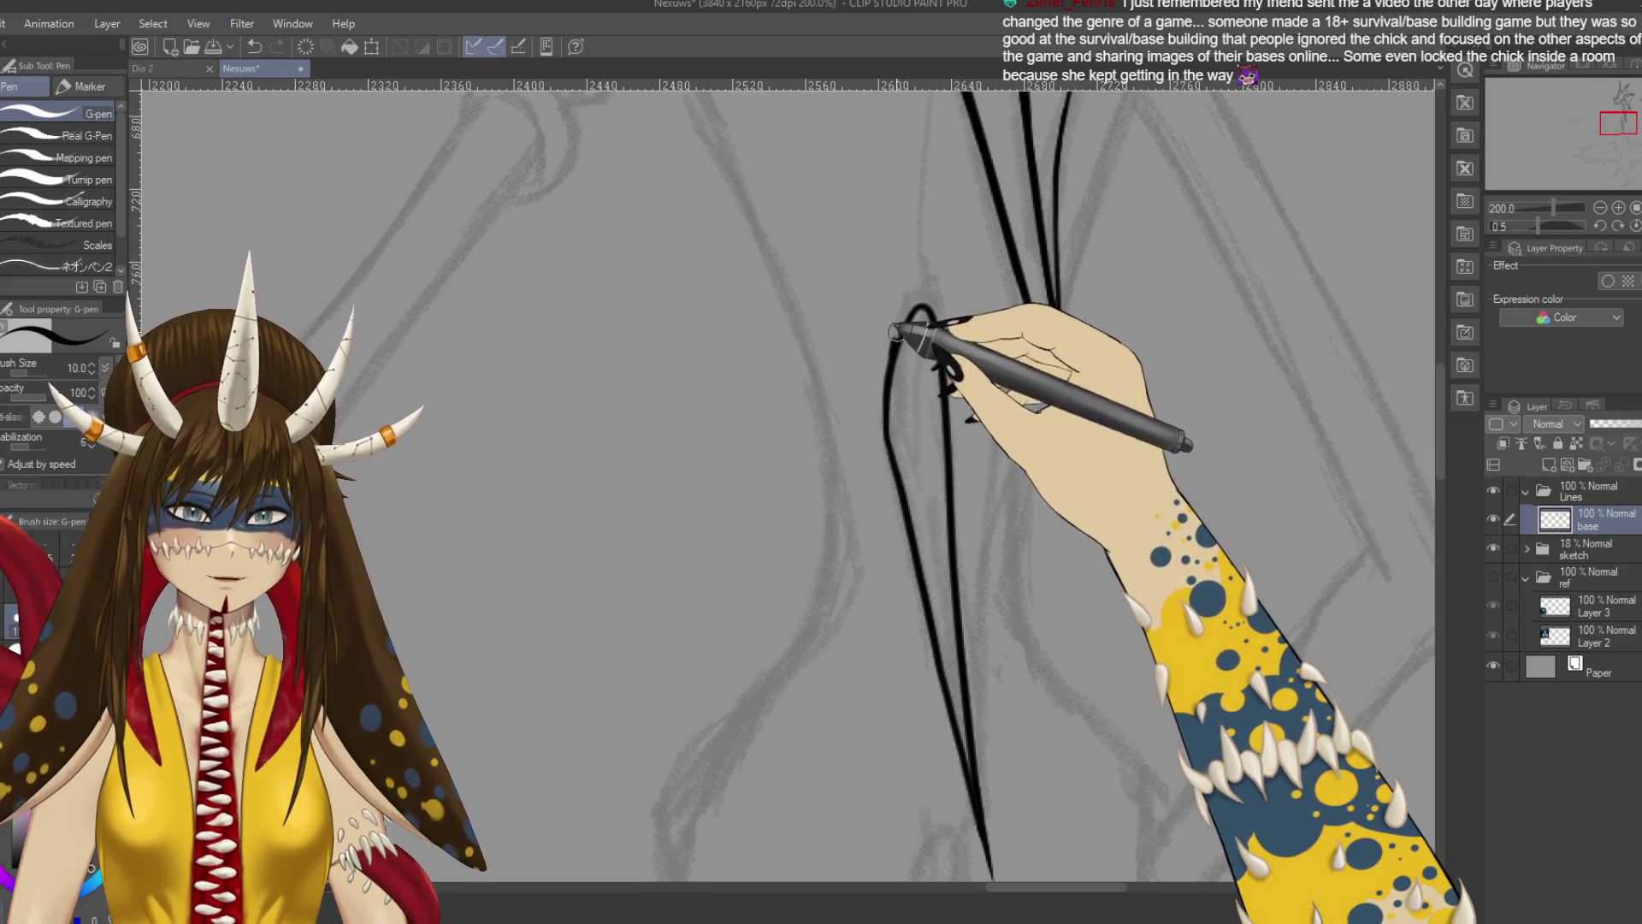
pyautogui.moveTo(915, 301); pyautogui.dragTo(939, 348)
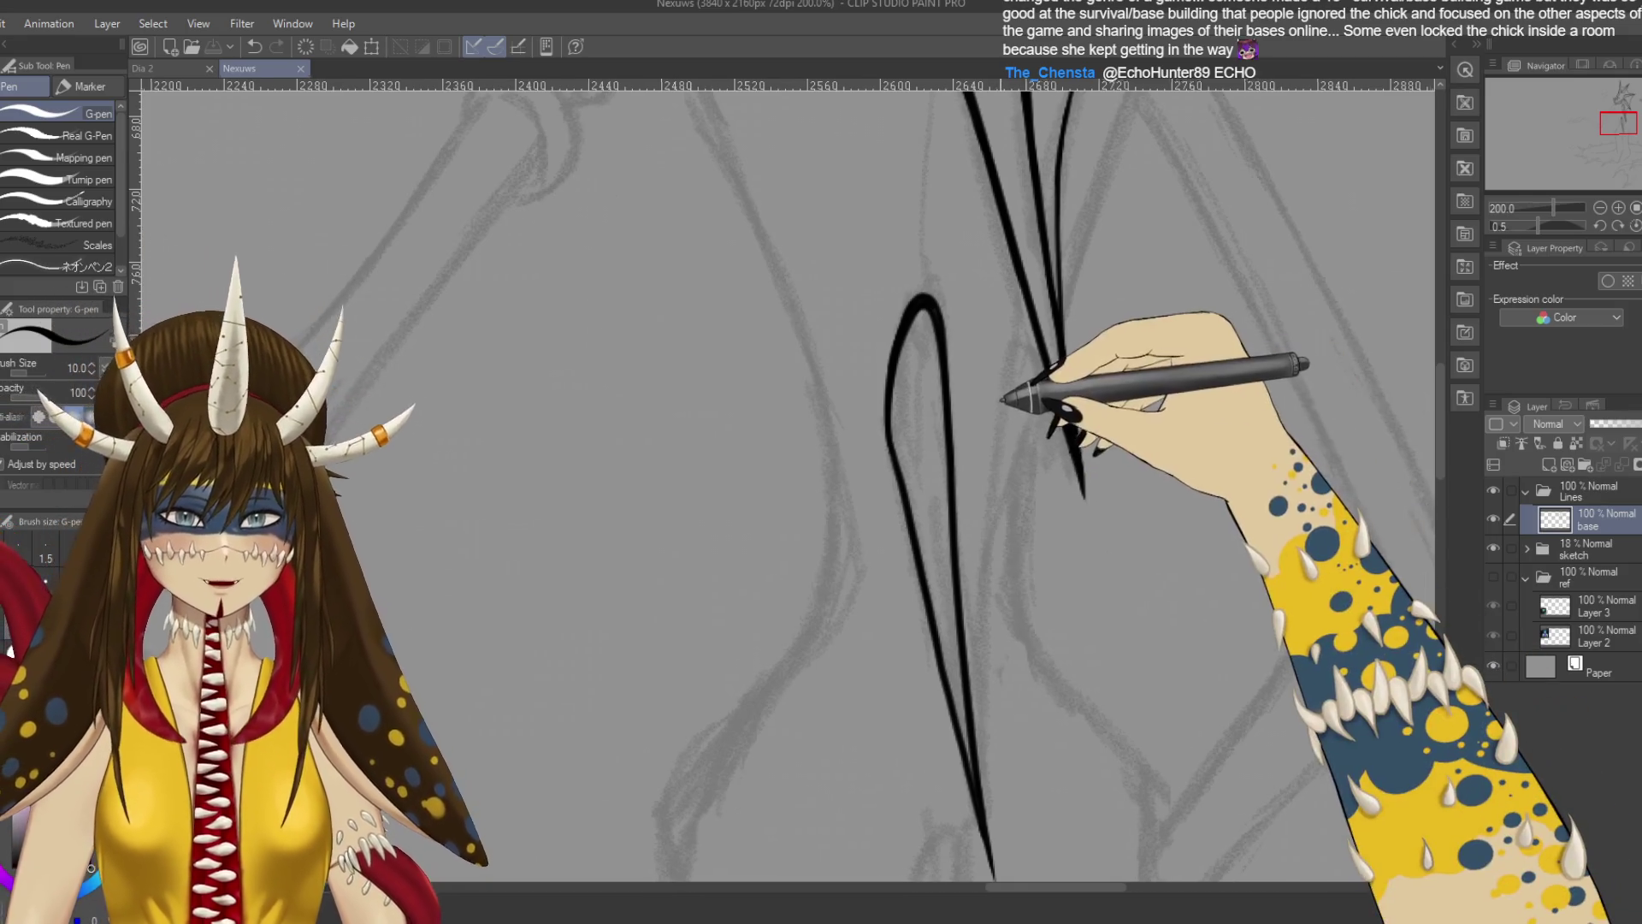
# Thicken the loop's right side with the G-pen, undo a stray stroke, and save.
pyautogui.hscroll(-1, 952, 299)
pyautogui.moveTo(965, 295); pyautogui.dragTo(979, 376)
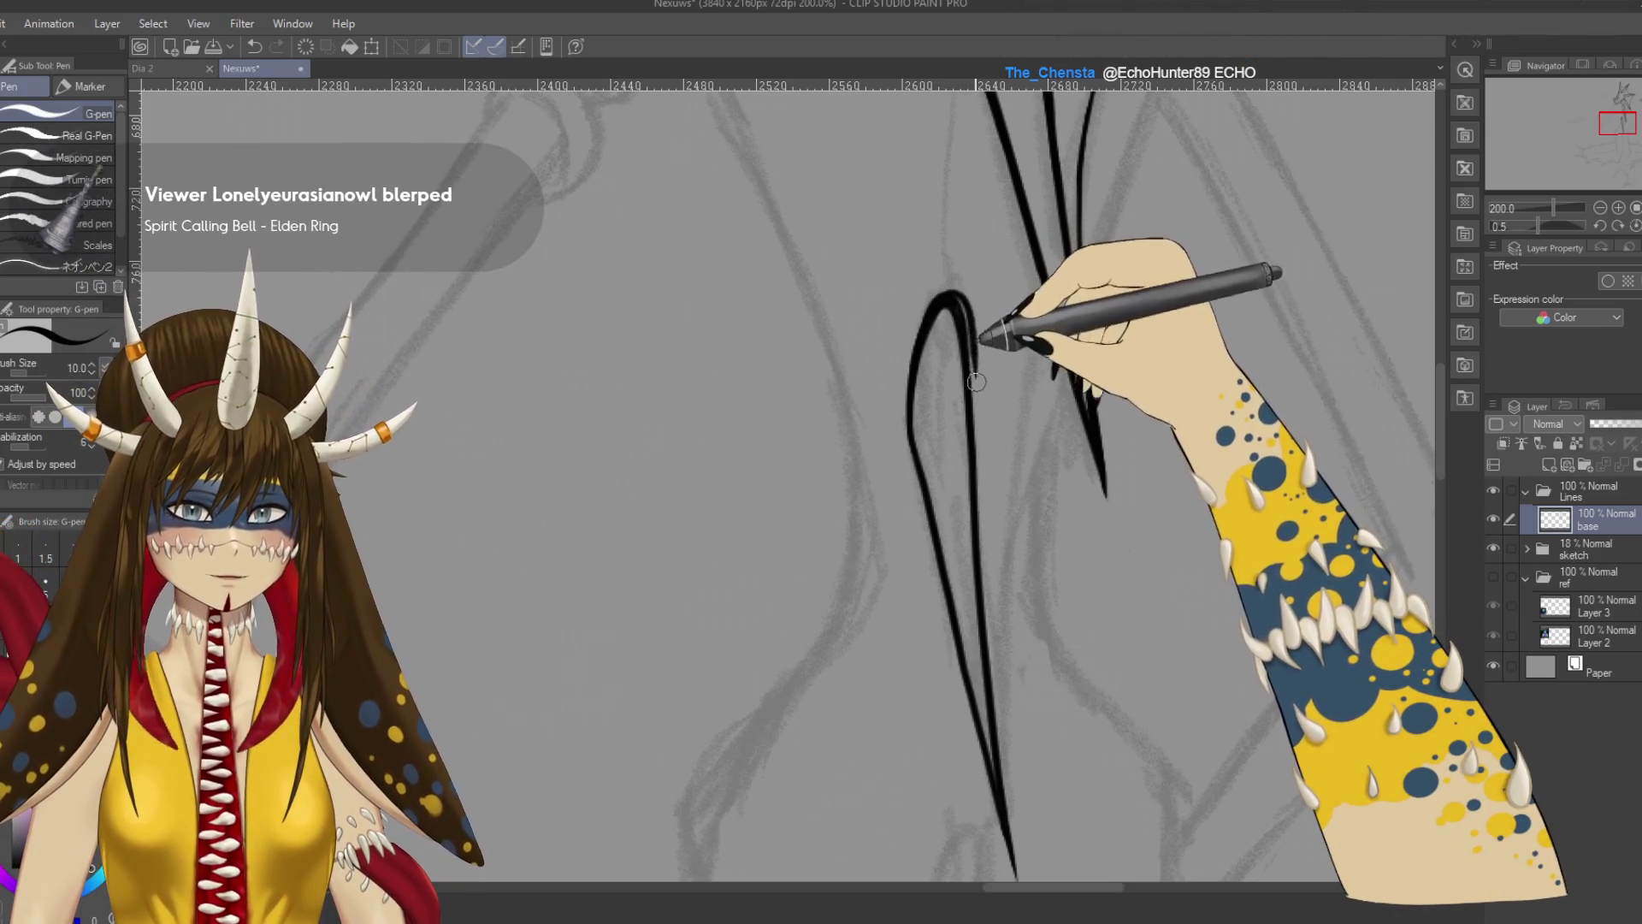
pyautogui.moveTo(960, 306); pyautogui.dragTo(978, 508)
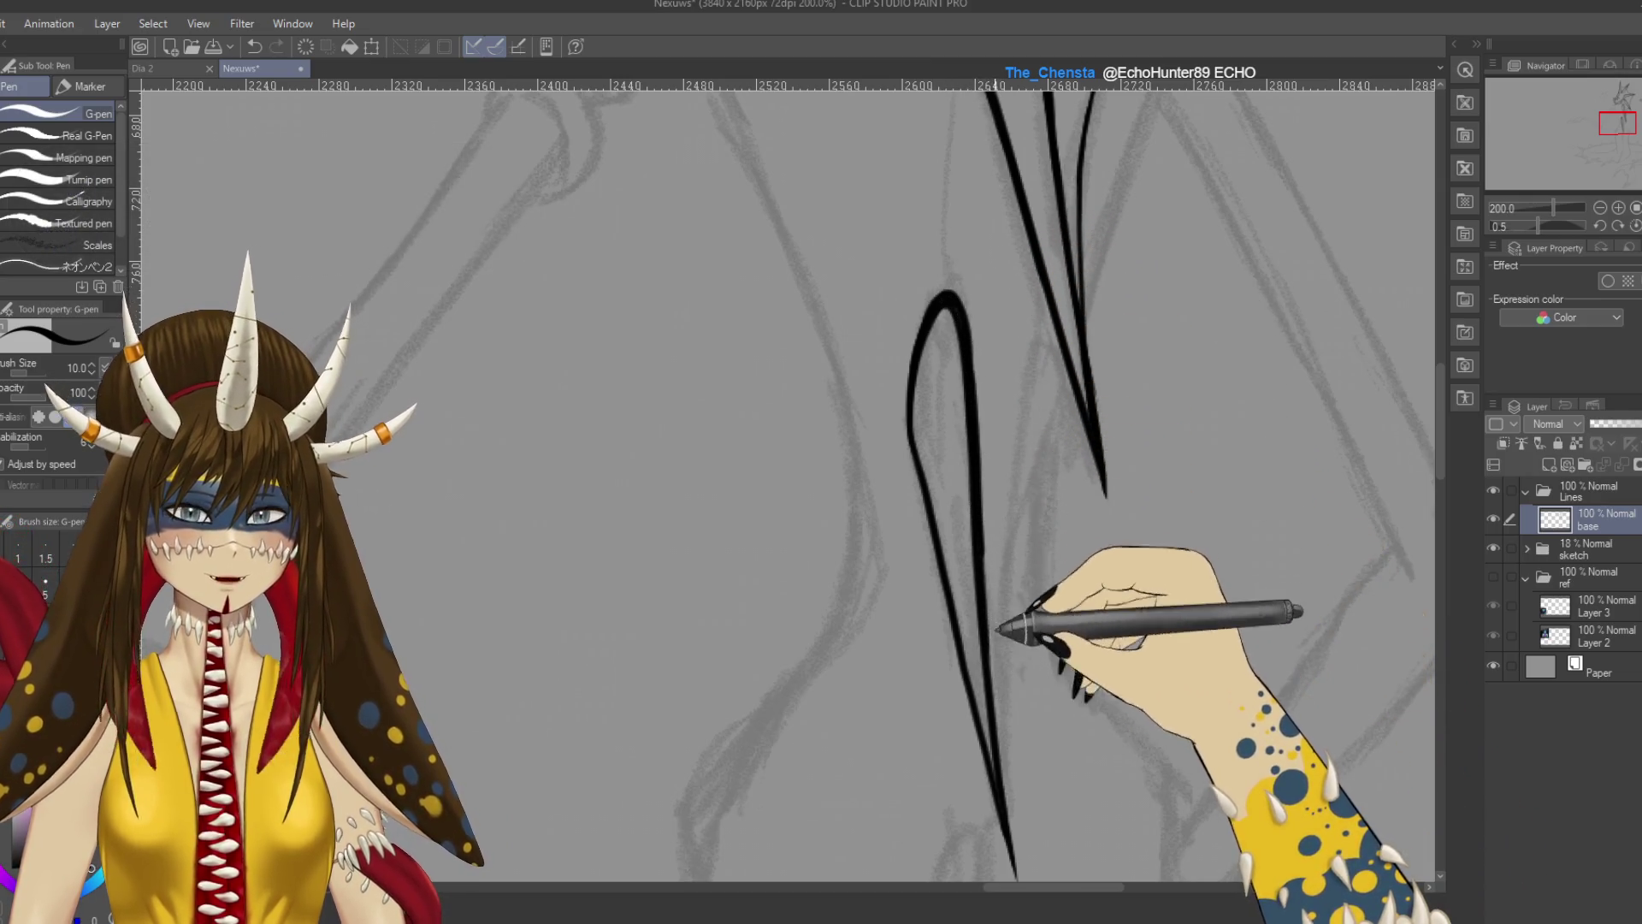
pyautogui.scroll(-2, 975, 479)
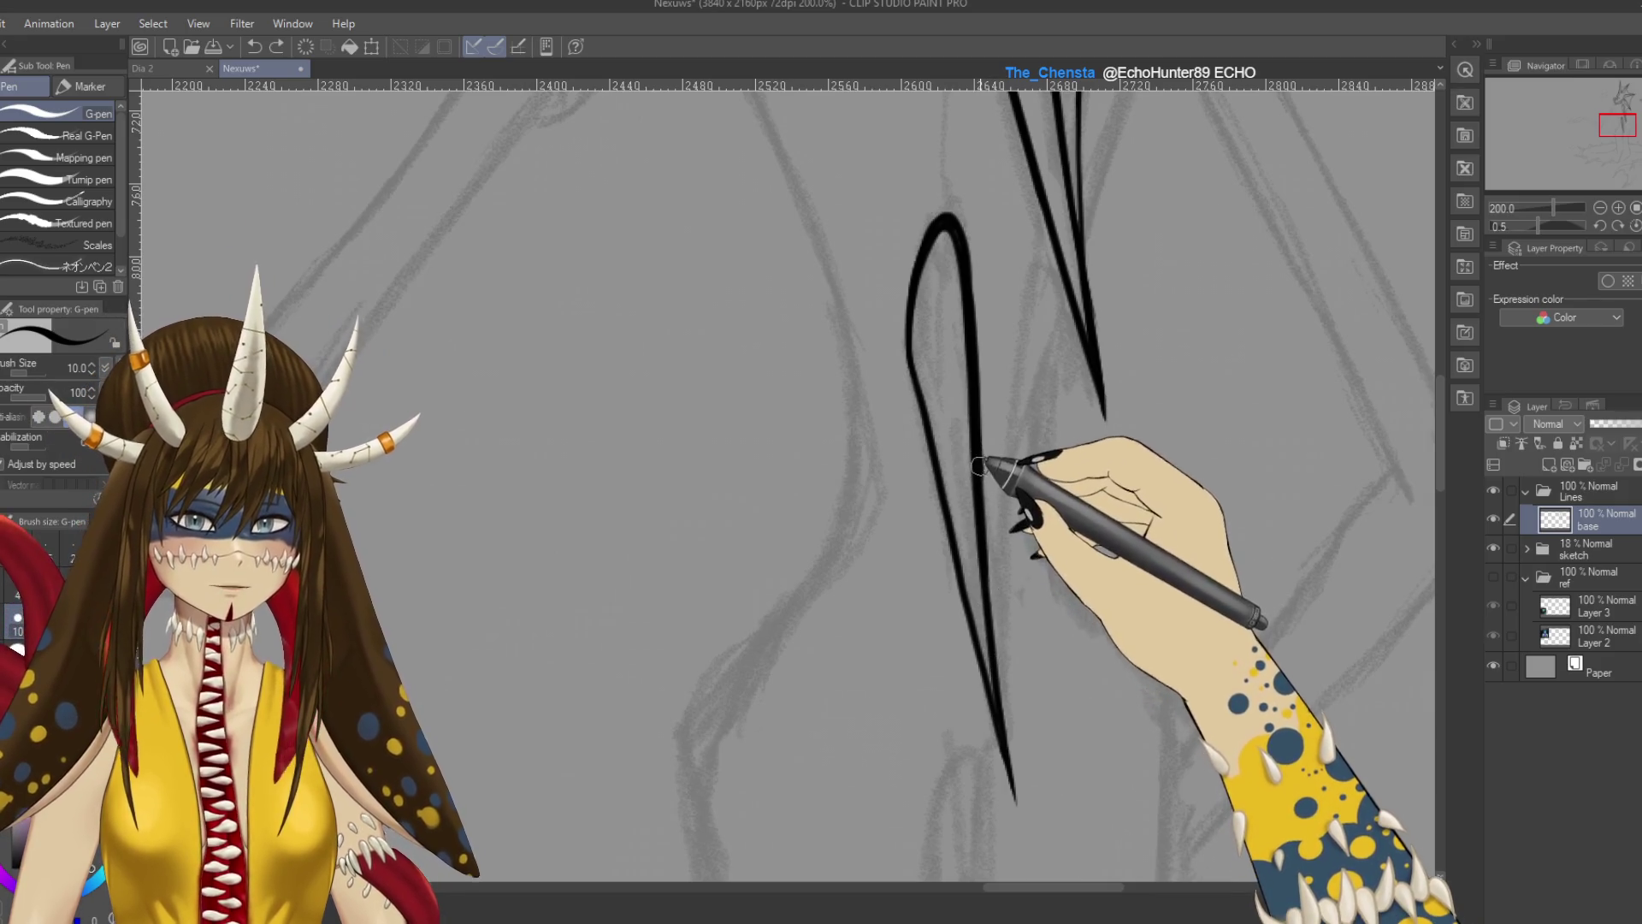
pyautogui.hotkey('ctrl', 'z')
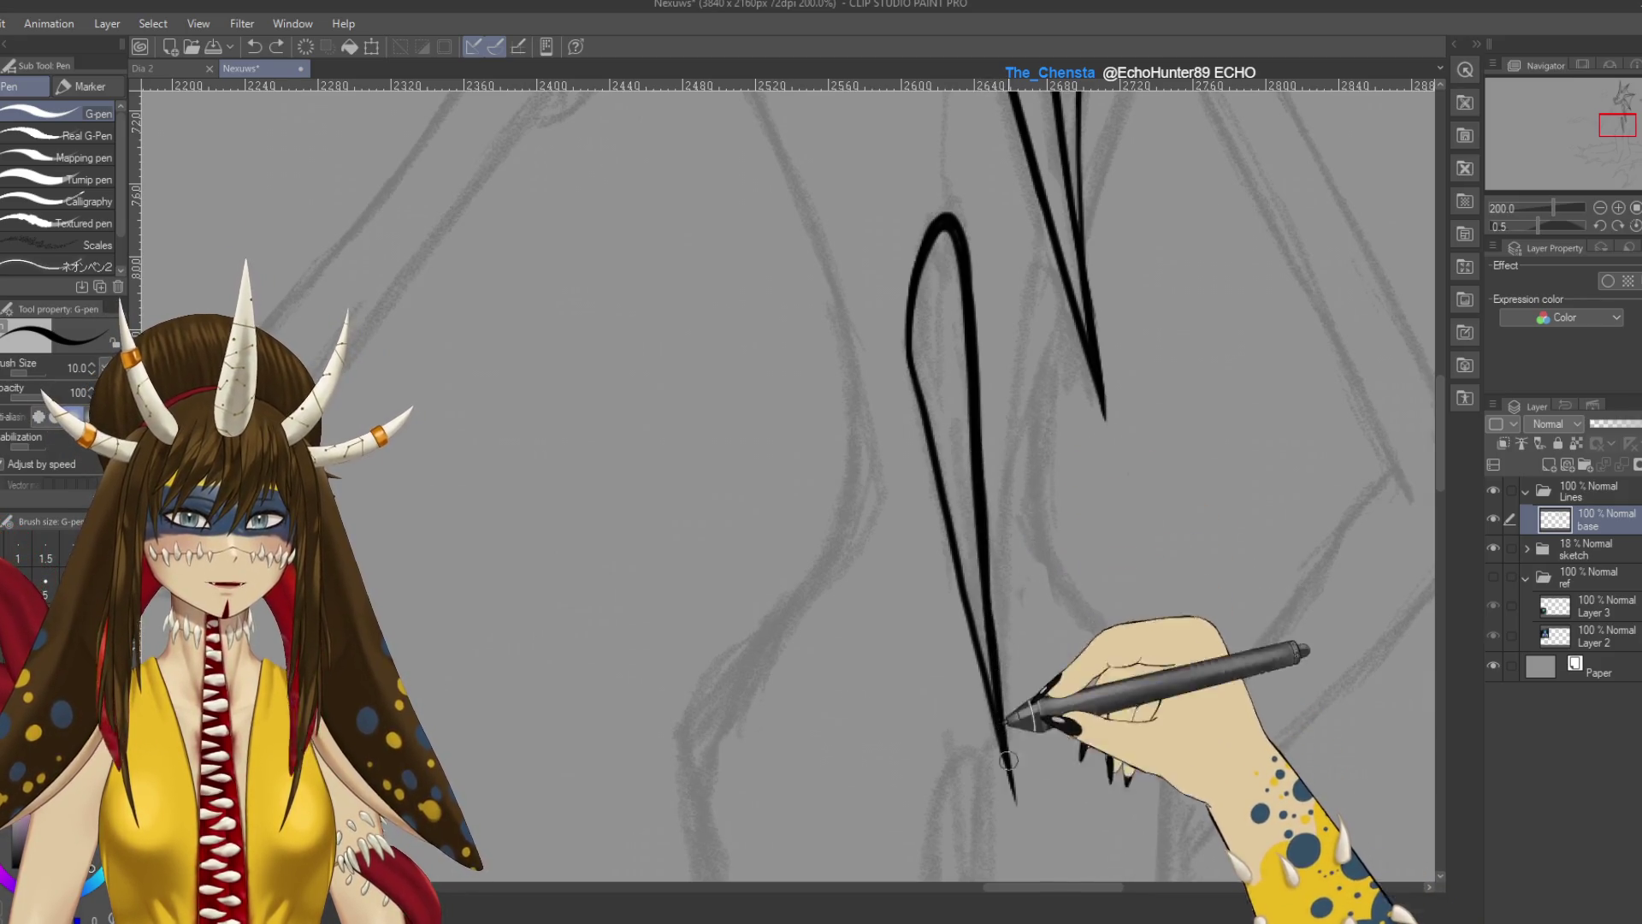
pyautogui.hotkey('ctrl', 's')
# Erase a small bit of the loop with the eraser, reinforce its side line, and save.
pyautogui.moveTo(1074, 743)
pyautogui.mouseDown()
pyautogui.moveTo(1067, 702)
pyautogui.moveTo(980, 589)
pyautogui.mouseUp()
pyautogui.press('e')
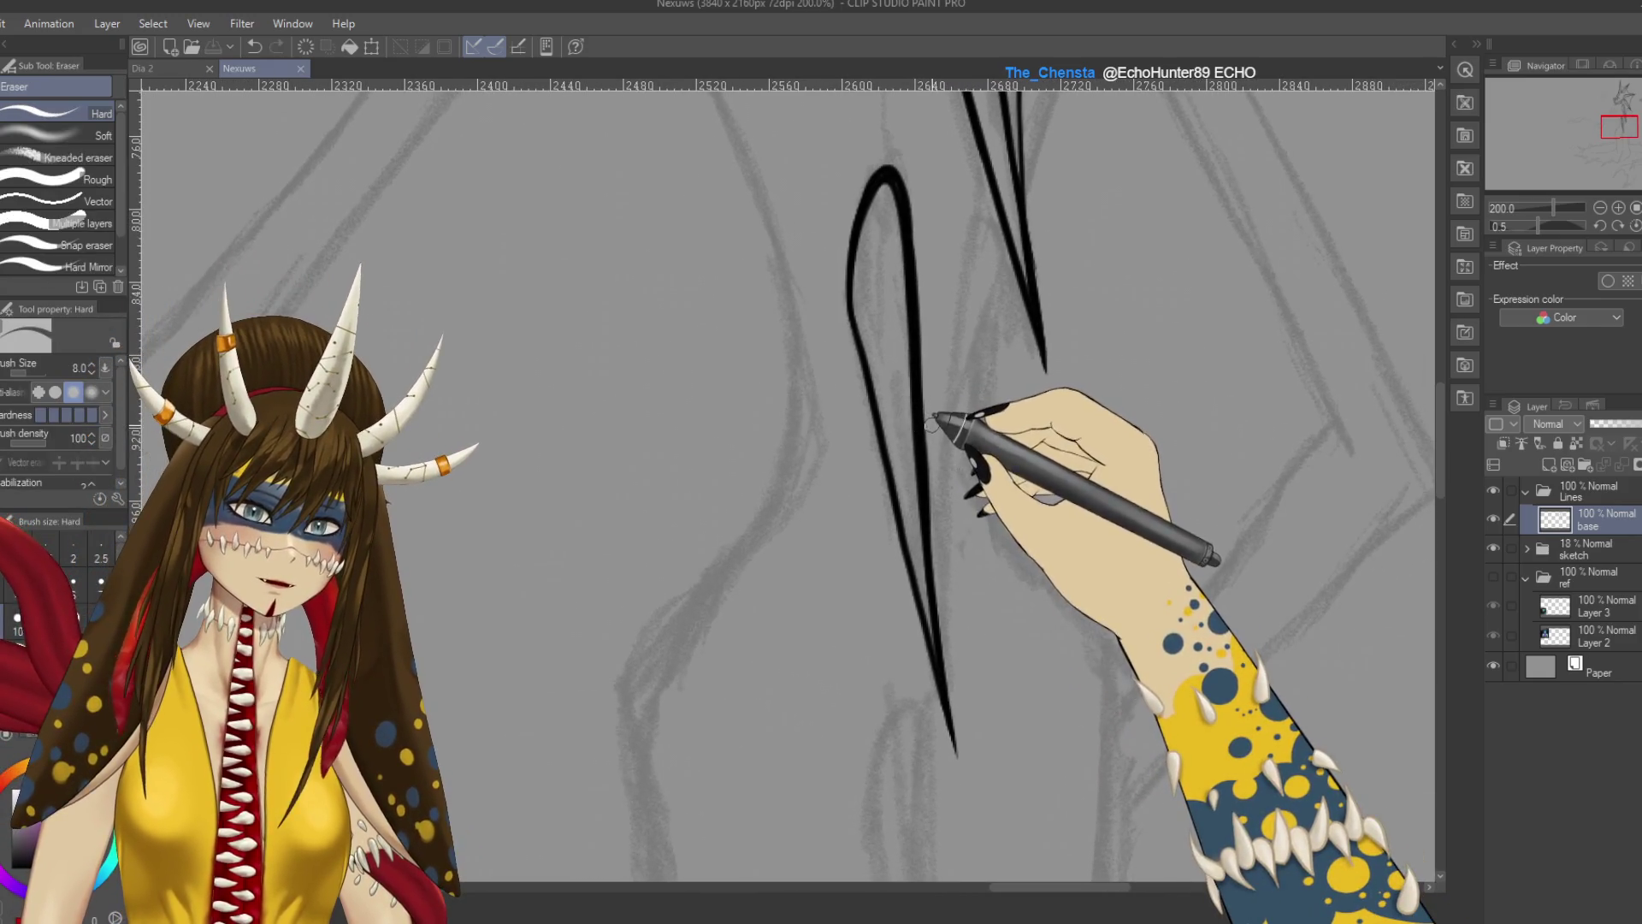
pyautogui.moveTo(934, 419); pyautogui.dragTo(932, 453)
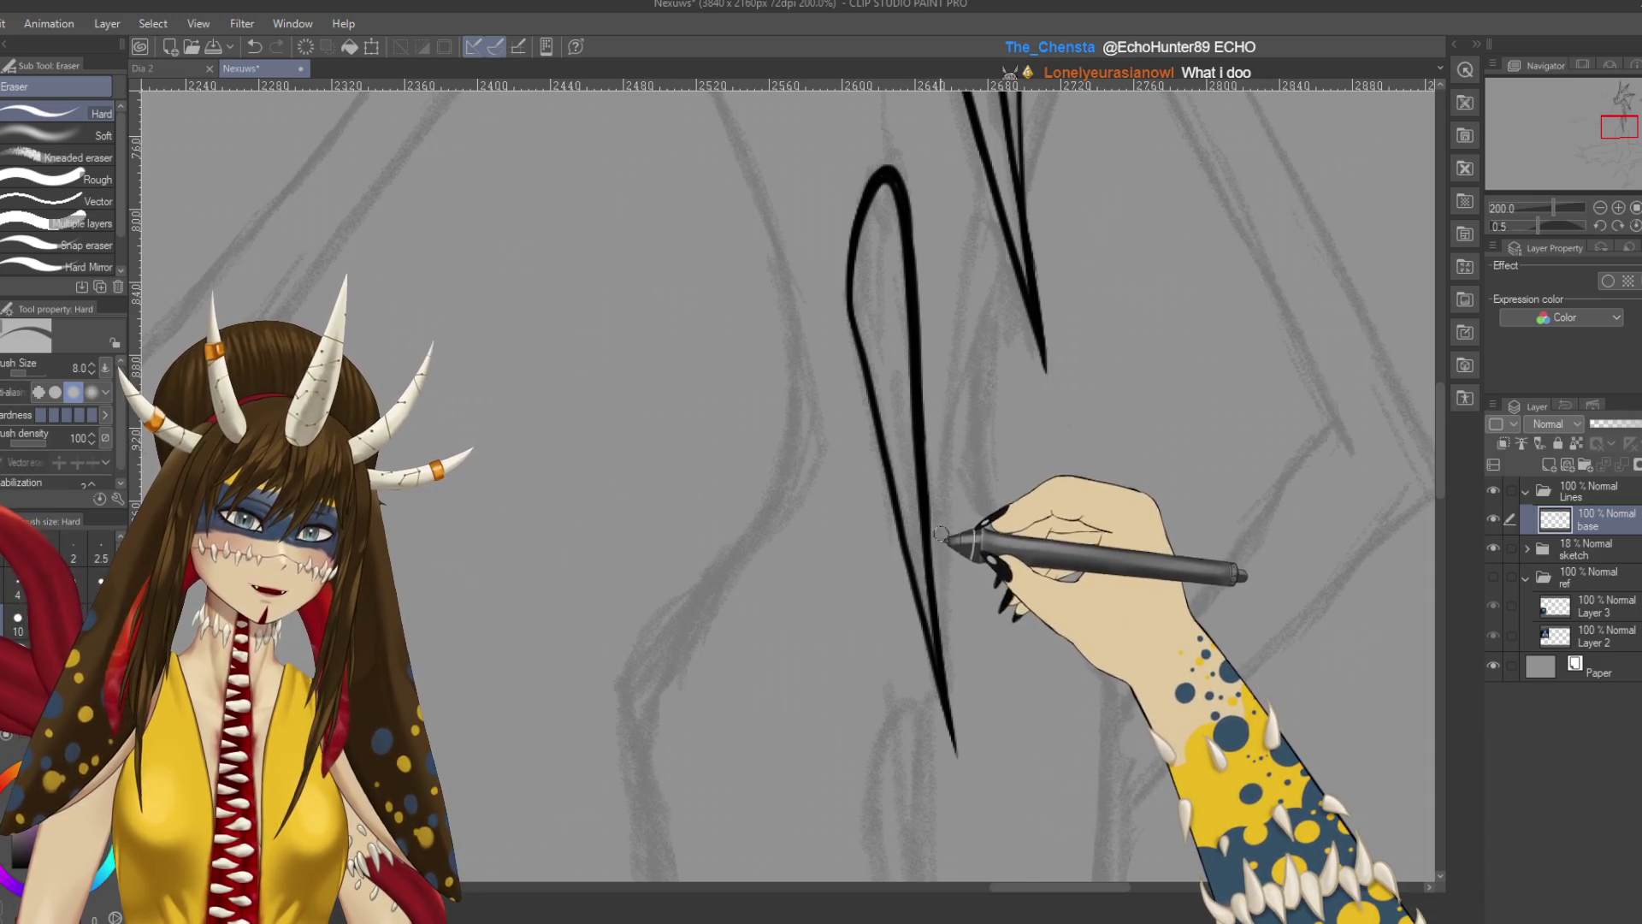
pyautogui.press('p')
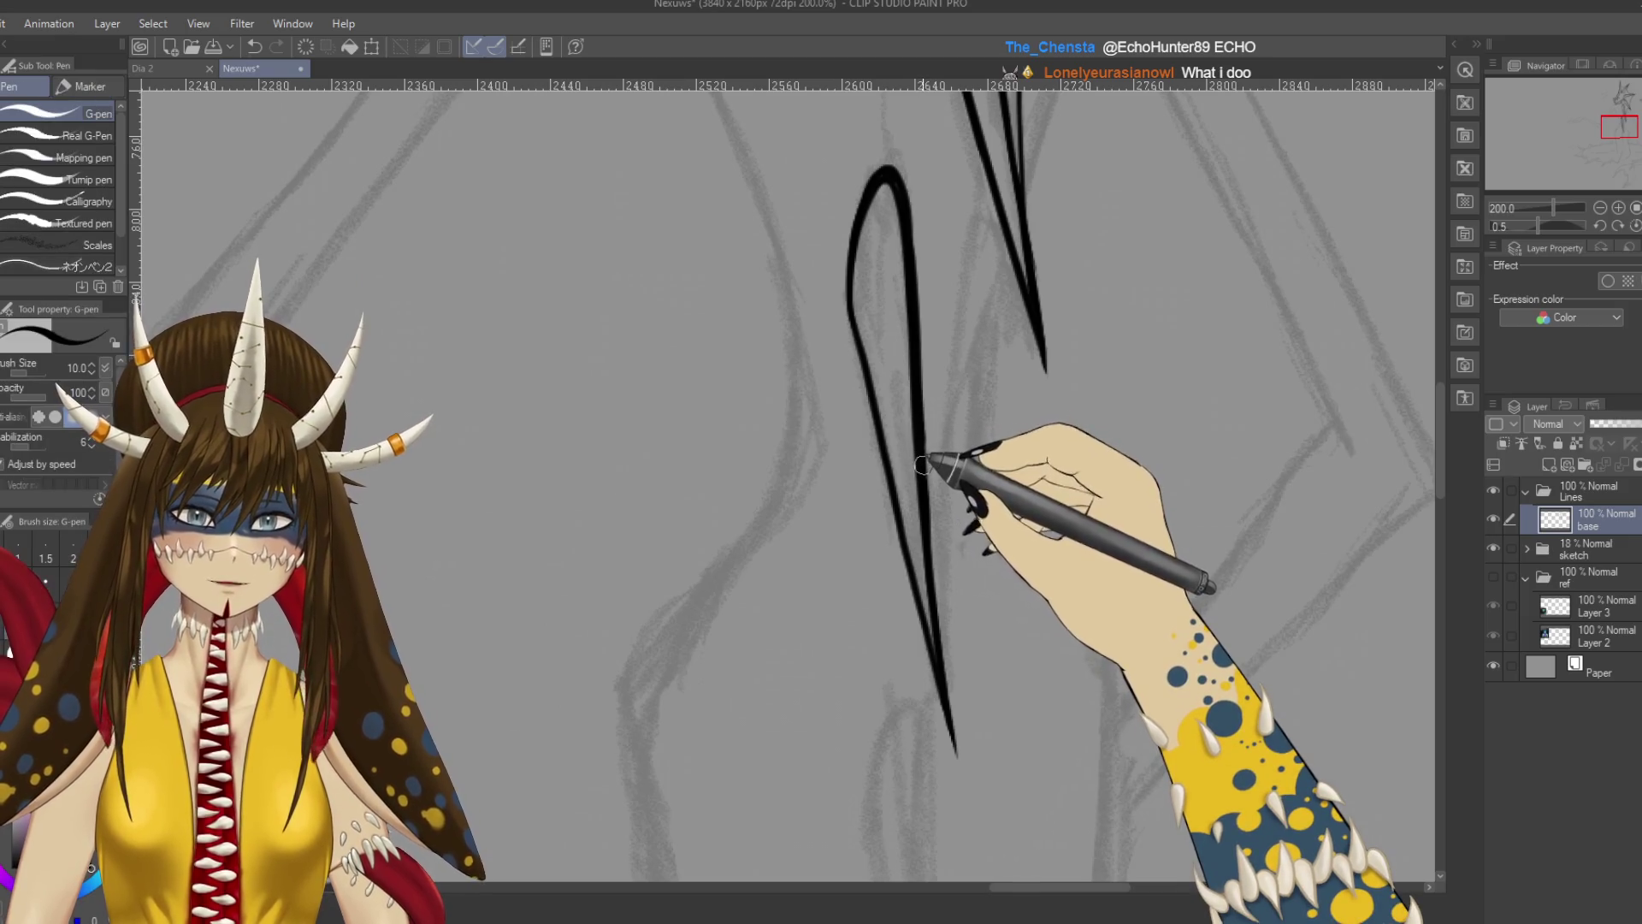
pyautogui.moveTo(921, 434); pyautogui.dragTo(928, 544)
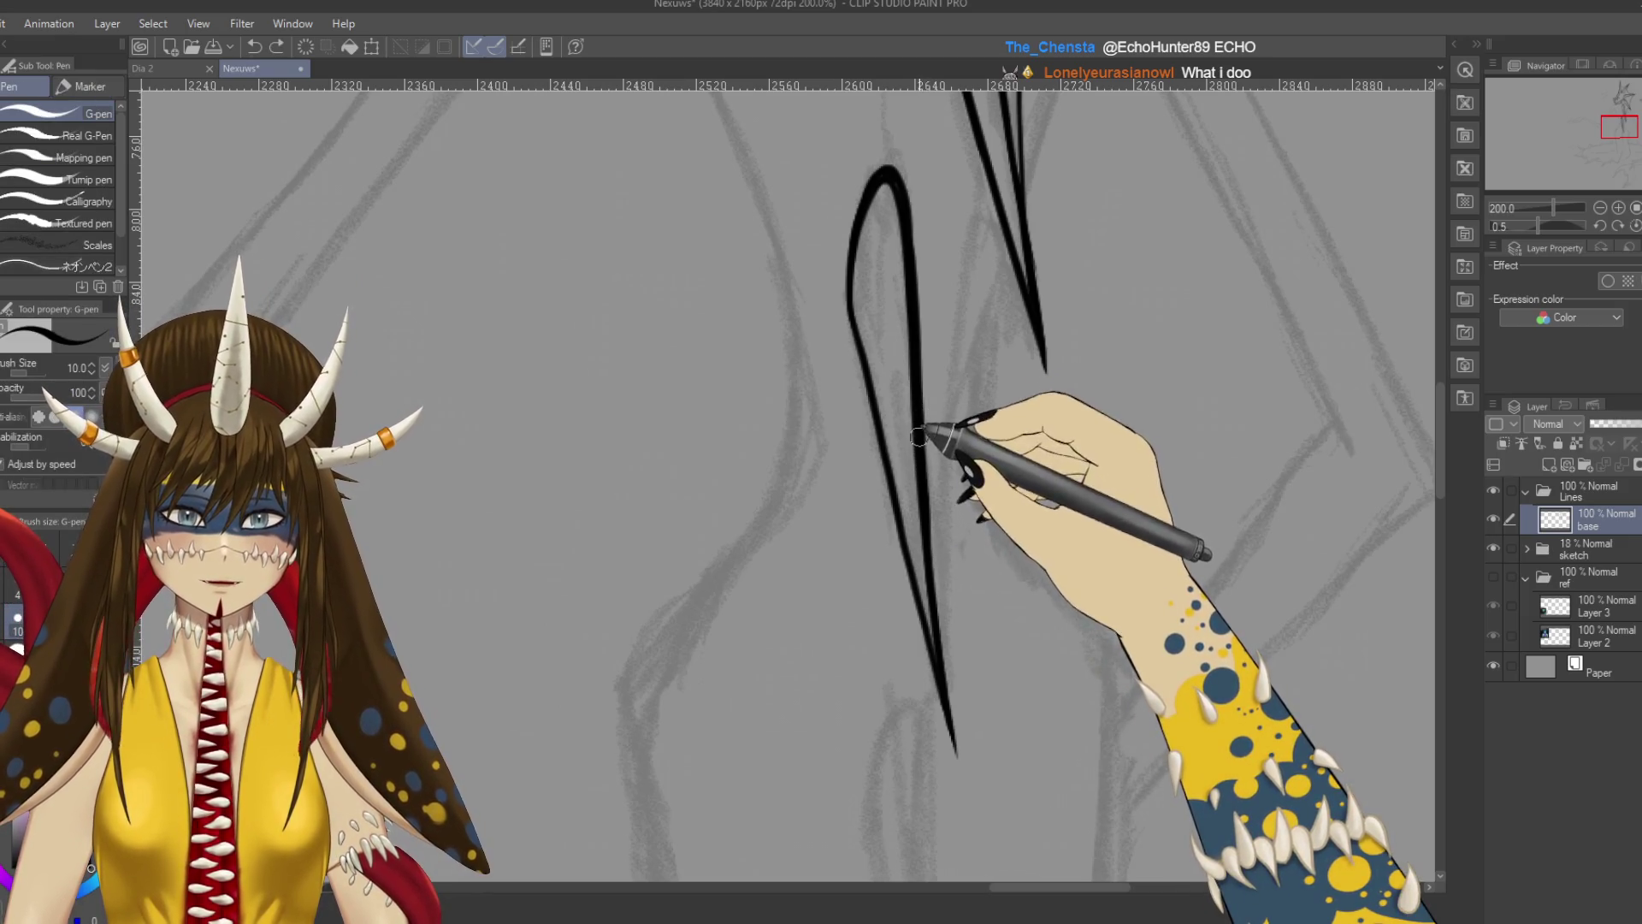
pyautogui.hotkey('ctrl', 's')
pyautogui.scroll(-4, 1088, 479)
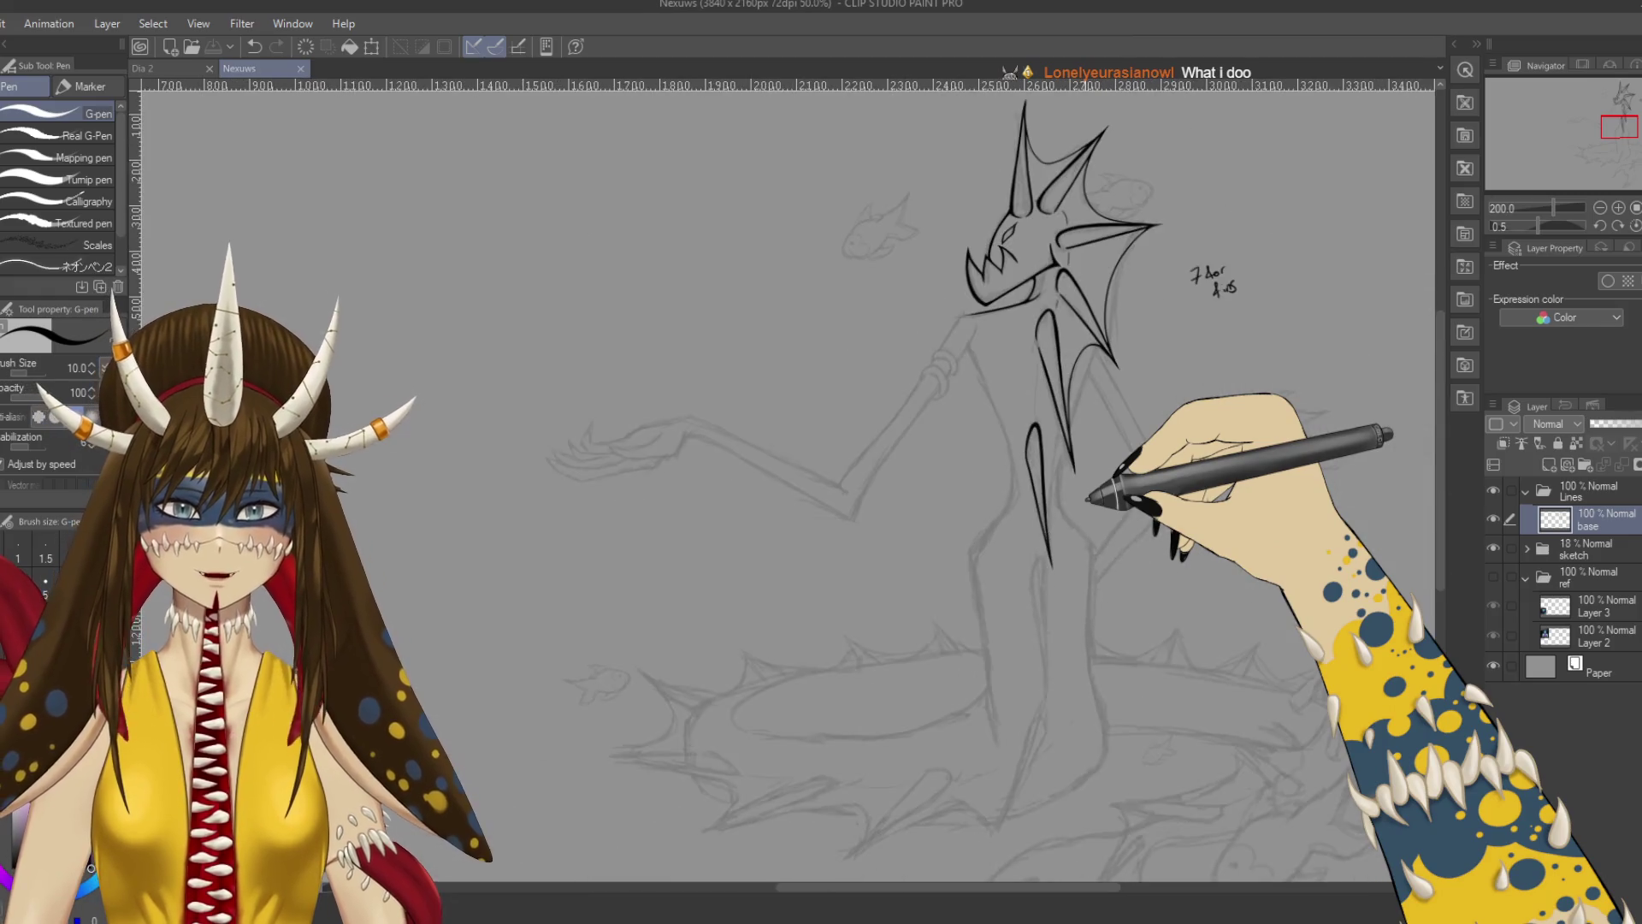
# Reduce the pen size to 7.0 and undo the last stroke on the neck spikes.
pyautogui.scroll(-1, 1091, 496)
pyautogui.scroll(5, 1091, 496)
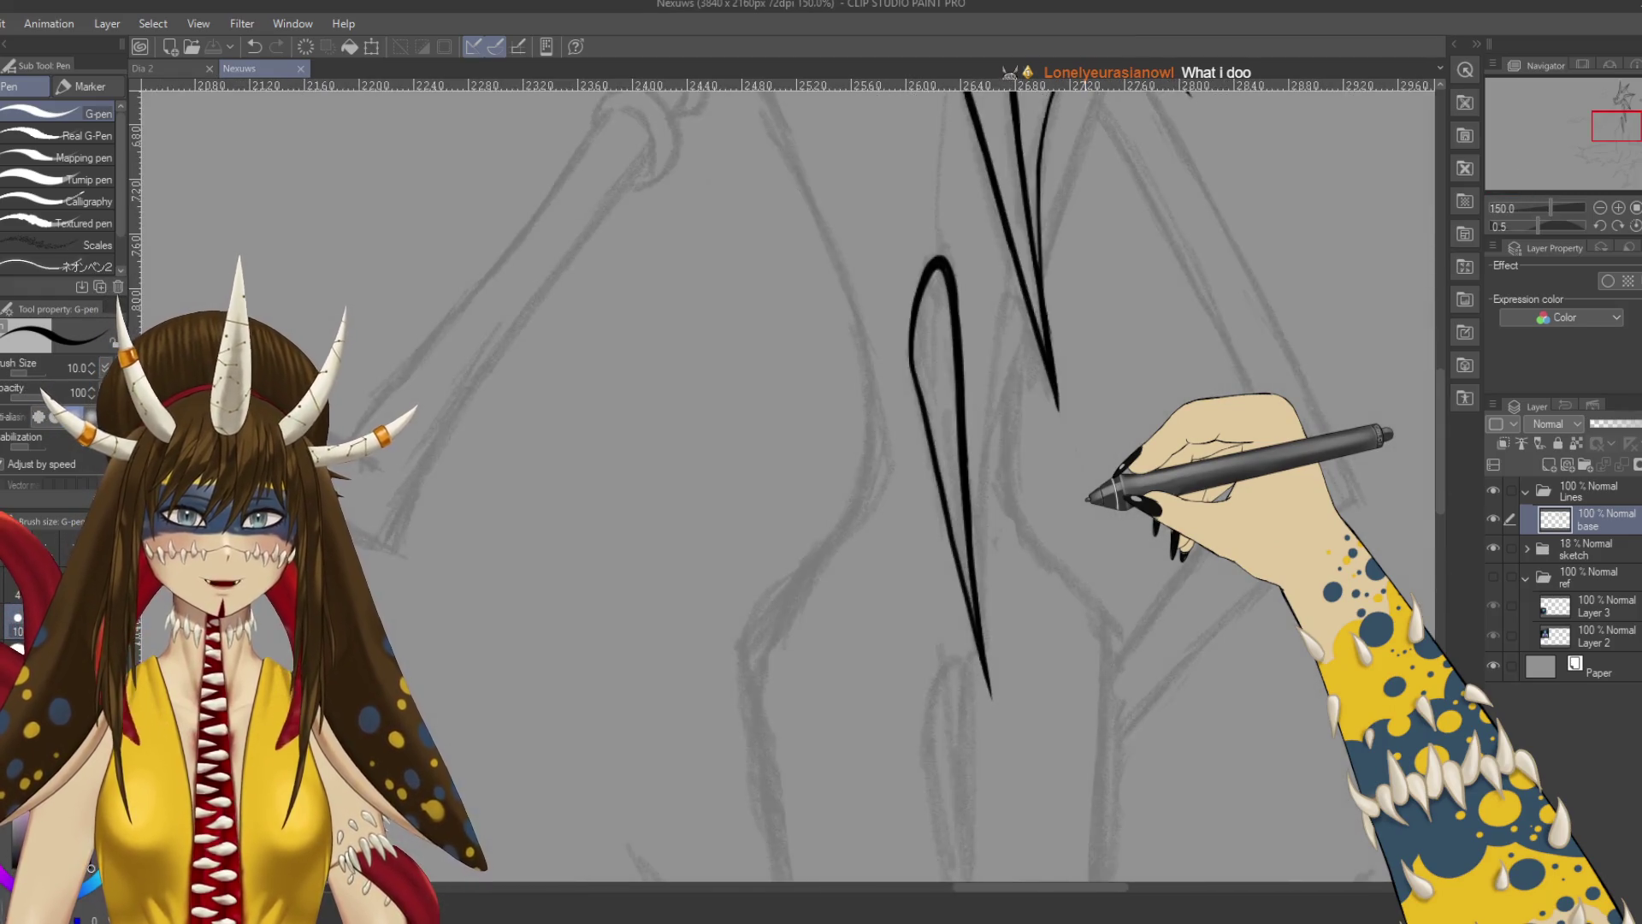
pyautogui.moveTo(1087, 500); pyautogui.dragTo(1037, 575)
pyautogui.press('[')
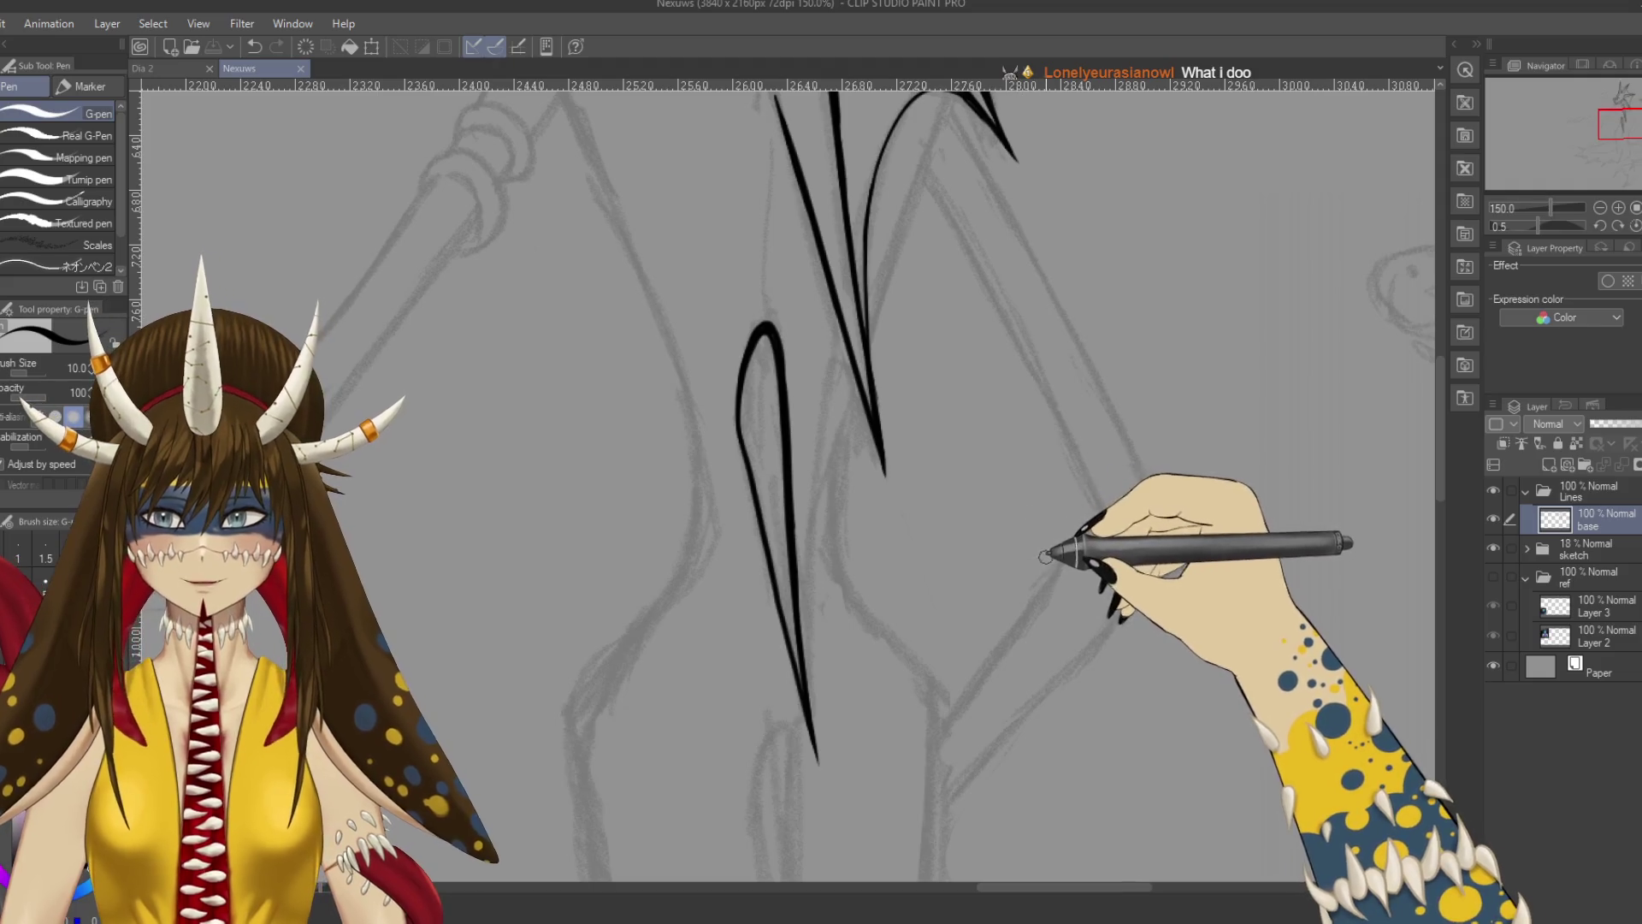
pyautogui.moveTo(990, 476)
pyautogui.mouseDown()
pyautogui.moveTo(972, 487)
pyautogui.moveTo(950, 421)
pyautogui.mouseUp()
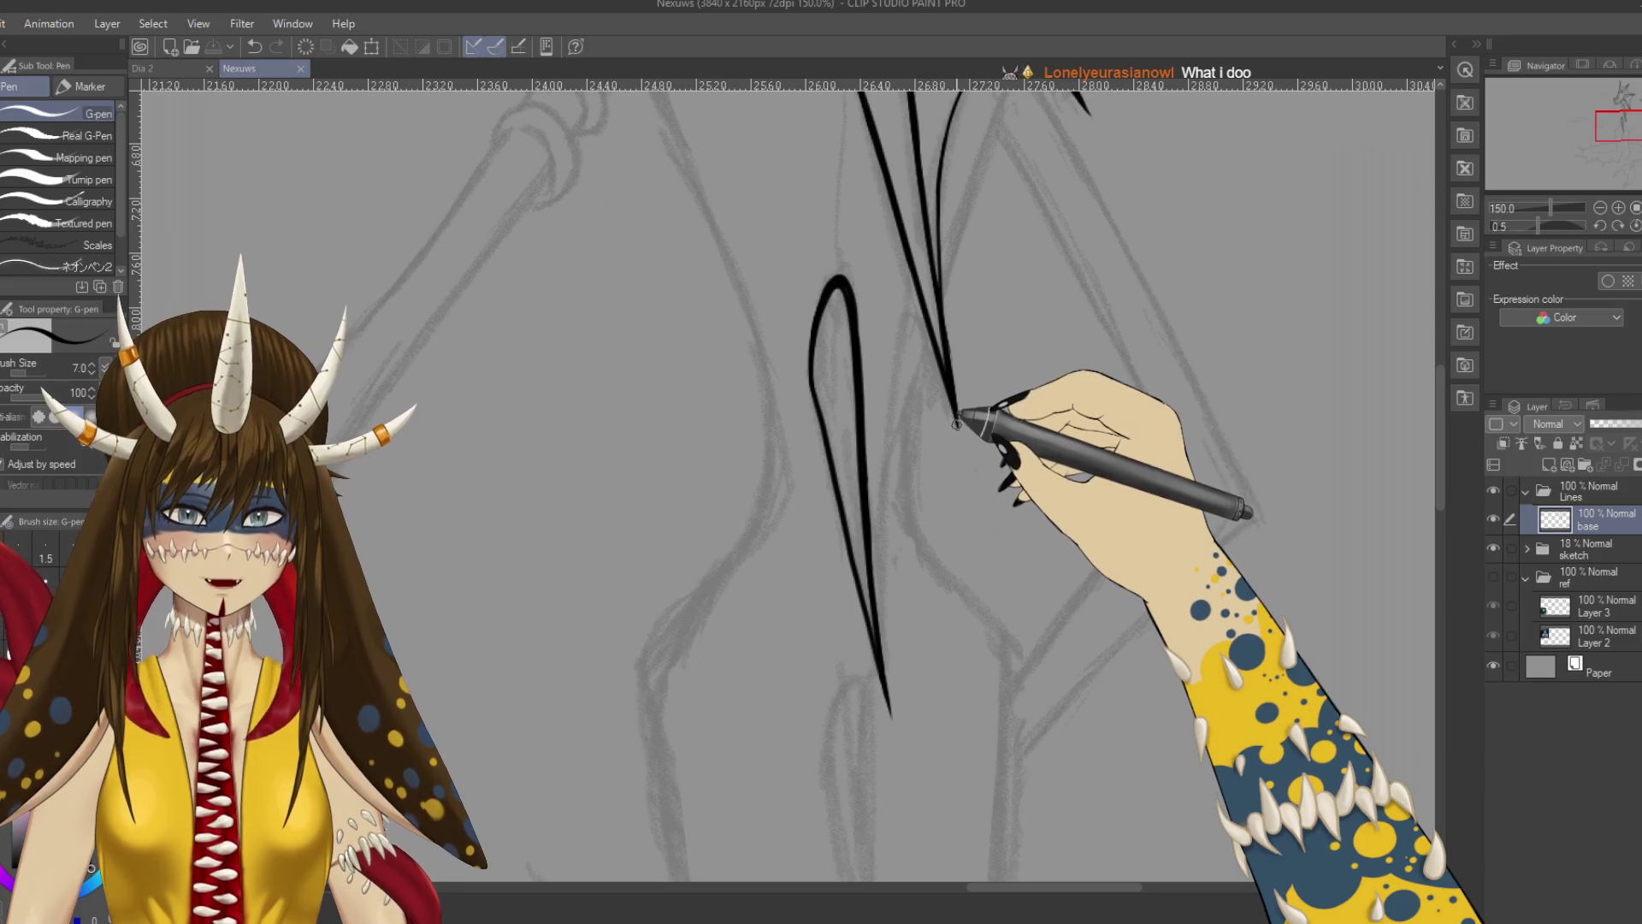
pyautogui.hotkey('ctrl', 'z')
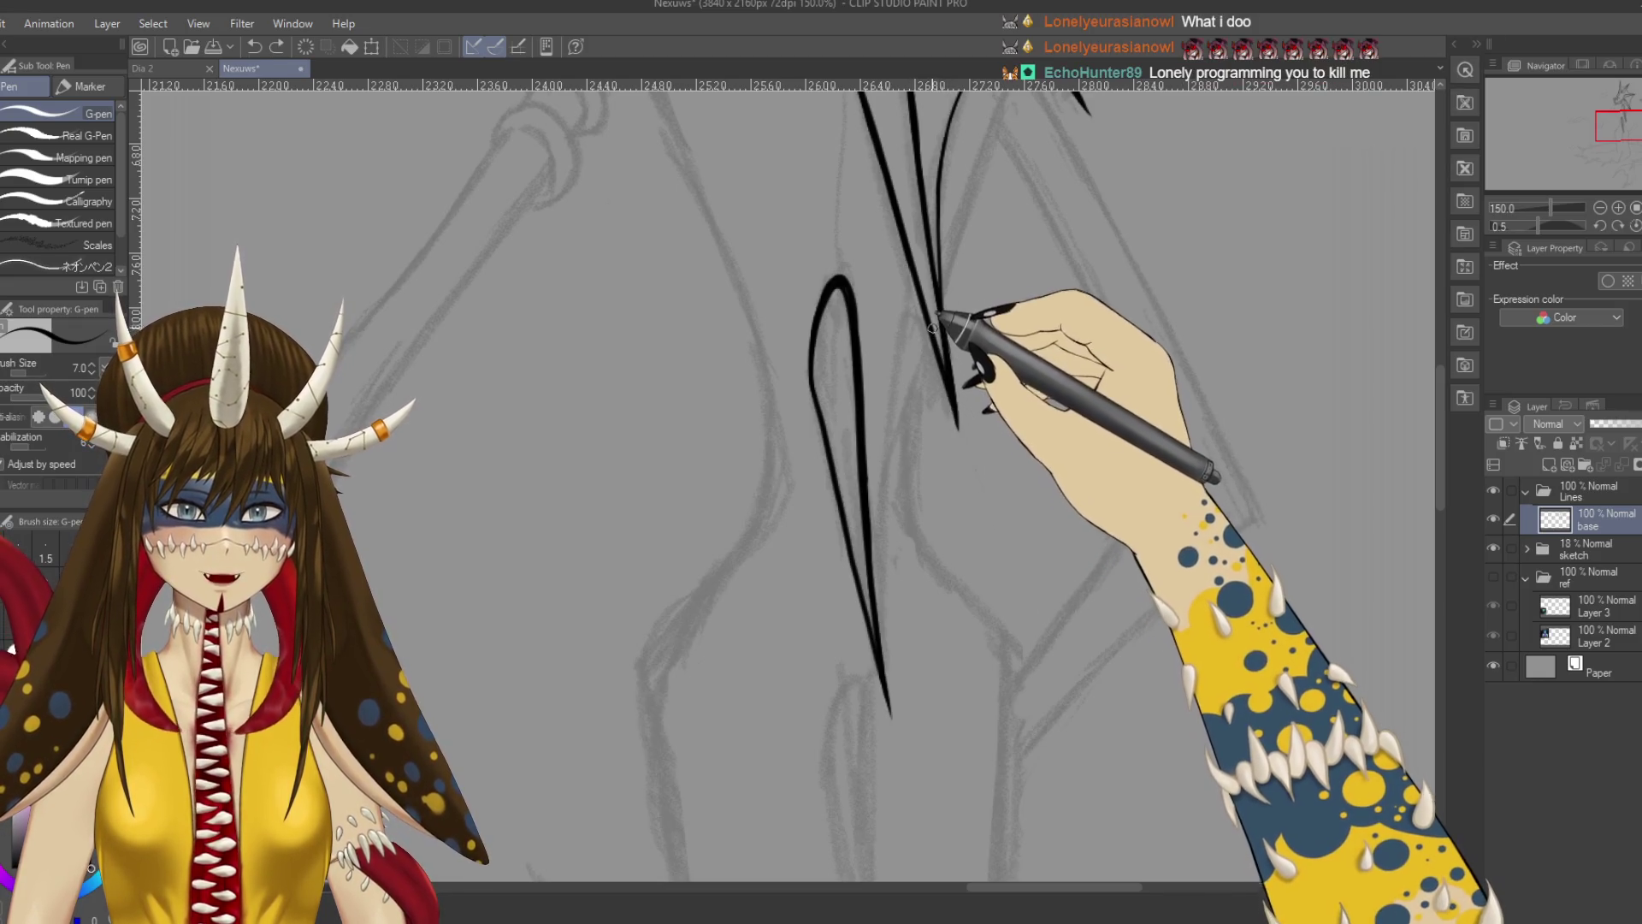
# Draw the arching inner fin curve inside the teardrop spike, retrying it several times.
pyautogui.moveTo(880, 560); pyautogui.dragTo(952, 283)
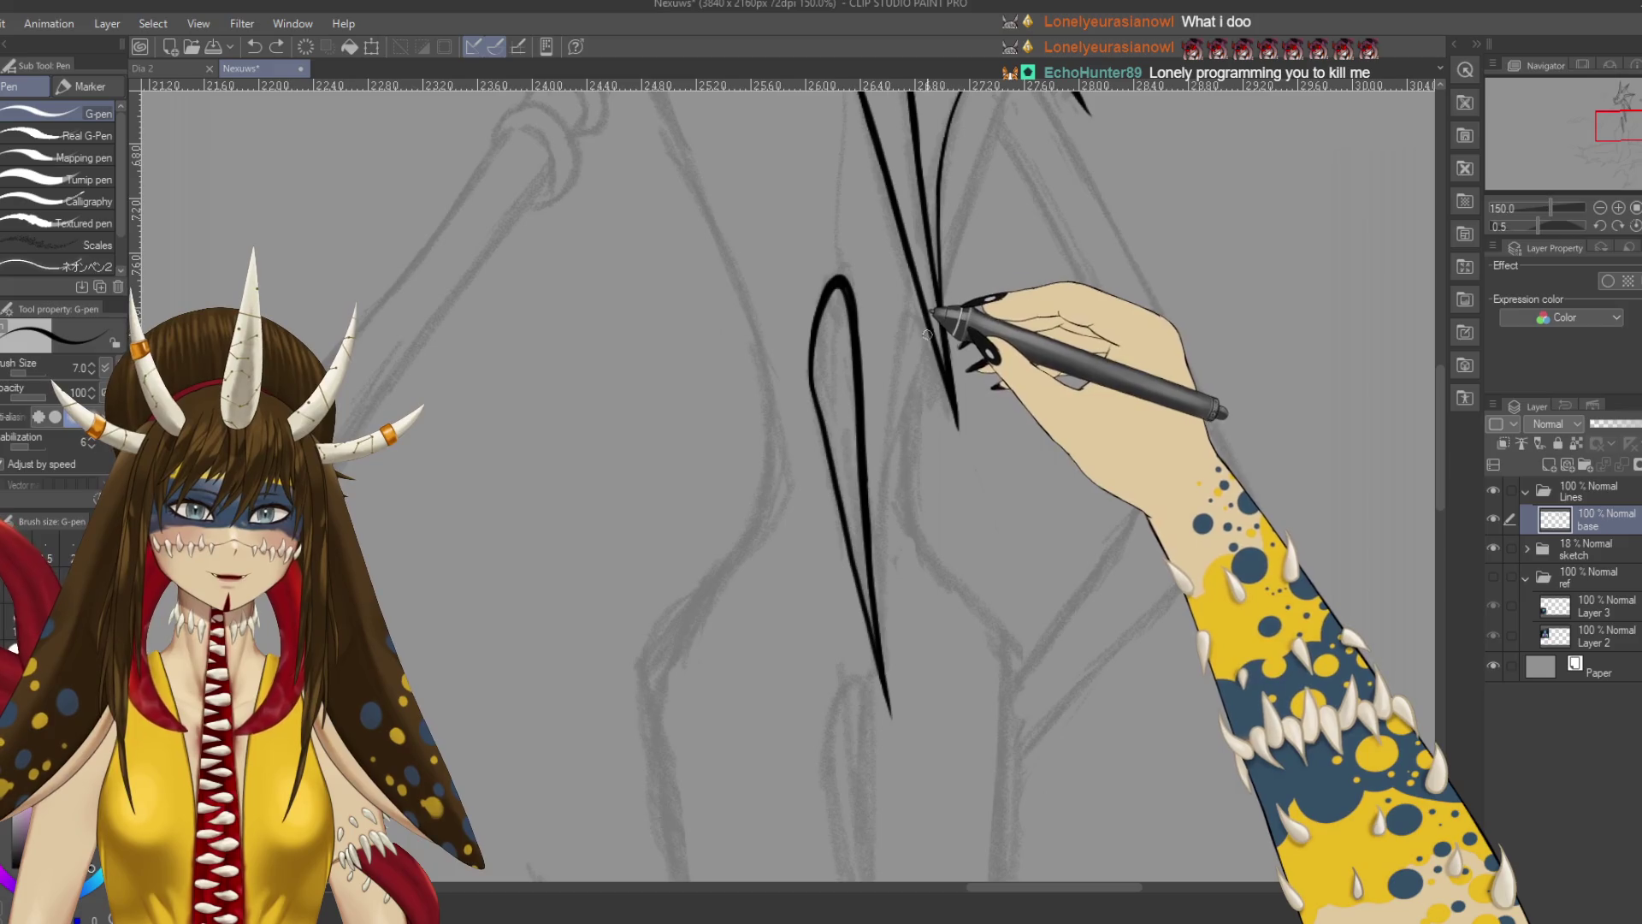
pyautogui.moveTo(938, 351); pyautogui.dragTo(890, 607)
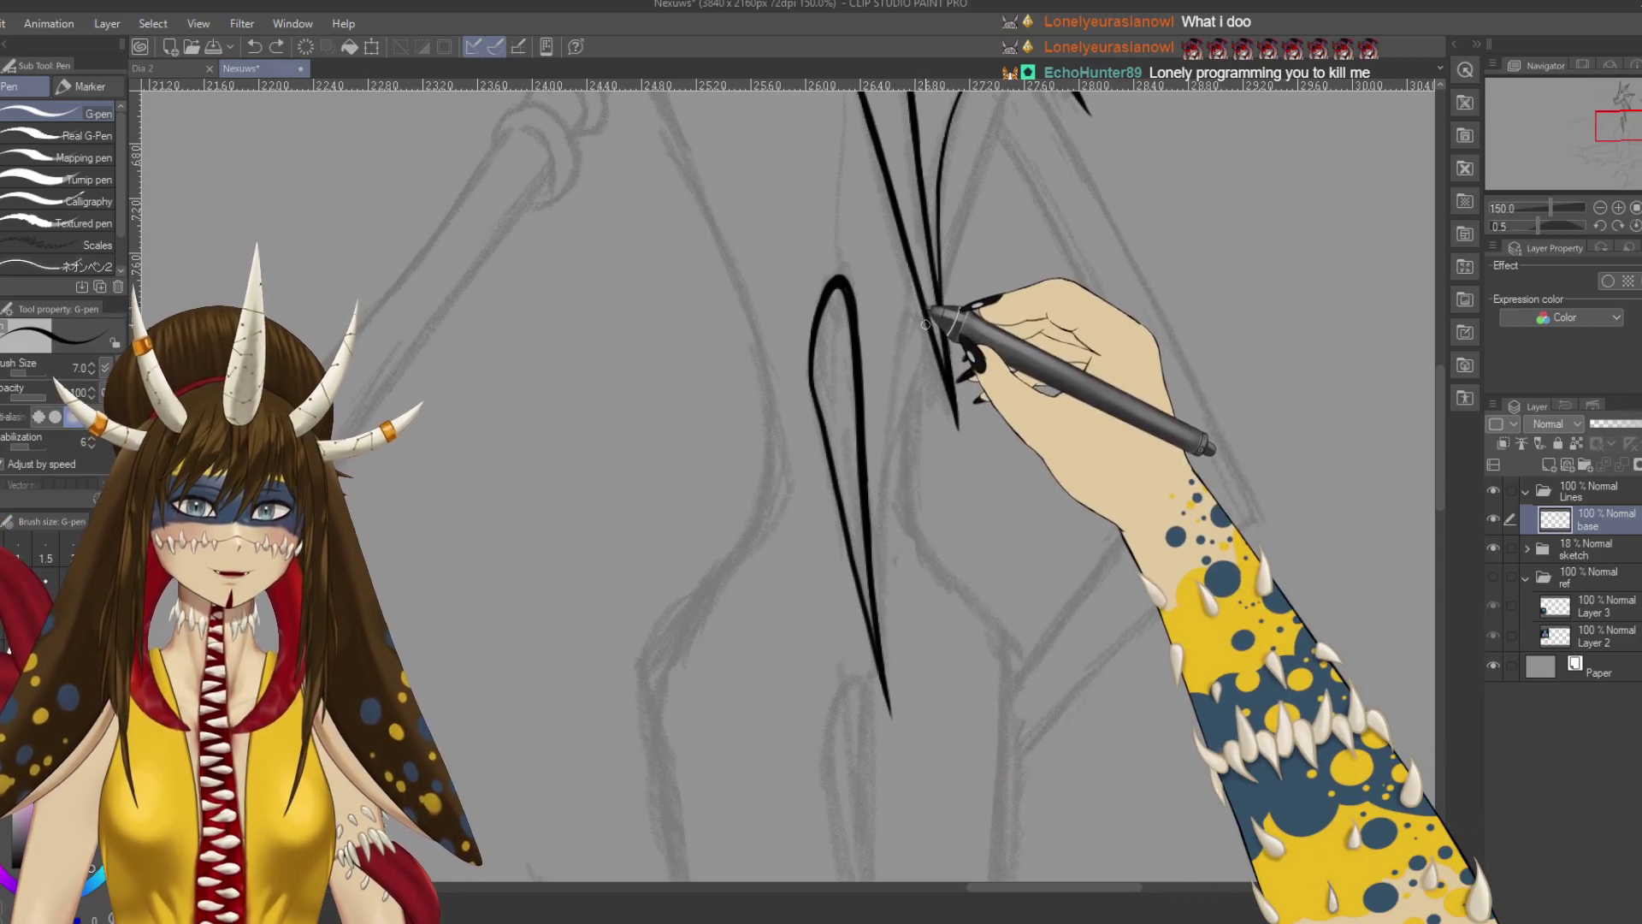
pyautogui.hotkey('ctrl', 'z')
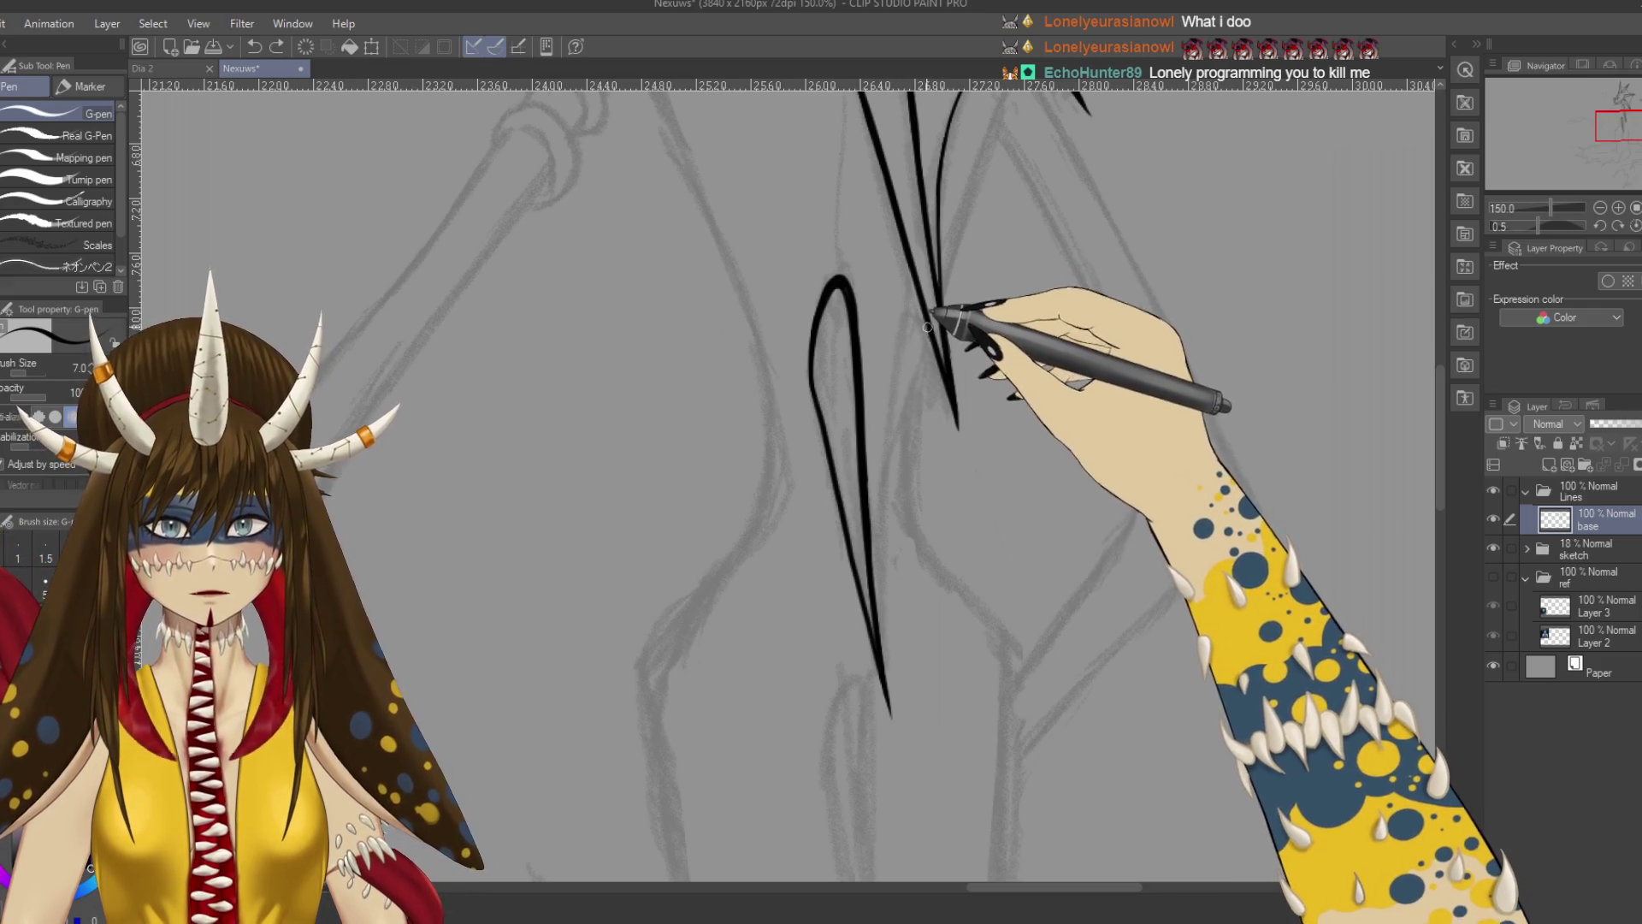
pyautogui.moveTo(948, 376); pyautogui.dragTo(894, 685)
pyautogui.hotkey('ctrl', 'z')
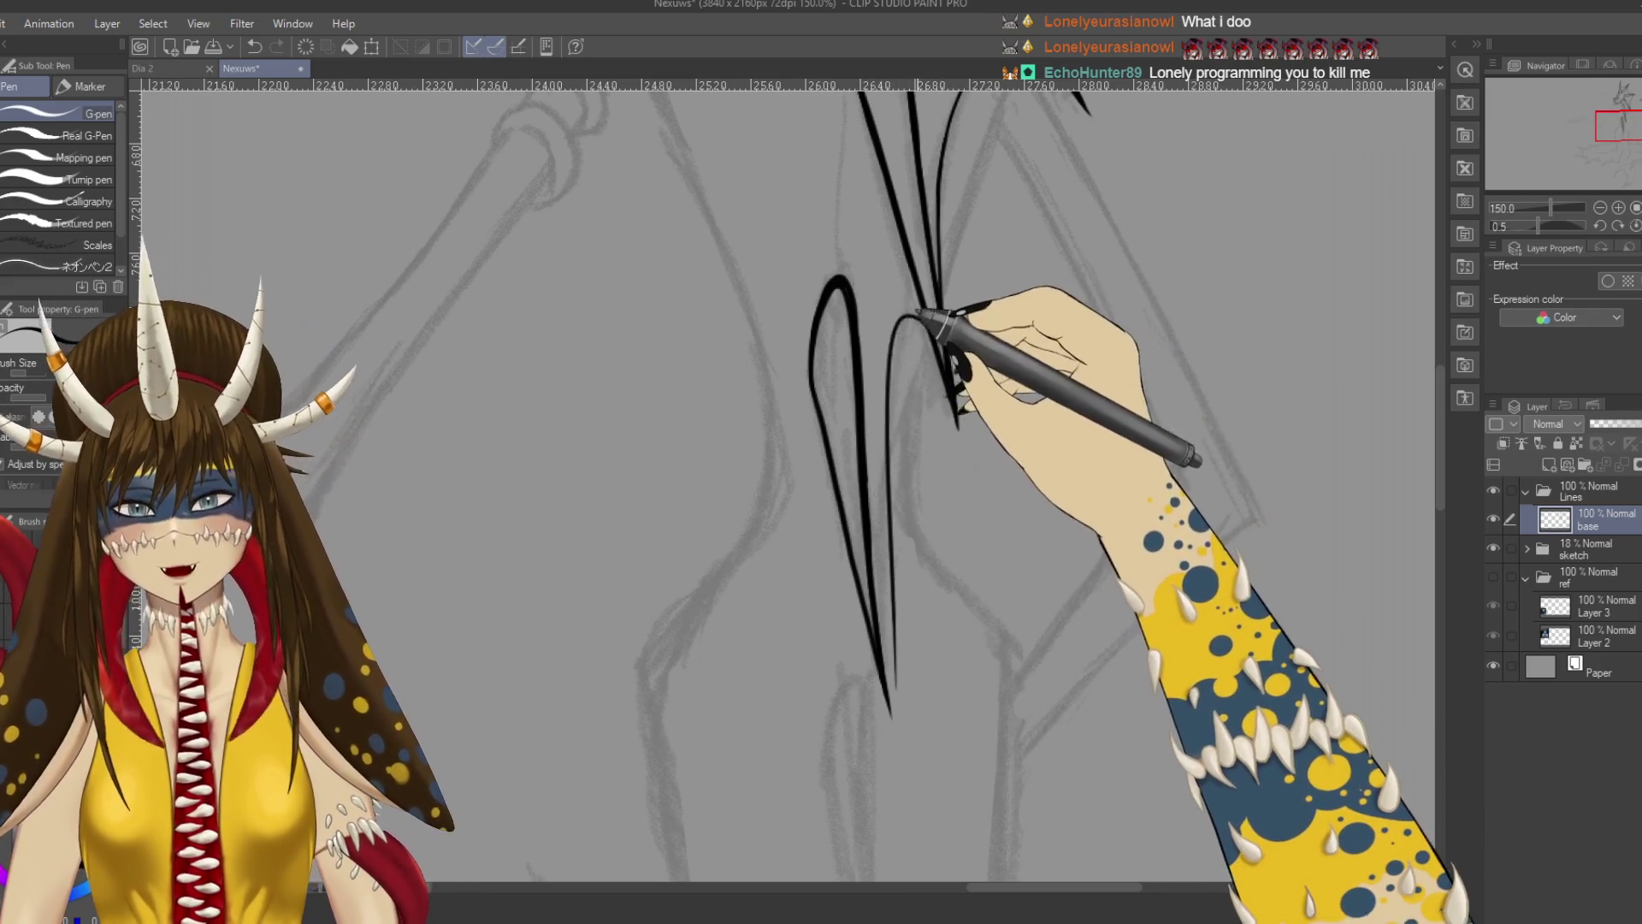
pyautogui.moveTo(950, 423); pyautogui.dragTo(889, 710)
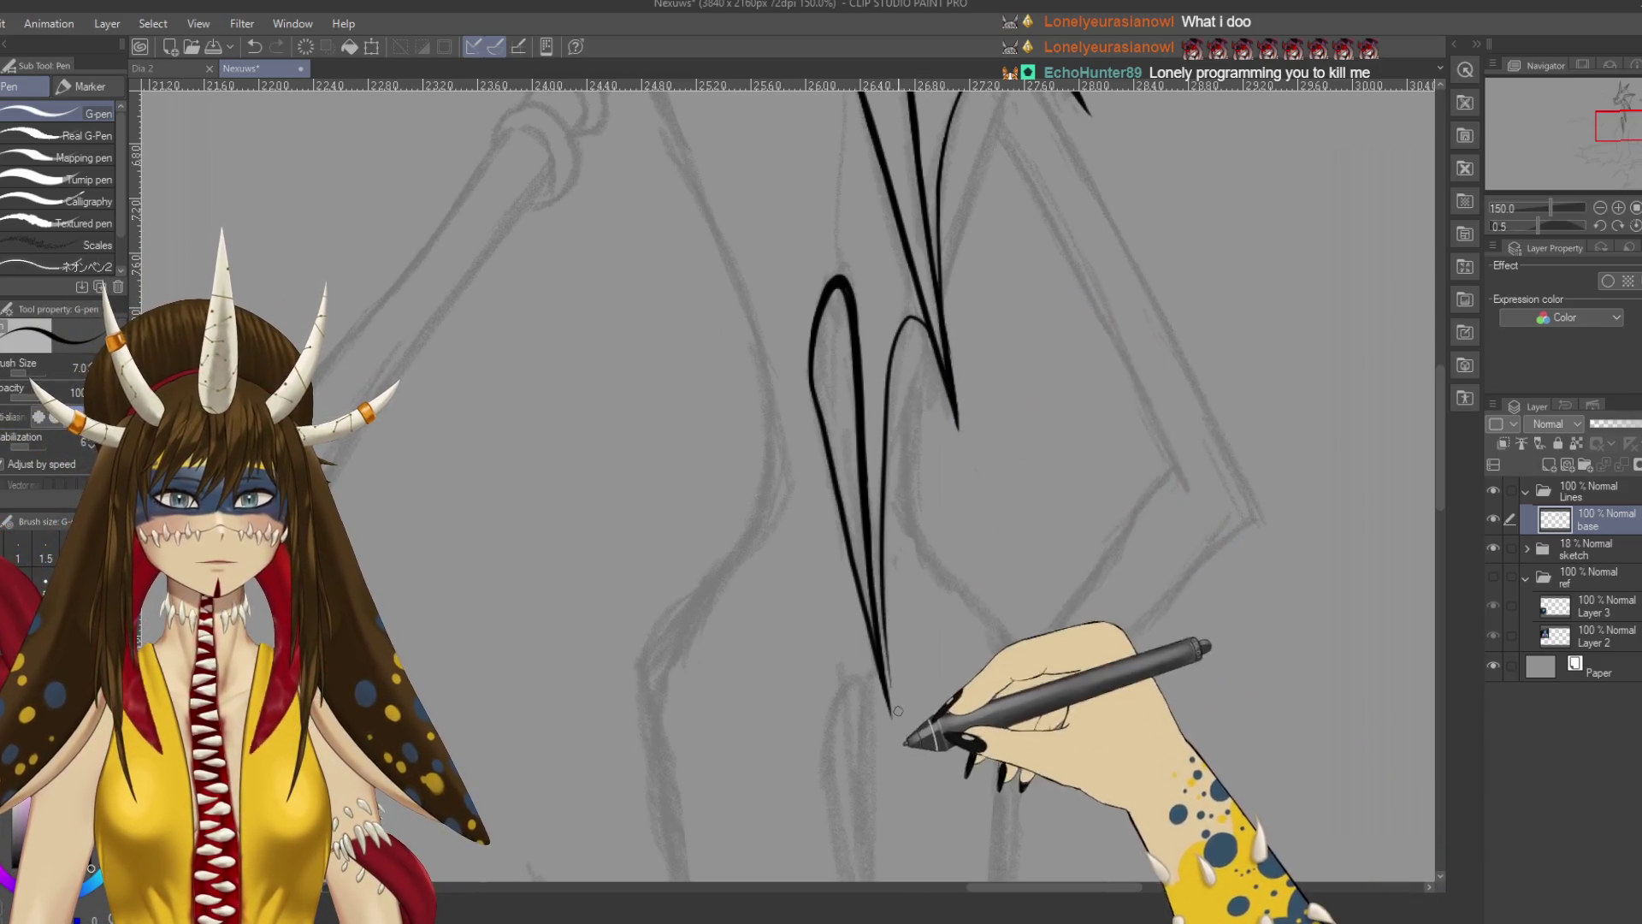
pyautogui.scroll(-1, 917, 609)
# Trim the inner curve's lower tail with the eraser, touch up the line, and save.
pyautogui.press('e')
pyautogui.moveTo(876, 564); pyautogui.dragTo(892, 640)
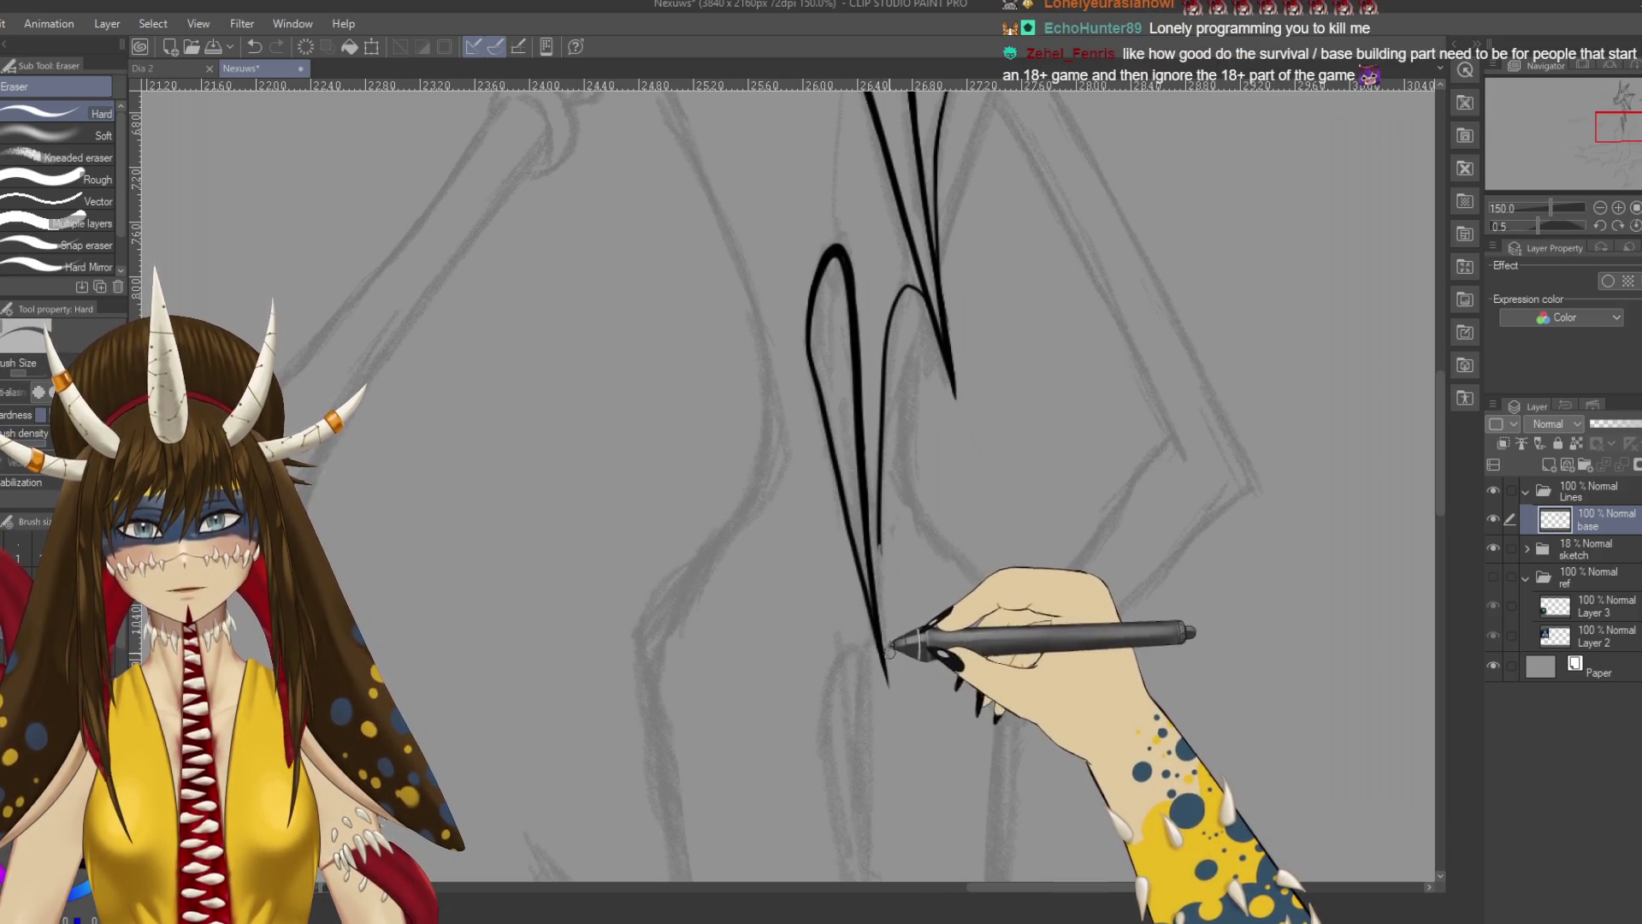
pyautogui.press('p')
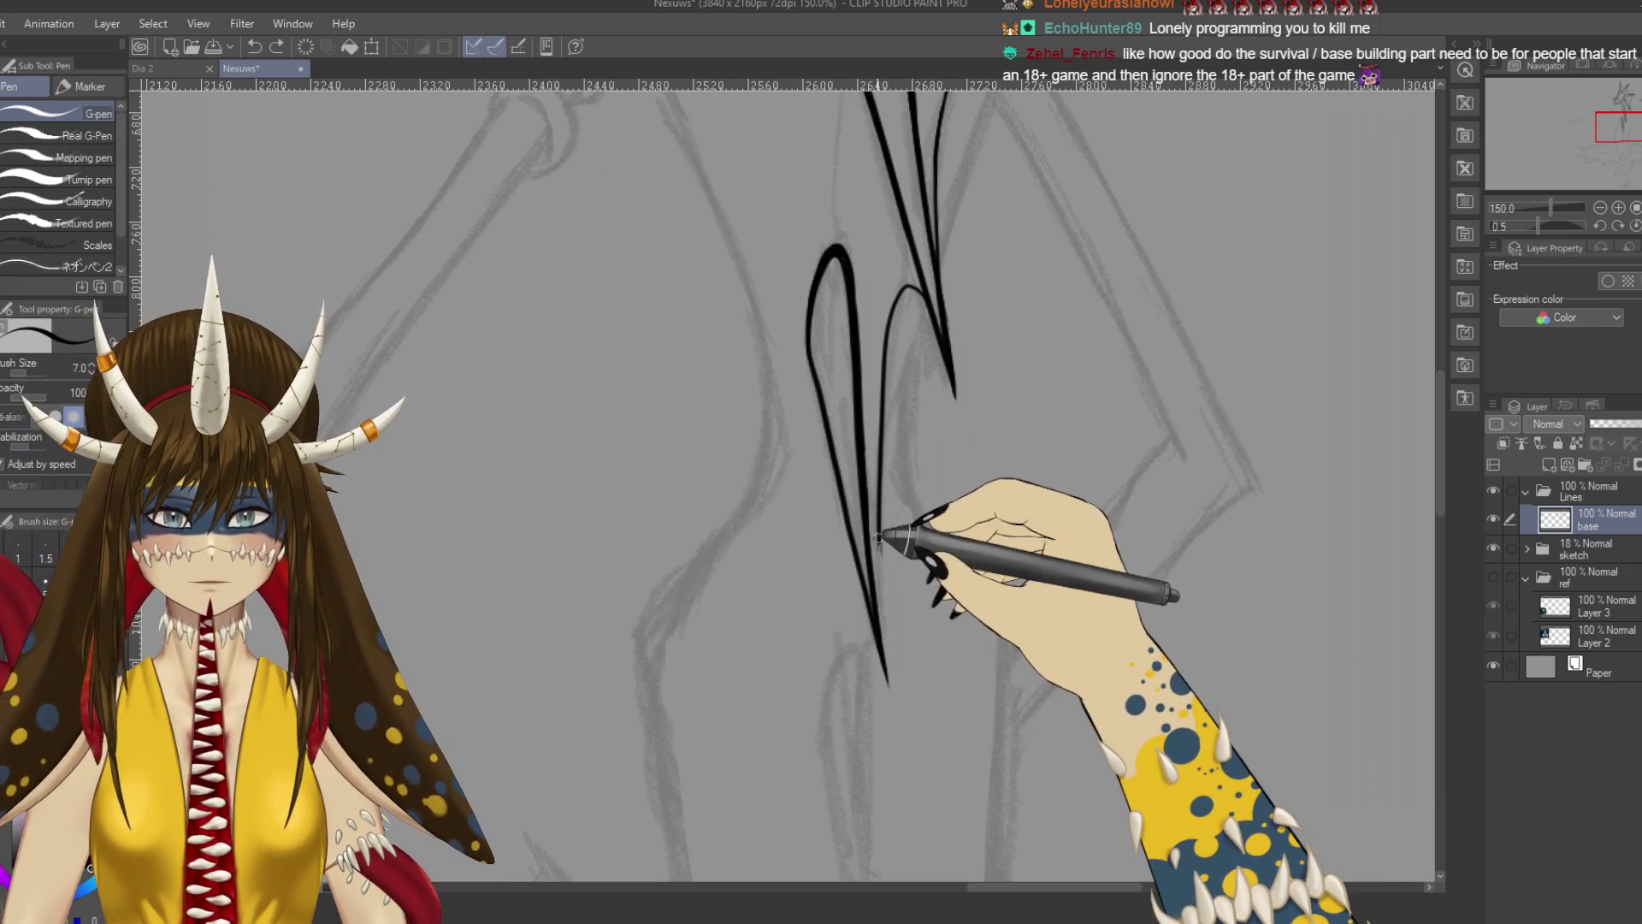
pyautogui.moveTo(878, 537); pyautogui.dragTo(885, 557)
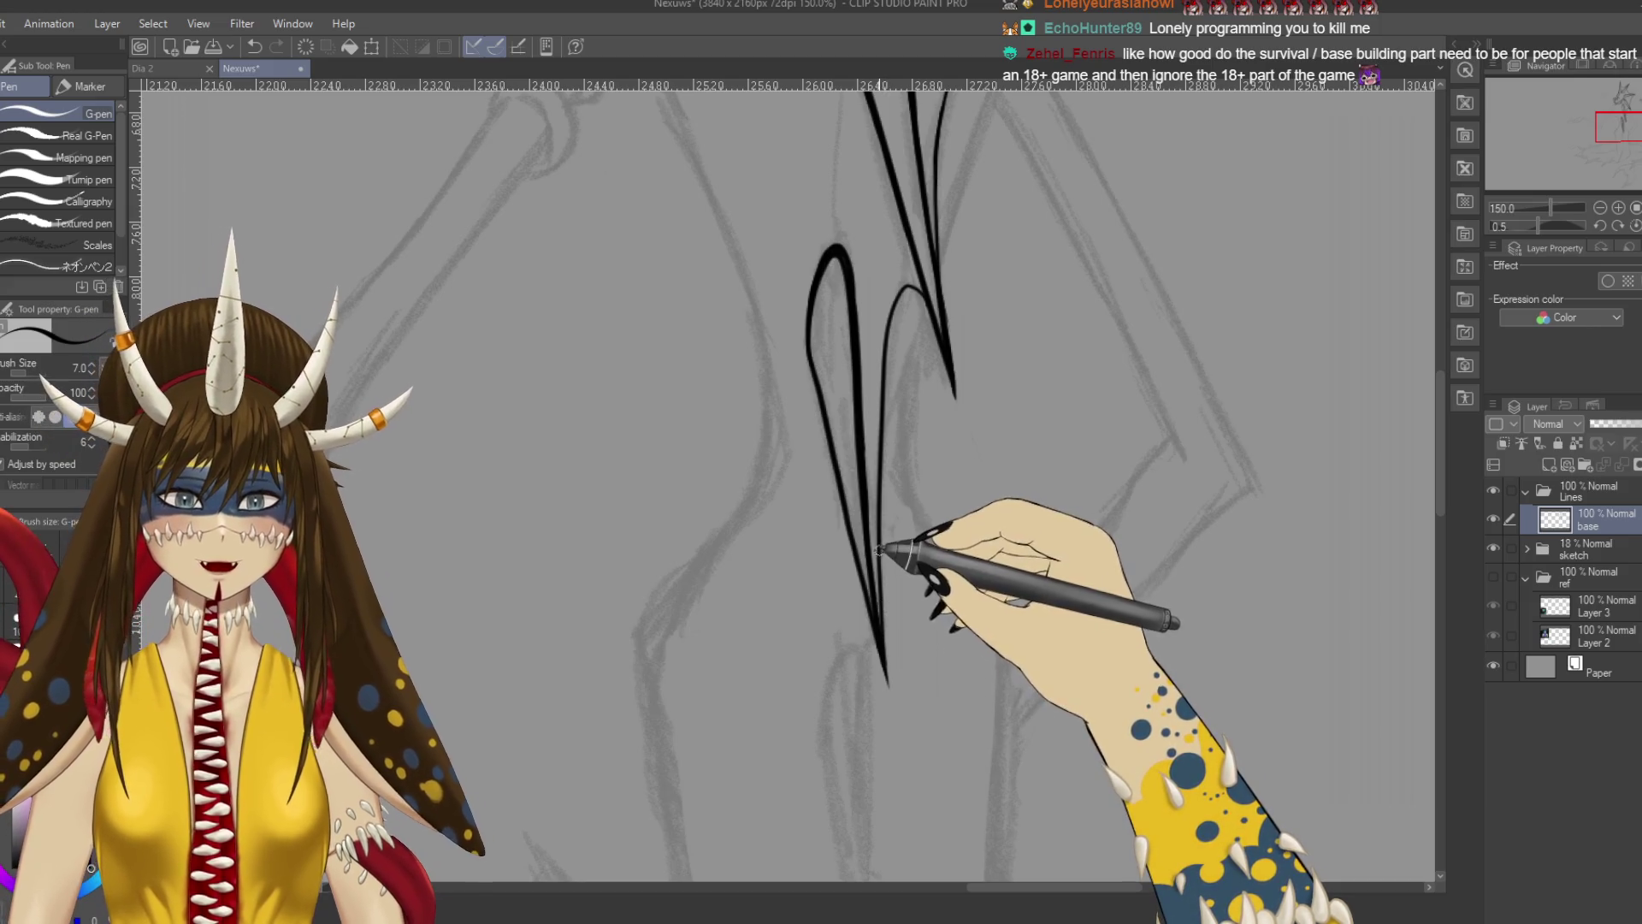
pyautogui.hotkey('ctrl', 's')
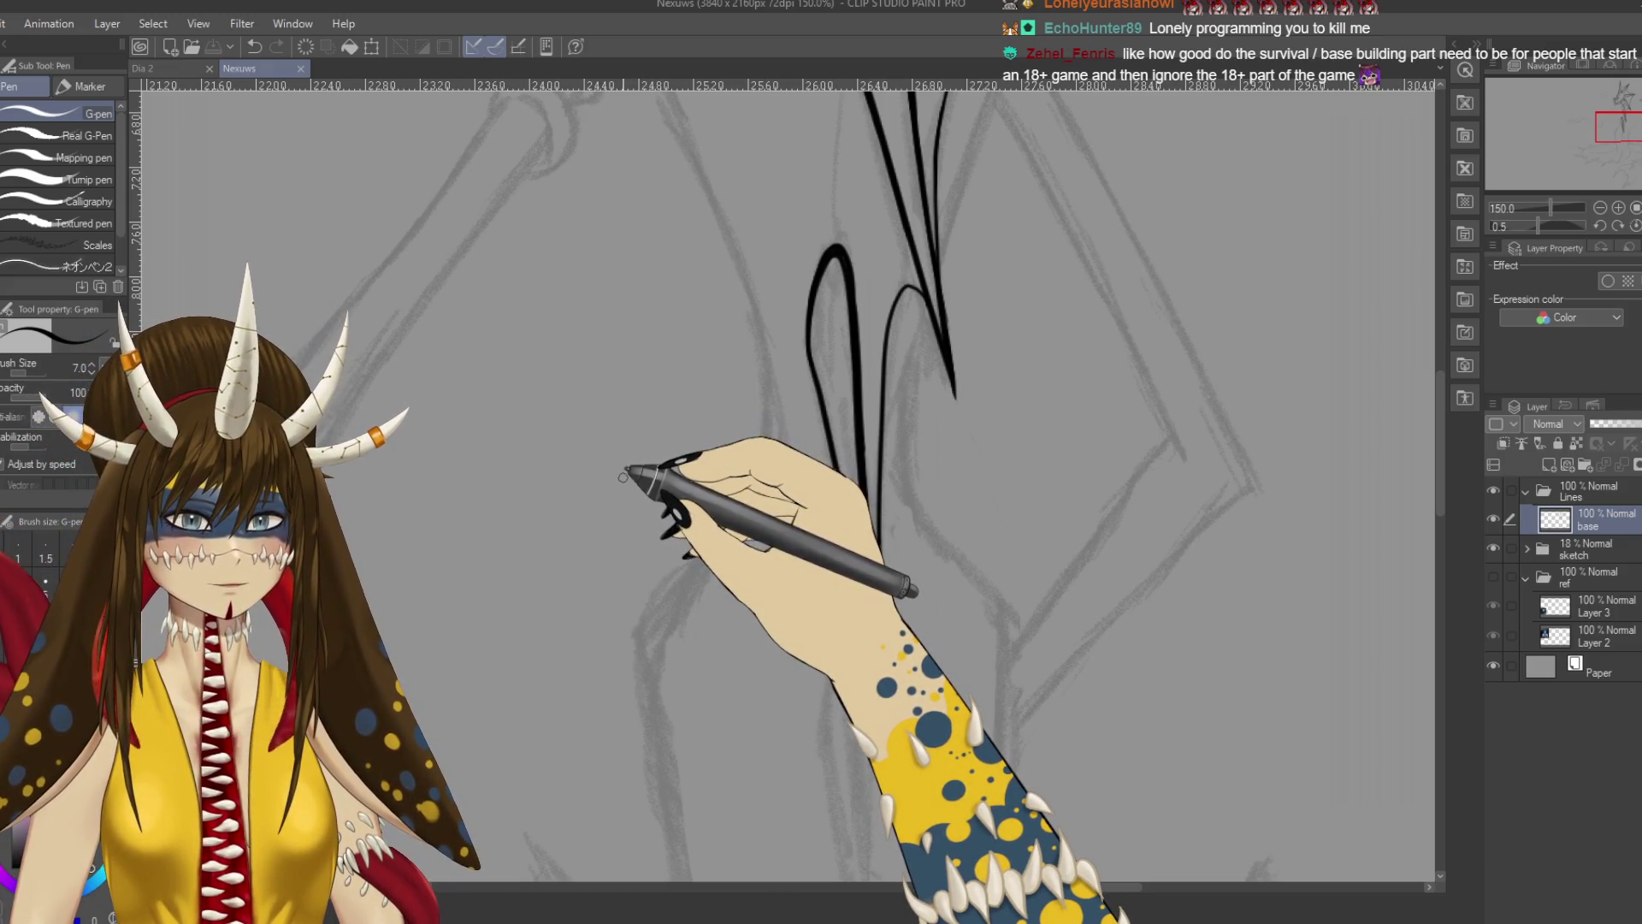
pyautogui.scroll(1, 957, 228)
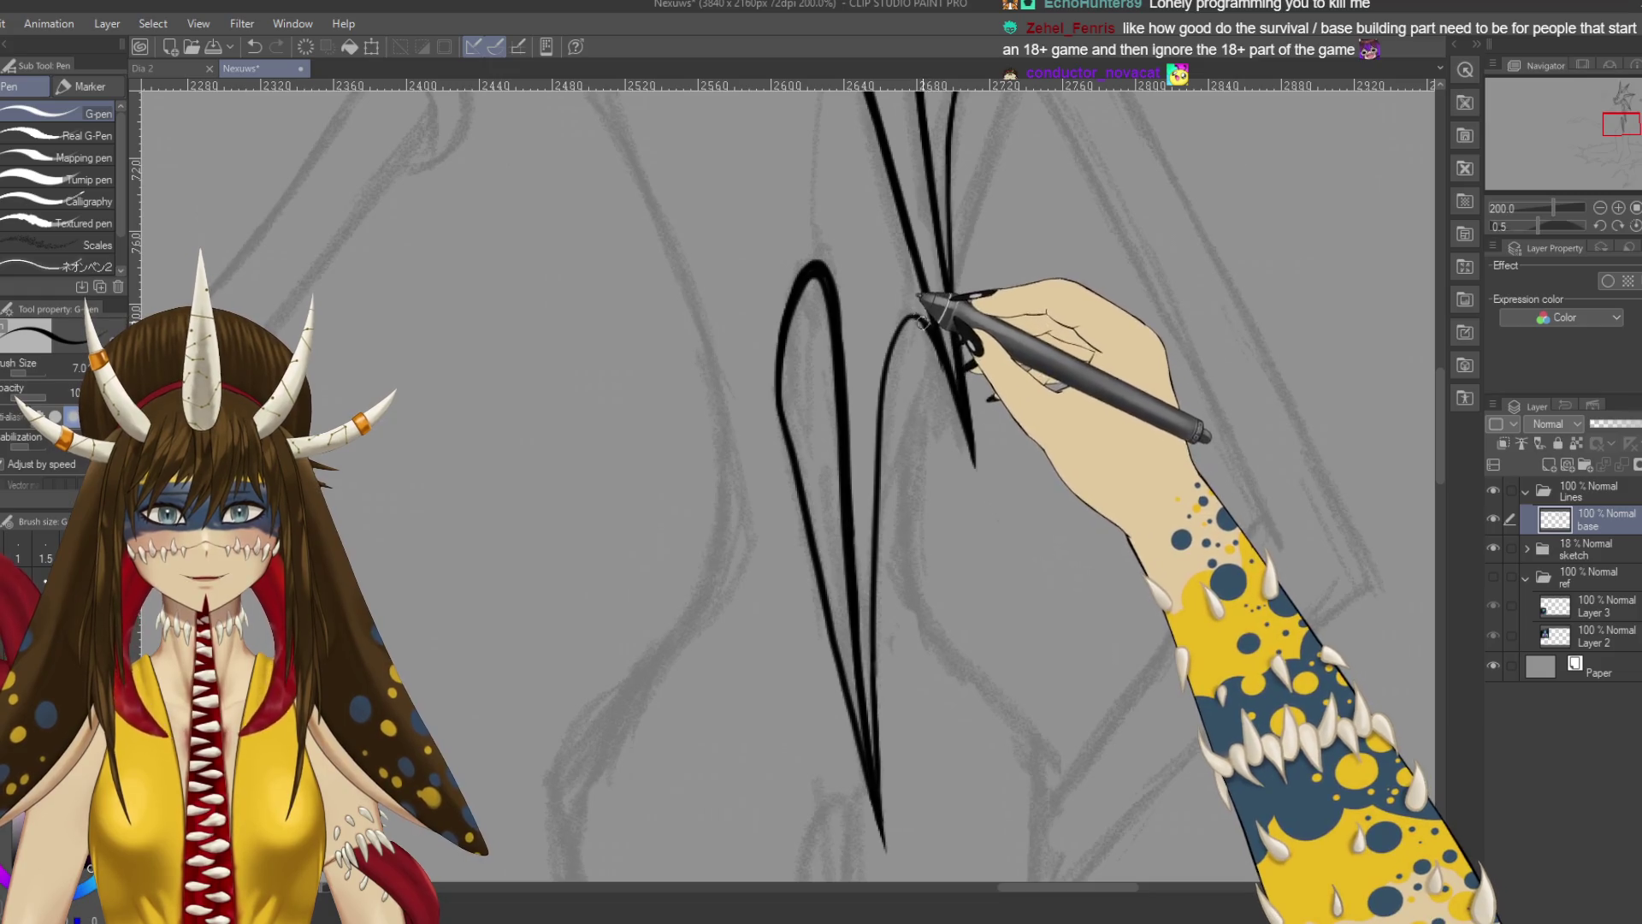
pyautogui.hotkey('ctrl', 'z')
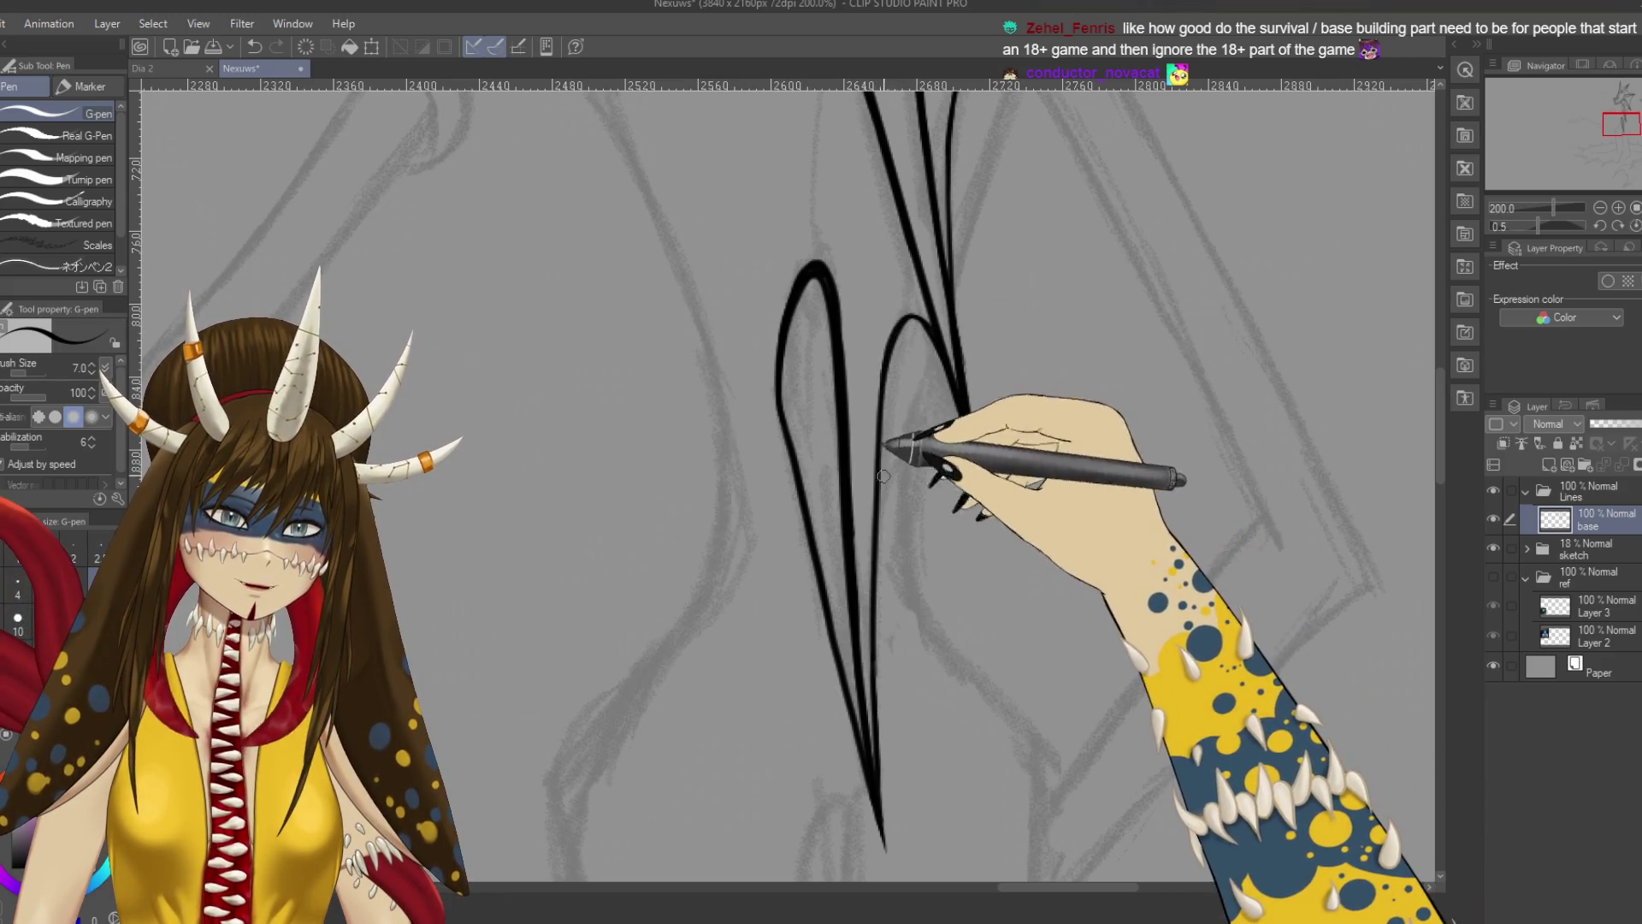
pyautogui.scroll(-3, 883, 470)
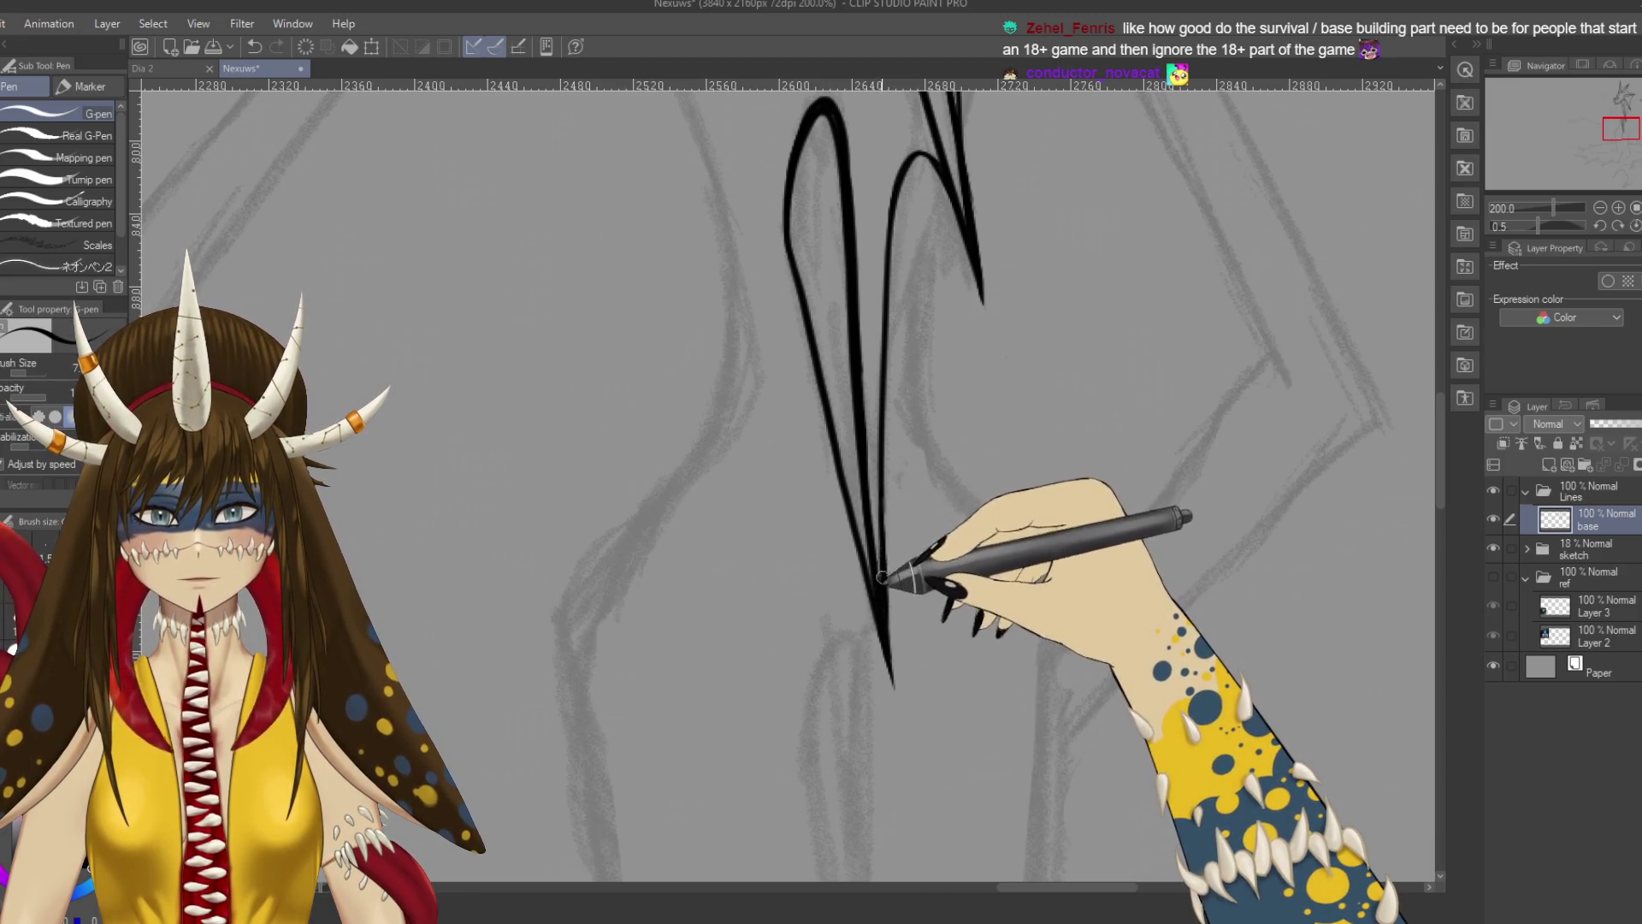
pyautogui.scroll(6, 885, 462)
pyautogui.scroll(3, 1024, 501)
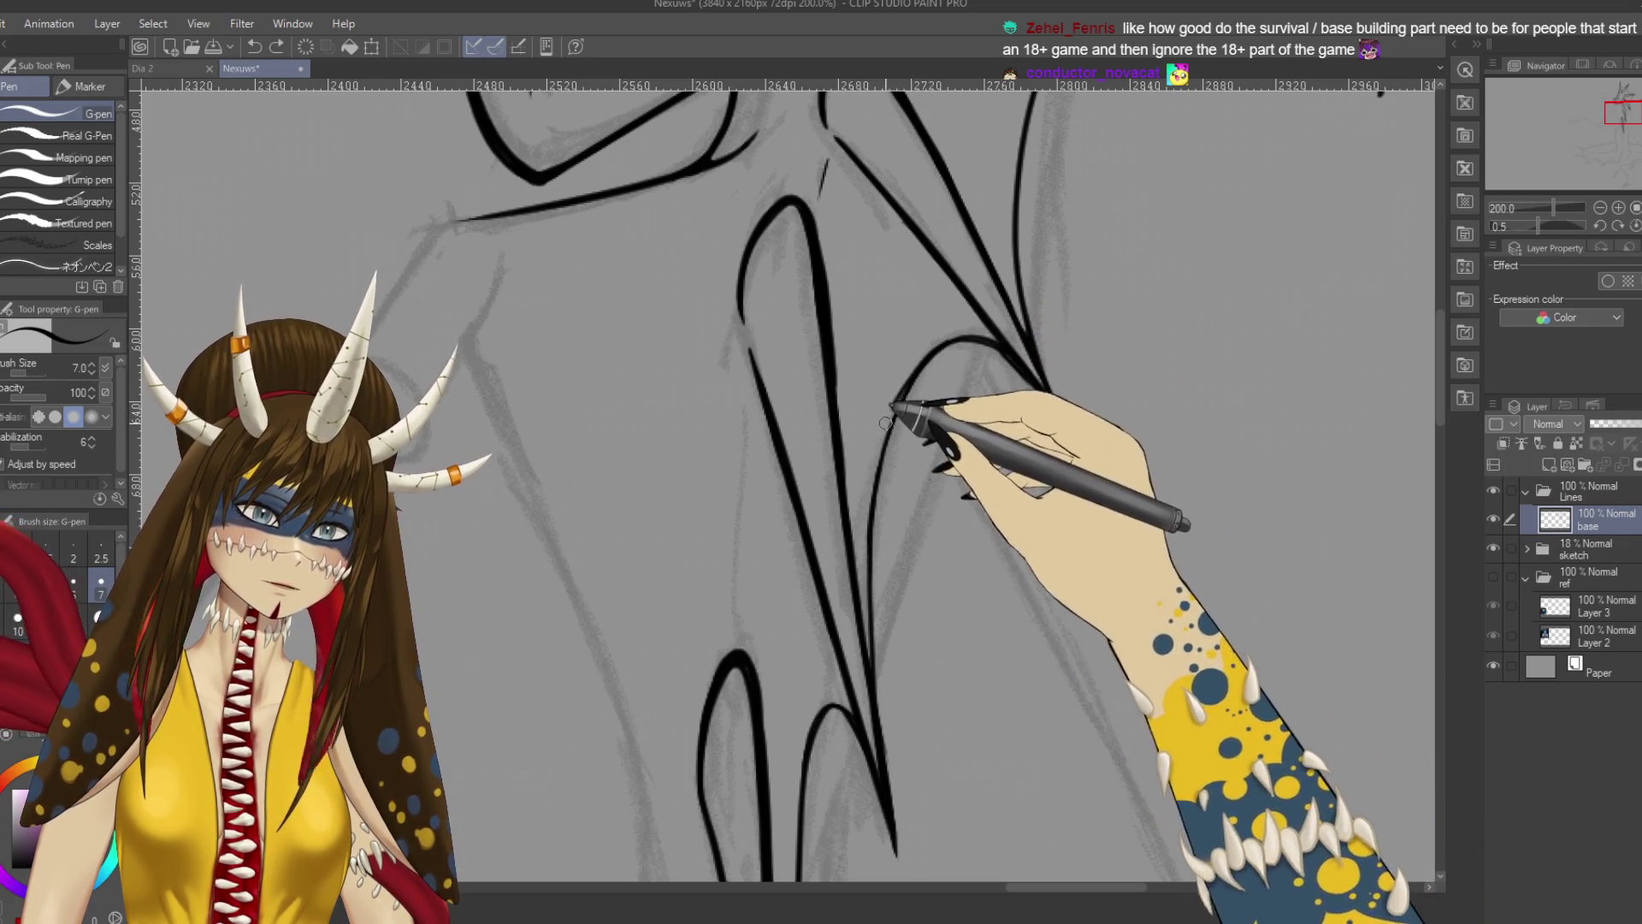
# Draw and undo a short test line on the neck fin, then pan up to the jaw spike.
pyautogui.moveTo(887, 430); pyautogui.dragTo(876, 539)
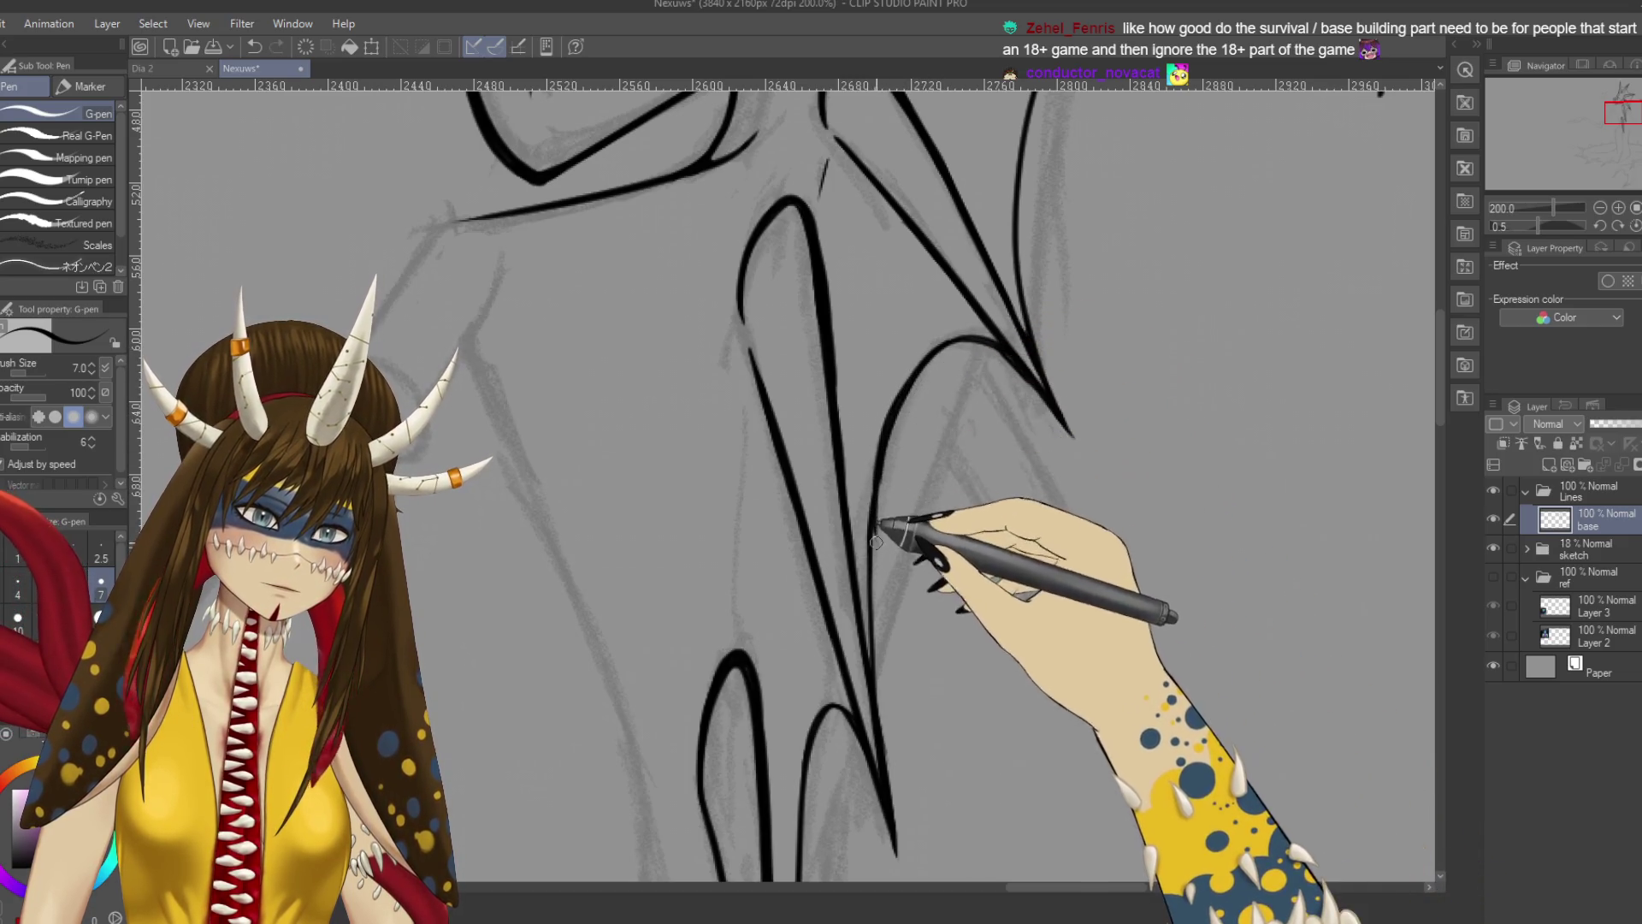
pyautogui.hotkey('ctrl', 'z')
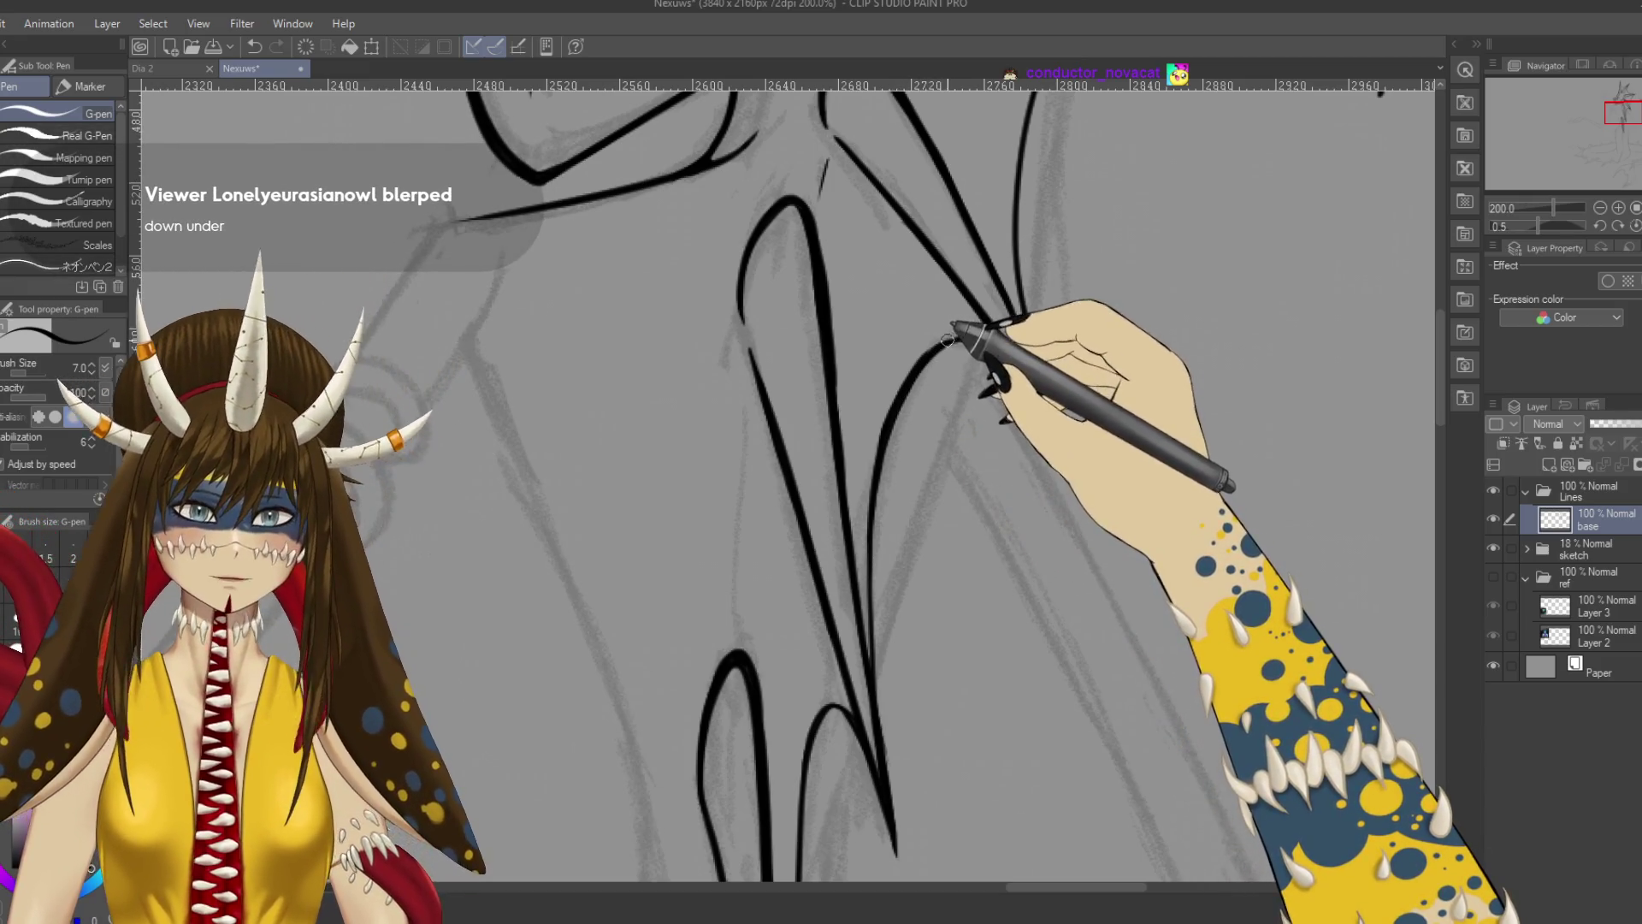
pyautogui.moveTo(1100, 322); pyautogui.dragTo(1069, 573)
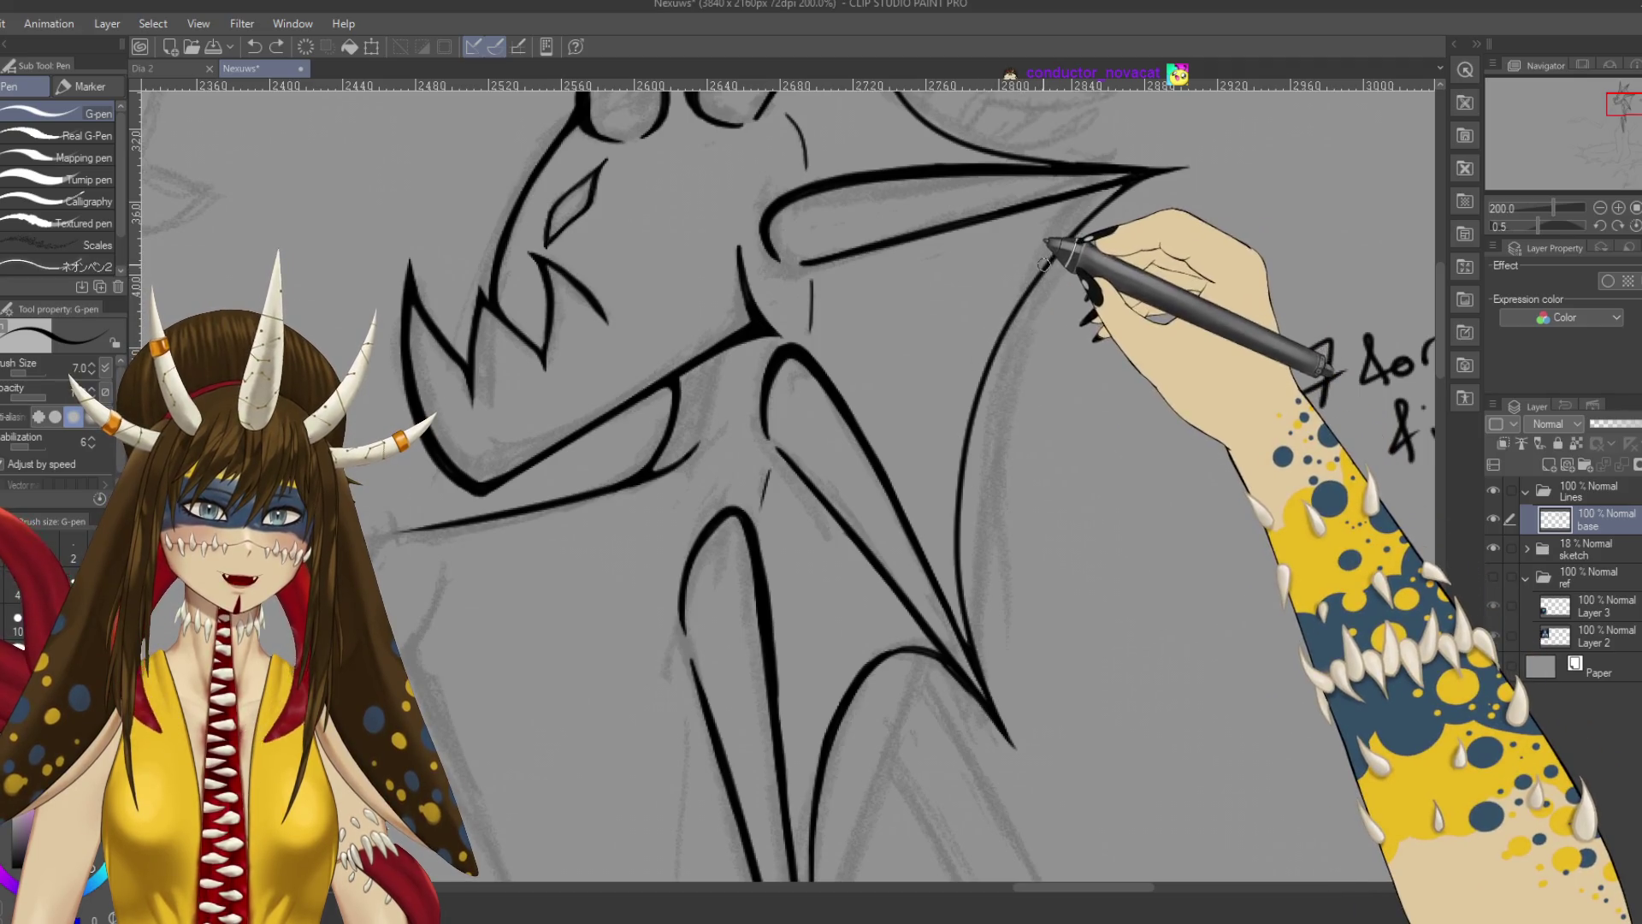
# Retrace the jaw spike's right edge with a heavier G-pen line and save.
pyautogui.moveTo(1015, 305); pyautogui.dragTo(968, 414)
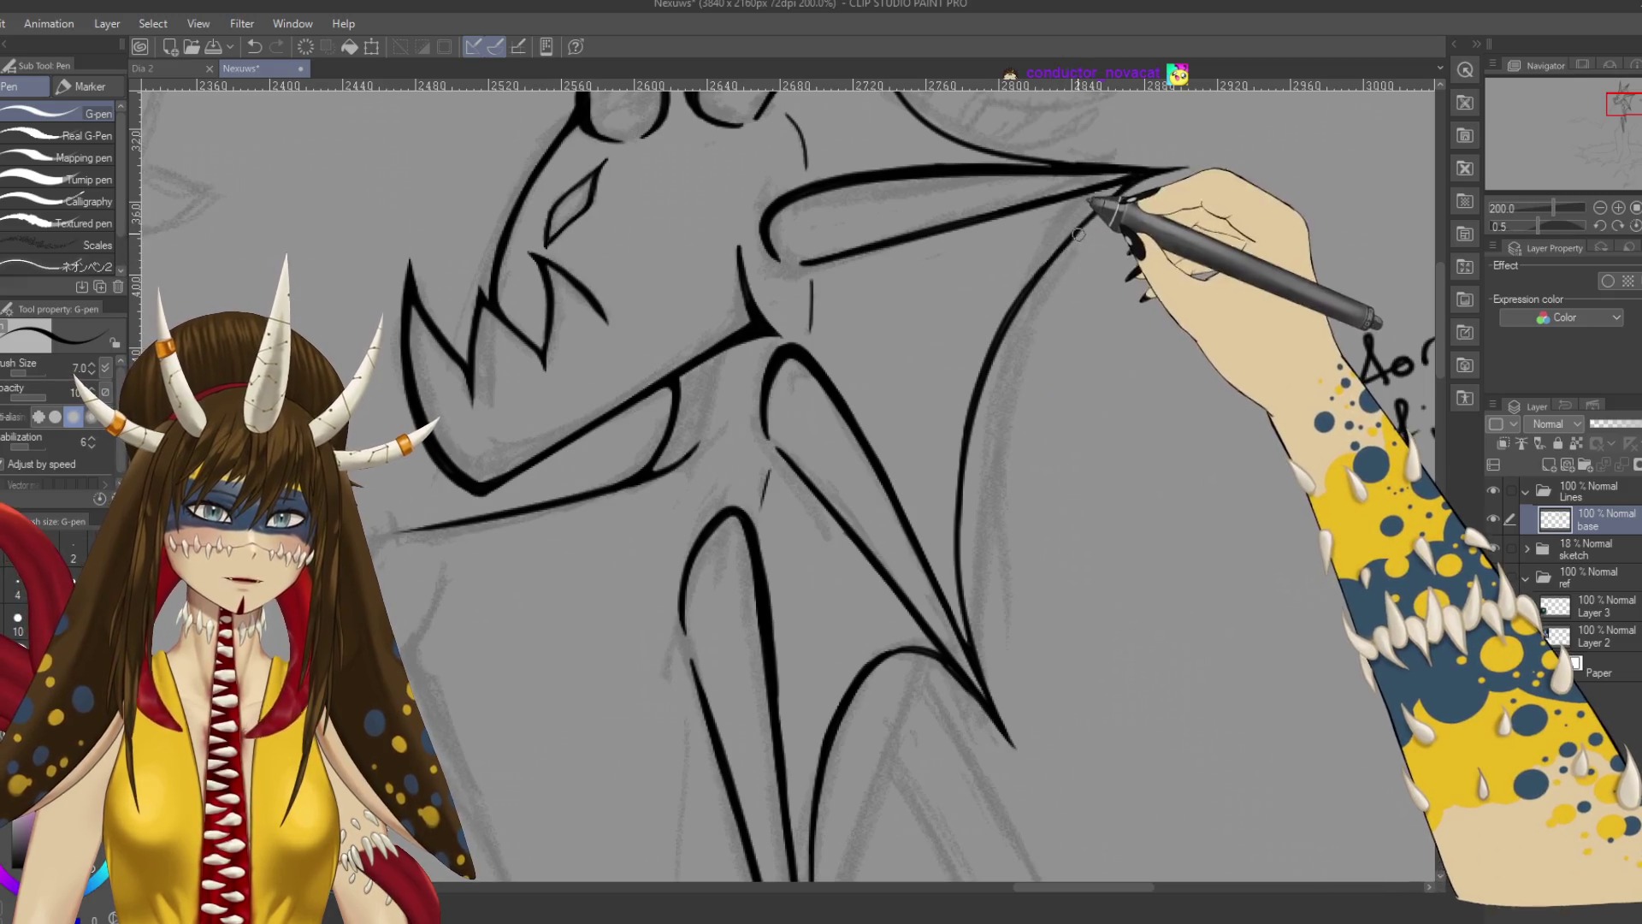
pyautogui.moveTo(1063, 249); pyautogui.dragTo(969, 467)
pyautogui.hotkey('ctrl', 'z')
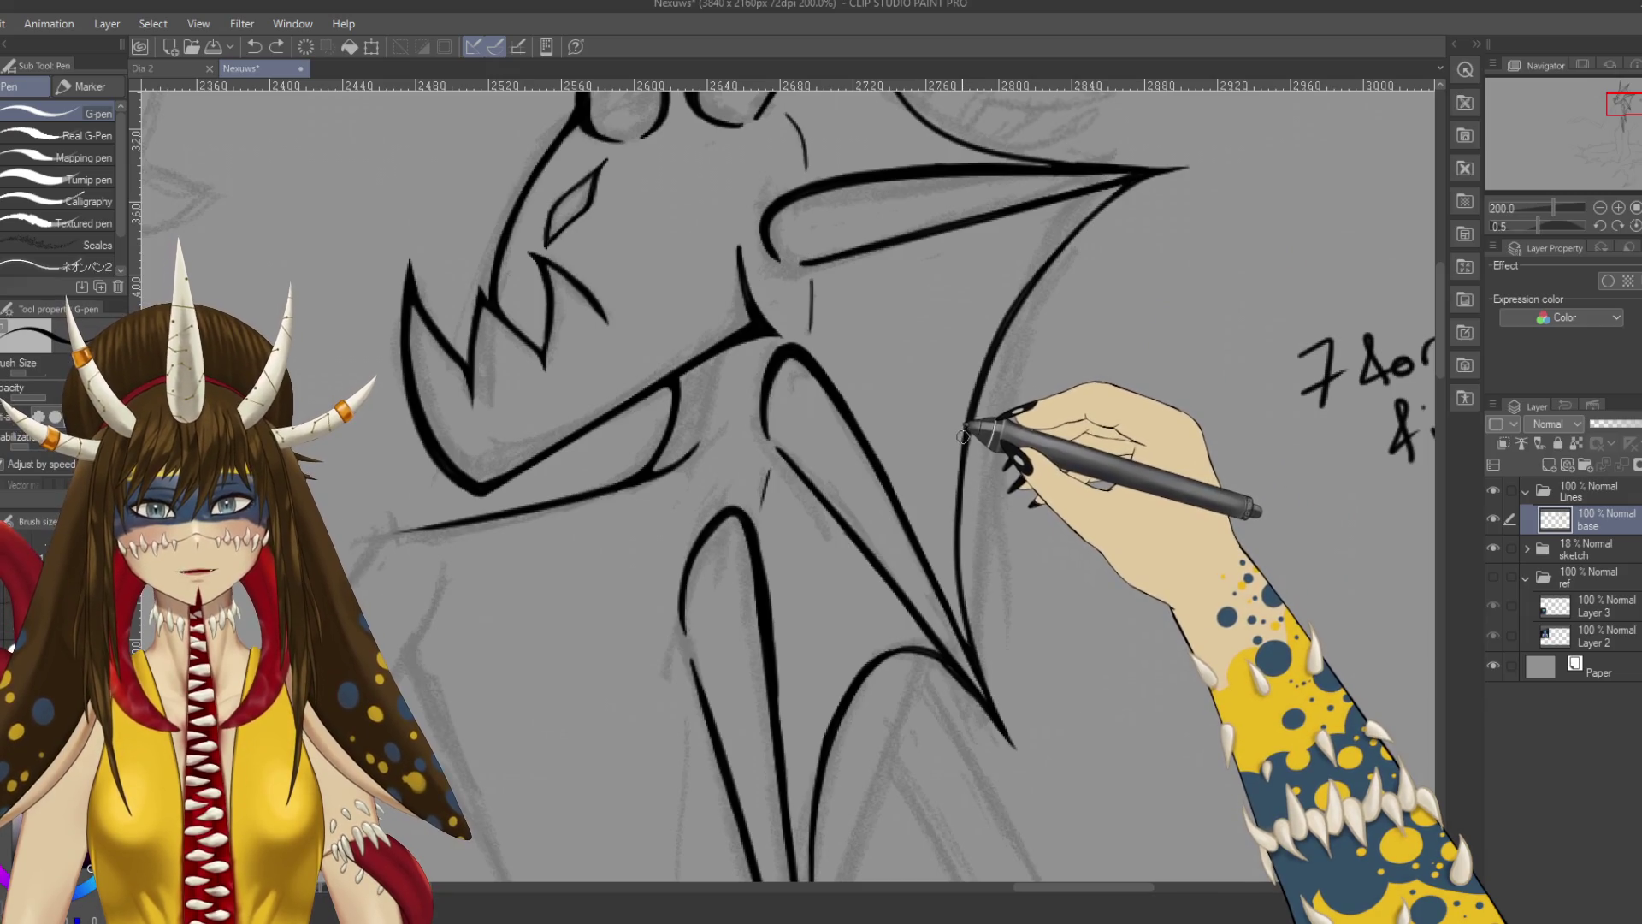
pyautogui.moveTo(1034, 351)
pyautogui.mouseDown()
pyautogui.moveTo(1029, 285)
pyautogui.moveTo(972, 425)
pyautogui.mouseUp()
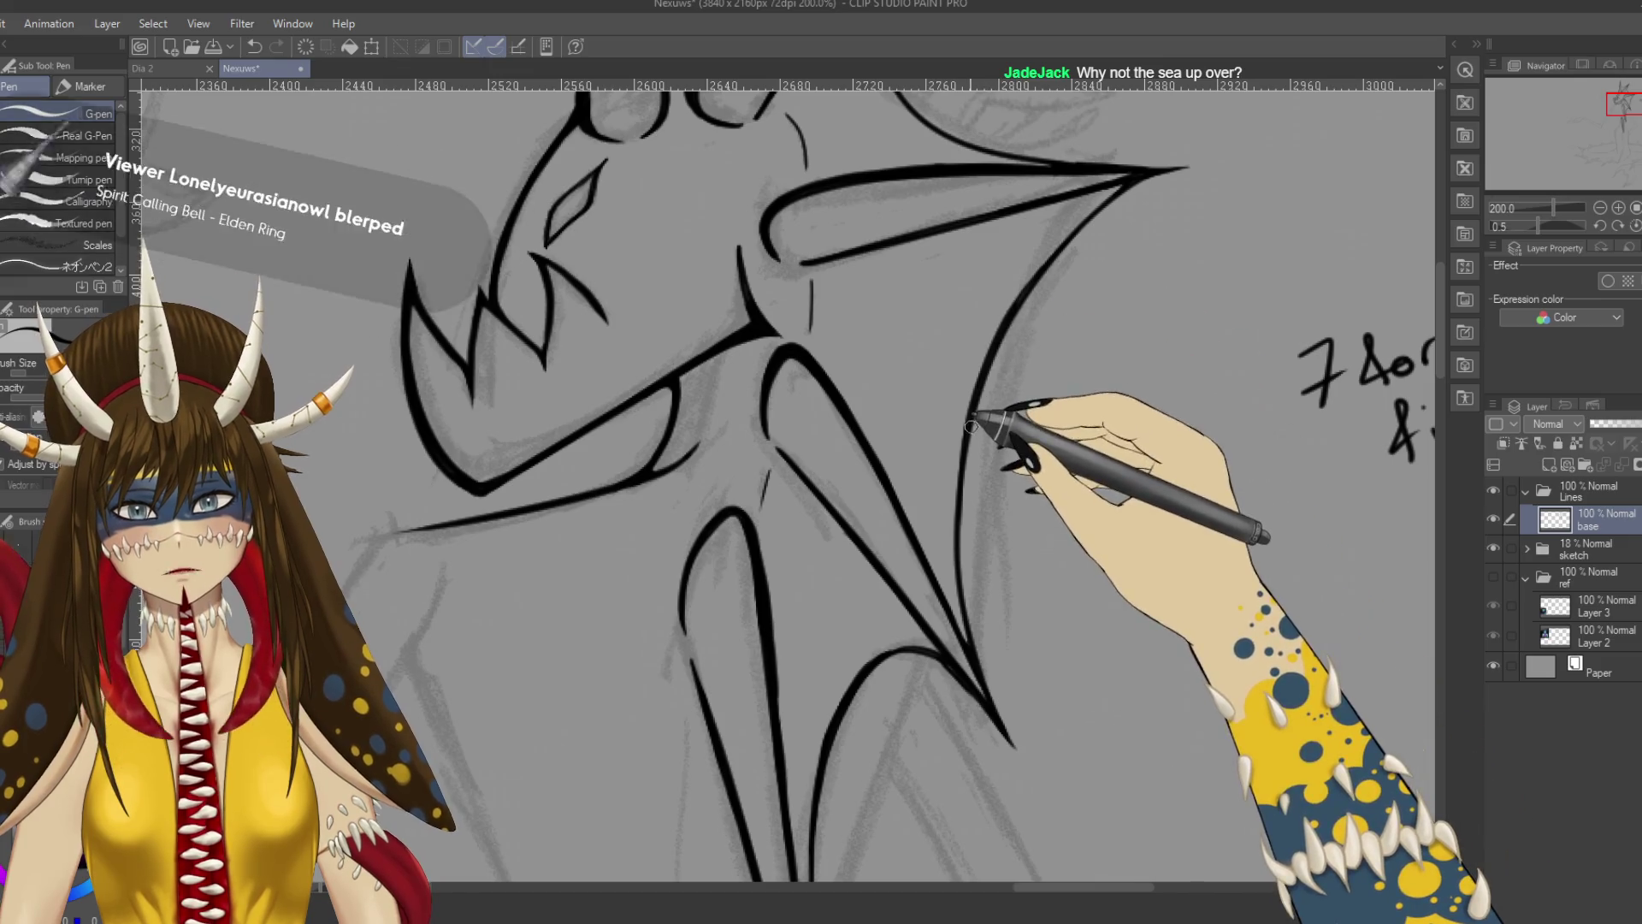
pyautogui.hotkey('ctrl', 's')
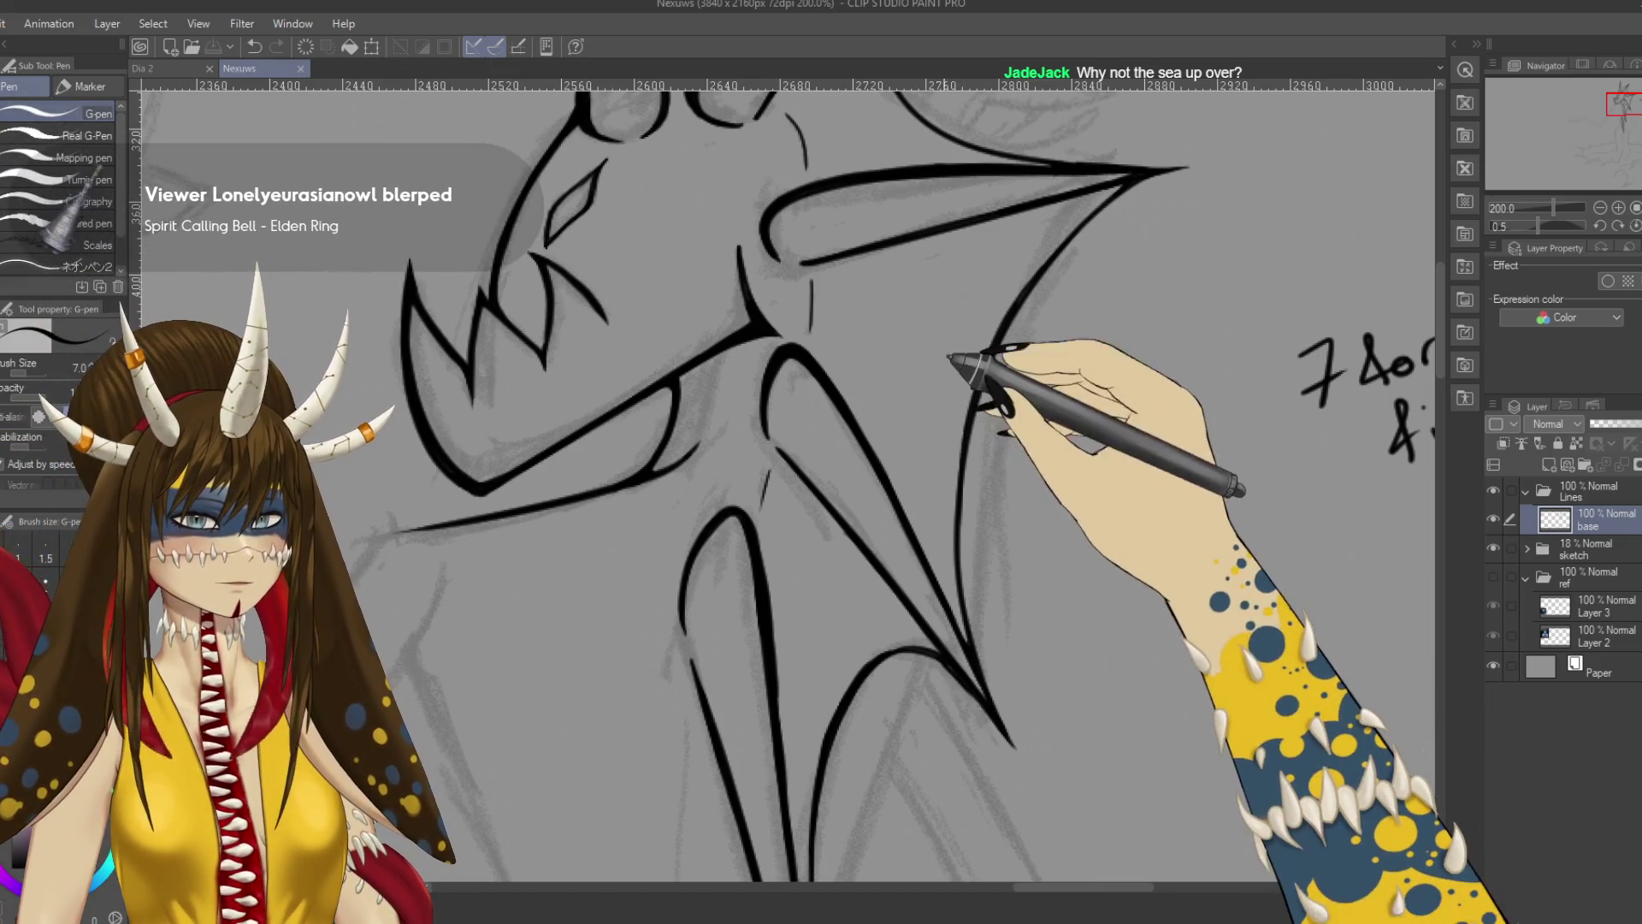
pyautogui.scroll(4, 951, 360)
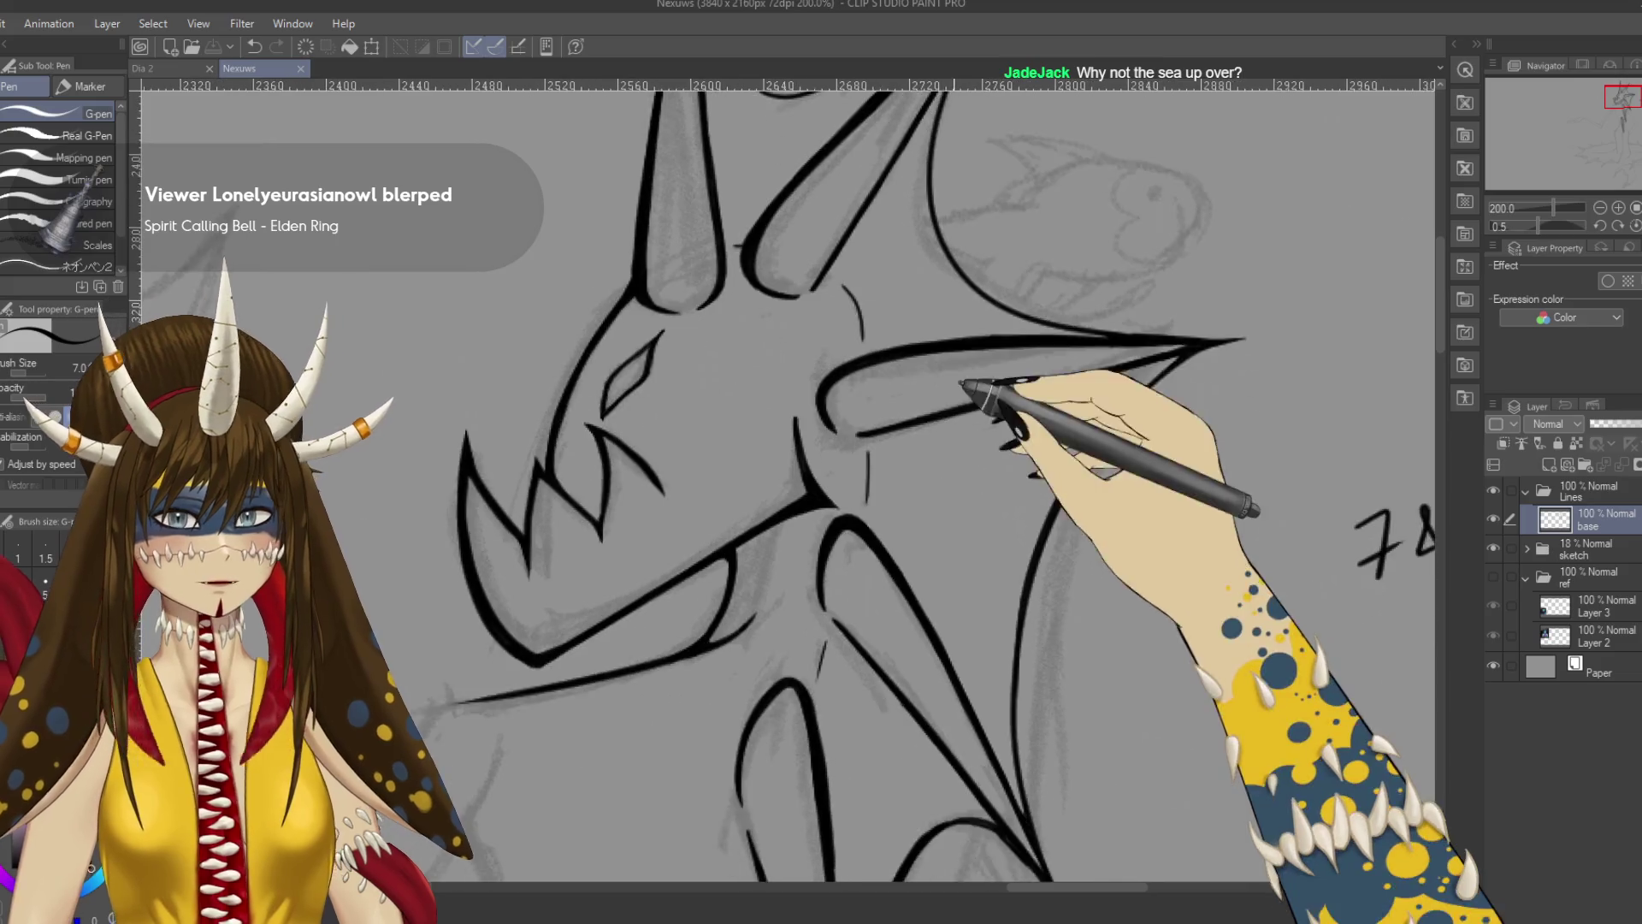
pyautogui.scroll(2, 950, 377)
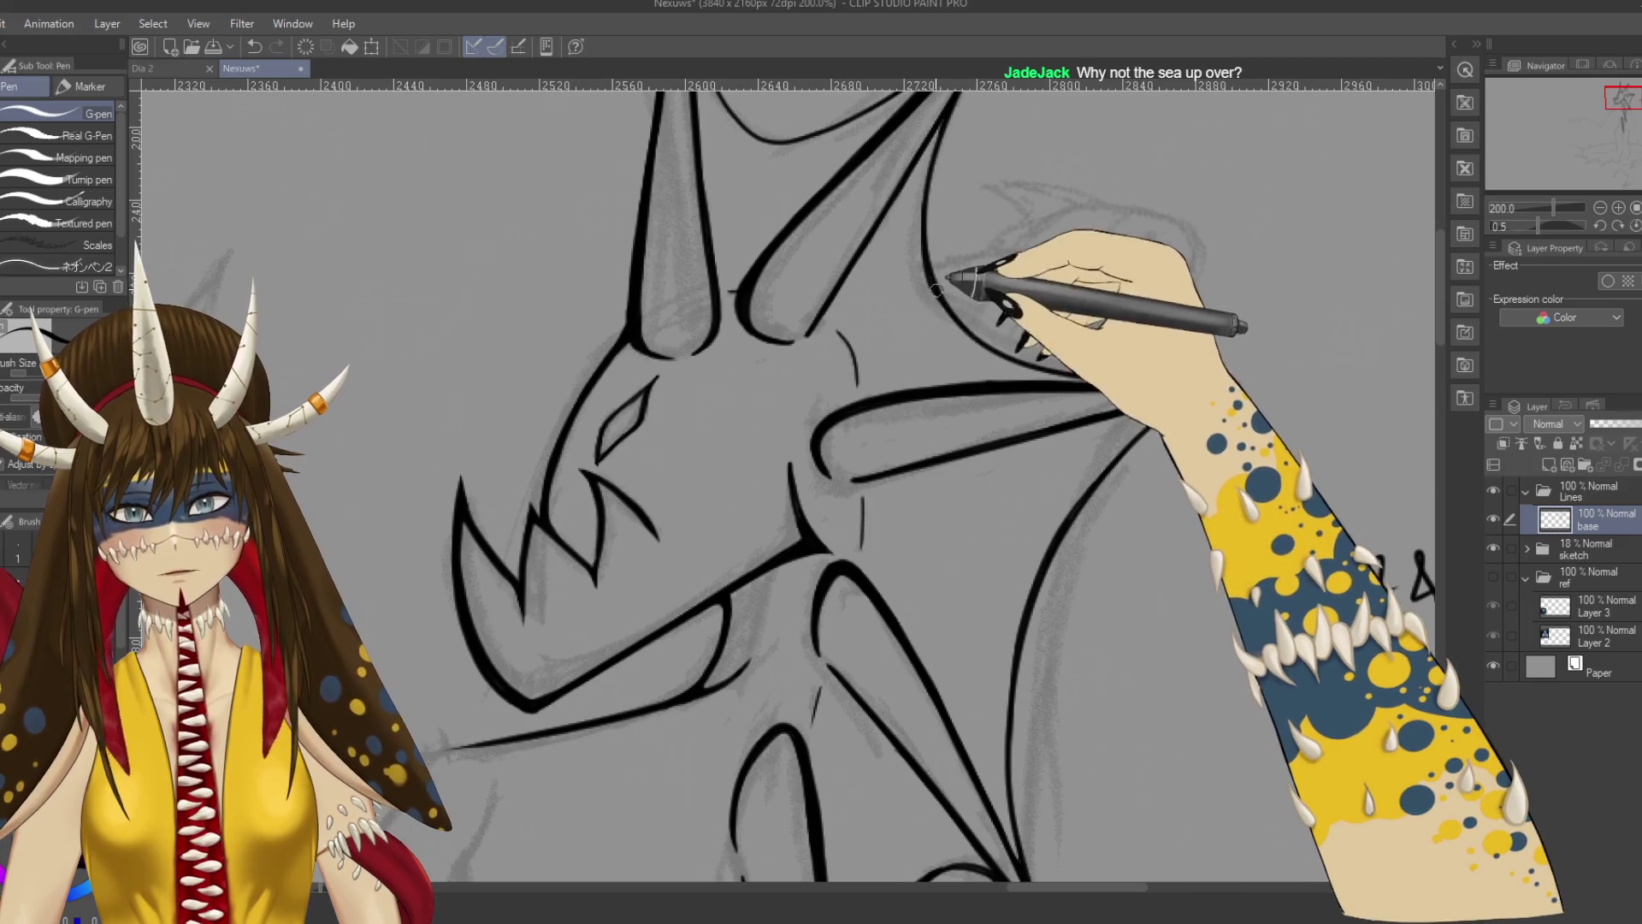
# Try a short stroke along the jaw line and undo it.
pyautogui.hotkey('ctrl', 'z')
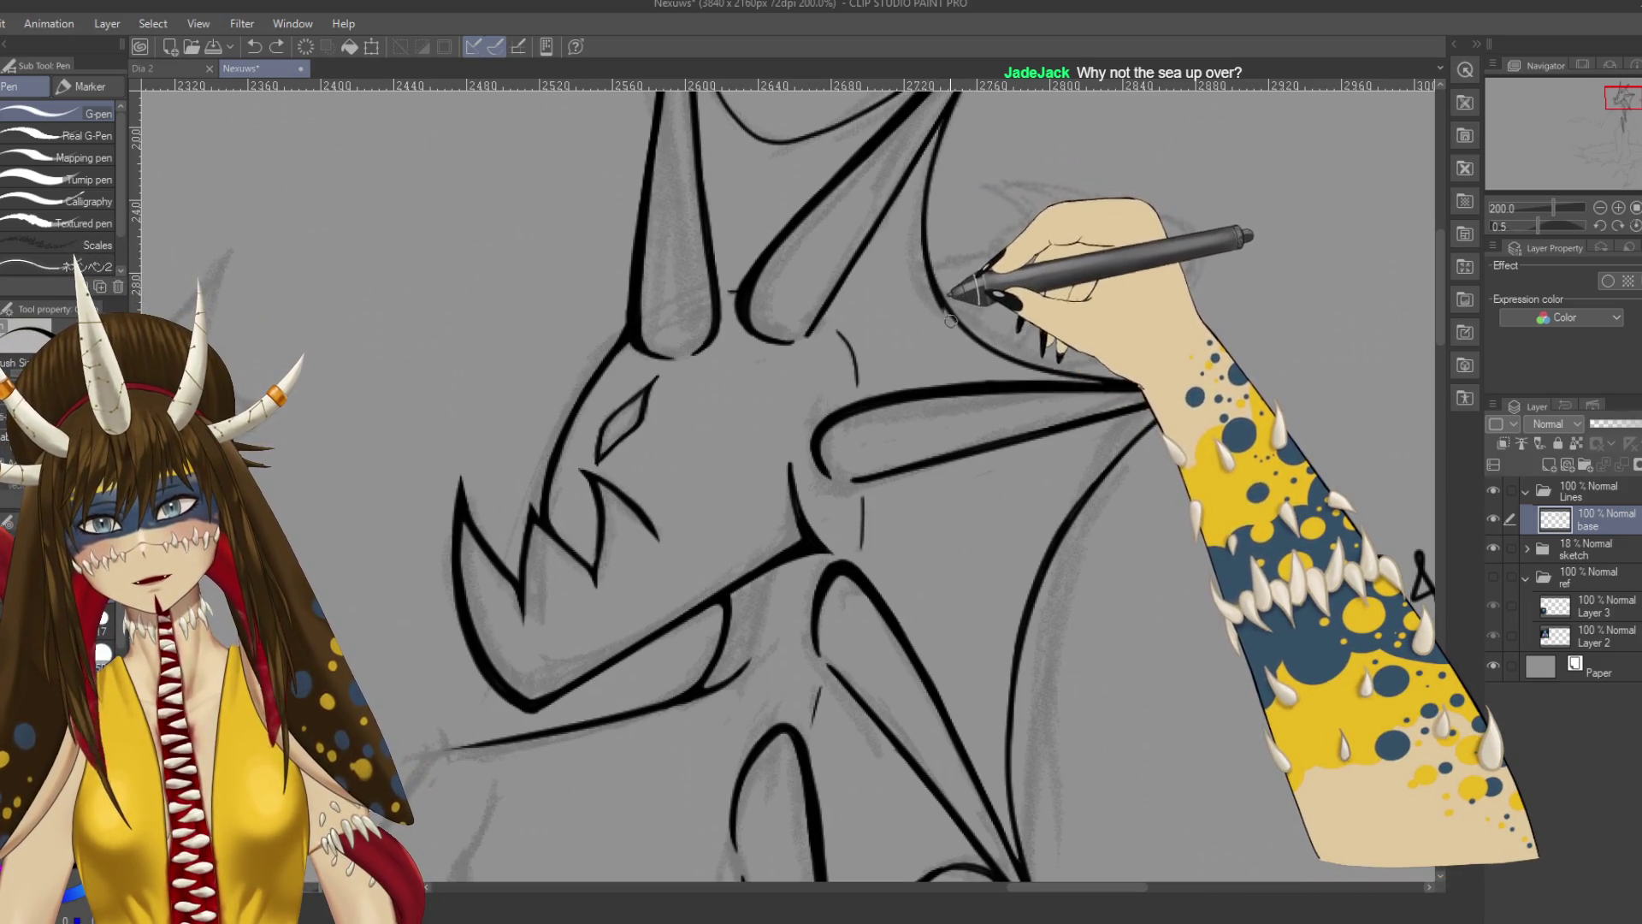
pyautogui.moveTo(958, 326); pyautogui.dragTo(986, 342)
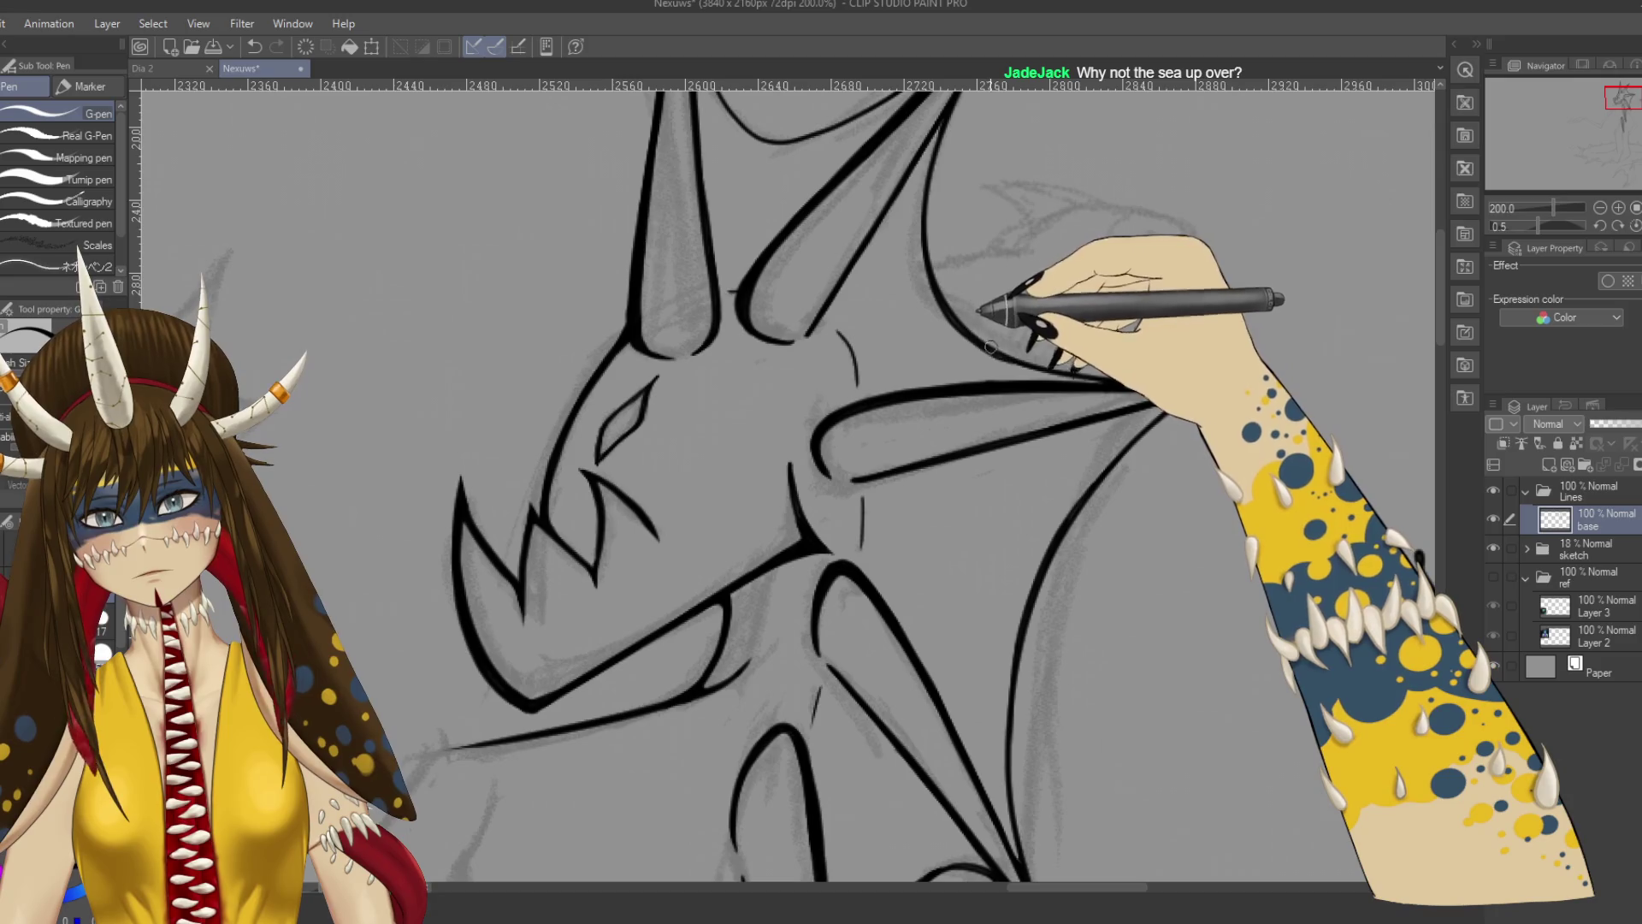
pyautogui.hotkey('ctrl', 'z')
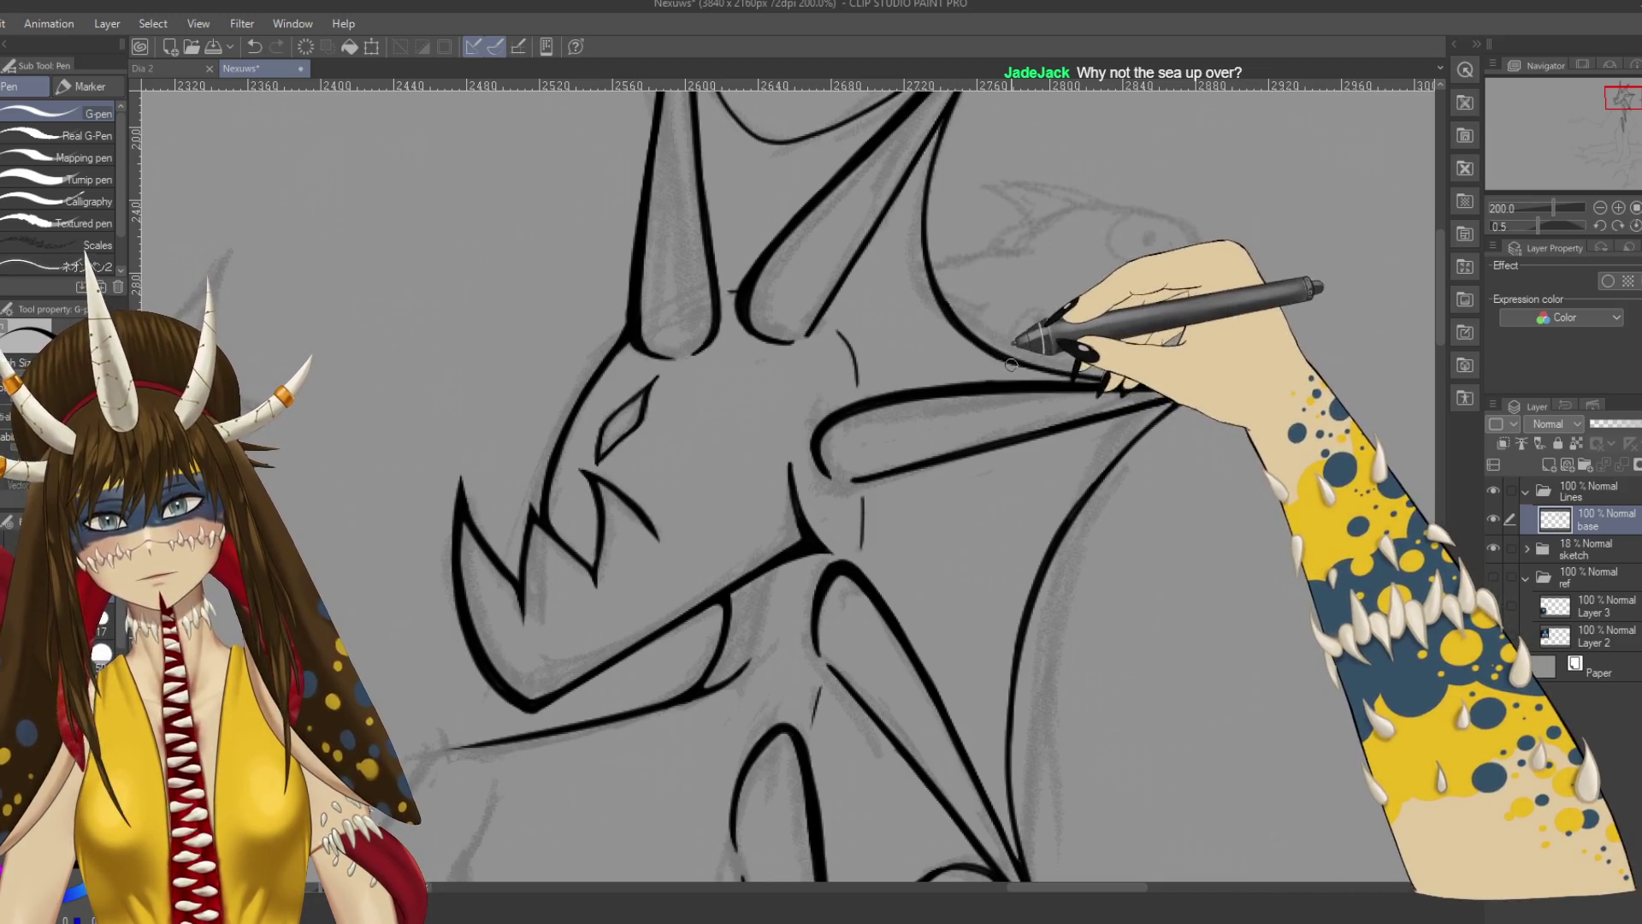
pyautogui.scroll(5, 1012, 364)
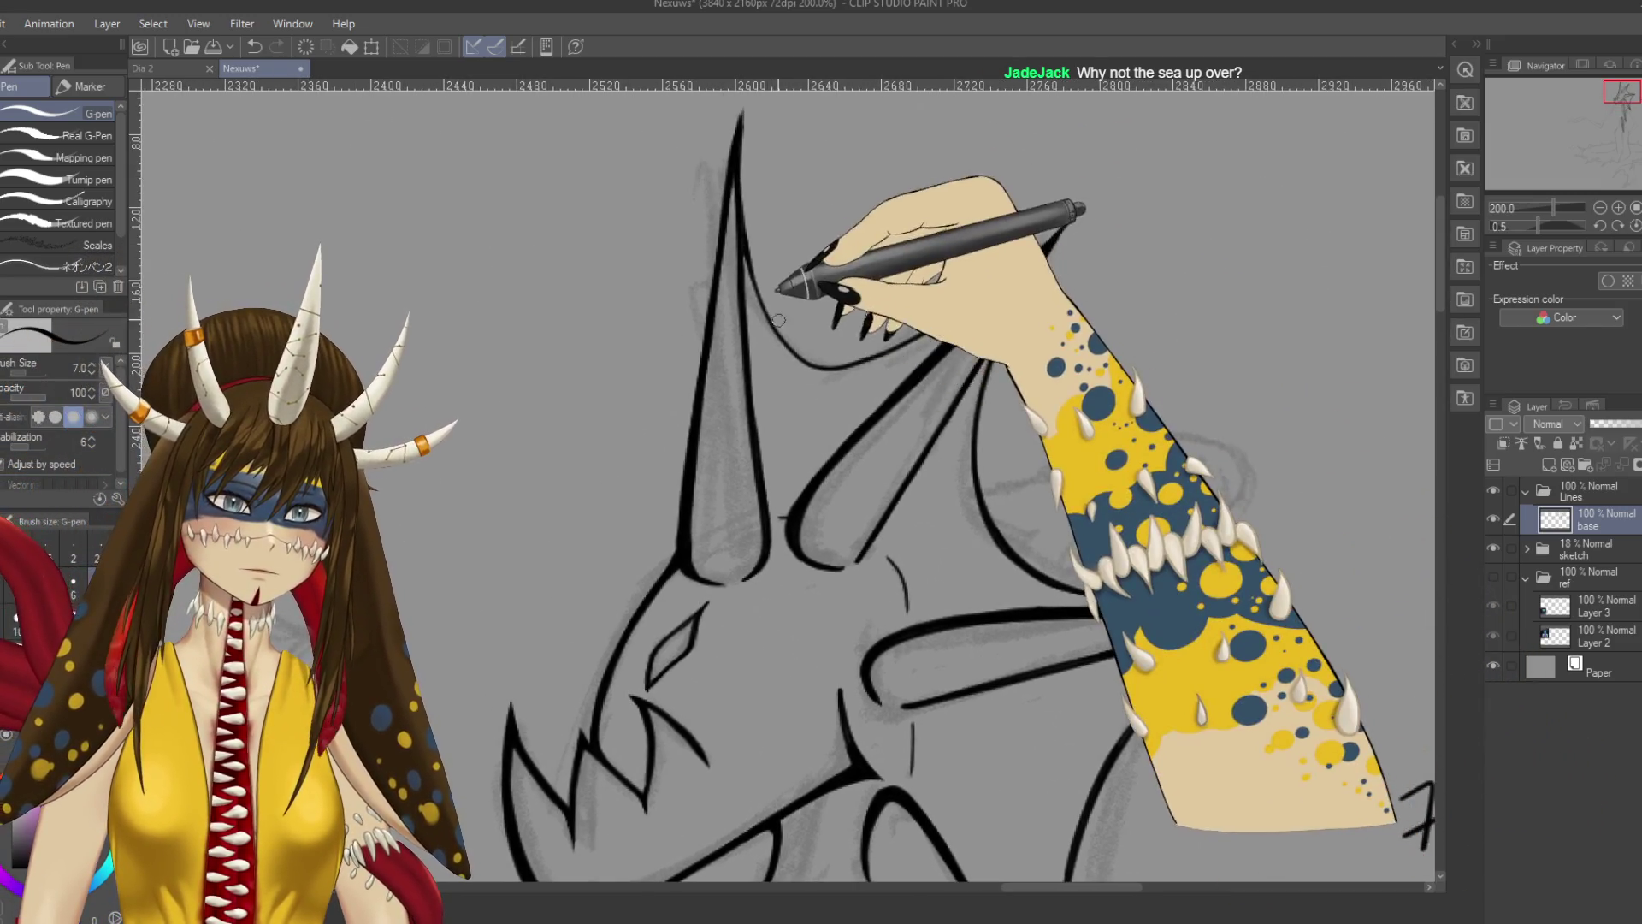
# Tilt the canvas to a comfortable angle and ink a curved G-pen line among the neck spikes.
pyautogui.press('r')
pyautogui.moveTo(778, 319)
pyautogui.mouseDown()
pyautogui.moveTo(685, 349)
pyautogui.moveTo(906, 521)
pyautogui.moveTo(924, 377)
pyautogui.mouseUp()
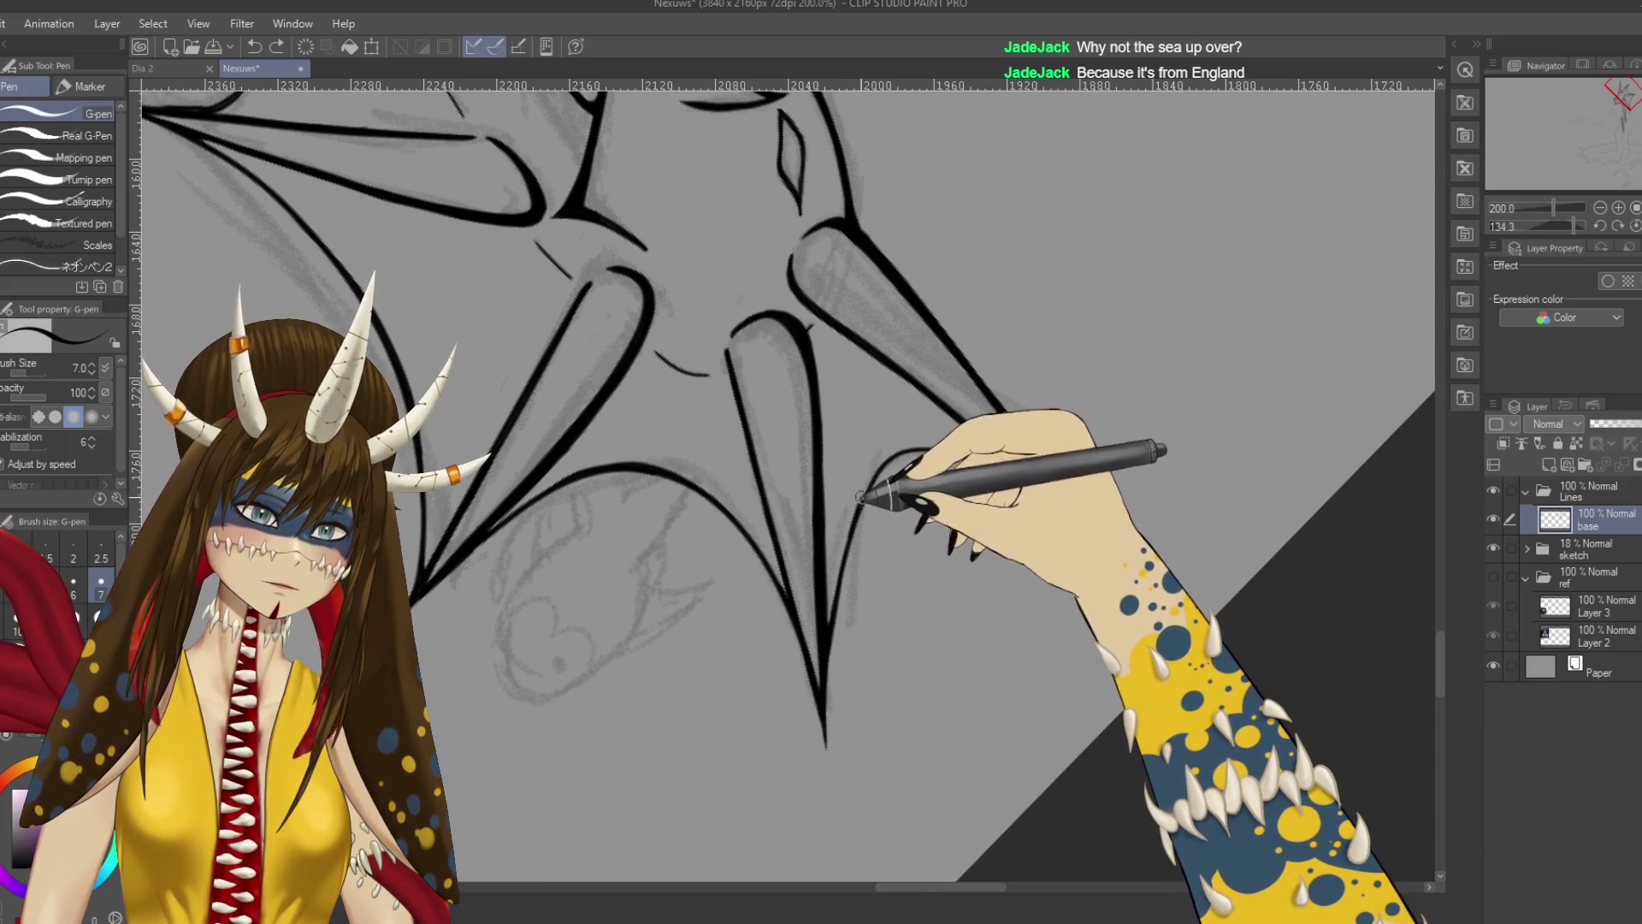
pyautogui.hotkey('ctrl', 's')
pyautogui.moveTo(928, 449)
pyautogui.mouseDown()
pyautogui.moveTo(858, 527)
pyautogui.moveTo(884, 460)
pyautogui.moveTo(744, 539)
pyautogui.moveTo(836, 470)
pyautogui.moveTo(792, 437)
pyautogui.moveTo(834, 408)
pyautogui.moveTo(861, 453)
pyautogui.mouseUp()
# Rotate the canvas back to show the jaw and horns, and save the drawing.
pyautogui.press('r')
pyautogui.hotkey('ctrl', 's')
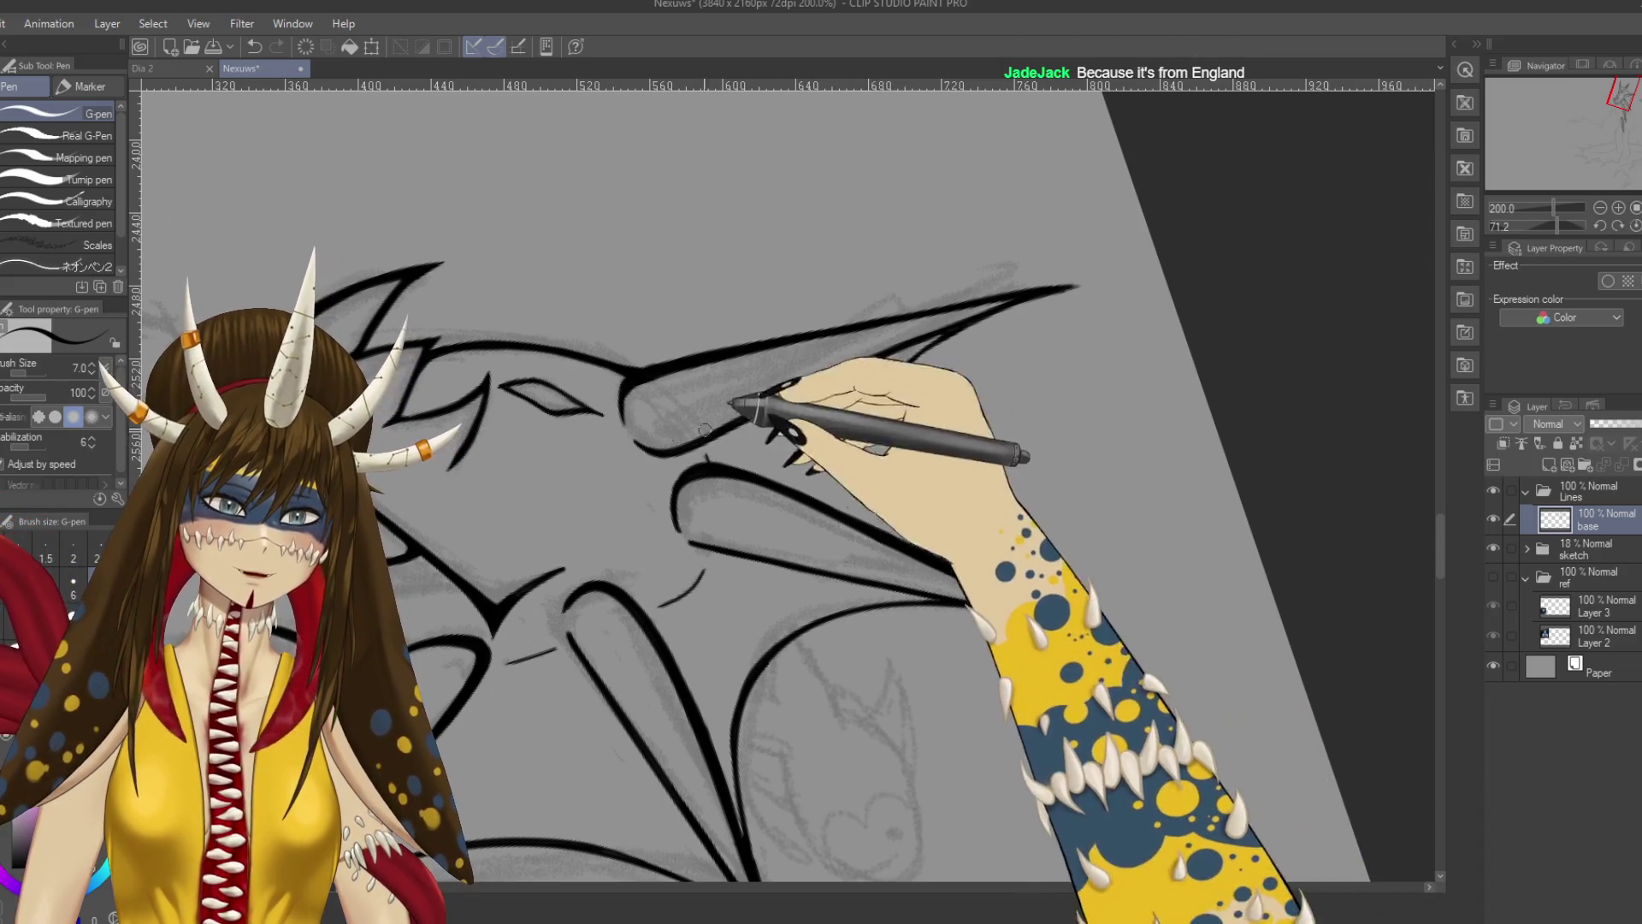
pyautogui.moveTo(745, 469); pyautogui.dragTo(686, 760)
pyautogui.moveTo(691, 295)
pyautogui.mouseDown()
pyautogui.moveTo(733, 257)
pyautogui.moveTo(777, 349)
pyautogui.mouseUp()
pyautogui.hotkey('ctrl', 's')
pyautogui.press('e')
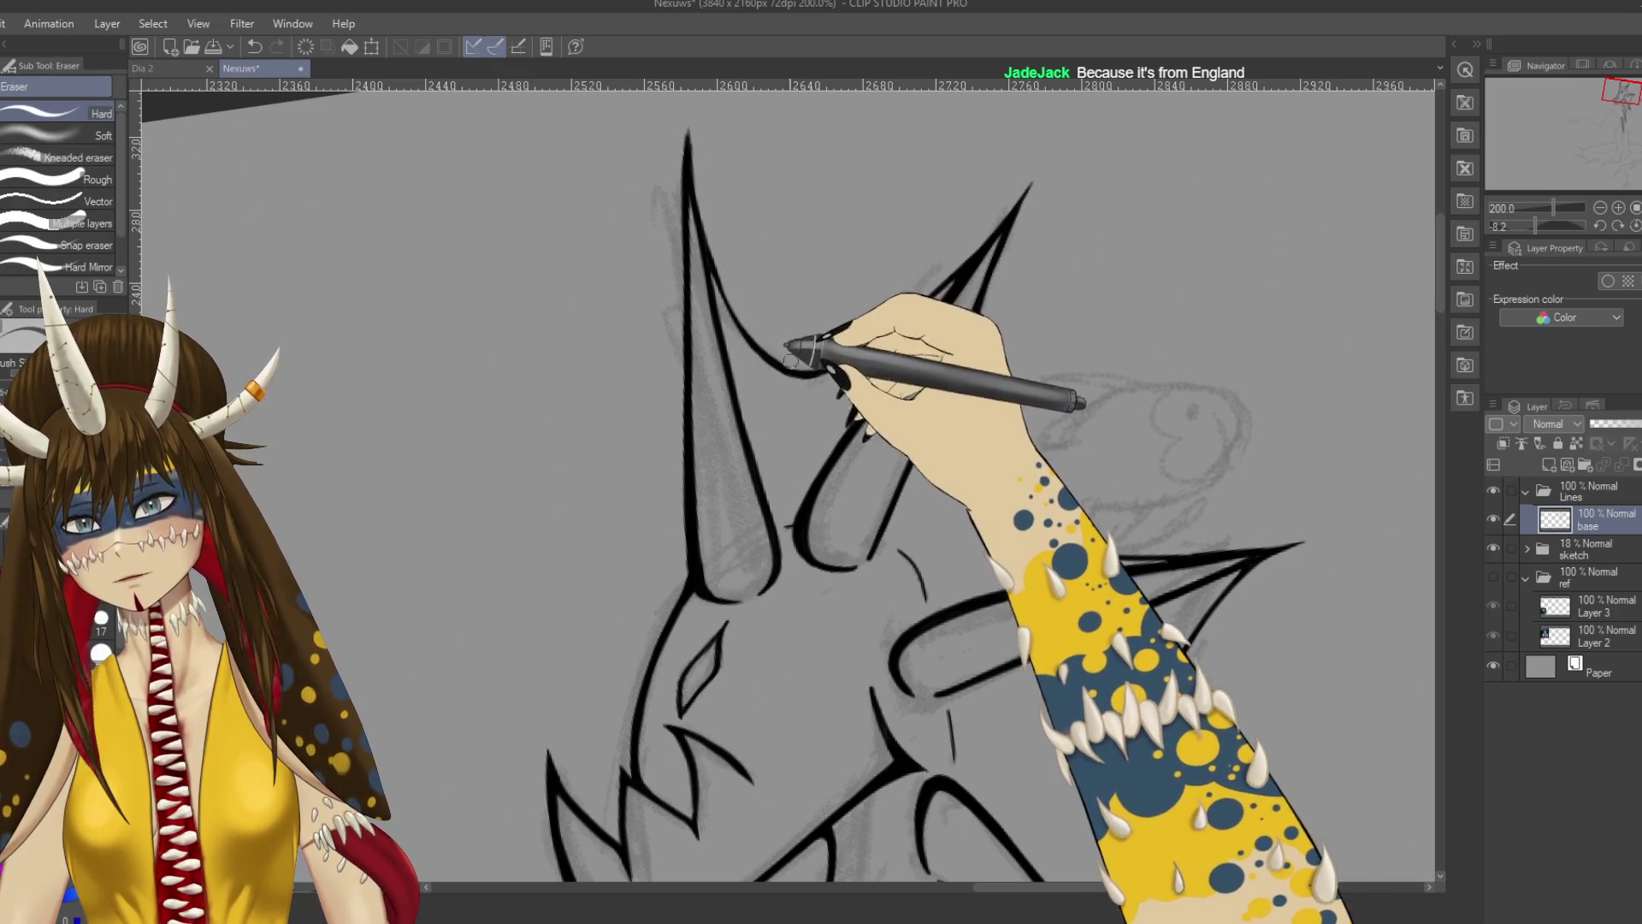
# Level the canvas rotation and zoom in on the creature's neck linework.
pyautogui.hotkey('ctrl', 's')
pyautogui.hotkey('ctrl', '-')
pyautogui.hotkey('ctrl', '-')
pyautogui.hotkey('ctrl', '-')
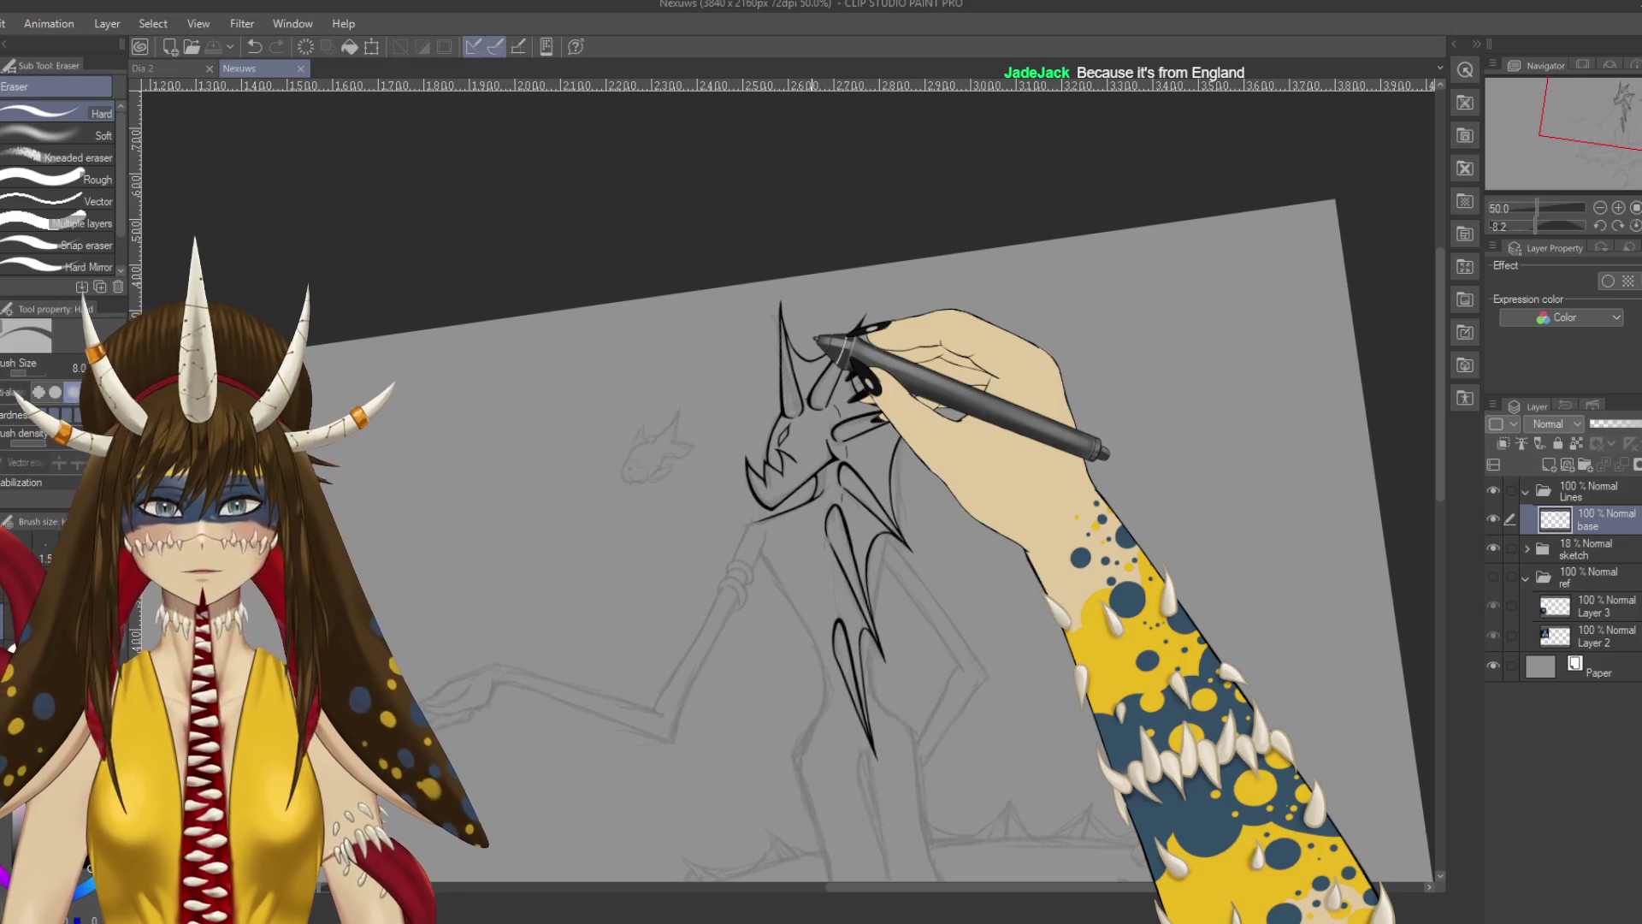
pyautogui.hotkey('ctrl', '-')
pyautogui.moveTo(817, 340)
pyautogui.mouseDown()
pyautogui.moveTo(1081, 561)
pyautogui.moveTo(1070, 653)
pyautogui.mouseUp()
pyautogui.hotkey('ctrl', '+')
pyautogui.hotkey('ctrl', '+')
pyautogui.hotkey('ctrl', '+')
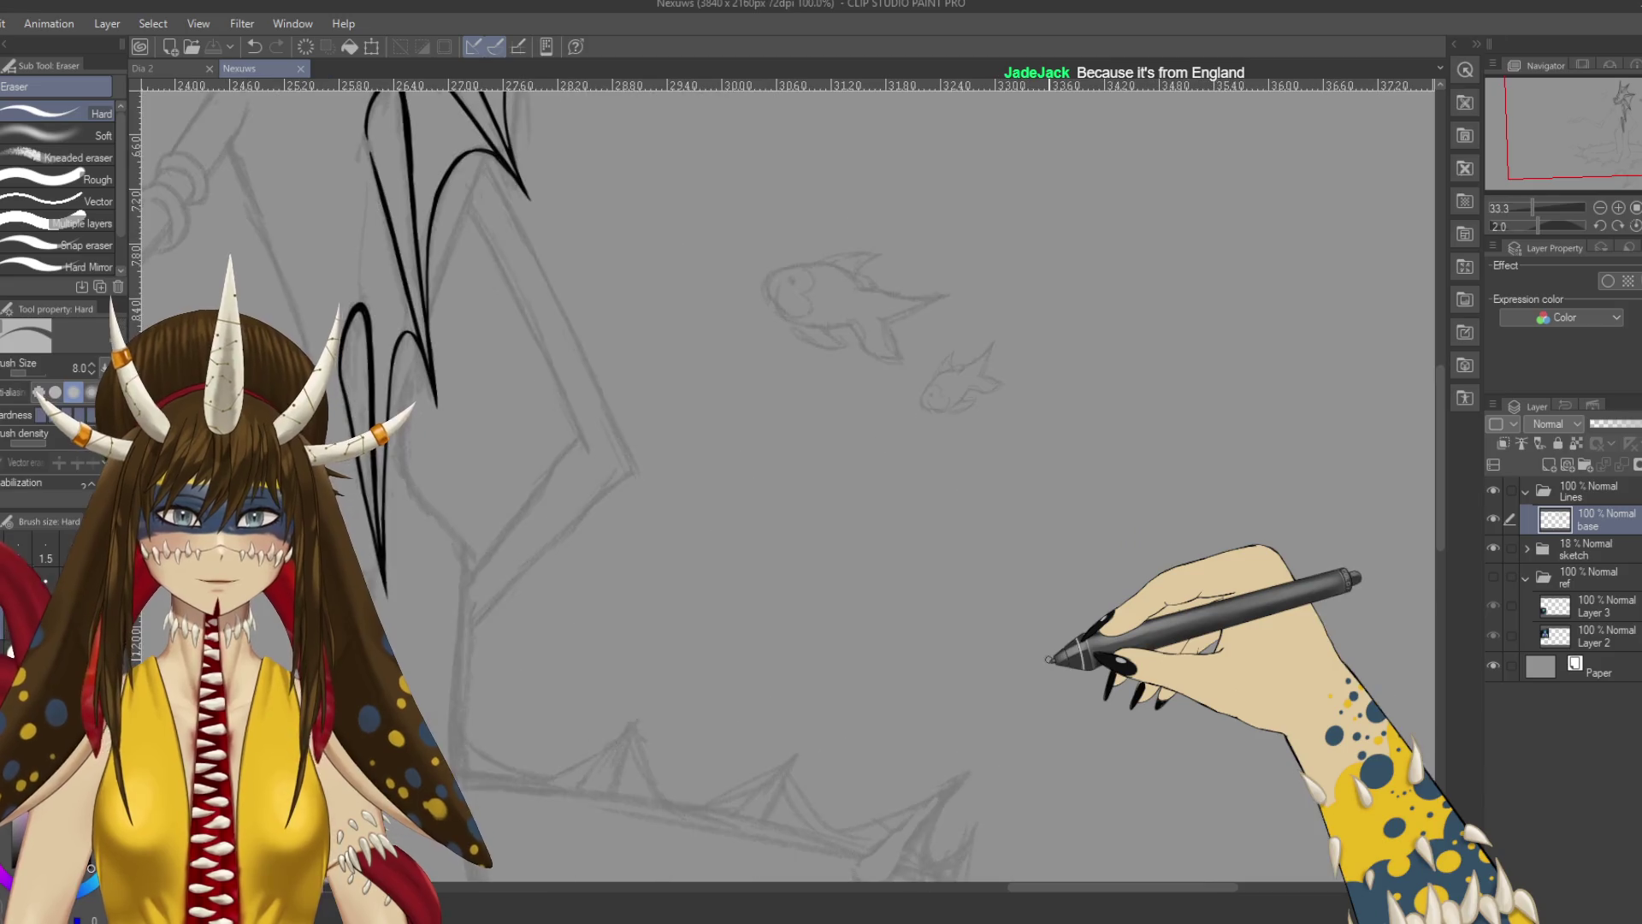
pyautogui.hotkey('ctrl', '+')
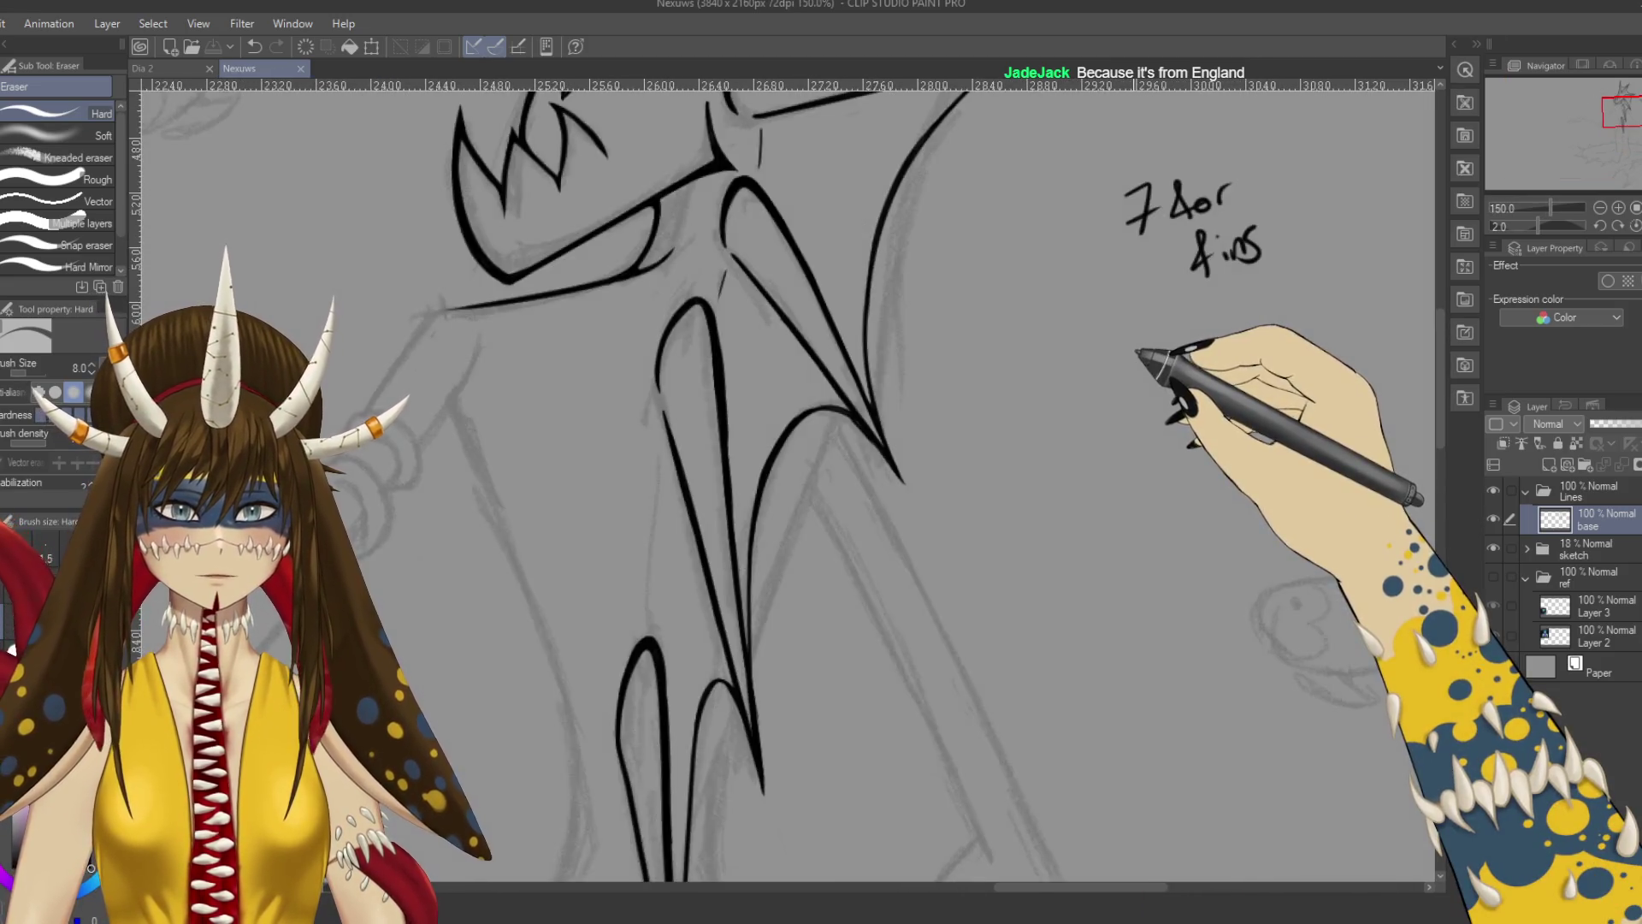
pyautogui.moveTo(621, 491); pyautogui.dragTo(787, 492)
# Ink a thin line beside the neck spike with the pen and save.
pyautogui.press('p')
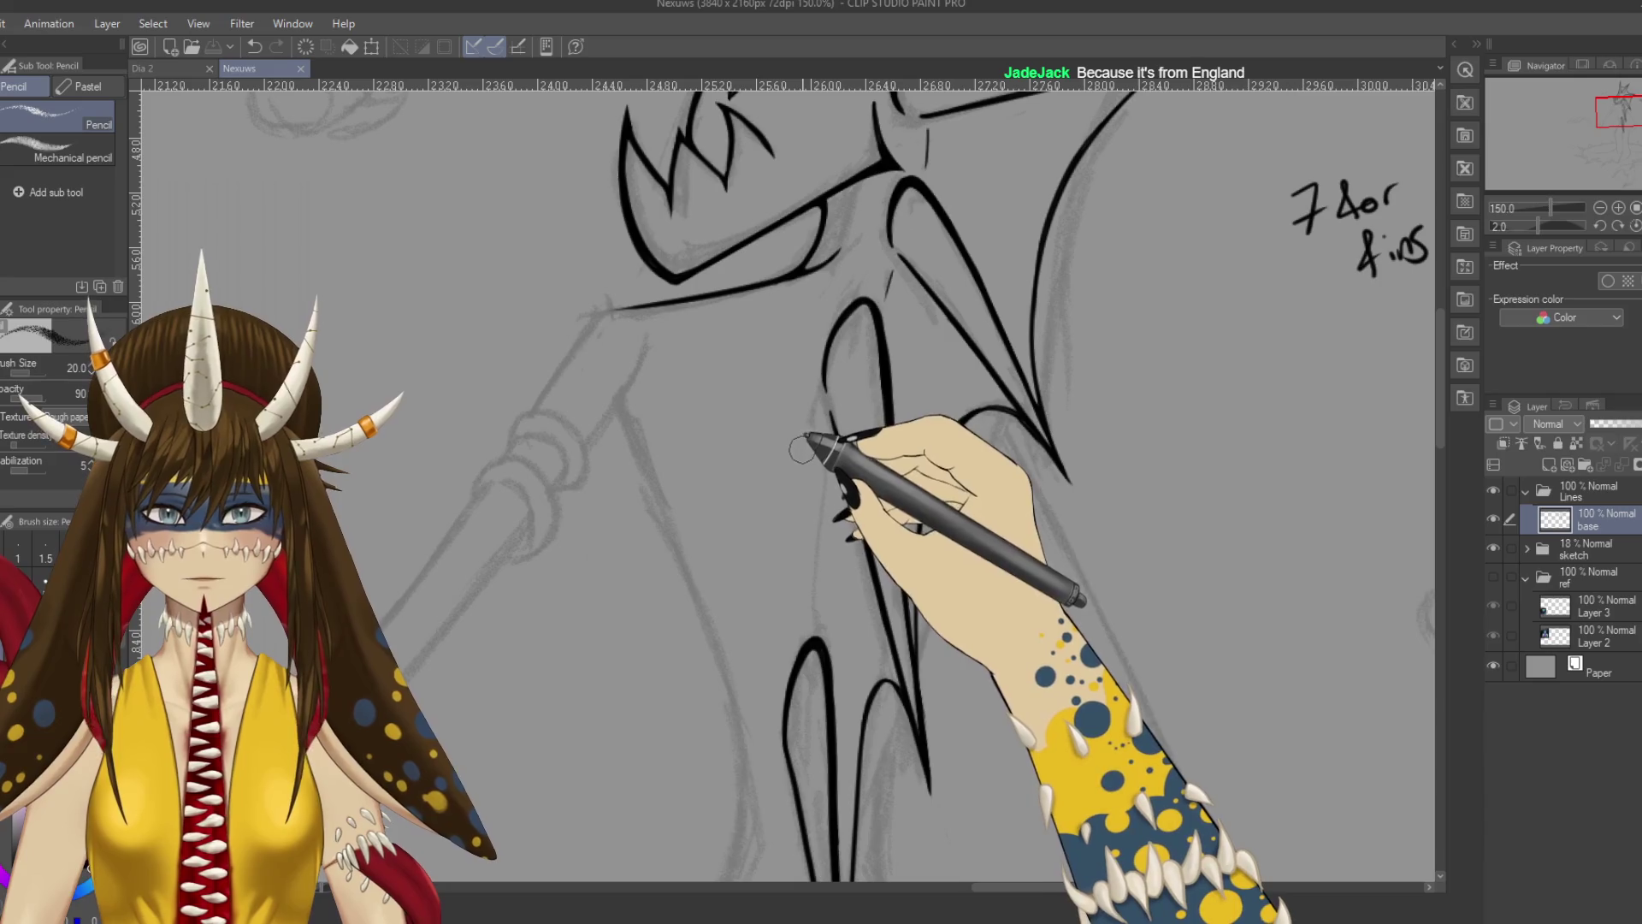
pyautogui.press('p')
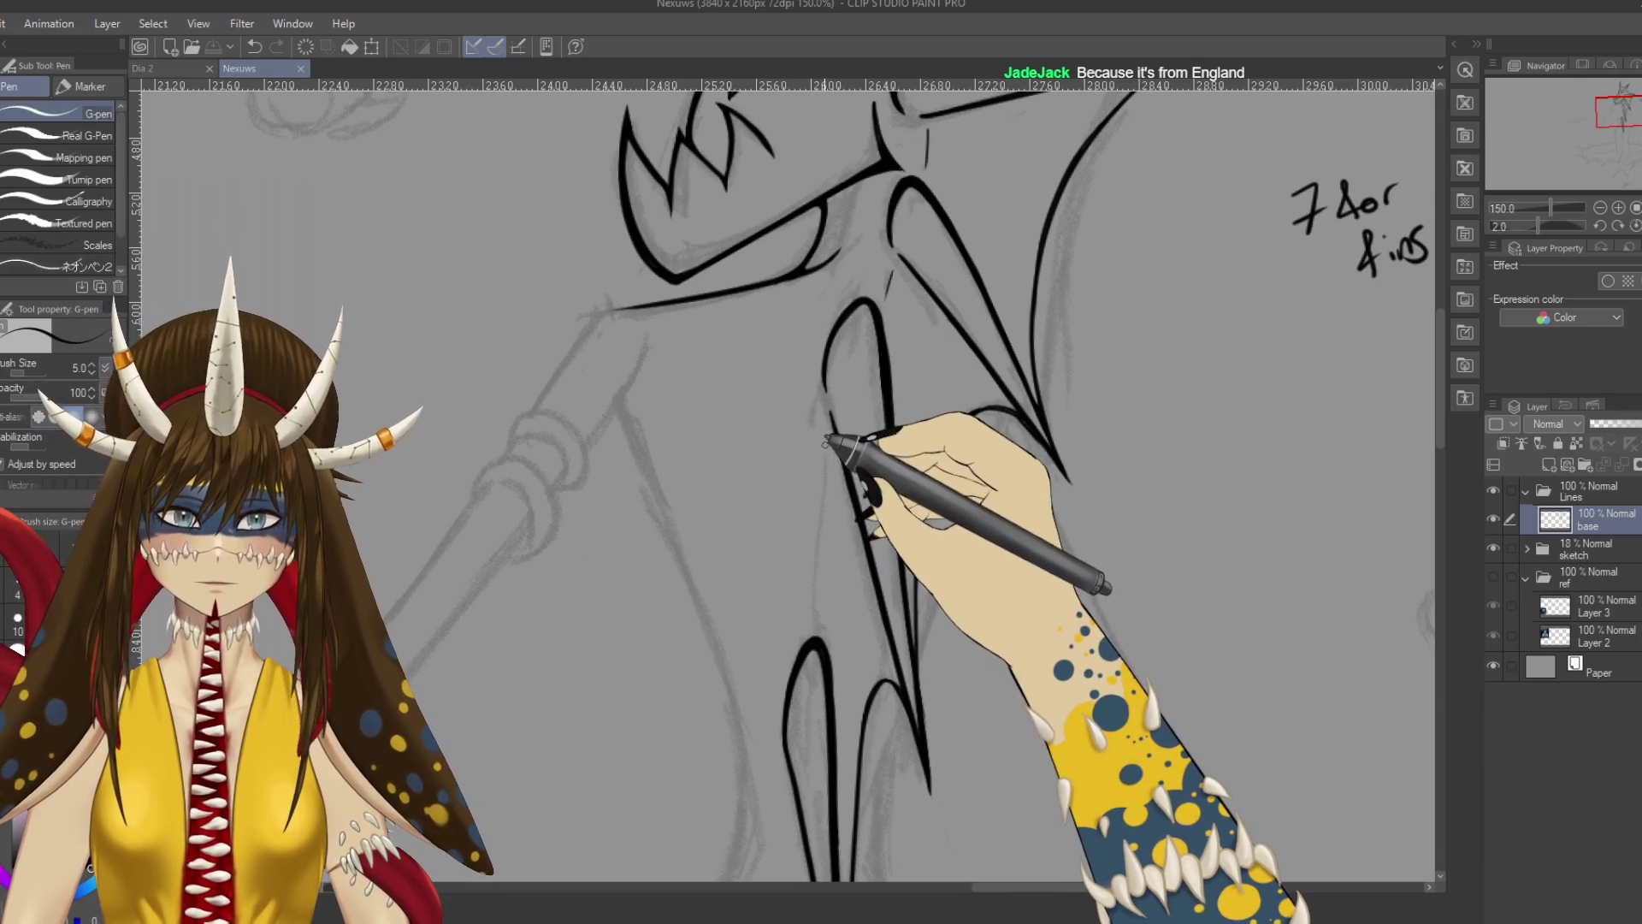
pyautogui.moveTo(837, 448); pyautogui.dragTo(815, 614)
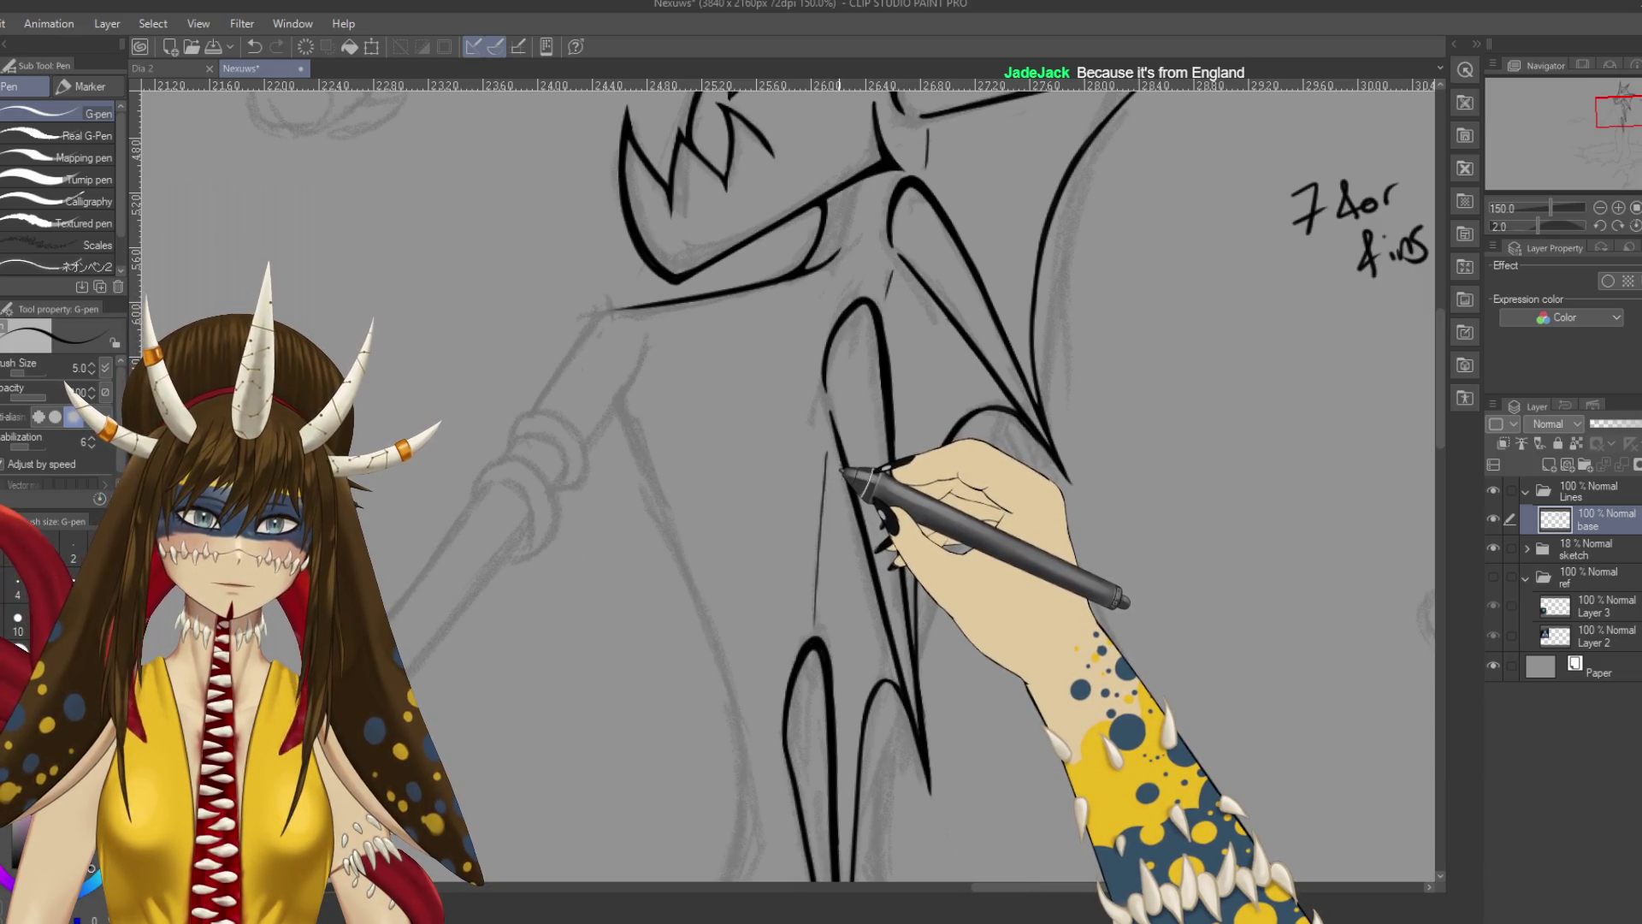
pyautogui.hotkey('ctrl', 's')
# Lasso the thin line, shift it slightly right along the spike, and commit the transform.
pyautogui.press('m')
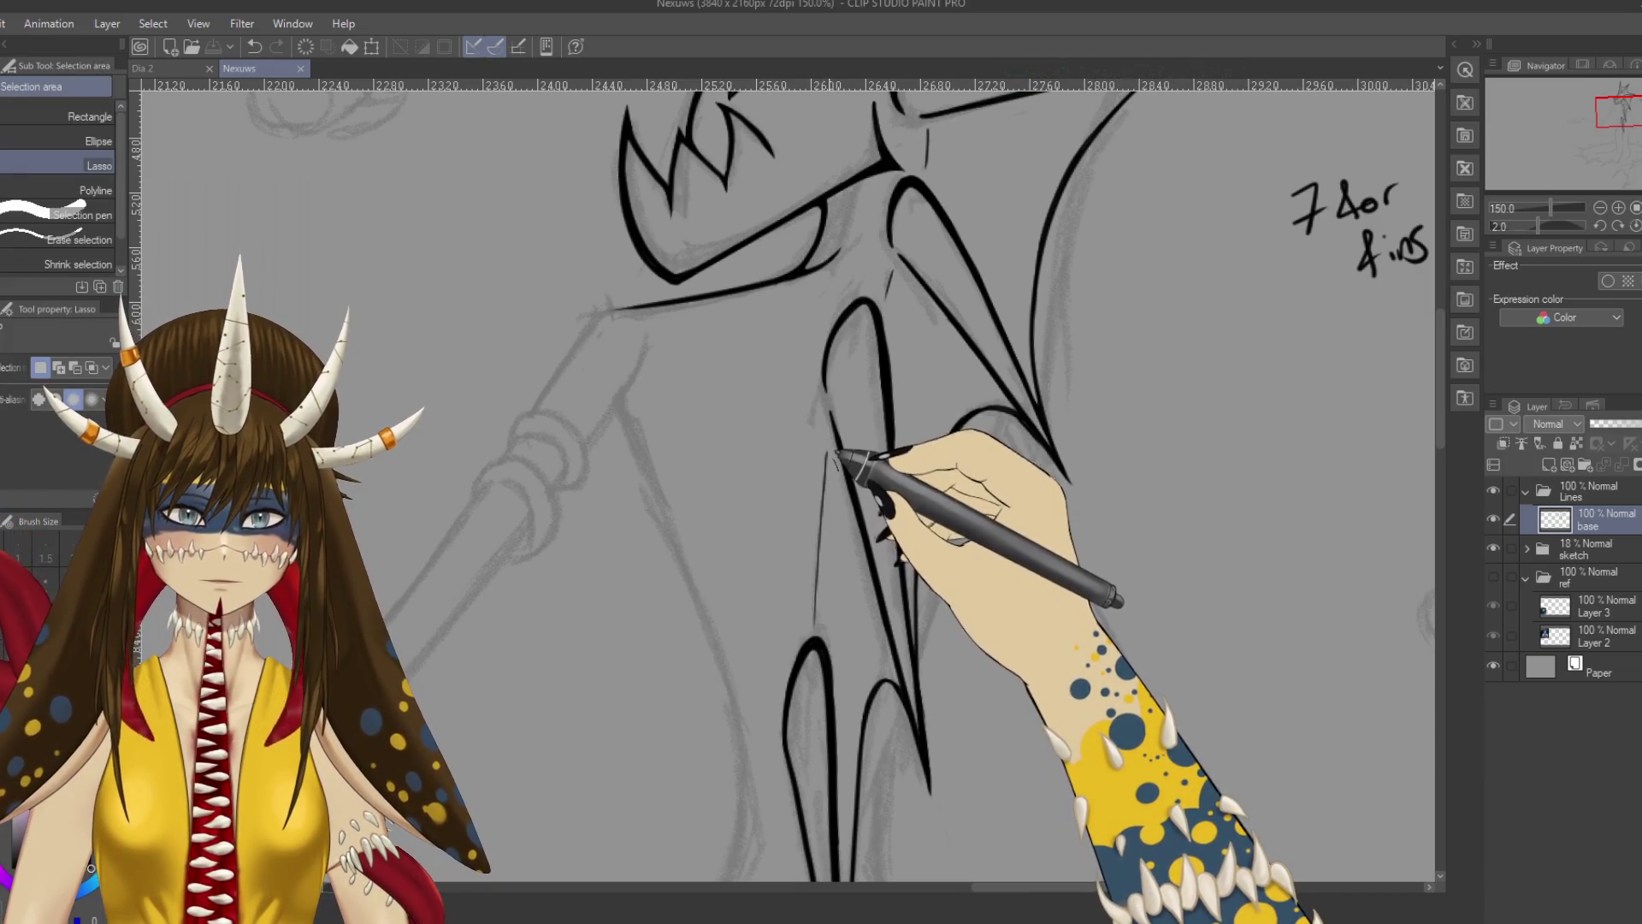
pyautogui.moveTo(834, 466); pyautogui.dragTo(802, 513)
pyautogui.moveTo(827, 627); pyautogui.dragTo(821, 458)
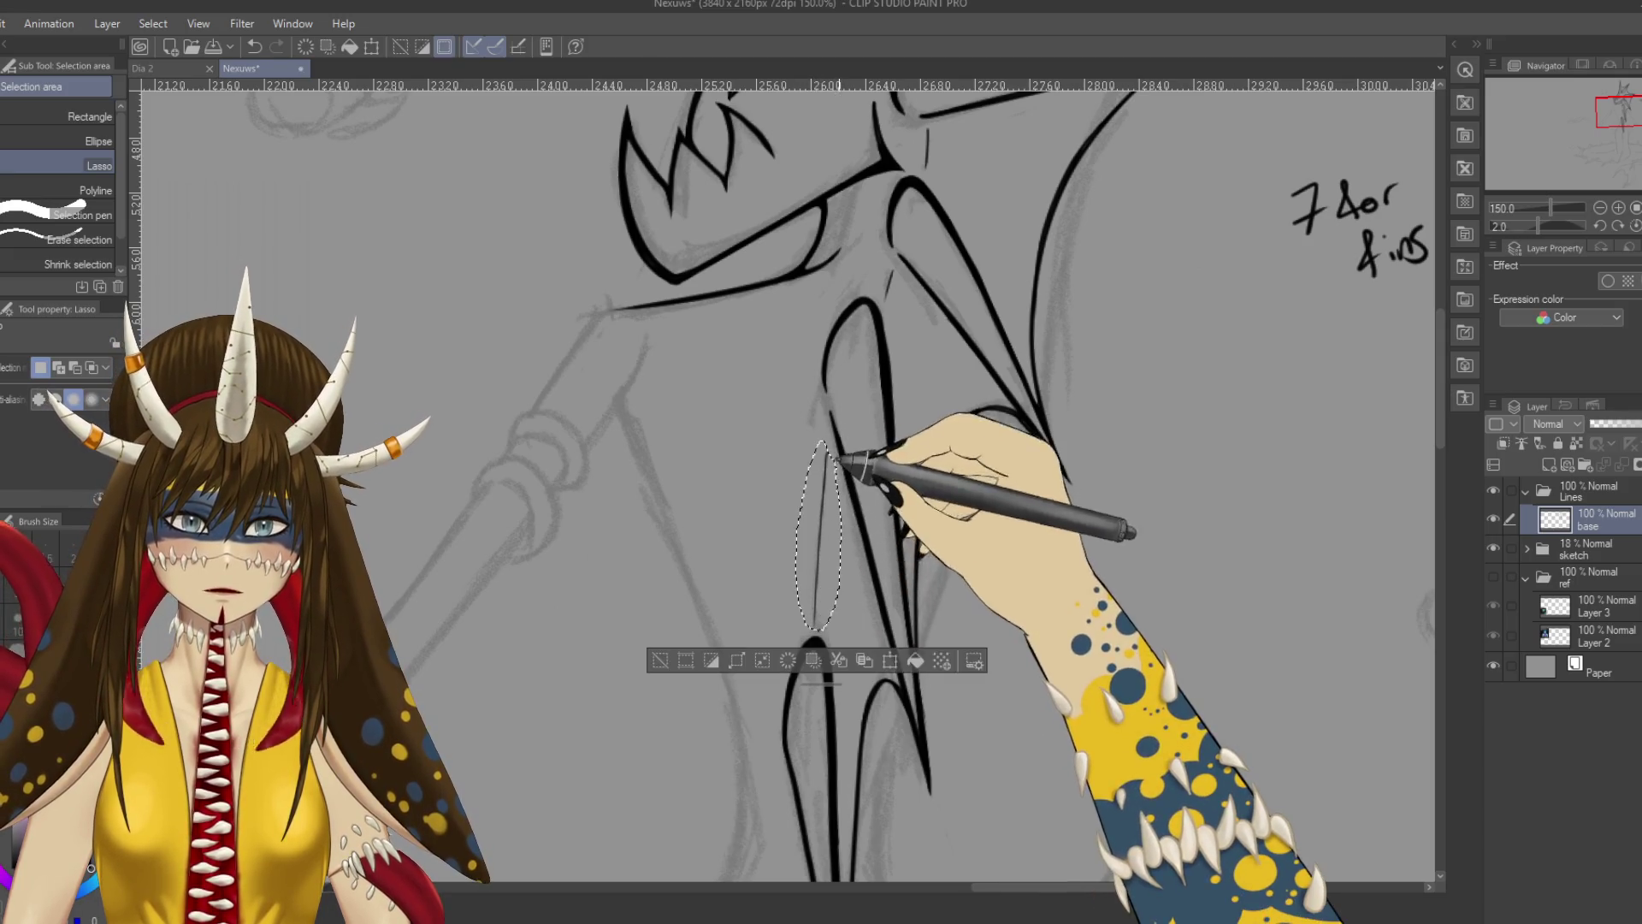
pyautogui.click(856, 664)
pyautogui.moveTo(841, 596); pyautogui.dragTo(847, 596)
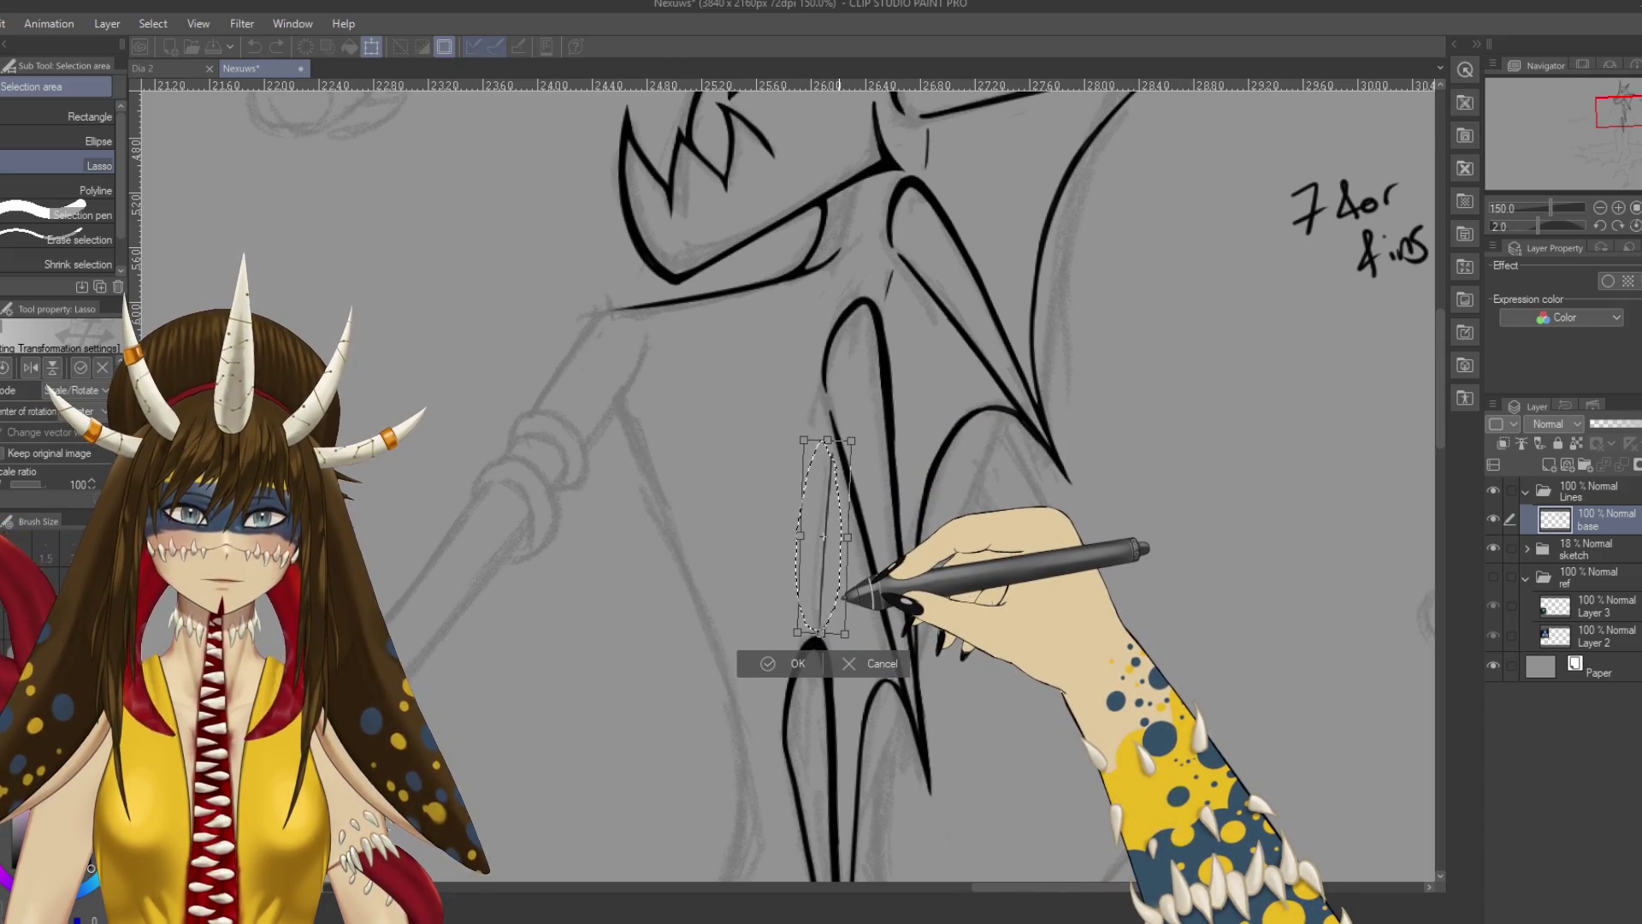
pyautogui.click(877, 664)
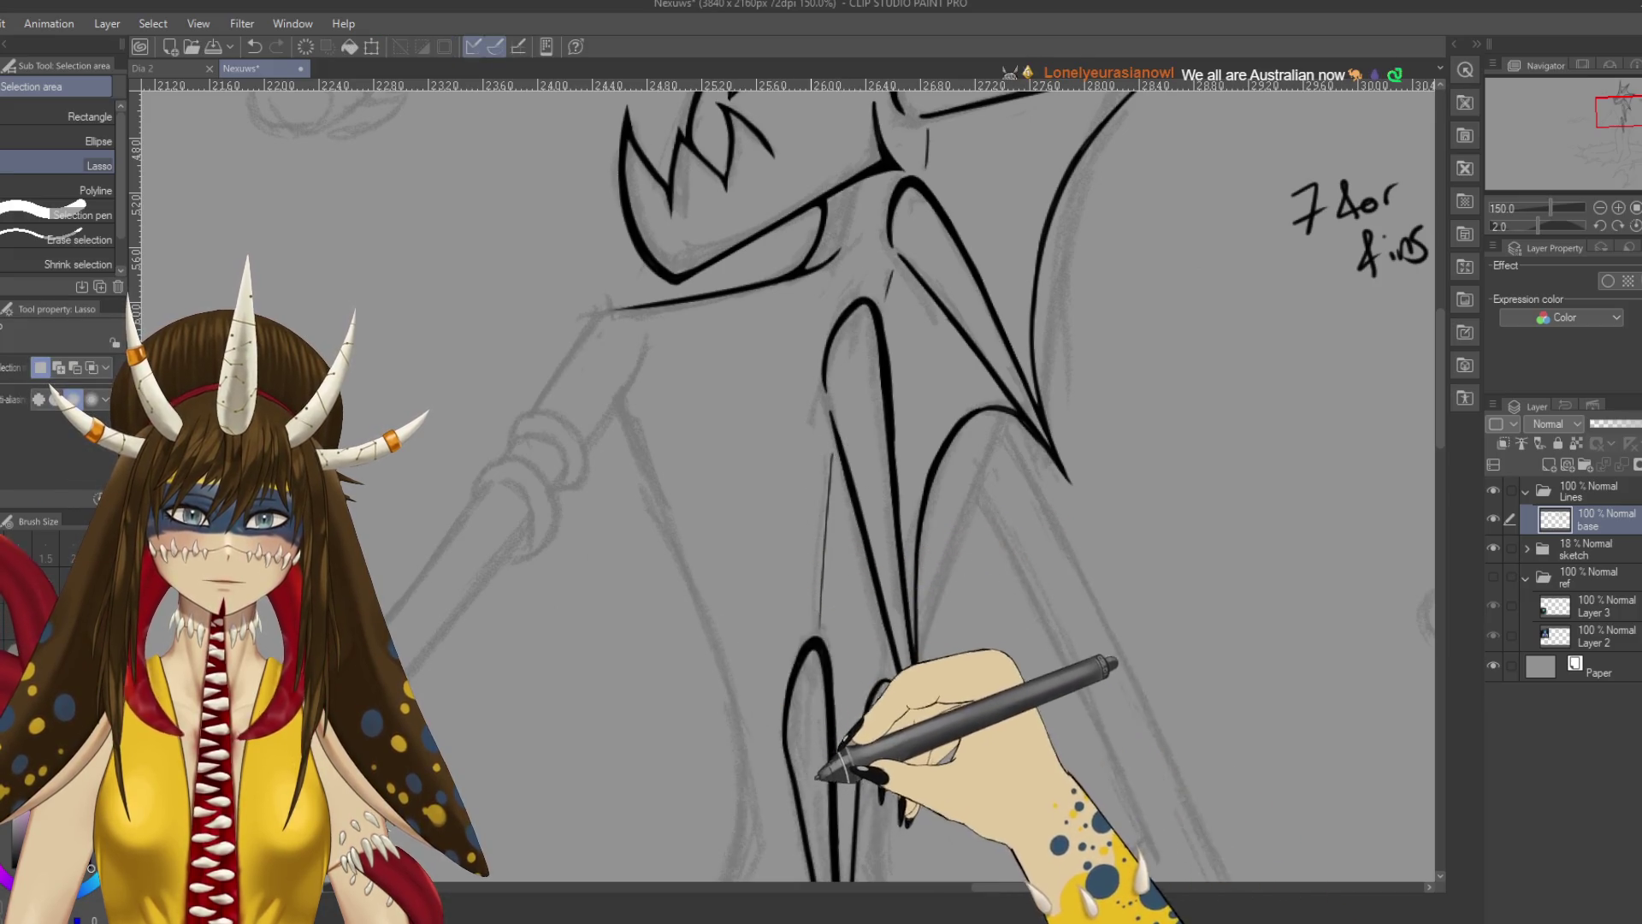
pyautogui.scroll(-3, 843, 546)
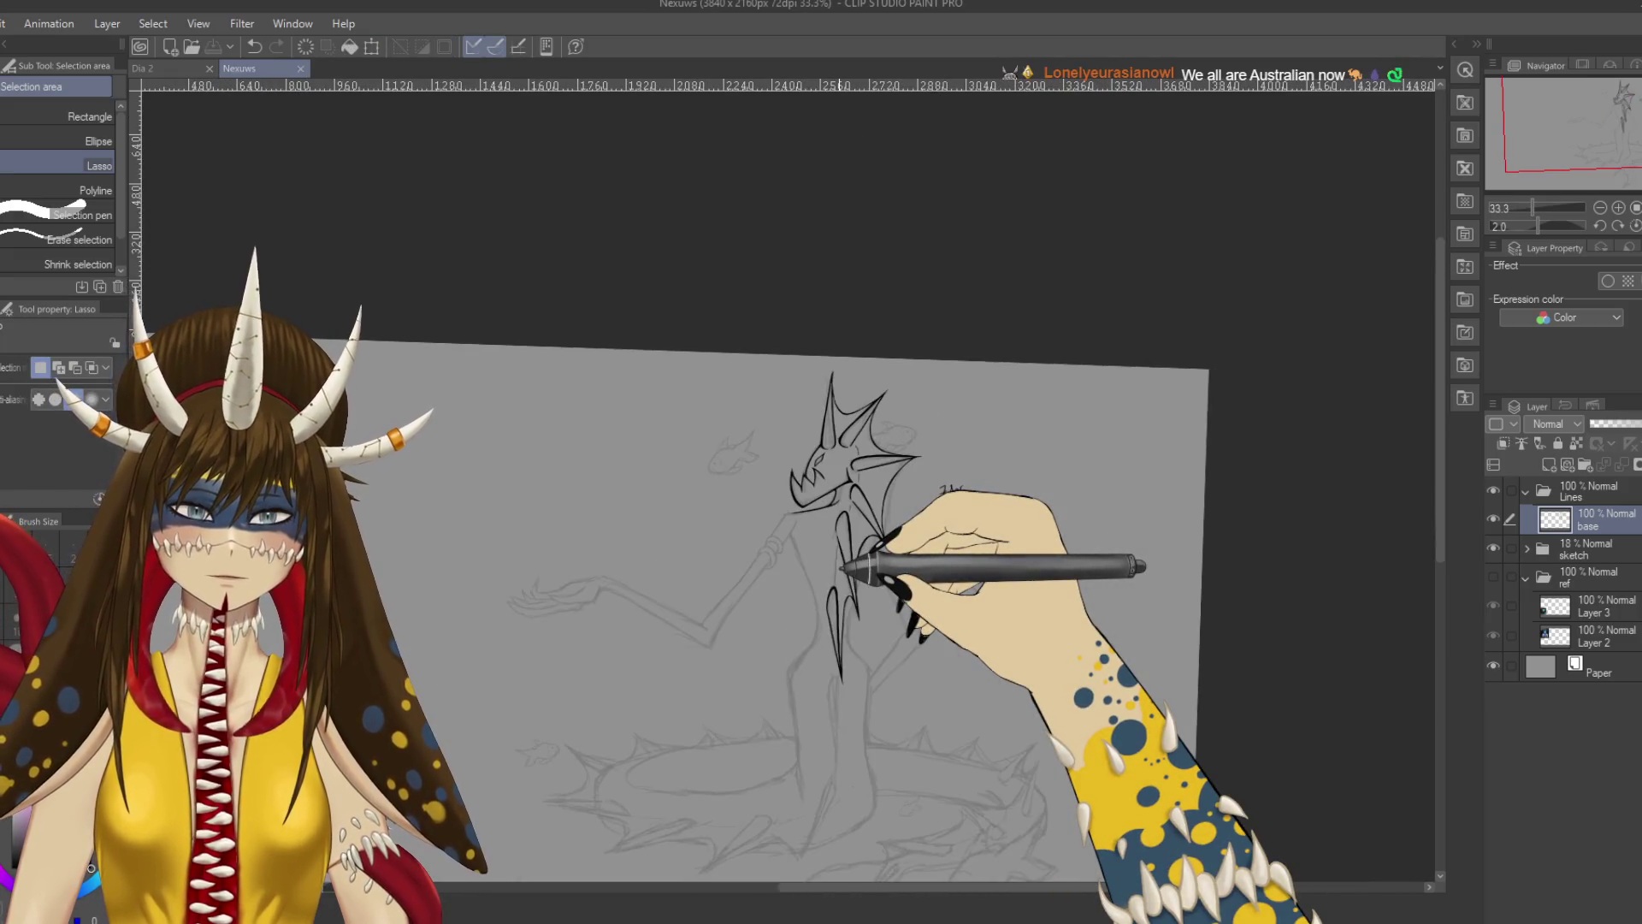
# Set the canvas view upright and hide the gray sketch layer.
pyautogui.scroll(2, 842, 567)
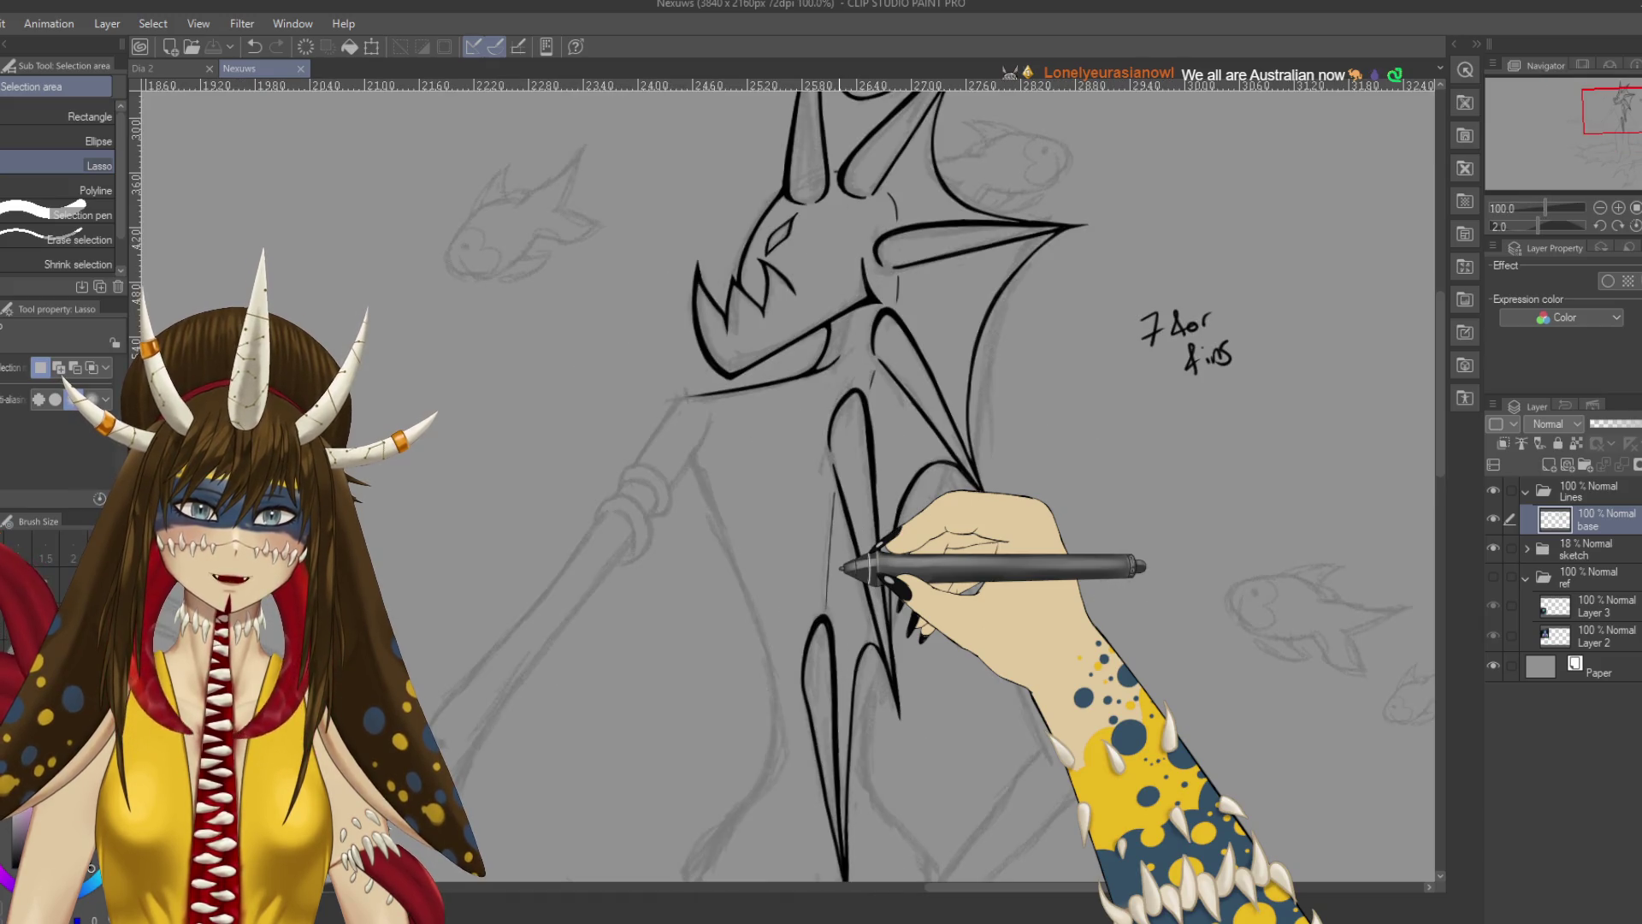
pyautogui.moveTo(441, 558)
pyautogui.mouseDown()
pyautogui.moveTo(469, 545)
pyautogui.moveTo(547, 405)
pyautogui.moveTo(681, 476)
pyautogui.mouseUp()
pyautogui.scroll(-3, 469, 545)
pyautogui.click(1493, 548)
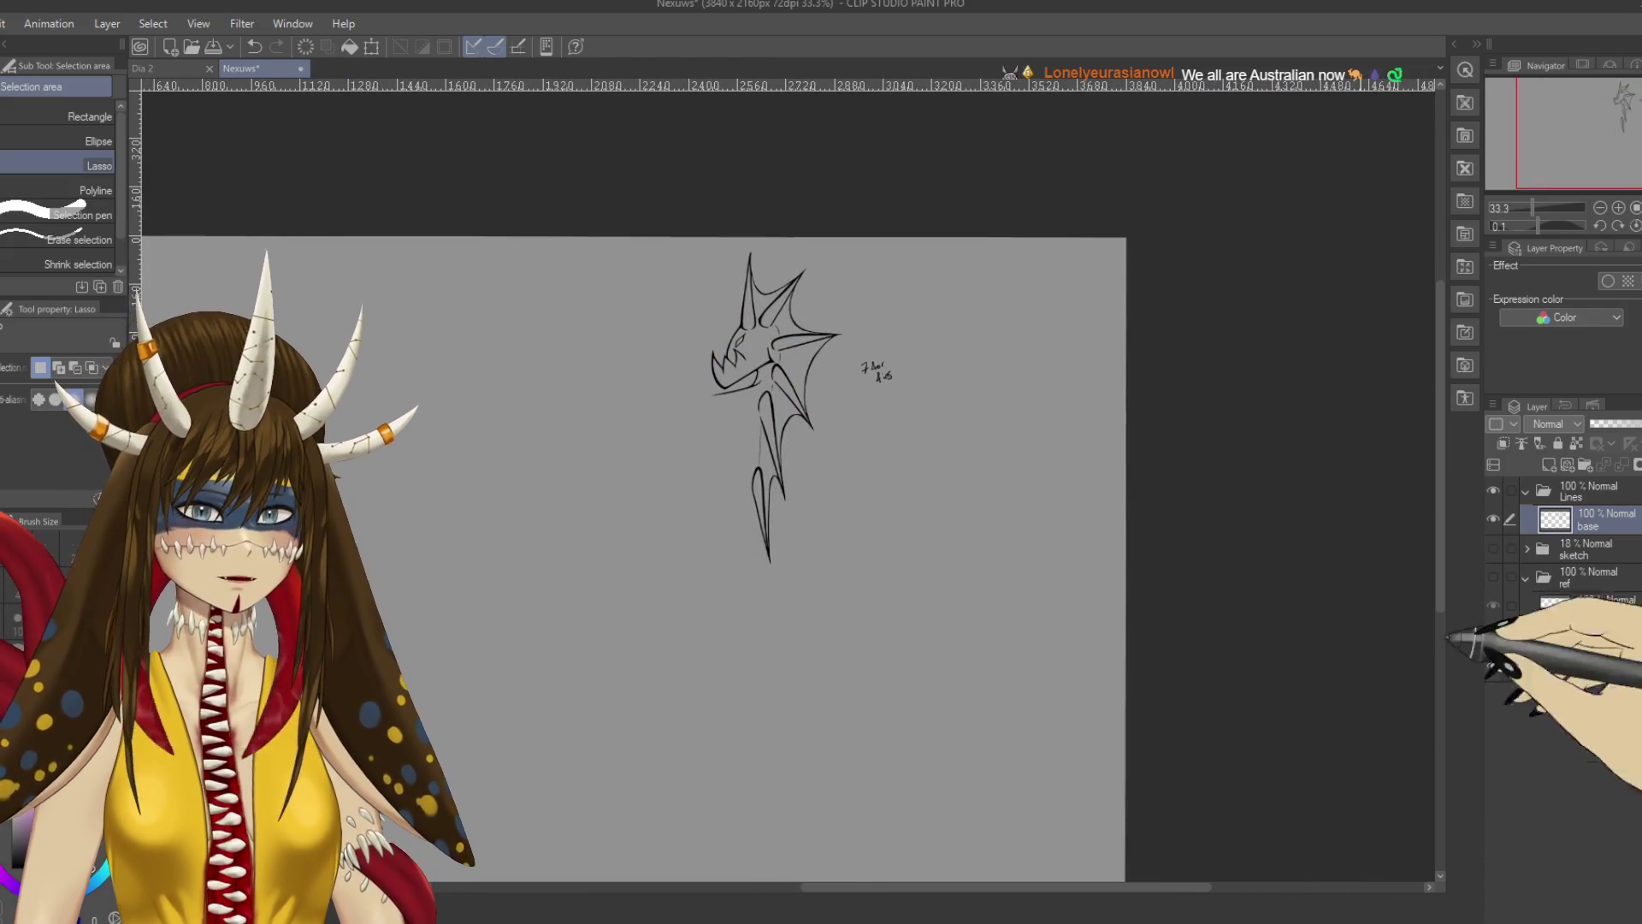
# Erase the handwritten fin note, undo the erase, save, and show the sketch layer again.
pyautogui.press('e')
pyautogui.moveTo(971, 377)
pyautogui.mouseDown()
pyautogui.moveTo(950, 361)
pyautogui.moveTo(985, 418)
pyautogui.mouseUp()
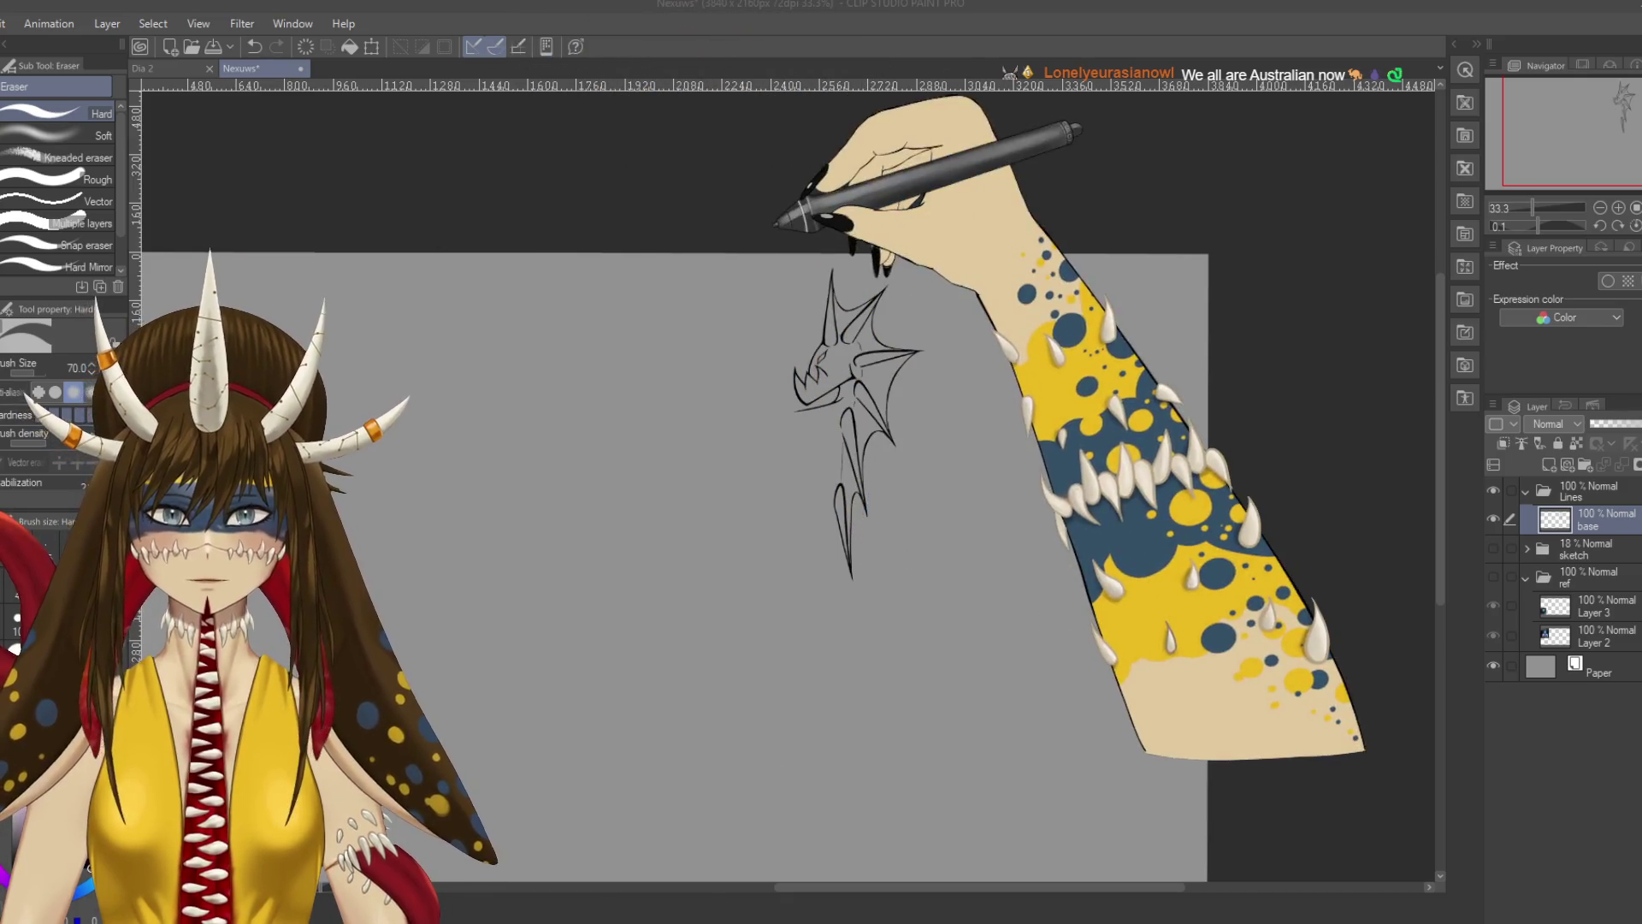
pyautogui.hotkey('ctrl', 'z')
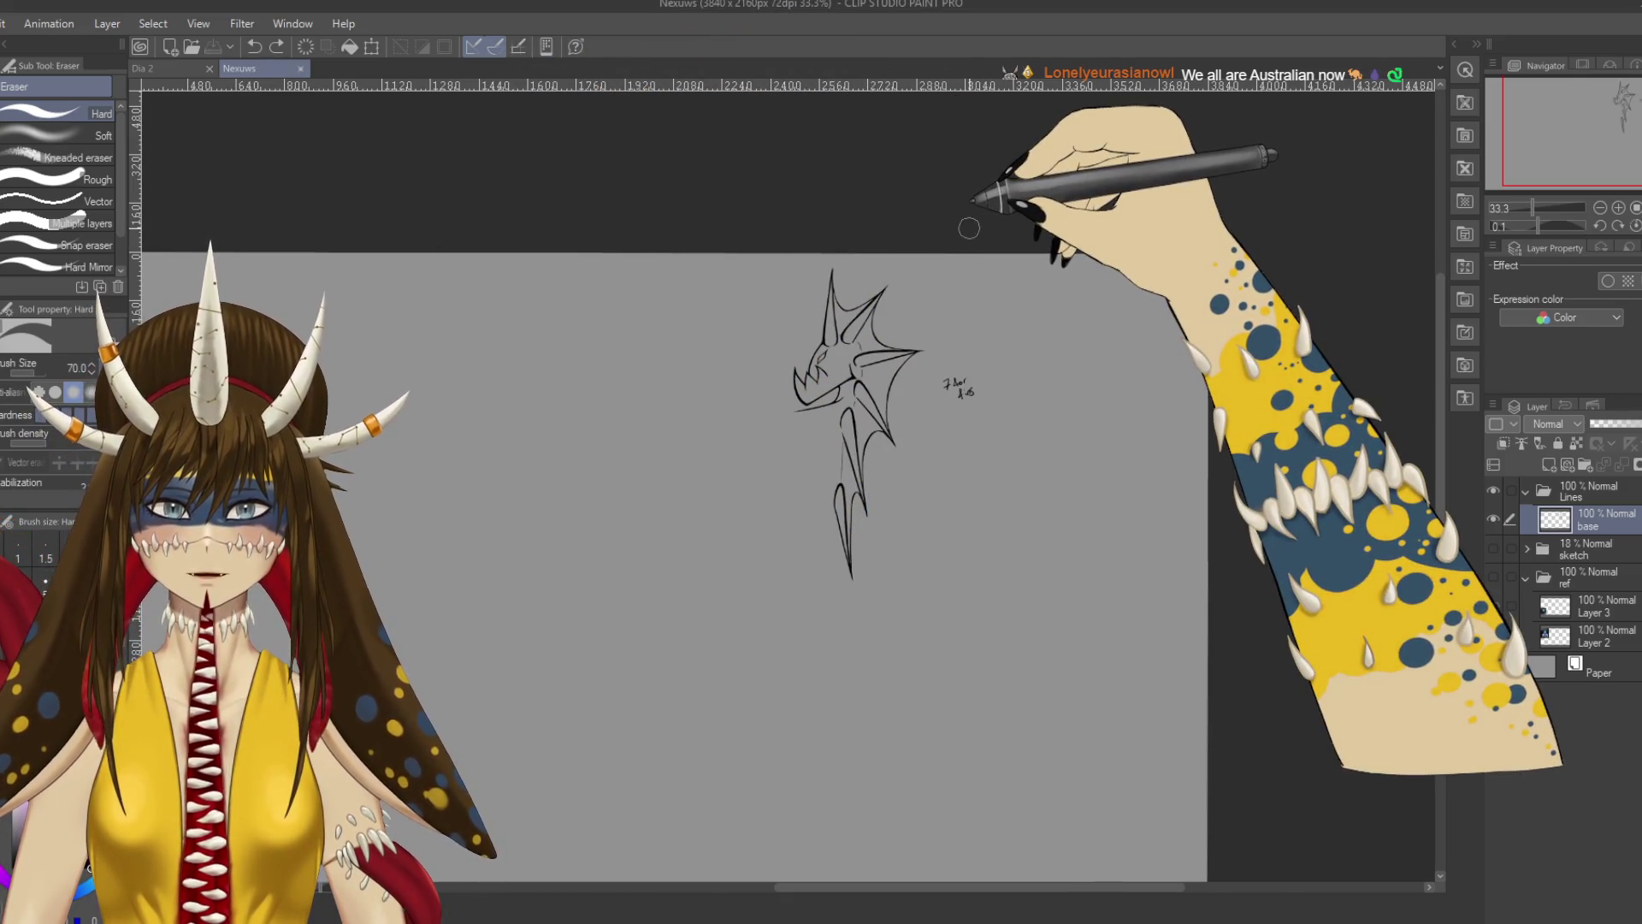
pyautogui.hotkey('ctrl', 's')
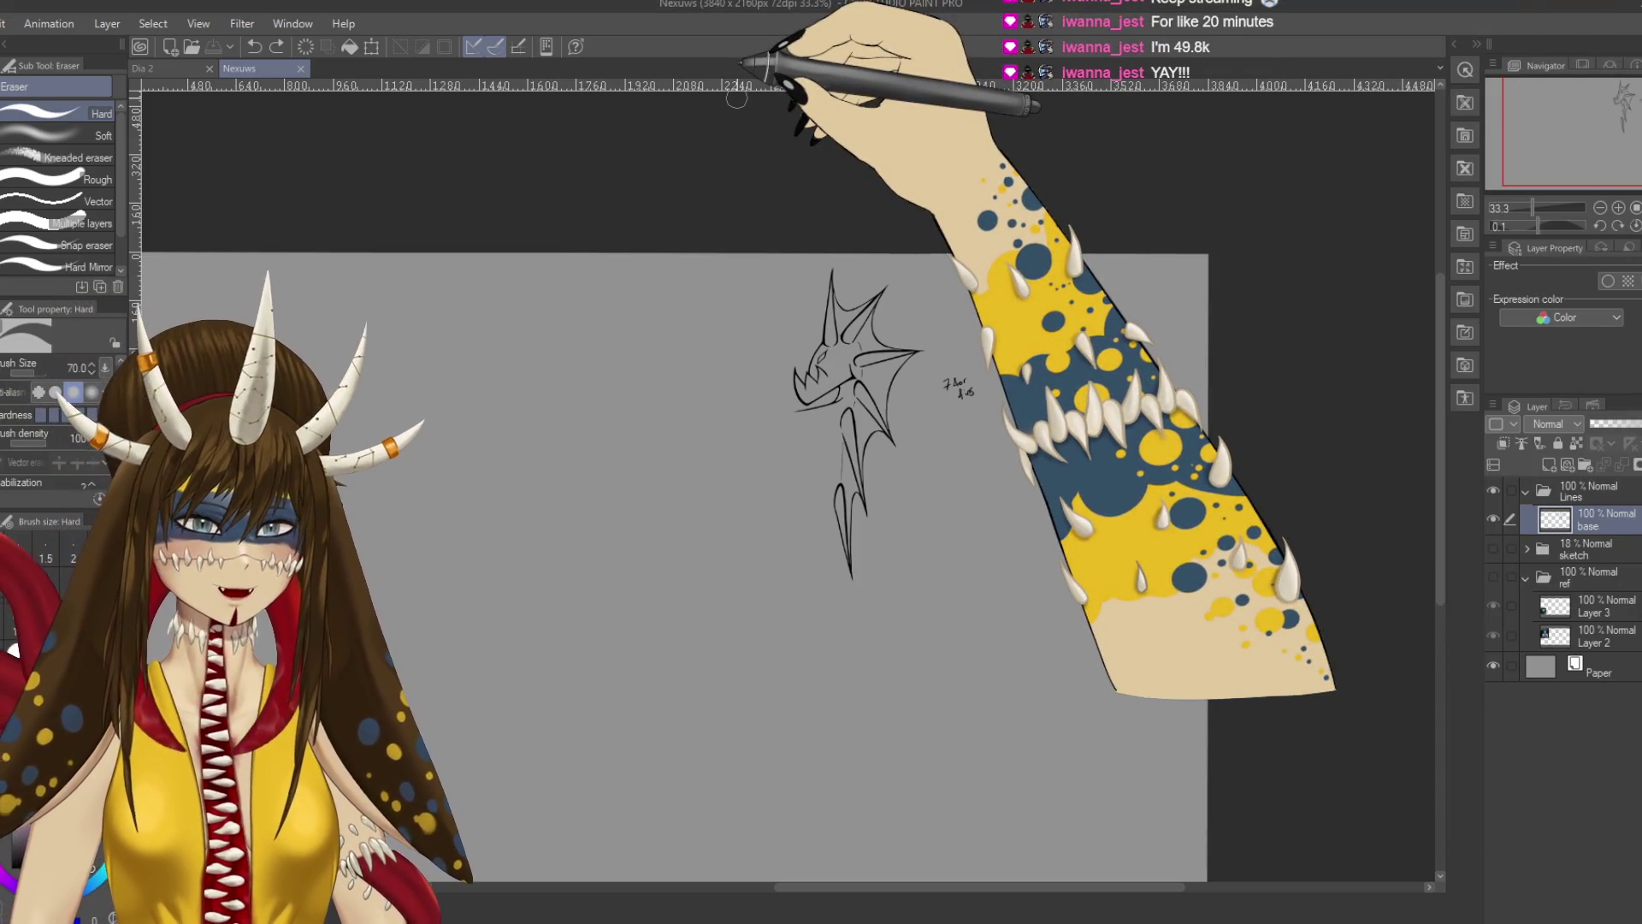
pyautogui.click(1494, 547)
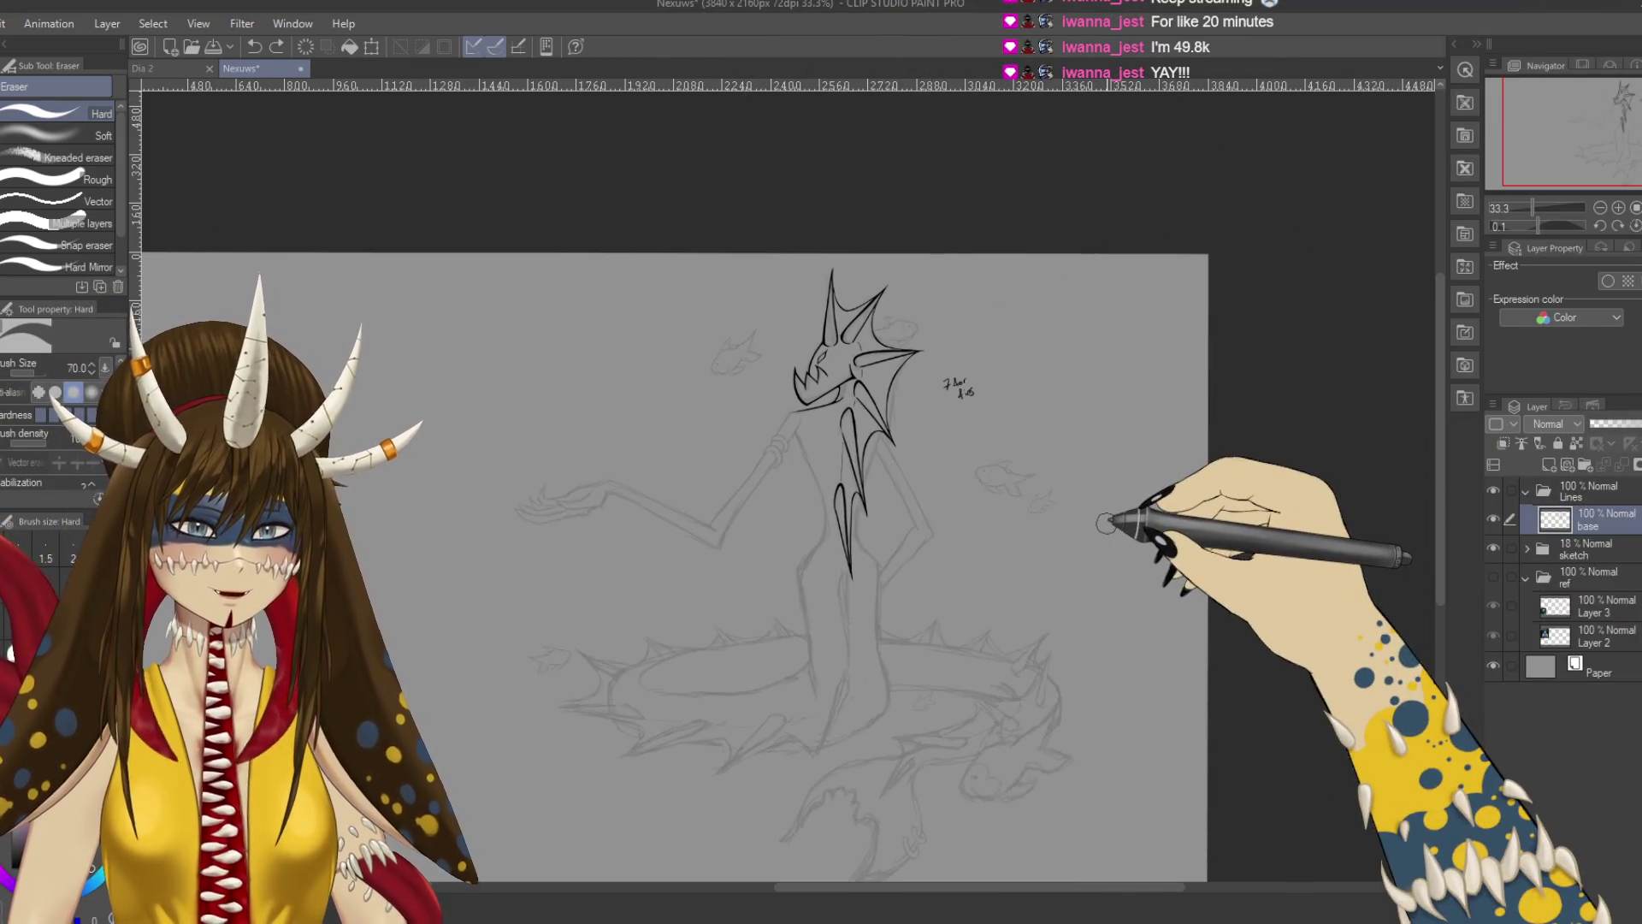
# Ink the top of the arm from the neck down toward the elbow, plus a short shoulder curve.
pyautogui.scroll(2, 770, 427)
pyautogui.scroll(2, 1106, 523)
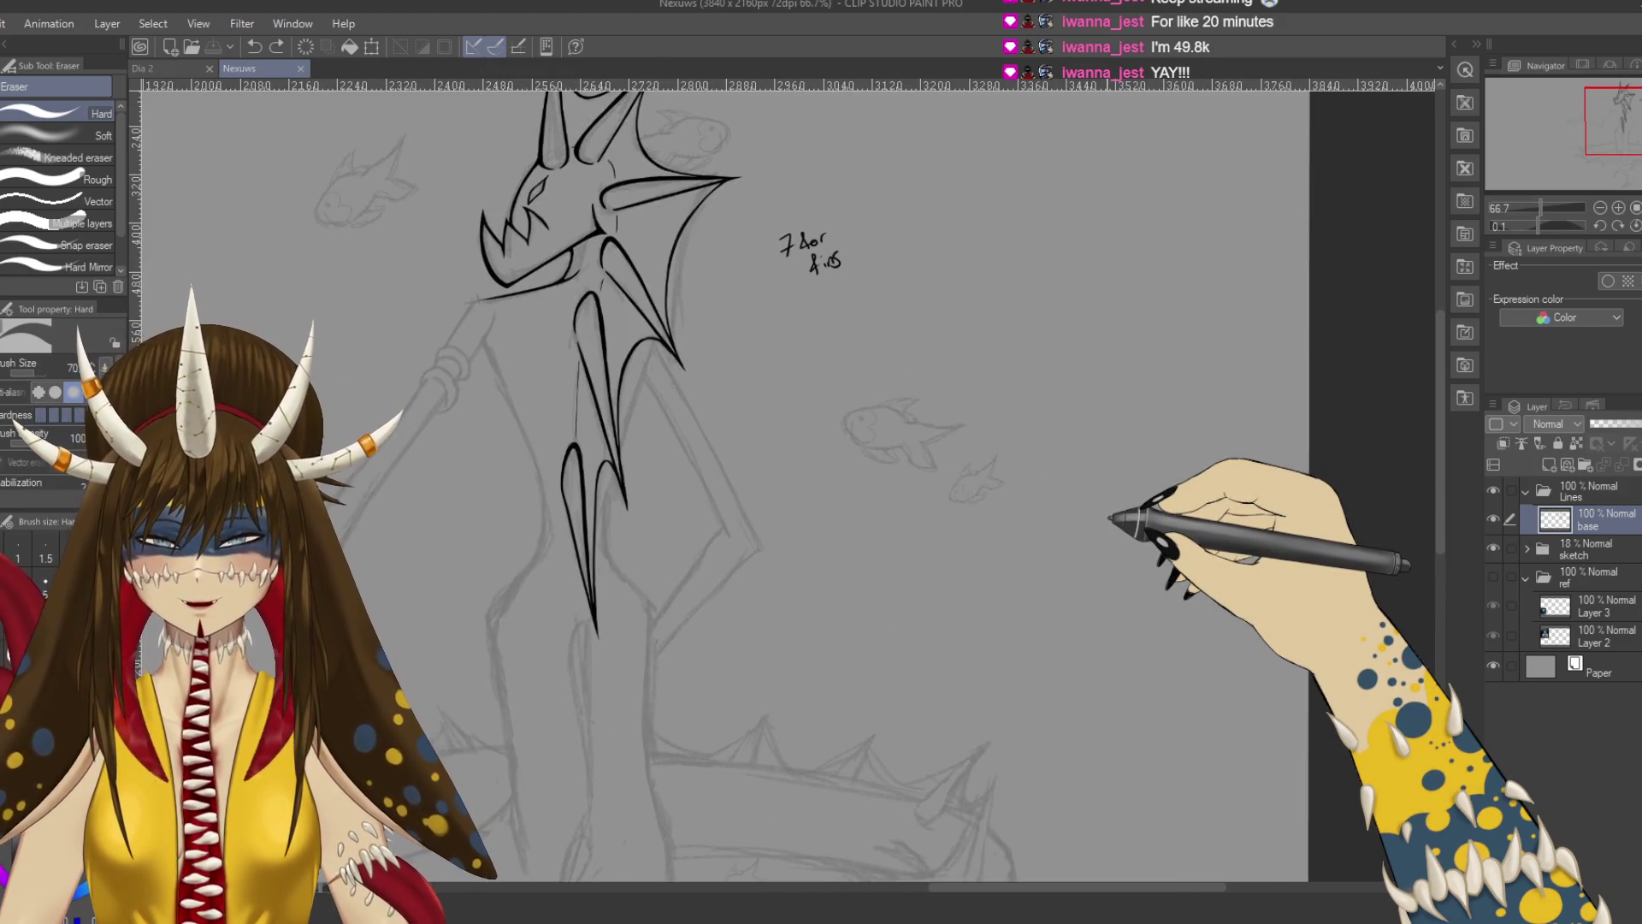
pyautogui.scroll(3, 1109, 518)
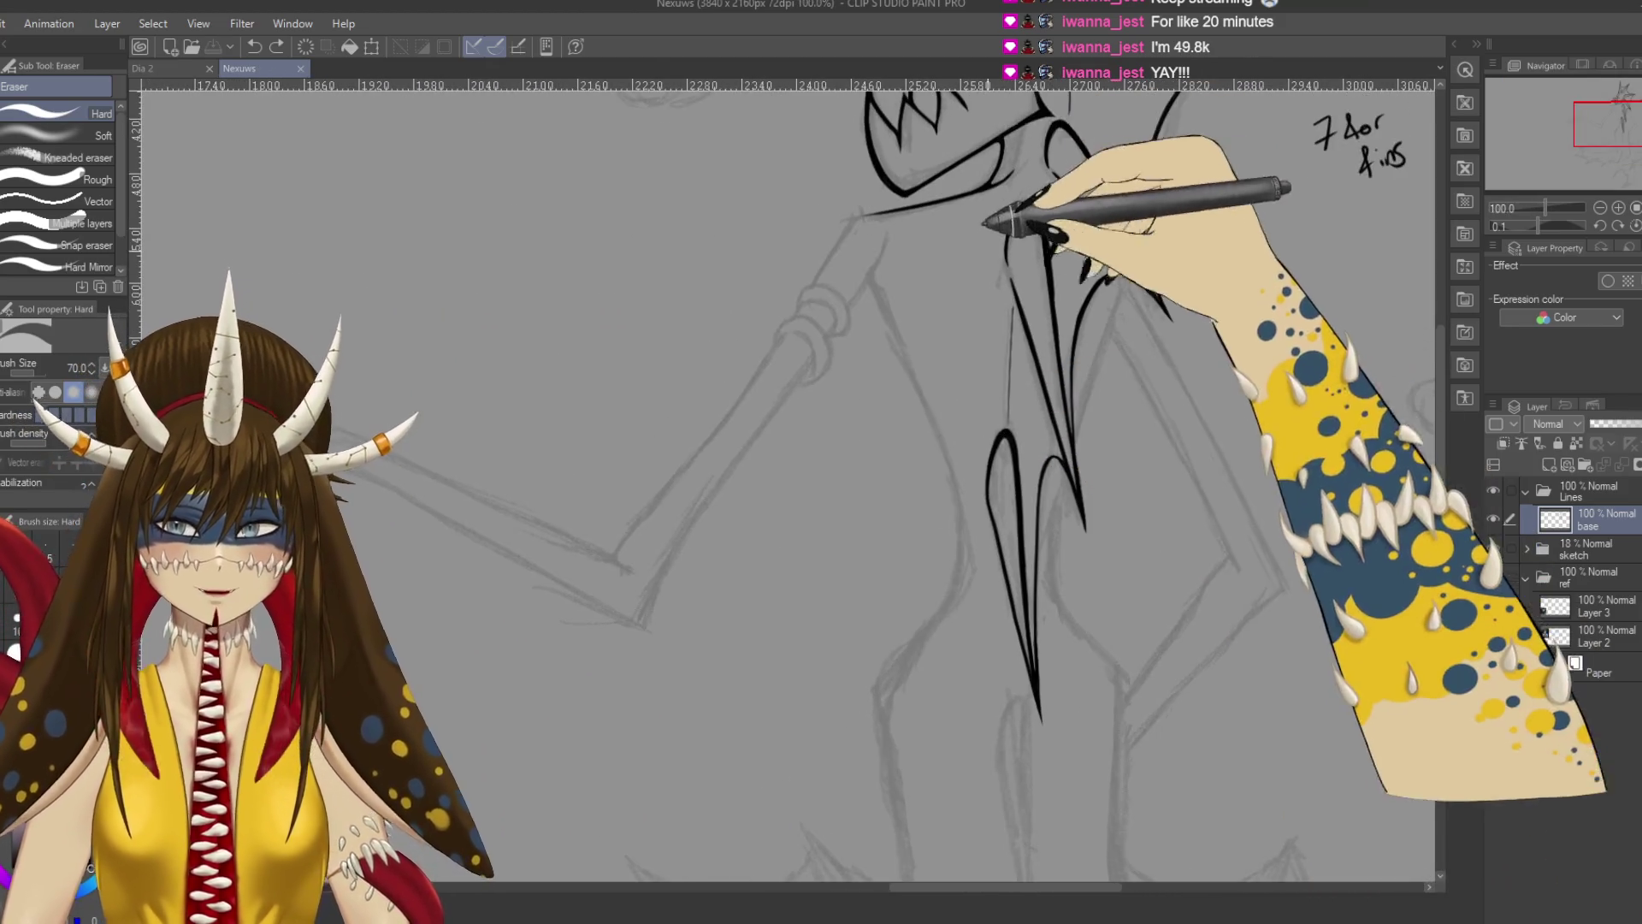
pyautogui.press('p')
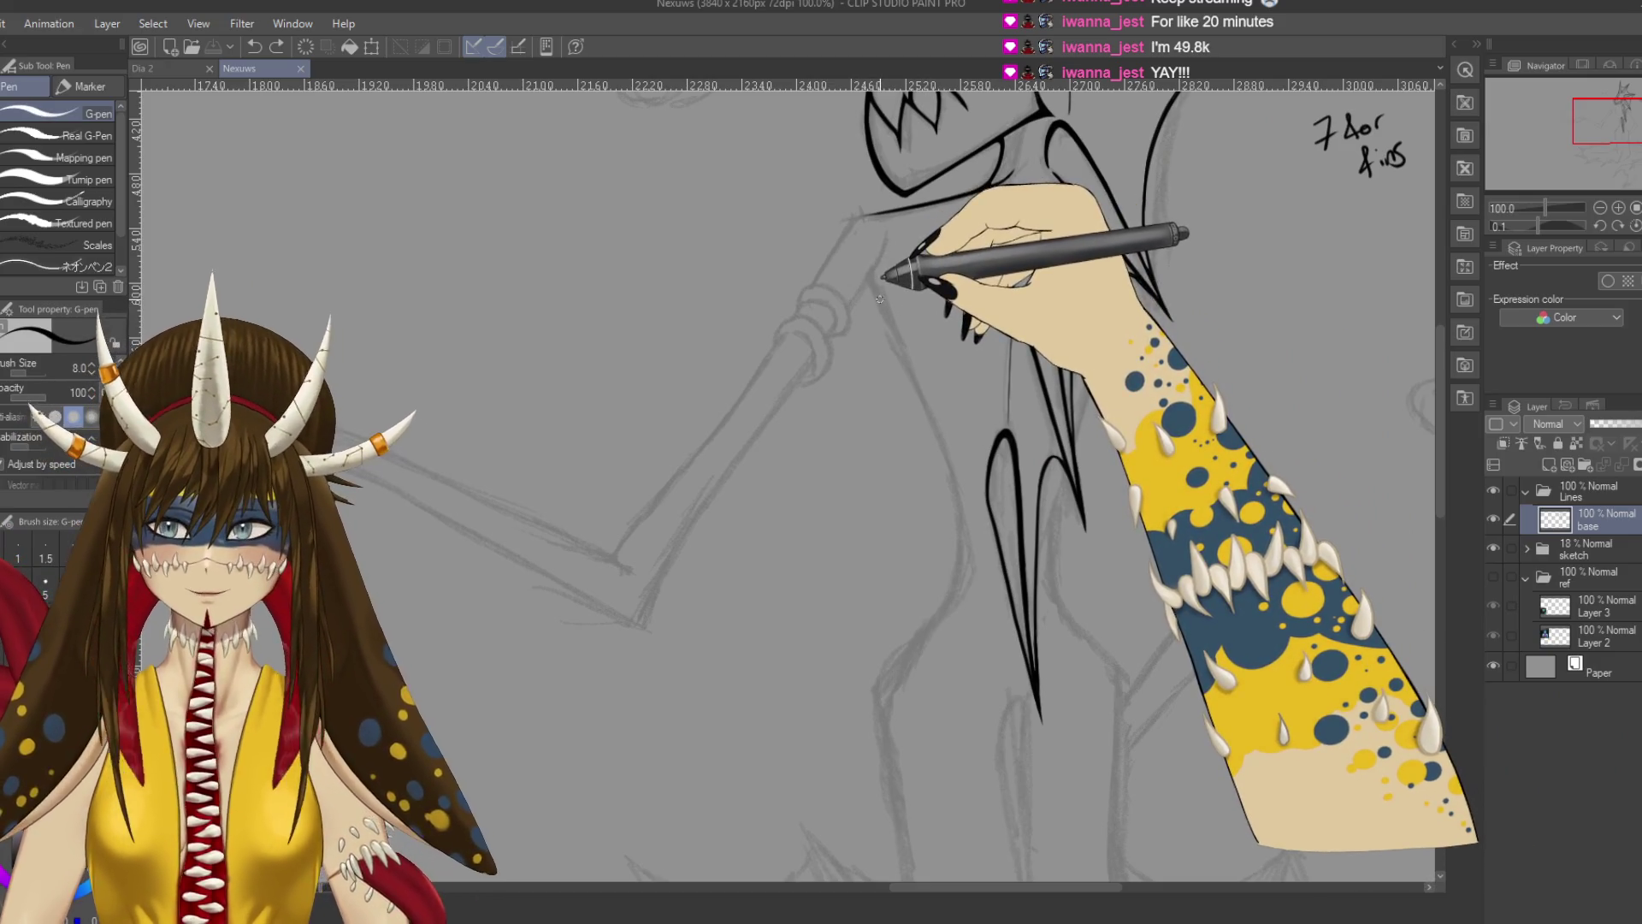
pyautogui.moveTo(873, 280); pyautogui.dragTo(932, 275)
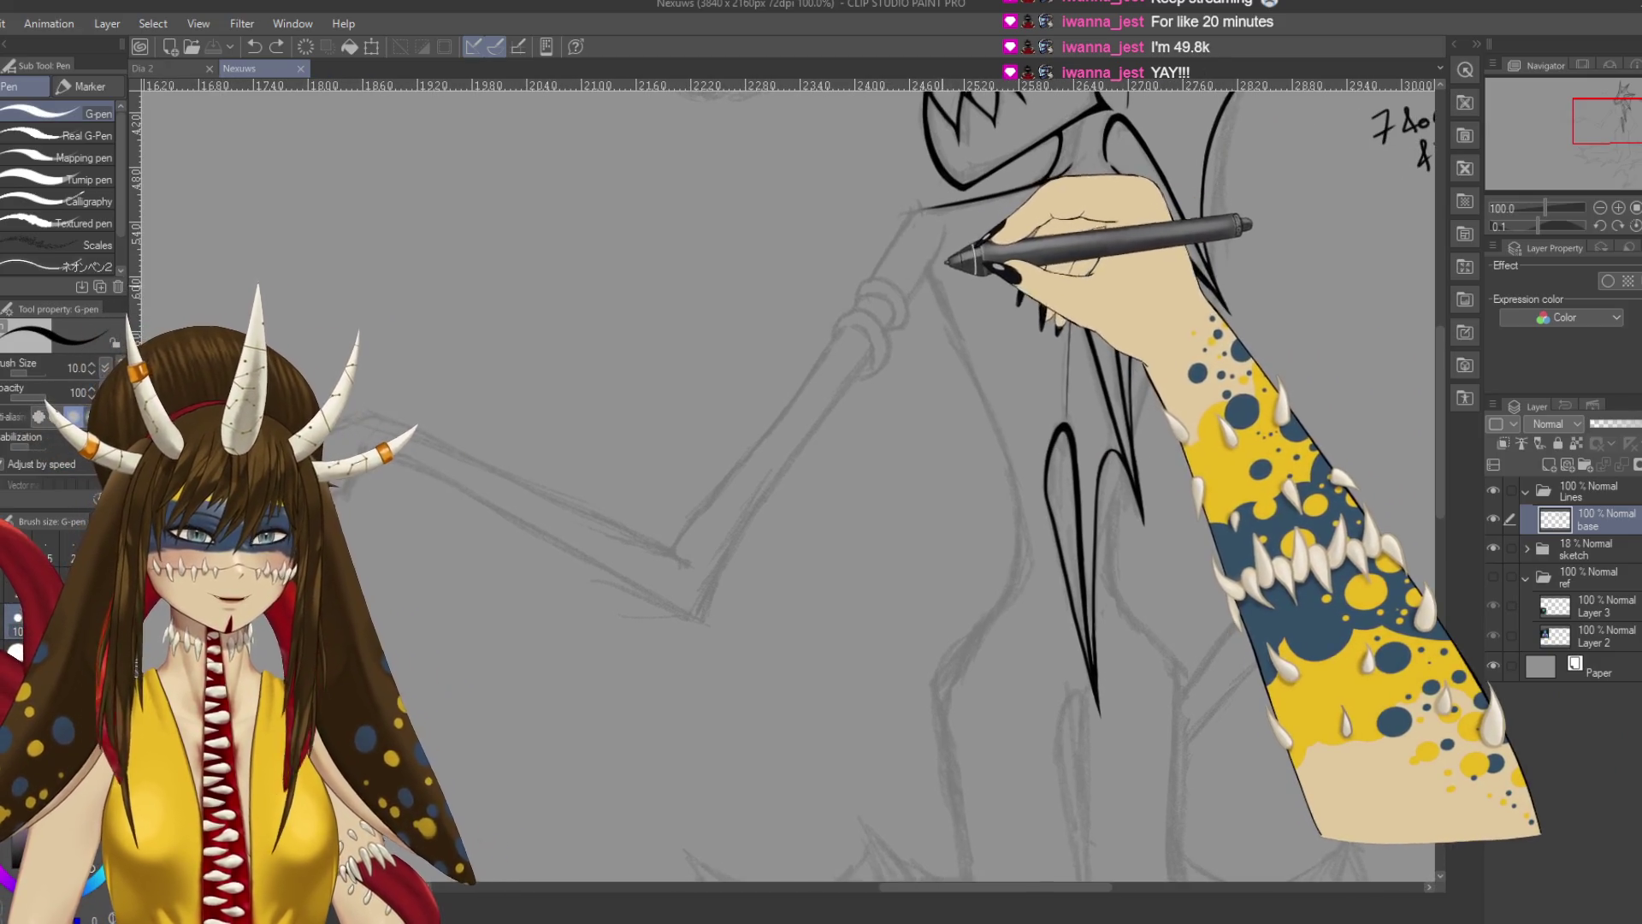
pyautogui.click(921, 209)
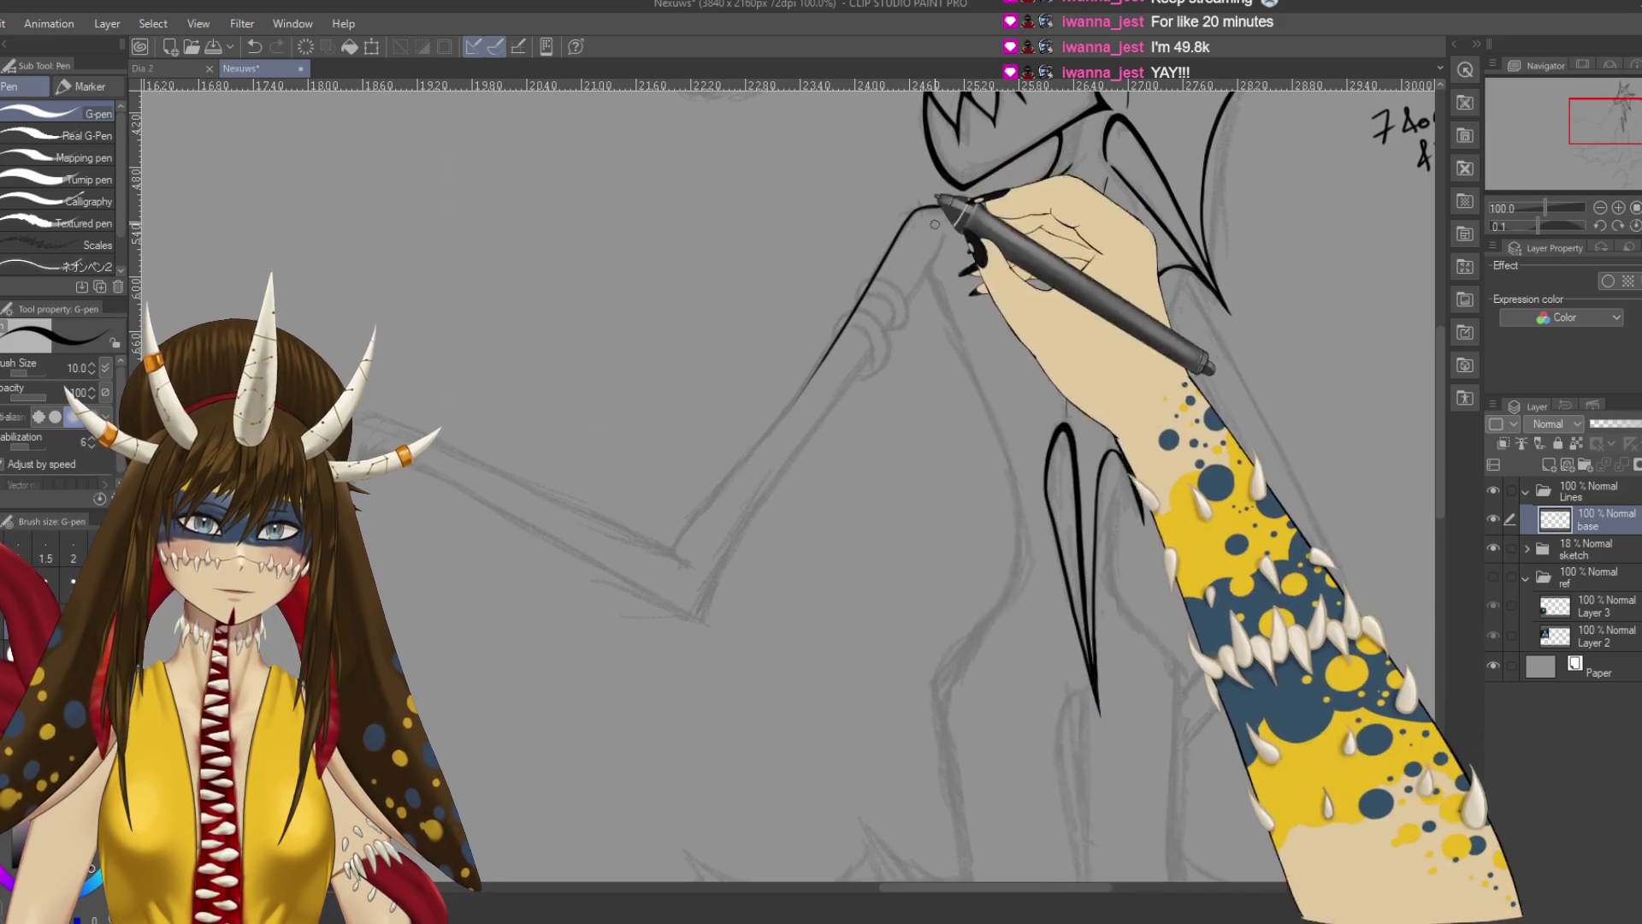
pyautogui.moveTo(899, 264); pyautogui.dragTo(744, 453)
pyautogui.hotkey('ctrl', 'z')
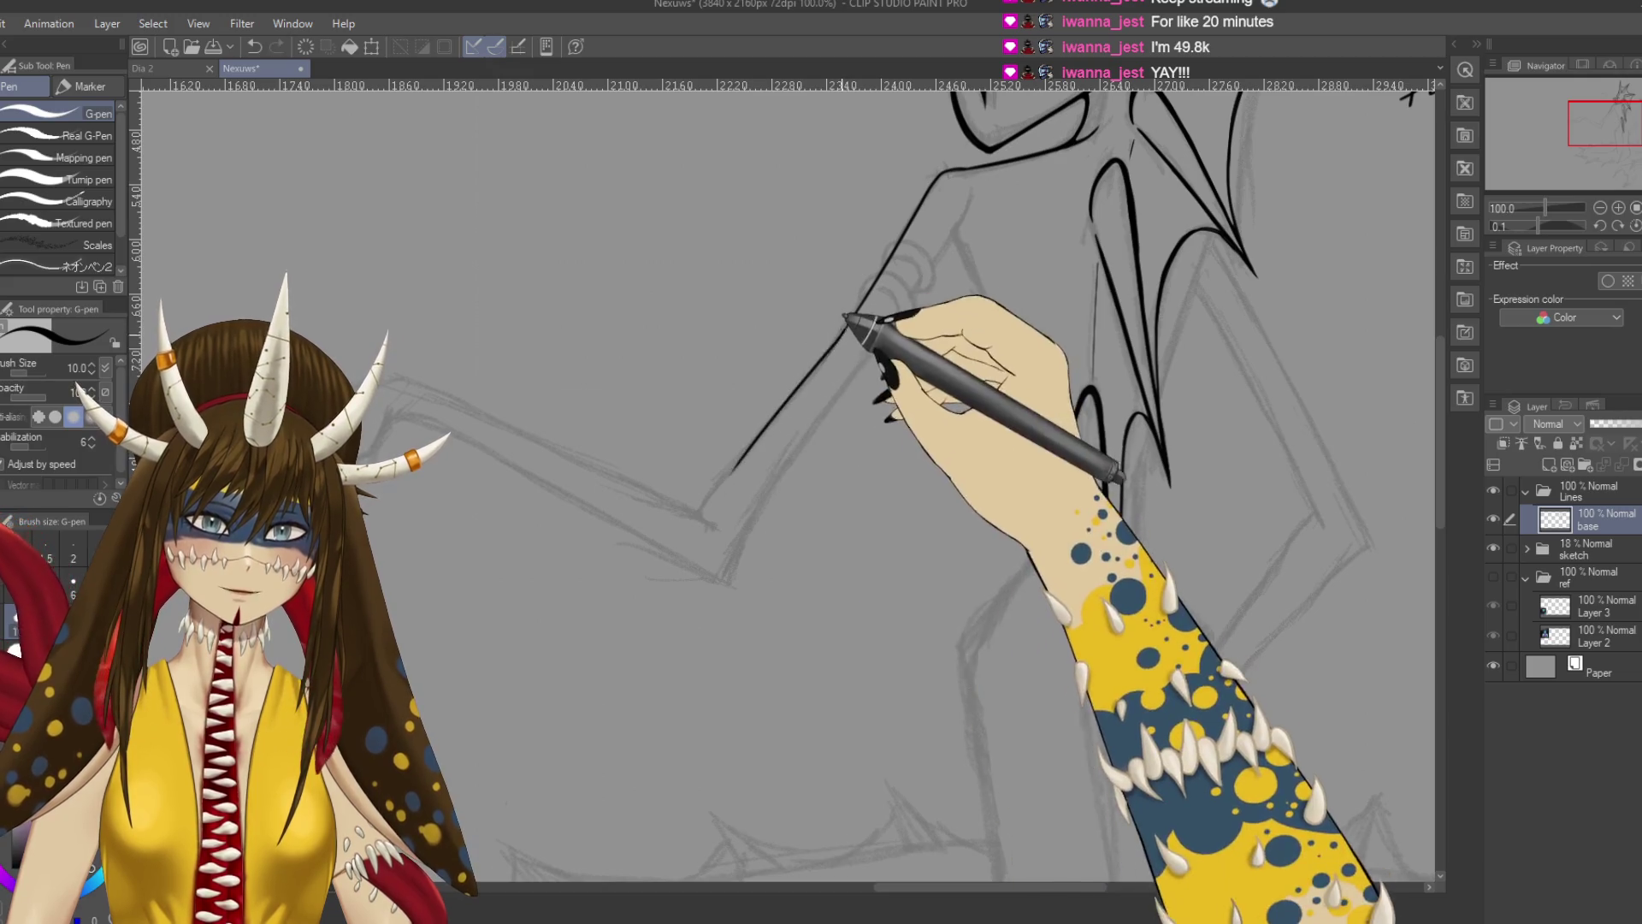
pyautogui.moveTo(781, 403); pyautogui.dragTo(722, 488)
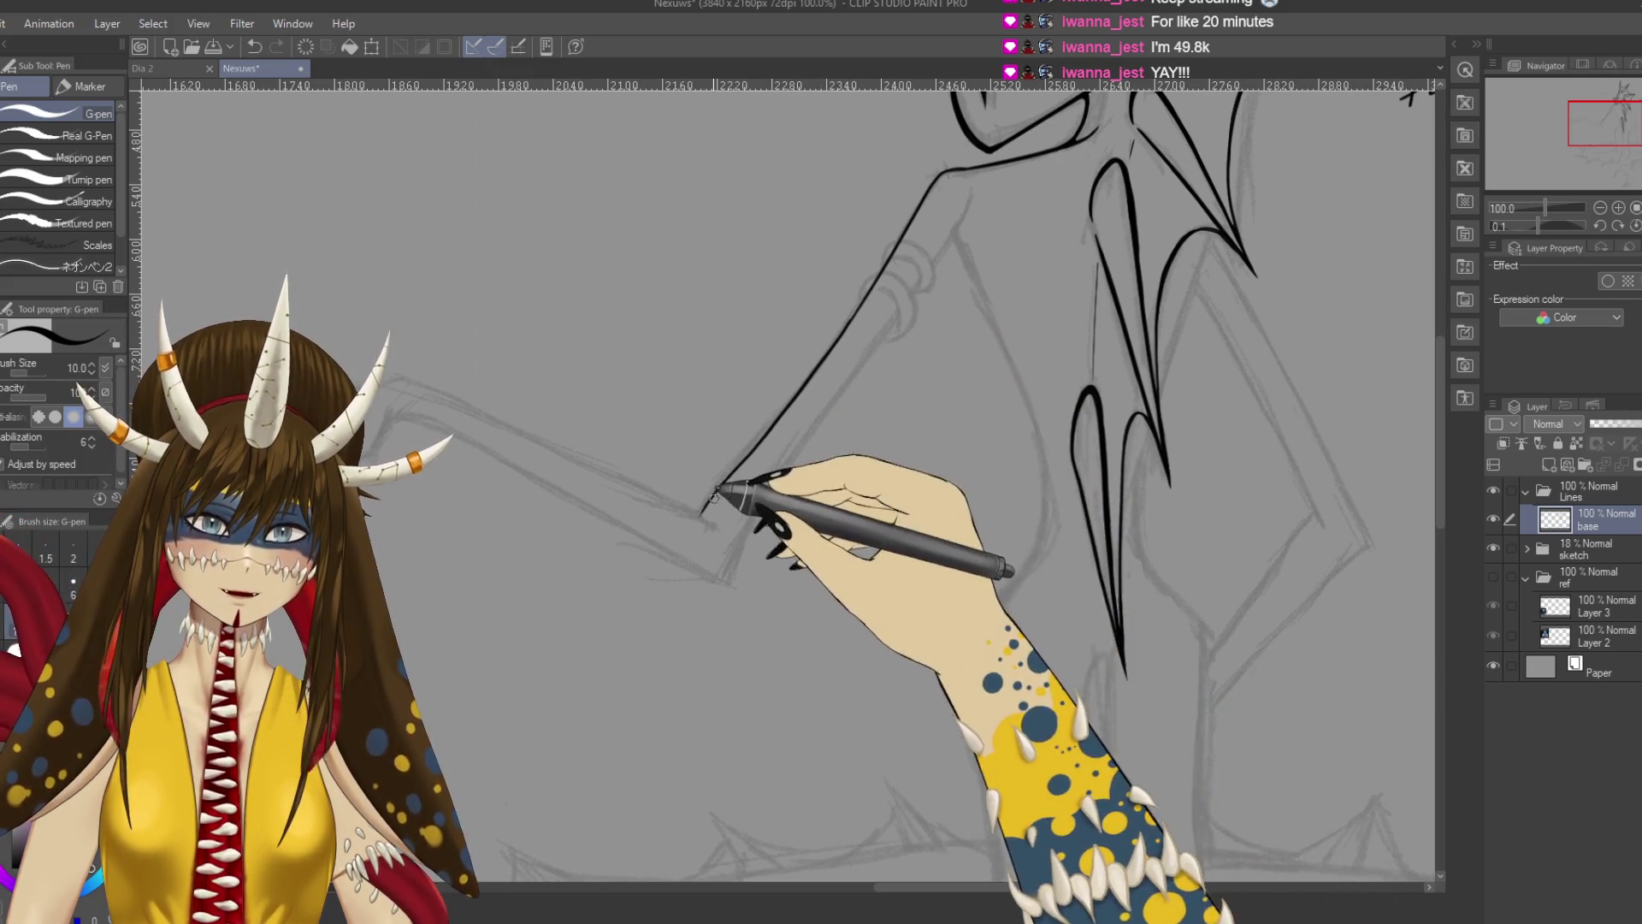
pyautogui.moveTo(860, 341); pyautogui.dragTo(803, 349)
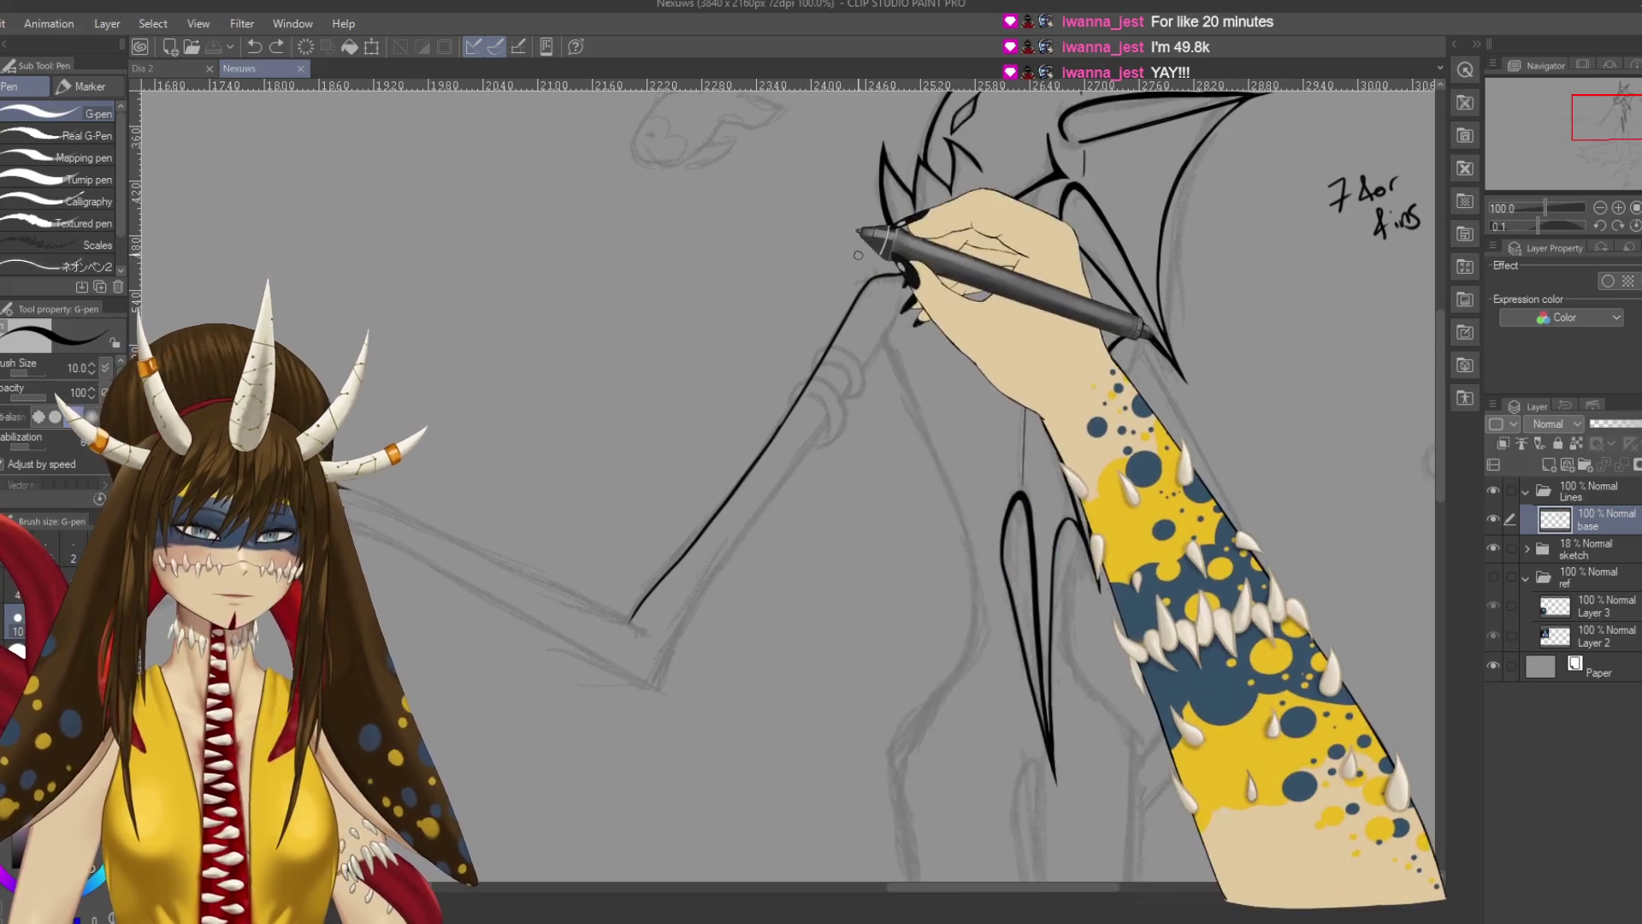
# Tilt and zoom onto the shoulder, then ink shoulder strokes and a long line down the arm contour.
pyautogui.press('r')
pyautogui.moveTo(888, 268); pyautogui.dragTo(767, 273)
pyautogui.press('p')
pyautogui.hotkey('ctrl', '+')
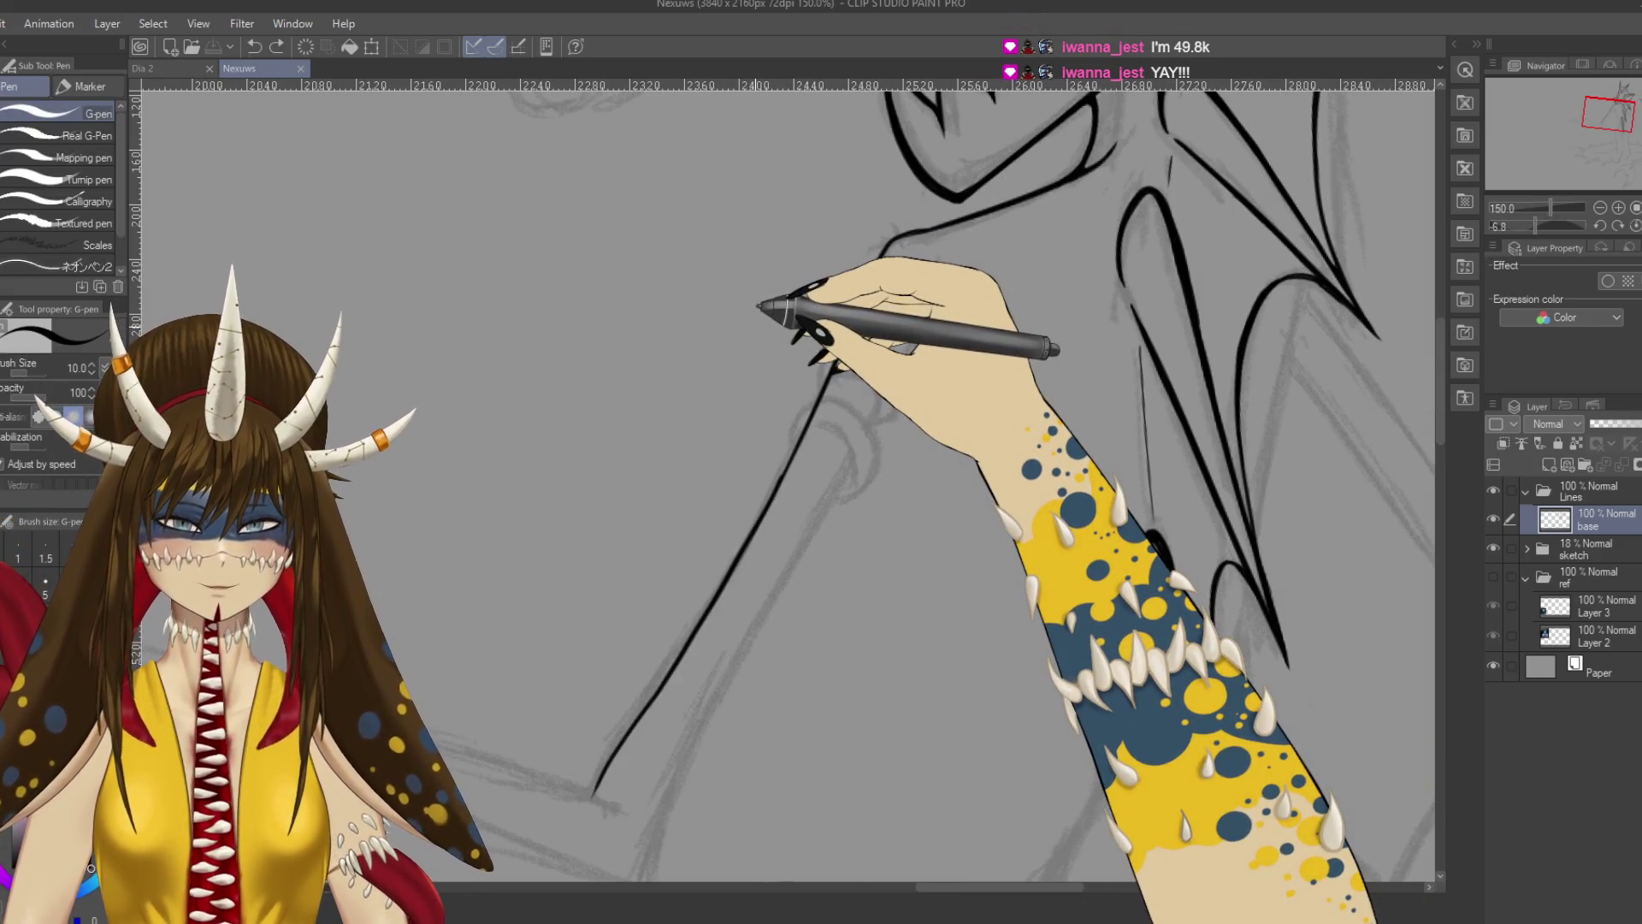
pyautogui.moveTo(890, 275)
pyautogui.mouseDown()
pyautogui.moveTo(934, 281)
pyautogui.moveTo(726, 301)
pyautogui.moveTo(751, 318)
pyautogui.mouseUp()
pyautogui.hotkey('ctrl', '+')
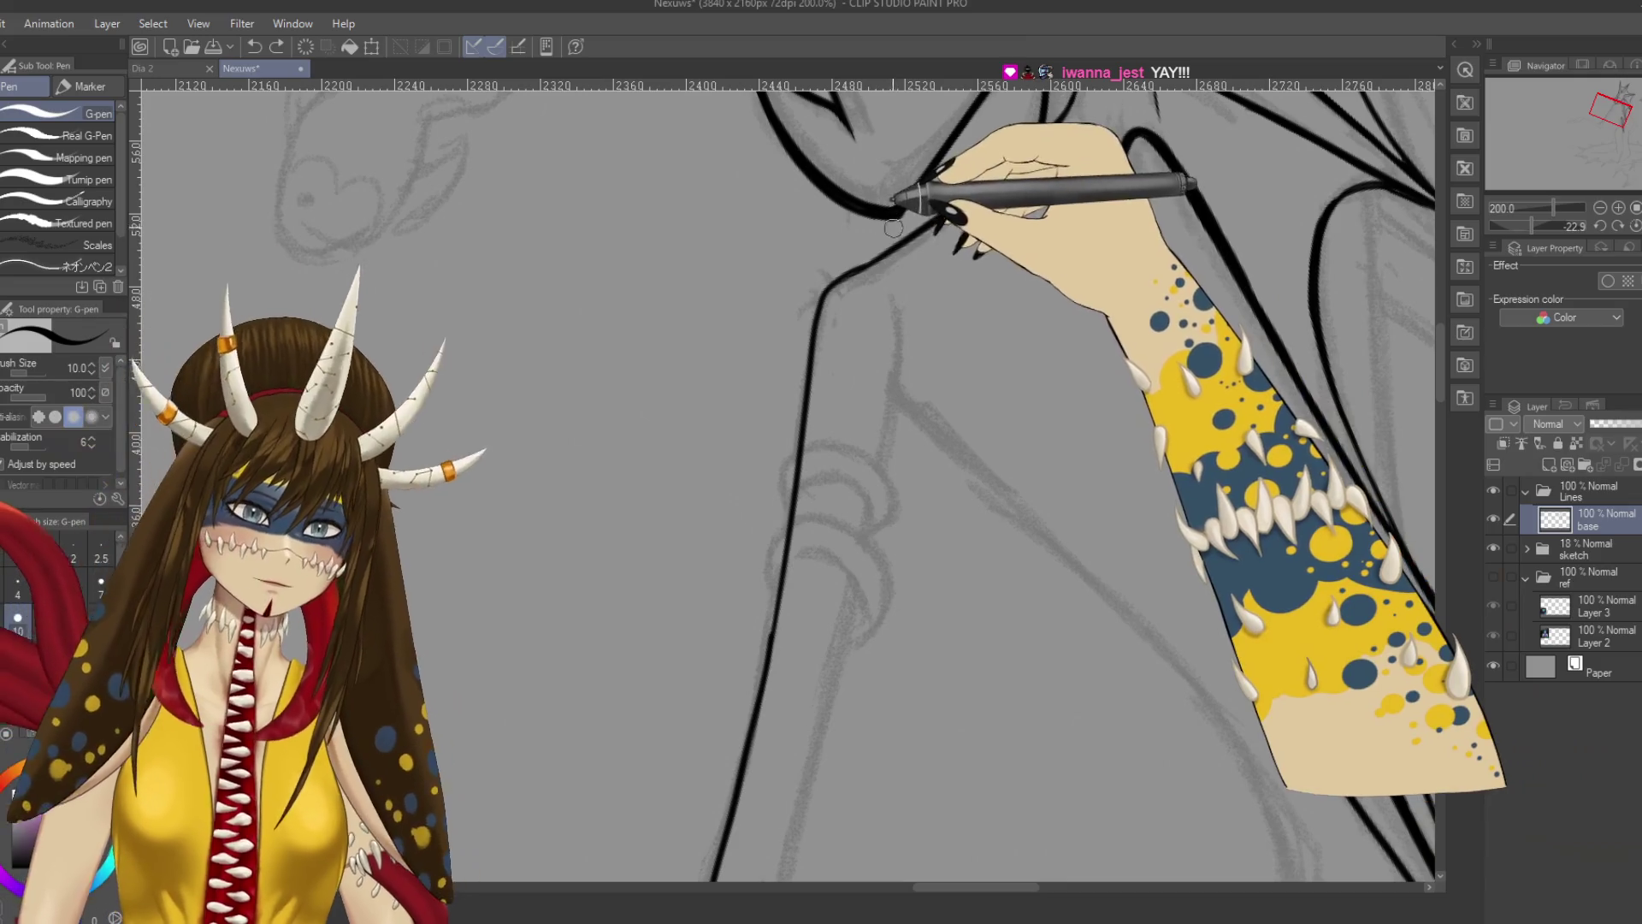
pyautogui.moveTo(889, 229); pyautogui.dragTo(808, 289)
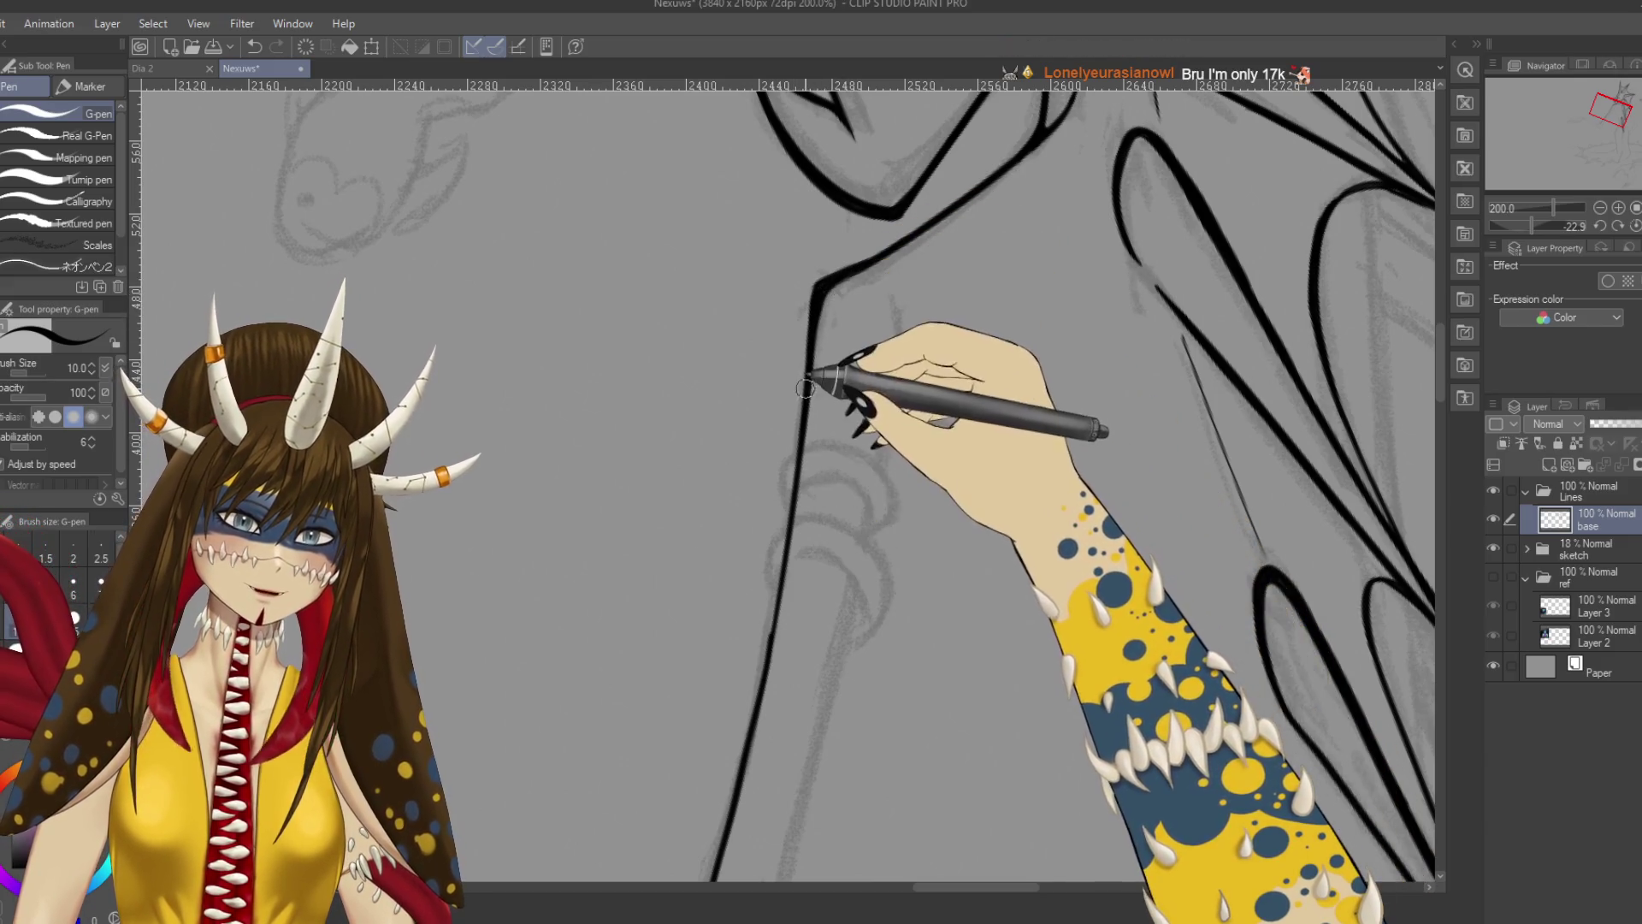
pyautogui.scroll(-3, 856, 329)
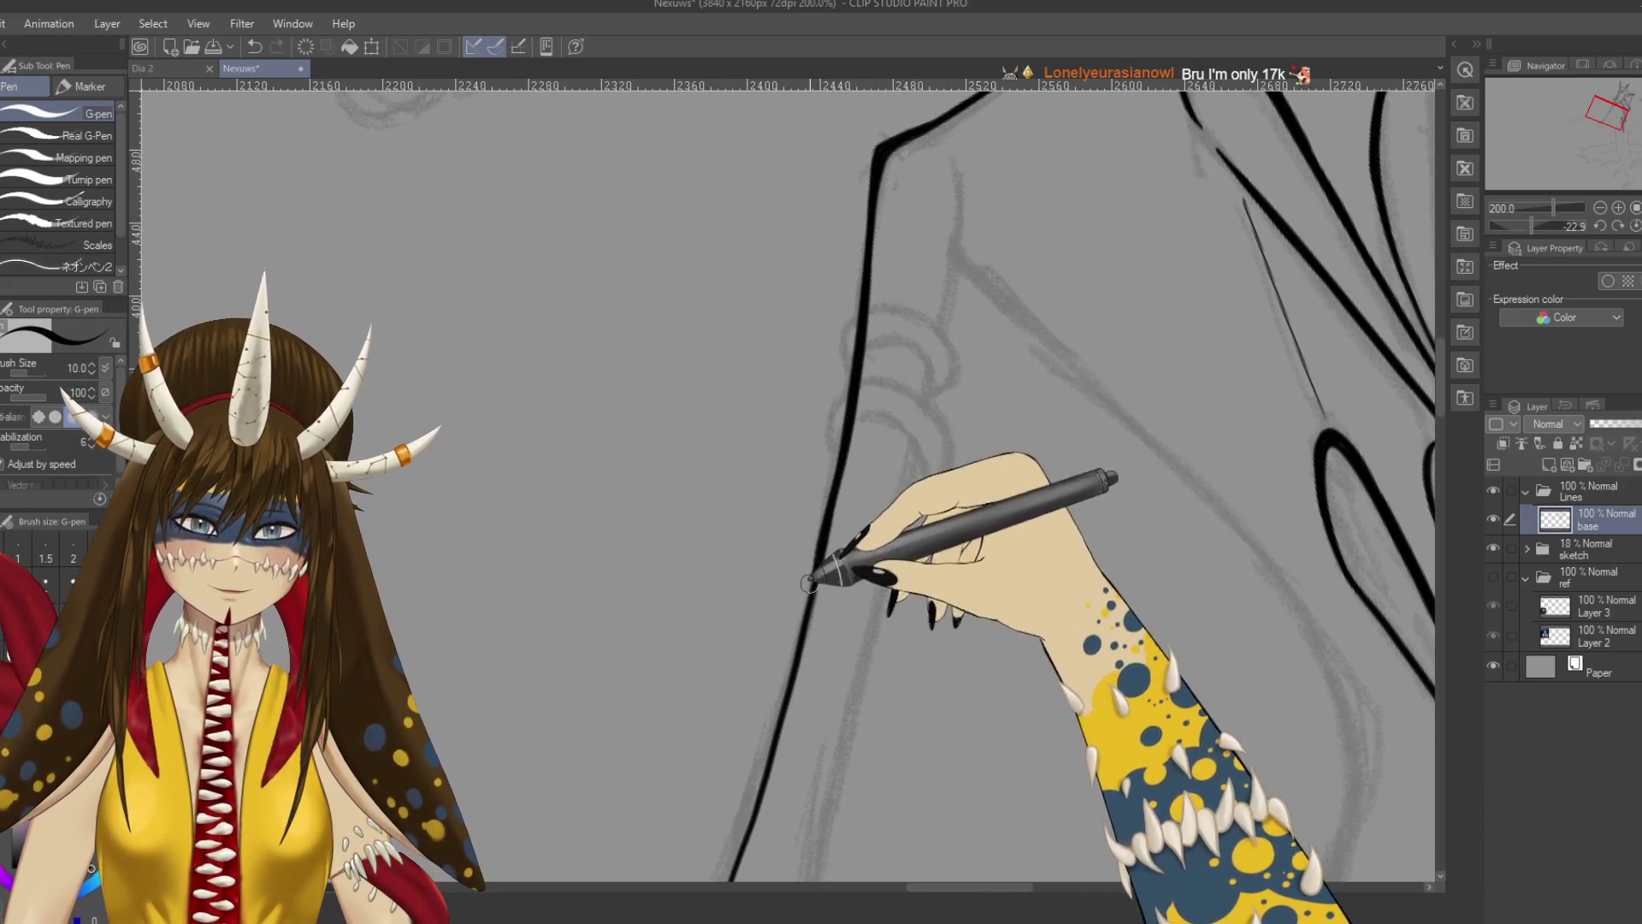
pyautogui.hotkey('ctrl', 'z')
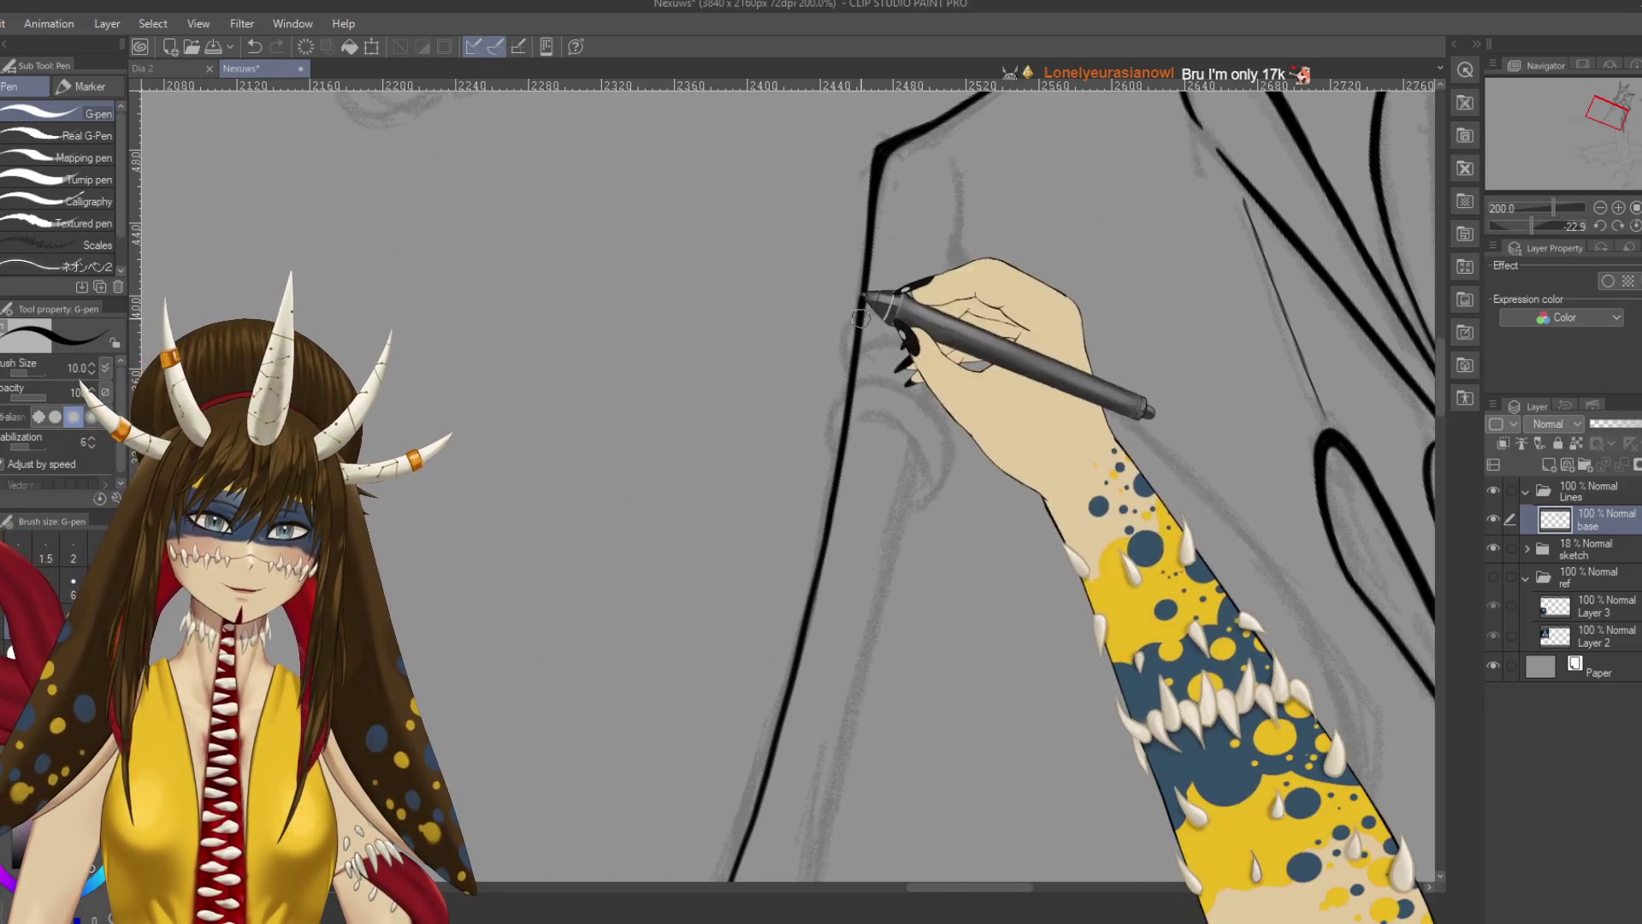
pyautogui.moveTo(866, 257); pyautogui.dragTo(834, 547)
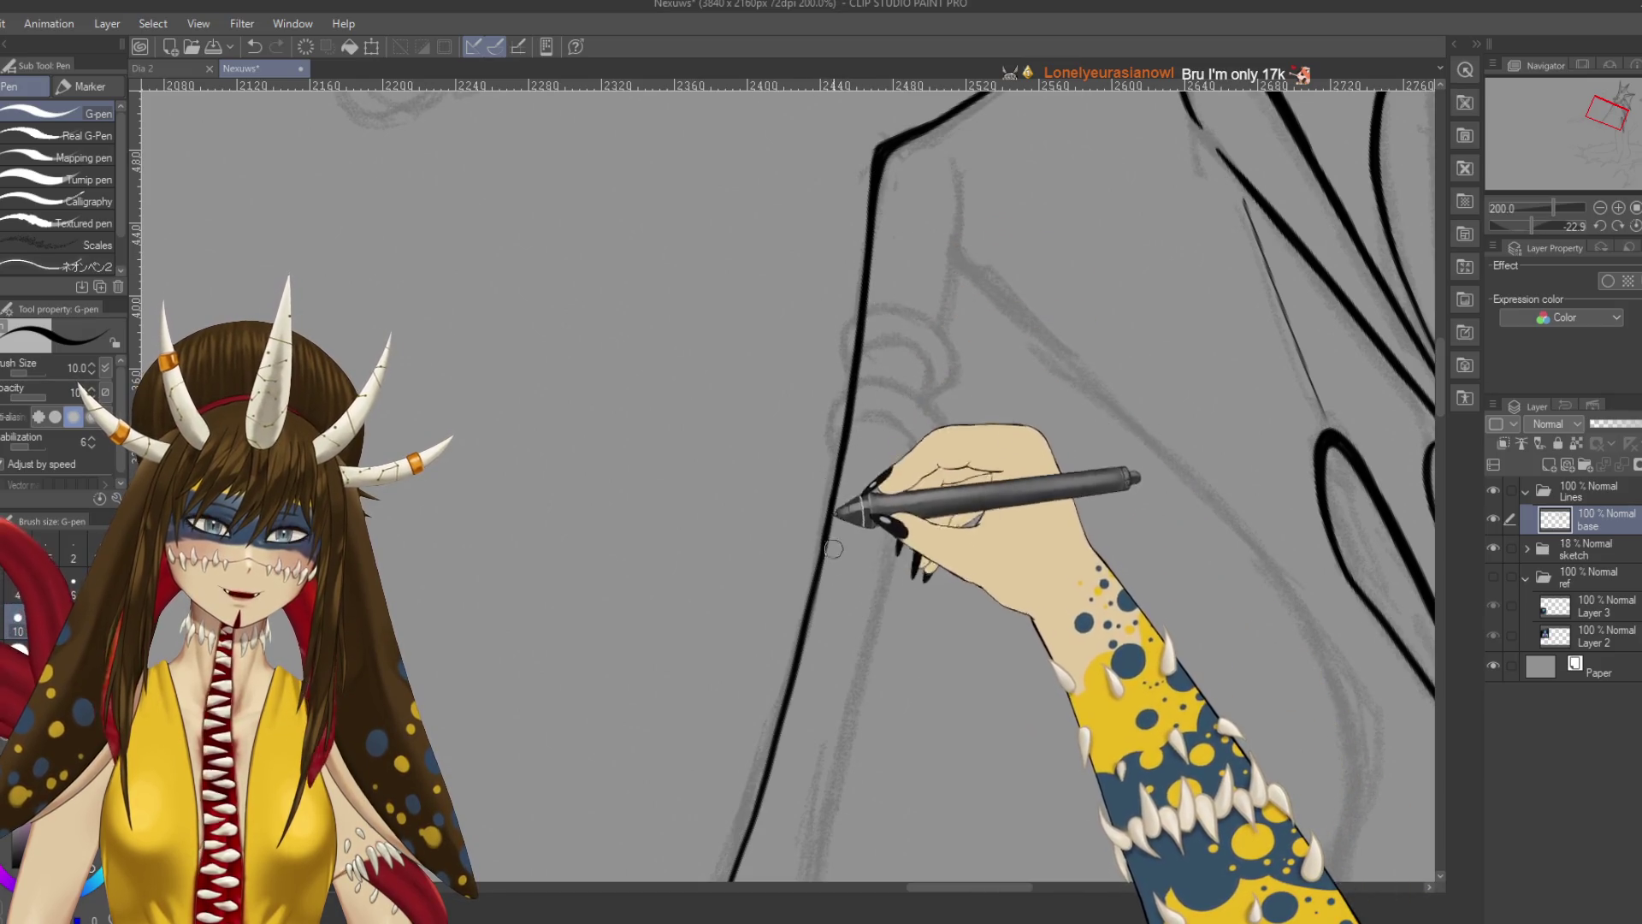
pyautogui.scroll(-1, 902, 490)
pyautogui.scroll(-1, 902, 490)
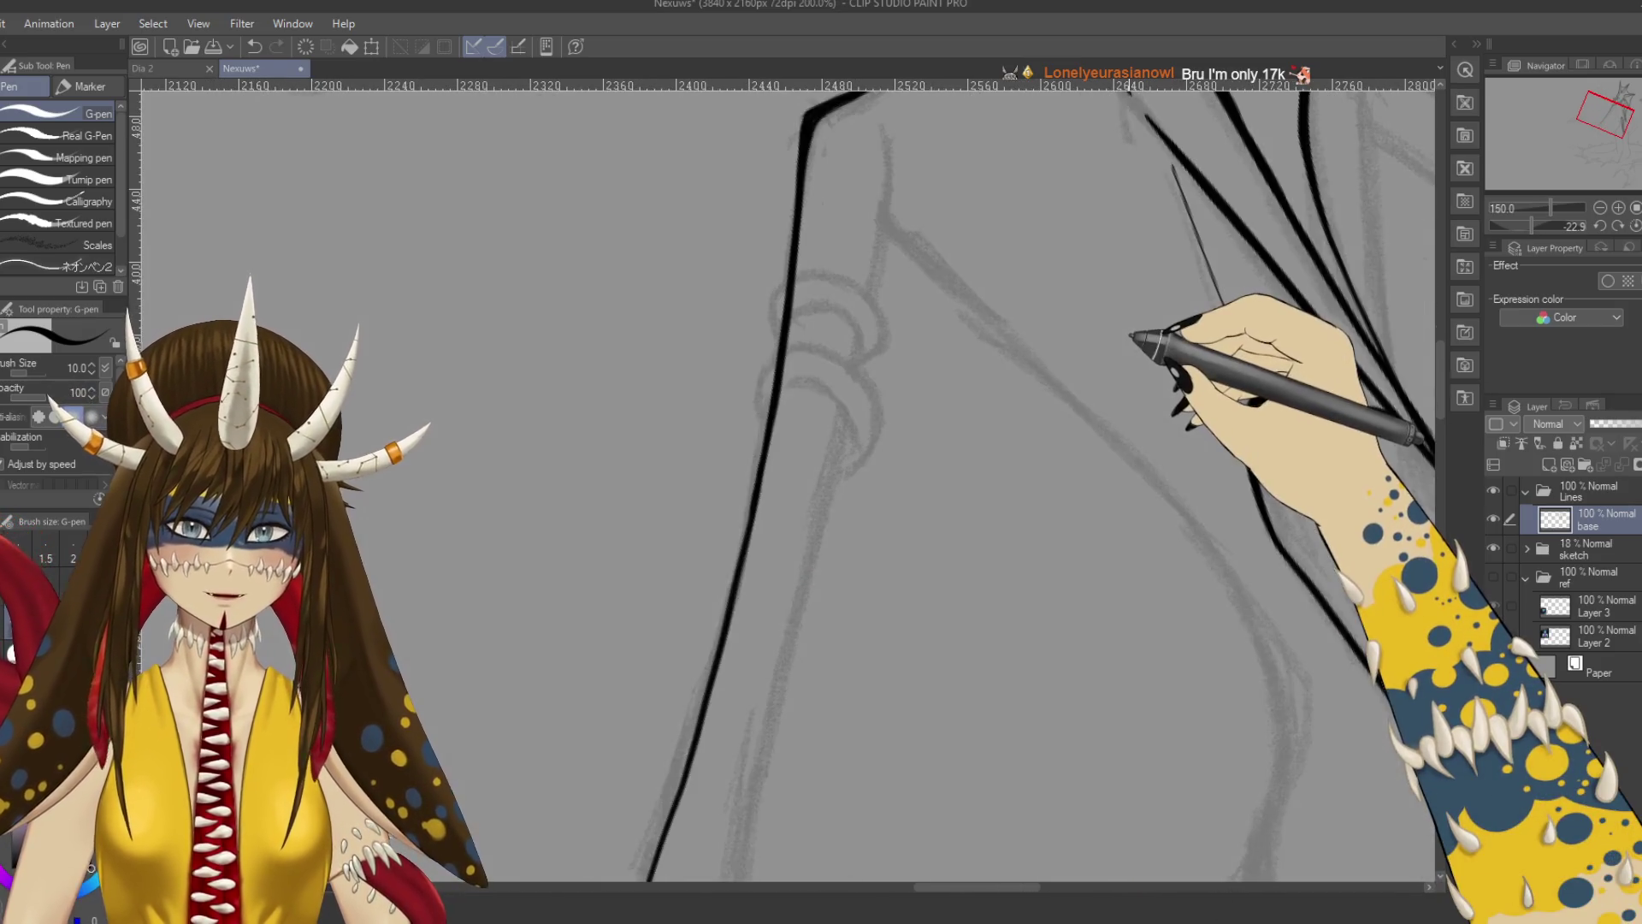
pyautogui.scroll(-1, 941, 299)
pyautogui.press(']')
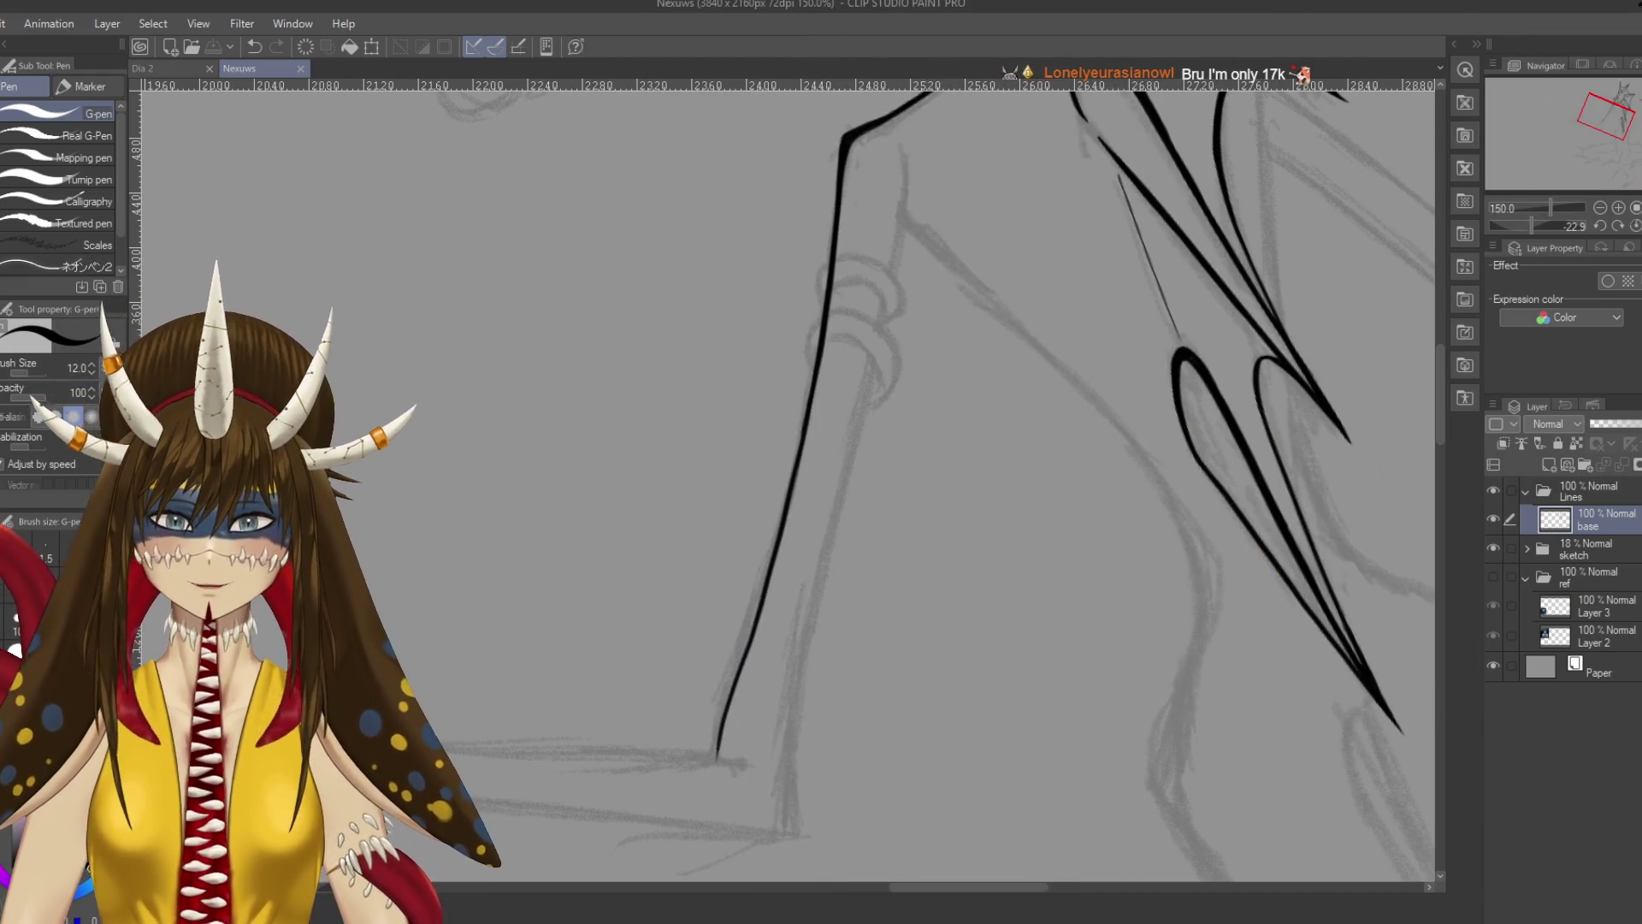
pyautogui.scroll(-2, 856, 479)
pyautogui.hotkey('ctrl', 'z')
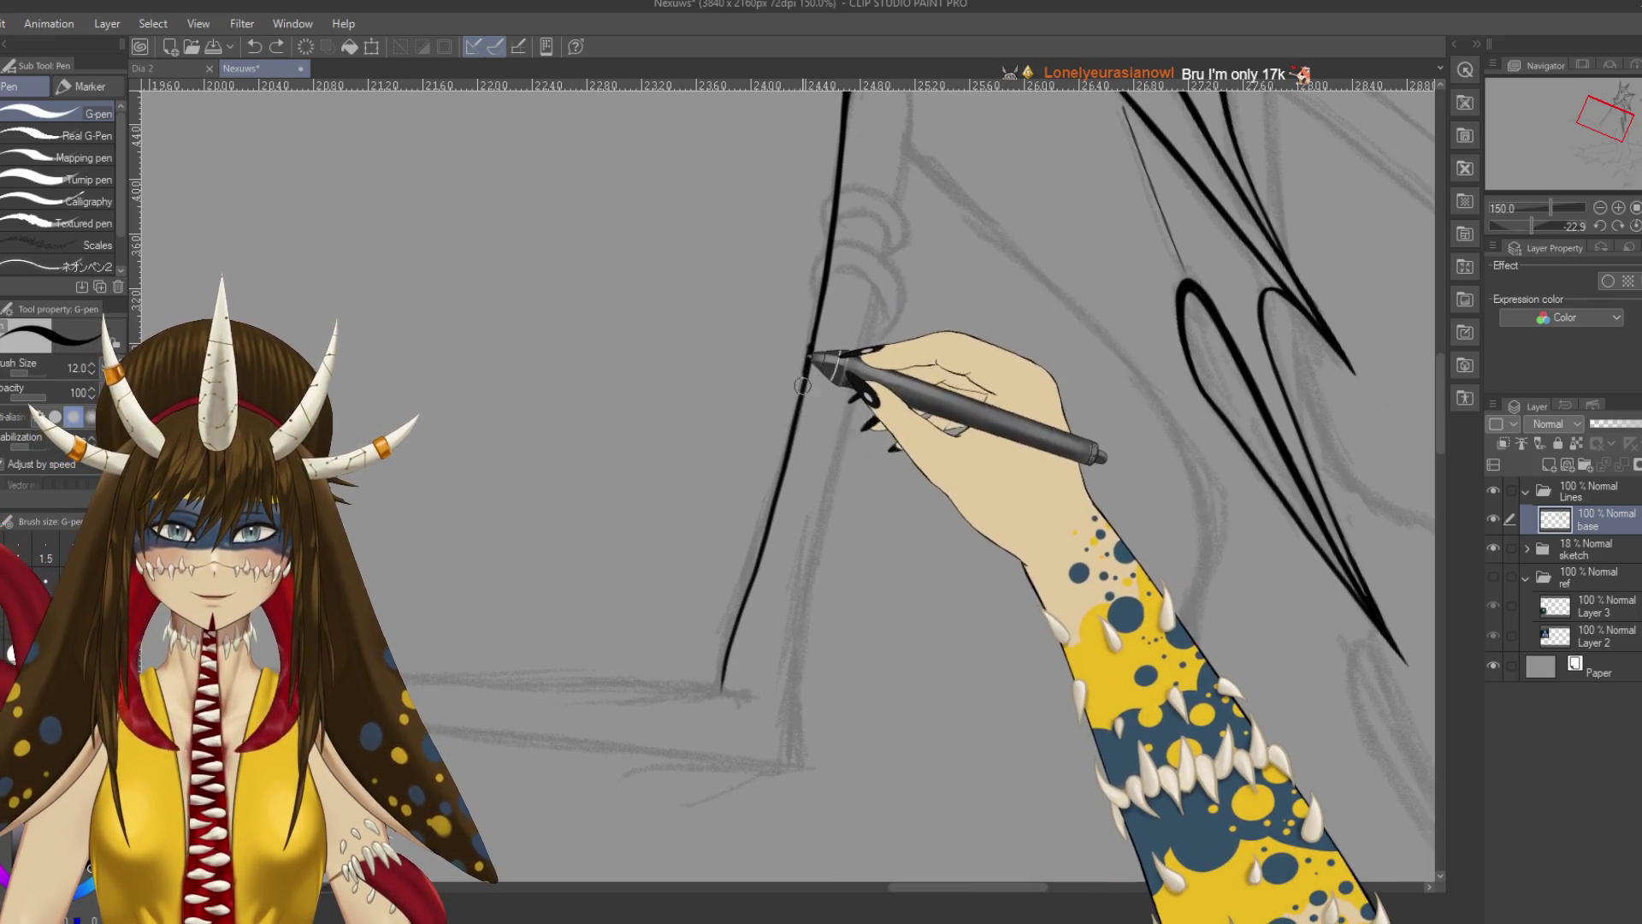
pyautogui.moveTo(825, 342); pyautogui.dragTo(723, 698)
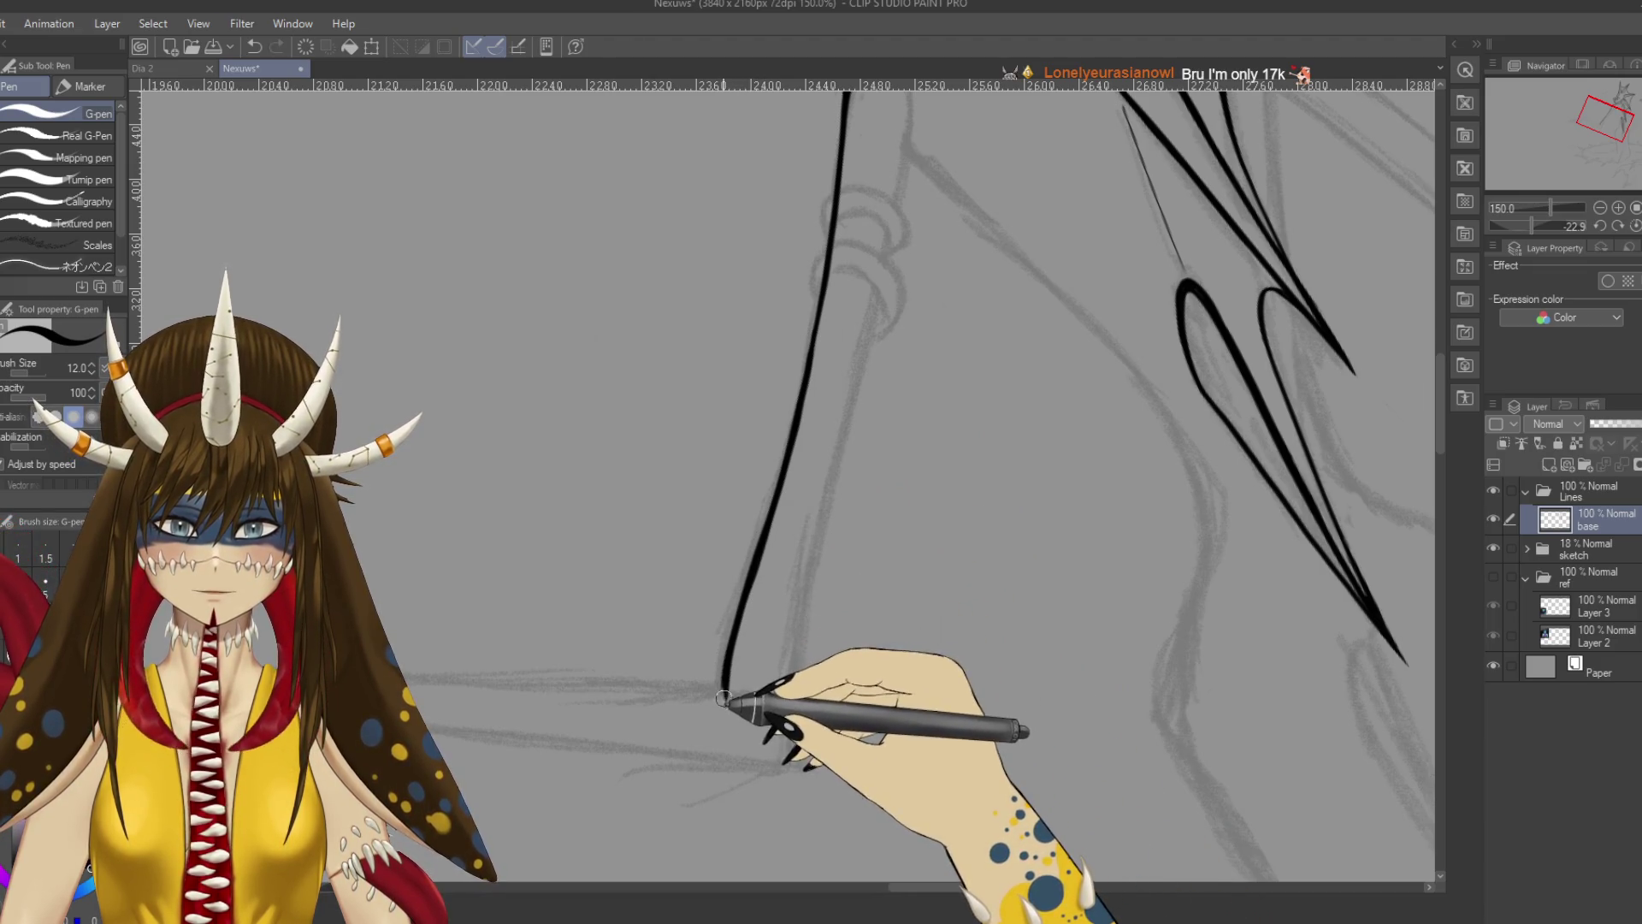
pyautogui.hotkey('ctrl', 'z')
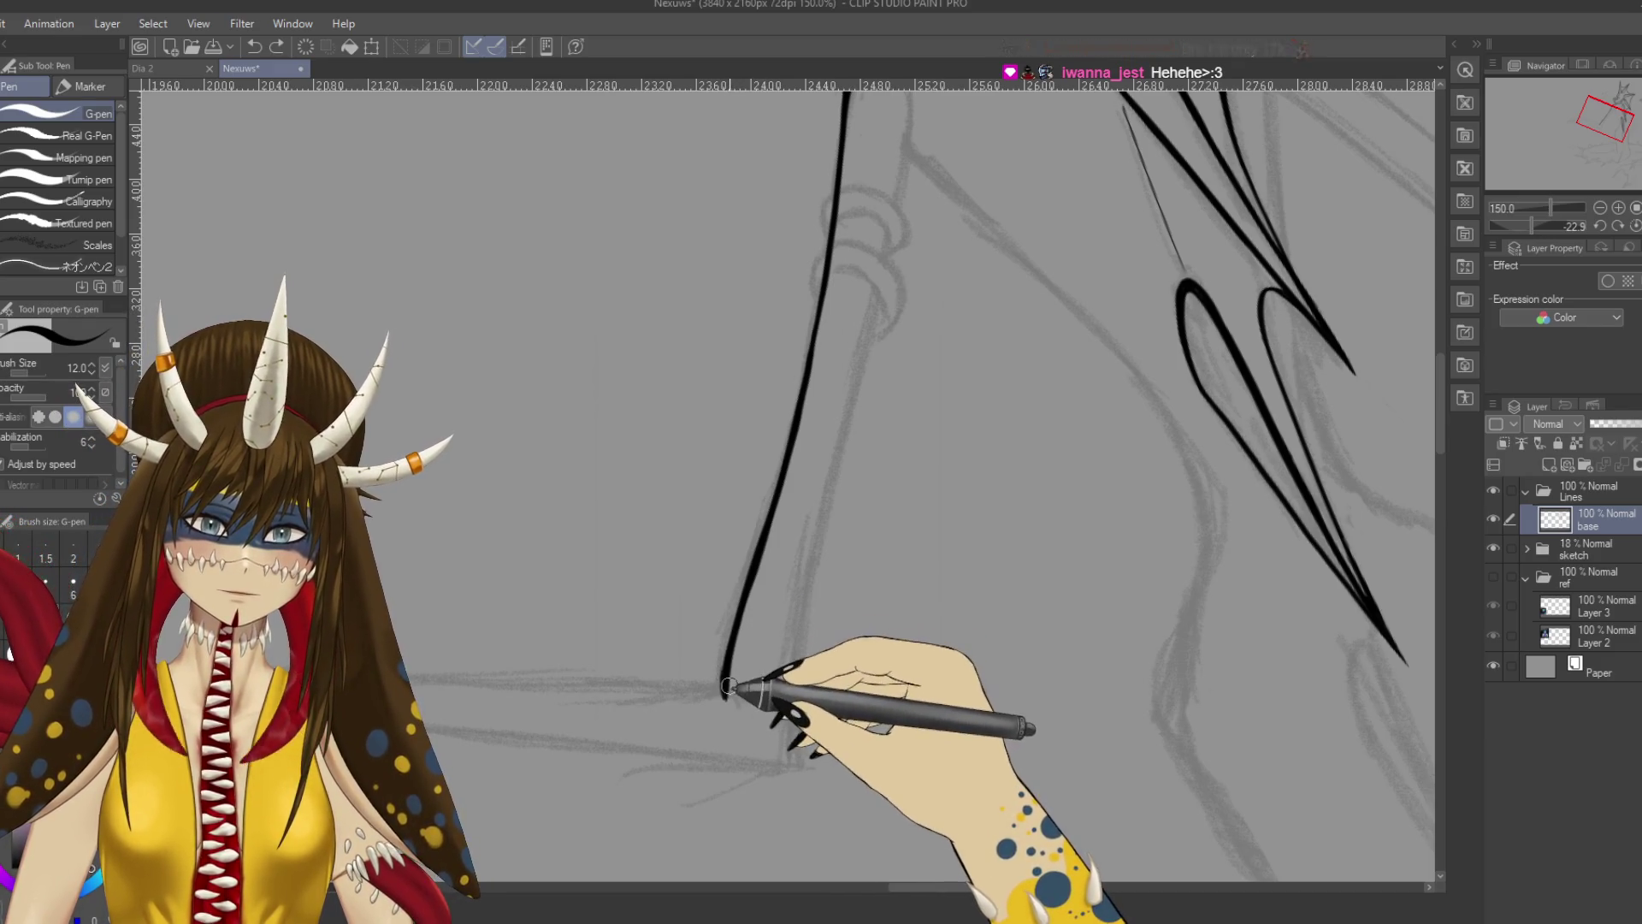
pyautogui.moveTo(819, 464)
pyautogui.mouseDown()
pyautogui.moveTo(839, 480)
pyautogui.moveTo(781, 330)
pyautogui.moveTo(790, 455)
pyautogui.mouseUp()
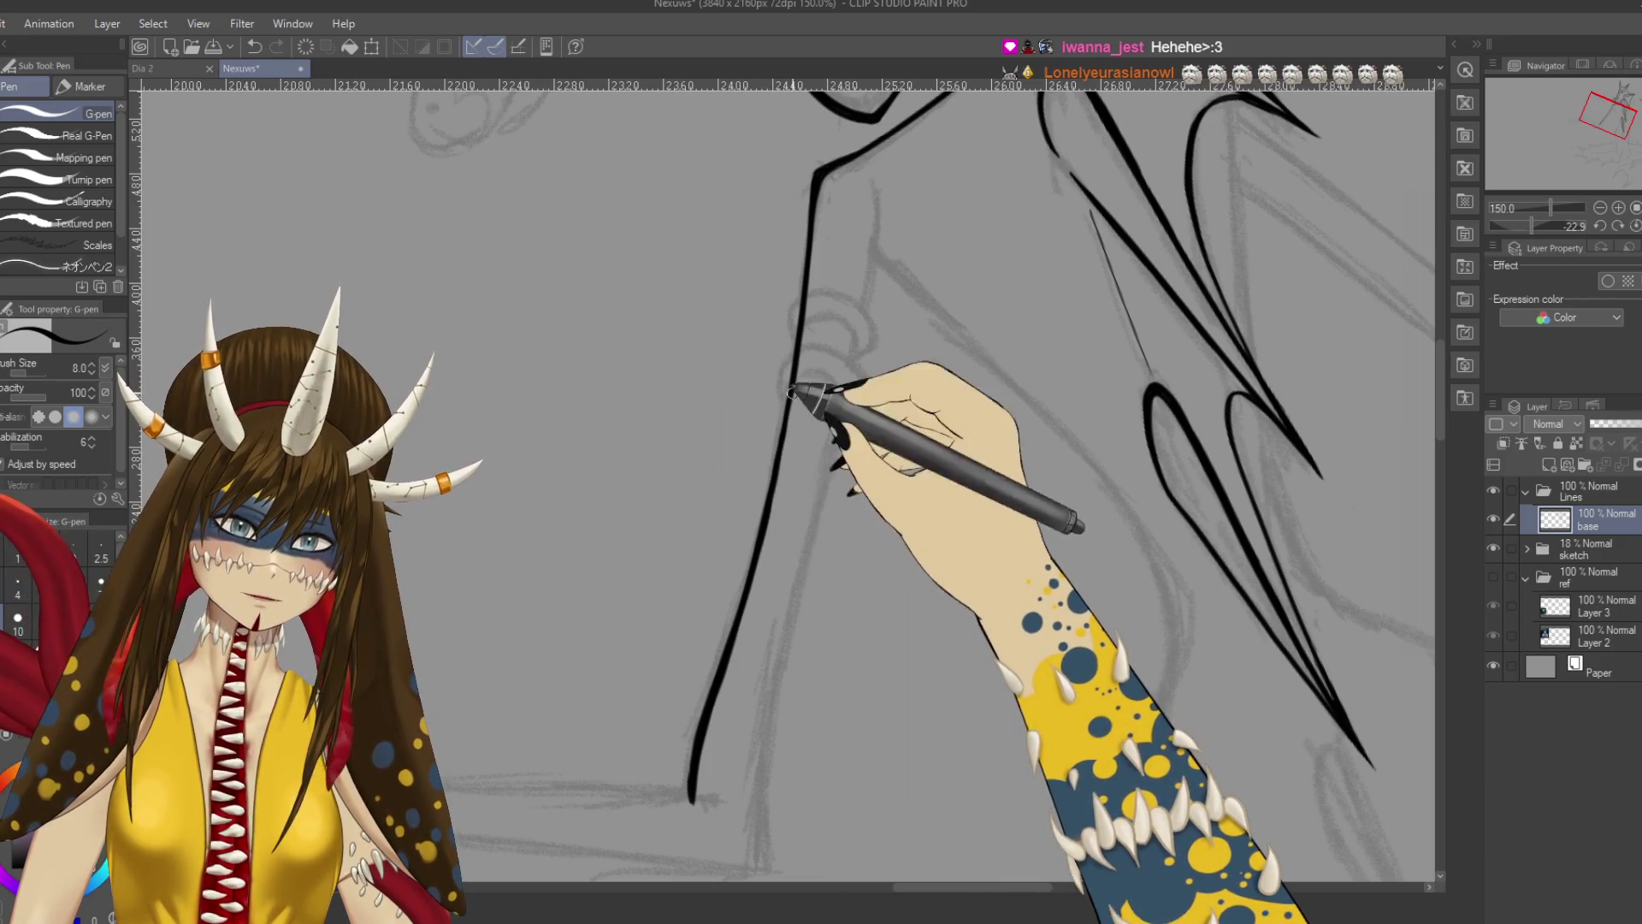
pyautogui.moveTo(459, 341); pyautogui.dragTo(503, 368)
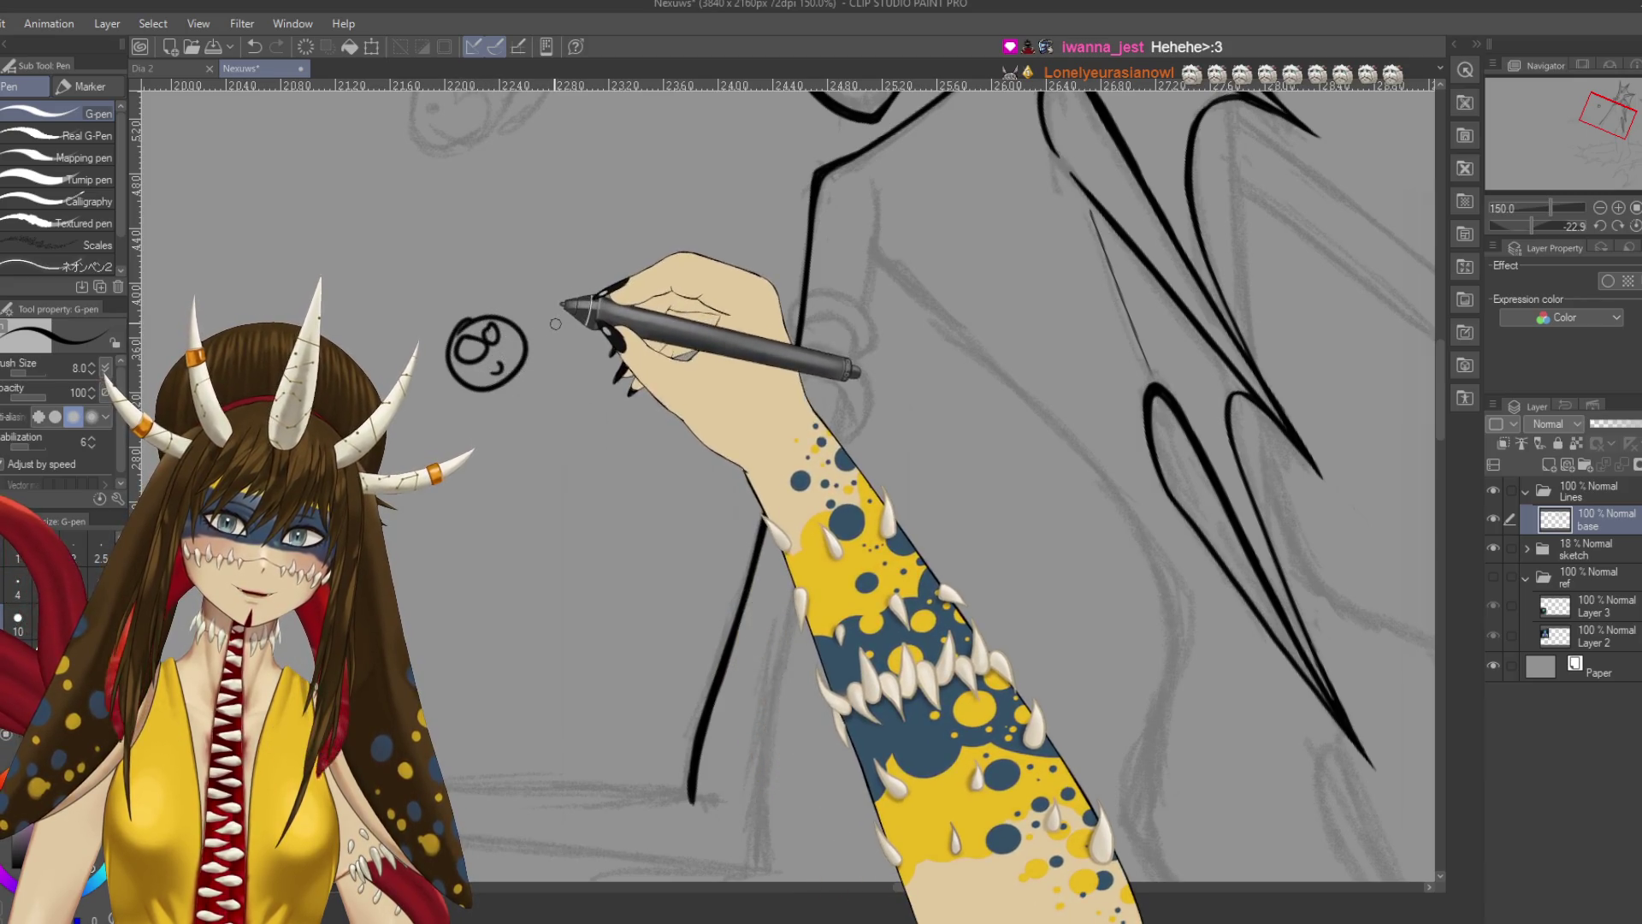
# Undo the test dots and squiggle scribbled beside the circle doodle, then save the drawing.
pyautogui.click(554, 305)
pyautogui.click(574, 293)
pyautogui.moveTo(562, 331)
pyautogui.mouseDown()
pyautogui.moveTo(590, 313)
pyautogui.moveTo(606, 325)
pyautogui.mouseUp()
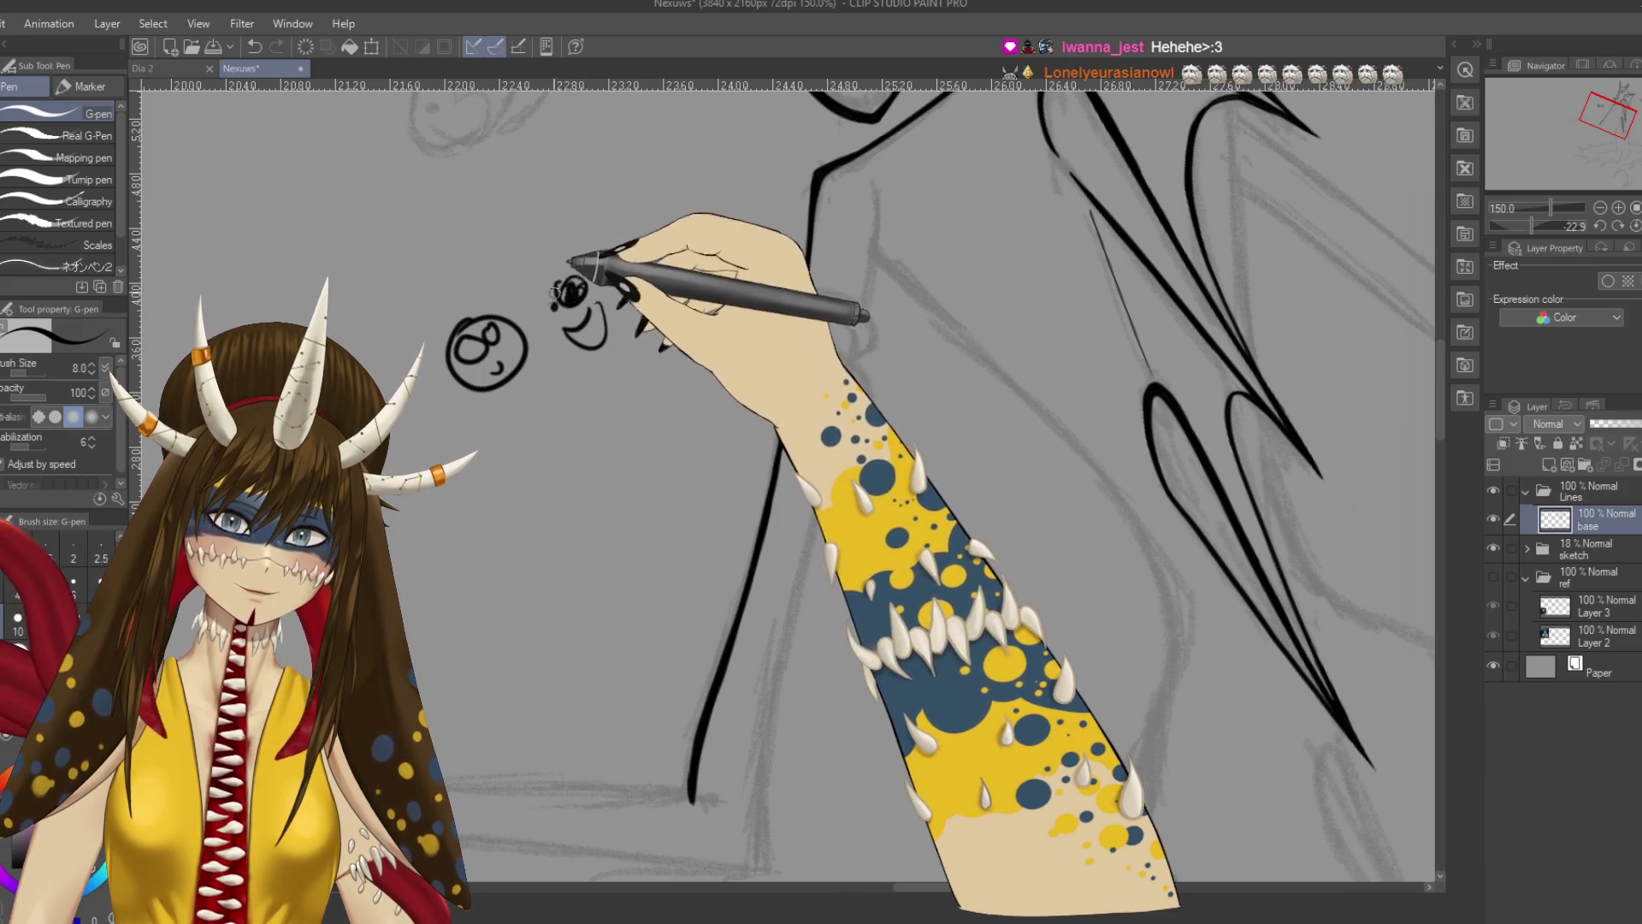
pyautogui.hotkey('ctrl', 'z')
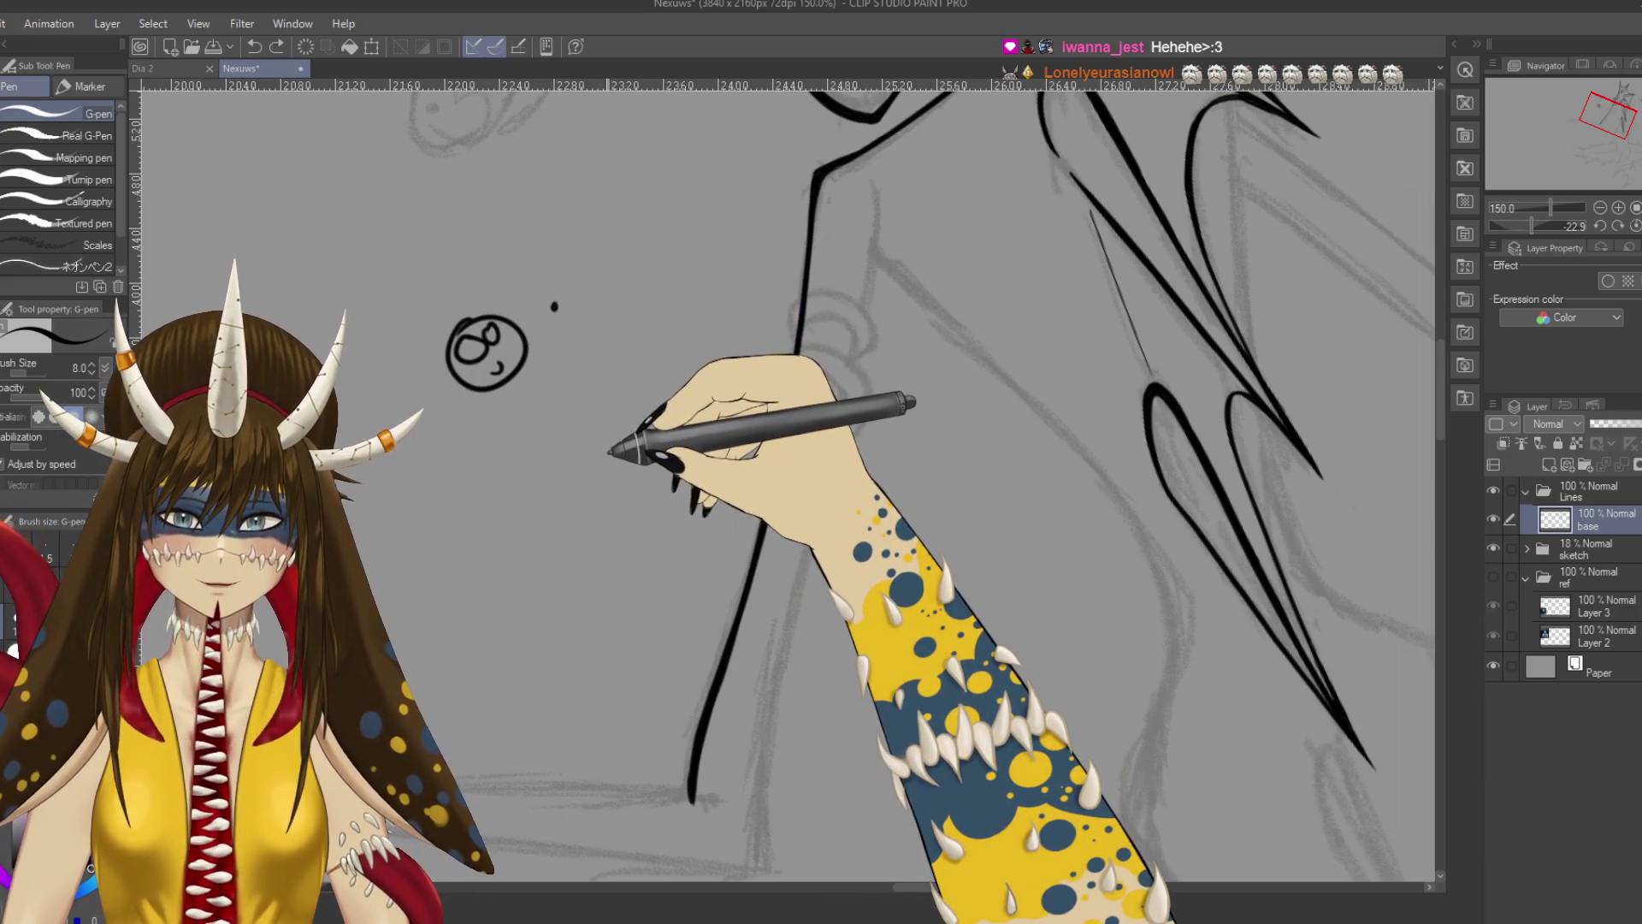
pyautogui.hotkey('ctrl', 's')
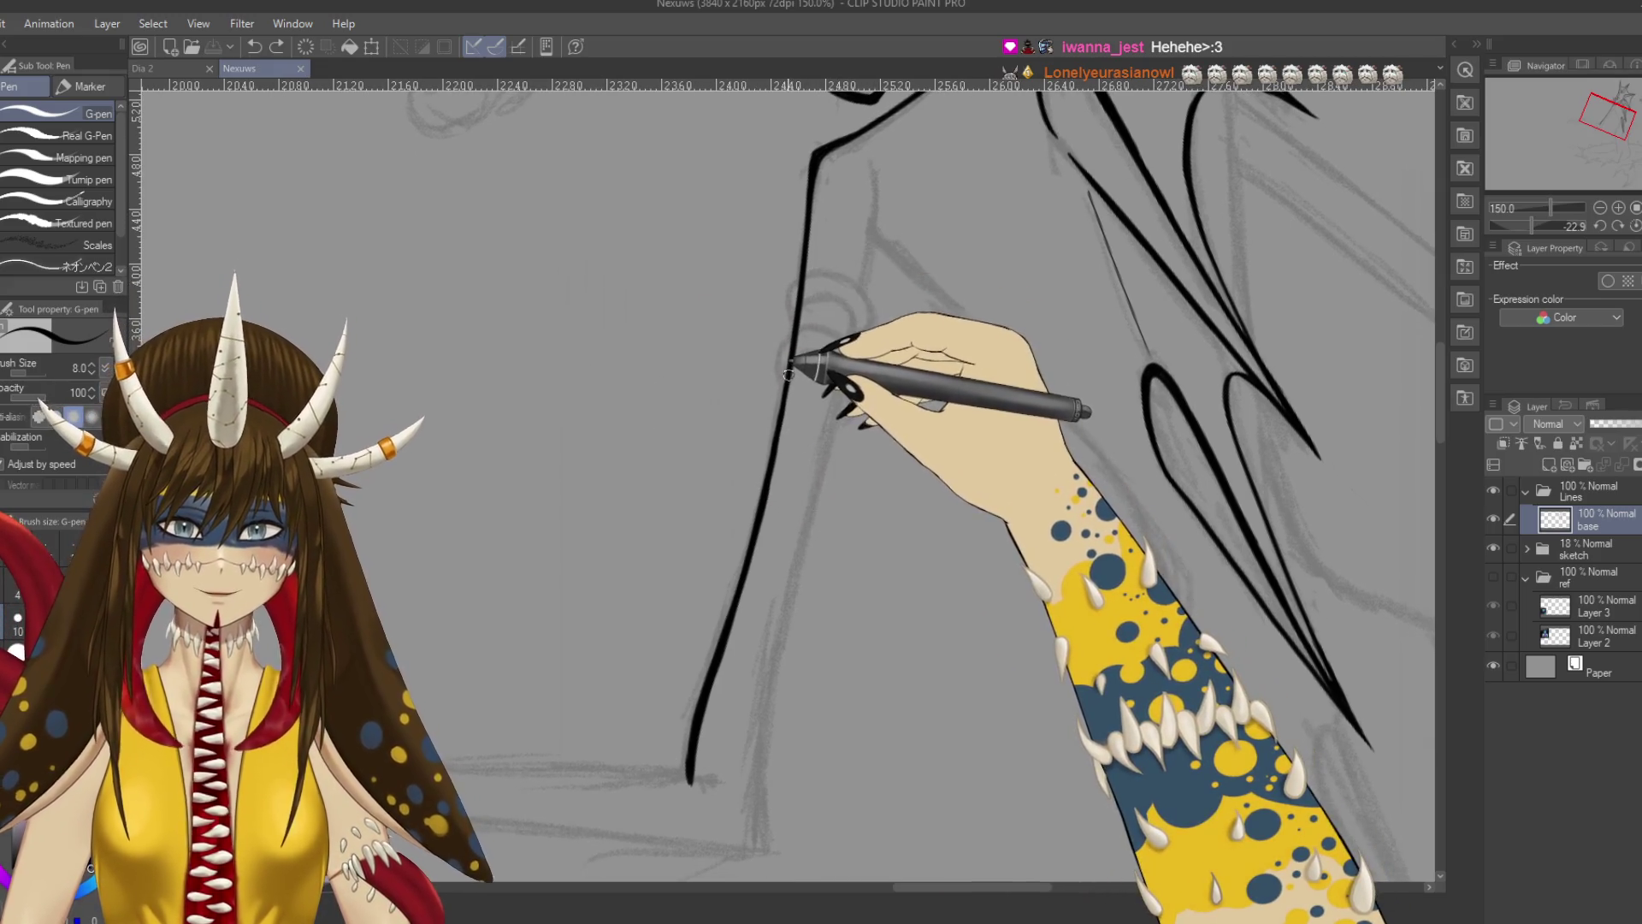
# Ink the left contour of the long arm and save.
pyautogui.moveTo(799, 366); pyautogui.dragTo(770, 469)
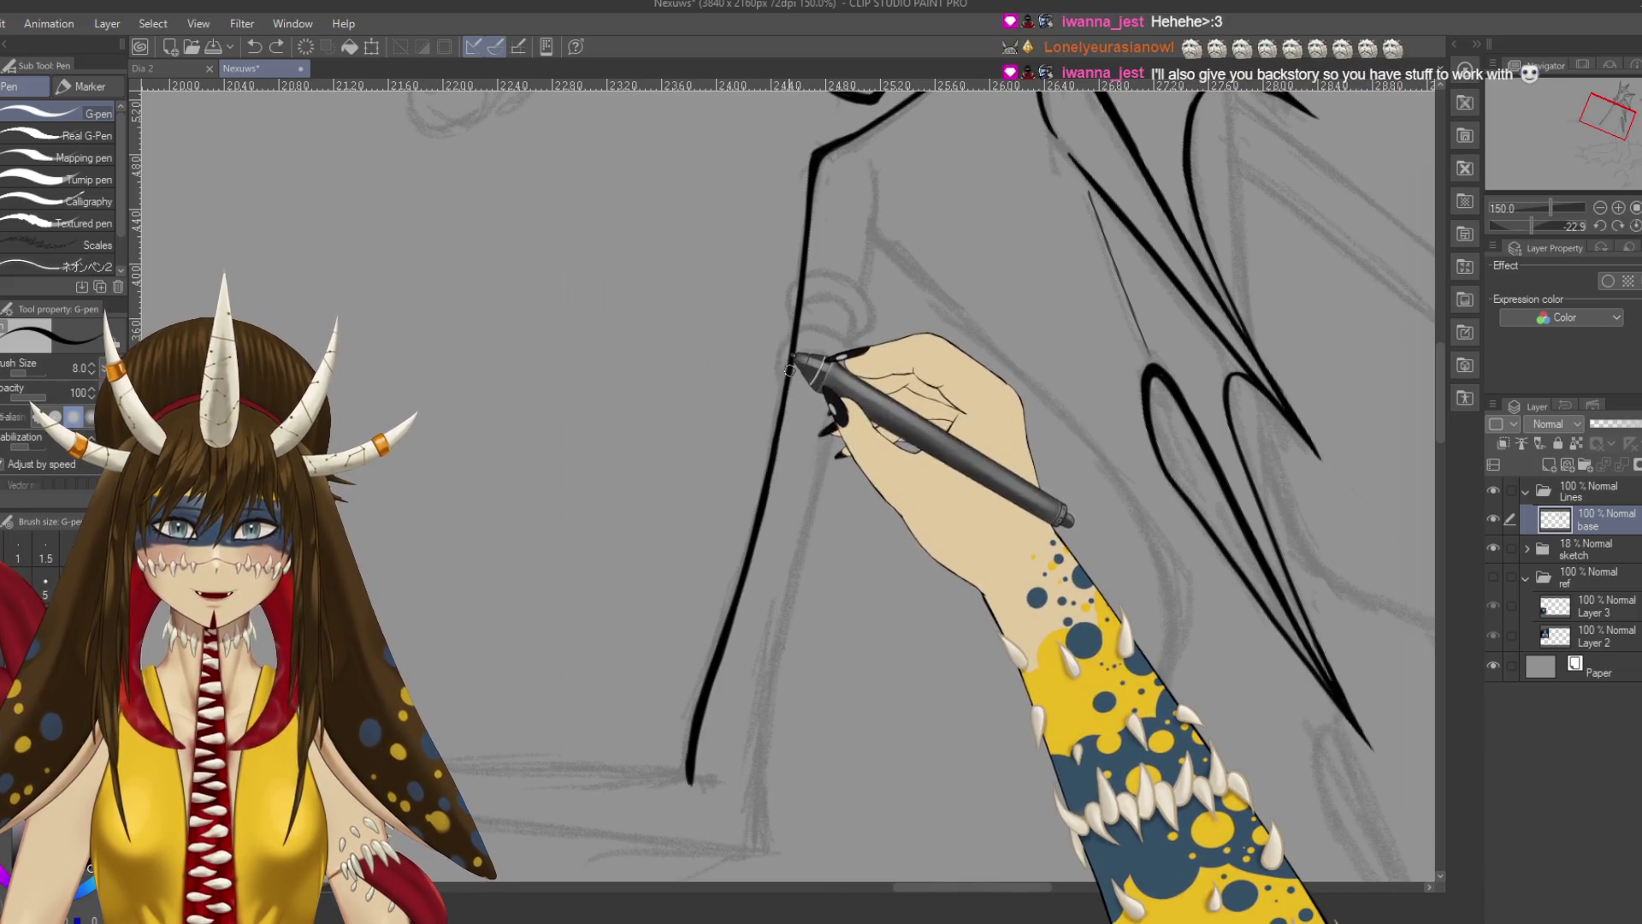
pyautogui.moveTo(799, 367); pyautogui.dragTo(763, 488)
pyautogui.hotkey('ctrl', 's')
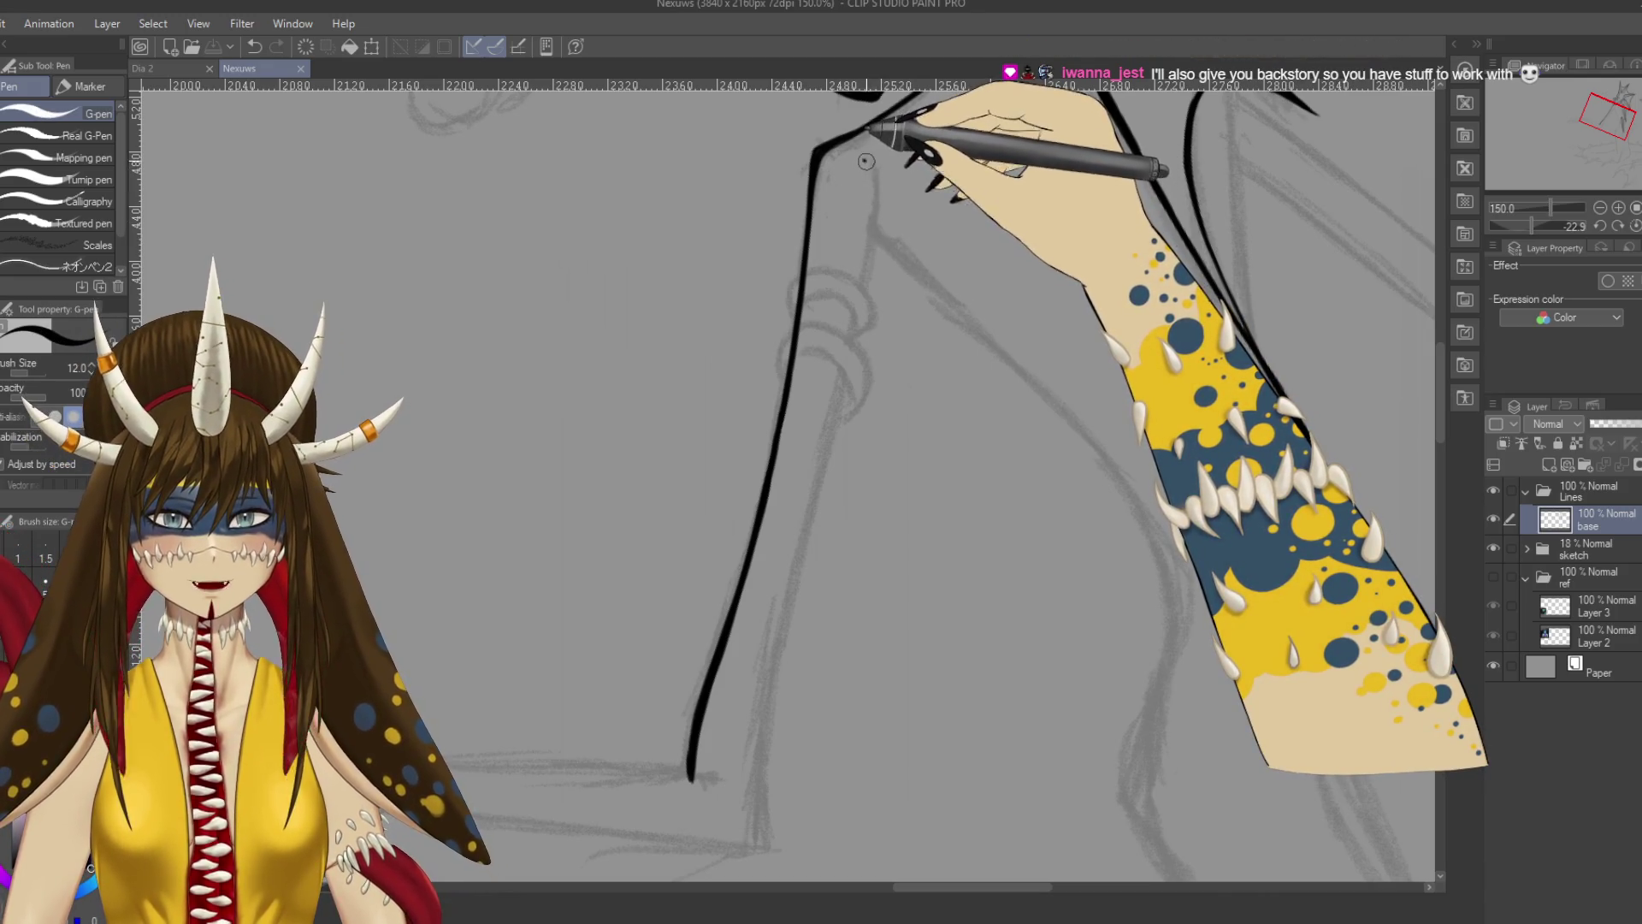
# Ink the arm's inner contour, extending it further down, and save.
pyautogui.moveTo(868, 152); pyautogui.dragTo(866, 272)
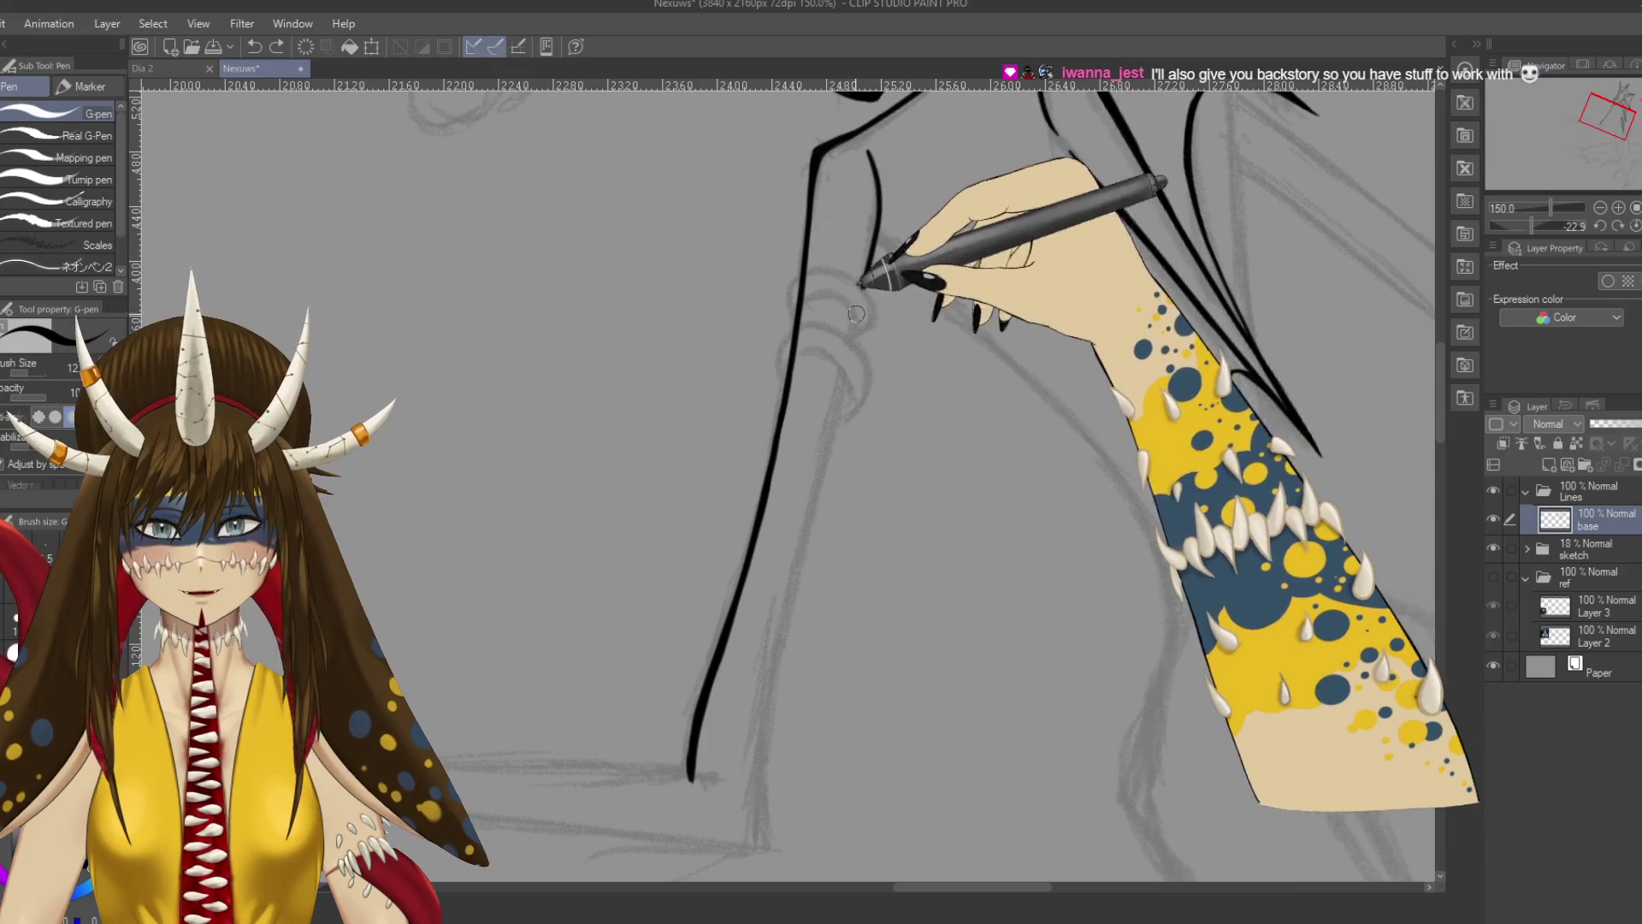
pyautogui.scroll(-2, 859, 304)
pyautogui.hotkey('ctrl', 'z')
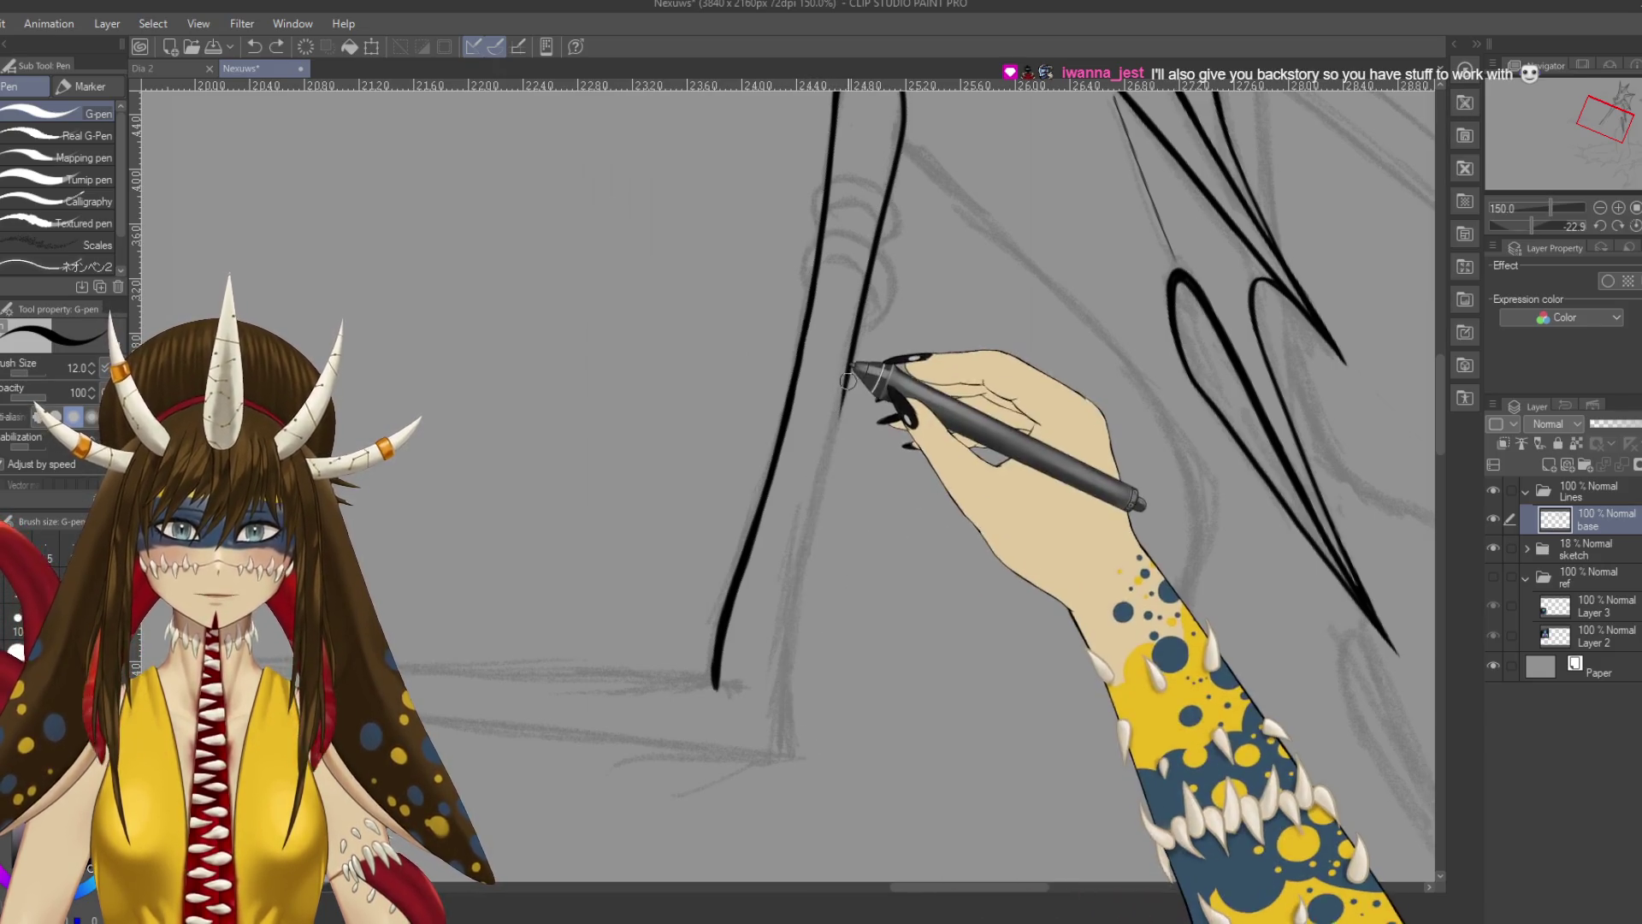
pyautogui.moveTo(847, 381); pyautogui.dragTo(787, 757)
pyautogui.hotkey('ctrl', 's')
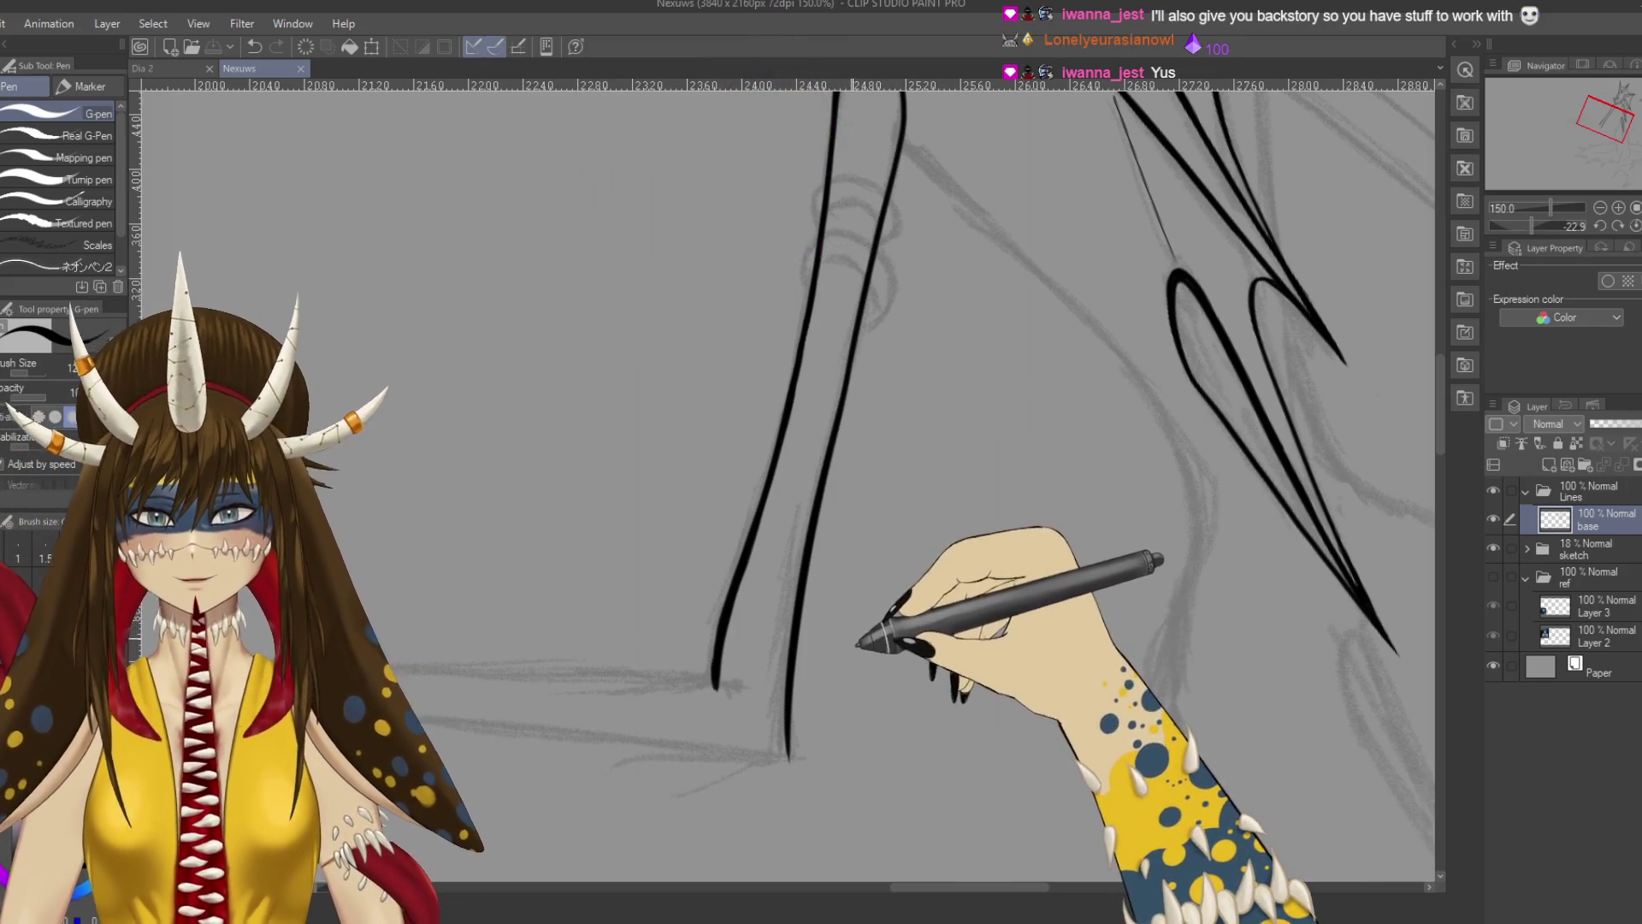
# Add a short stroke where the arm meets the shoulder, refine the inner arm line, and save.
pyautogui.scroll(3, 881, 633)
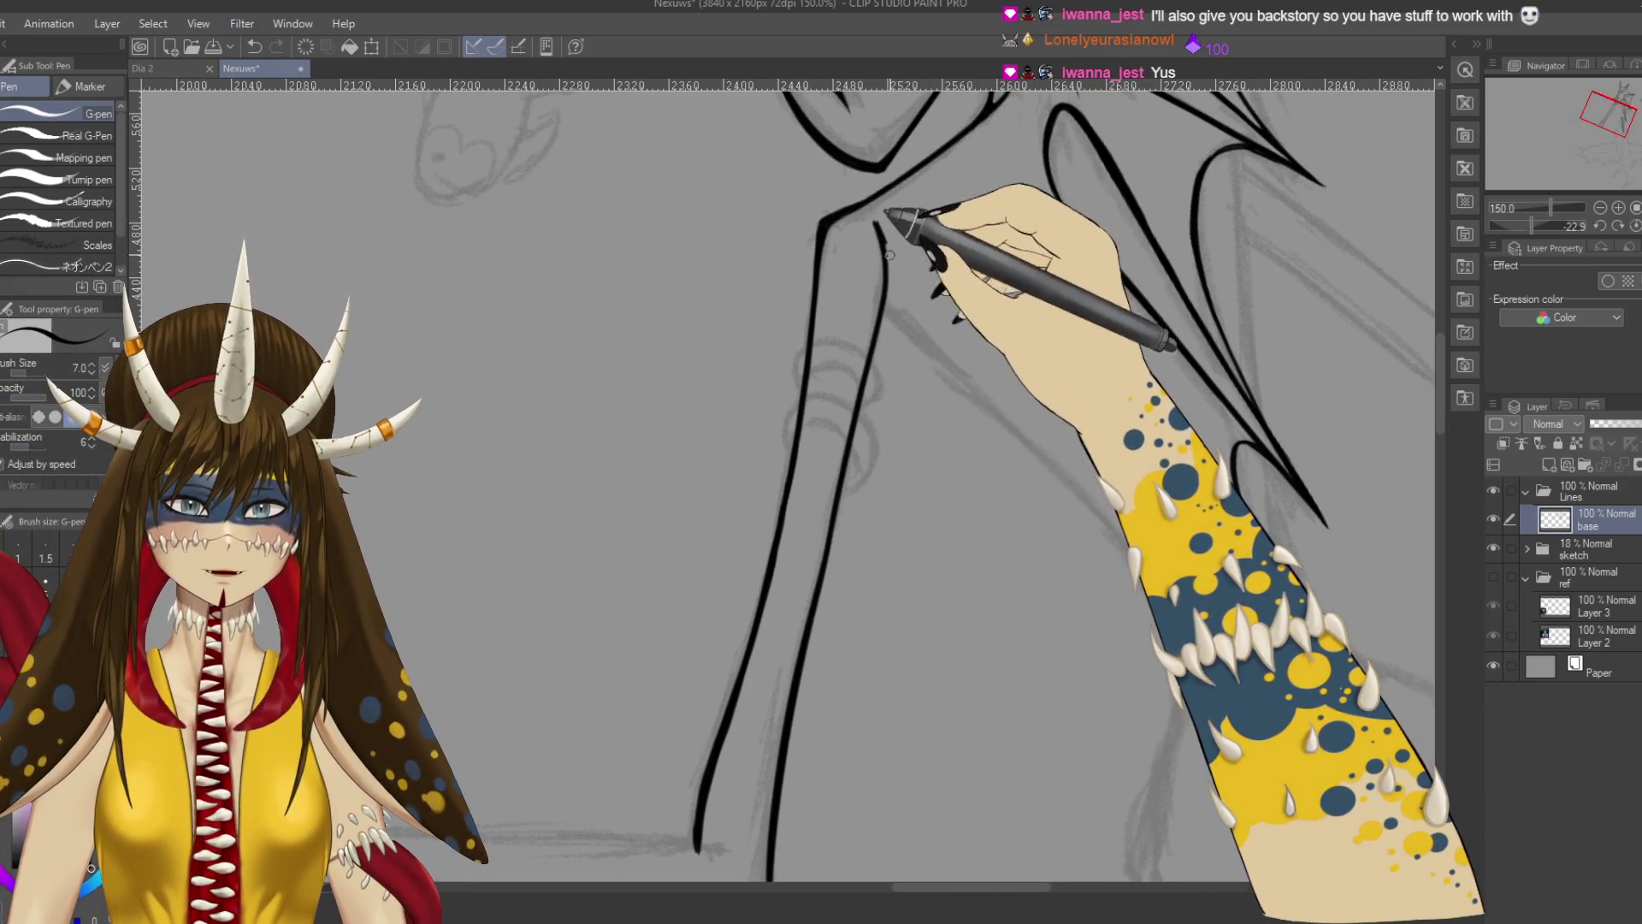
pyautogui.moveTo(875, 223); pyautogui.dragTo(884, 237)
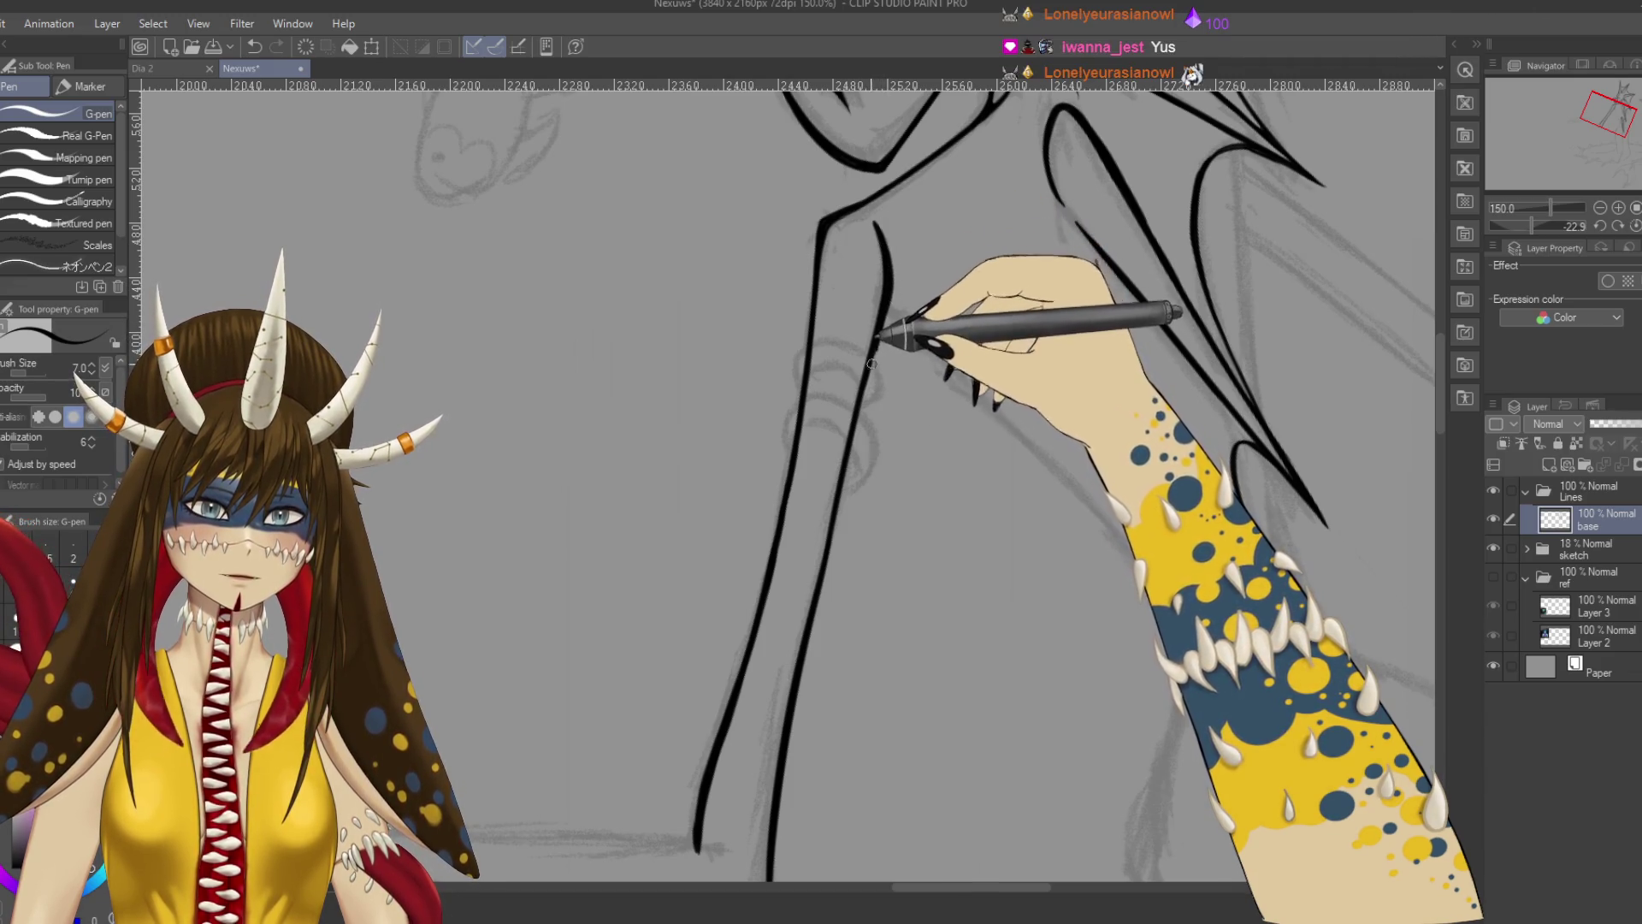
pyautogui.hotkey('ctrl', 's')
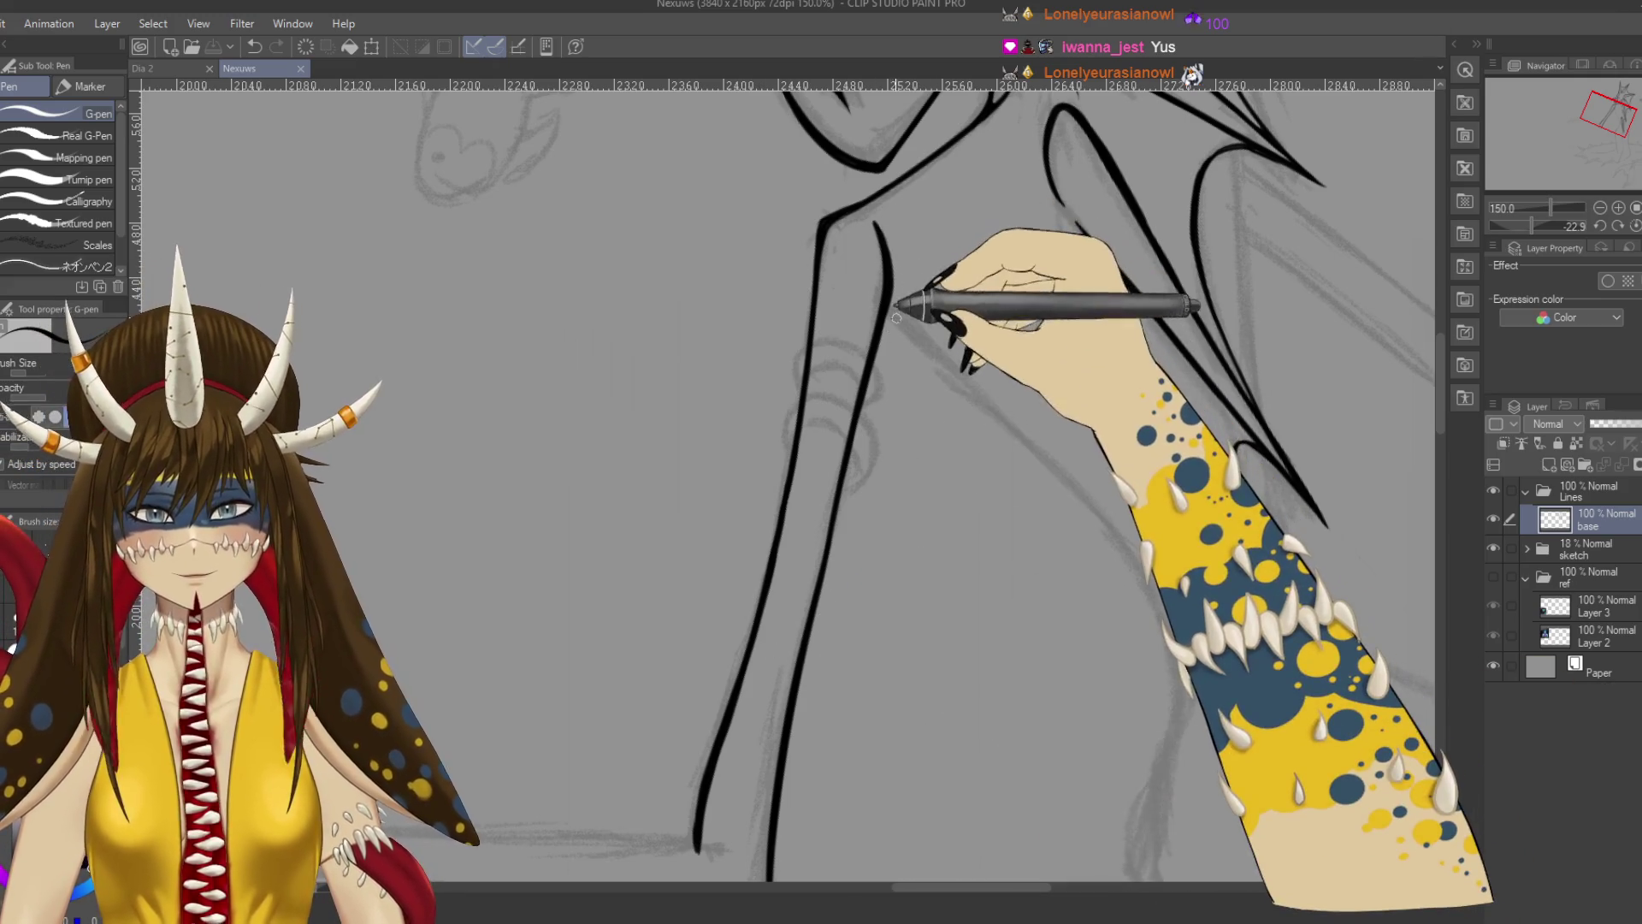
pyautogui.moveTo(890, 294); pyautogui.dragTo(872, 359)
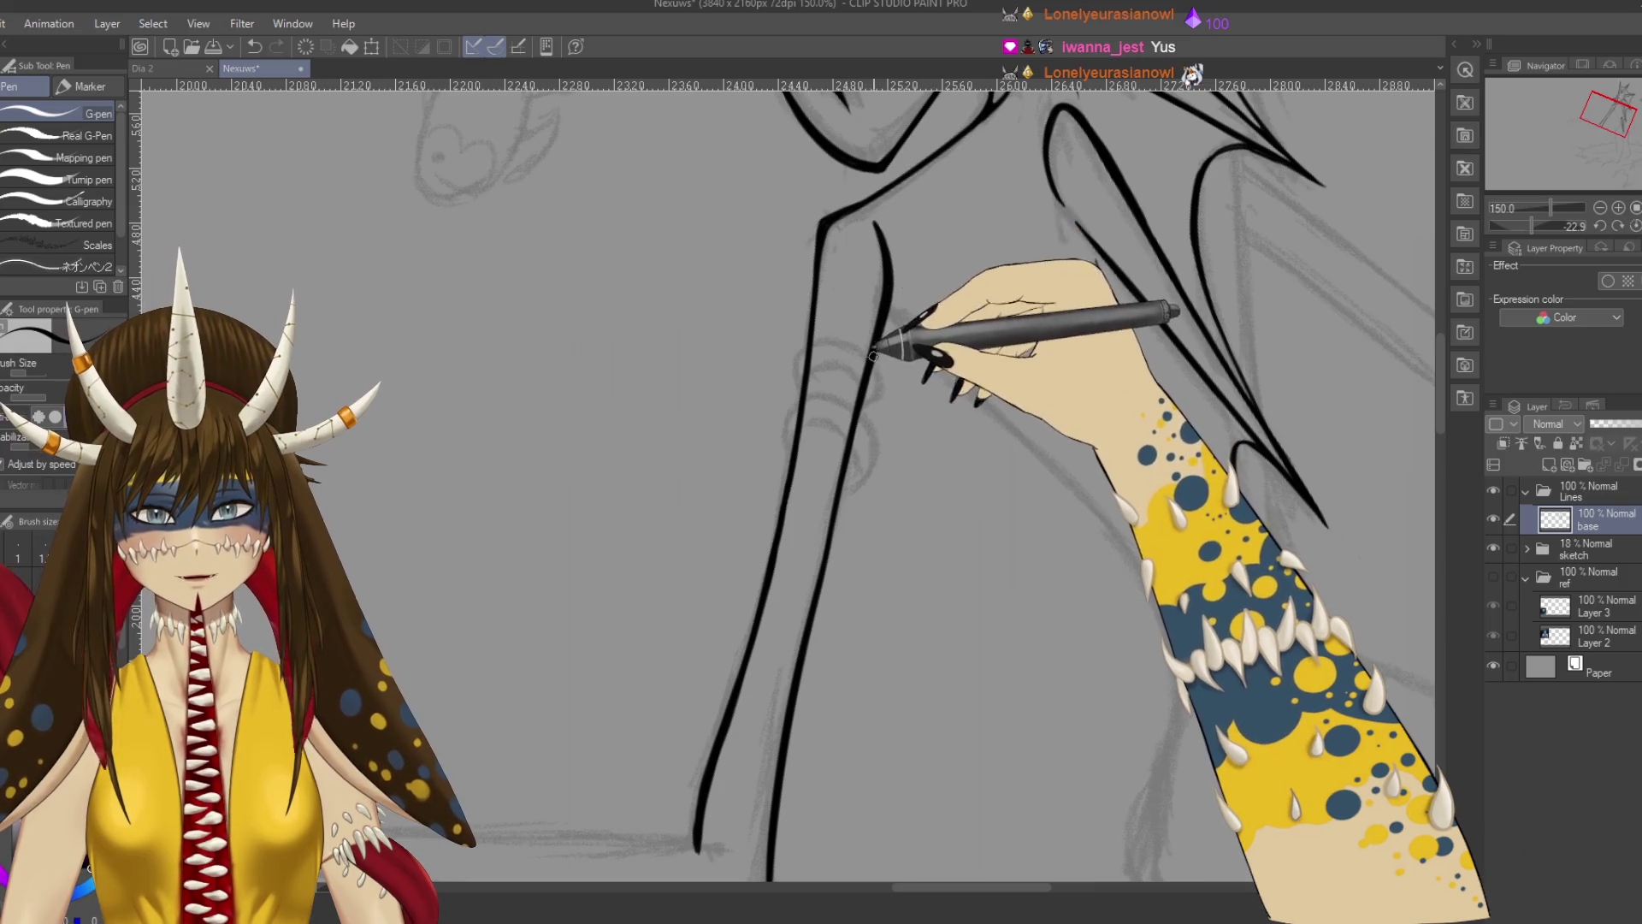
pyautogui.moveTo(890, 296); pyautogui.dragTo(864, 393)
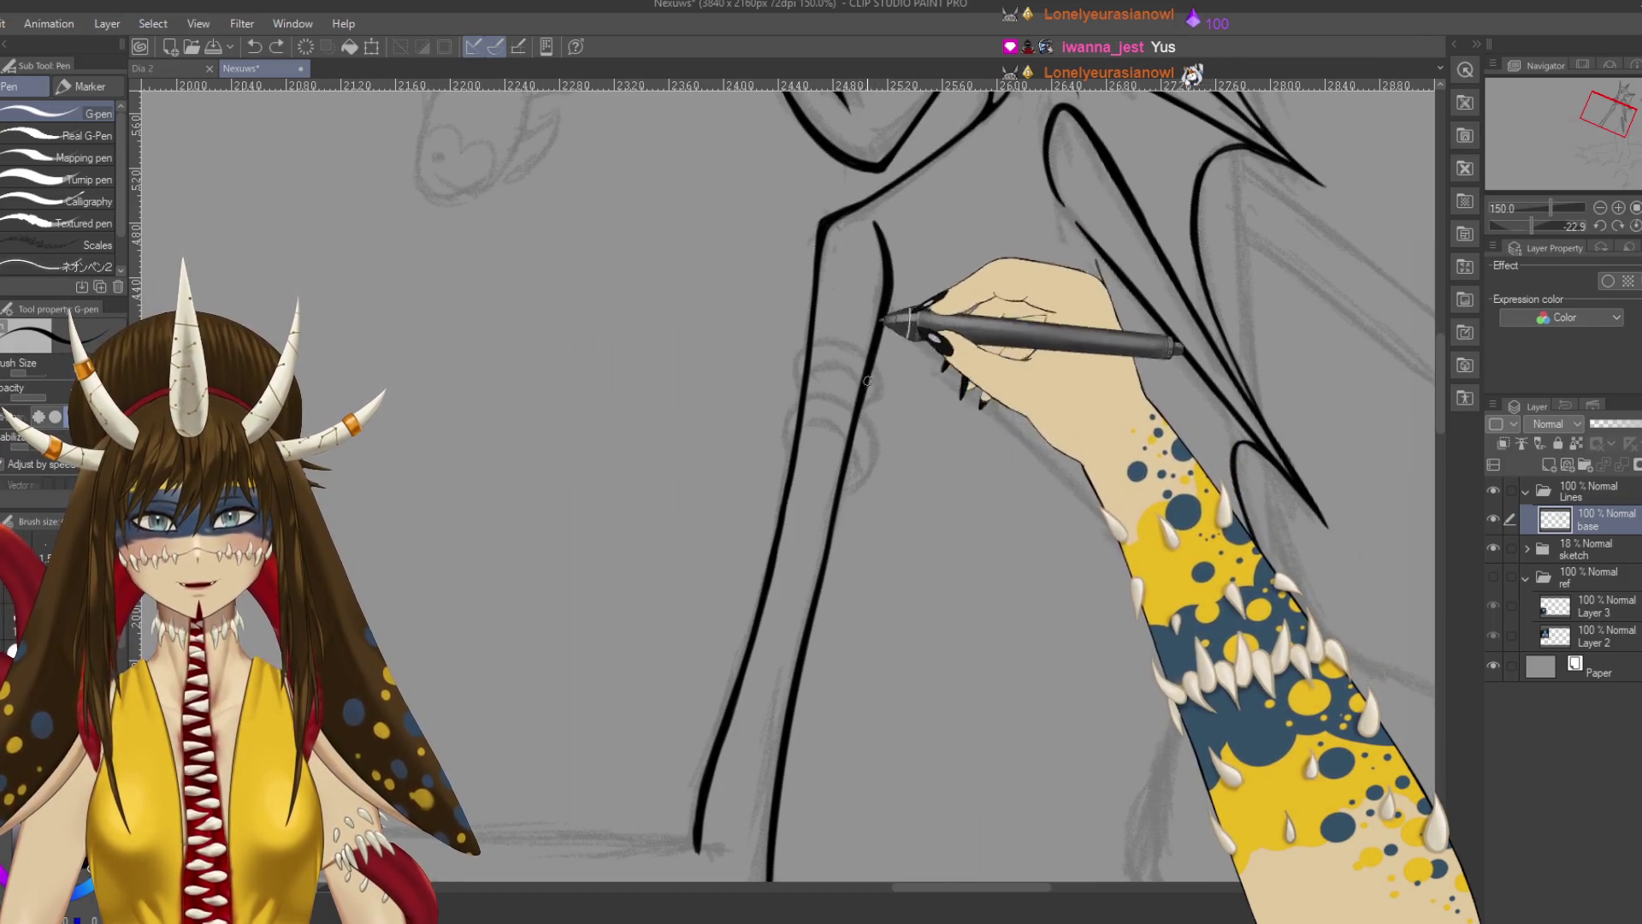
pyautogui.scroll(2, 861, 409)
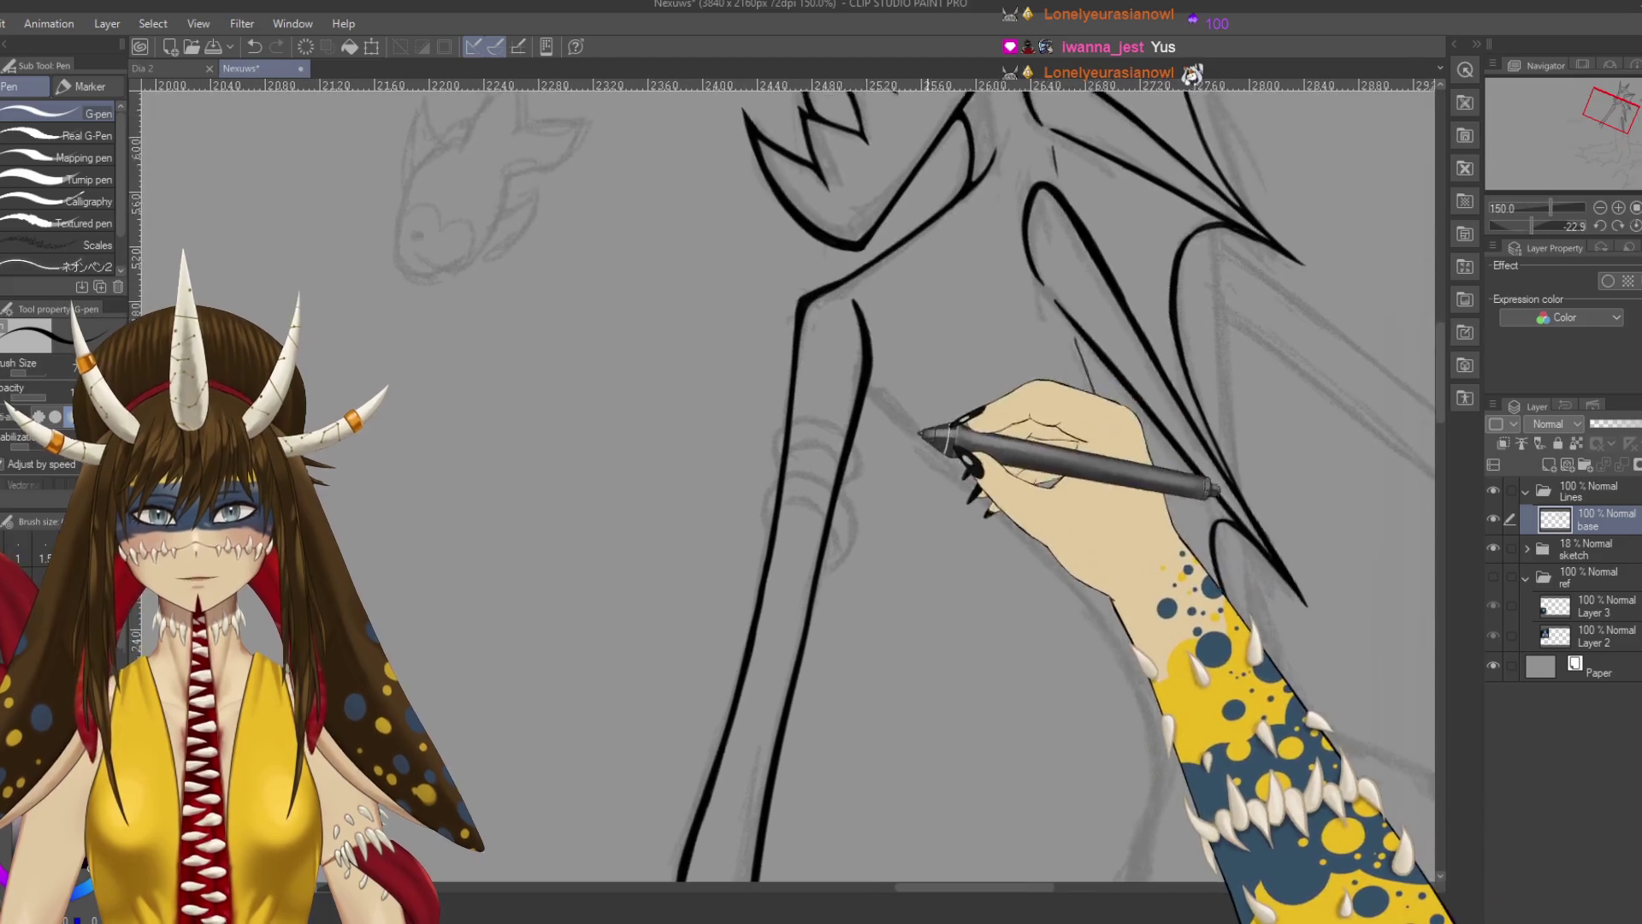
pyautogui.press('e')
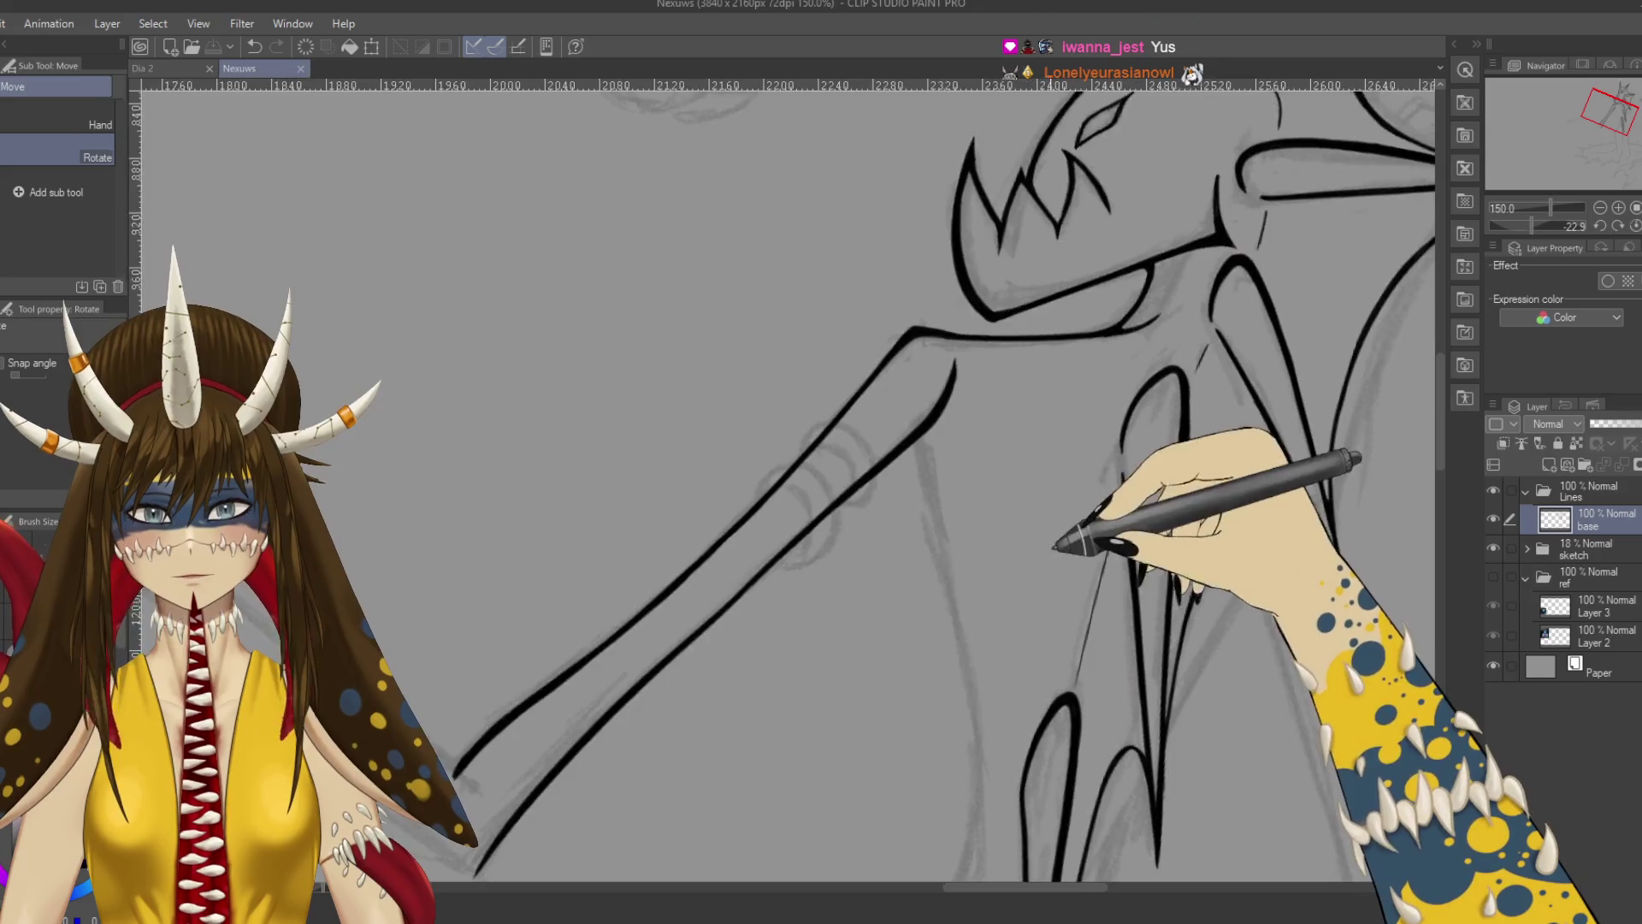
pyautogui.hotkey('ctrl', 's')
# Add Layer 4 above base and select the G-pen with a larger brush size.
pyautogui.moveTo(1044, 535)
pyautogui.mouseDown()
pyautogui.moveTo(961, 568)
pyautogui.moveTo(917, 440)
pyautogui.moveTo(946, 458)
pyautogui.mouseUp()
pyautogui.moveTo(962, 539); pyautogui.dragTo(947, 526)
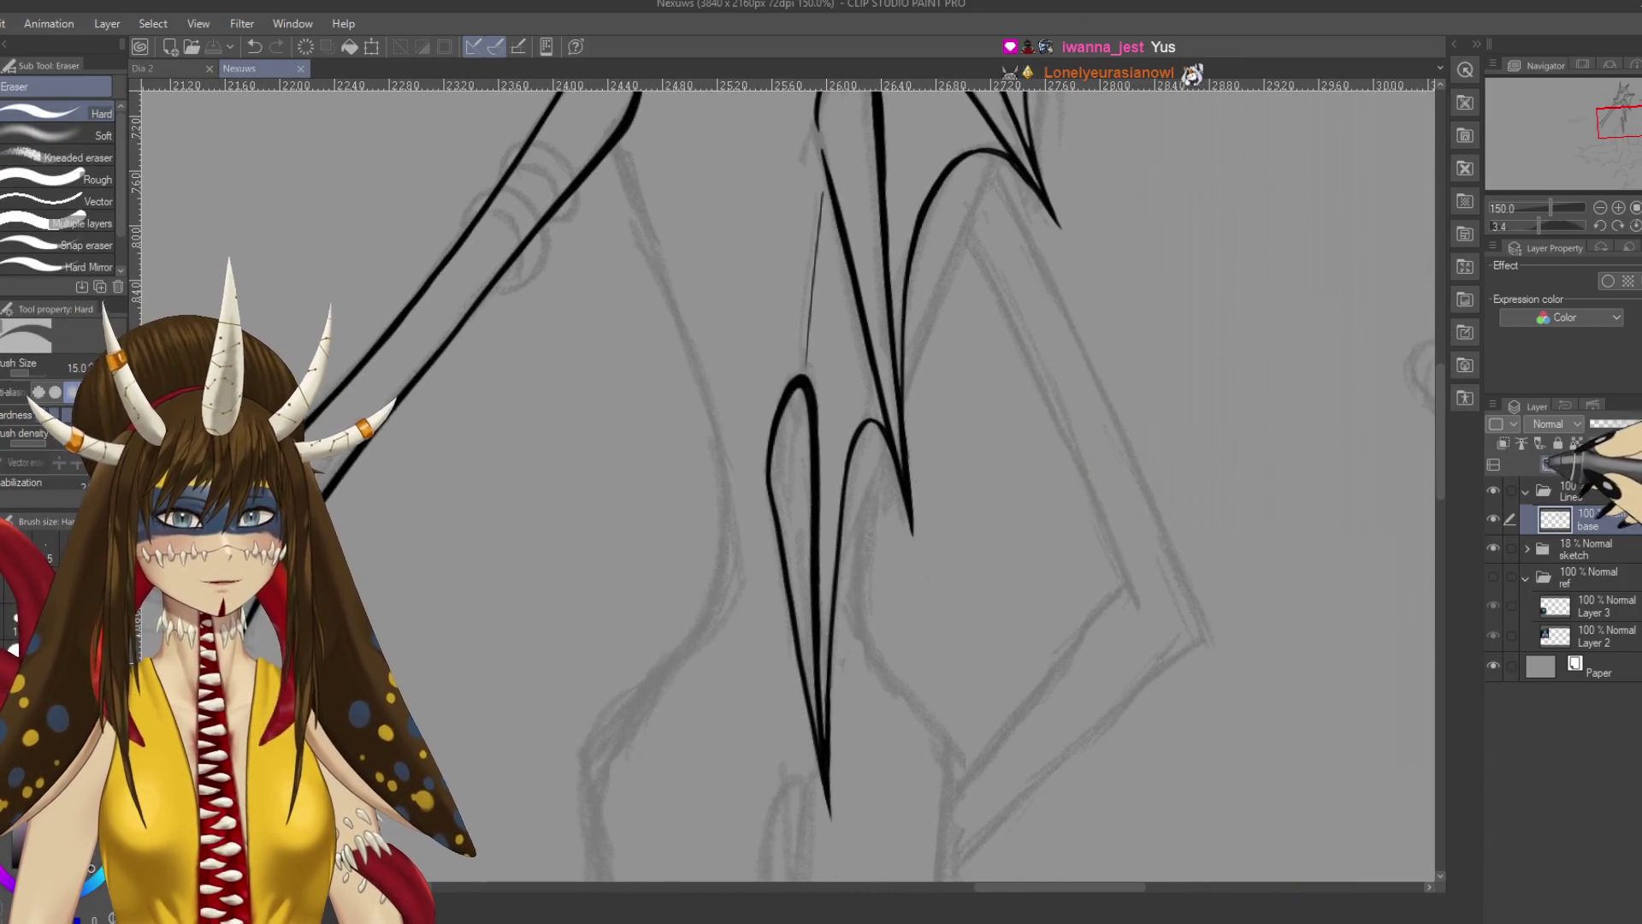
pyautogui.click(1549, 464)
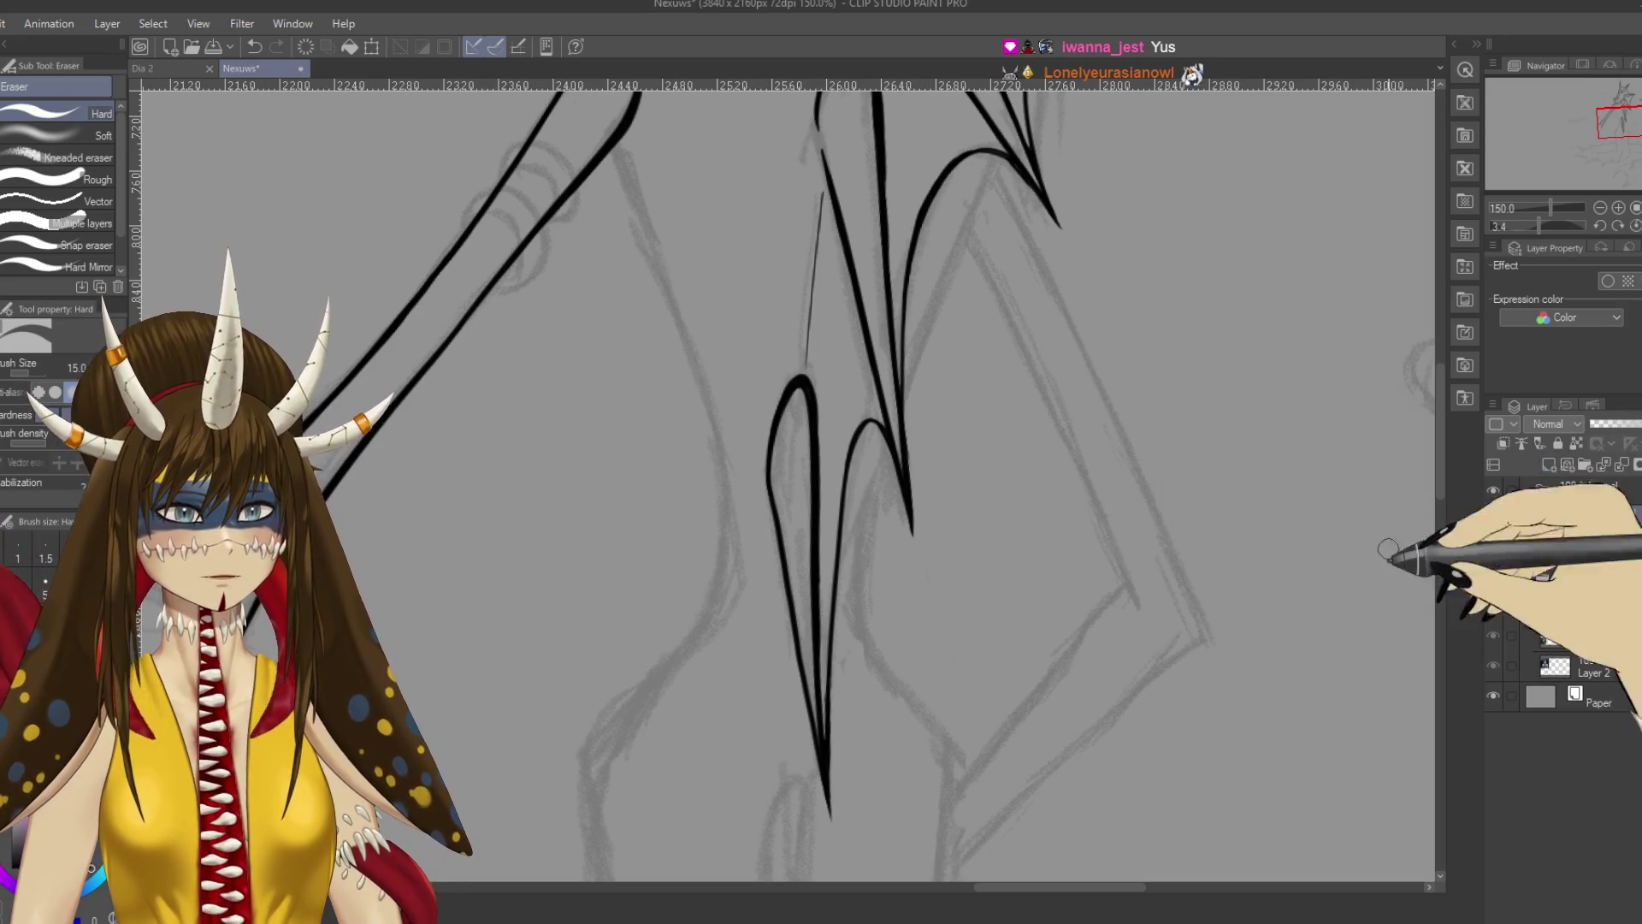
pyautogui.press('p')
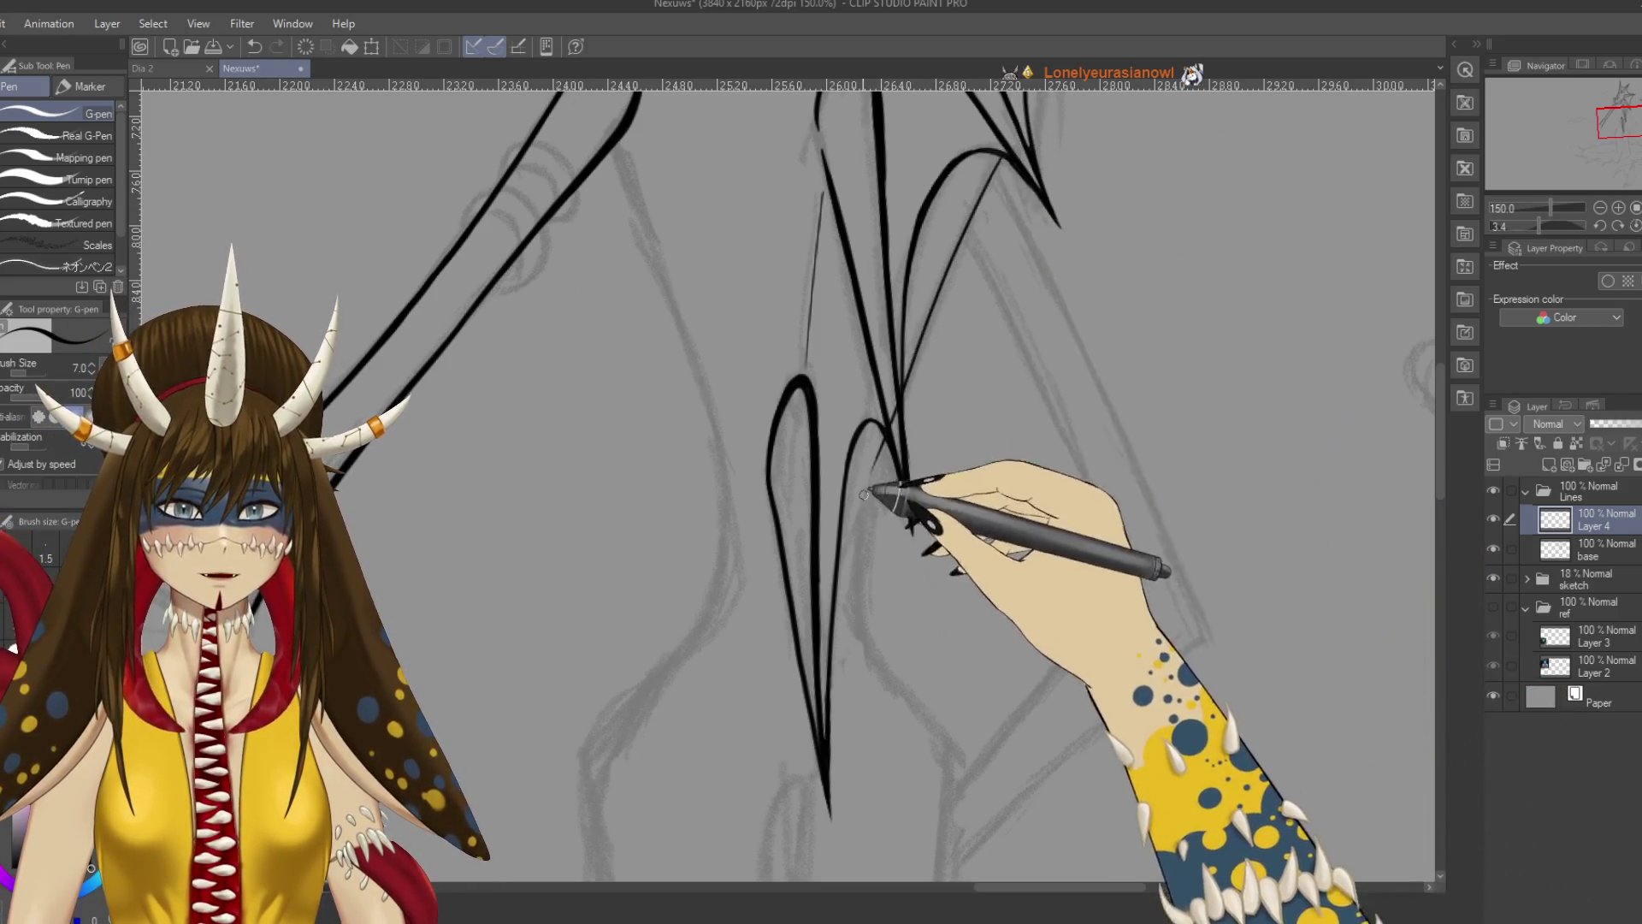
pyautogui.press(']')
pyautogui.press(']')
pyautogui.press(']')
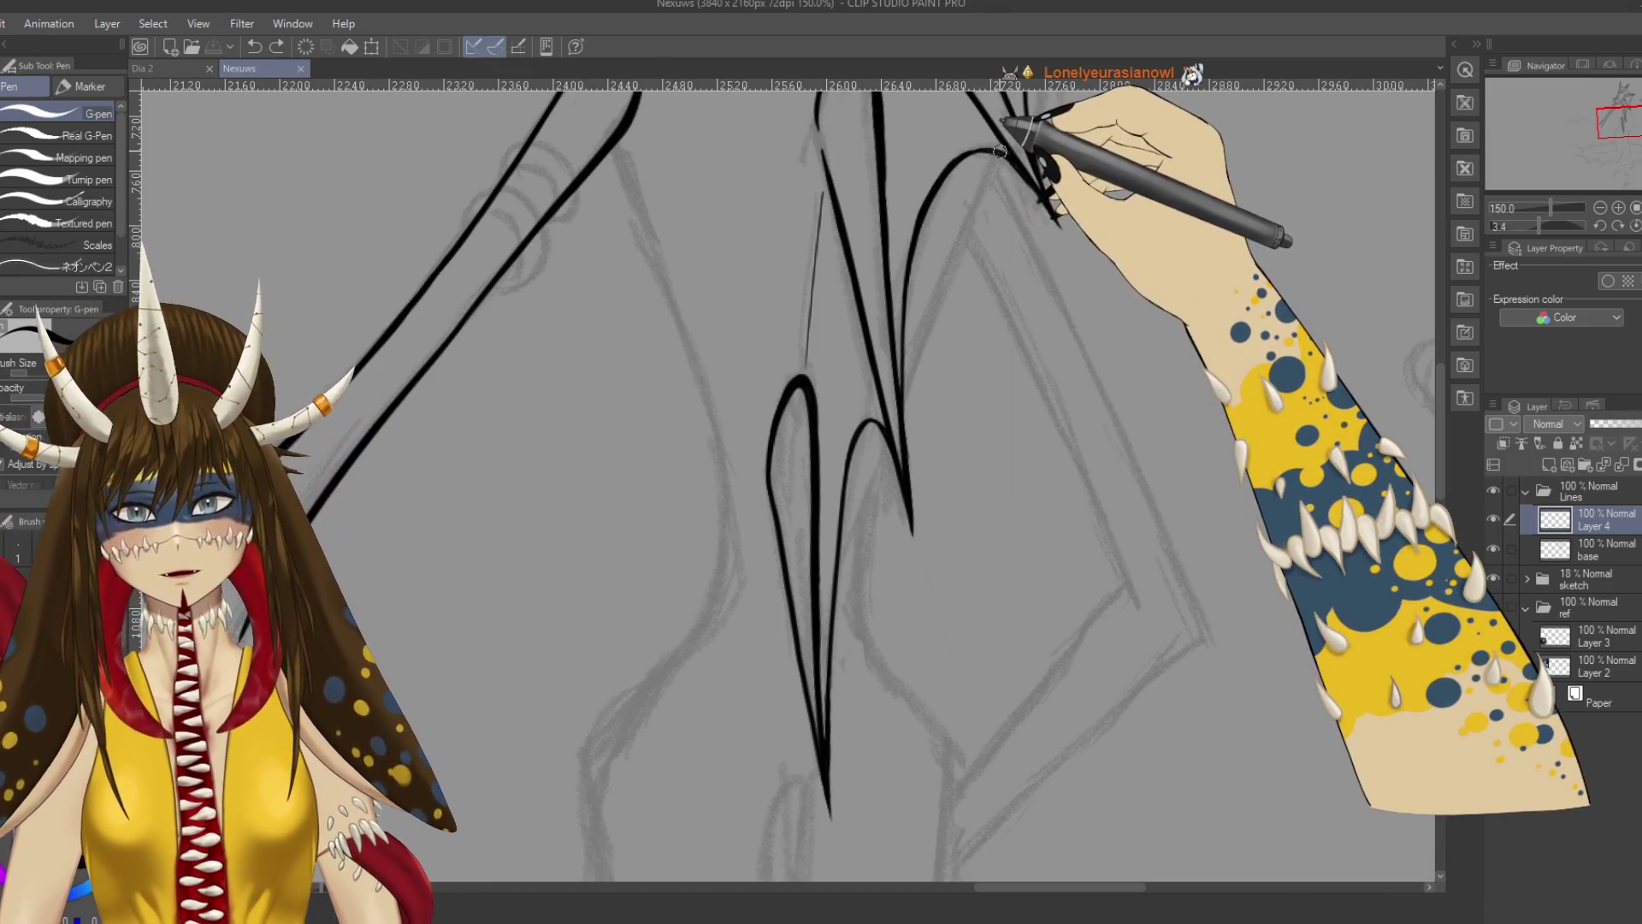
# Draw a curved fin line down from the top of the neck spikes, retrying several times.
pyautogui.moveTo(1045, 165)
pyautogui.mouseDown()
pyautogui.moveTo(941, 372)
pyautogui.moveTo(1009, 205)
pyautogui.moveTo(974, 222)
pyautogui.moveTo(945, 287)
pyautogui.mouseUp()
pyautogui.hotkey('ctrl', 'z')
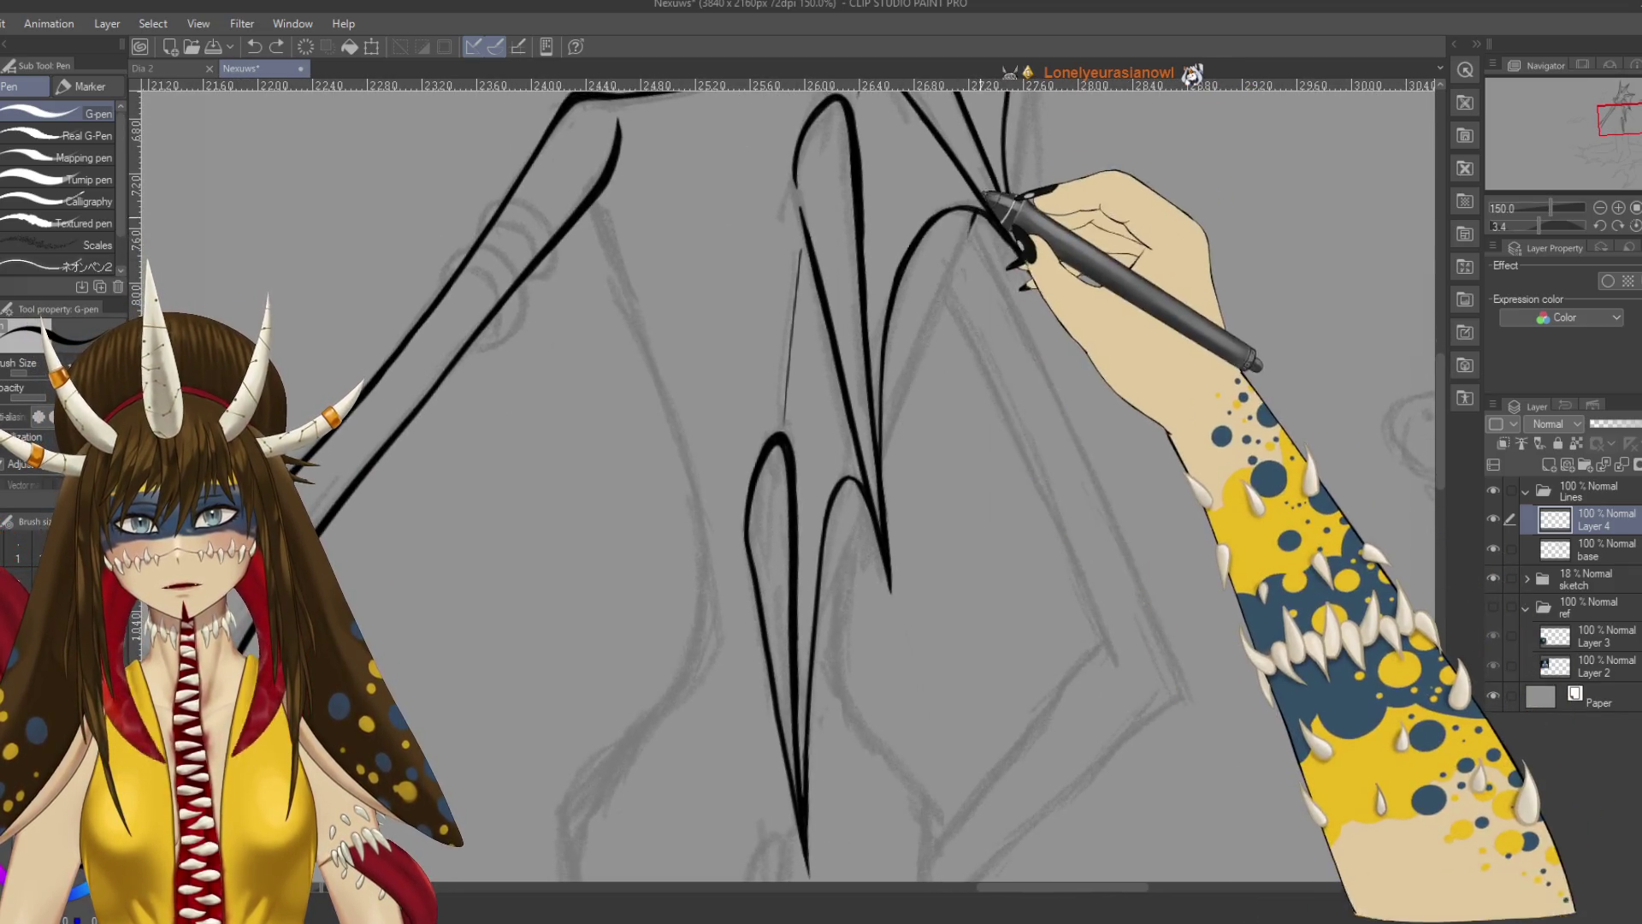
pyautogui.moveTo(979, 212); pyautogui.dragTo(870, 514)
pyautogui.hotkey('ctrl', 'z')
pyautogui.moveTo(976, 216); pyautogui.dragTo(870, 513)
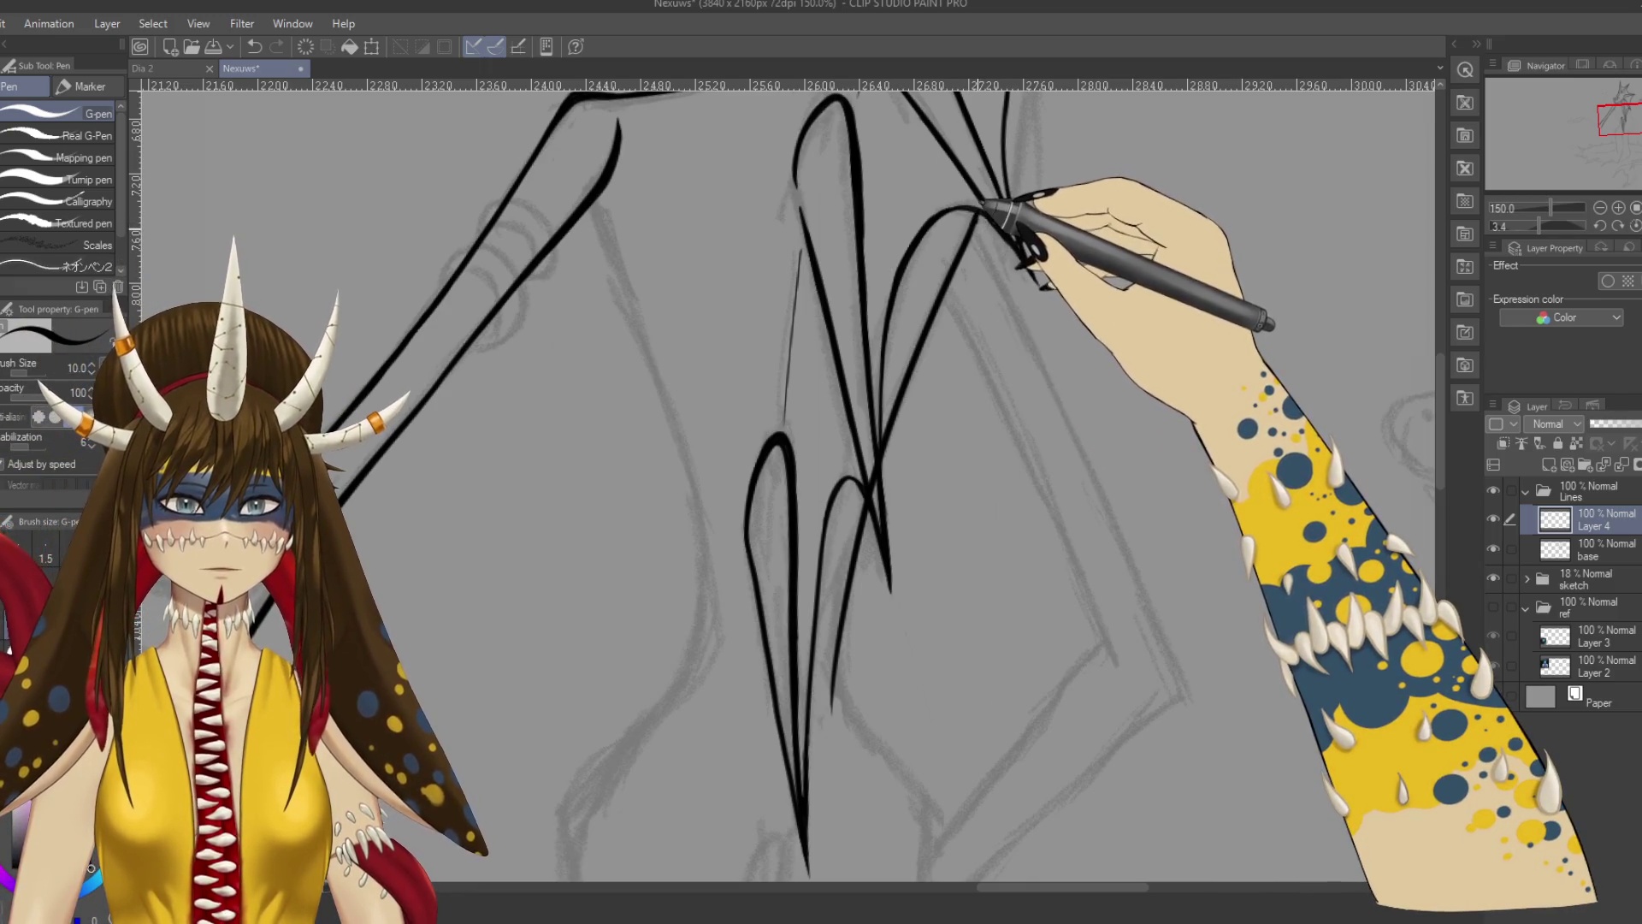
pyautogui.hotkey('ctrl', 'z')
# Shrink the brush to 5 and touch up the fin line near its tip.
pyautogui.scroll(3, 975, 203)
pyautogui.press('[')
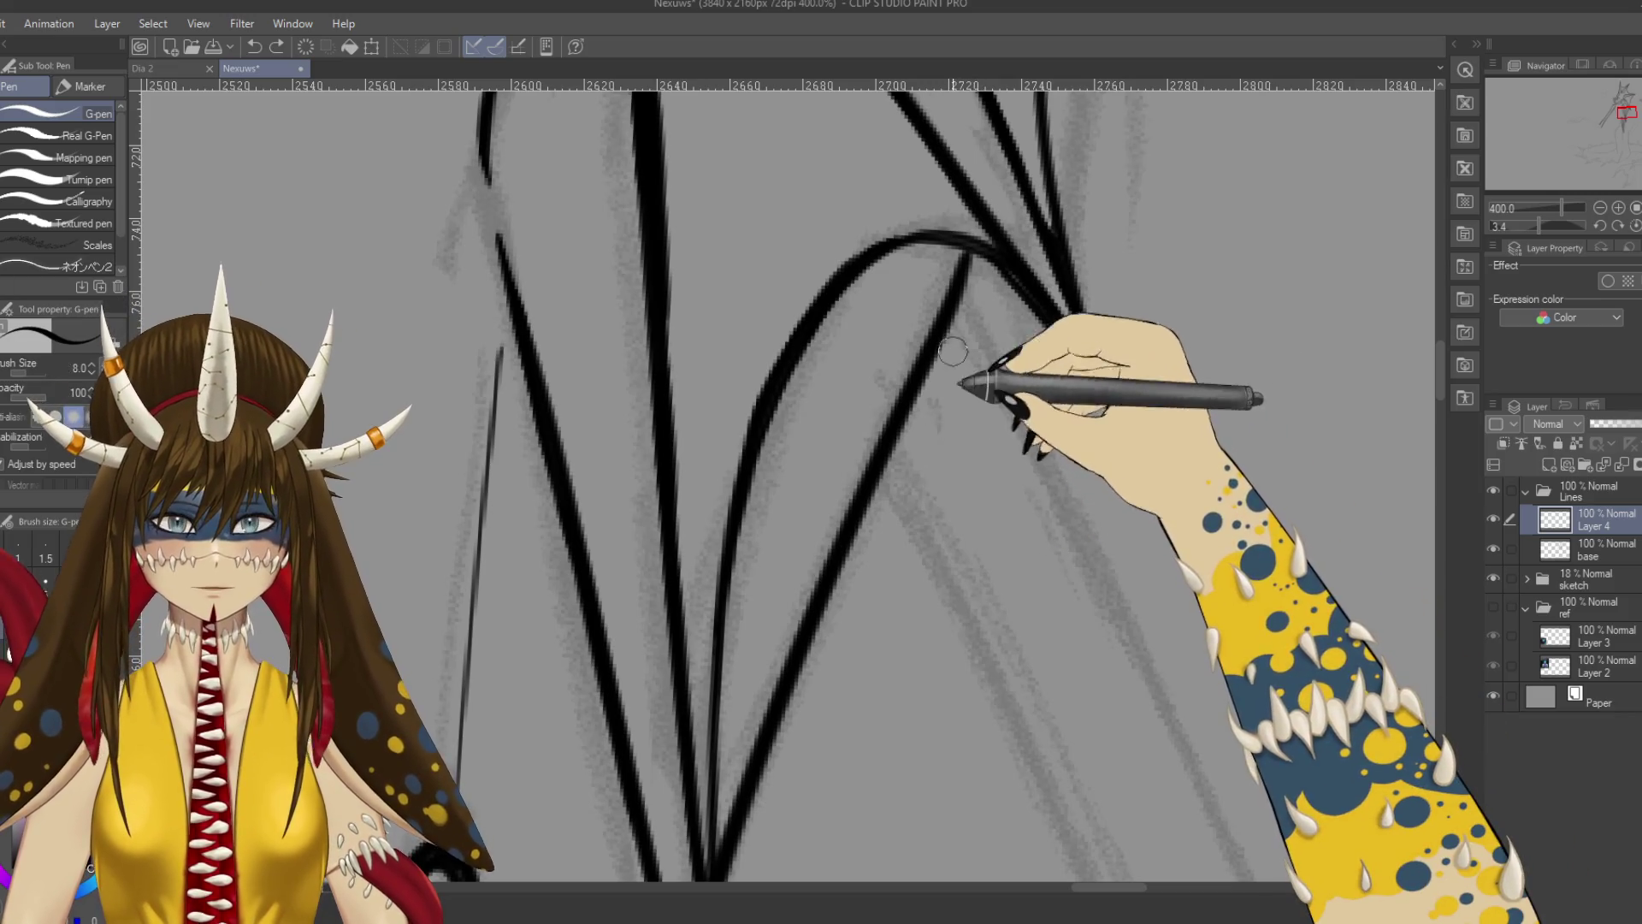
pyautogui.press('[')
pyautogui.press('[')
pyautogui.press('[')
pyautogui.moveTo(974, 249); pyautogui.dragTo(966, 275)
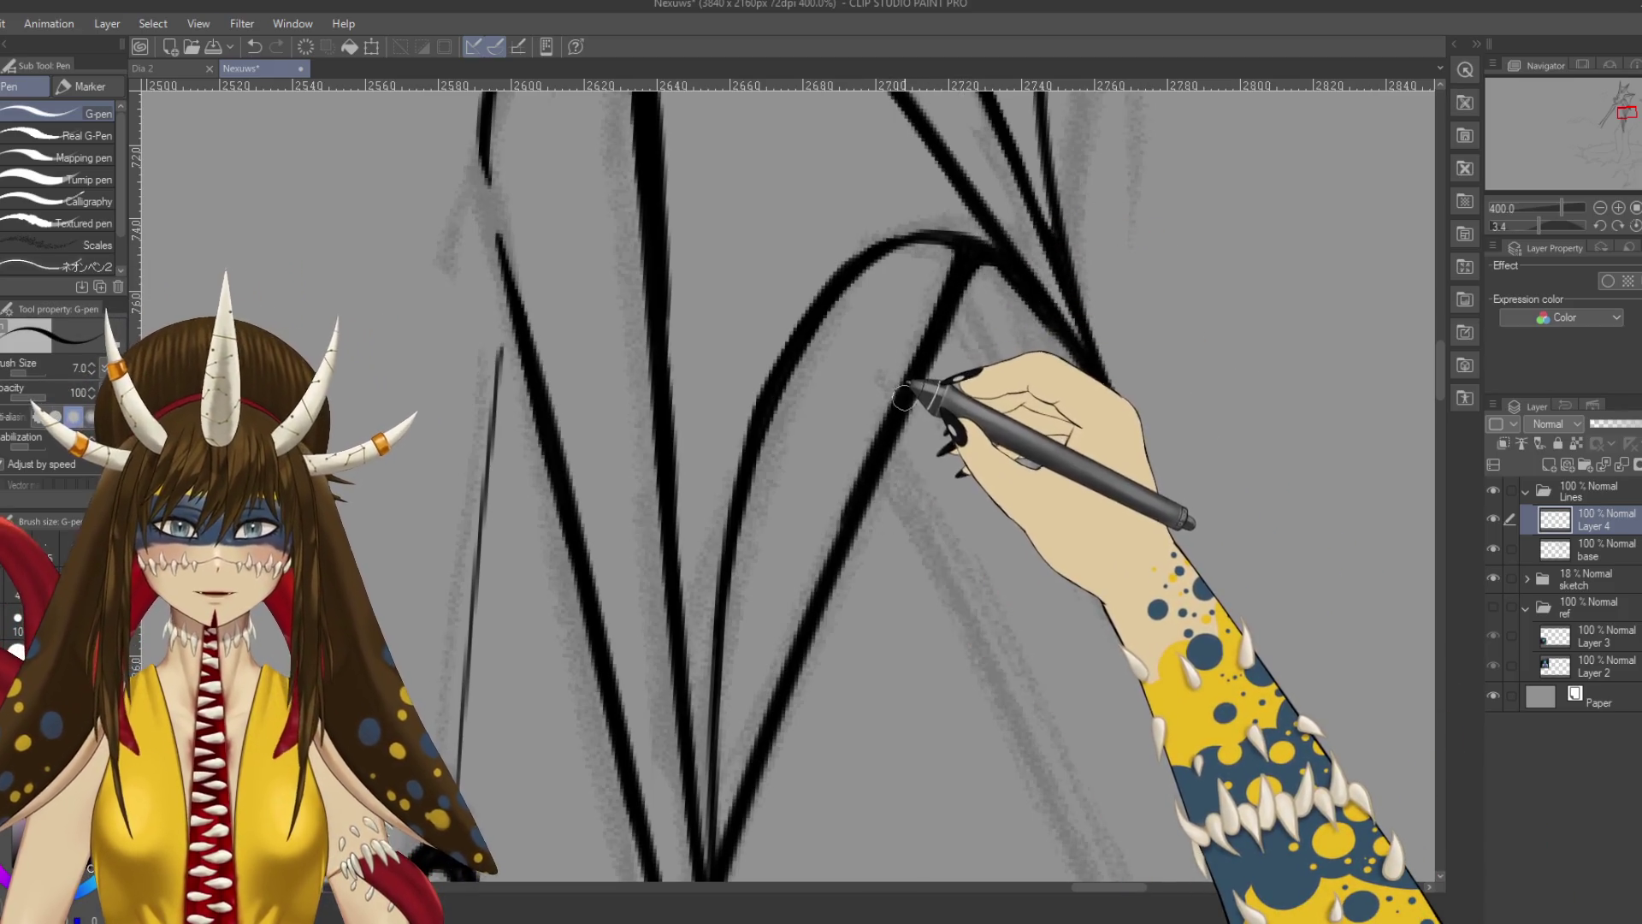
pyautogui.scroll(-3, 906, 383)
pyautogui.scroll(-1, 903, 382)
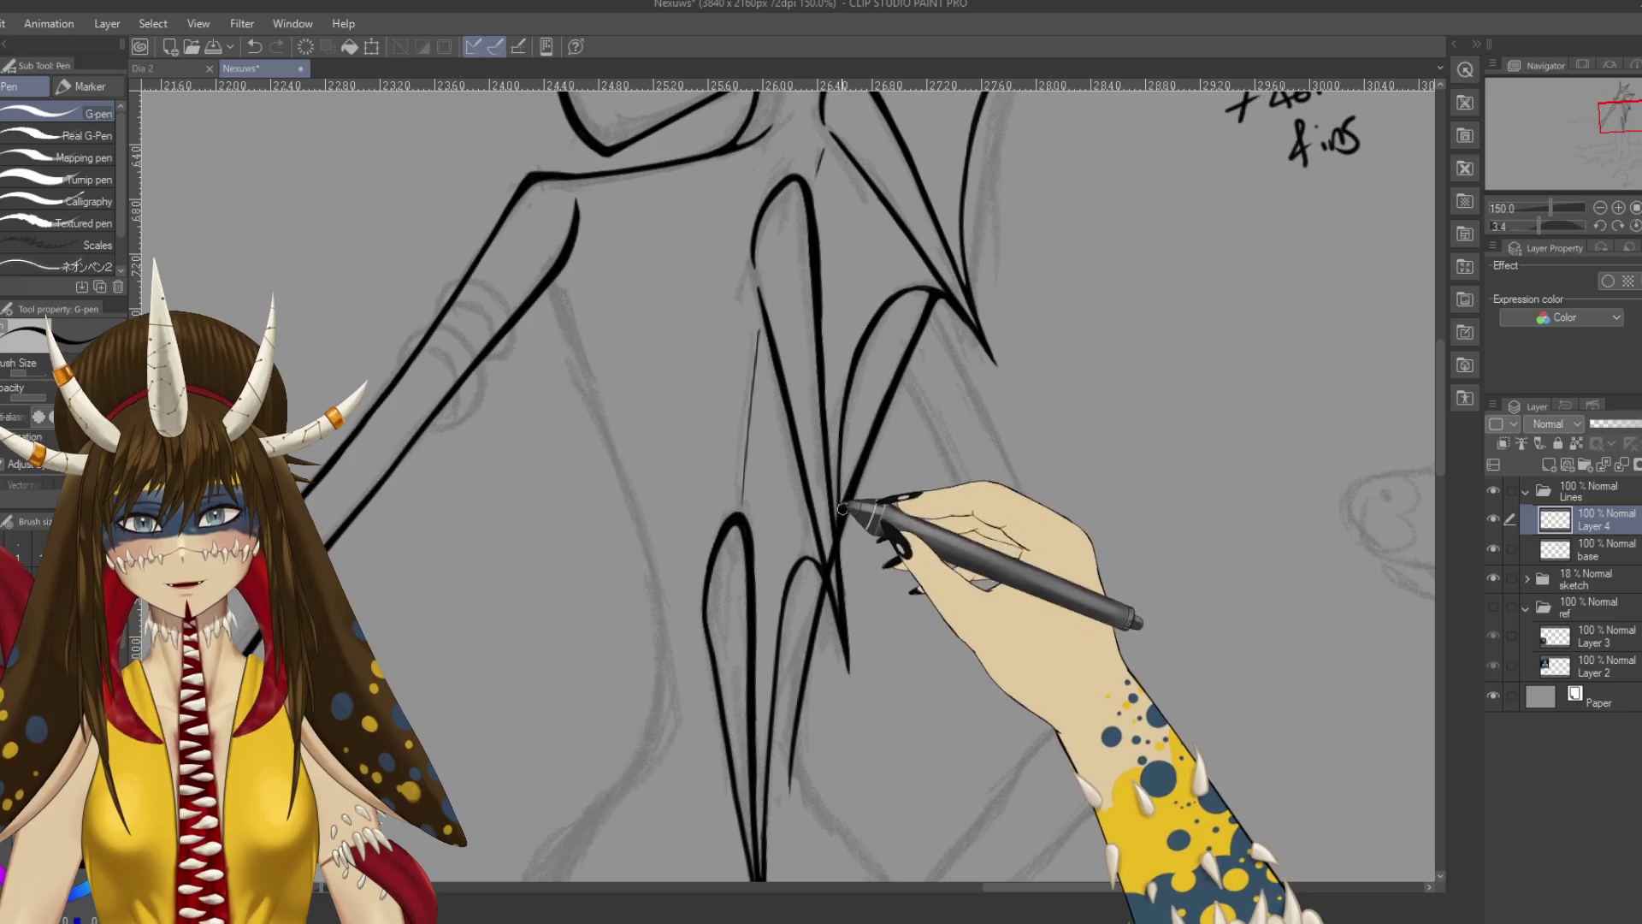
pyautogui.scroll(-3, 842, 508)
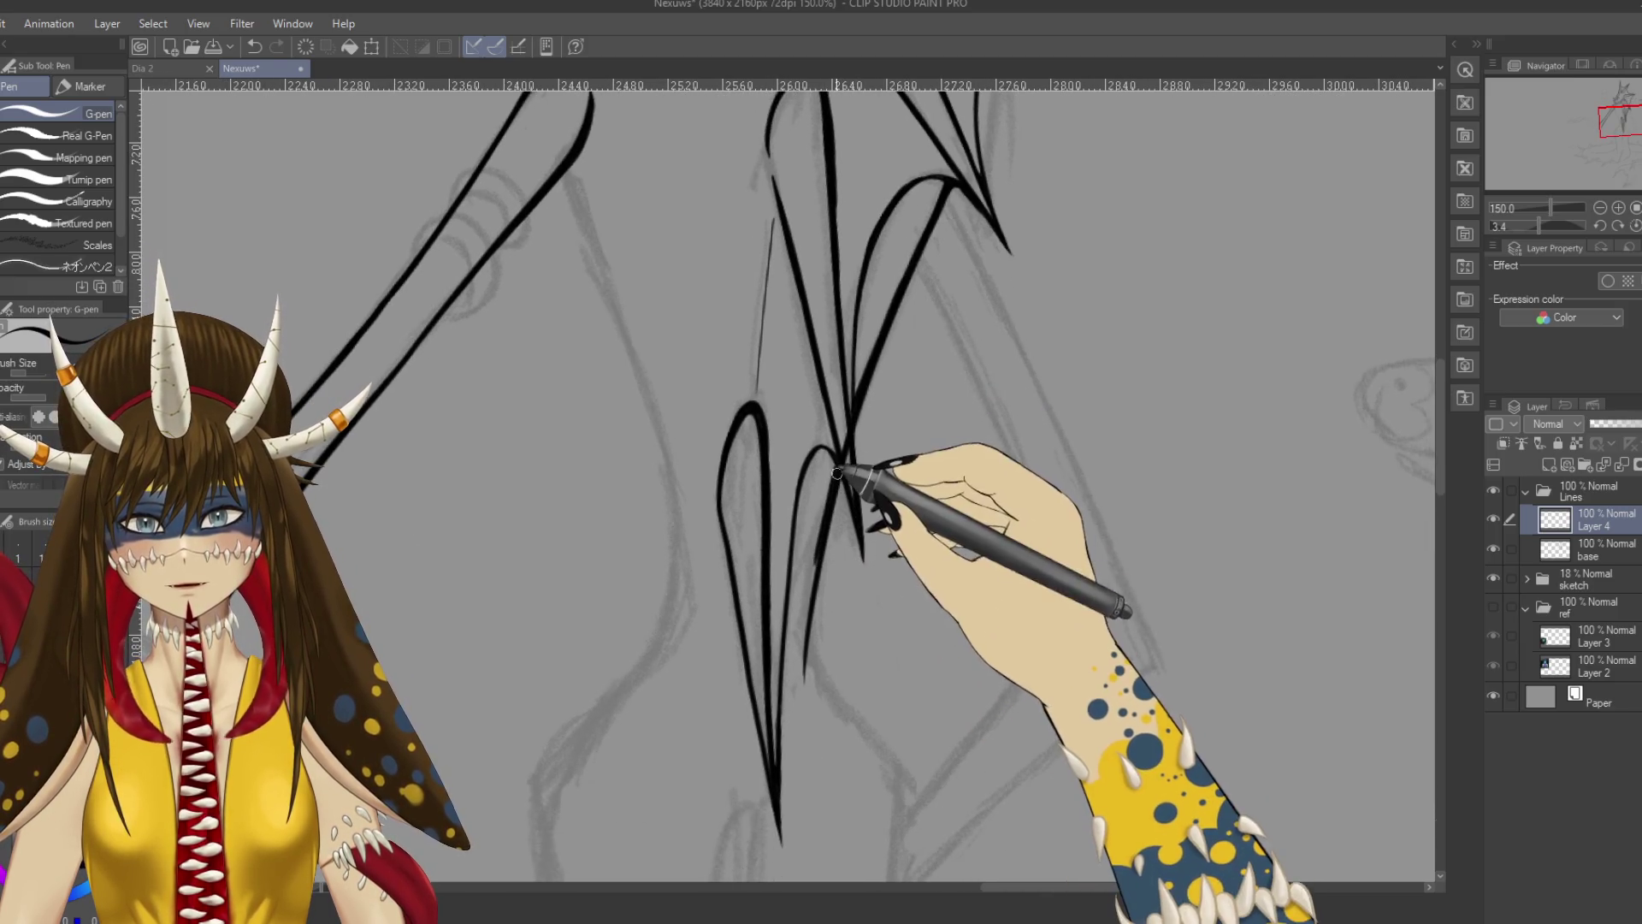
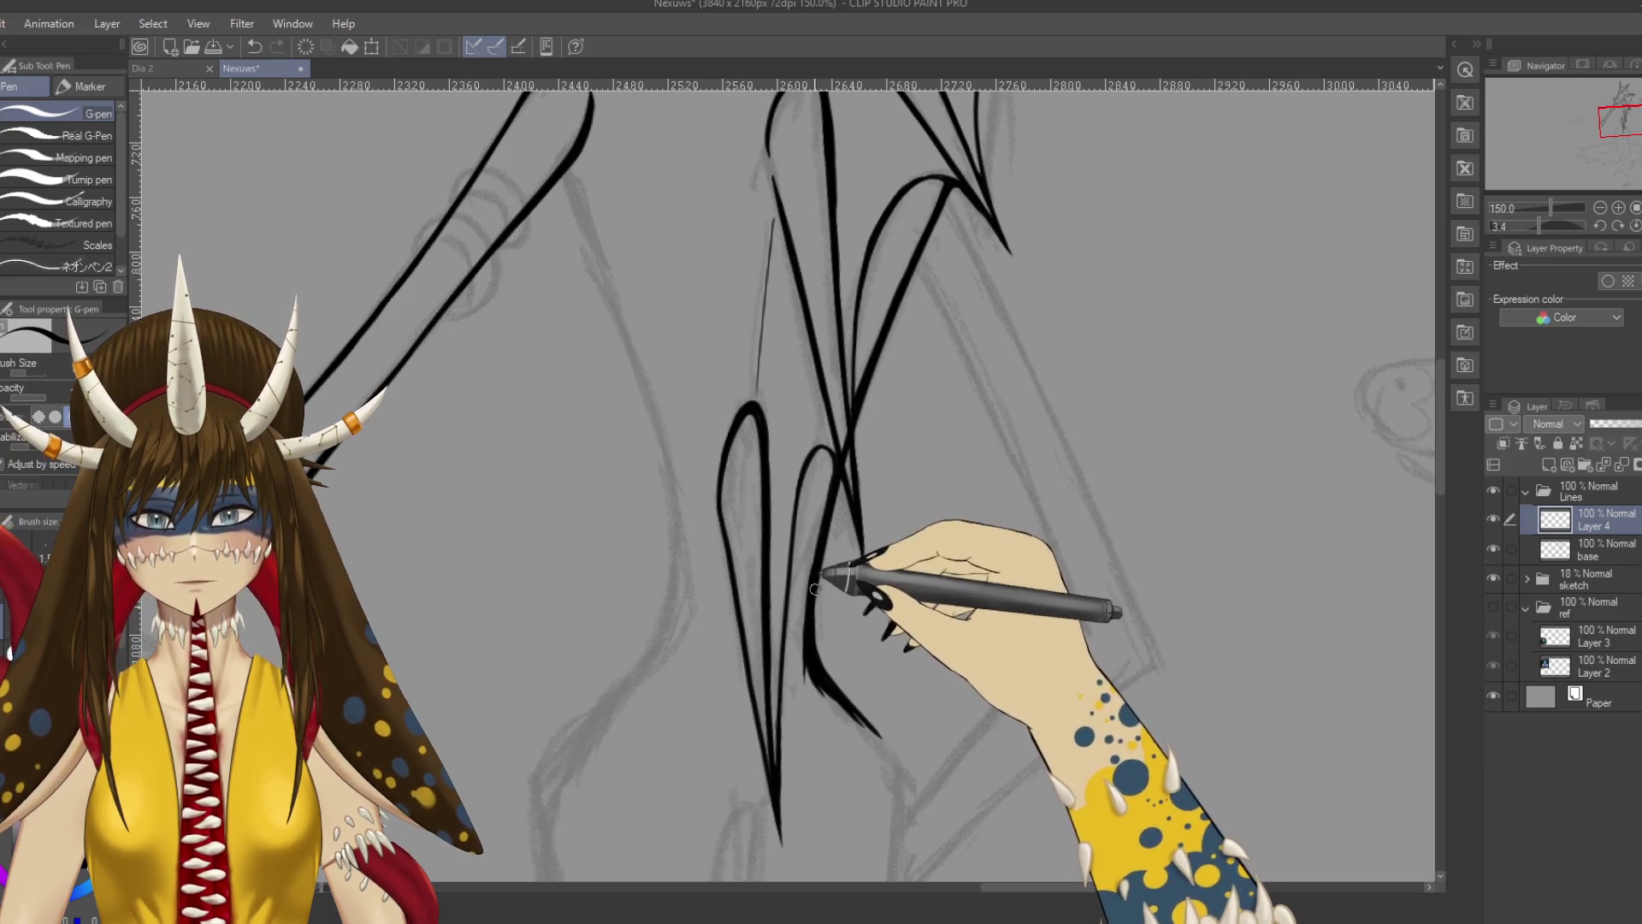
# Erase the stray lower-body fin strokes with the Hard eraser, then return to the G-pen.
pyautogui.press('e')
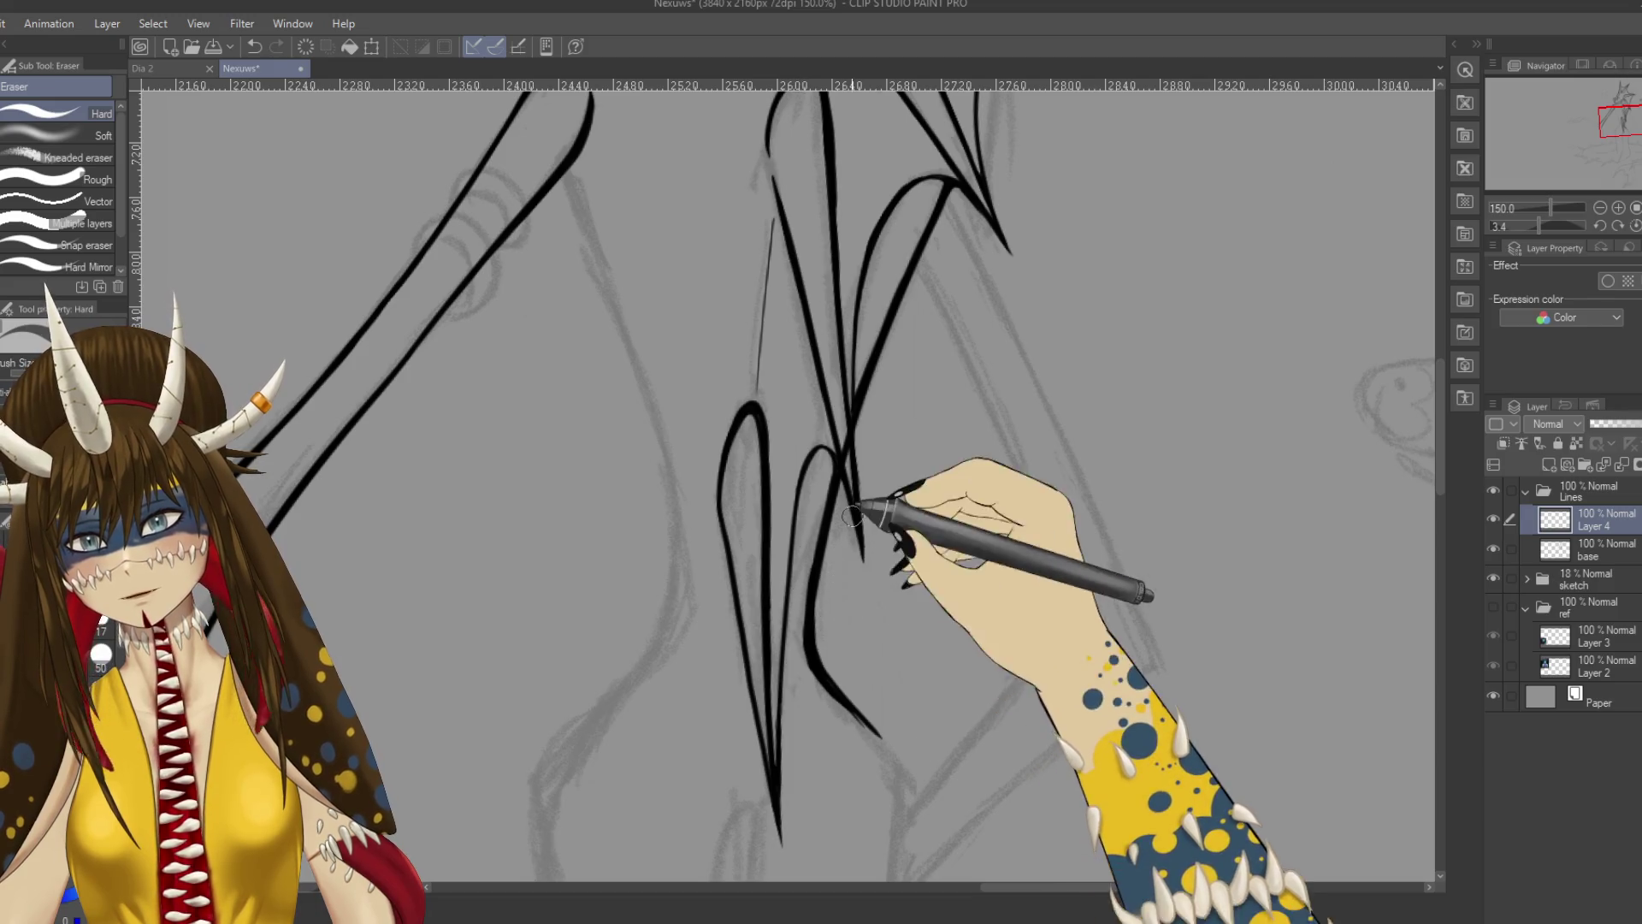
pyautogui.scroll(1, 851, 505)
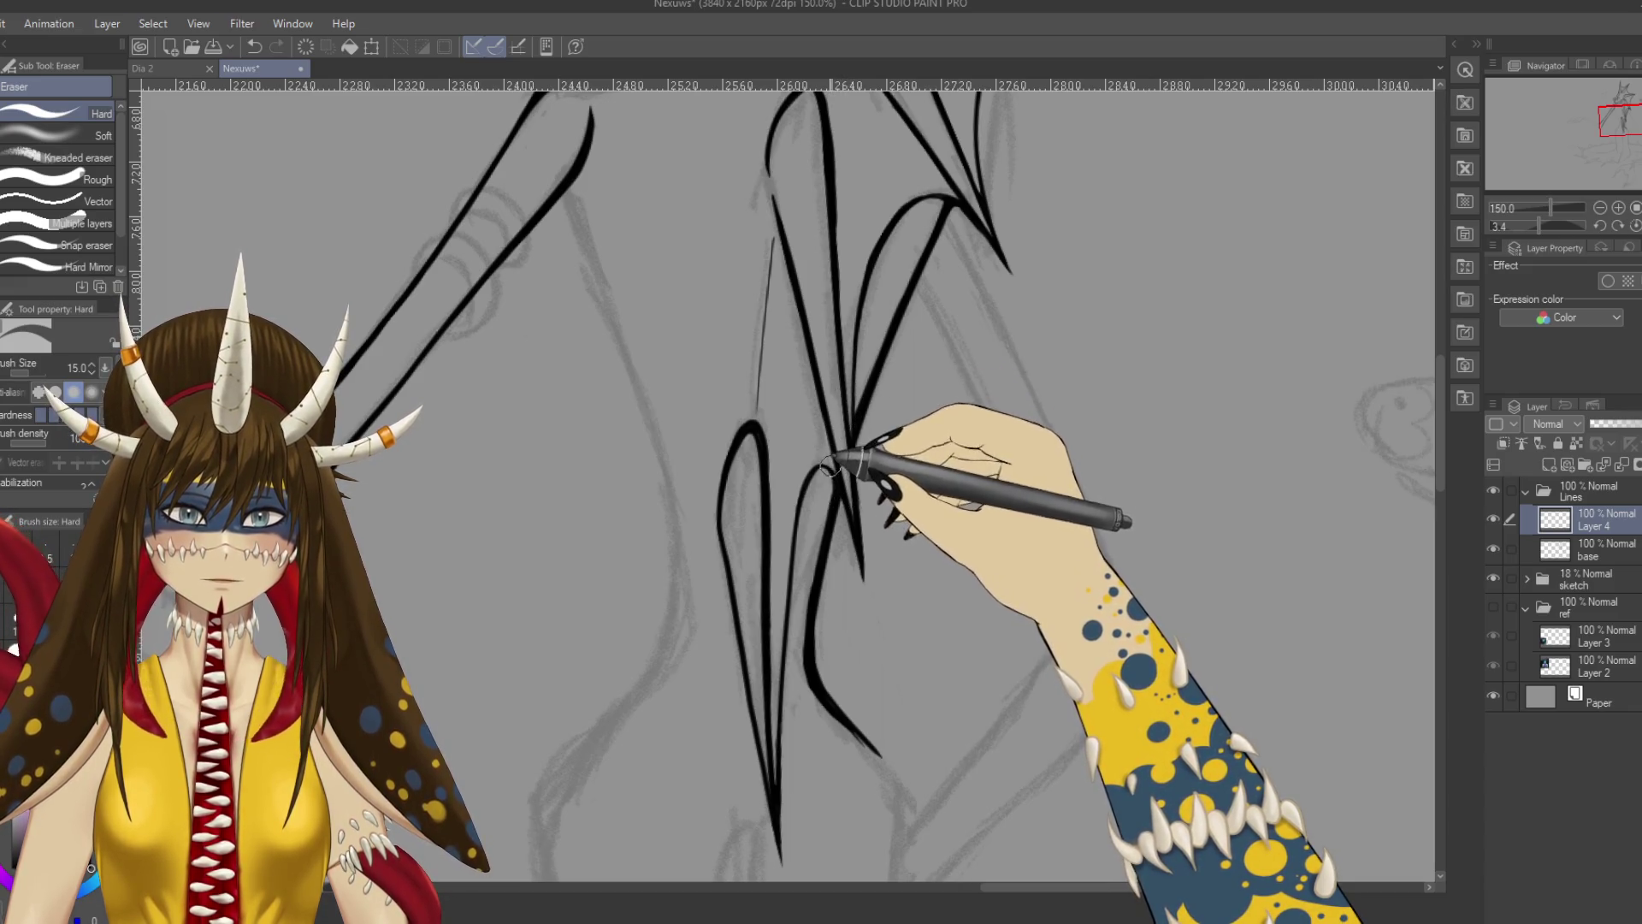
pyautogui.moveTo(950, 334); pyautogui.dragTo(902, 428)
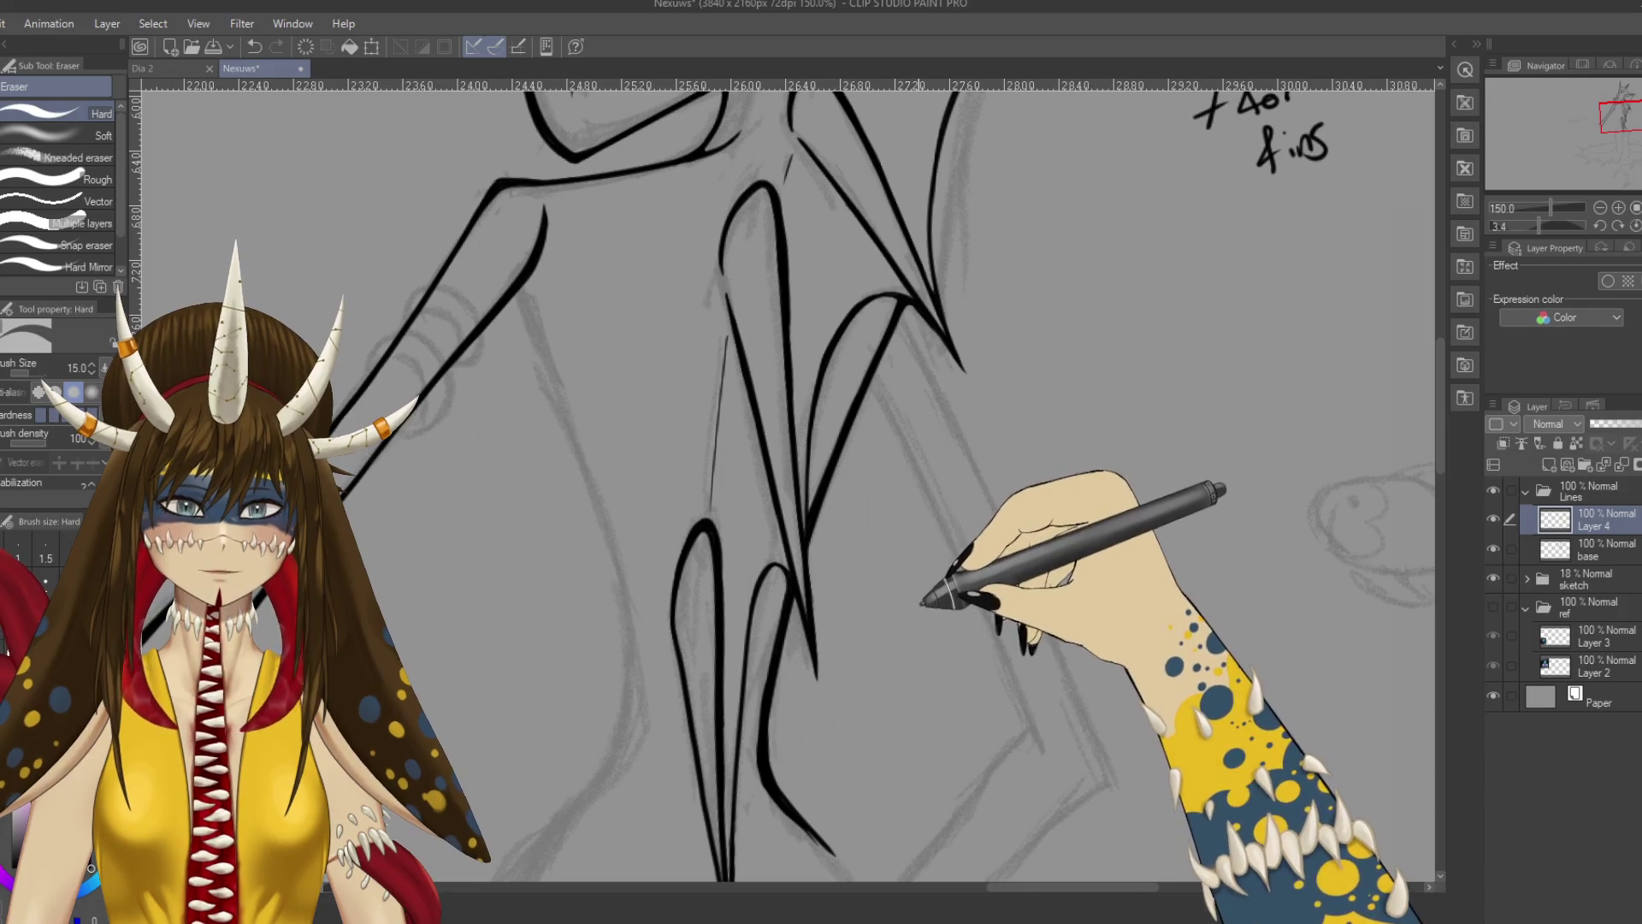
pyautogui.moveTo(876, 751); pyautogui.dragTo(932, 534)
pyautogui.press('p')
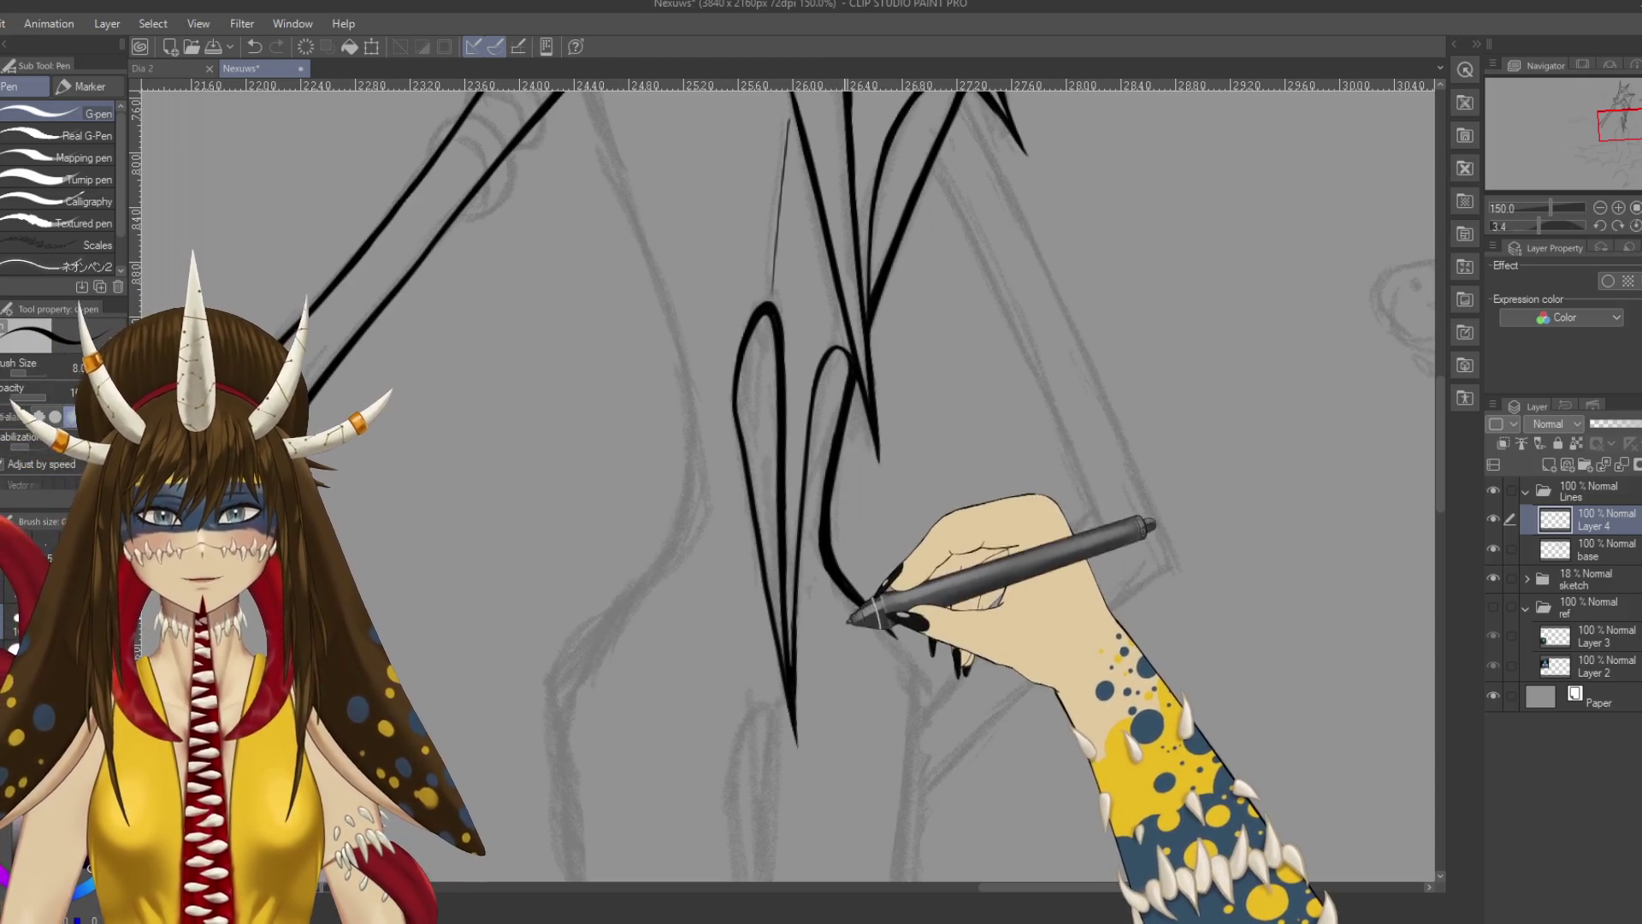
# Save, then zoom out over the whole canvas and back in on the lower-body fins.
pyautogui.hotkey('ctrl', 's')
pyautogui.hotkey('ctrl', '-')
pyautogui.hotkey('ctrl', '-')
pyautogui.hotkey('ctrl', '-')
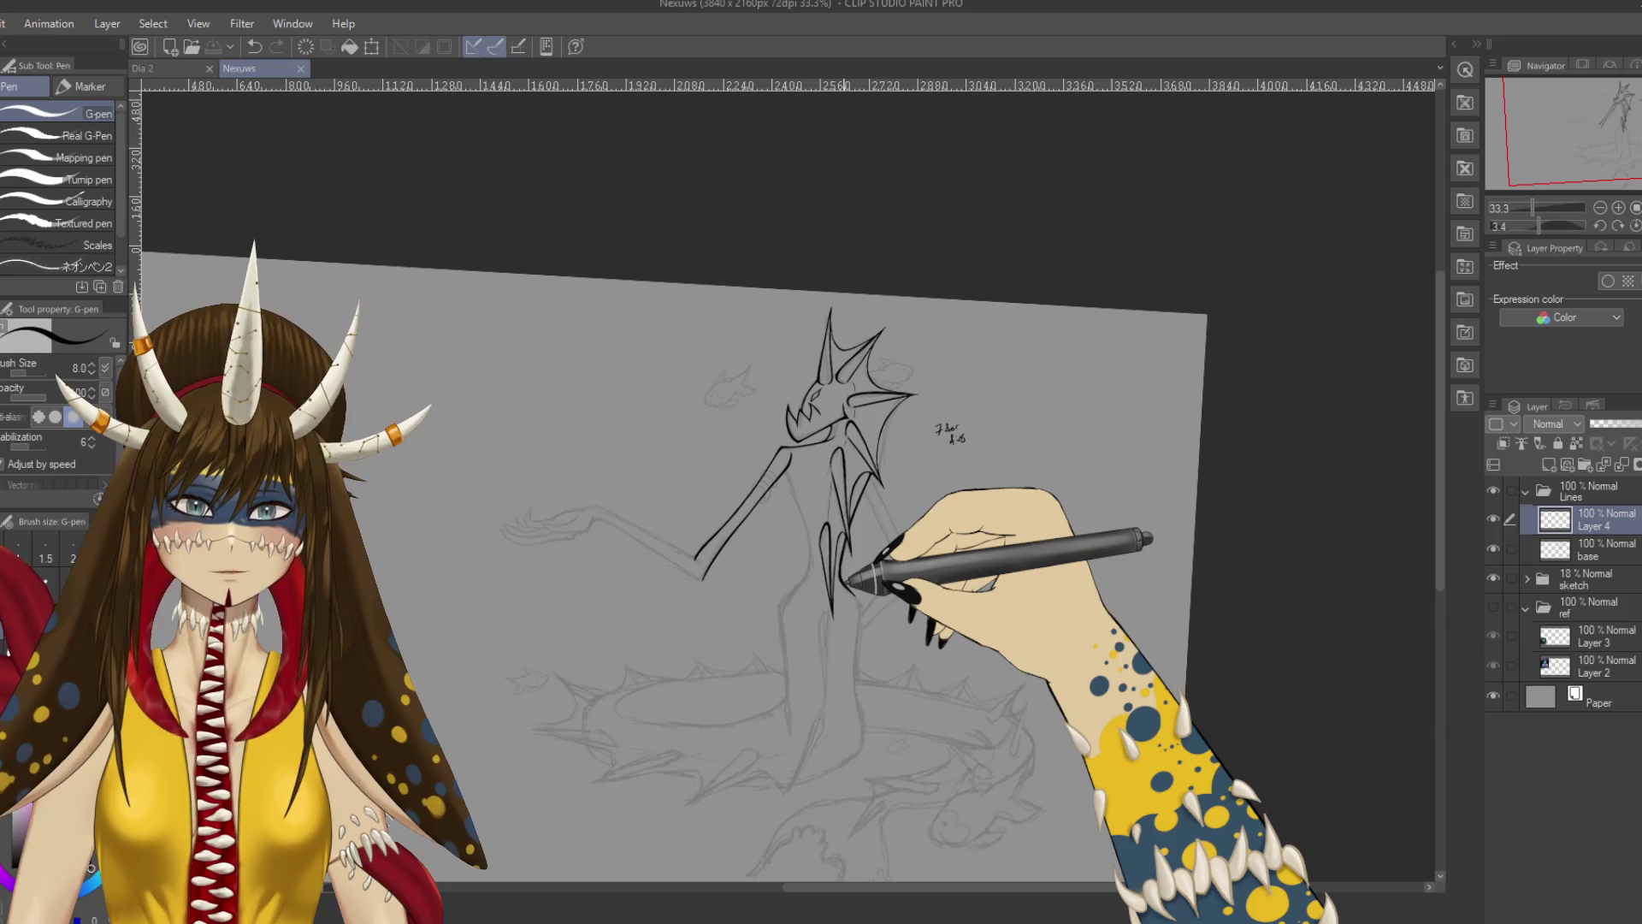
pyautogui.hotkey('ctrl', '-')
pyautogui.hotkey('ctrl', '+')
pyautogui.hotkey('ctrl', '+')
pyautogui.hotkey('ctrl', '+')
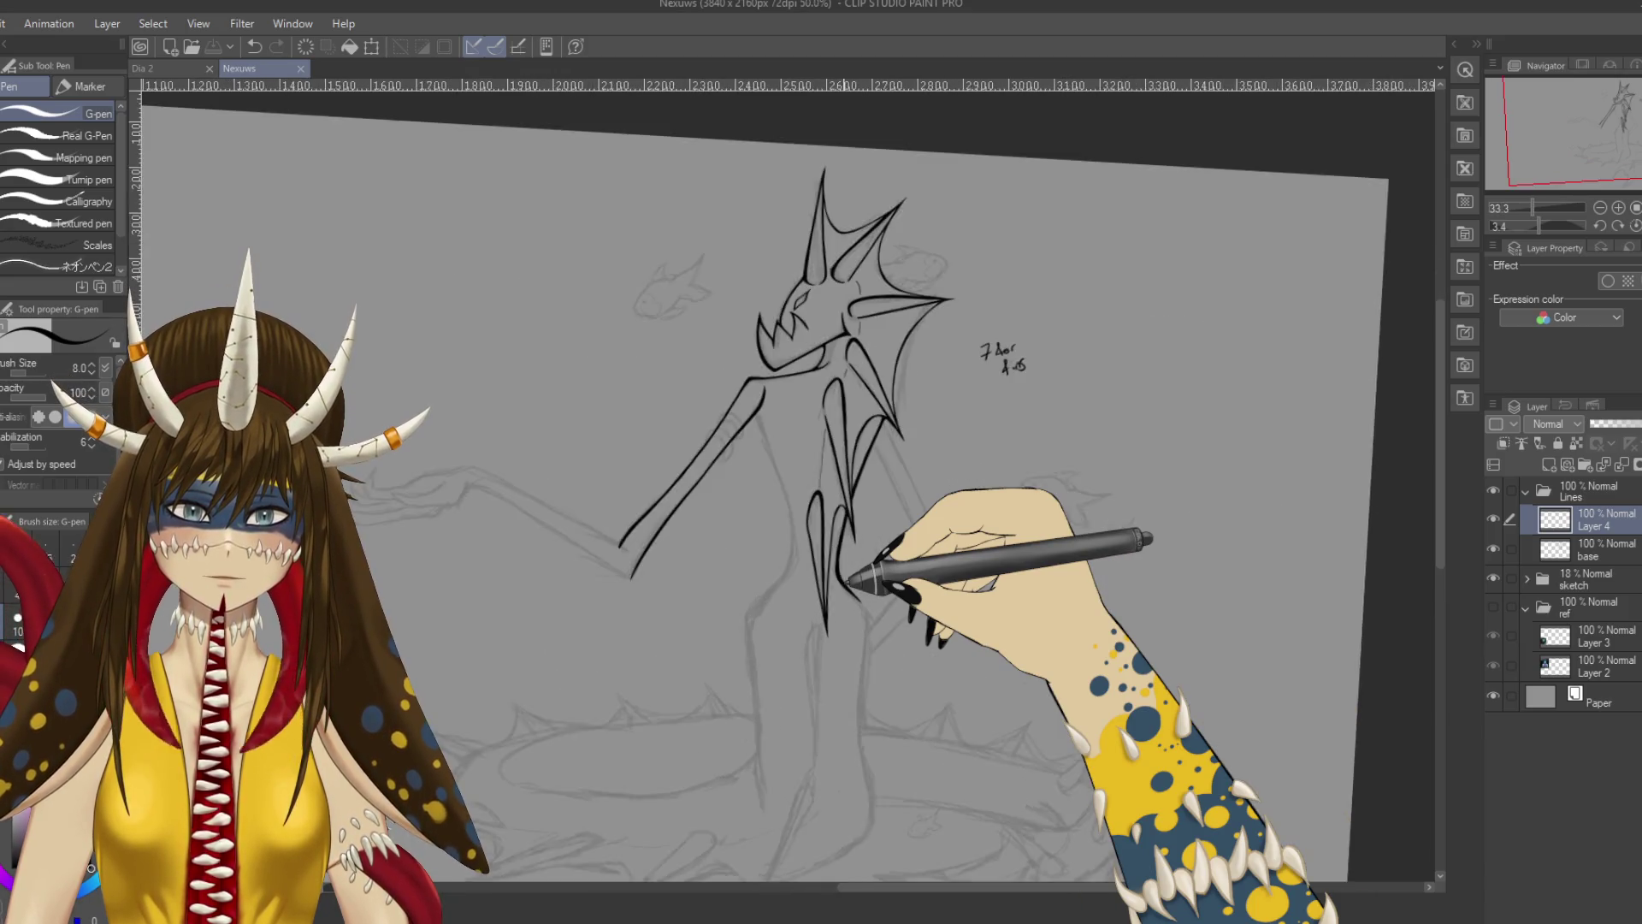
pyautogui.hotkey('ctrl', '+')
pyautogui.hotkey('ctrl', '+')
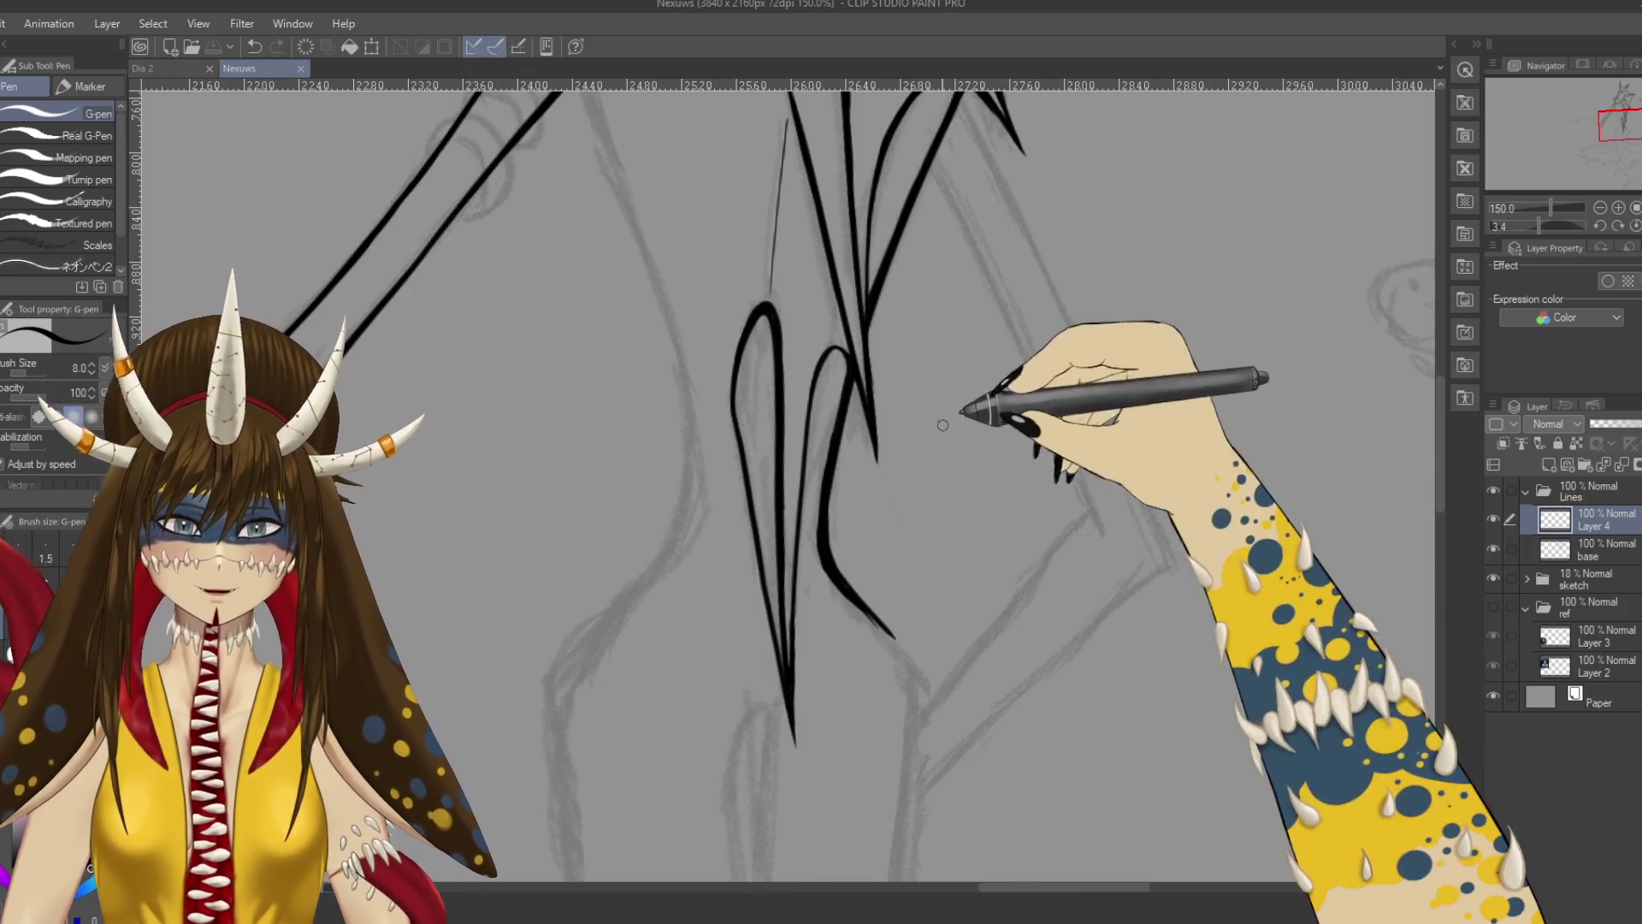
pyautogui.press('p')
pyautogui.press('p')
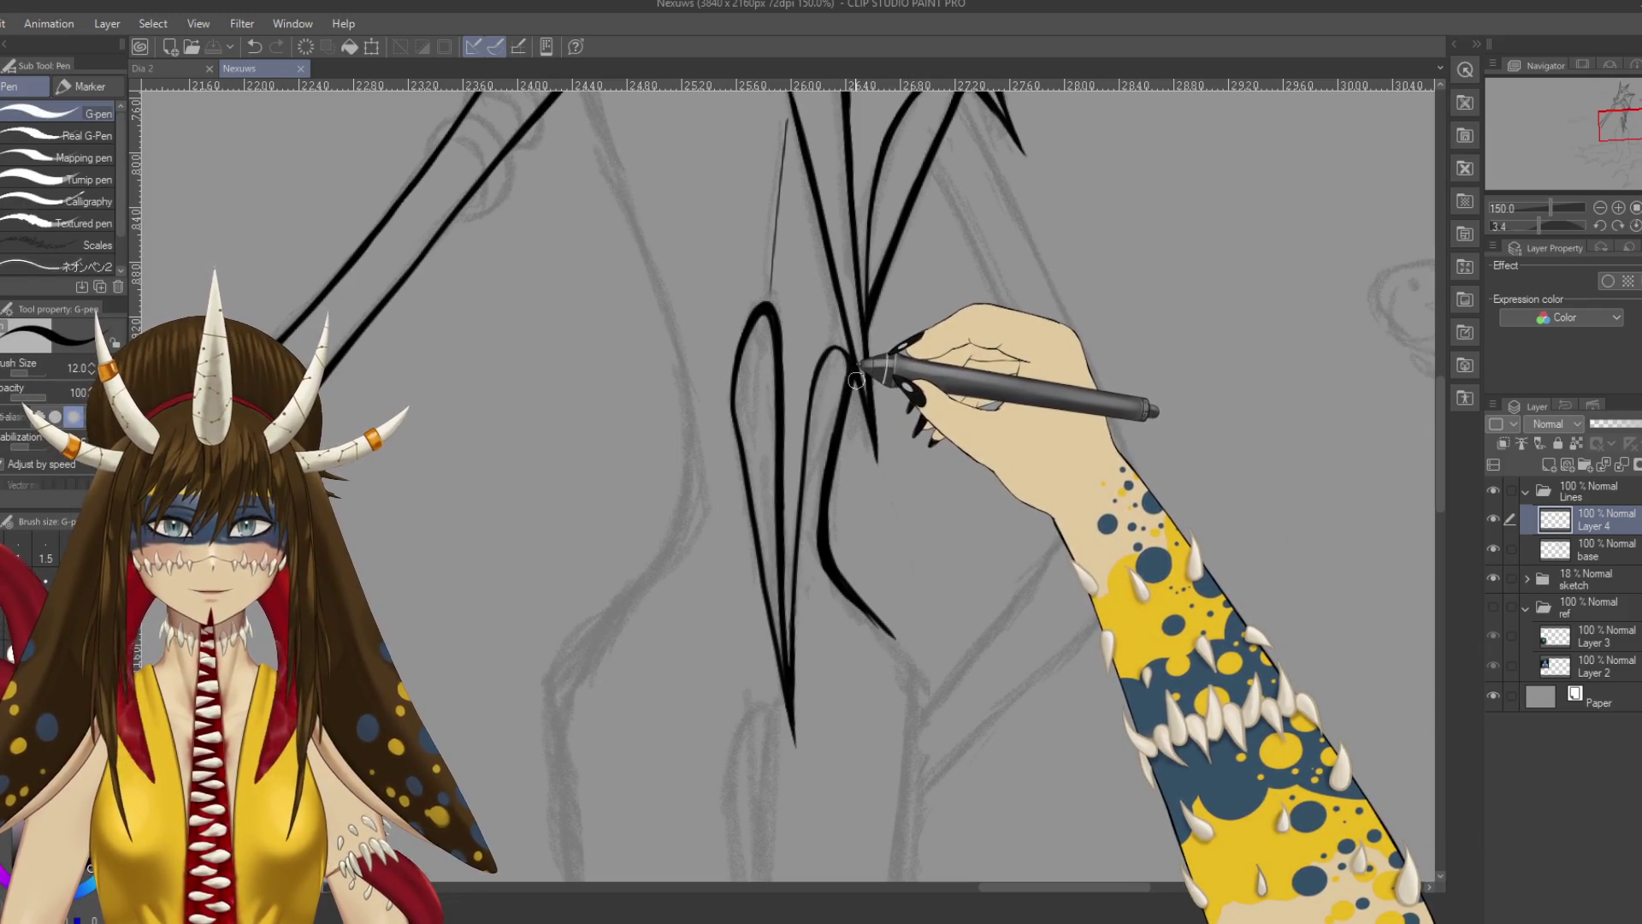
# Undo two strokes, ink a thick new fin line down the body, and save.
pyautogui.hotkey('ctrl', 'z')
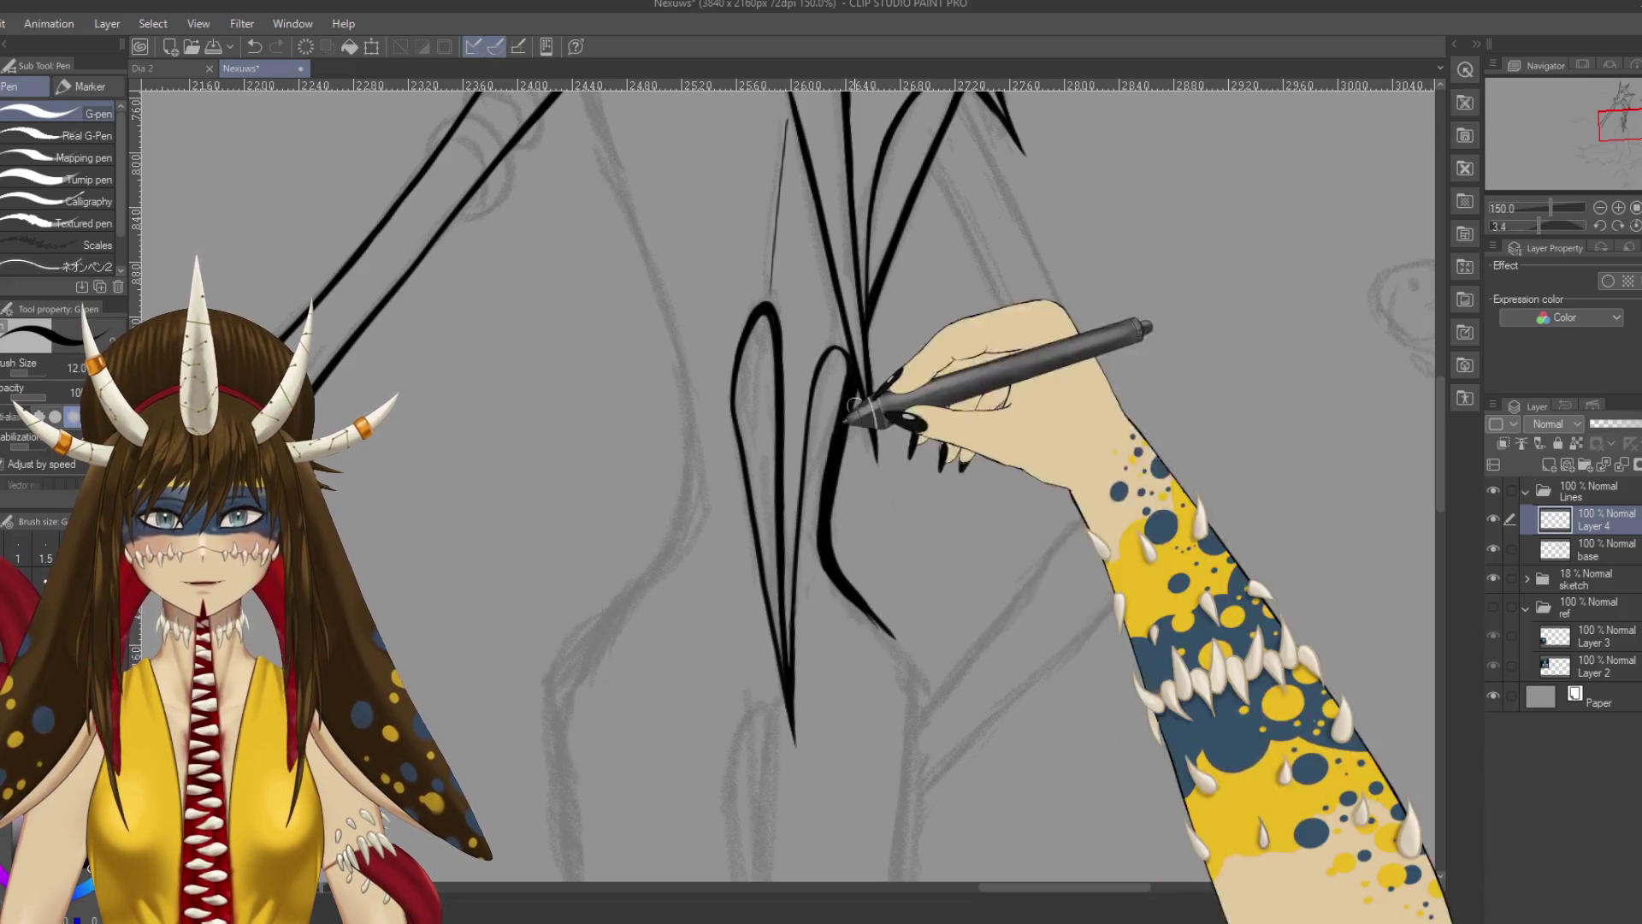
pyautogui.scroll(3, 855, 414)
pyautogui.hotkey('ctrl', 'z')
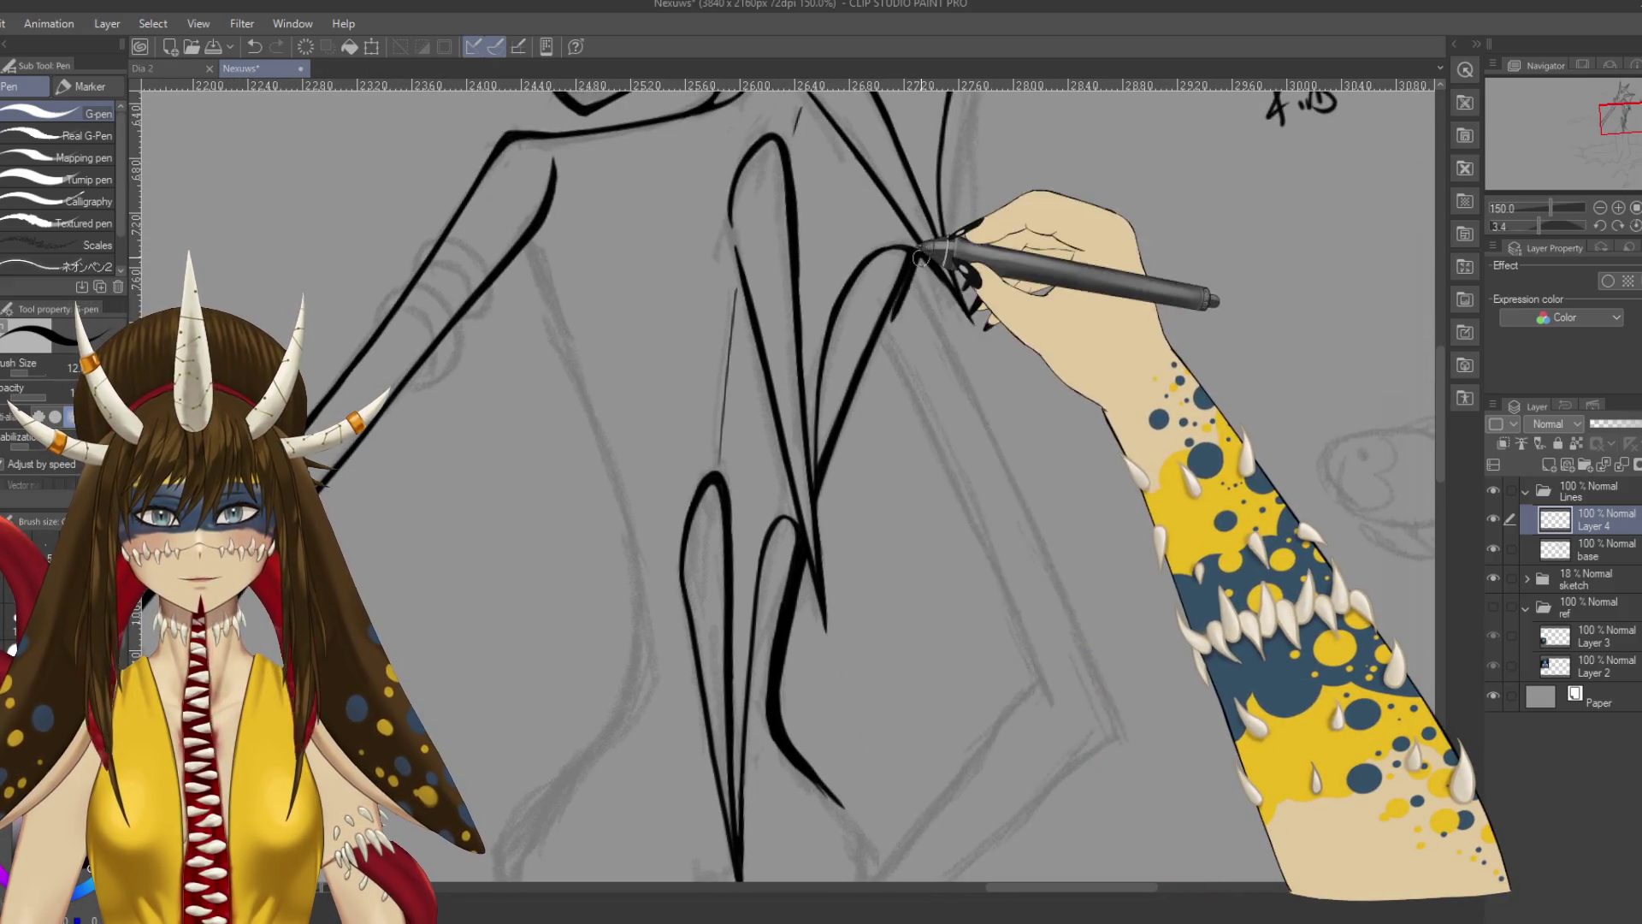
pyautogui.moveTo(919, 257); pyautogui.dragTo(834, 474)
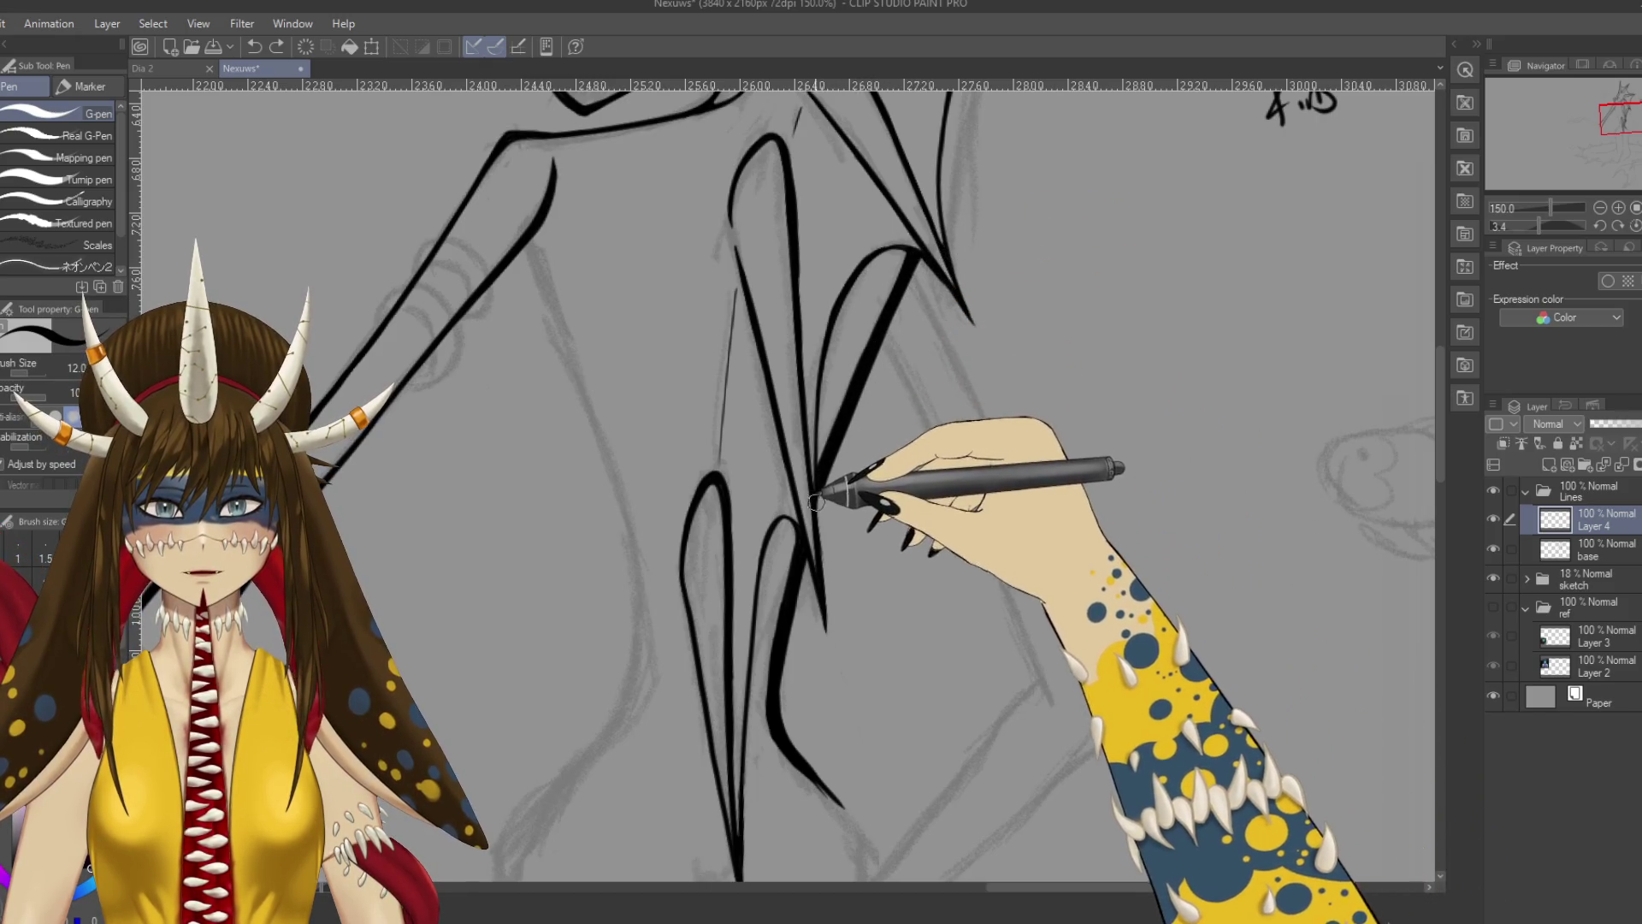
pyautogui.hotkey('ctrl', 's')
pyautogui.scroll(-5, 856, 479)
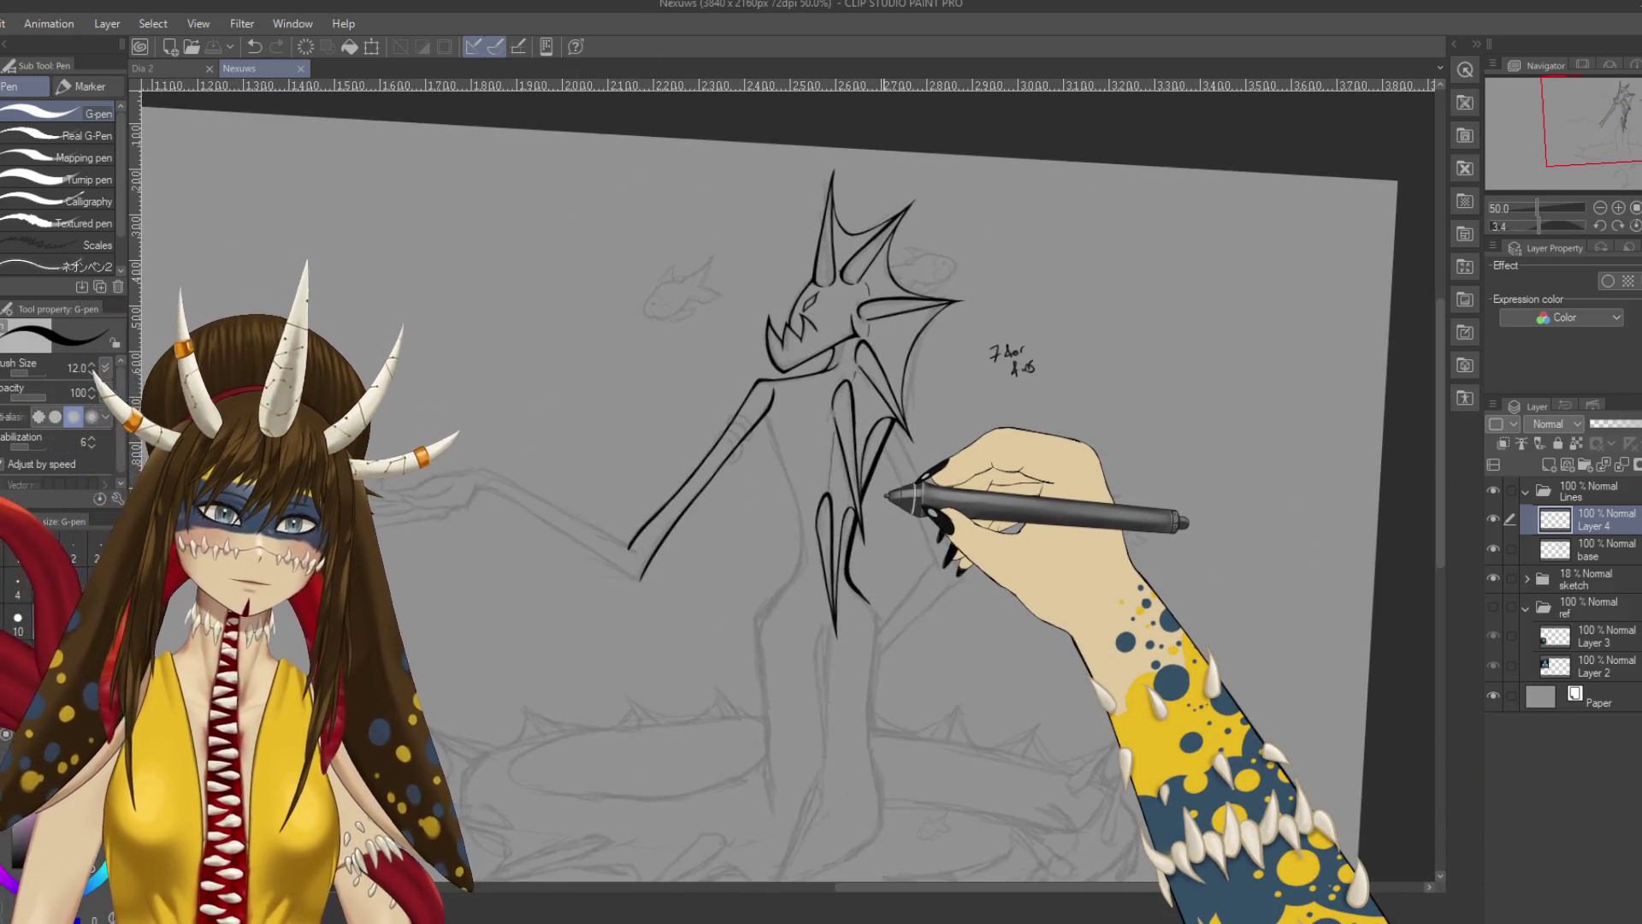
# Thicken the fin line near the creature's leg and save.
pyautogui.scroll(5, 887, 494)
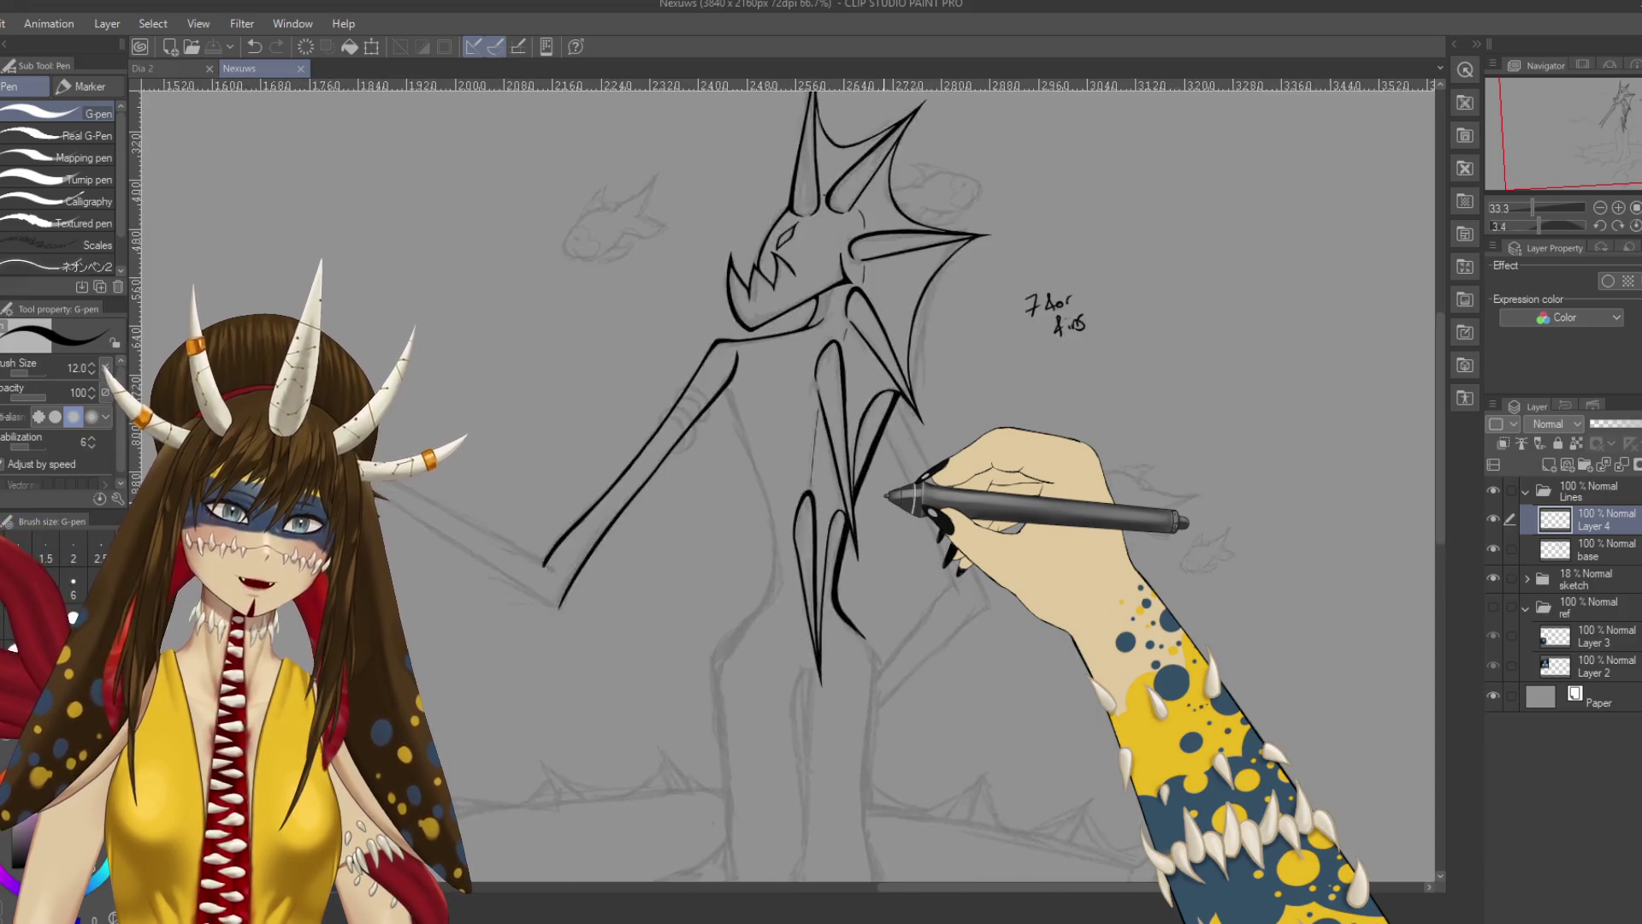
pyautogui.scroll(1, 884, 502)
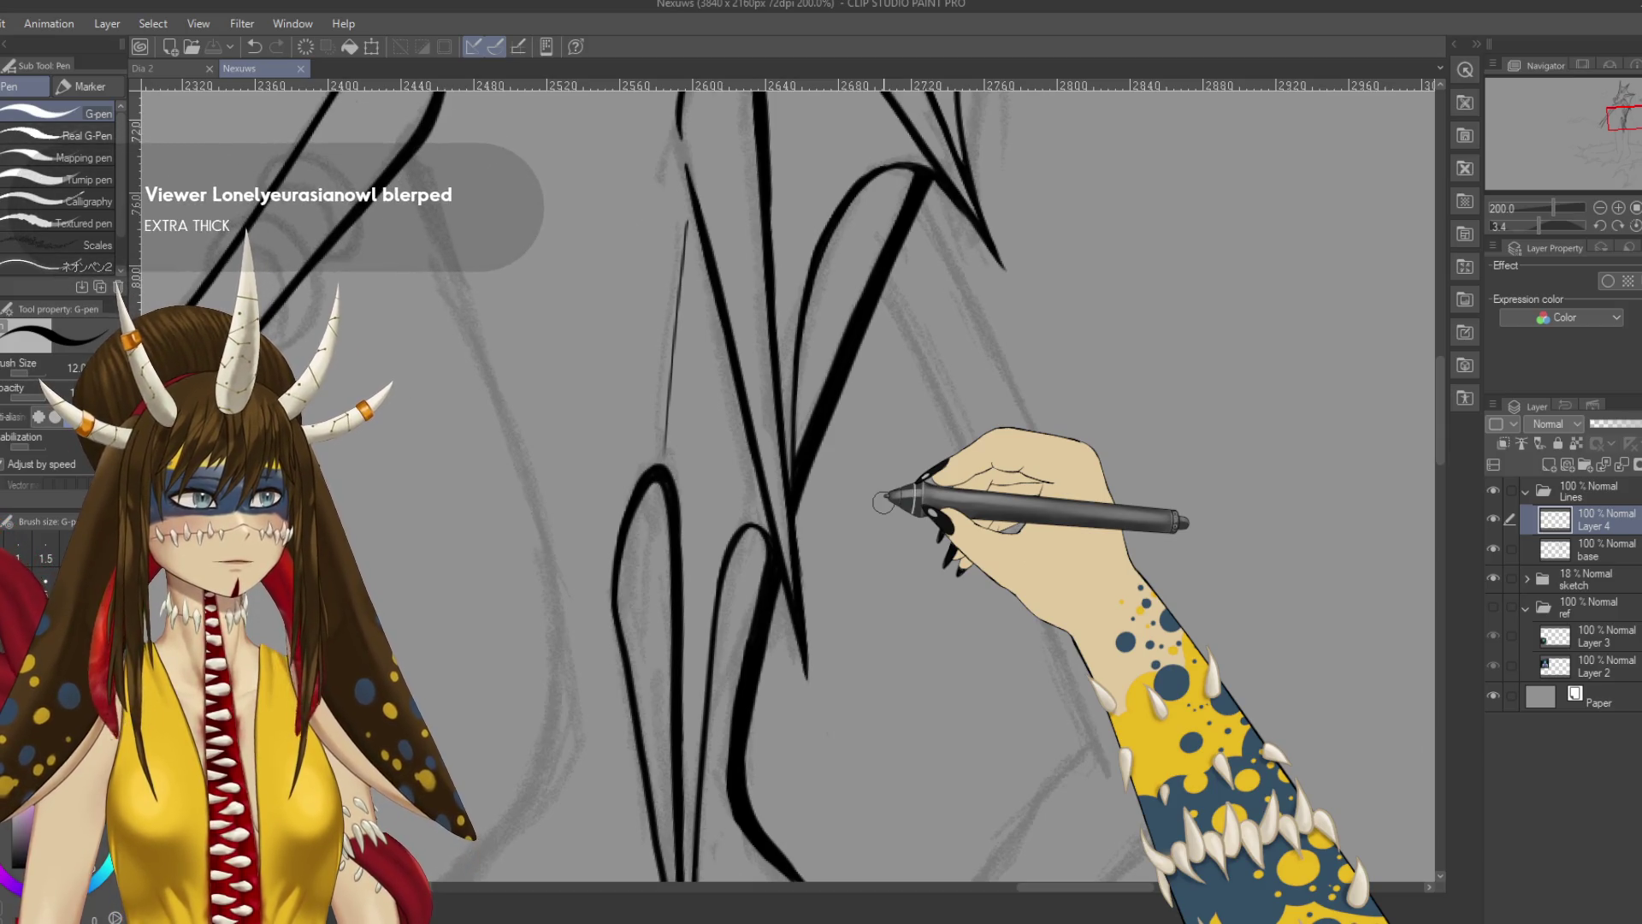
pyautogui.scroll(-1, 885, 494)
pyautogui.scroll(1, 885, 495)
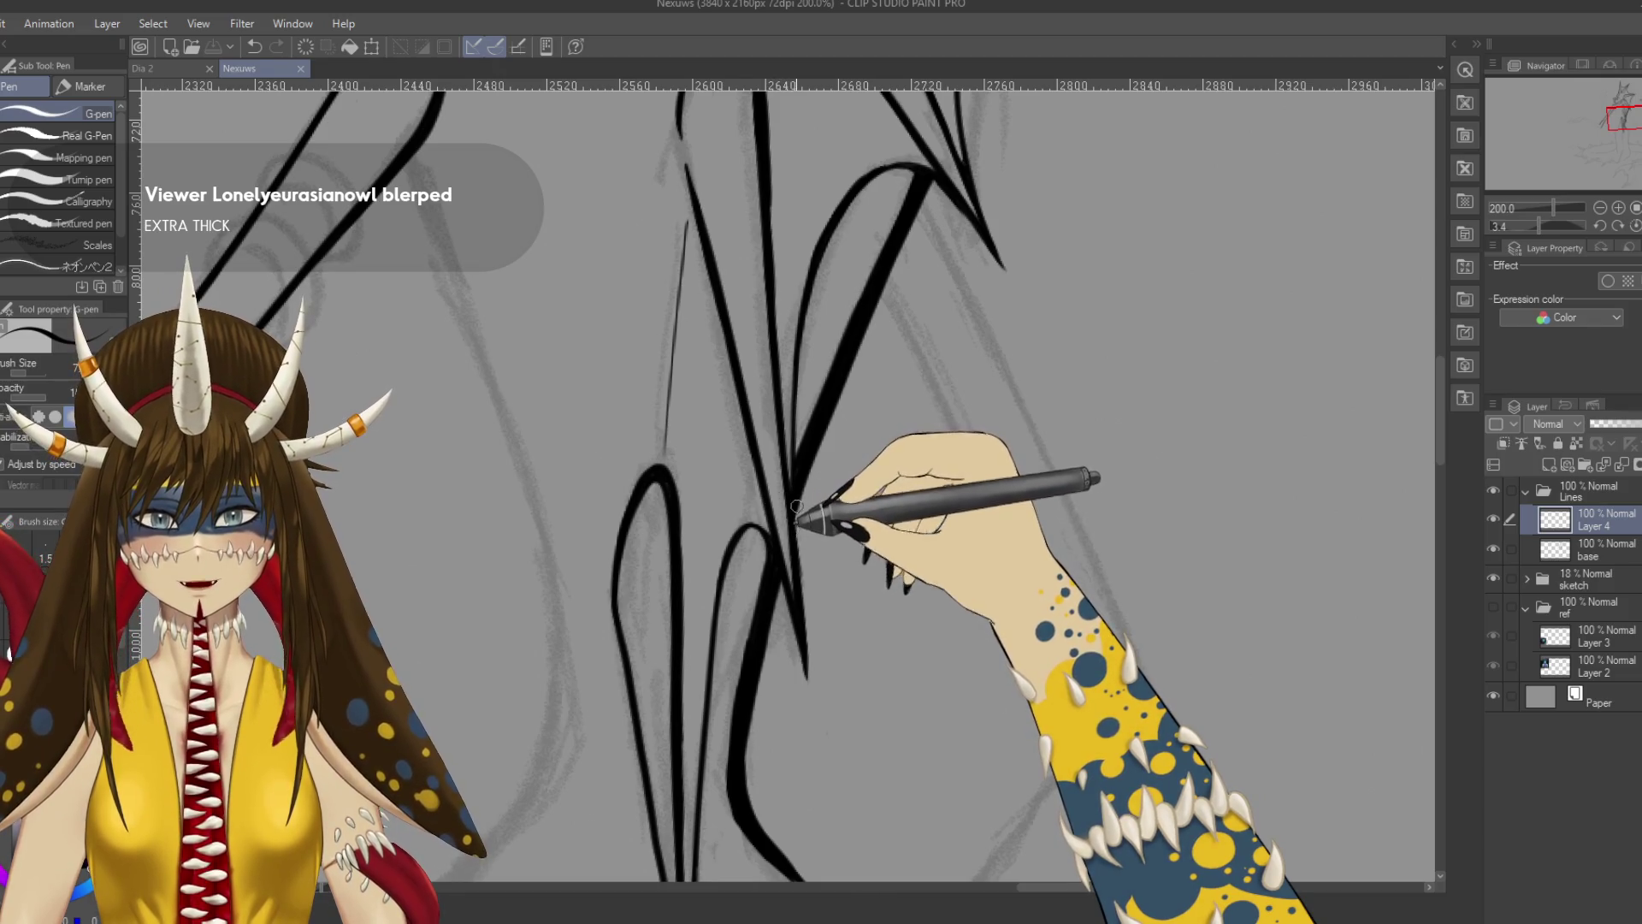
pyautogui.moveTo(800, 506); pyautogui.dragTo(811, 478)
pyautogui.hotkey('ctrl', 's')
# Bolden the outline under the creature's jaw with extra G-pen strokes.
pyautogui.scroll(-5, 811, 477)
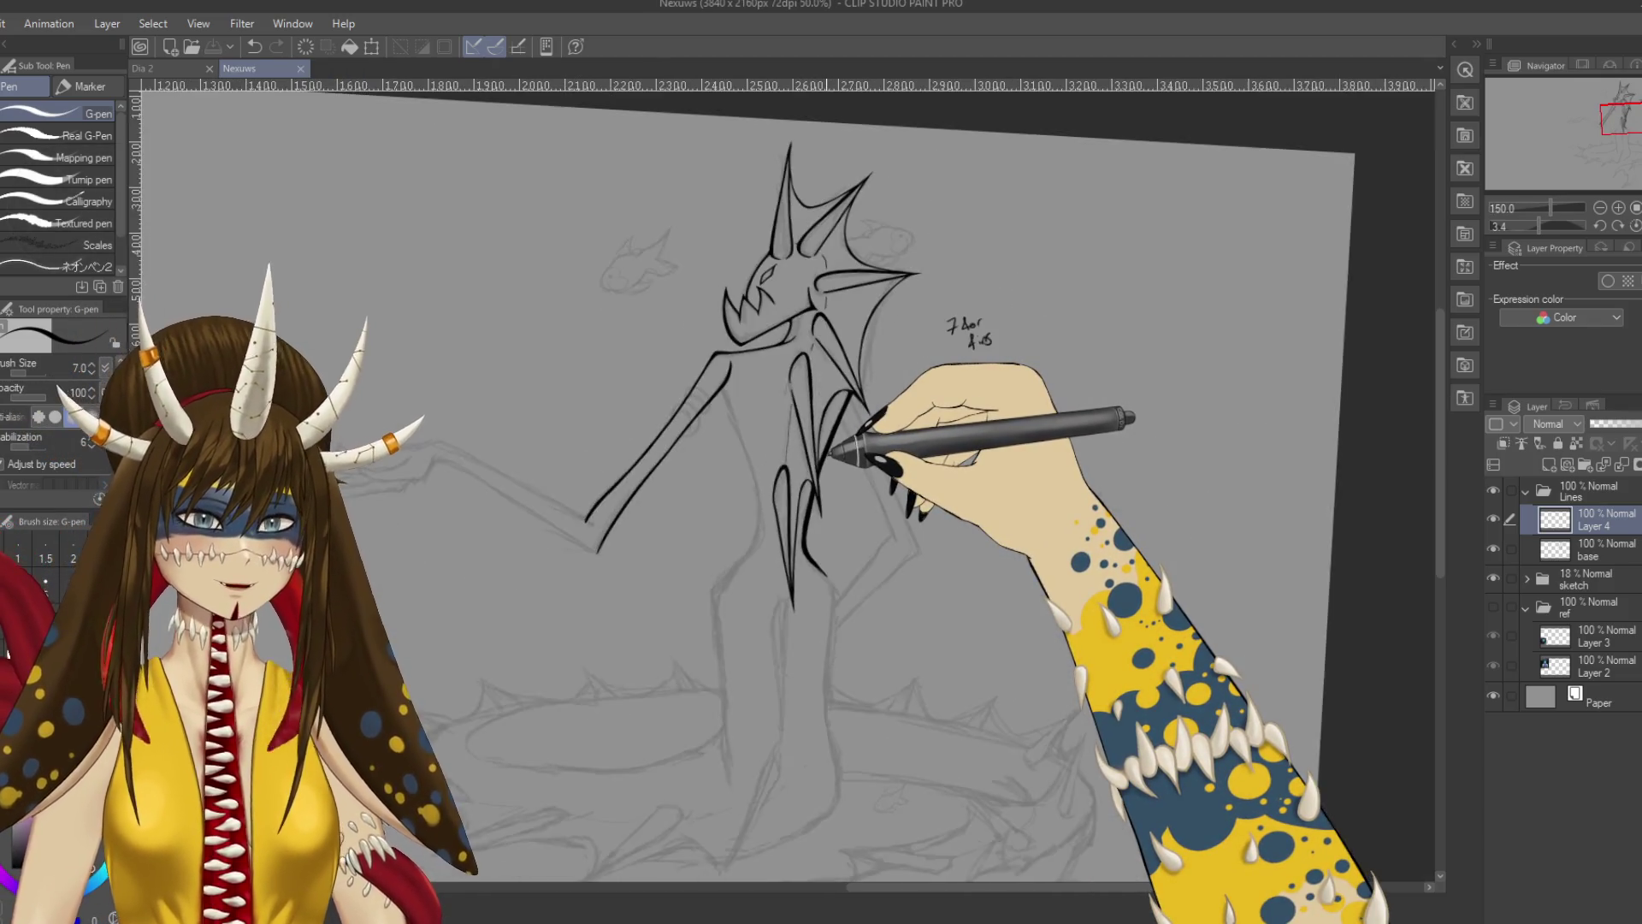
pyautogui.scroll(2, 834, 453)
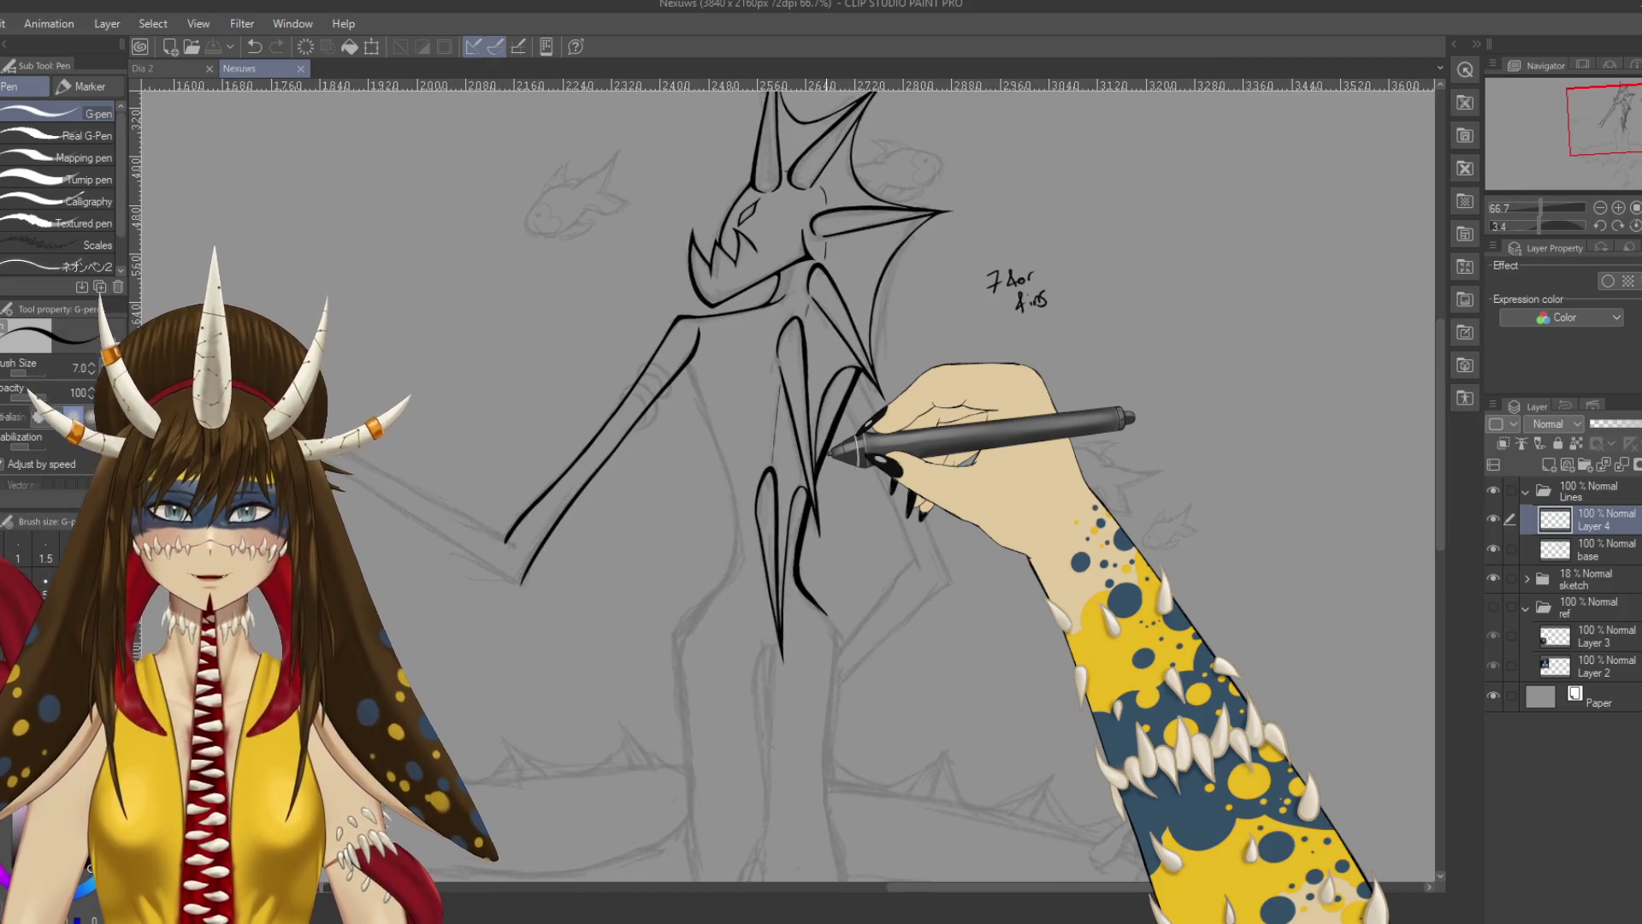
pyautogui.scroll(1, 834, 454)
pyautogui.moveTo(834, 453); pyautogui.dragTo(851, 496)
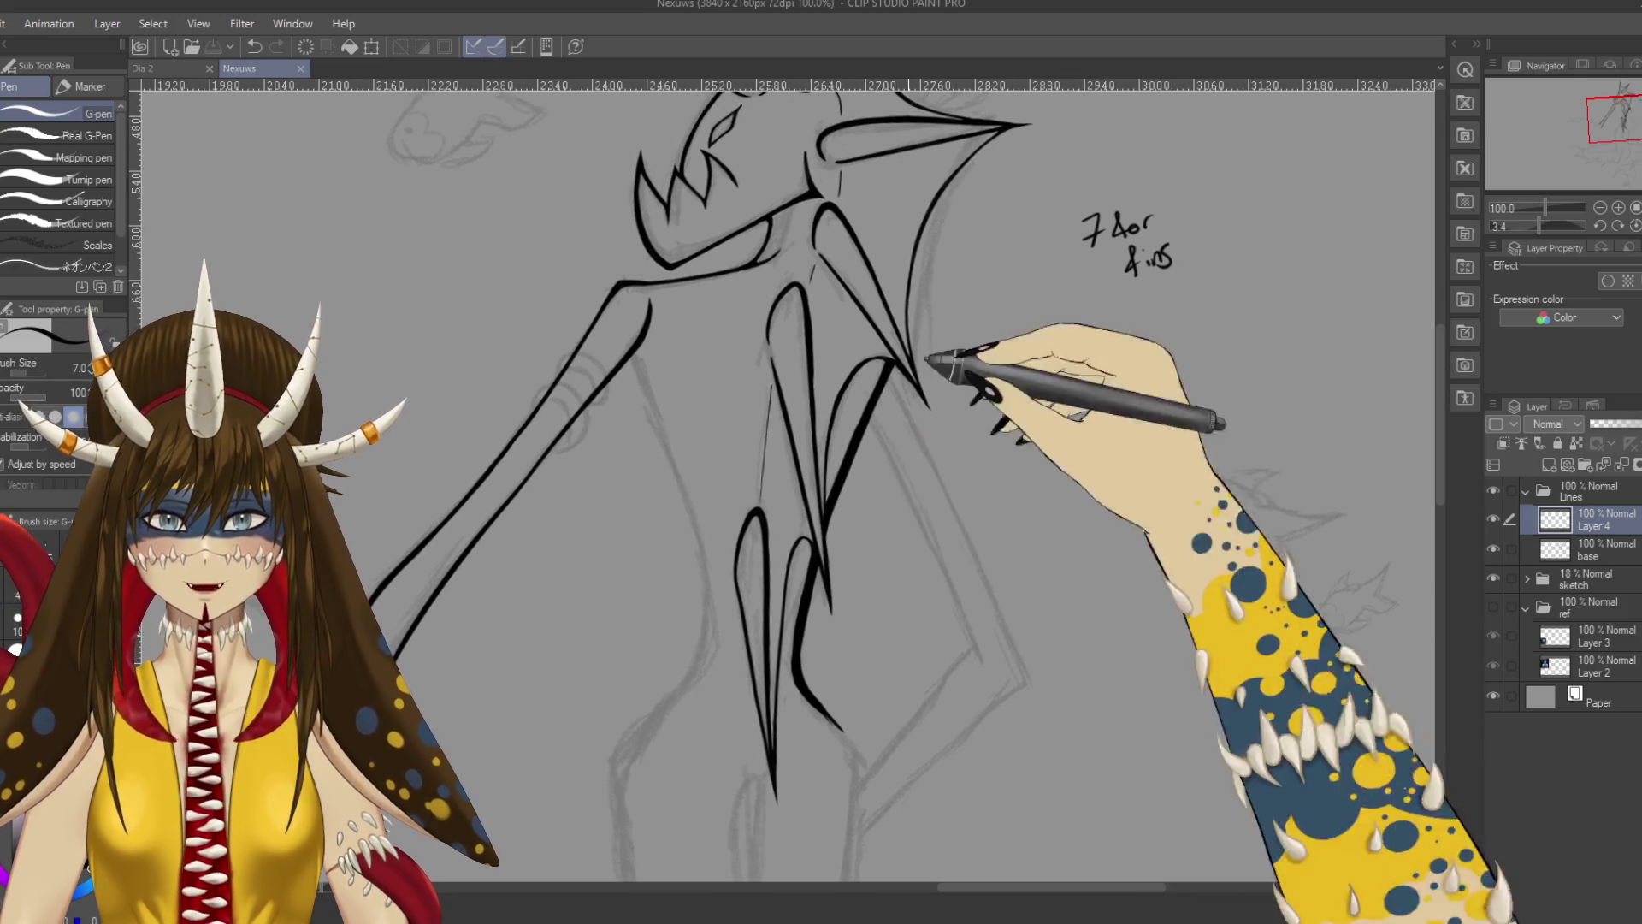
pyautogui.moveTo(754, 225); pyautogui.dragTo(764, 225)
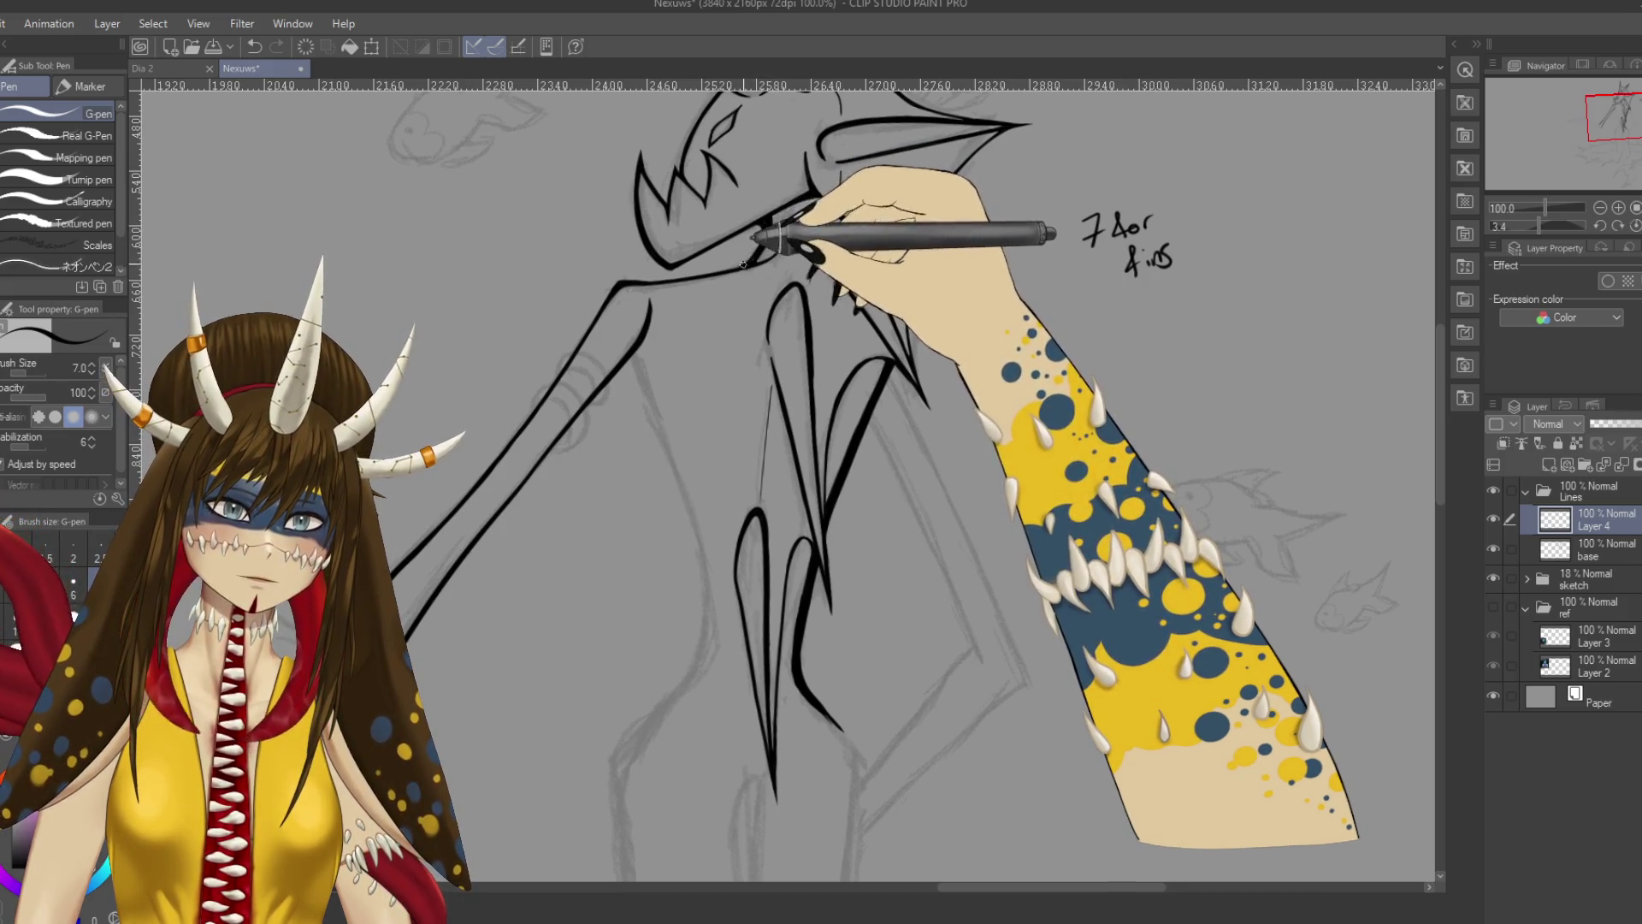
pyautogui.scroll(3, 749, 261)
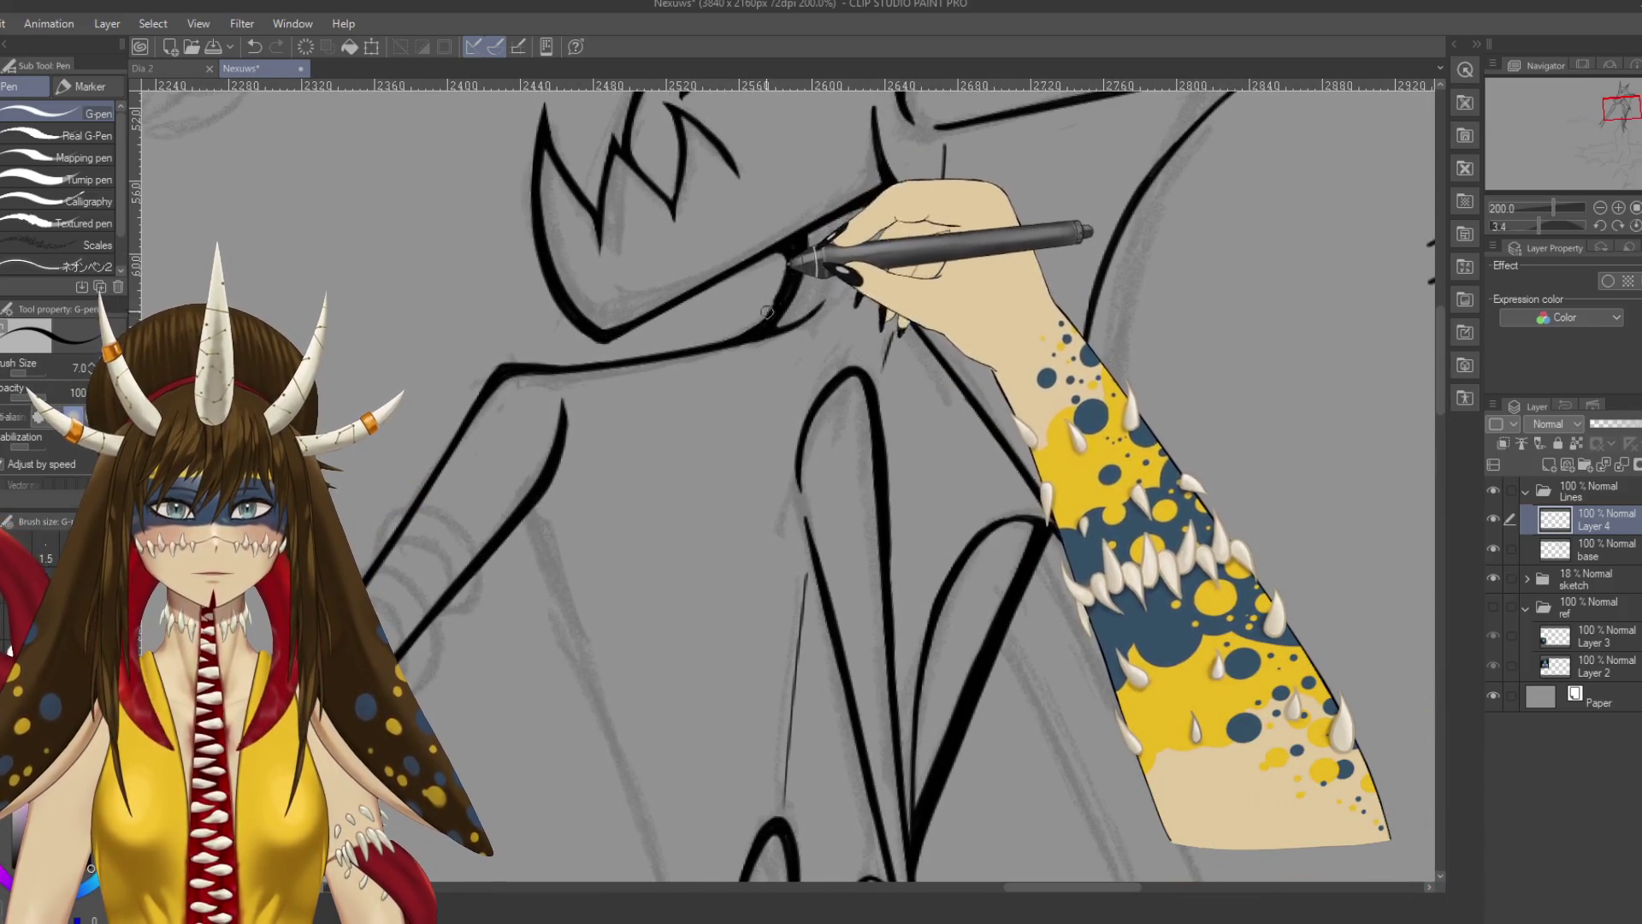
pyautogui.moveTo(763, 325)
pyautogui.mouseDown()
pyautogui.moveTo(725, 342)
pyautogui.moveTo(790, 281)
pyautogui.mouseUp()
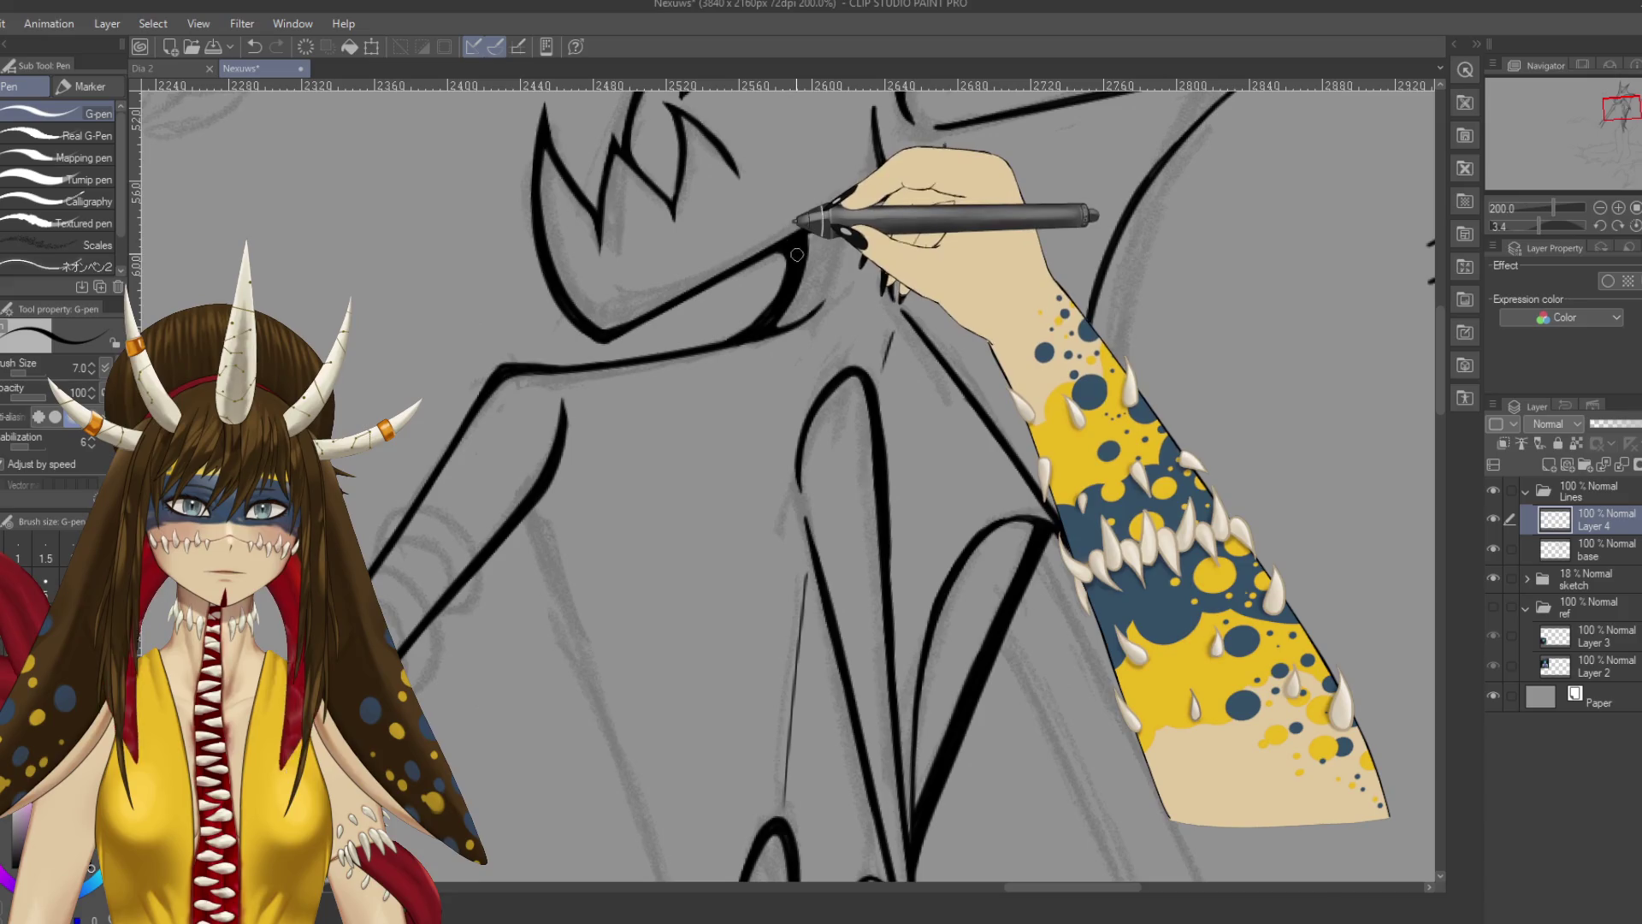
pyautogui.scroll(-4, 778, 251)
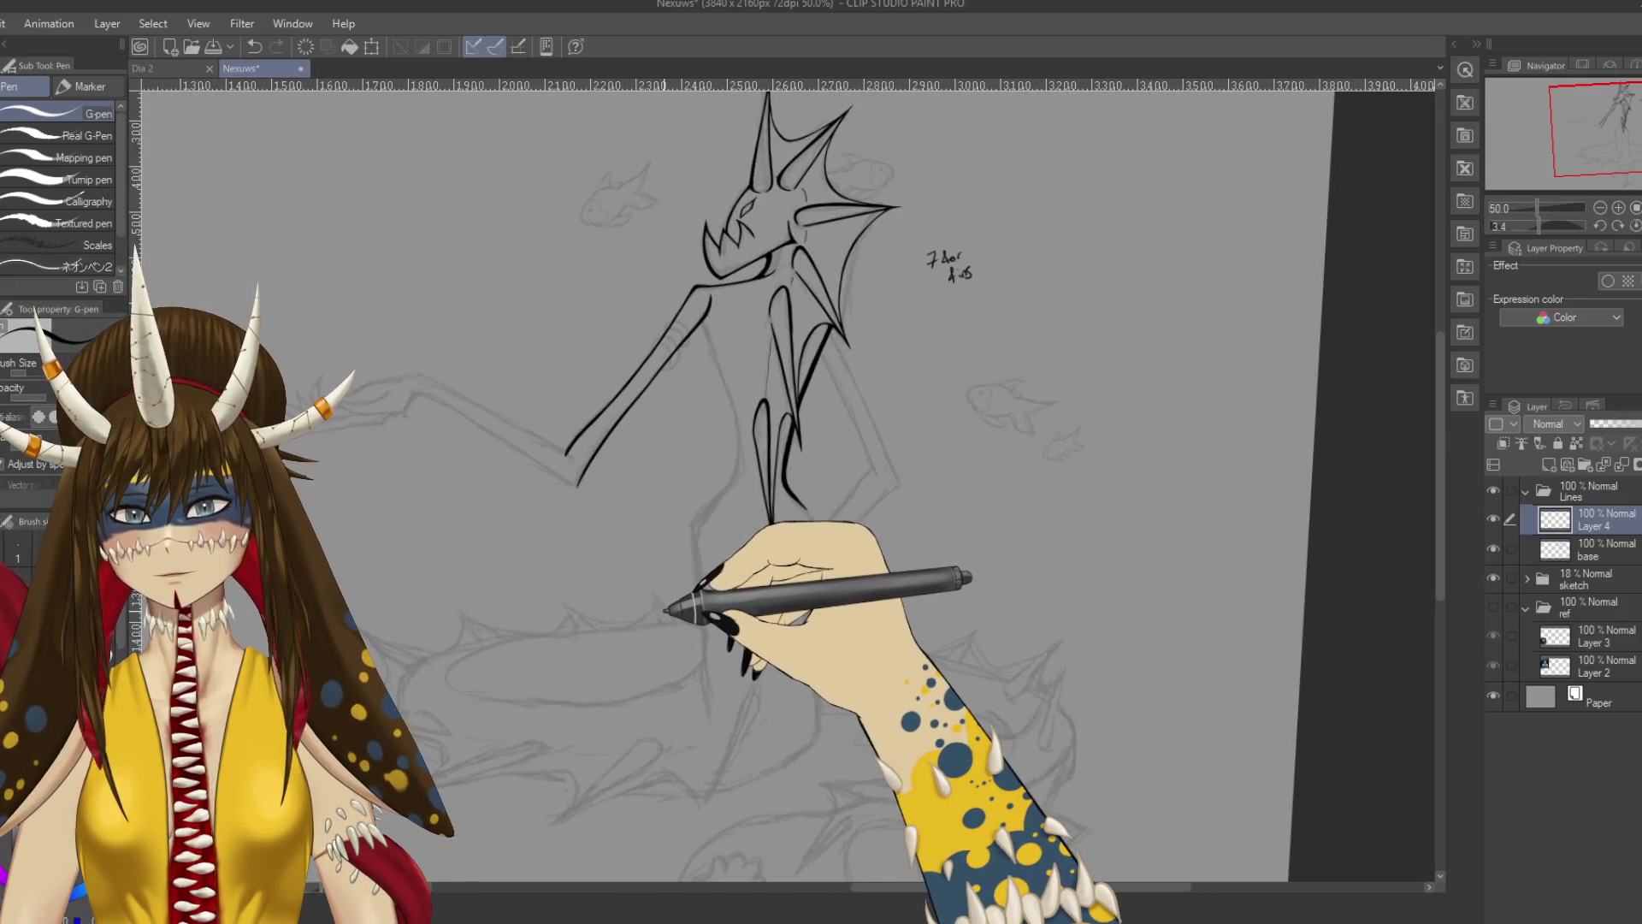
# Remove the stray strokes beside the arm ring with Ctrl+Z and save.
pyautogui.hotkey('ctrl', 's')
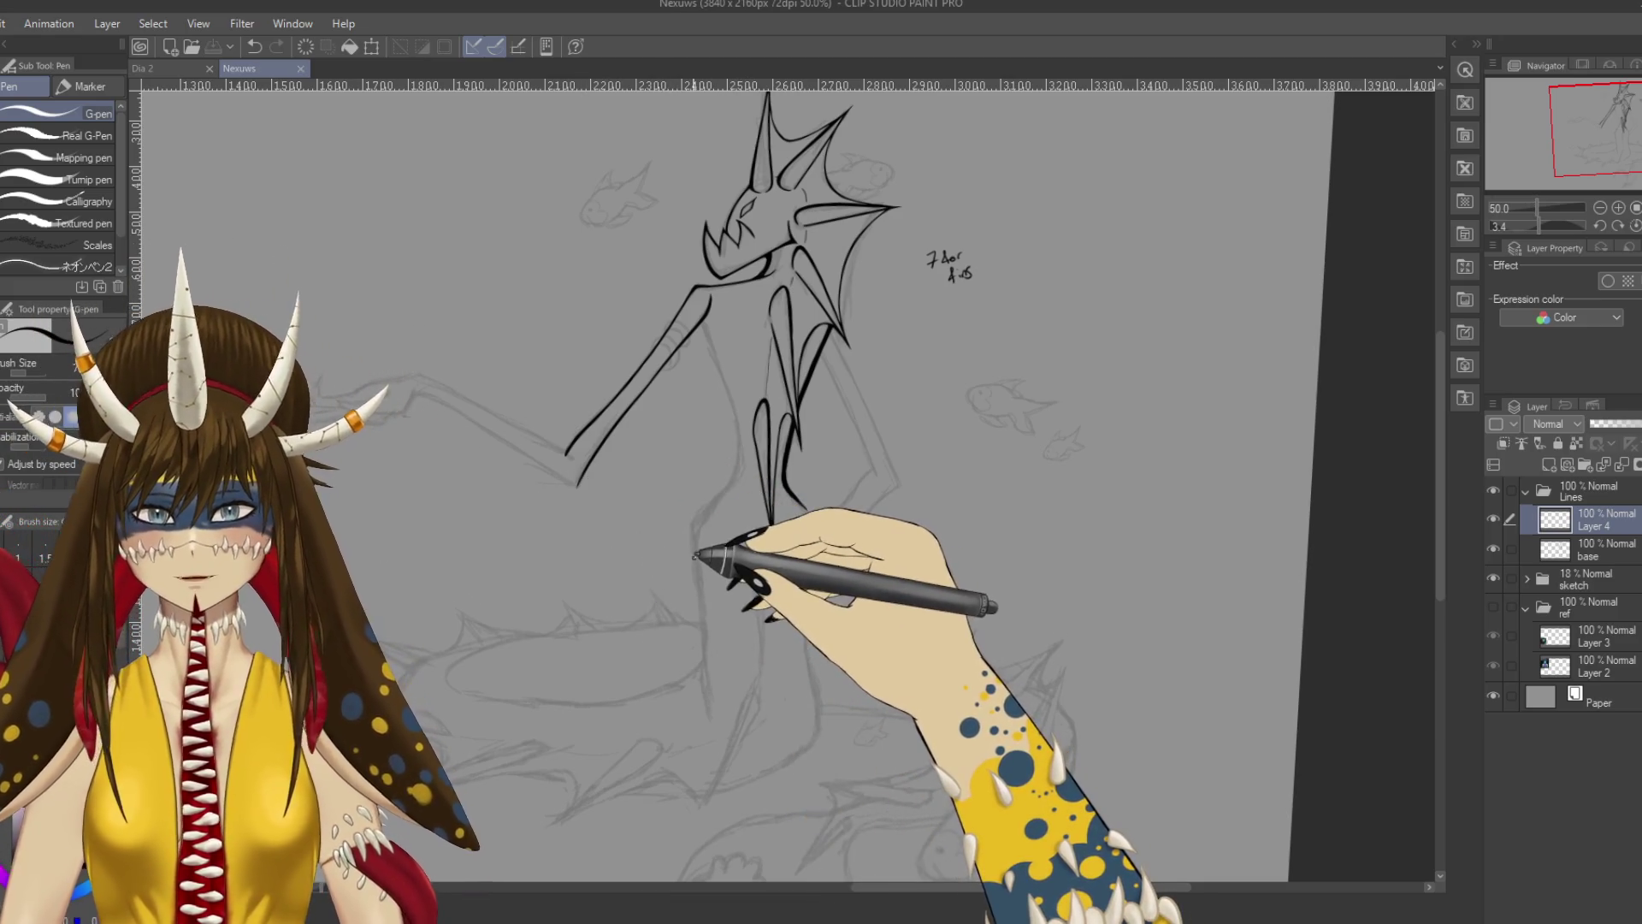
pyautogui.scroll(1, 698, 552)
pyautogui.scroll(3, 698, 554)
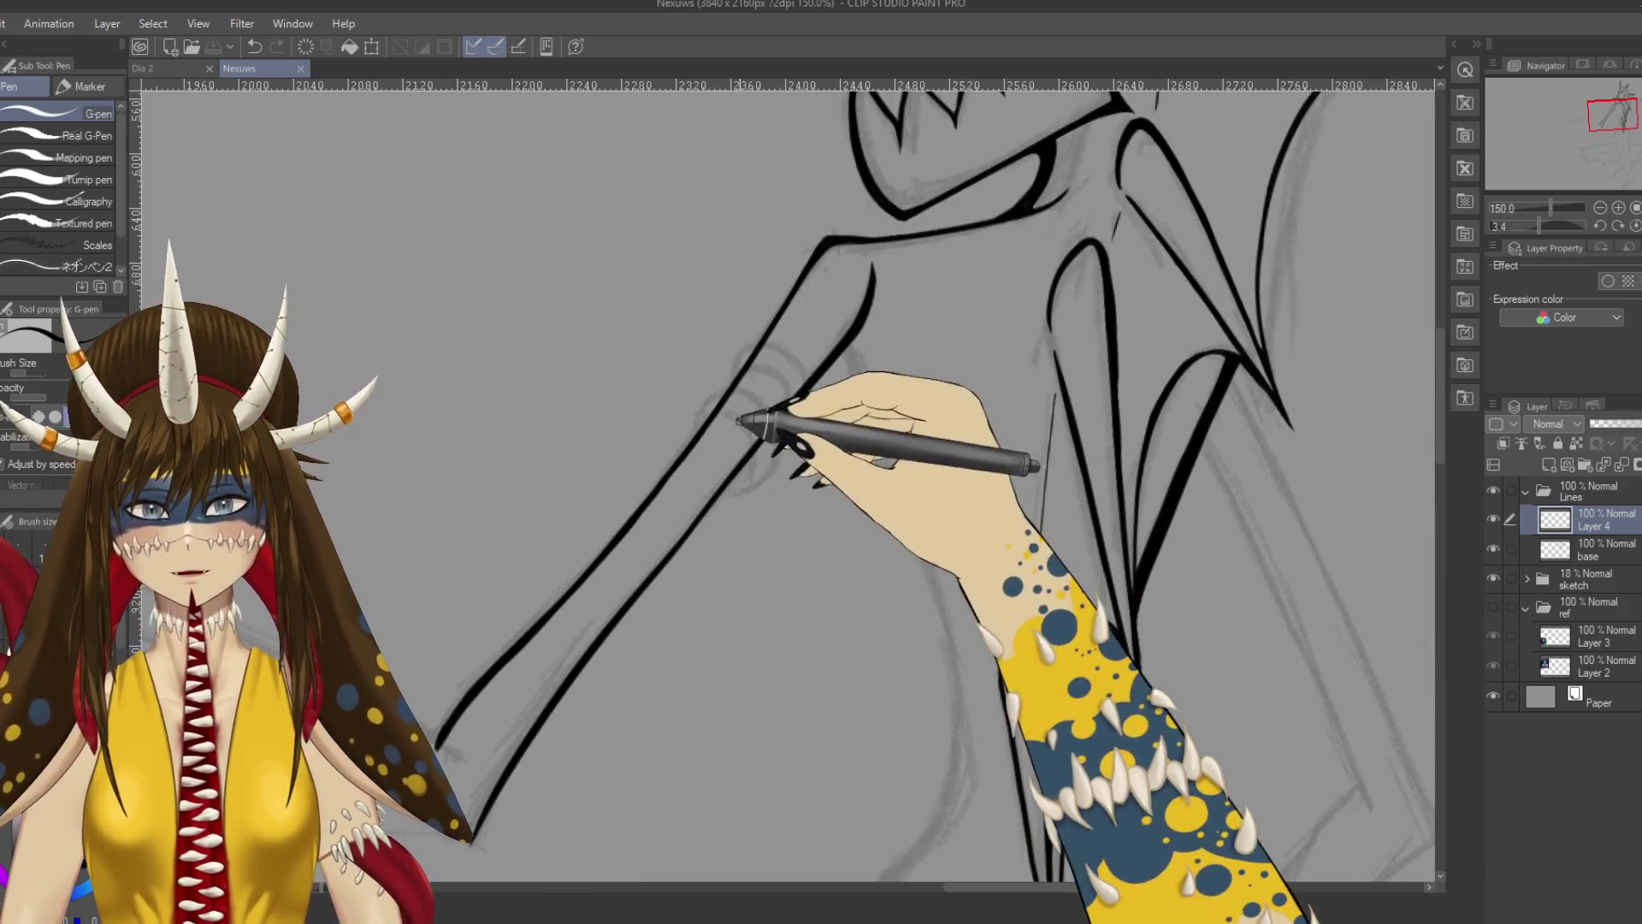
pyautogui.hotkey('ctrl', 'z')
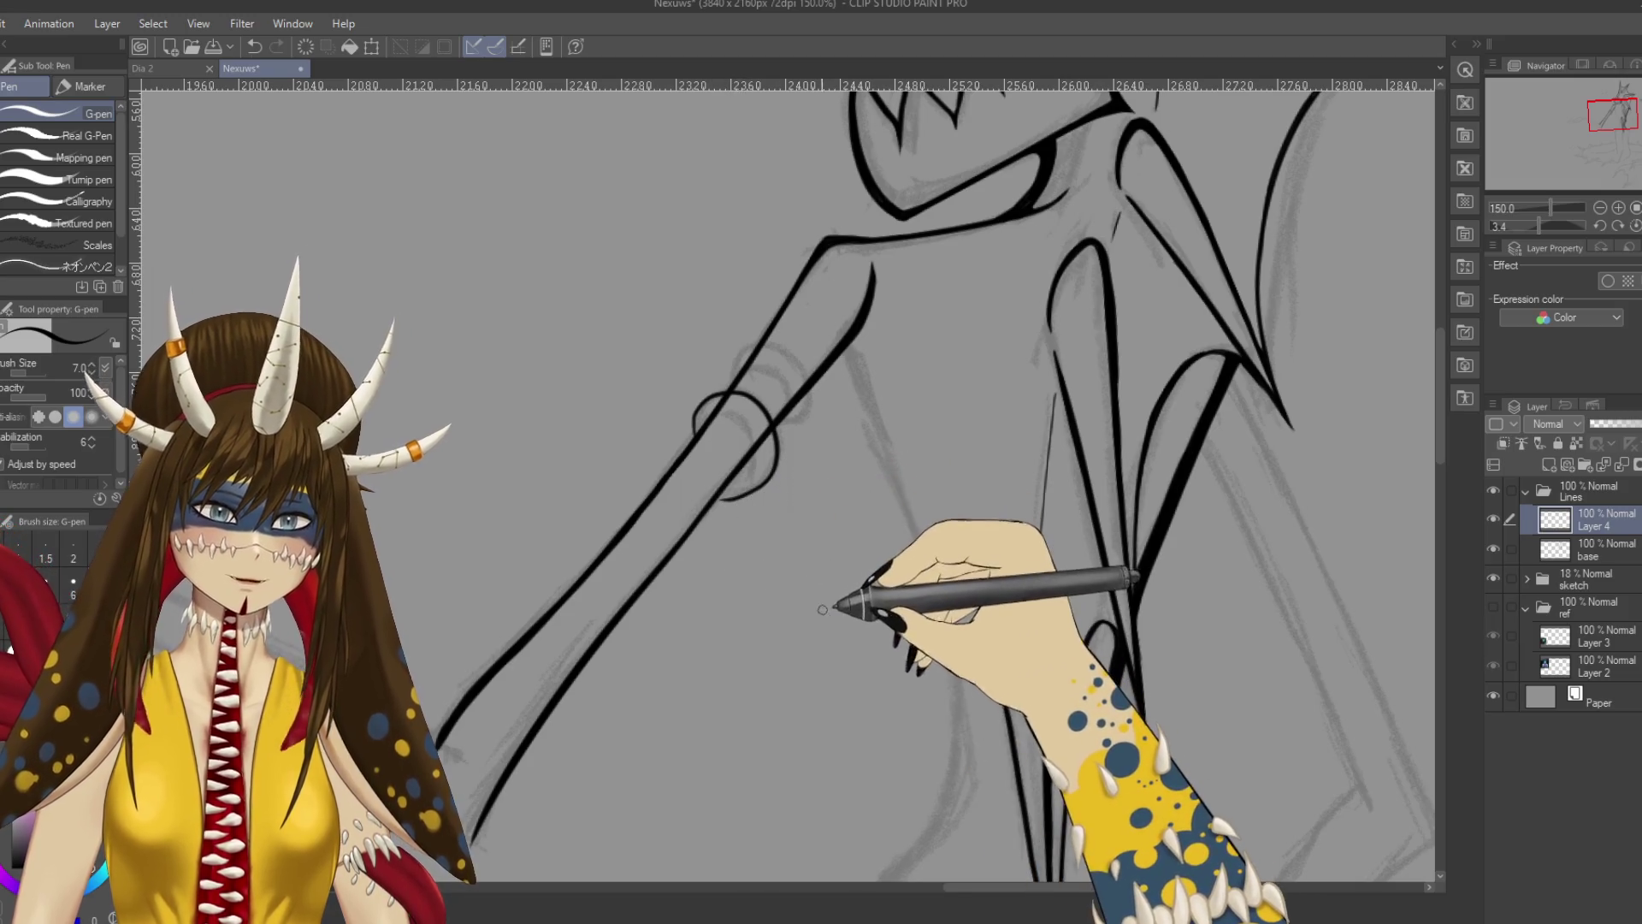
pyautogui.moveTo(842, 655); pyautogui.dragTo(904, 494)
pyautogui.hotkey('ctrl', 'z')
pyautogui.hotkey('ctrl', 'z')
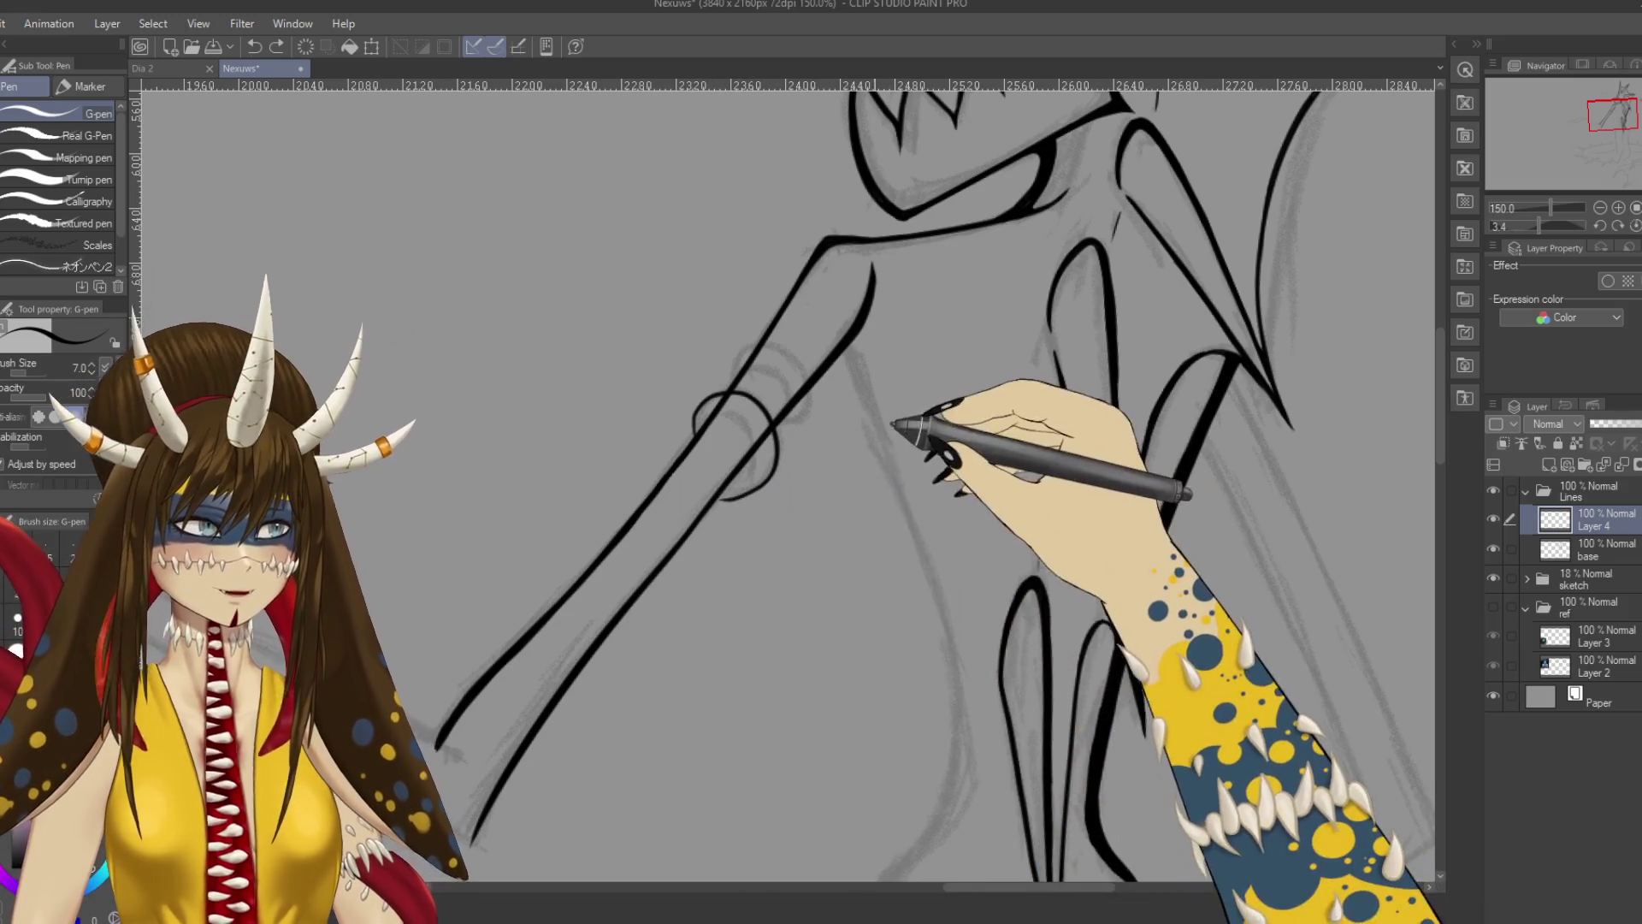
pyautogui.hotkey('ctrl', 's')
# Add short G-pen strokes refining the curve of the arm ring.
pyautogui.scroll(-3, 770, 411)
pyautogui.scroll(2, 779, 355)
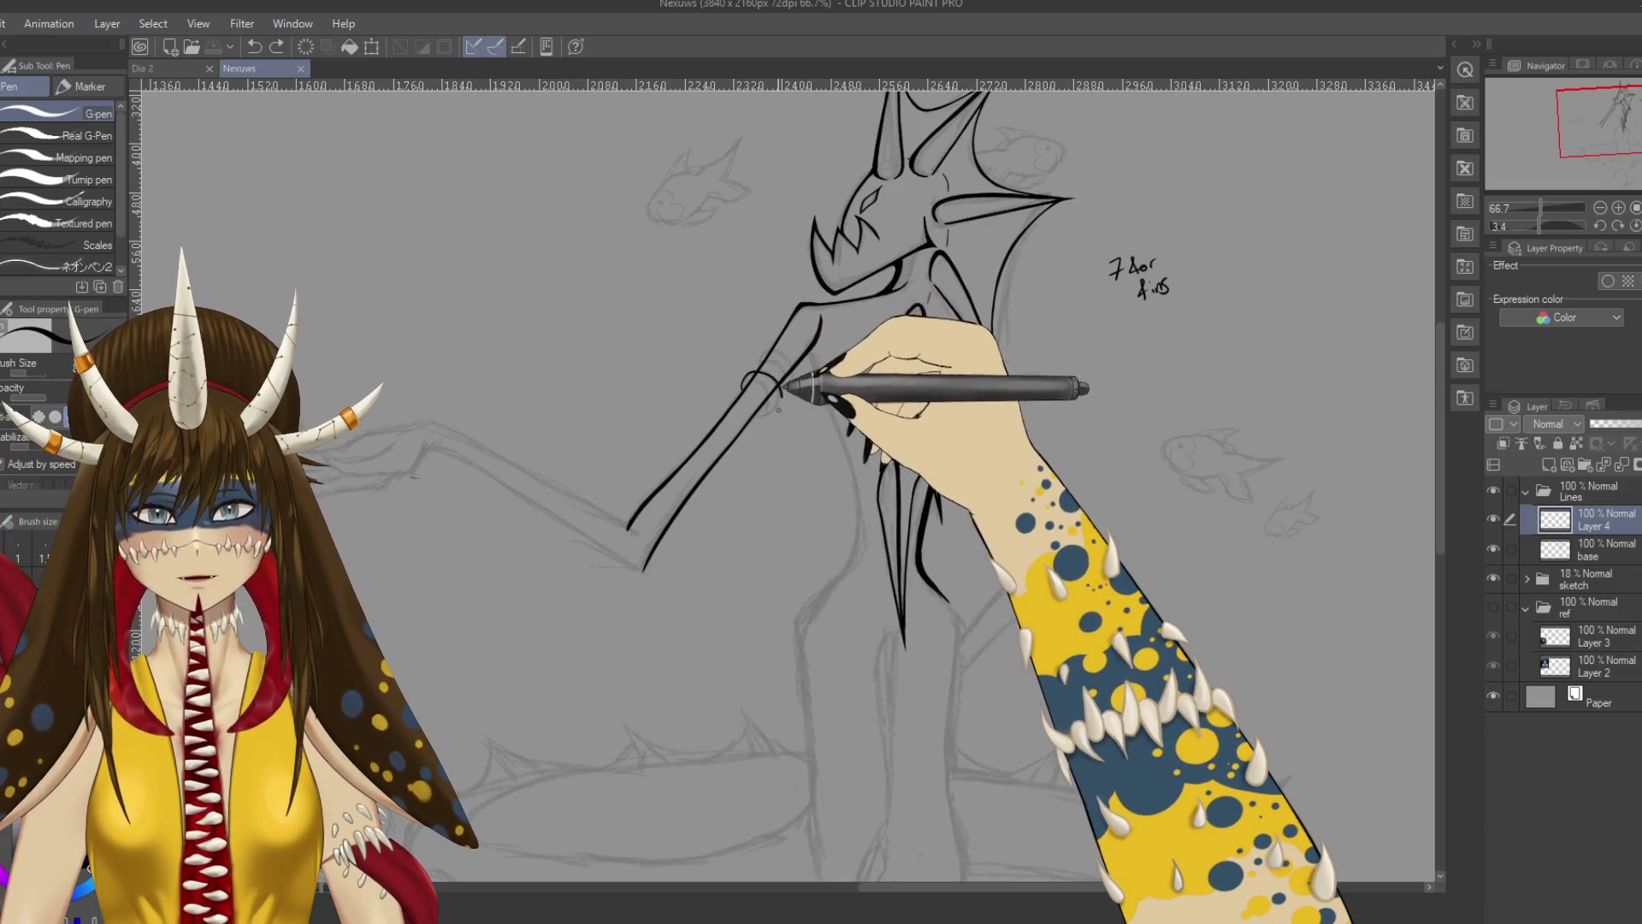
pyautogui.moveTo(751, 377); pyautogui.dragTo(758, 401)
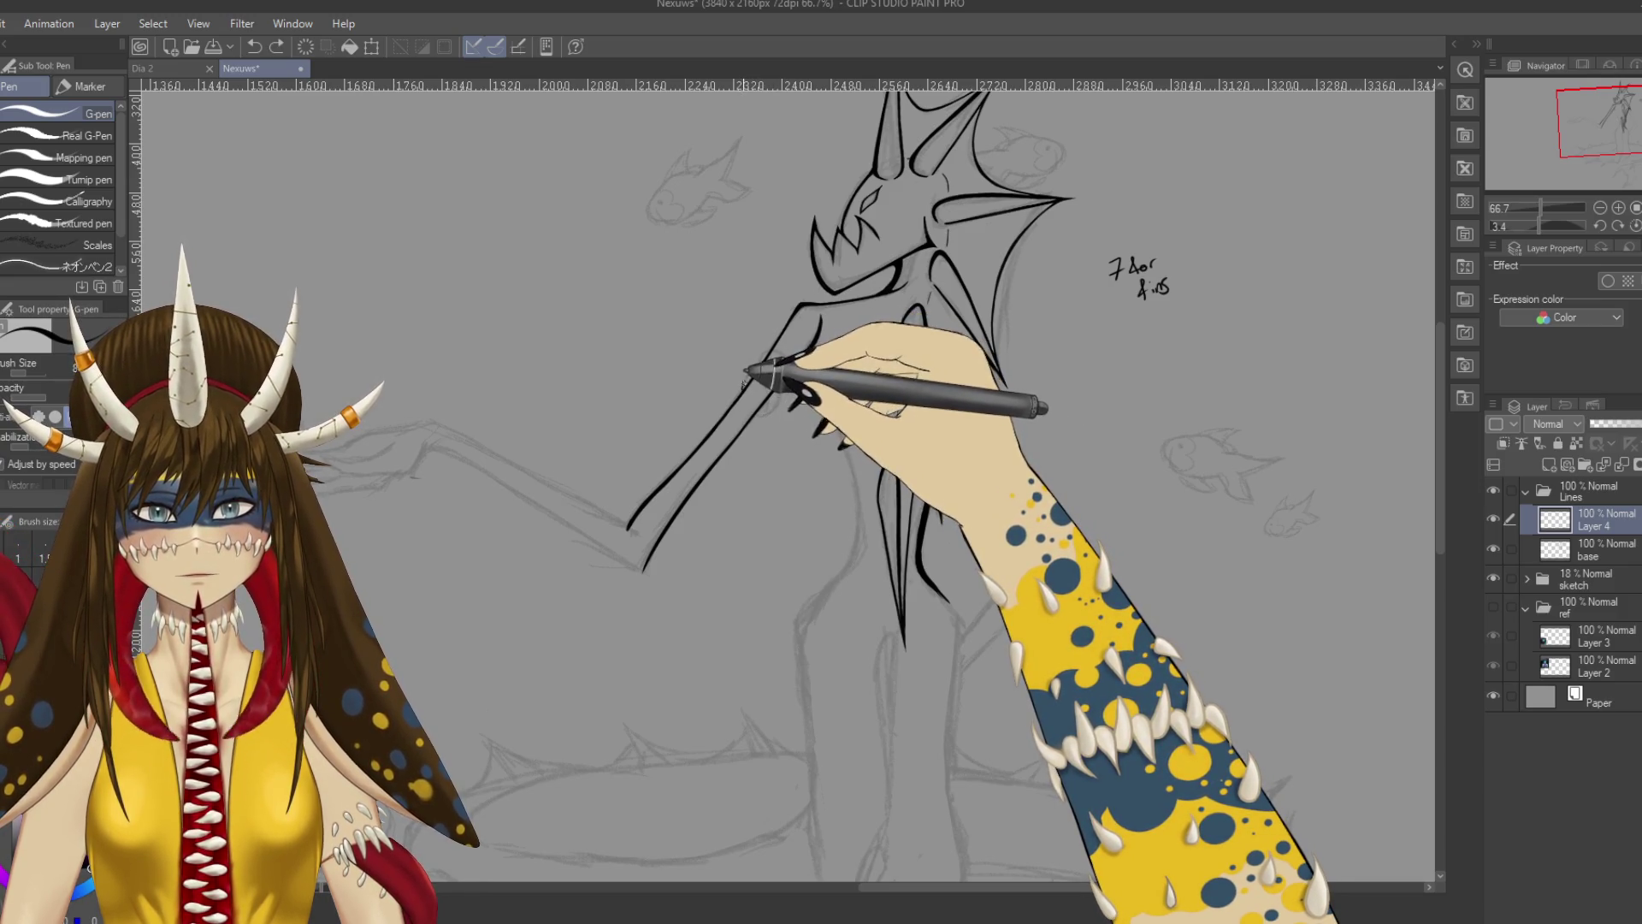
pyautogui.moveTo(751, 376); pyautogui.dragTo(757, 395)
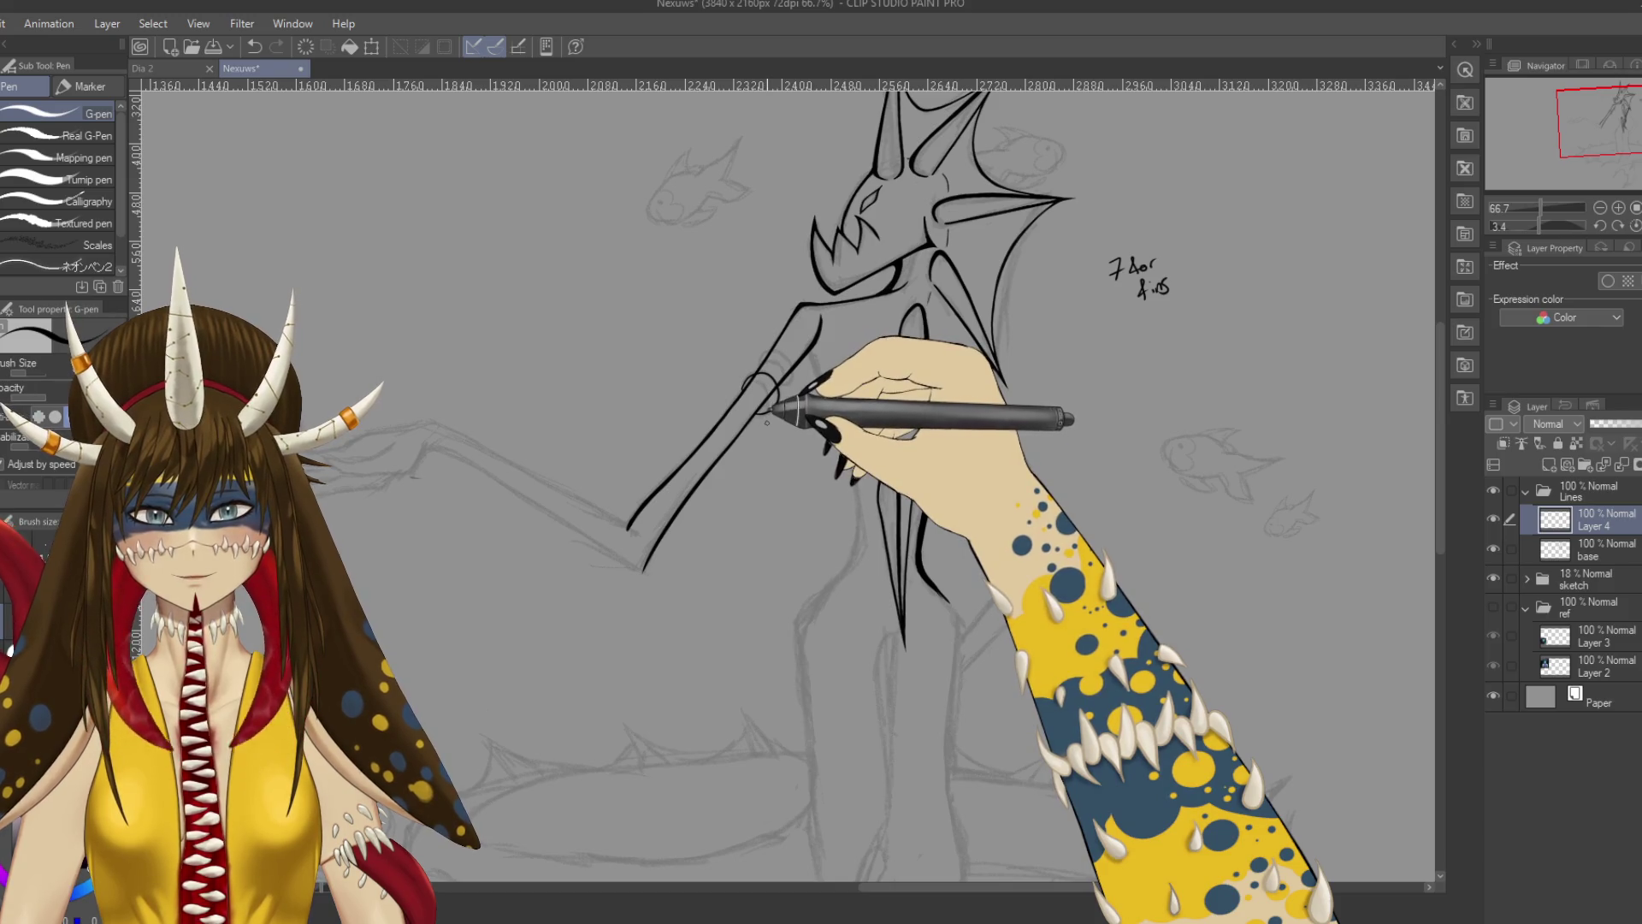
pyautogui.scroll(4, 762, 389)
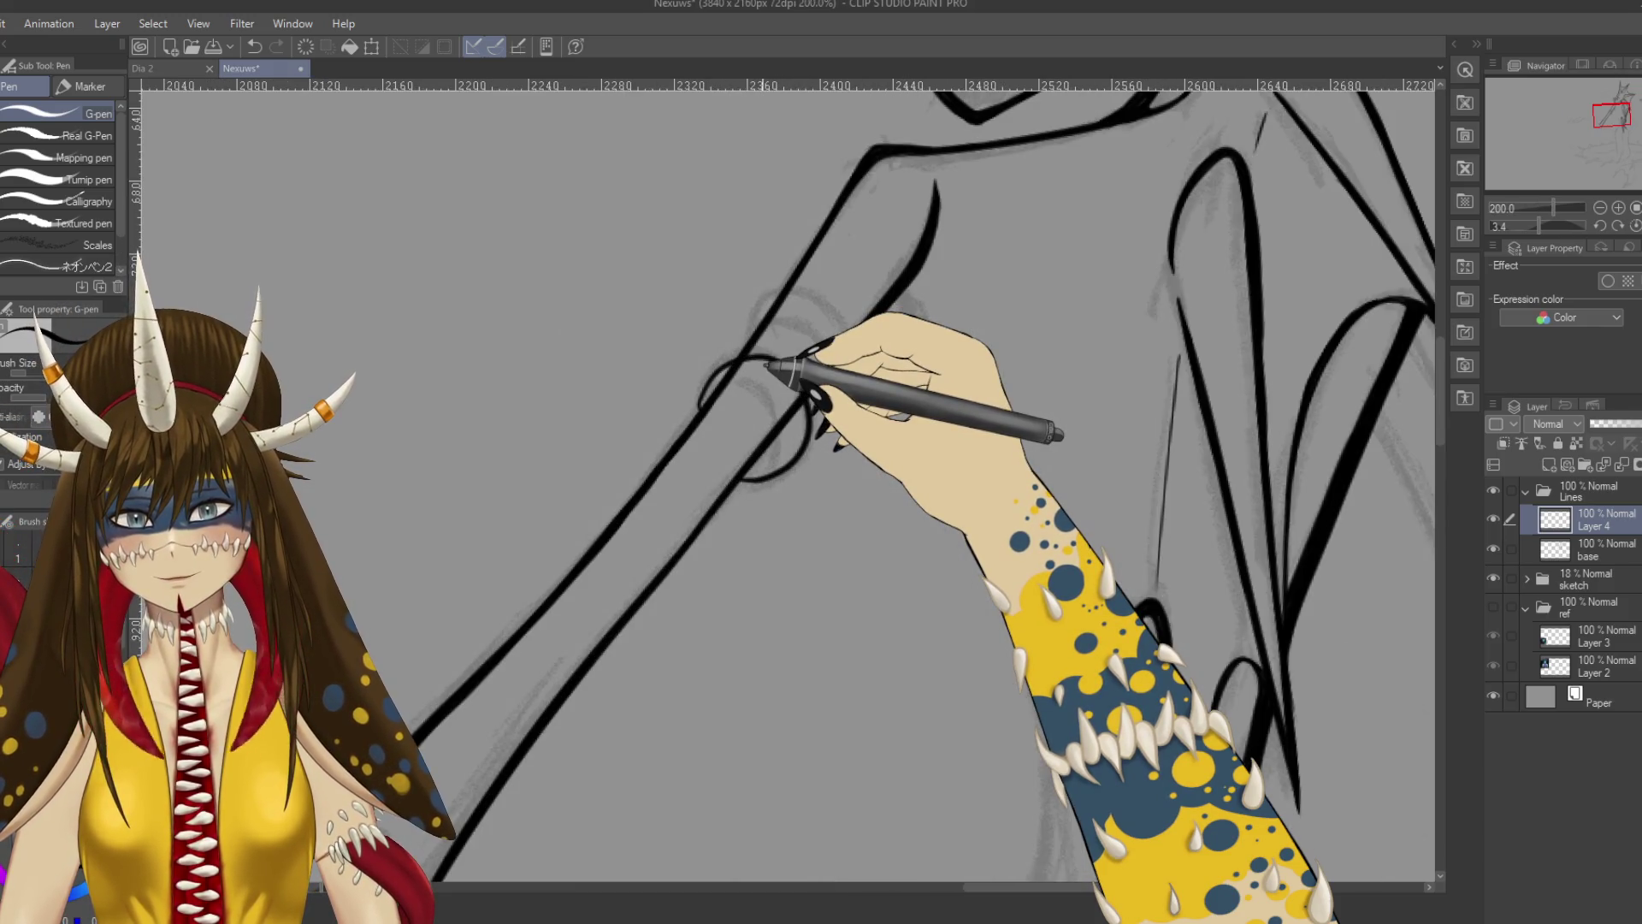
# Try a smaller ring around the staff, then undo it.
pyautogui.scroll(2, 761, 364)
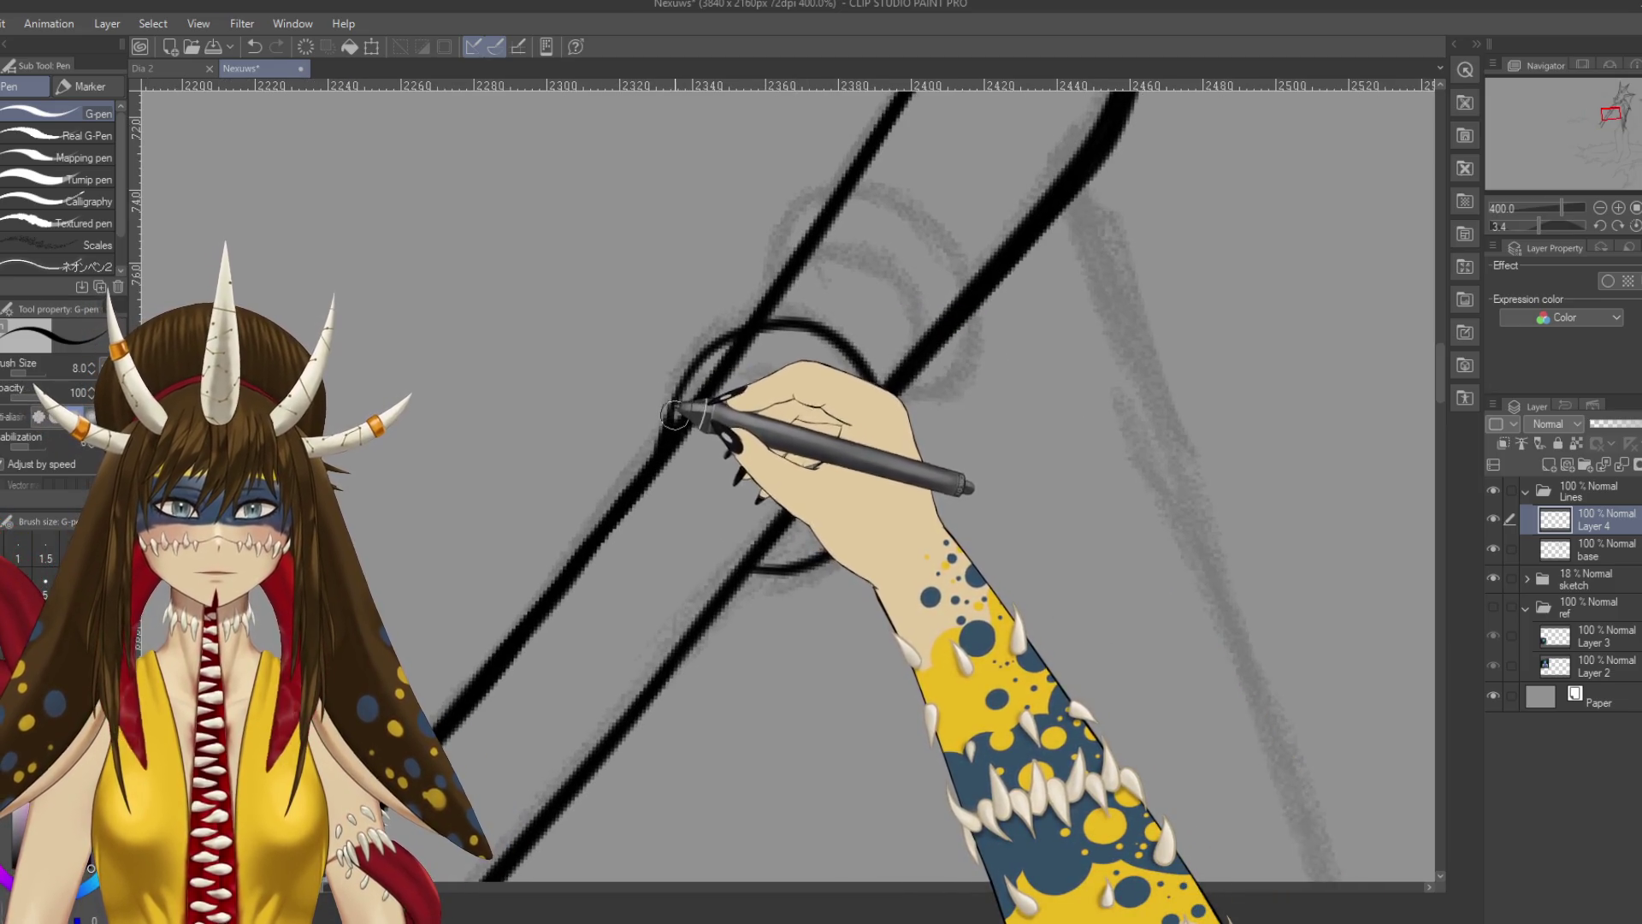
pyautogui.moveTo(715, 385)
pyautogui.mouseDown()
pyautogui.moveTo(759, 378)
pyautogui.moveTo(807, 440)
pyautogui.moveTo(802, 480)
pyautogui.mouseUp()
pyautogui.hotkey('ctrl', 'z')
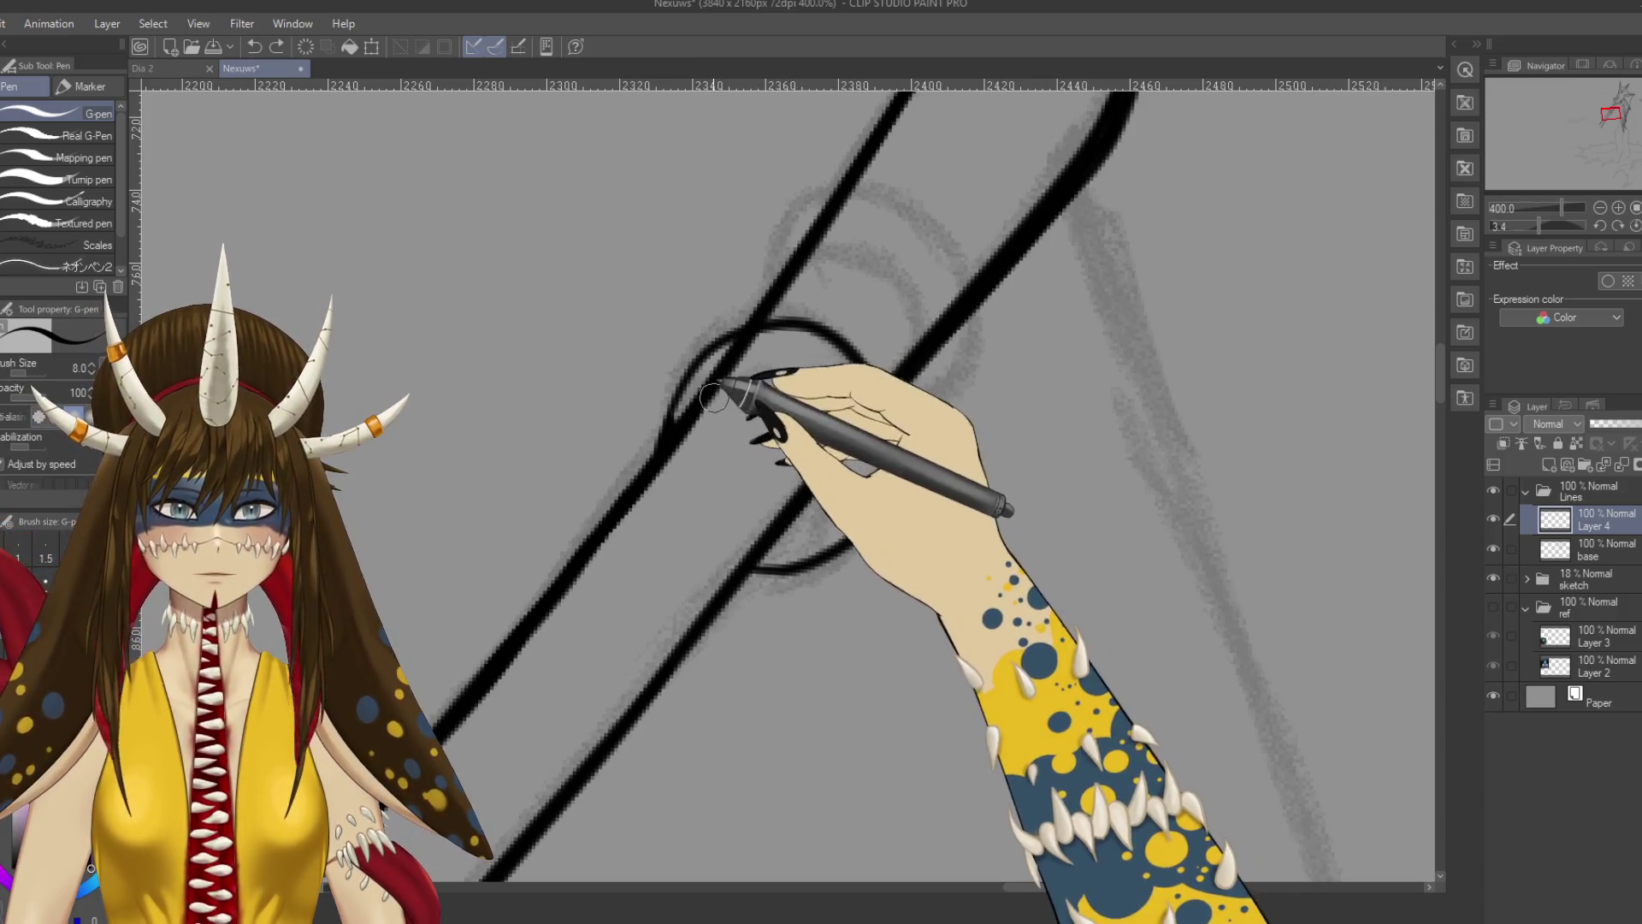
pyautogui.moveTo(828, 493); pyautogui.dragTo(811, 505)
# Erase the staff line inside the ring with the Hard eraser on the base layer.
pyautogui.press('e')
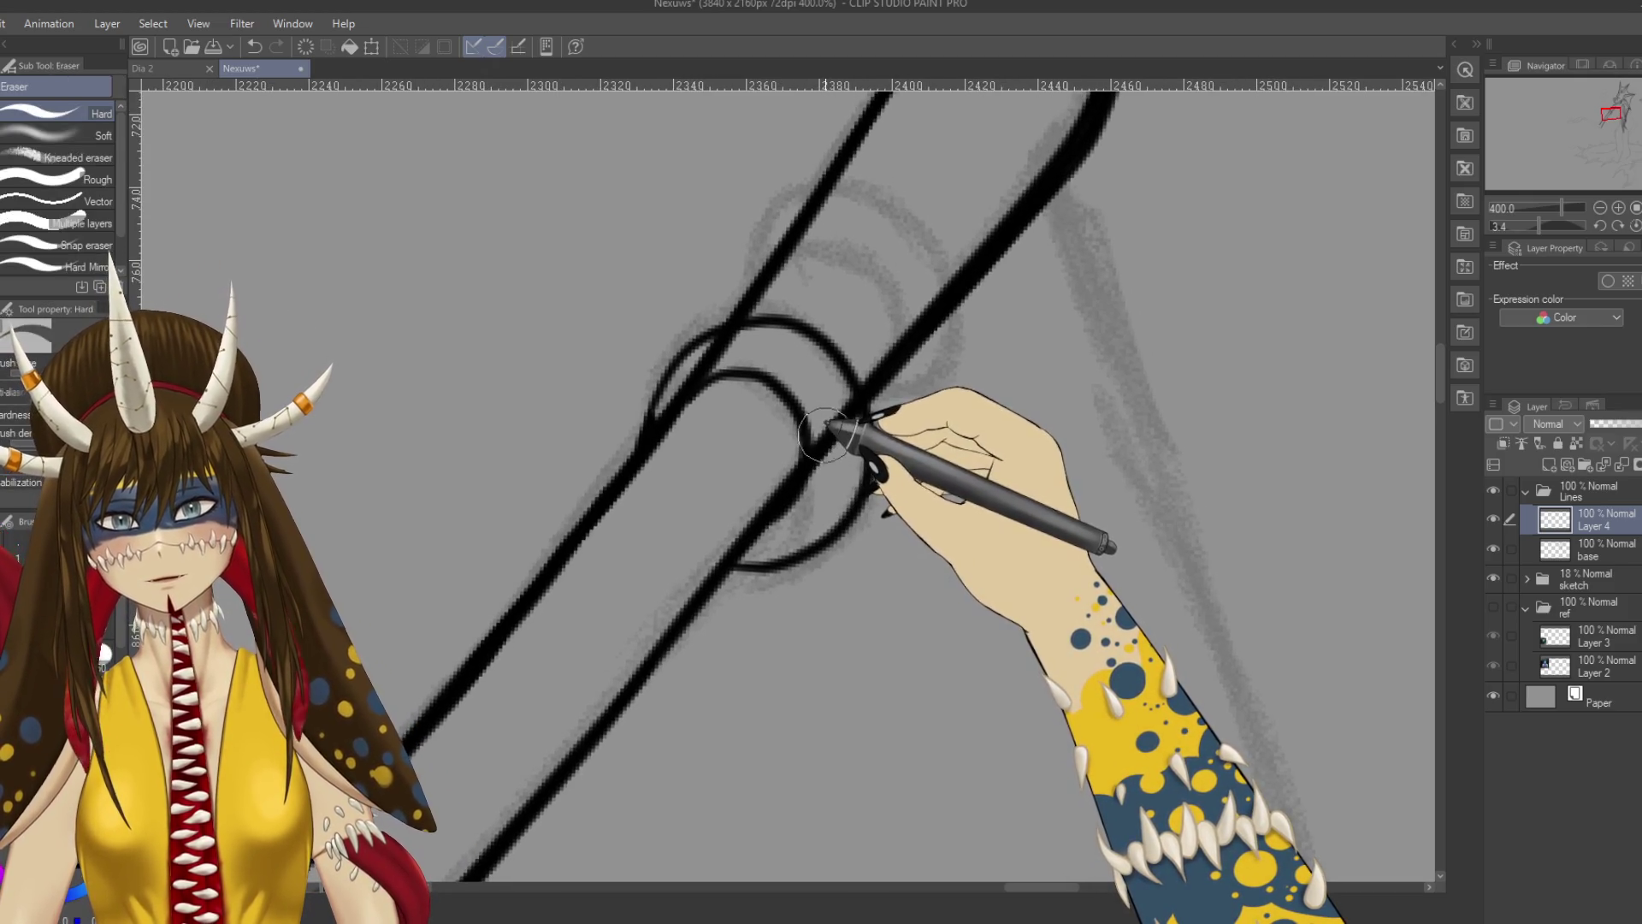
pyautogui.hotkey('alt', '[')
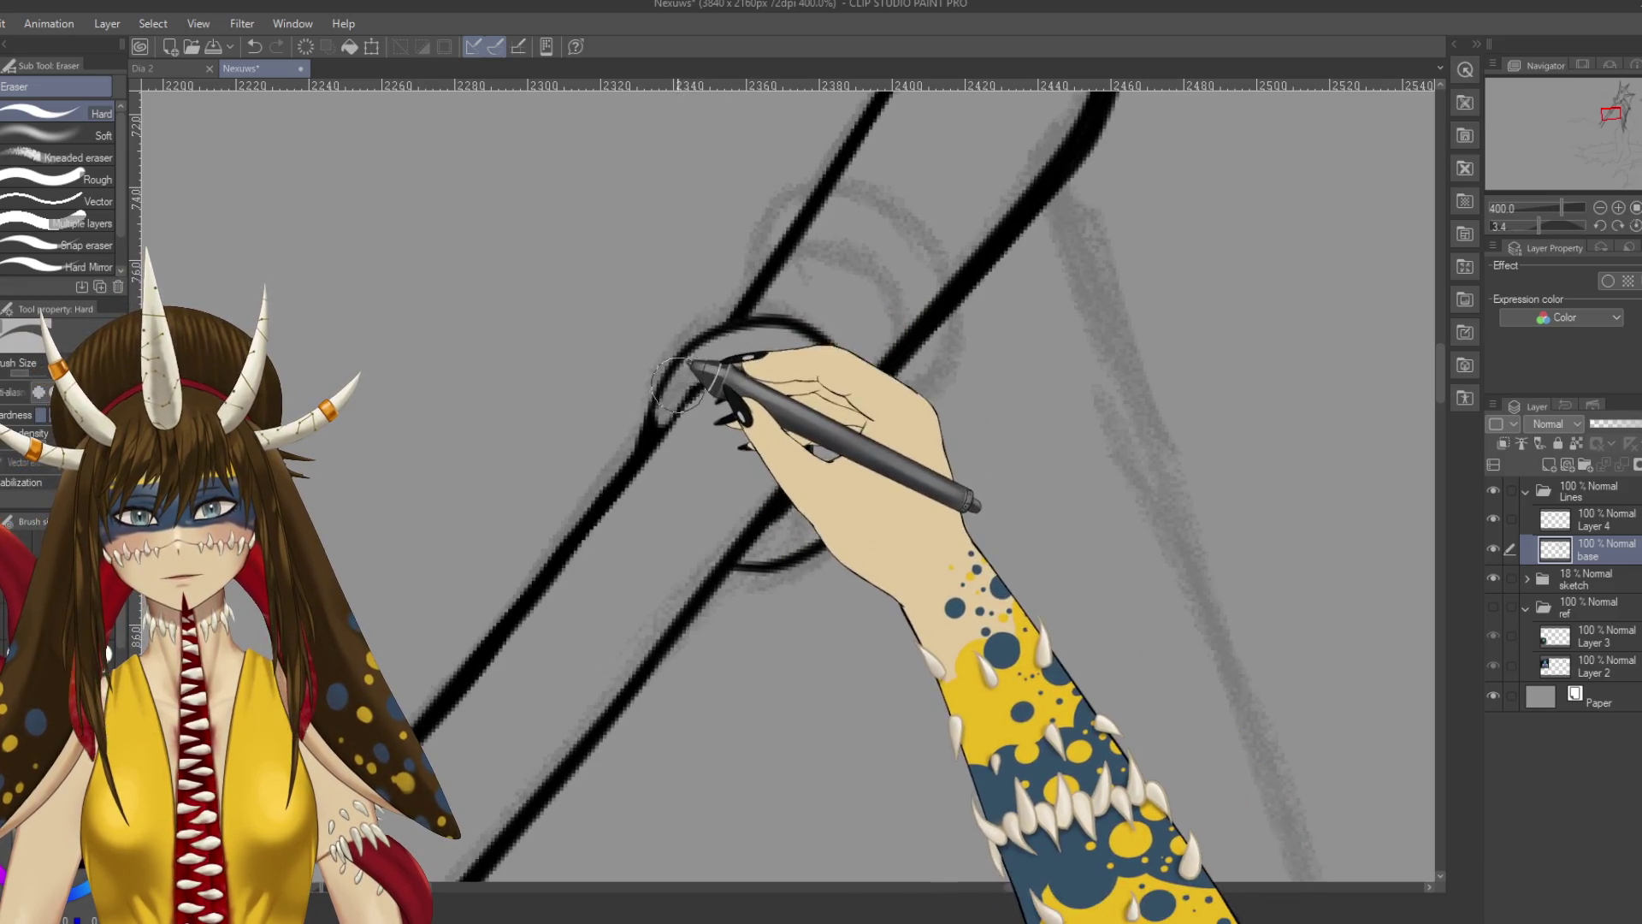
pyautogui.moveTo(665, 399)
pyautogui.mouseDown()
pyautogui.moveTo(678, 414)
pyautogui.moveTo(734, 332)
pyautogui.mouseUp()
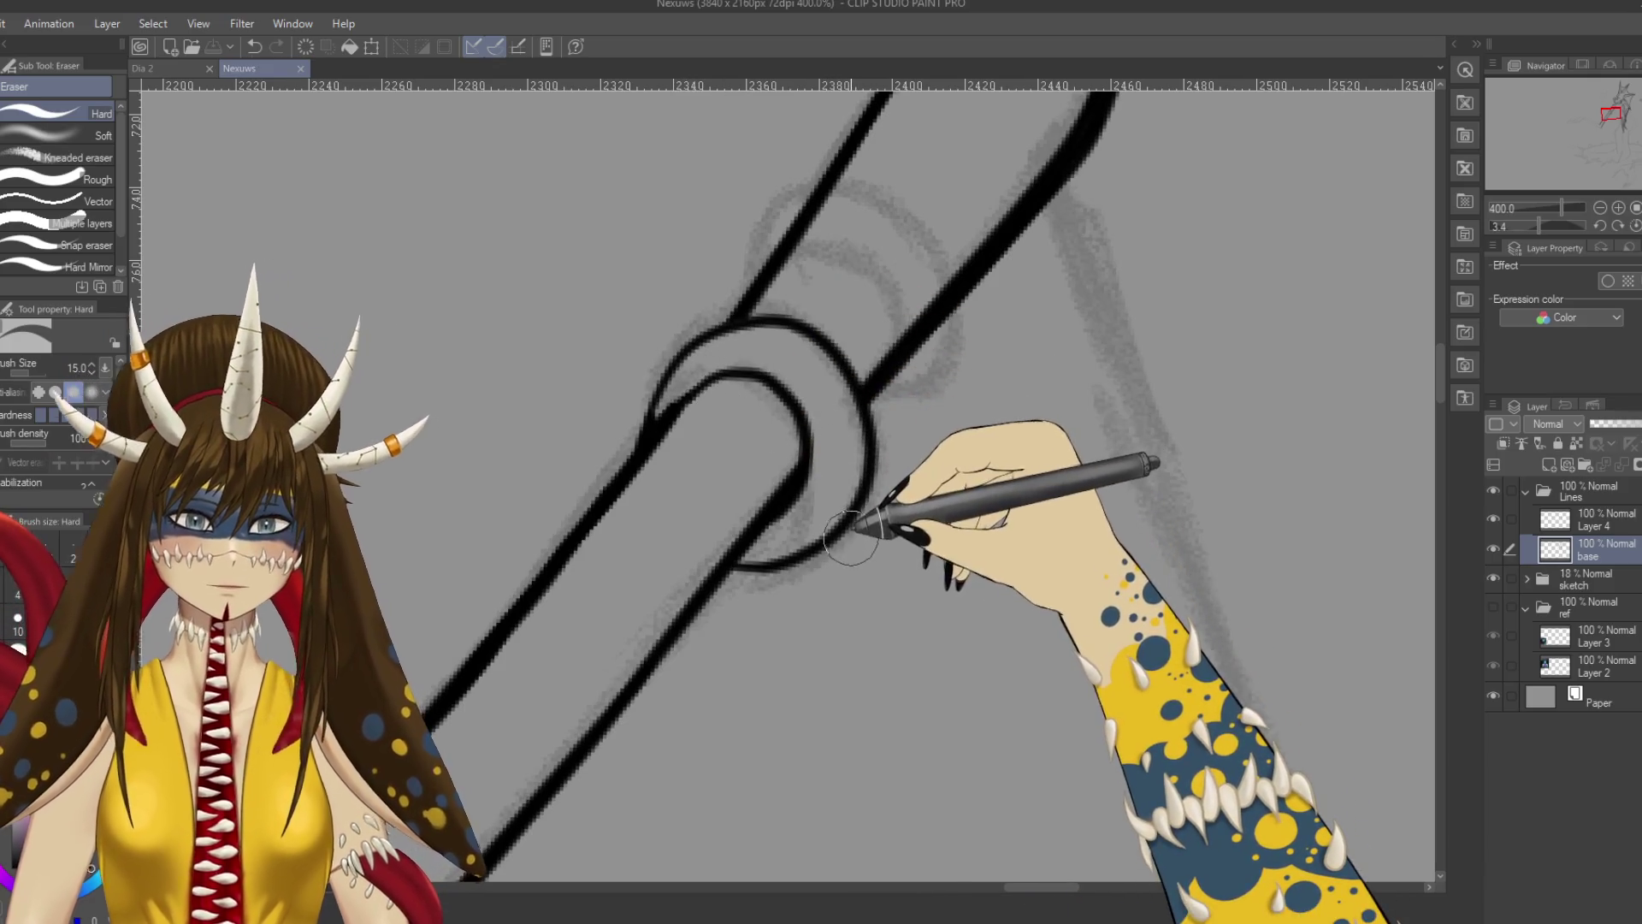
pyautogui.press('p')
# Redraw the curved outline of the ring band with the G-pen.
pyautogui.scroll(-4, 830, 504)
pyautogui.scroll(4, 864, 381)
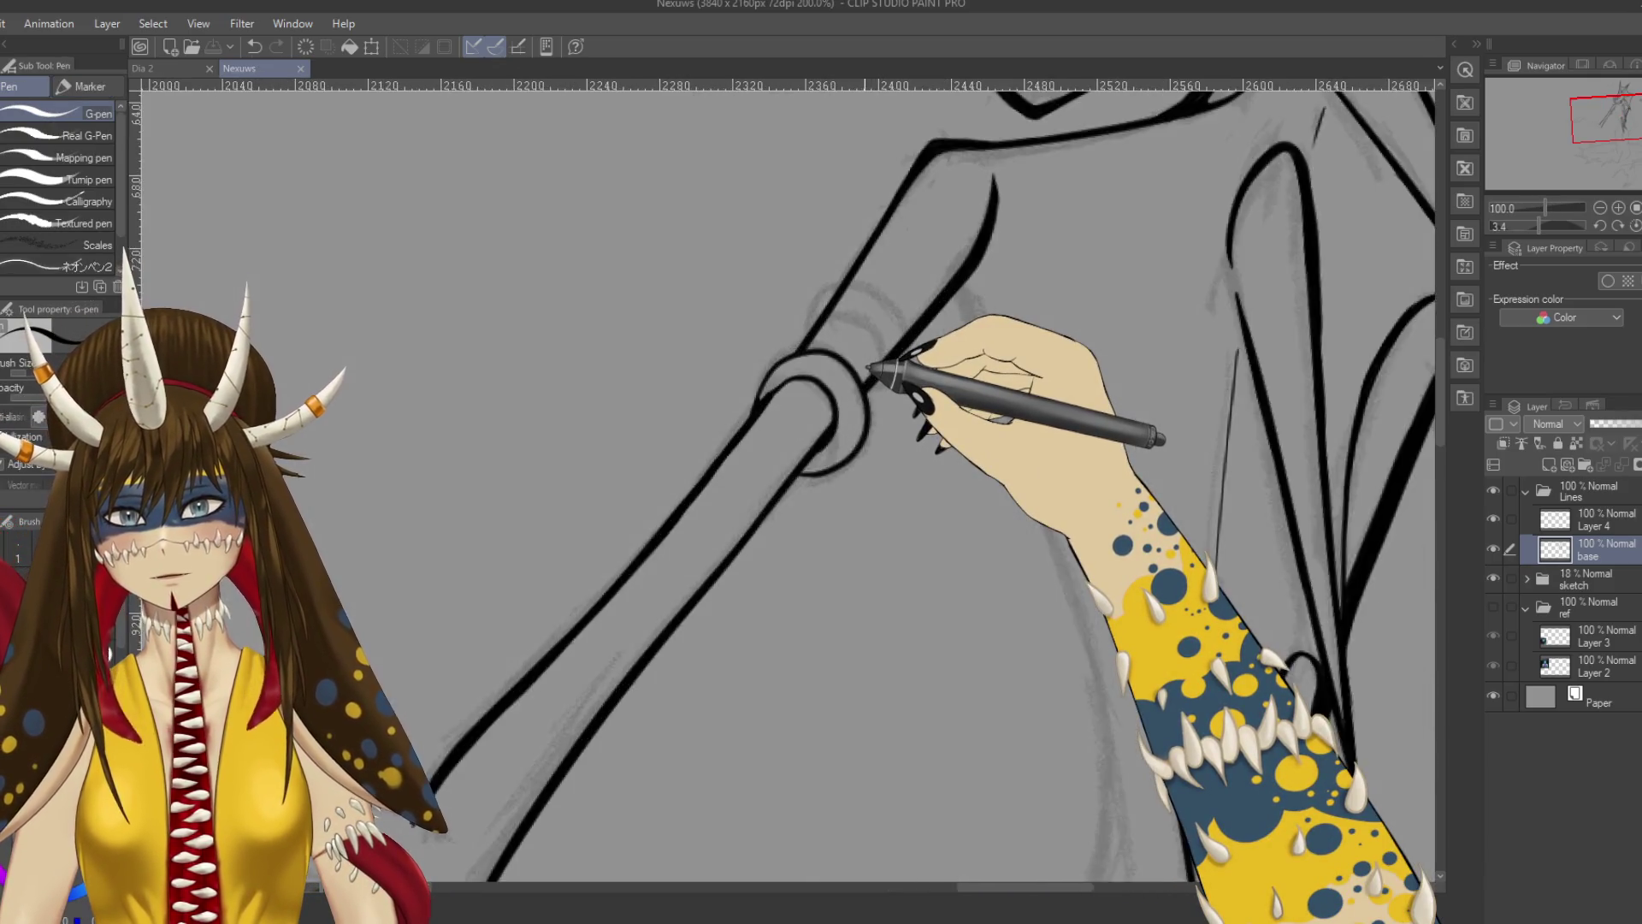
pyautogui.hscroll(-3, 864, 381)
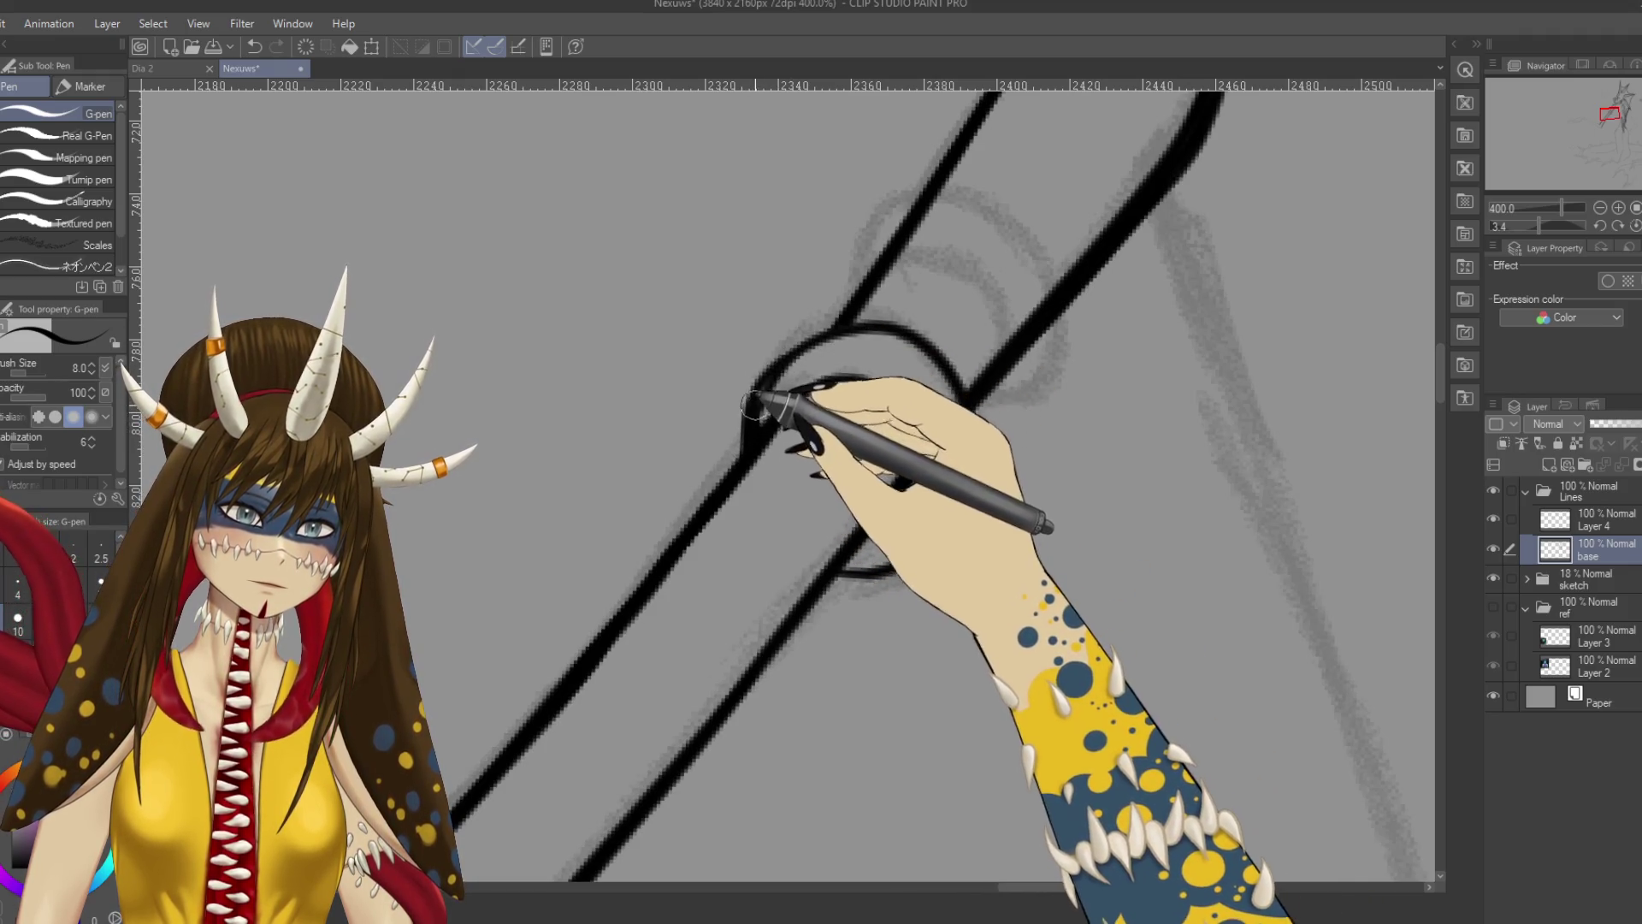
pyautogui.moveTo(754, 407)
pyautogui.mouseDown()
pyautogui.moveTo(777, 360)
pyautogui.moveTo(830, 325)
pyautogui.moveTo(911, 336)
pyautogui.moveTo(948, 369)
pyautogui.mouseUp()
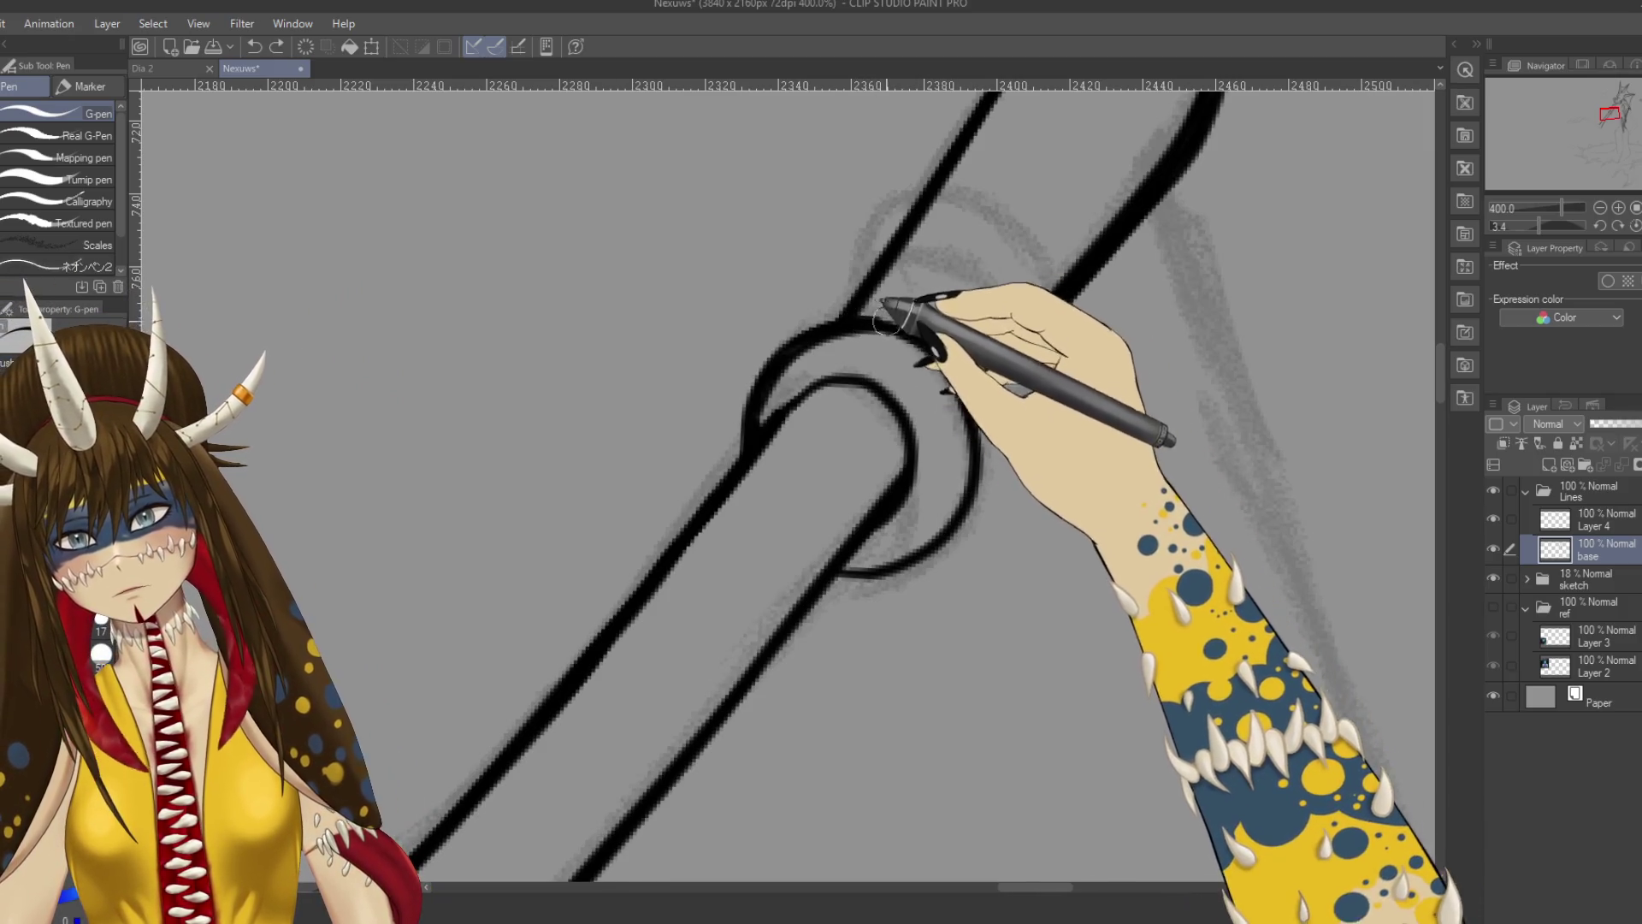
pyautogui.moveTo(945, 550); pyautogui.dragTo(979, 472)
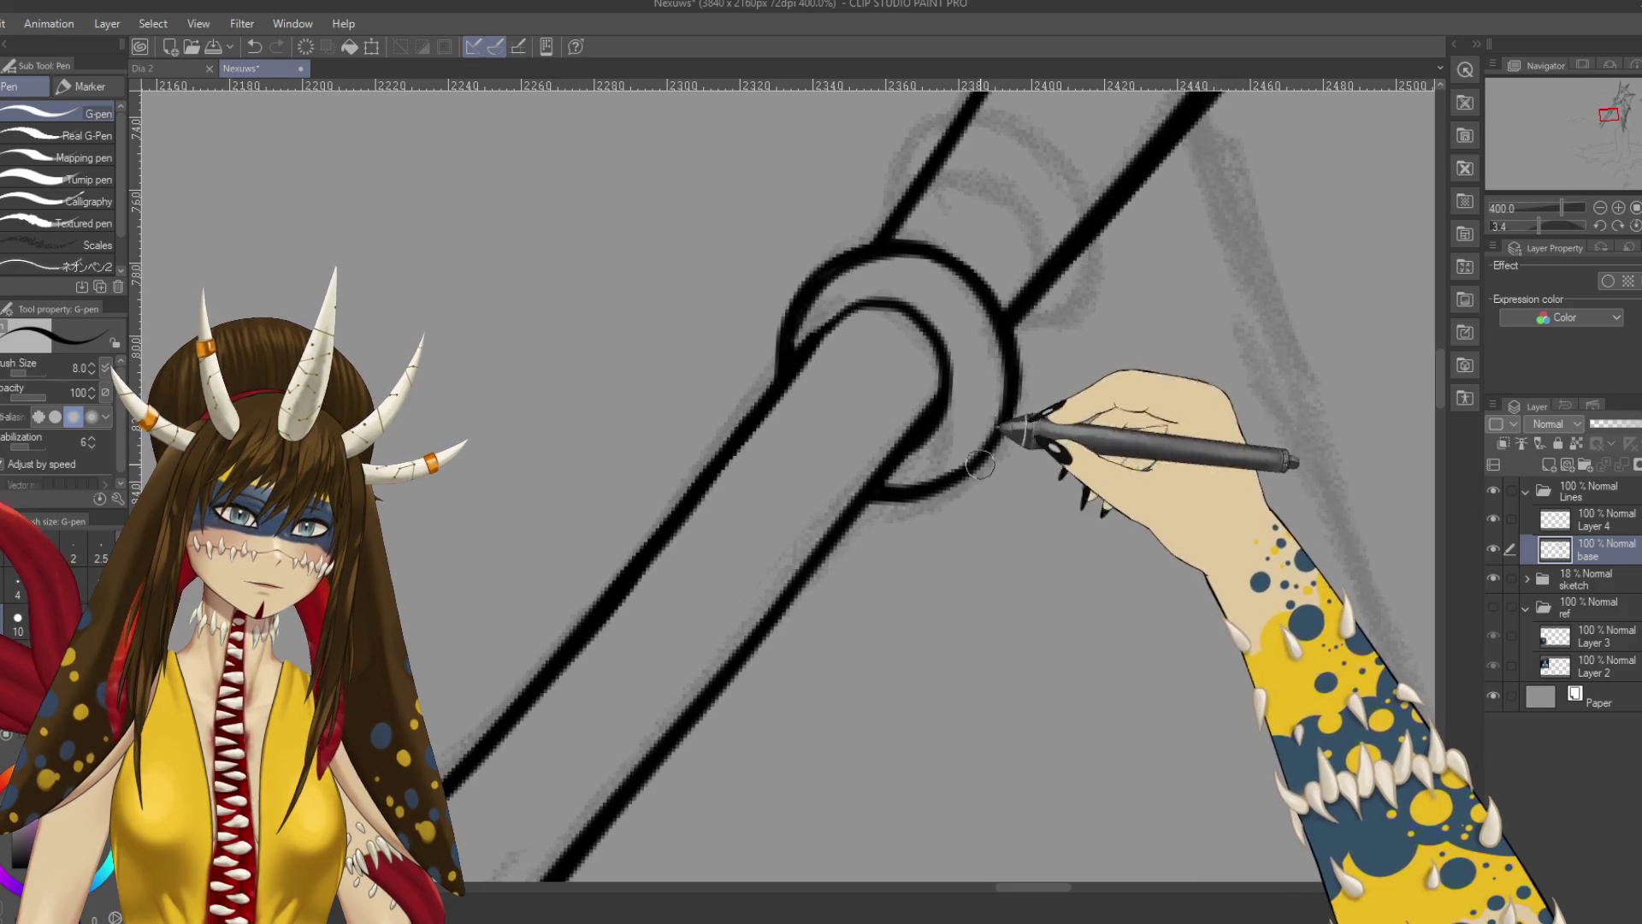
pyautogui.scroll(1, 898, 360)
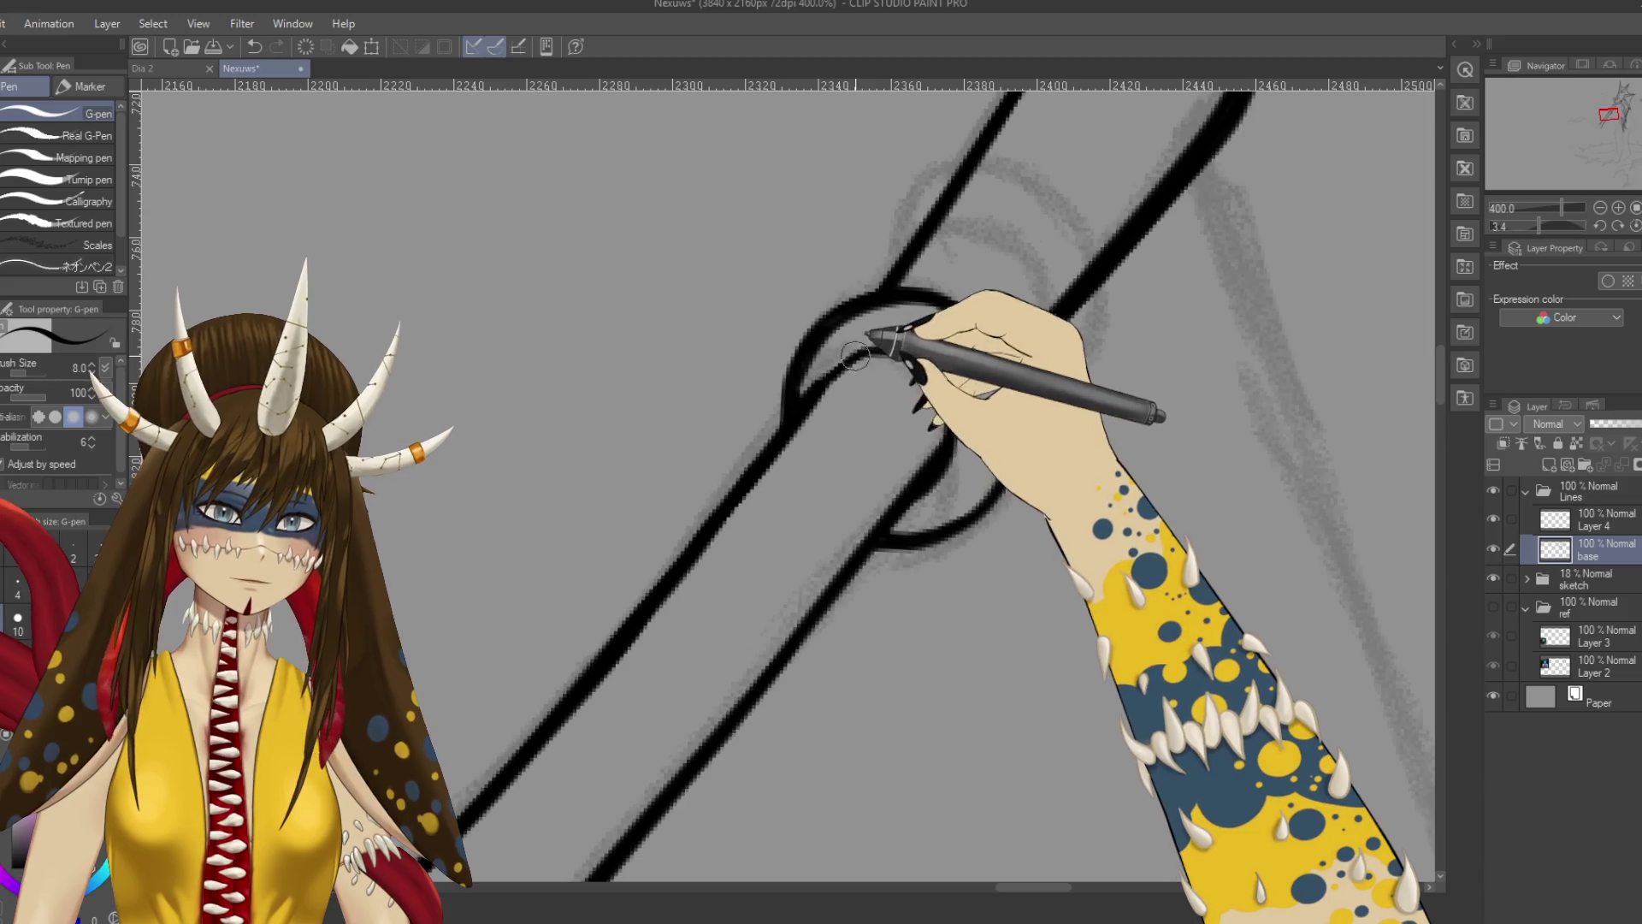
# Make Layer 4 the active layer and undo the last erase and a stray grip mark.
pyautogui.press('e')
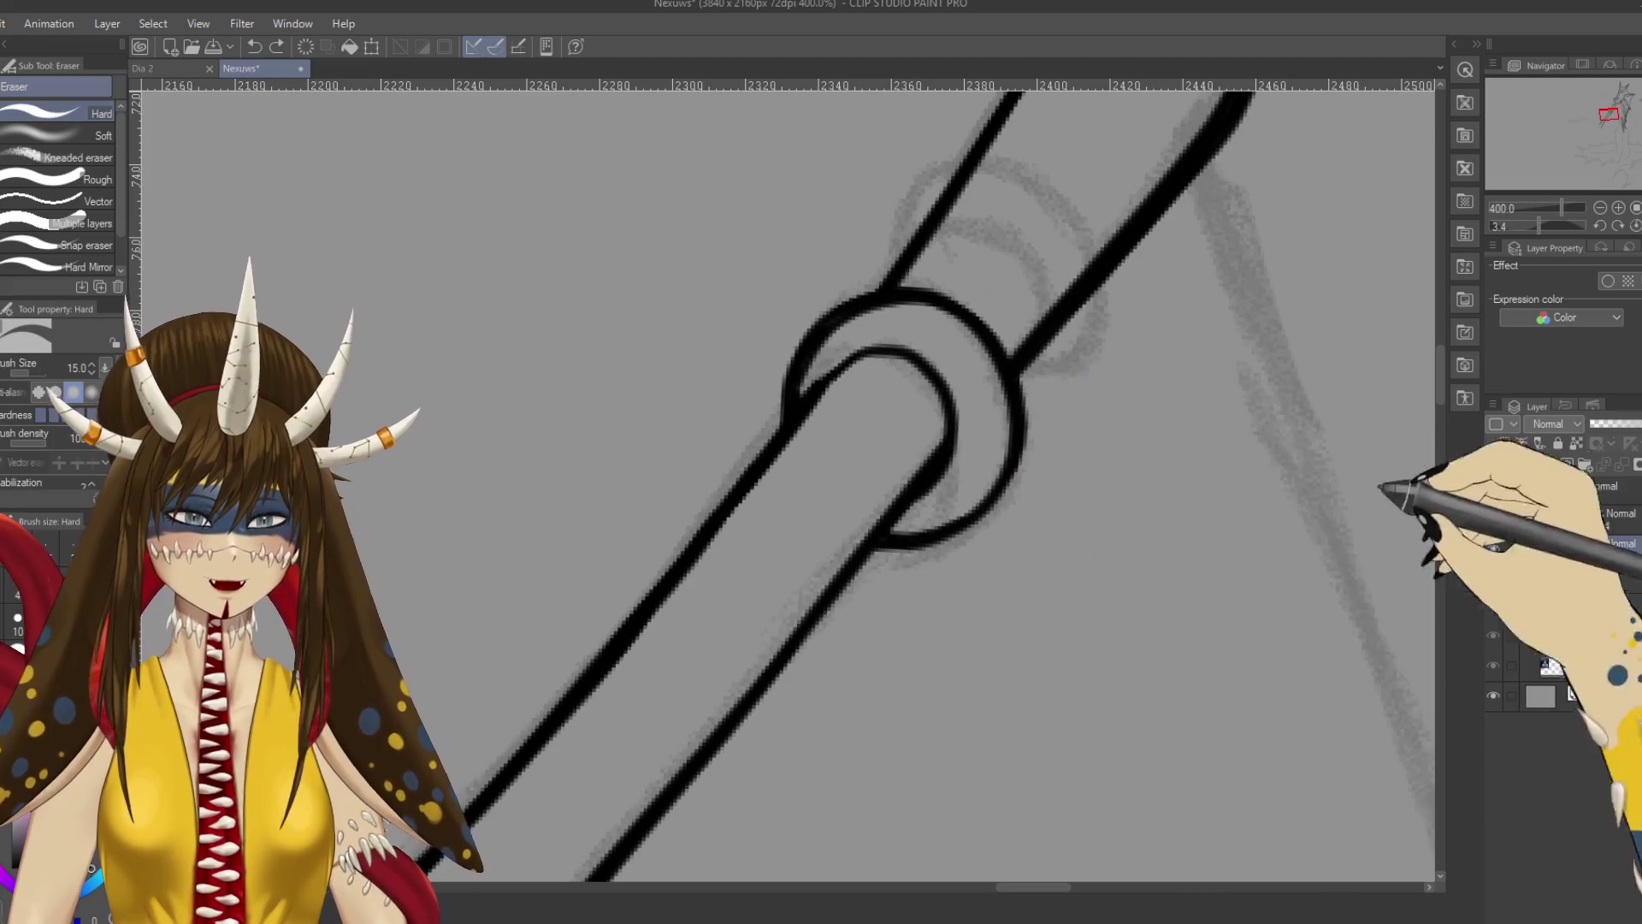
pyautogui.click(1593, 520)
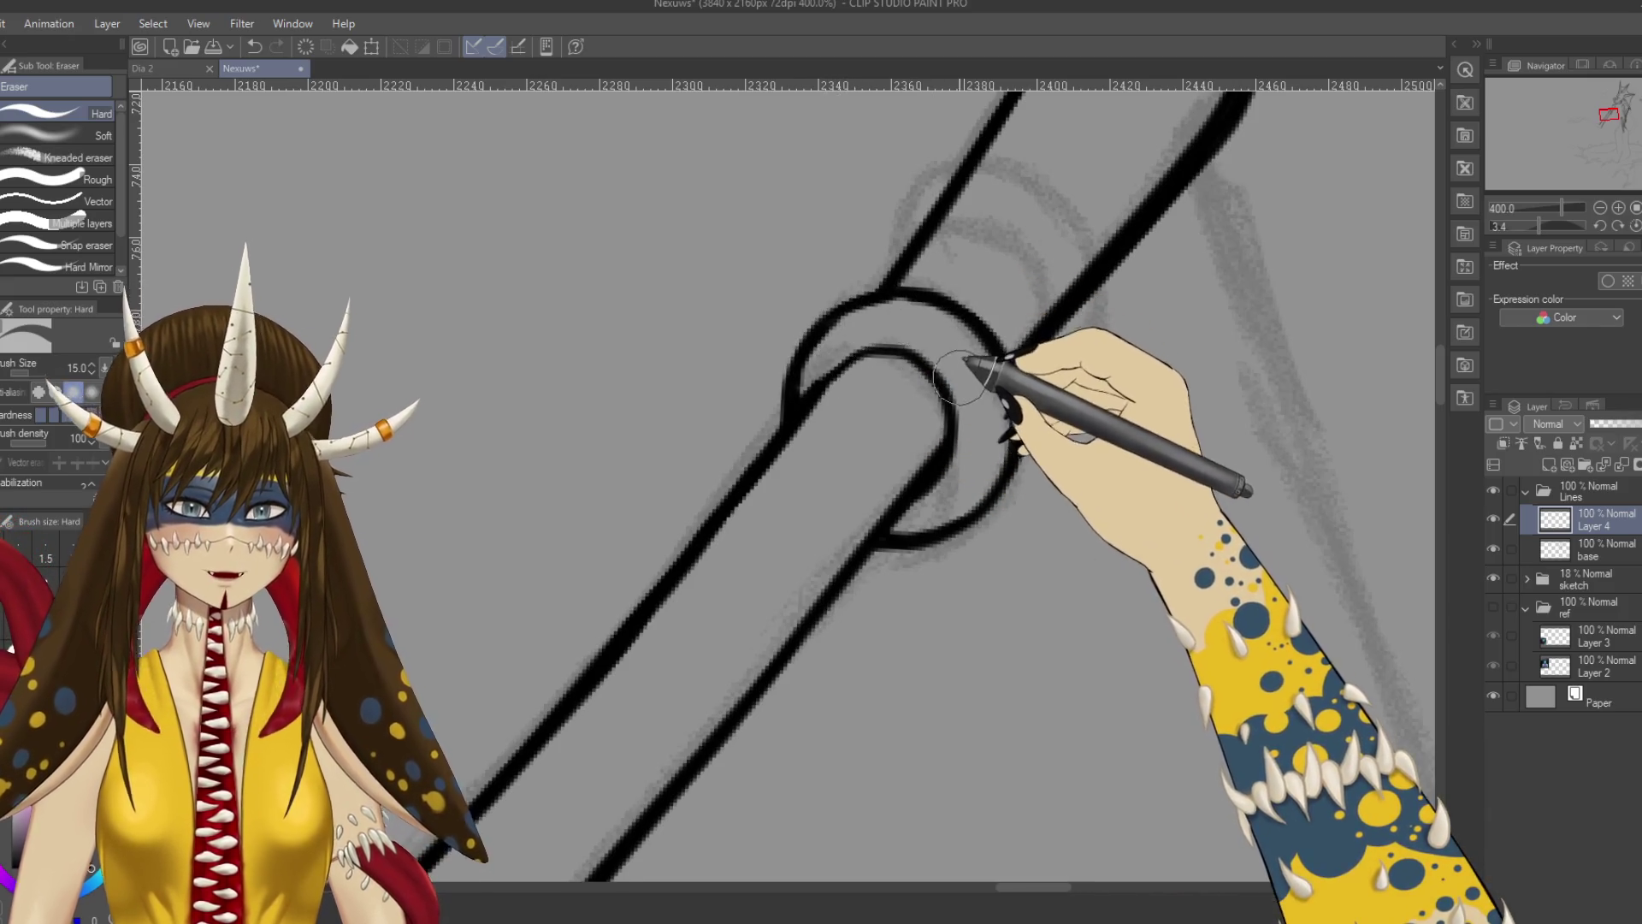
pyautogui.hotkey('ctrl', 'z')
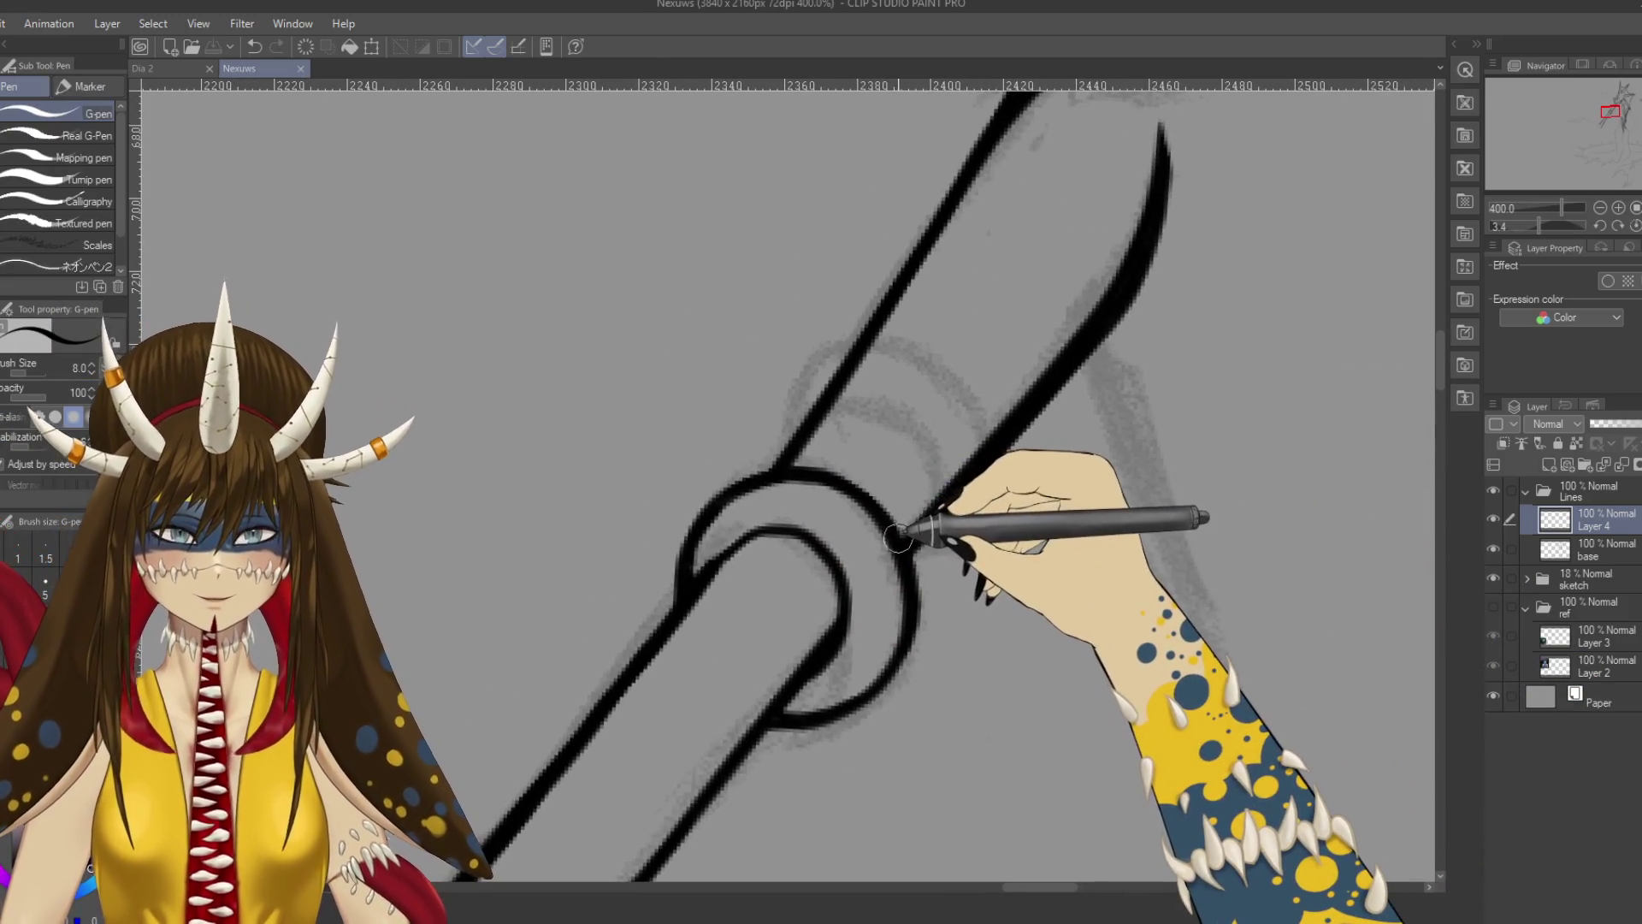
pyautogui.scroll(-8, 828, 427)
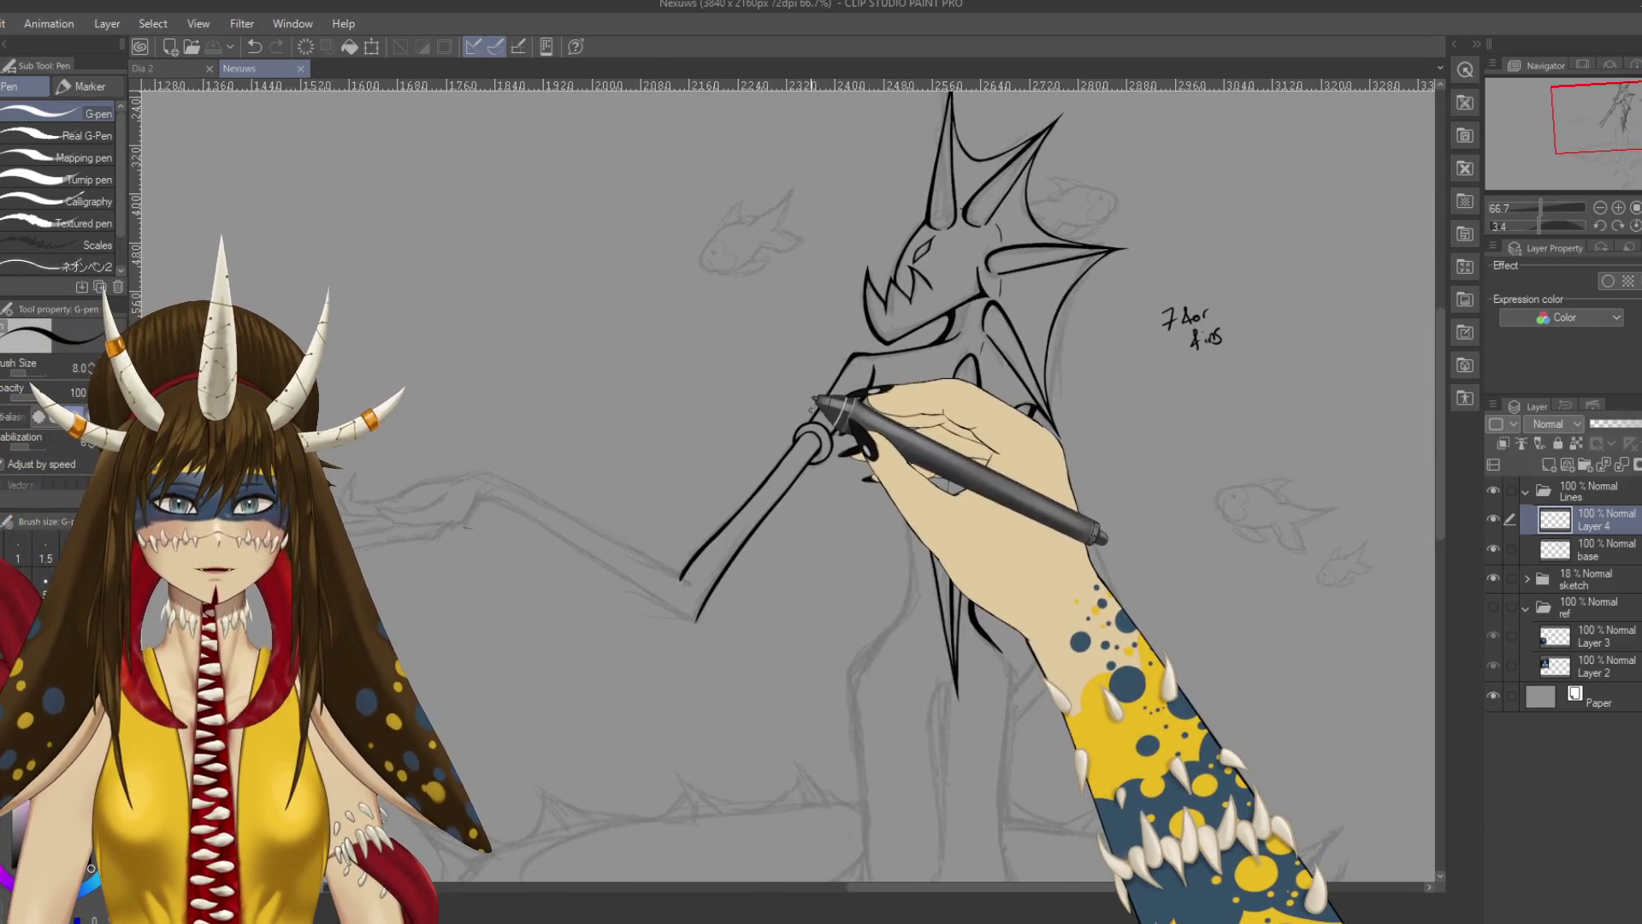
pyautogui.moveTo(826, 411); pyautogui.dragTo(842, 421)
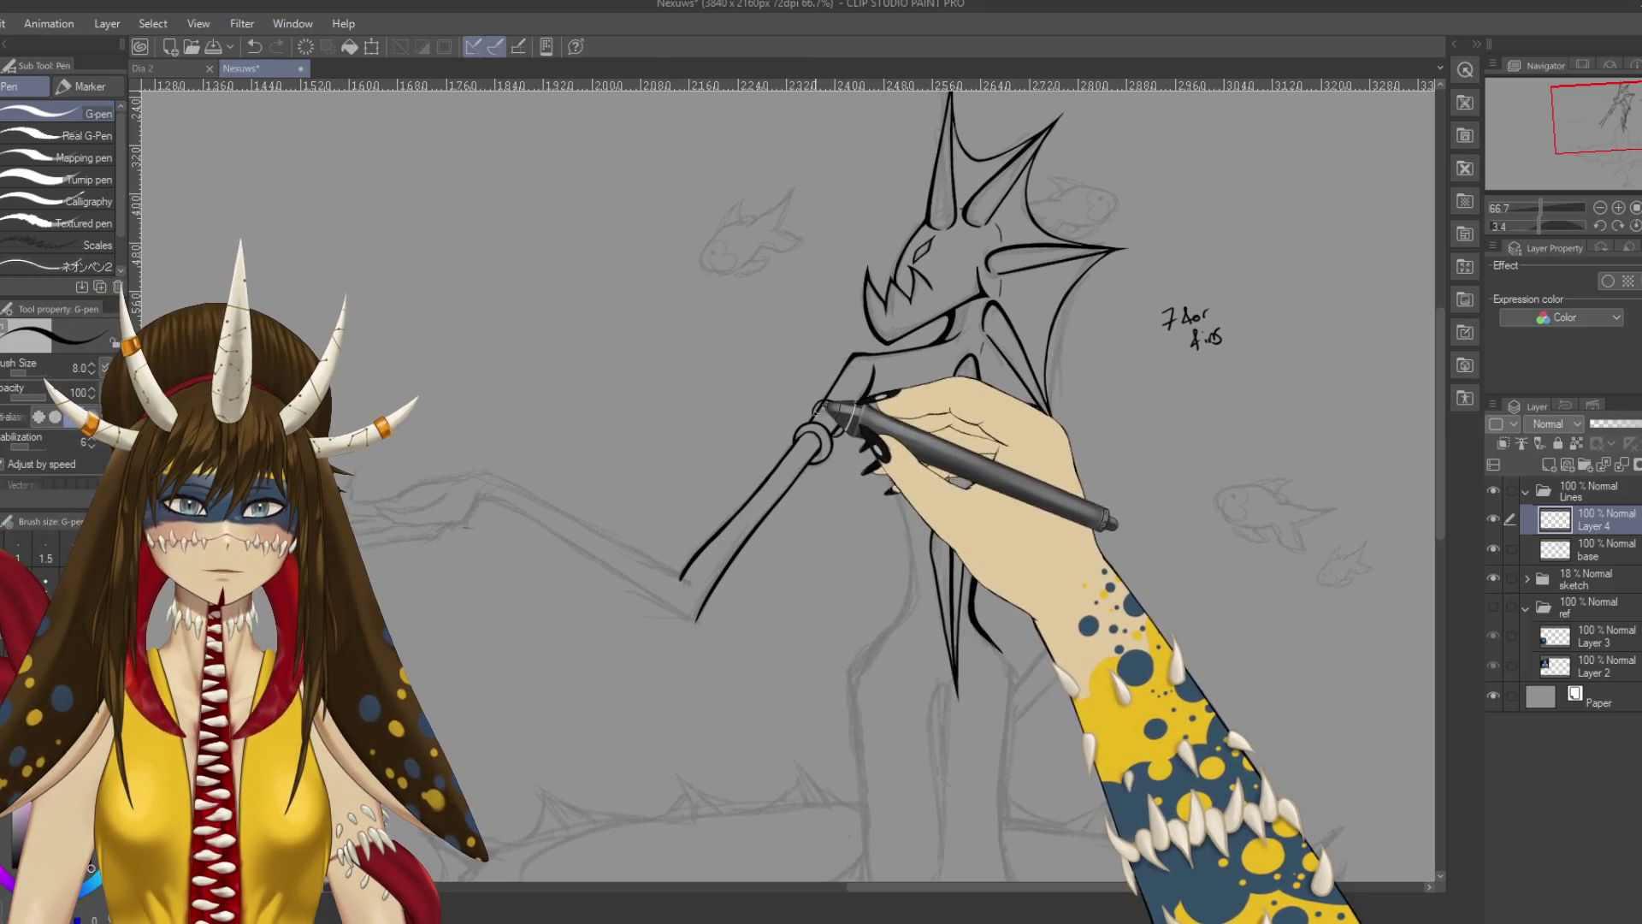
pyautogui.hotkey('ctrl', 'z')
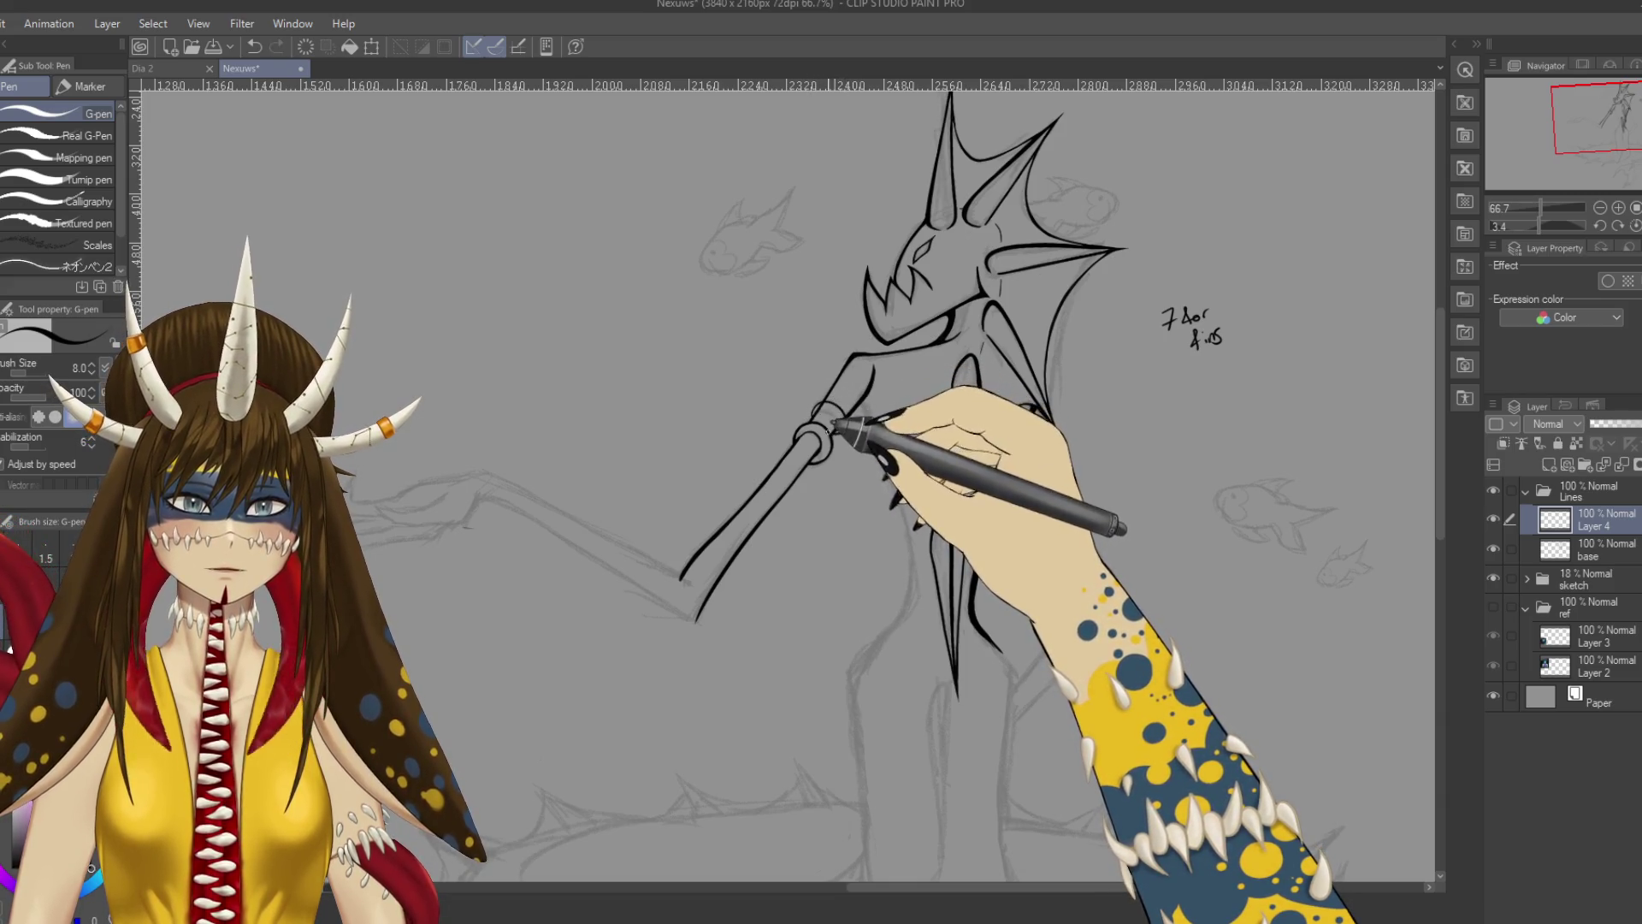
# Ink the upper ring's arc and edges, joining the inner ring to the outer ring.
pyautogui.scroll(6, 864, 434)
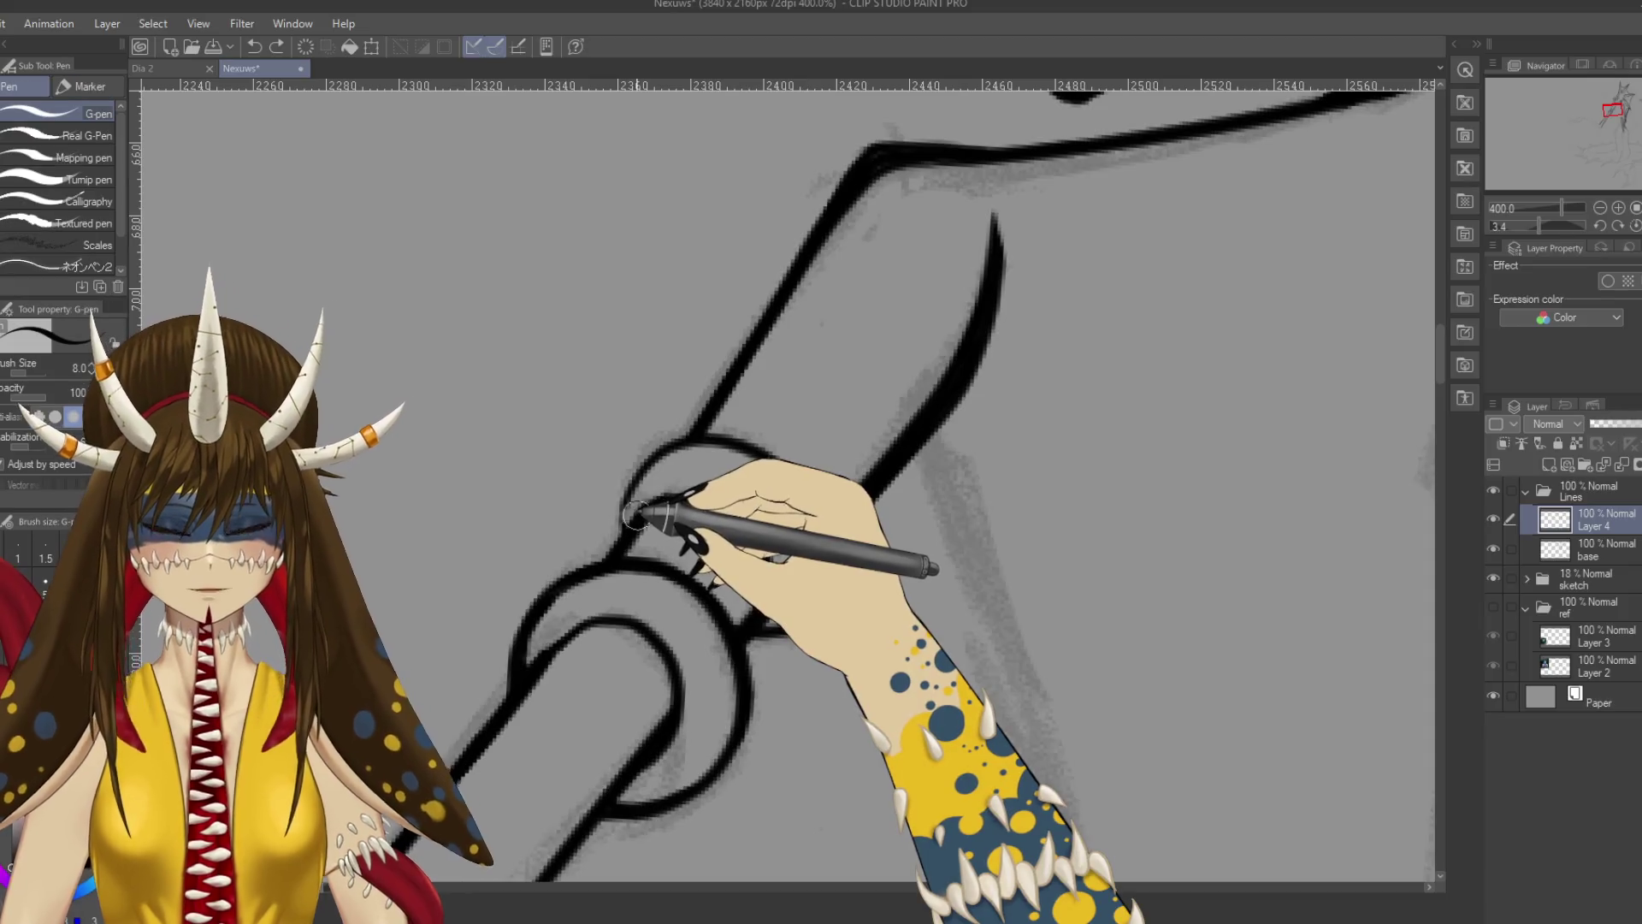
pyautogui.moveTo(638, 513); pyautogui.dragTo(627, 517)
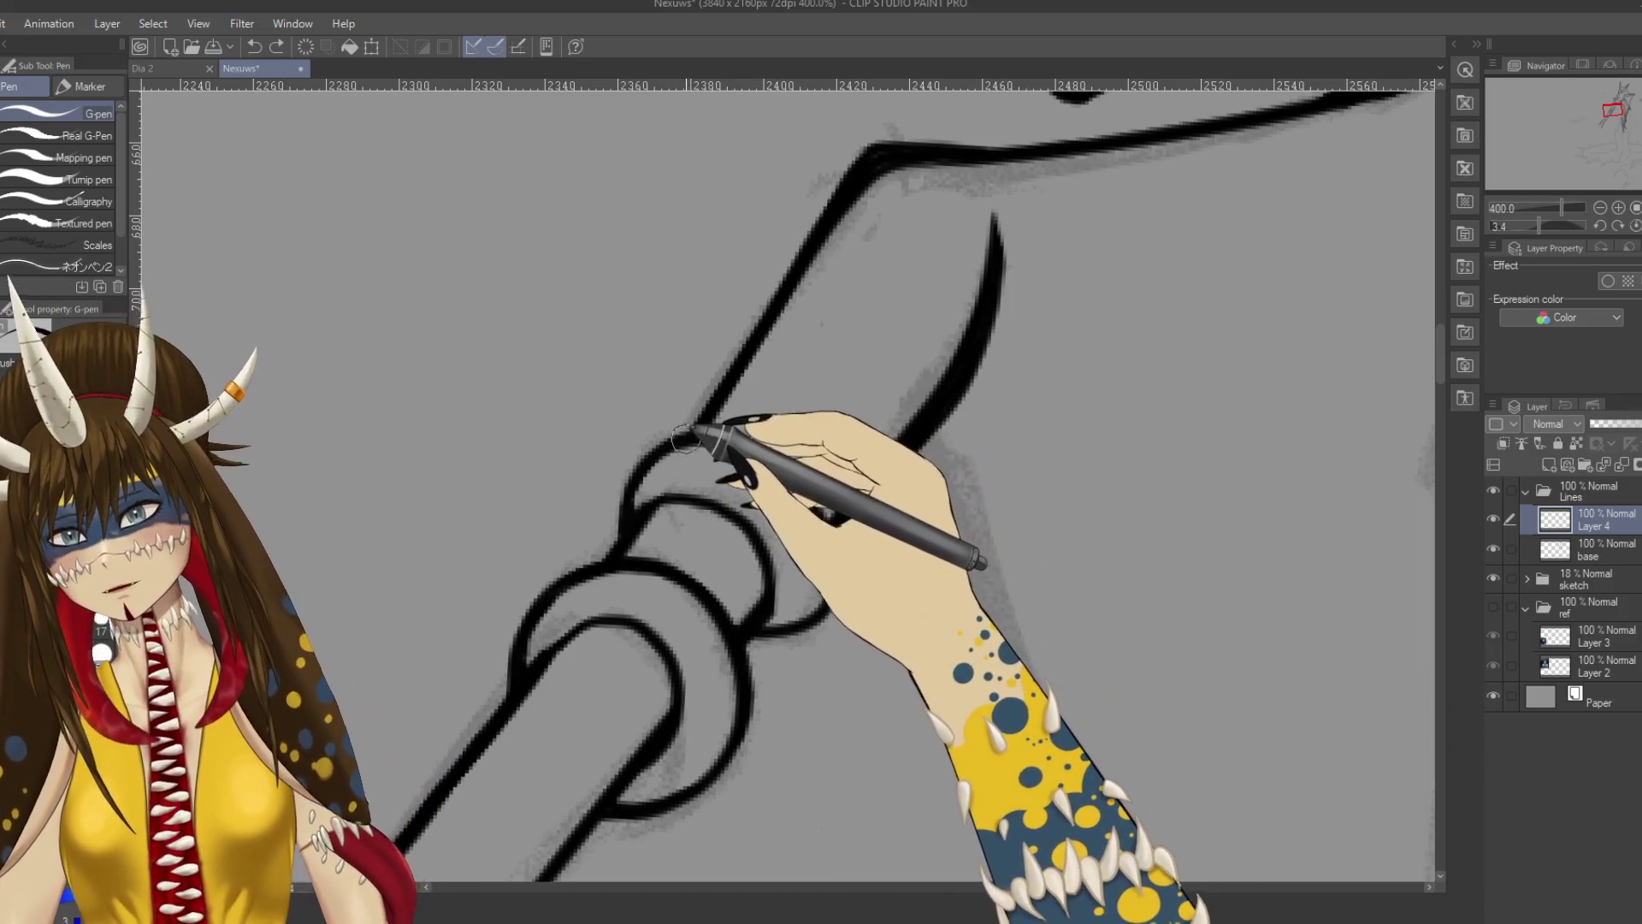
pyautogui.moveTo(697, 432); pyautogui.dragTo(783, 462)
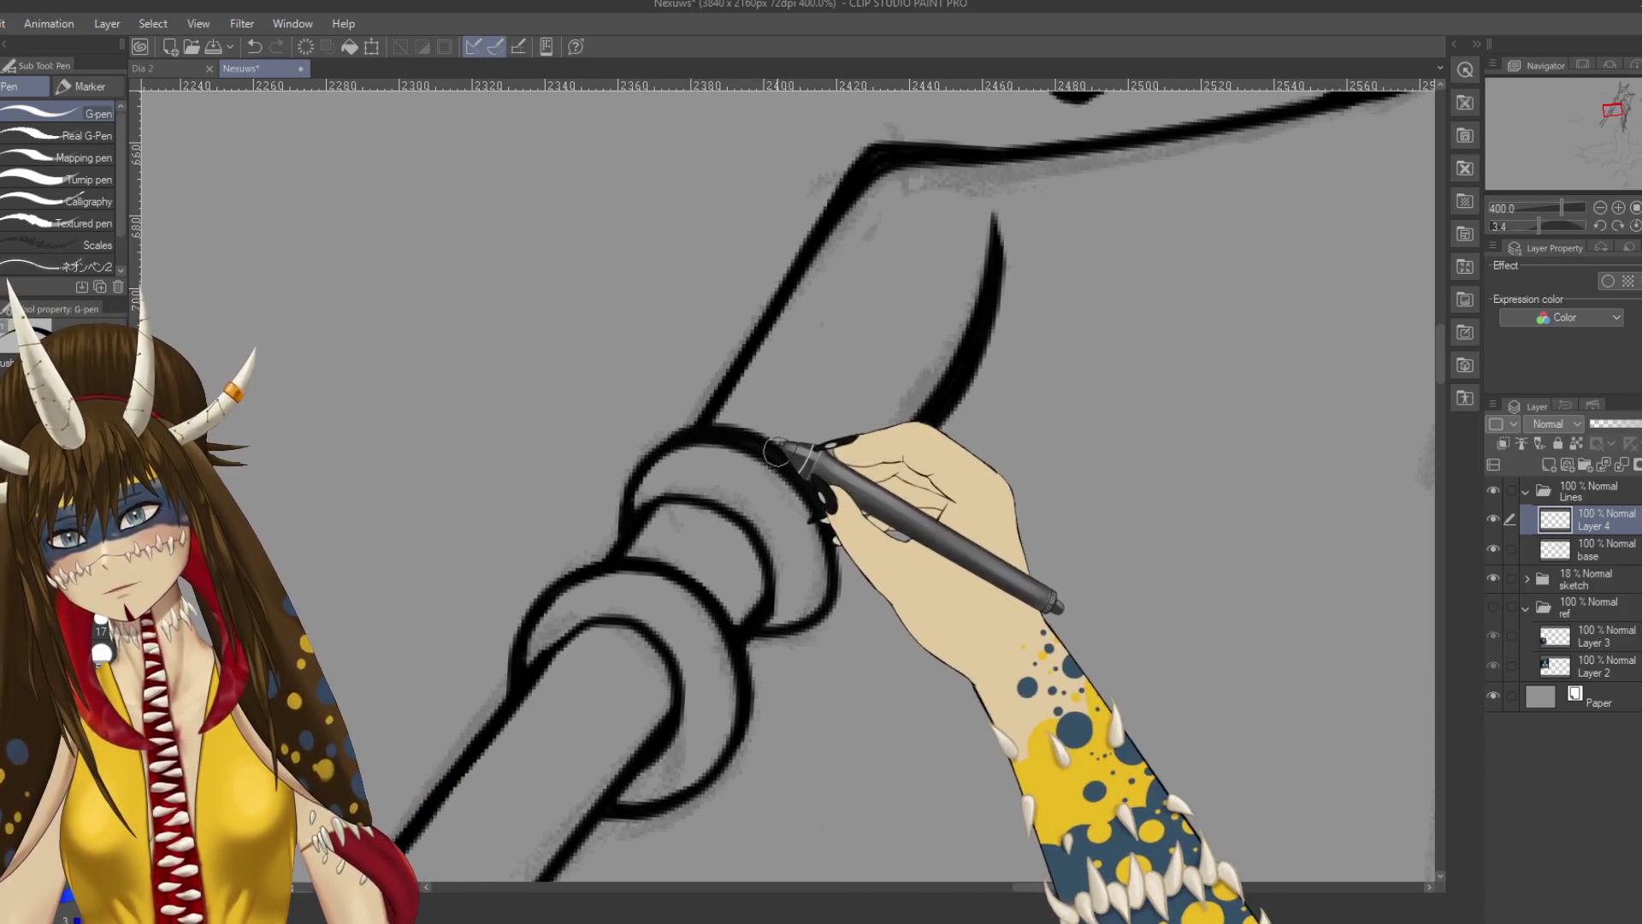
pyautogui.moveTo(676, 608); pyautogui.dragTo(727, 539)
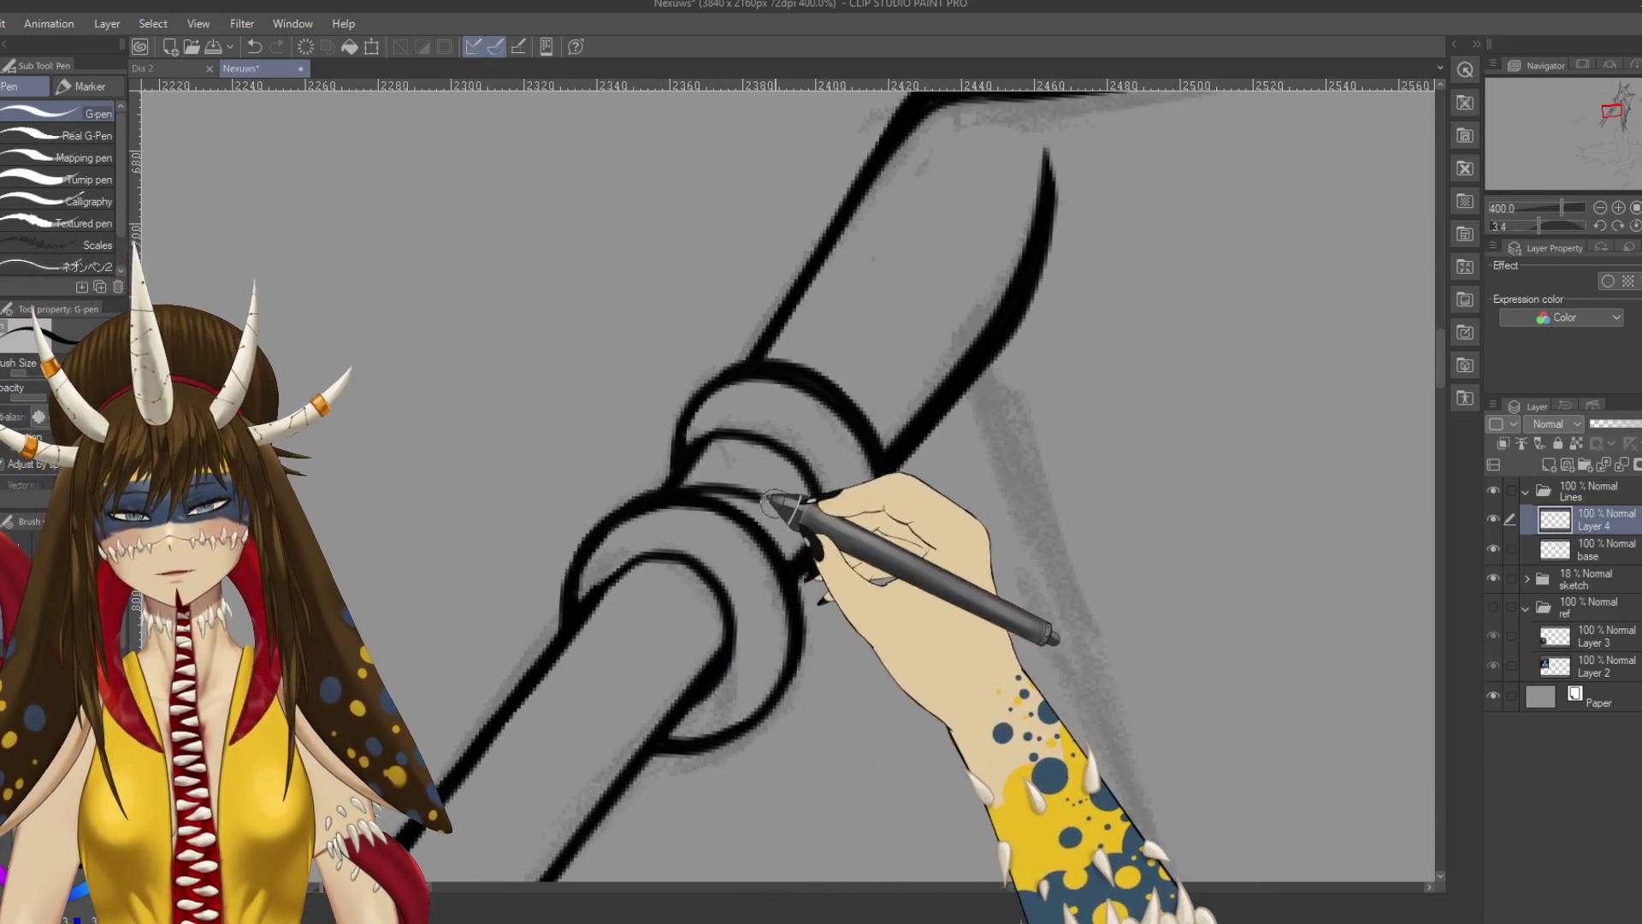
pyautogui.moveTo(721, 501)
pyautogui.mouseDown()
pyautogui.moveTo(680, 489)
pyautogui.moveTo(701, 498)
pyautogui.mouseUp()
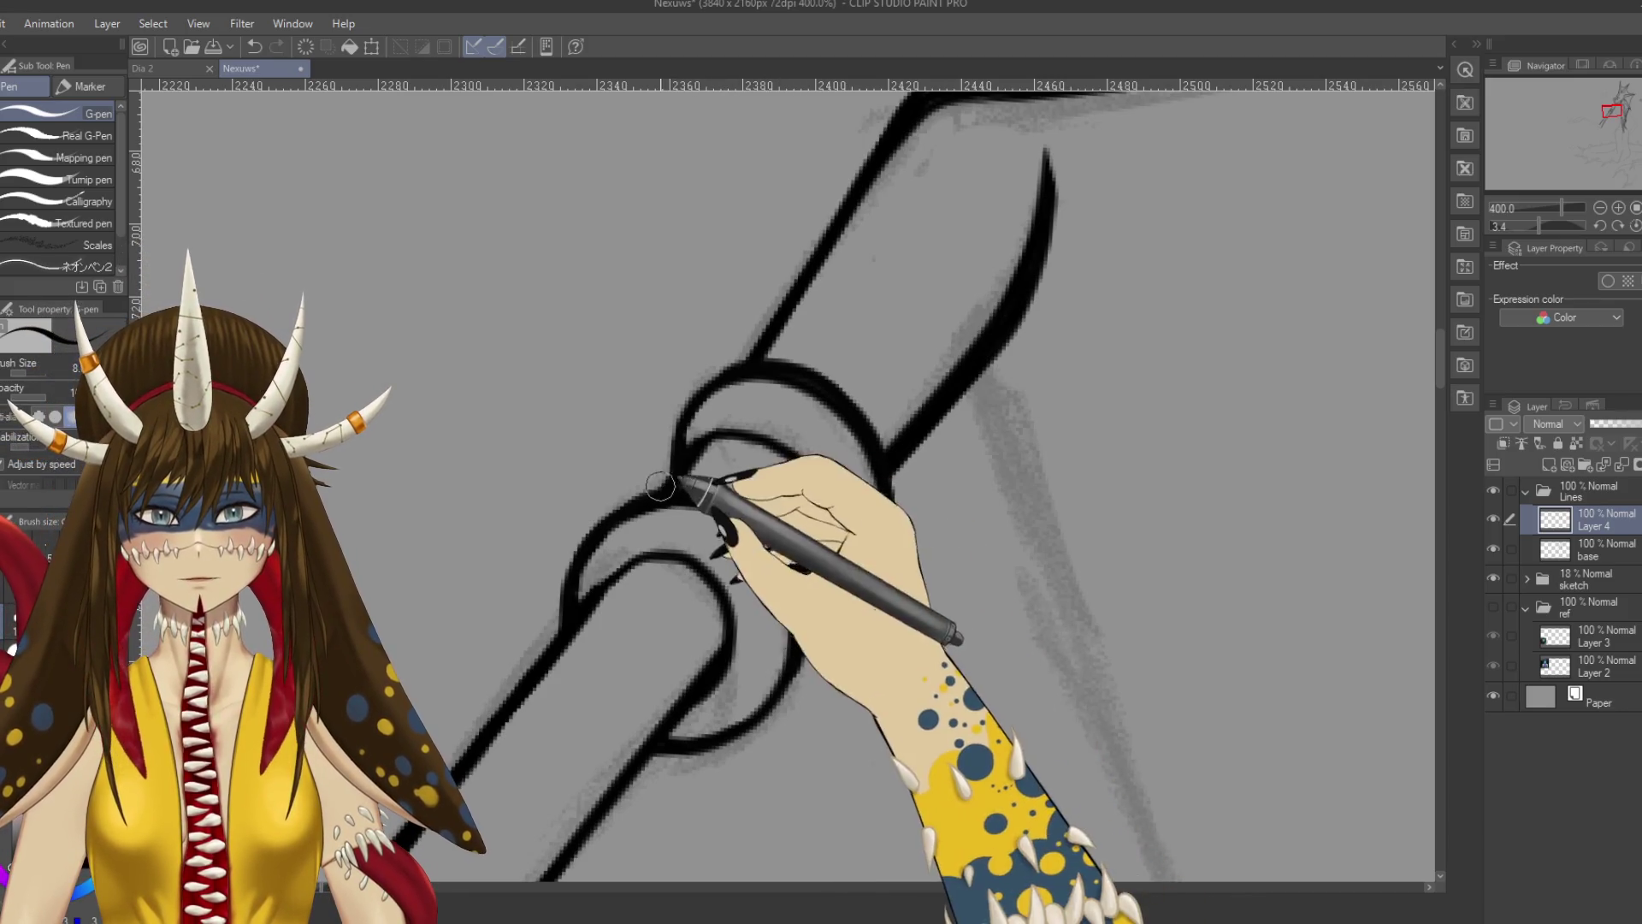
pyautogui.moveTo(885, 523); pyautogui.dragTo(804, 569)
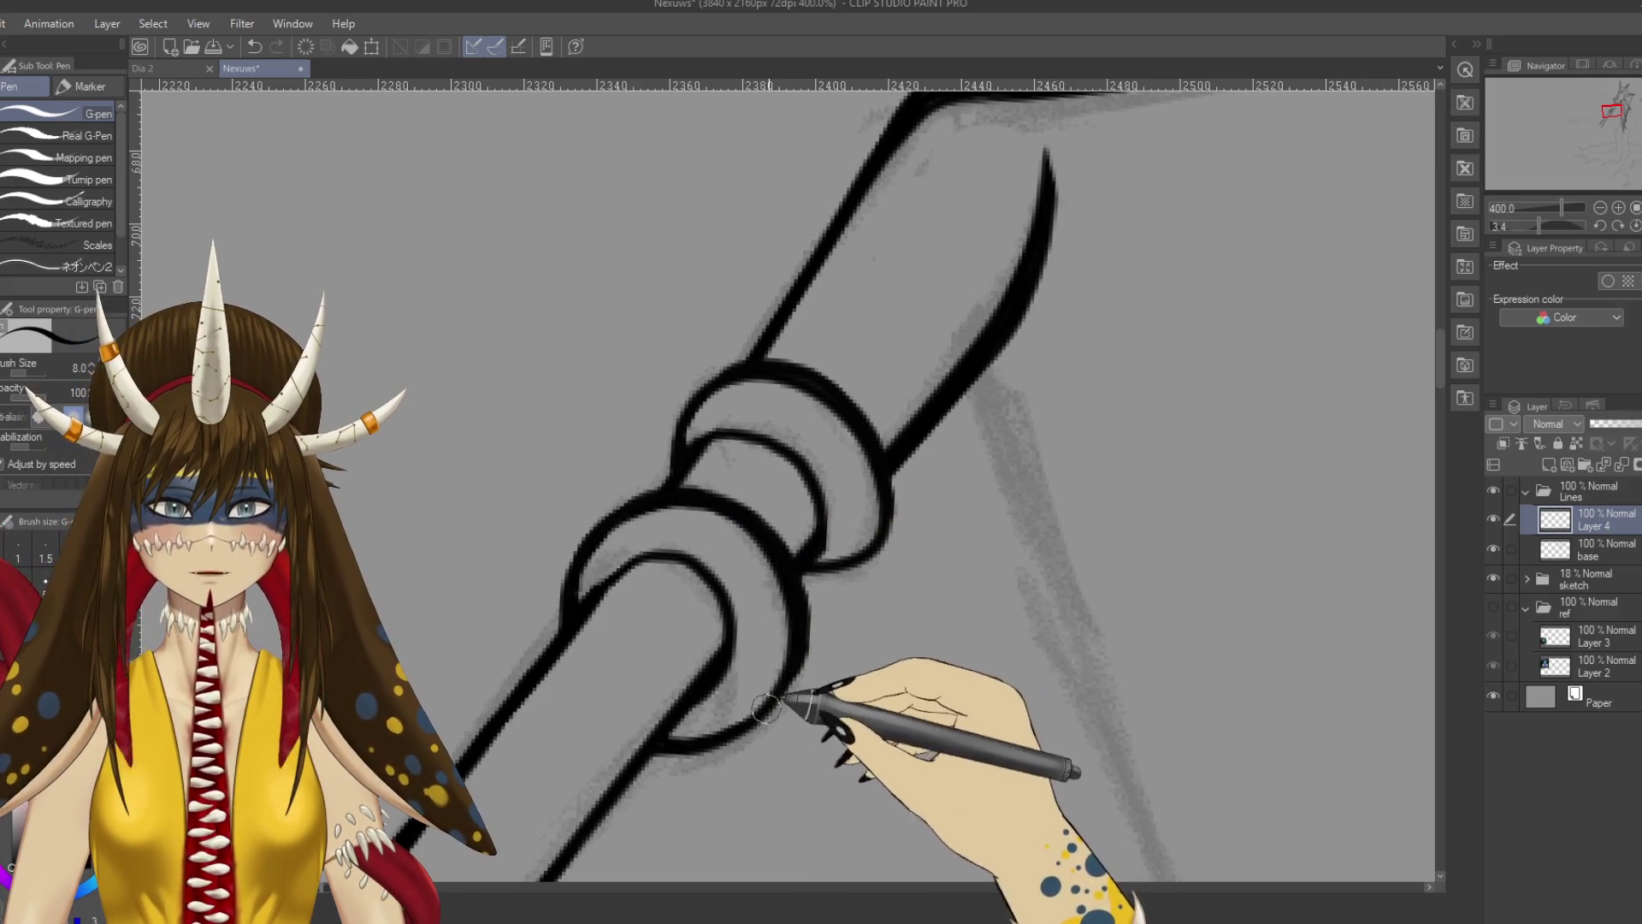
pyautogui.moveTo(891, 513)
pyautogui.mouseDown()
pyautogui.moveTo(876, 471)
pyautogui.moveTo(855, 556)
pyautogui.moveTo(880, 513)
pyautogui.moveTo(873, 481)
pyautogui.mouseUp()
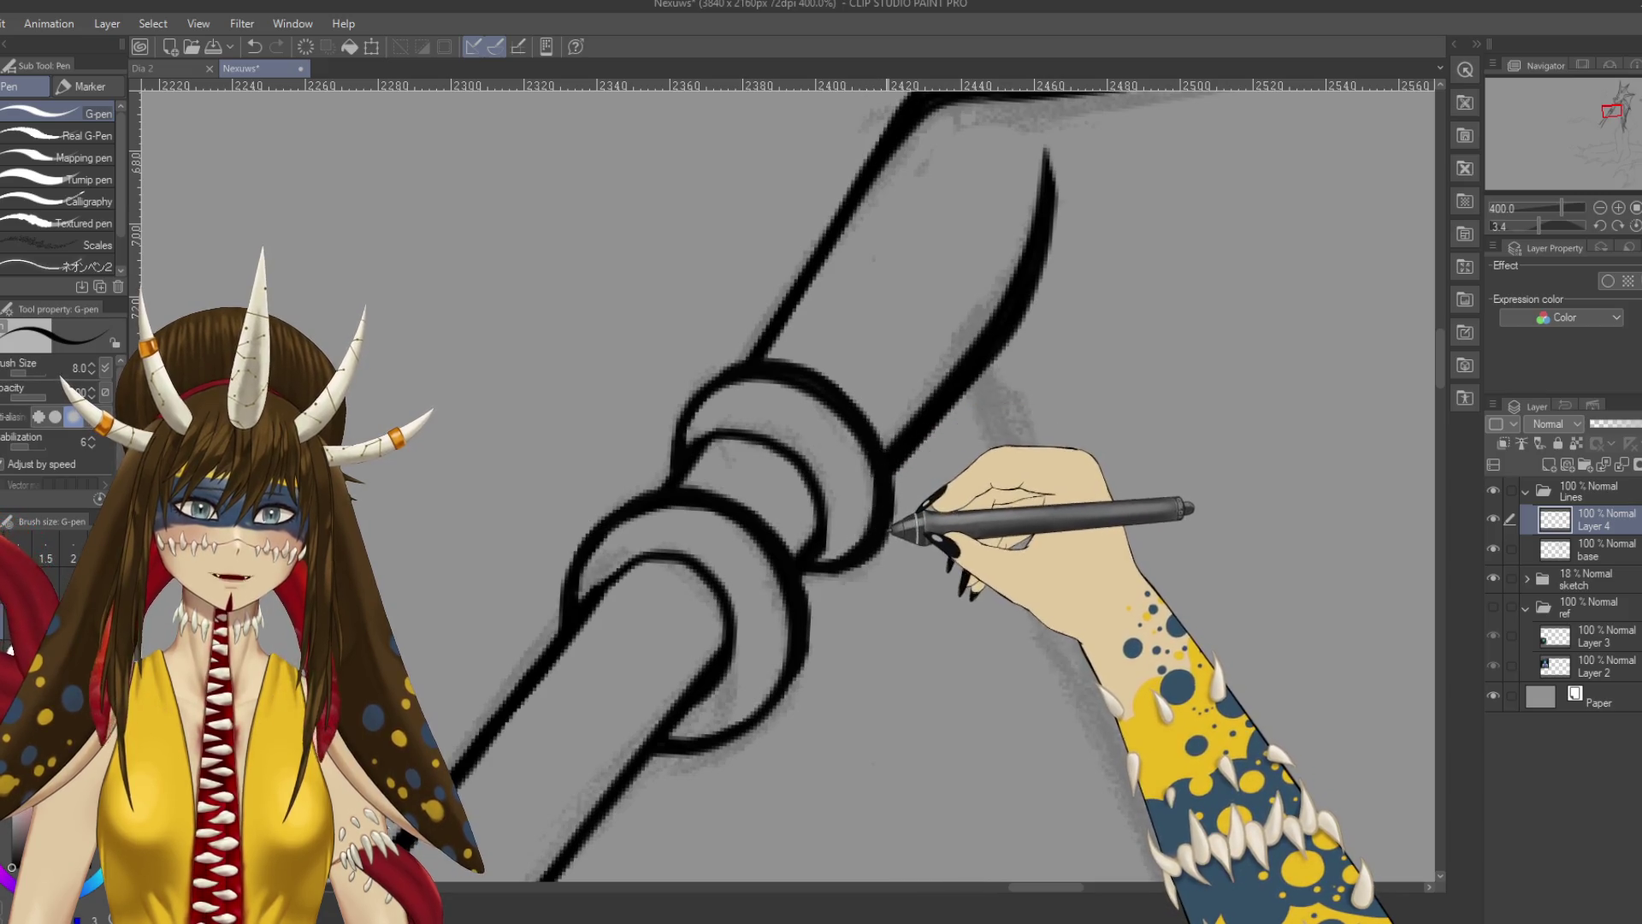
# Touch up the staff line and the ring's lower curve.
pyautogui.scroll(-10, 877, 529)
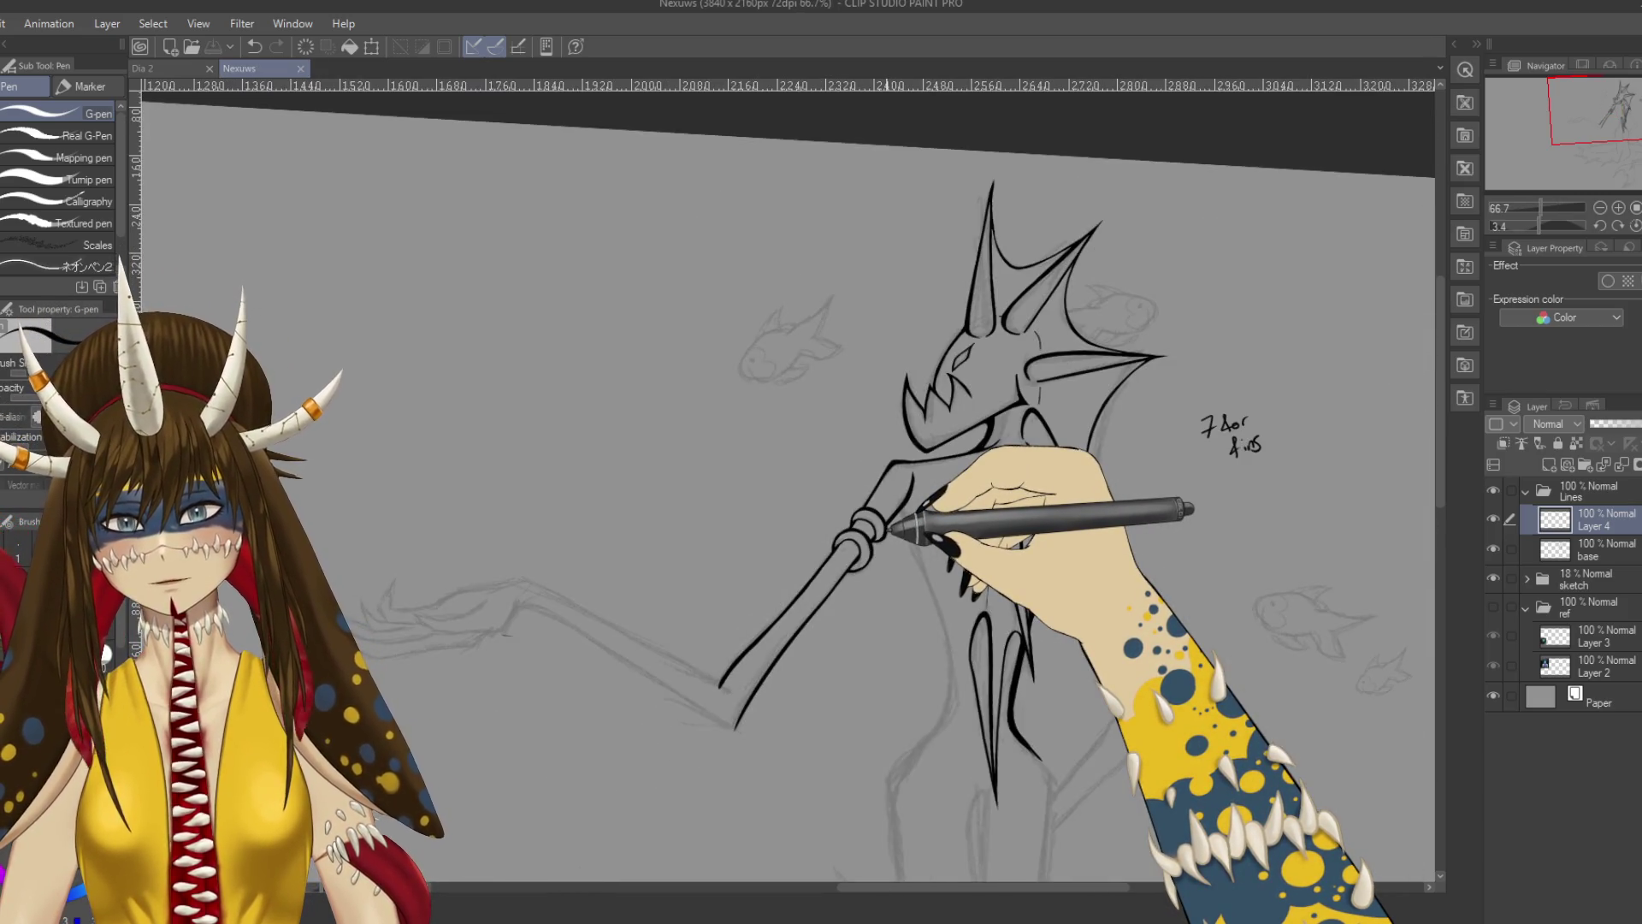
pyautogui.scroll(10, 890, 529)
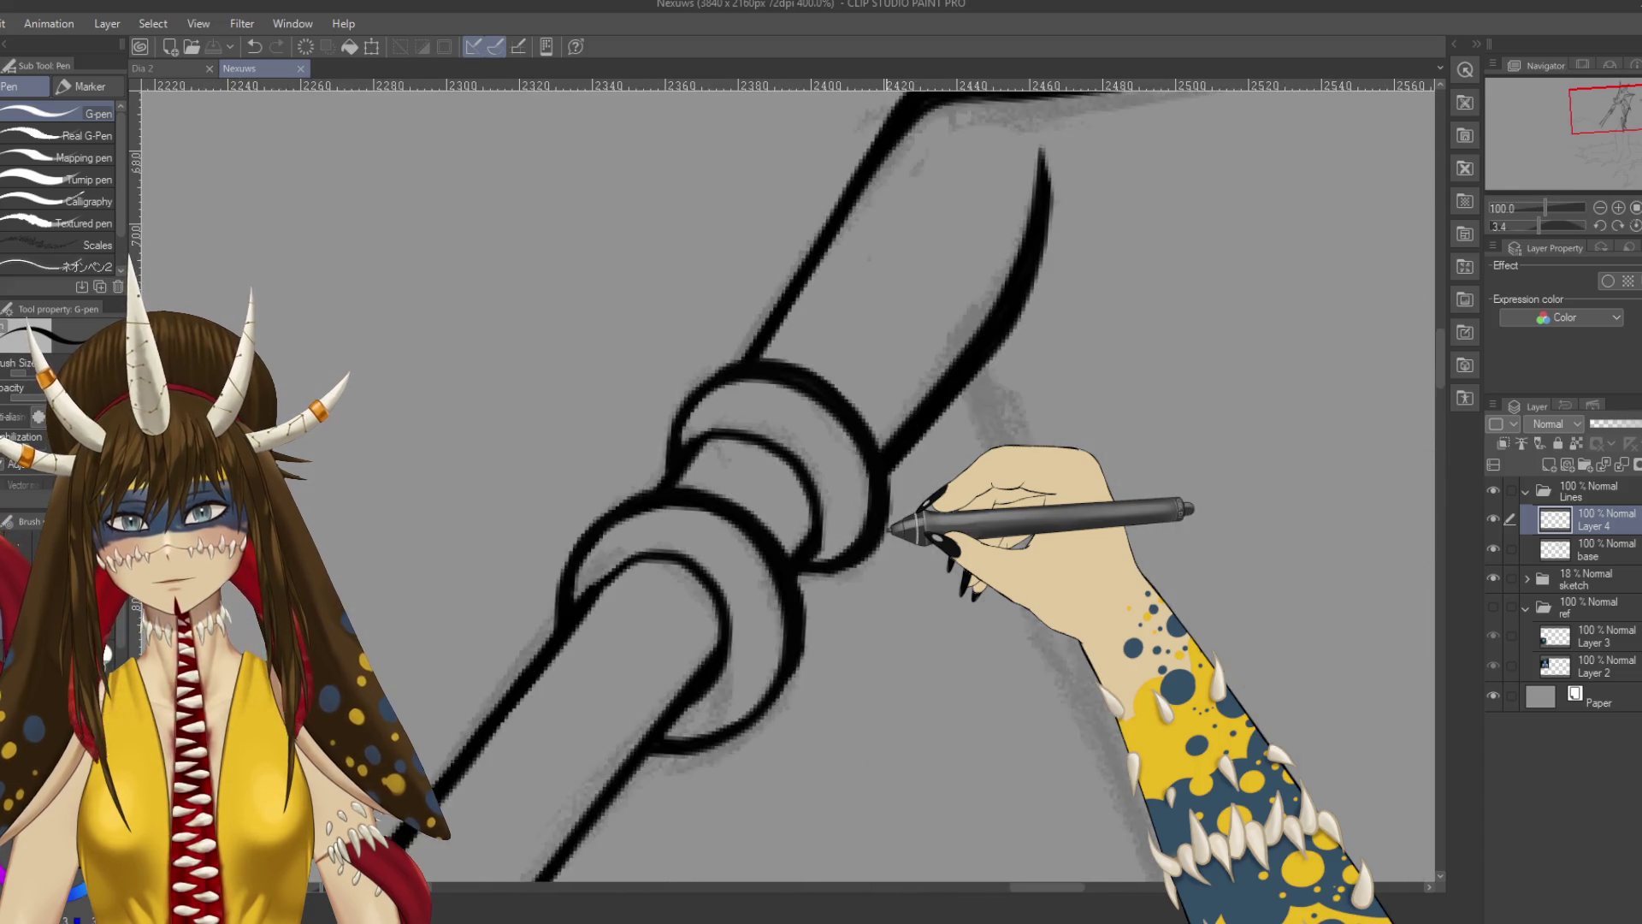
pyautogui.moveTo(799, 724); pyautogui.dragTo(897, 548)
pyautogui.moveTo(788, 544); pyautogui.dragTo(781, 550)
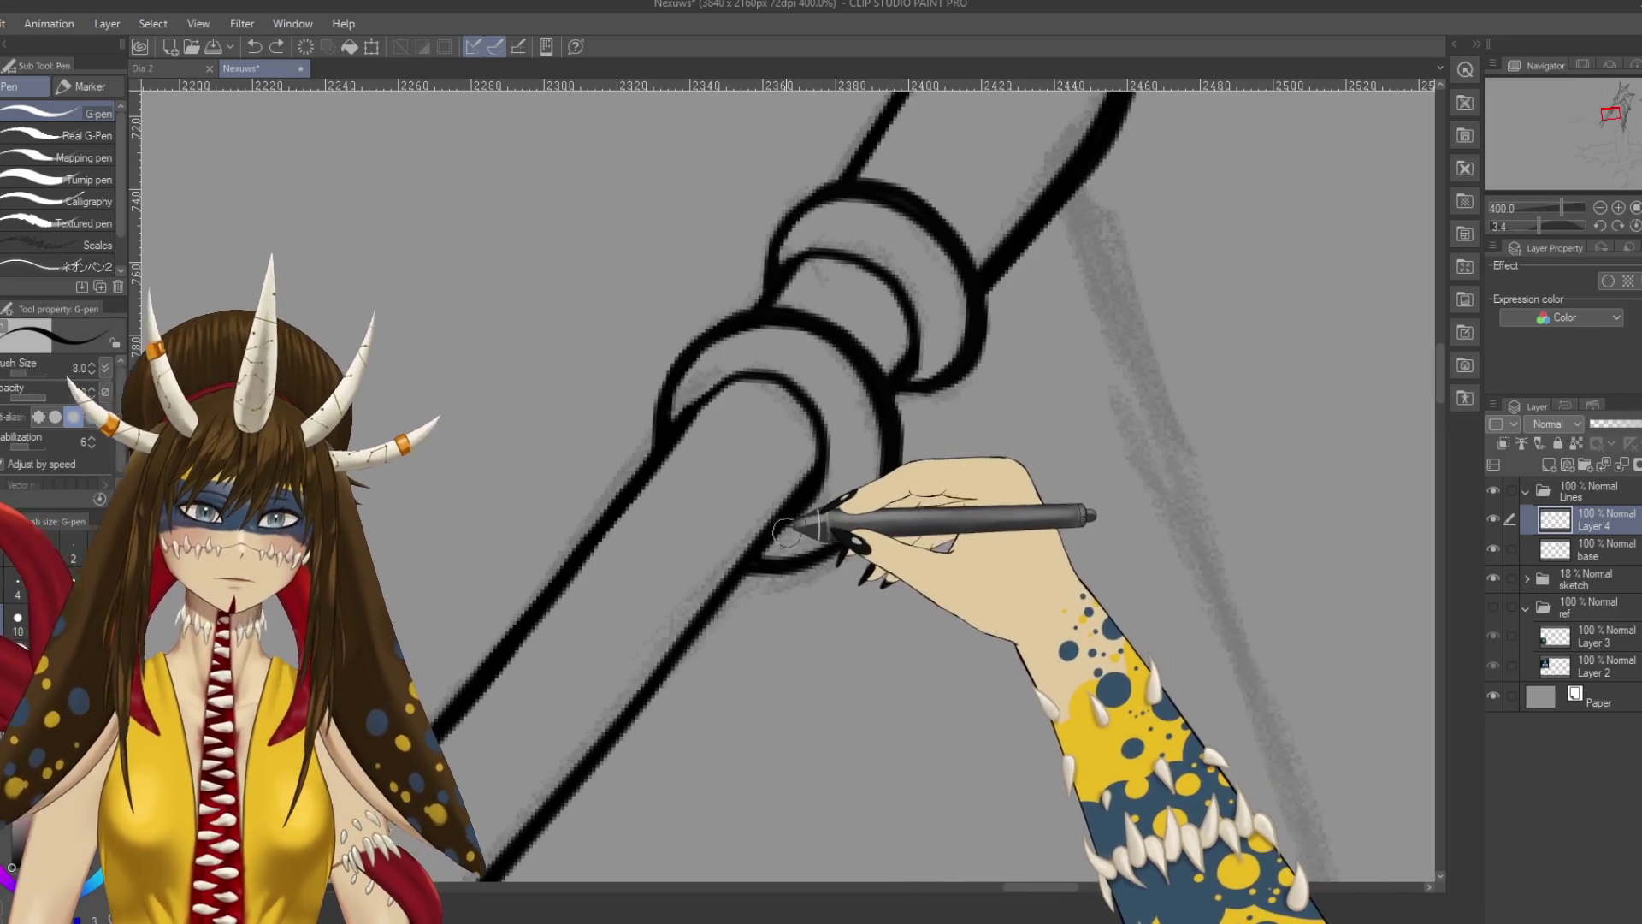
pyautogui.moveTo(804, 543); pyautogui.dragTo(811, 524)
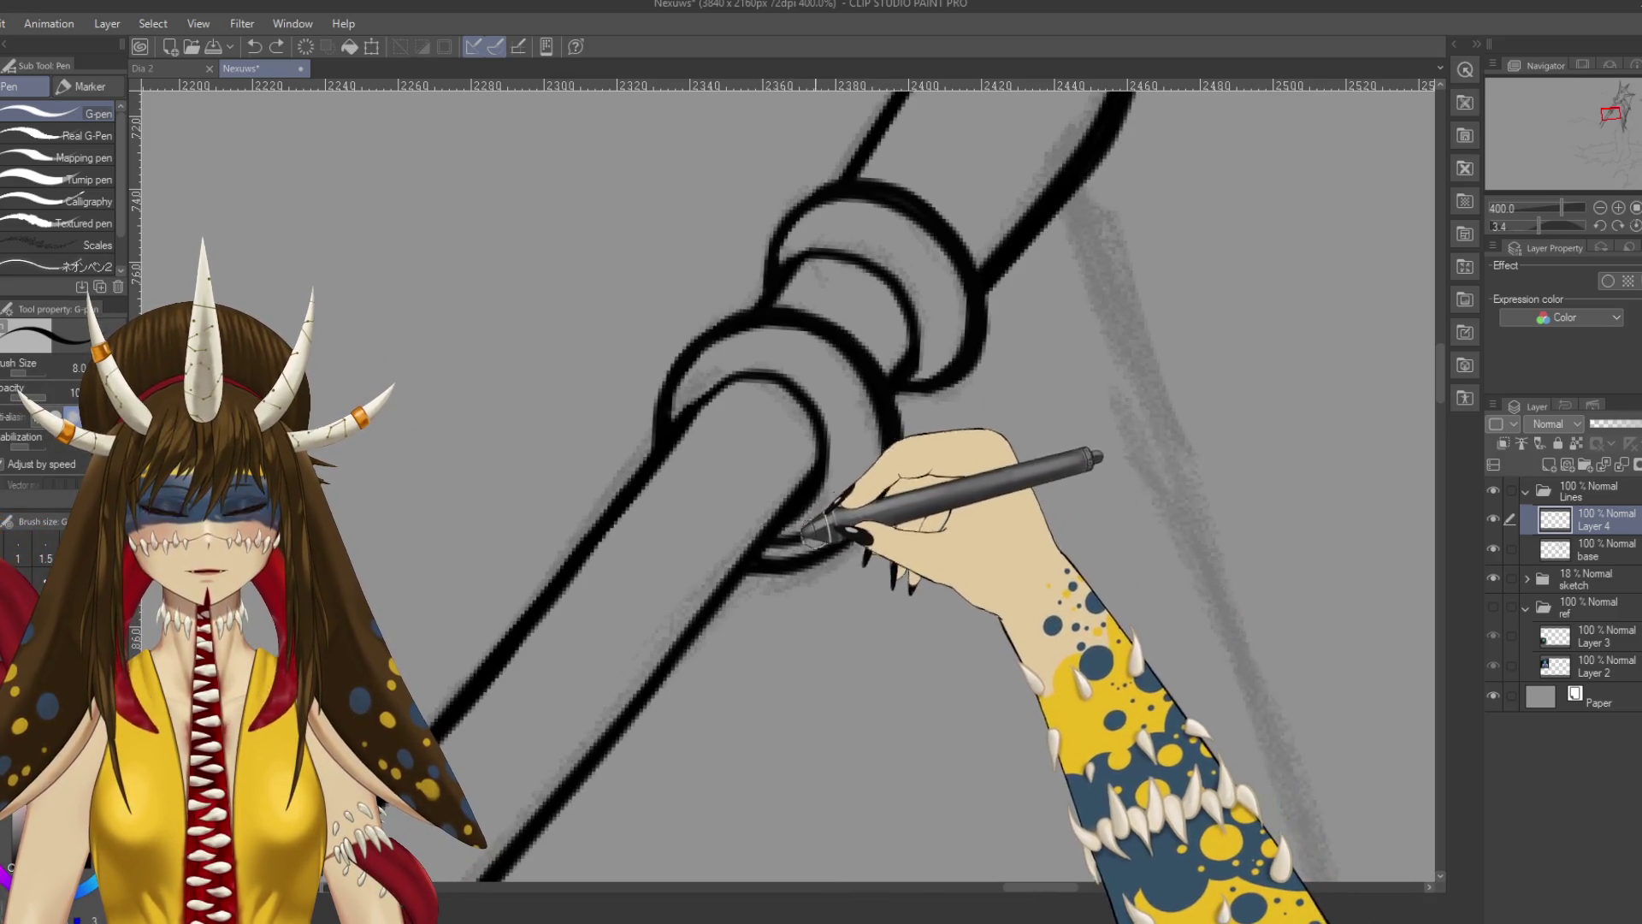
# Clean the lower ring with the Hard eraser on base, then return to the G-pen on Layer 4.
pyautogui.press('e')
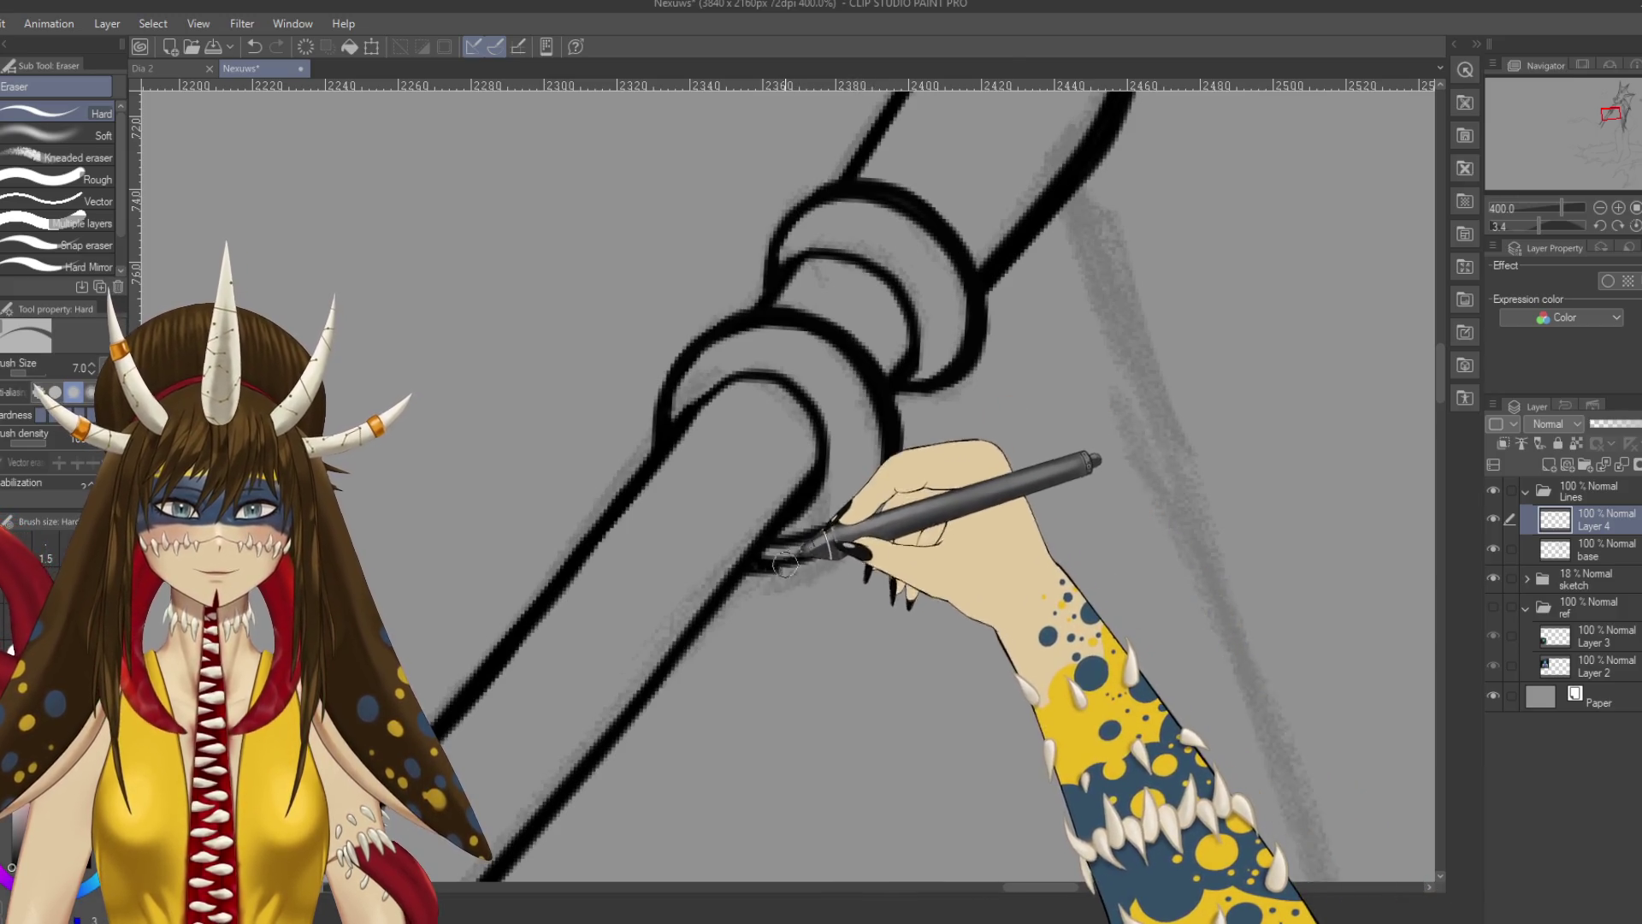
pyautogui.hotkey('alt', '[')
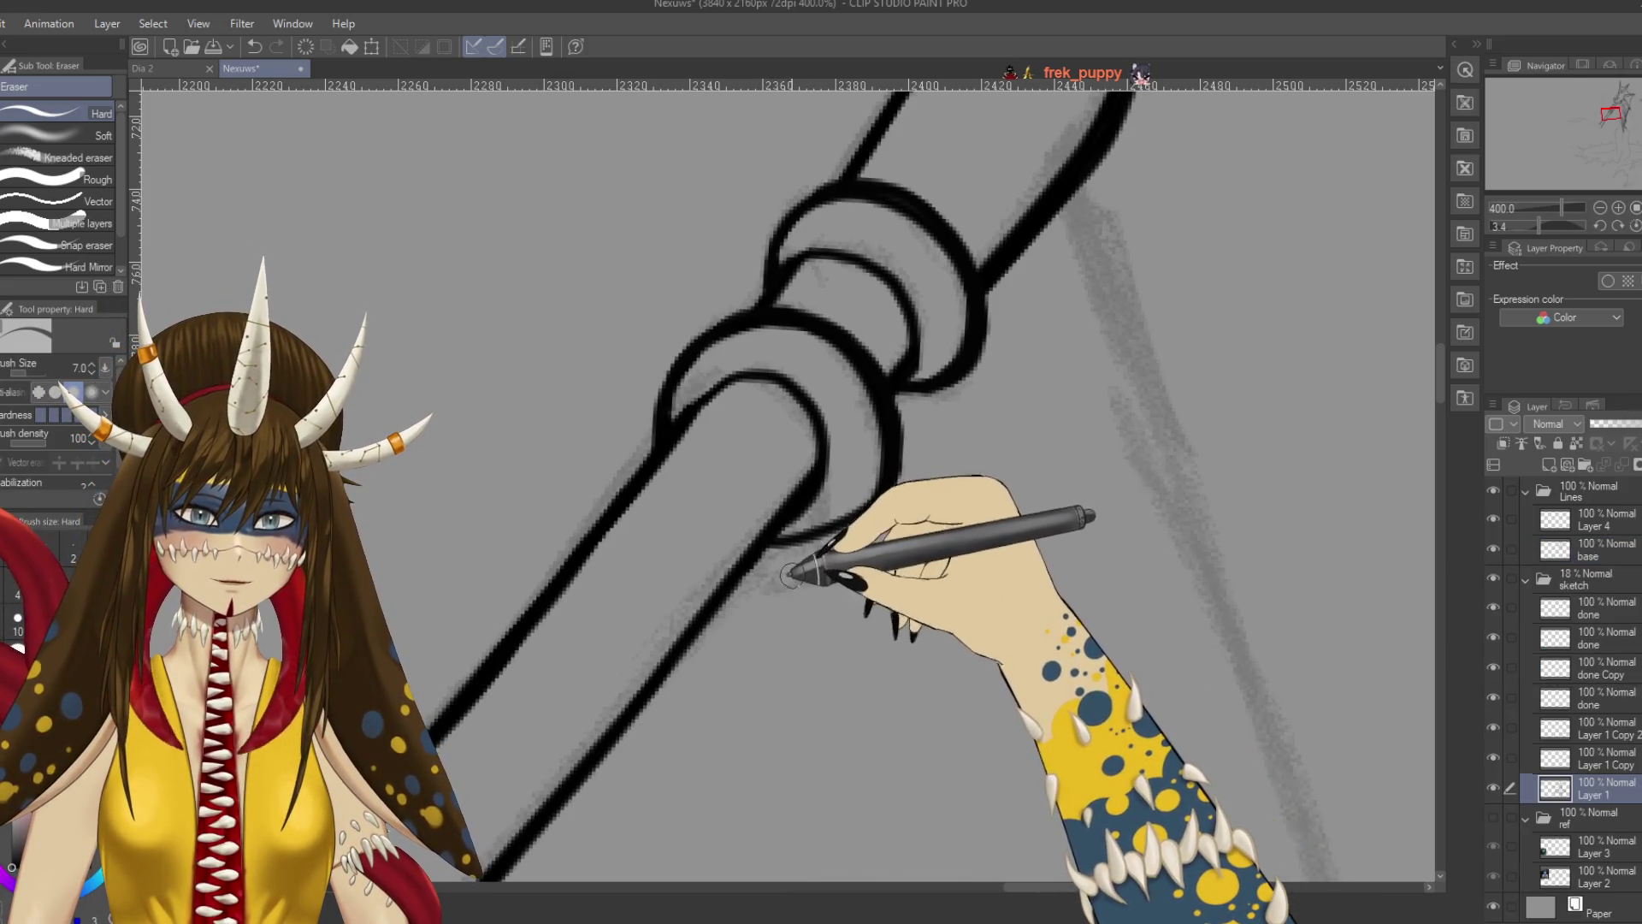
pyautogui.hotkey('alt', ']')
pyautogui.press('p')
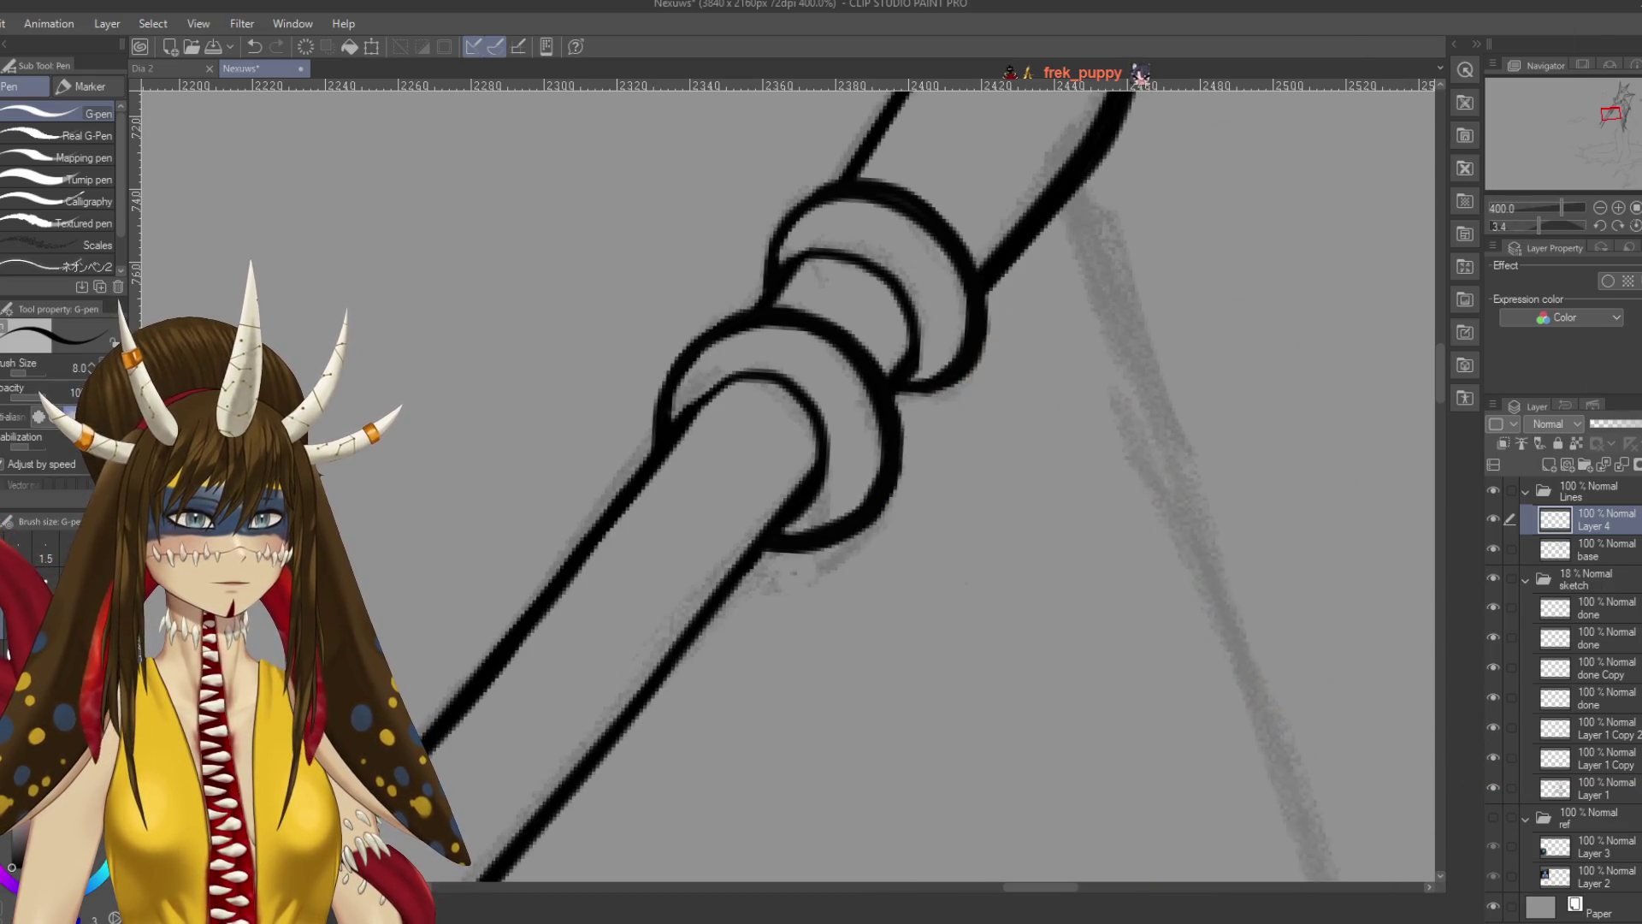
# Redraw the ring edge around the staff and frame the whole inked creature.
pyautogui.scroll(2, 938, 616)
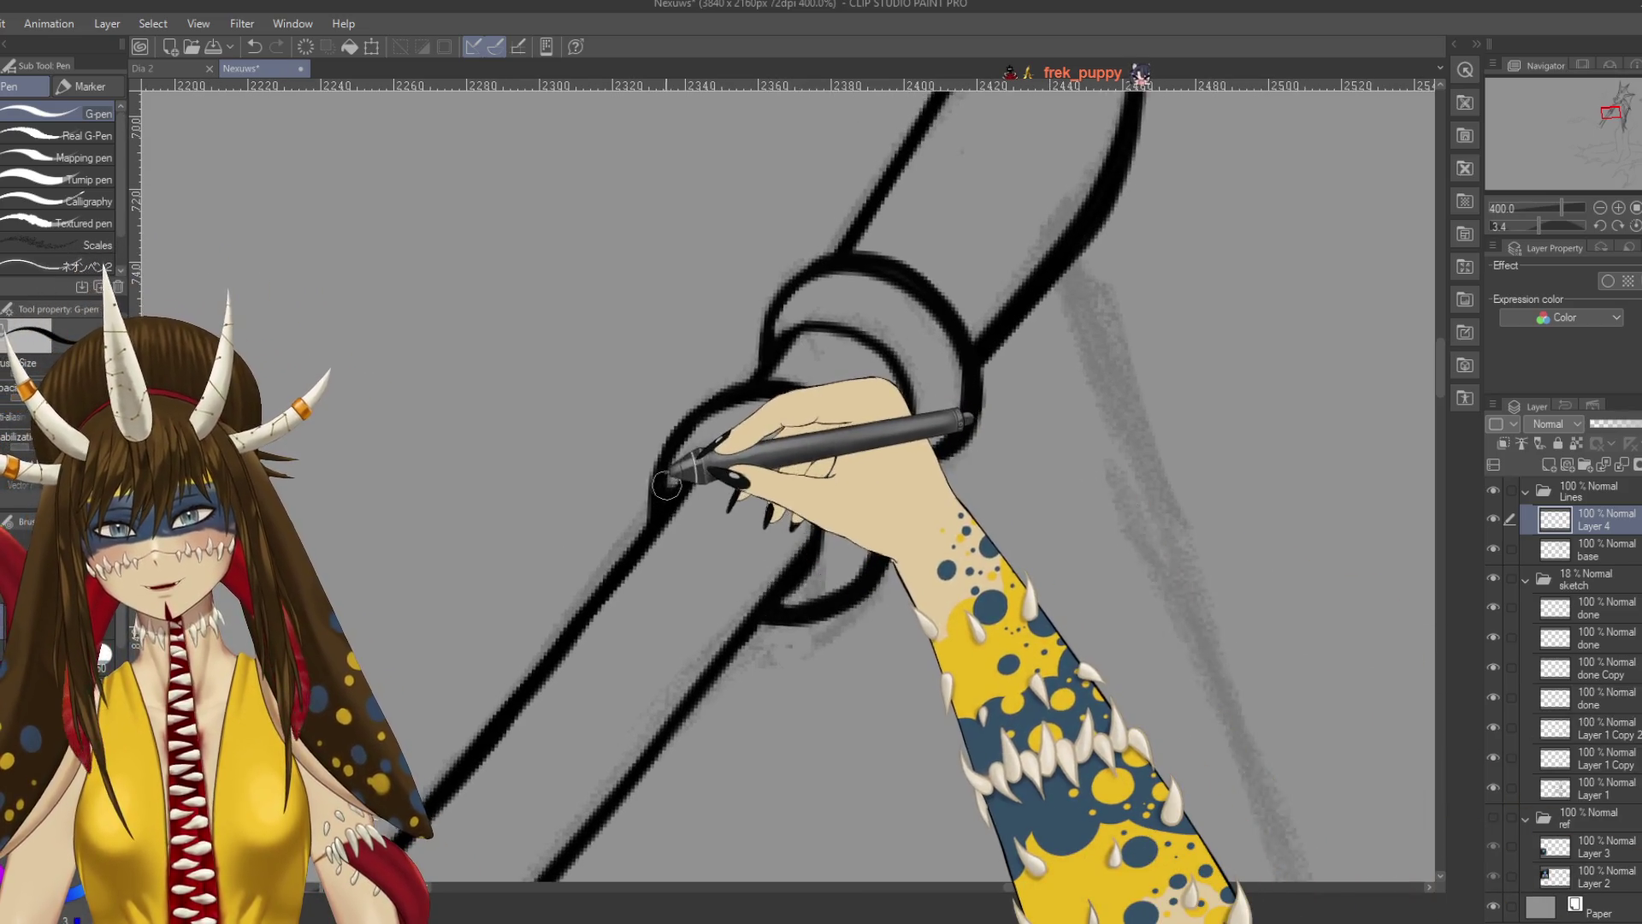
pyautogui.moveTo(701, 466)
pyautogui.mouseDown()
pyautogui.moveTo(782, 437)
pyautogui.moveTo(837, 477)
pyautogui.mouseUp()
pyautogui.scroll(-6, 821, 479)
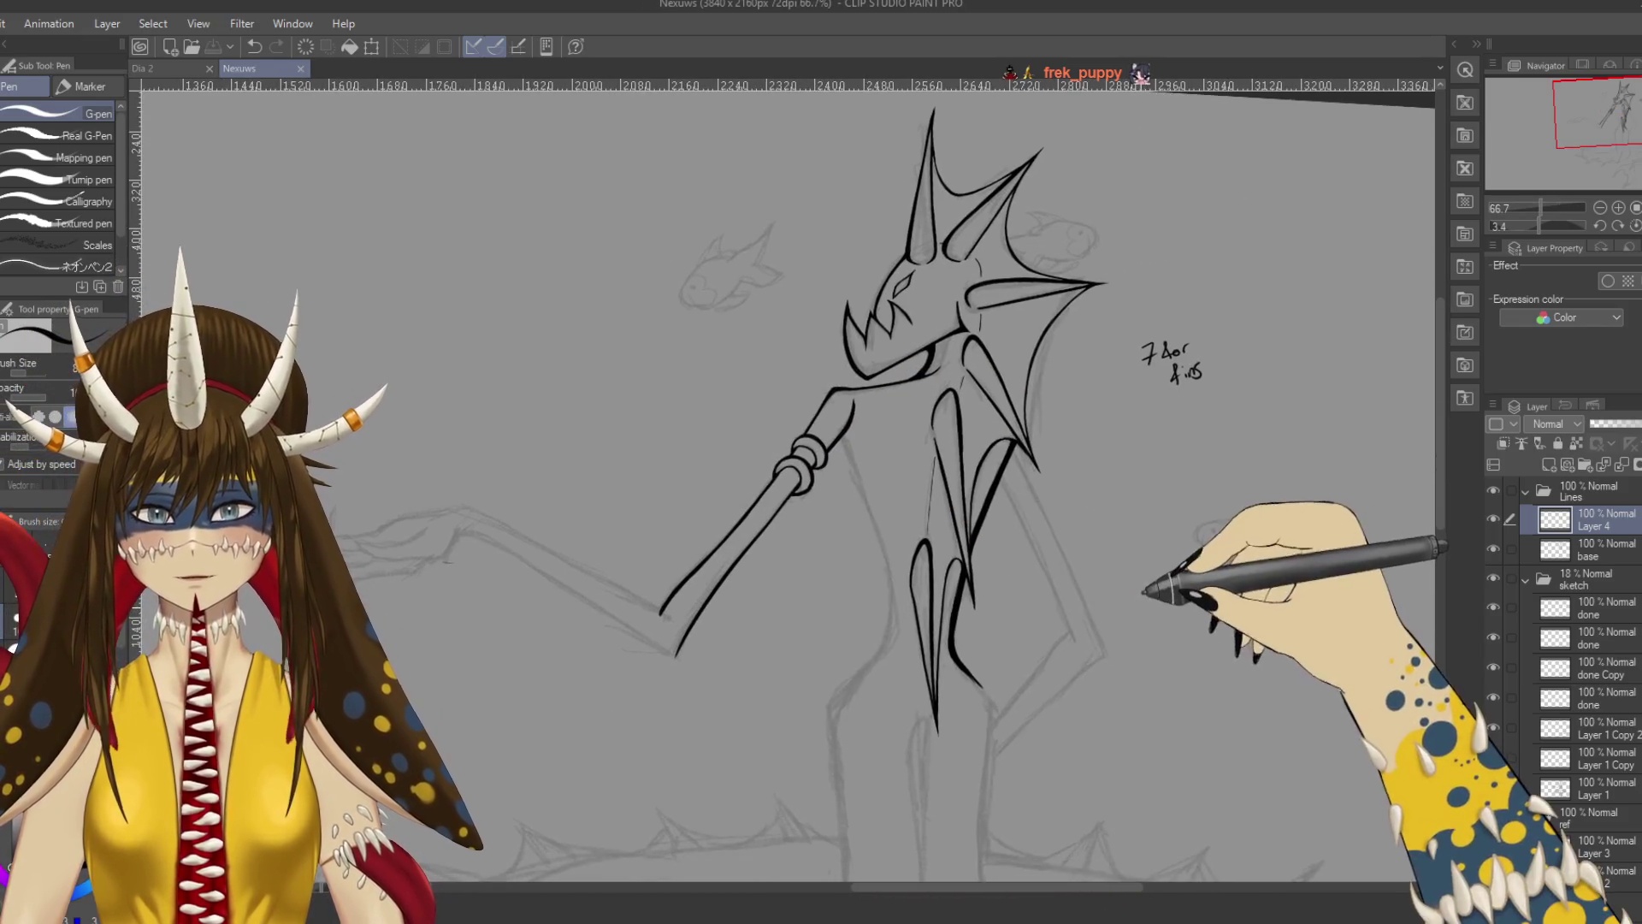
pyautogui.moveTo(1200, 740)
pyautogui.mouseDown()
pyautogui.moveTo(1206, 607)
pyautogui.moveTo(1180, 598)
pyautogui.moveTo(1192, 630)
pyautogui.moveTo(1151, 551)
pyautogui.mouseUp()
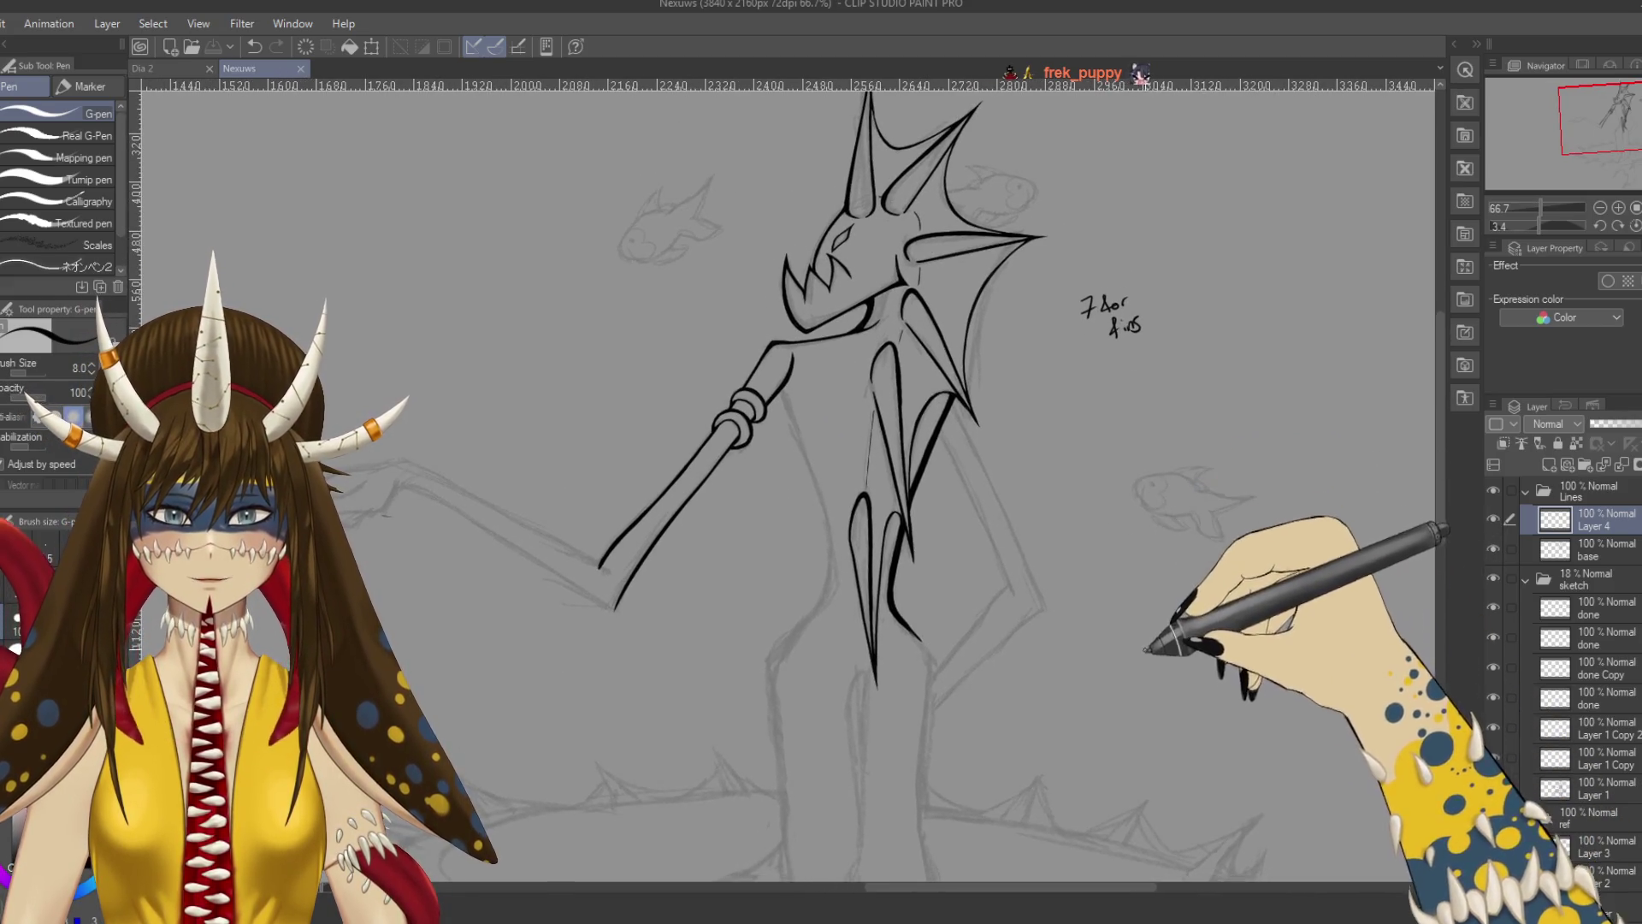
pyautogui.scroll(4, 1123, 650)
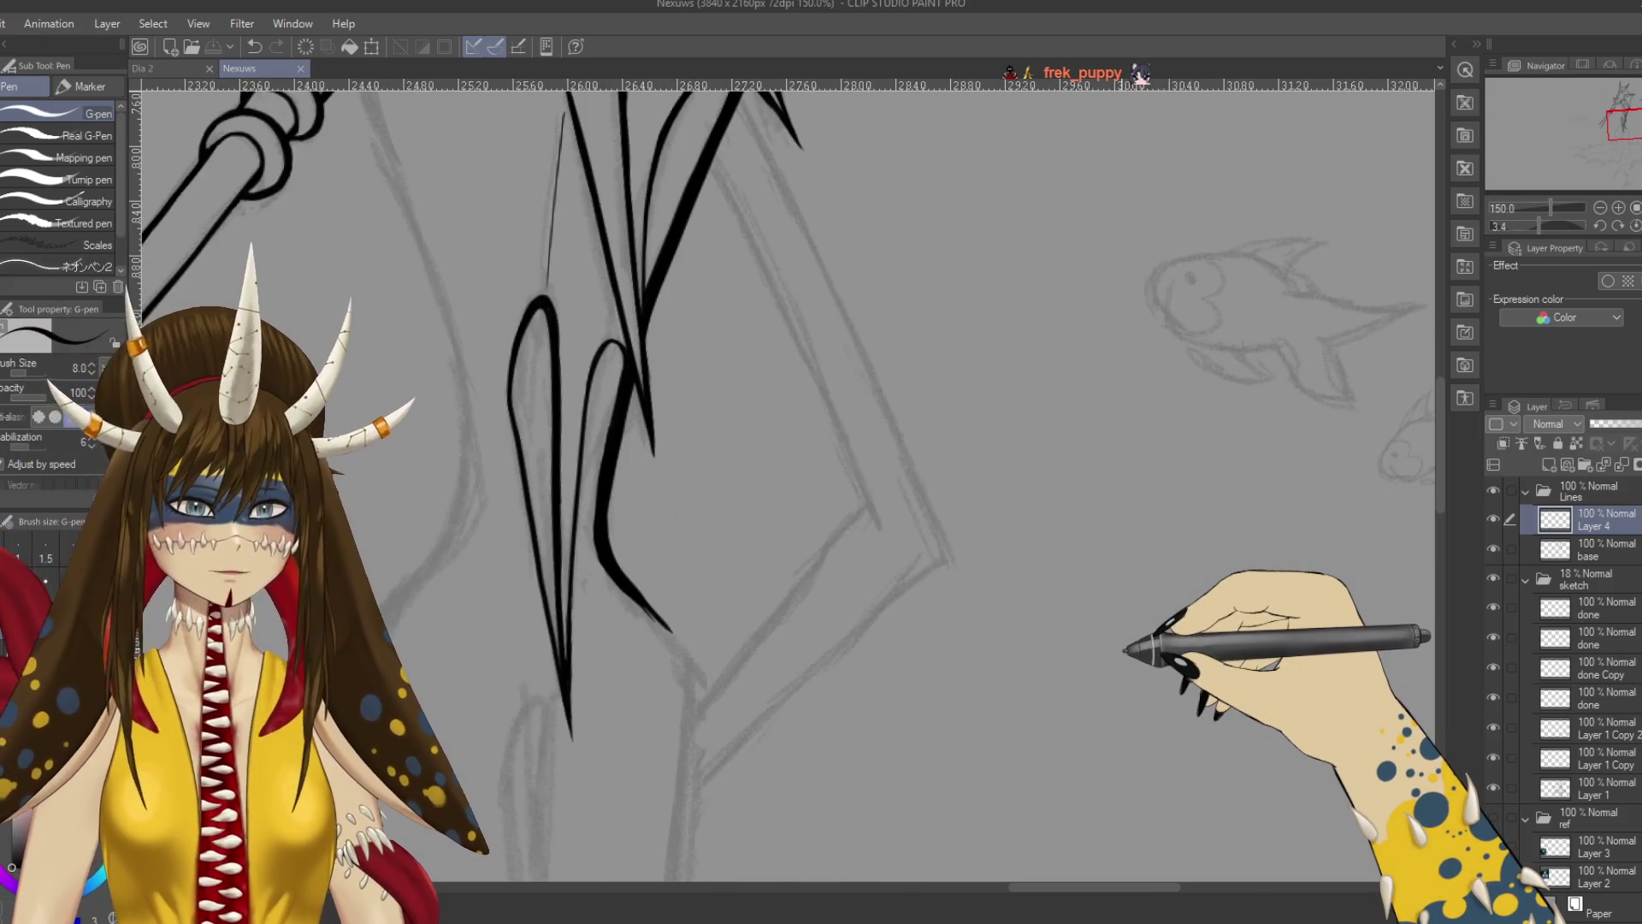
# On the base layer, ink the right torso contour with a slightly thicker G-pen.
pyautogui.moveTo(1123, 650)
pyautogui.mouseDown()
pyautogui.moveTo(909, 579)
pyautogui.moveTo(678, 165)
pyautogui.mouseUp()
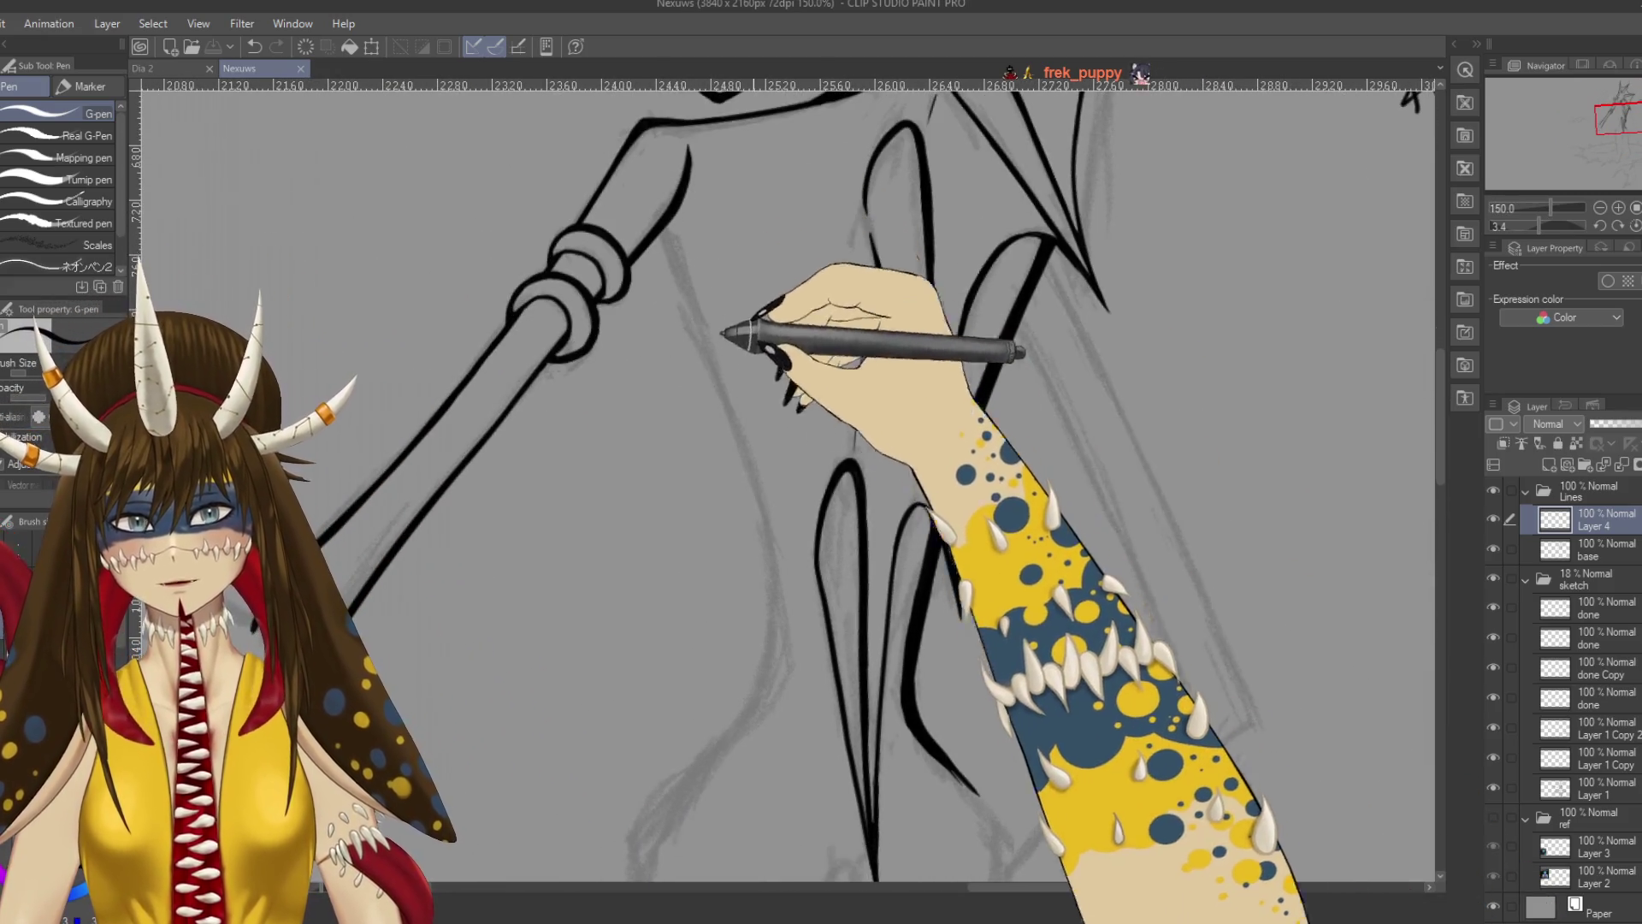
pyautogui.click(1599, 550)
pyautogui.moveTo(1044, 616); pyautogui.dragTo(1165, 535)
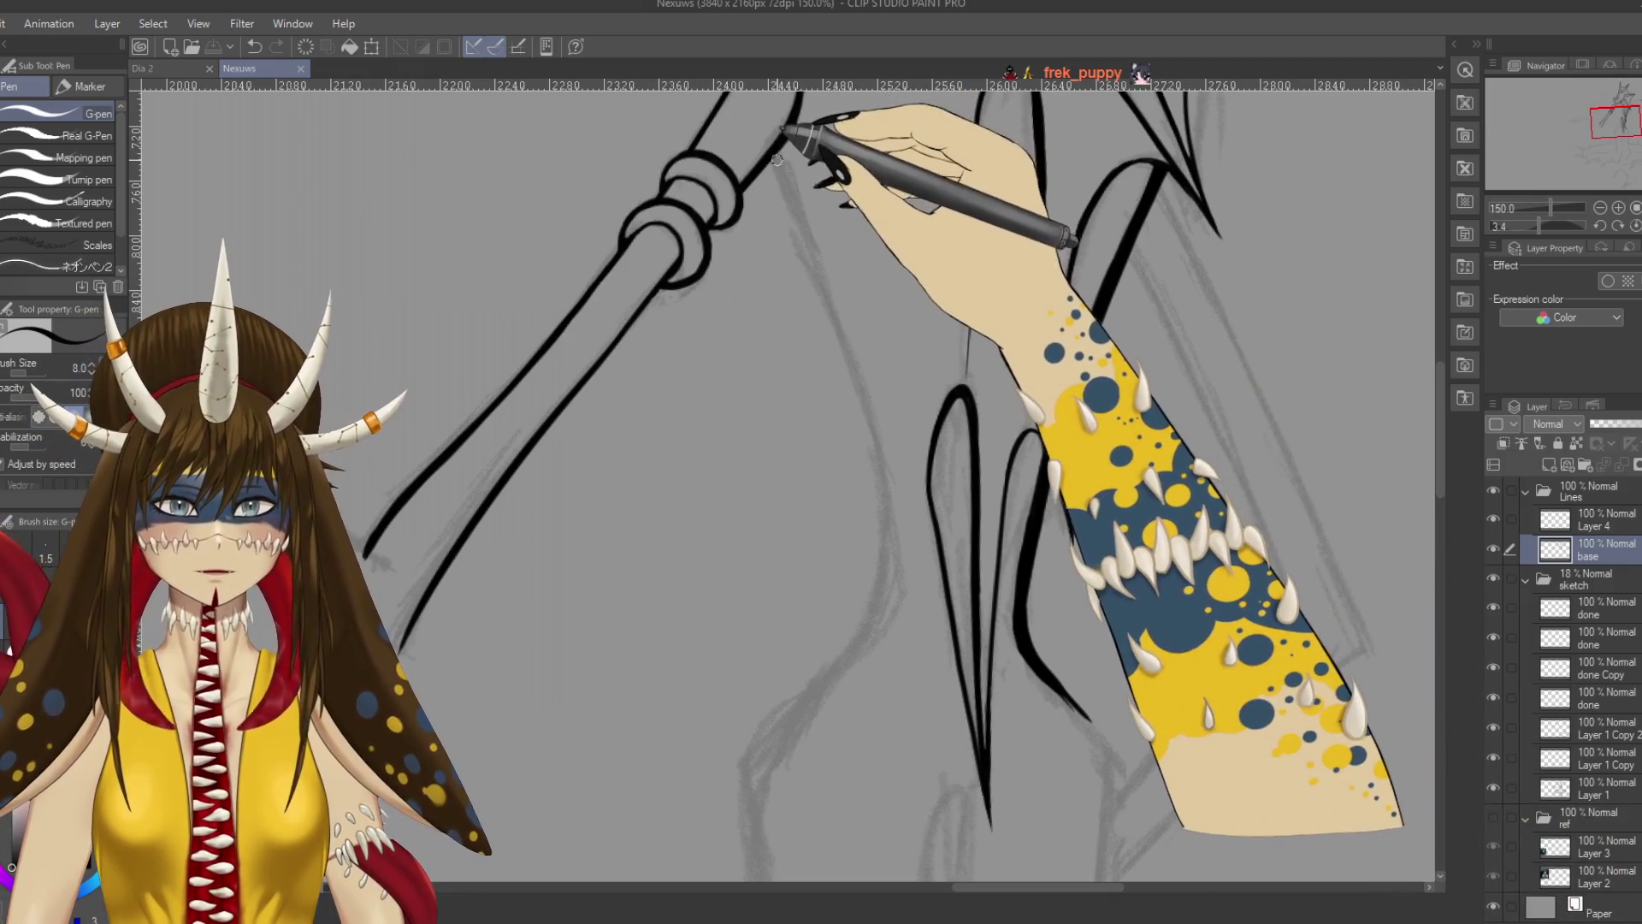
pyautogui.scroll(-5, 898, 205)
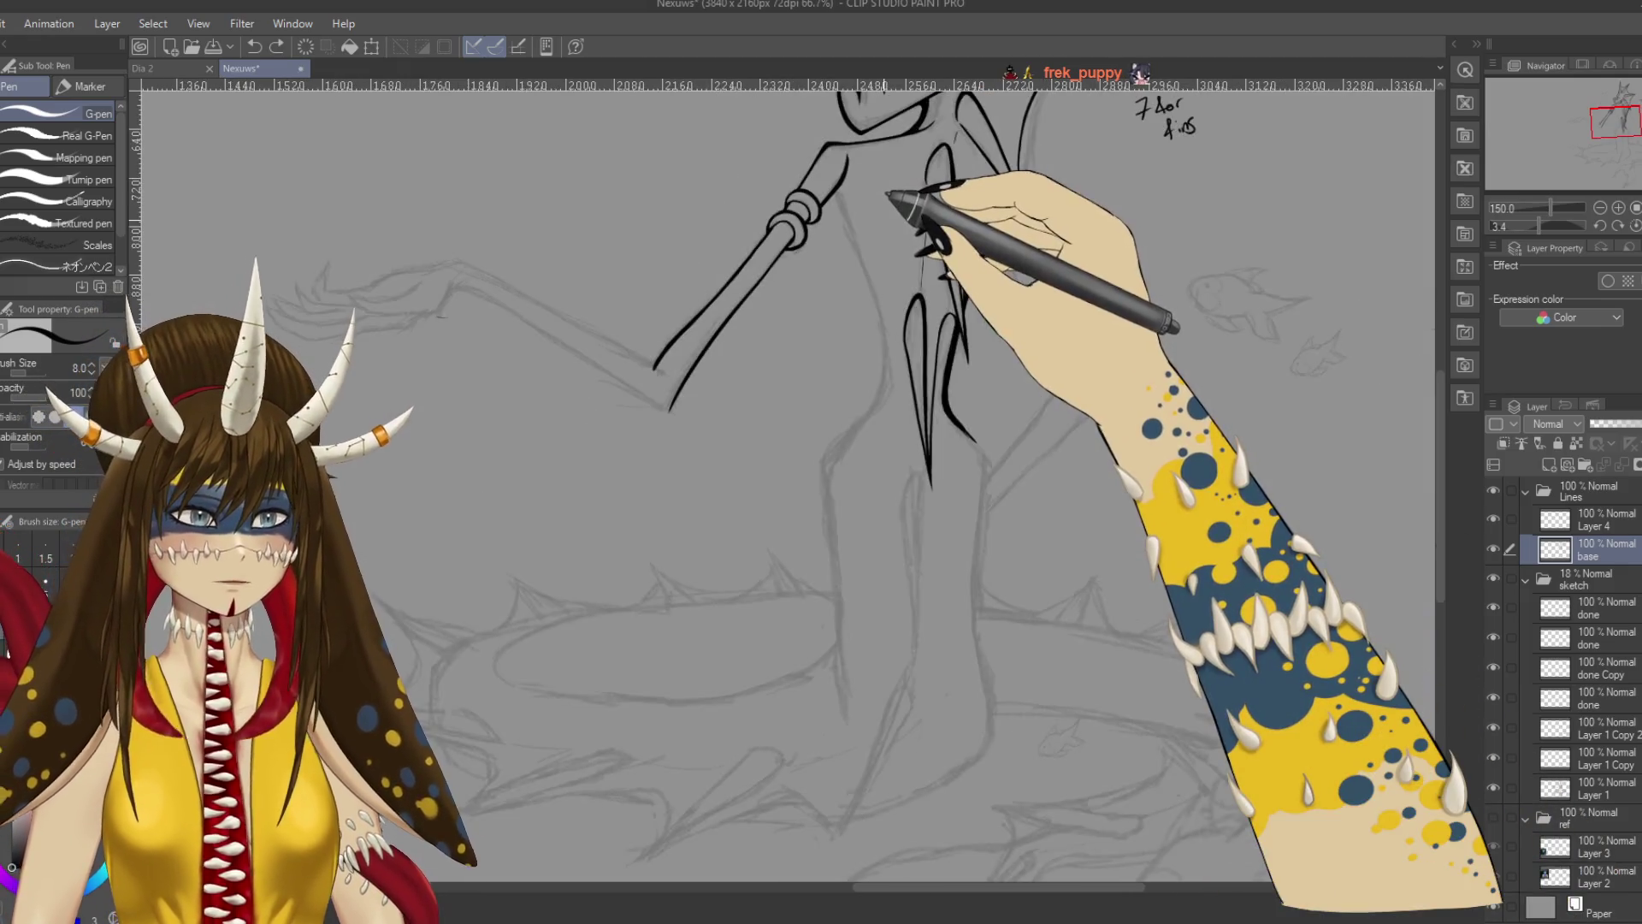
pyautogui.press(']')
pyautogui.press(']')
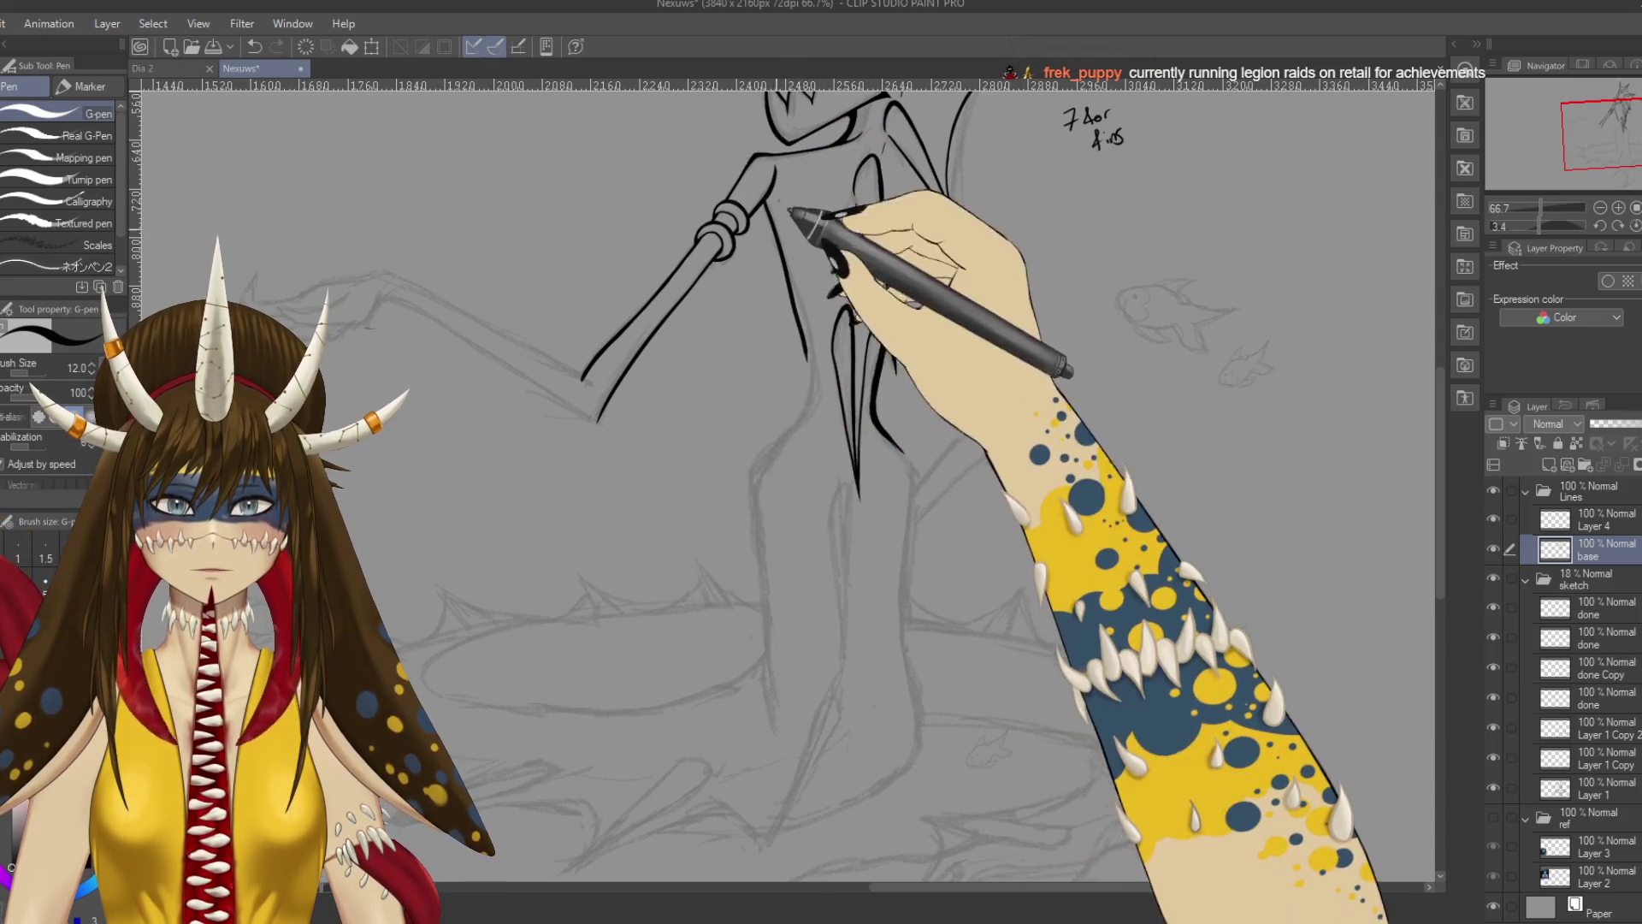
pyautogui.moveTo(764, 176)
pyautogui.mouseDown()
pyautogui.moveTo(814, 264)
pyautogui.moveTo(817, 349)
pyautogui.moveTo(741, 506)
pyautogui.mouseUp()
# Enlarge the eraser, return to the G-pen, save, and thicken the pen.
pyautogui.press('e')
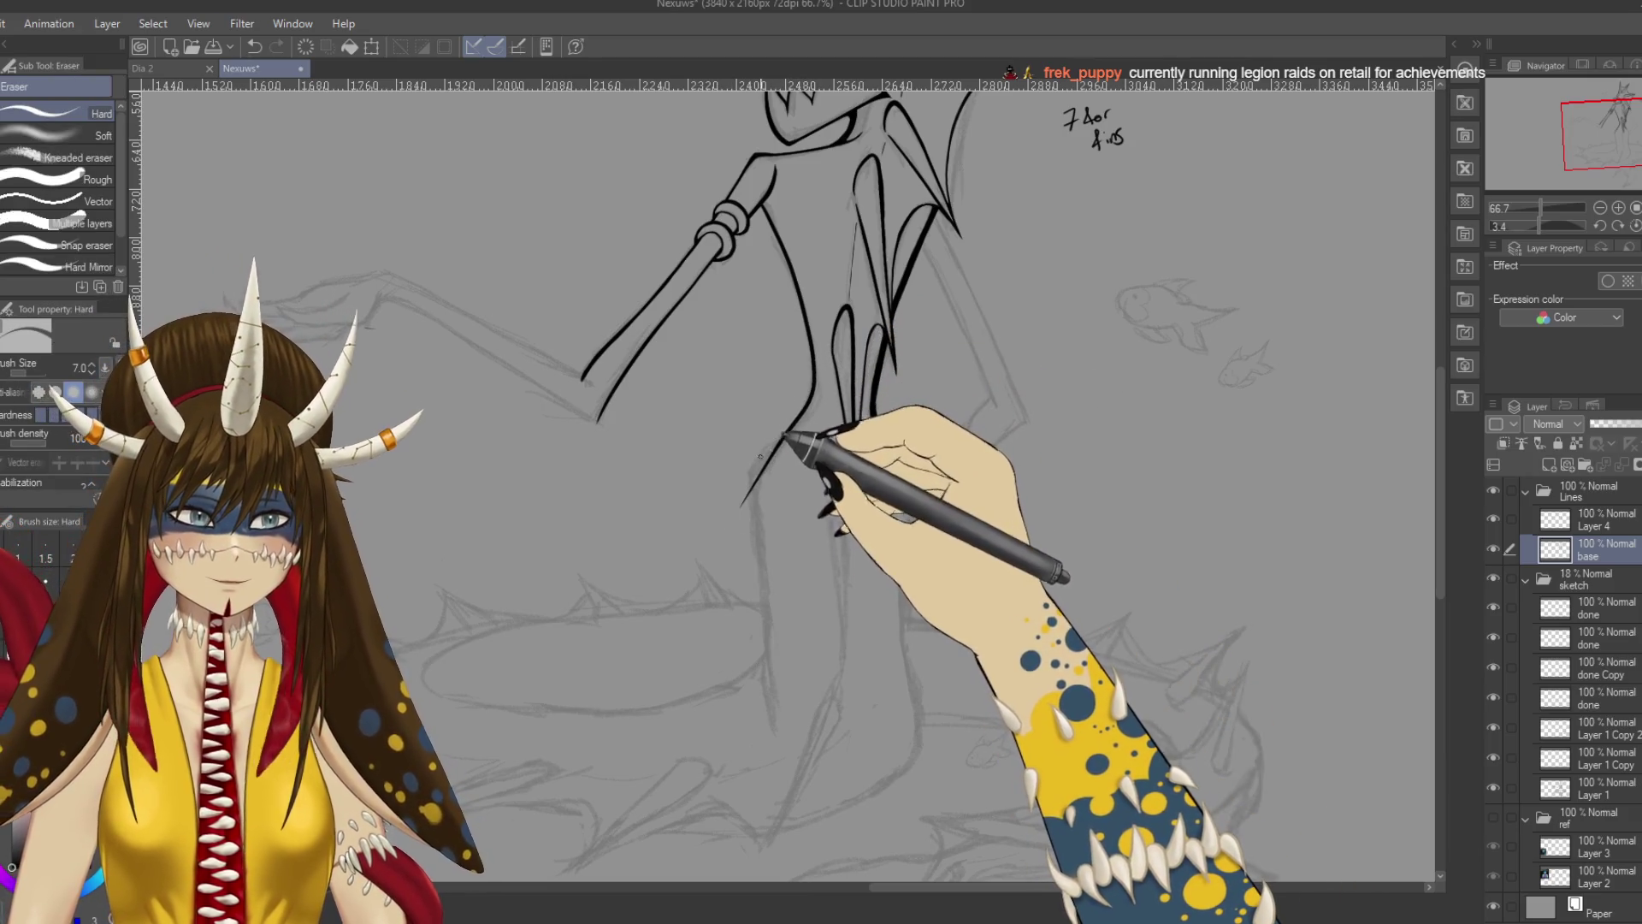
pyautogui.press(']')
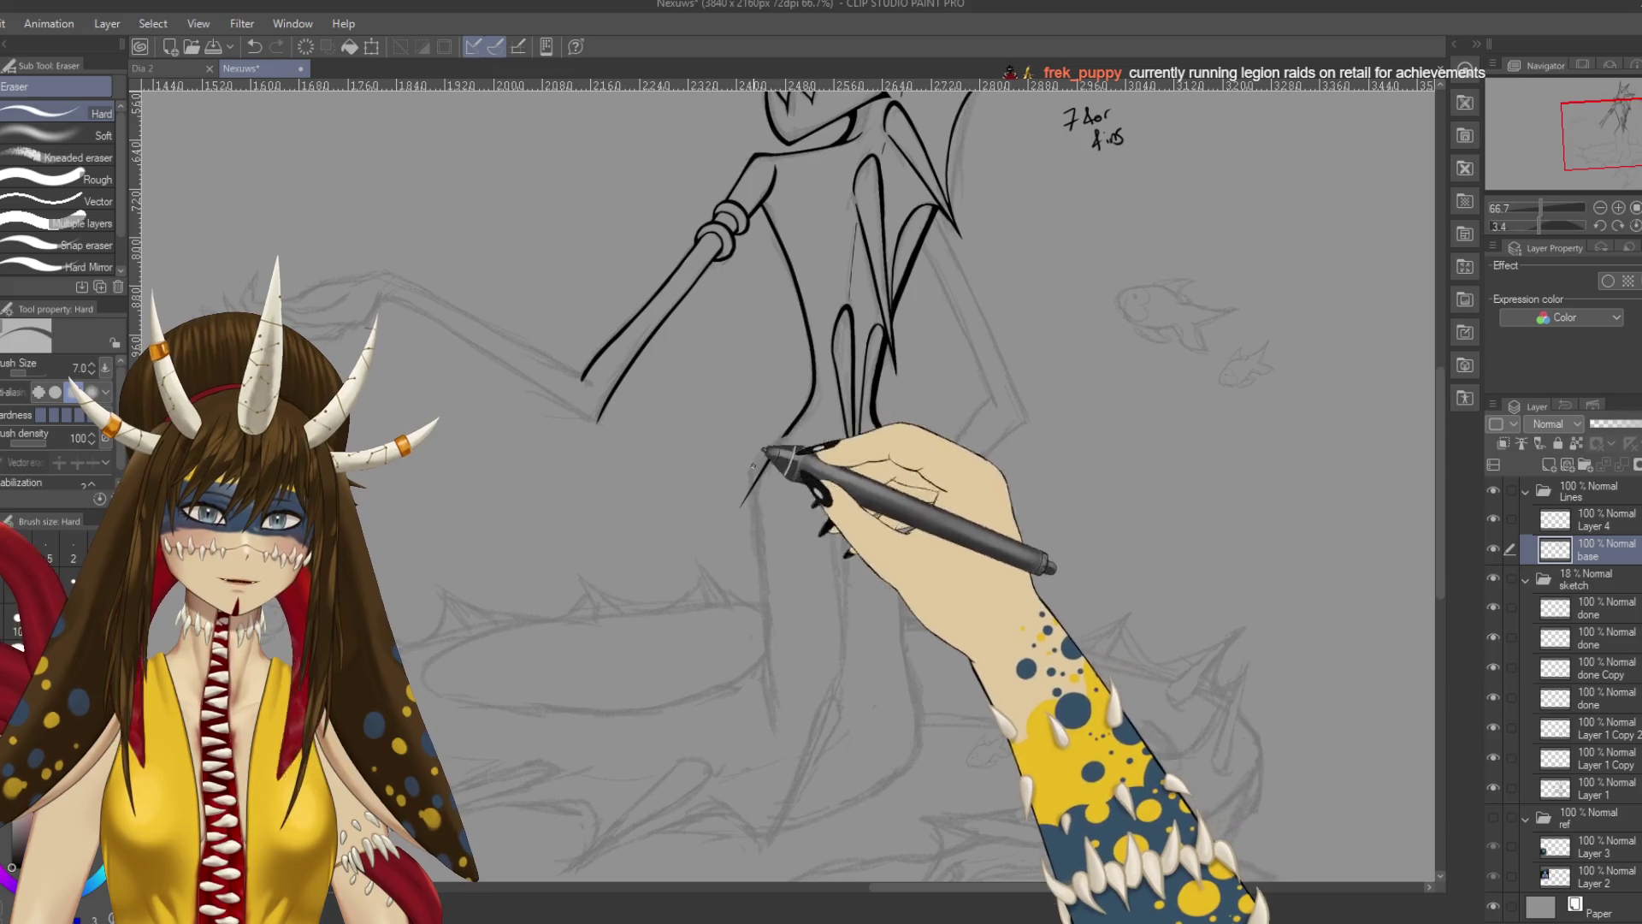
pyautogui.press(']')
pyautogui.press(']')
pyautogui.press(']')
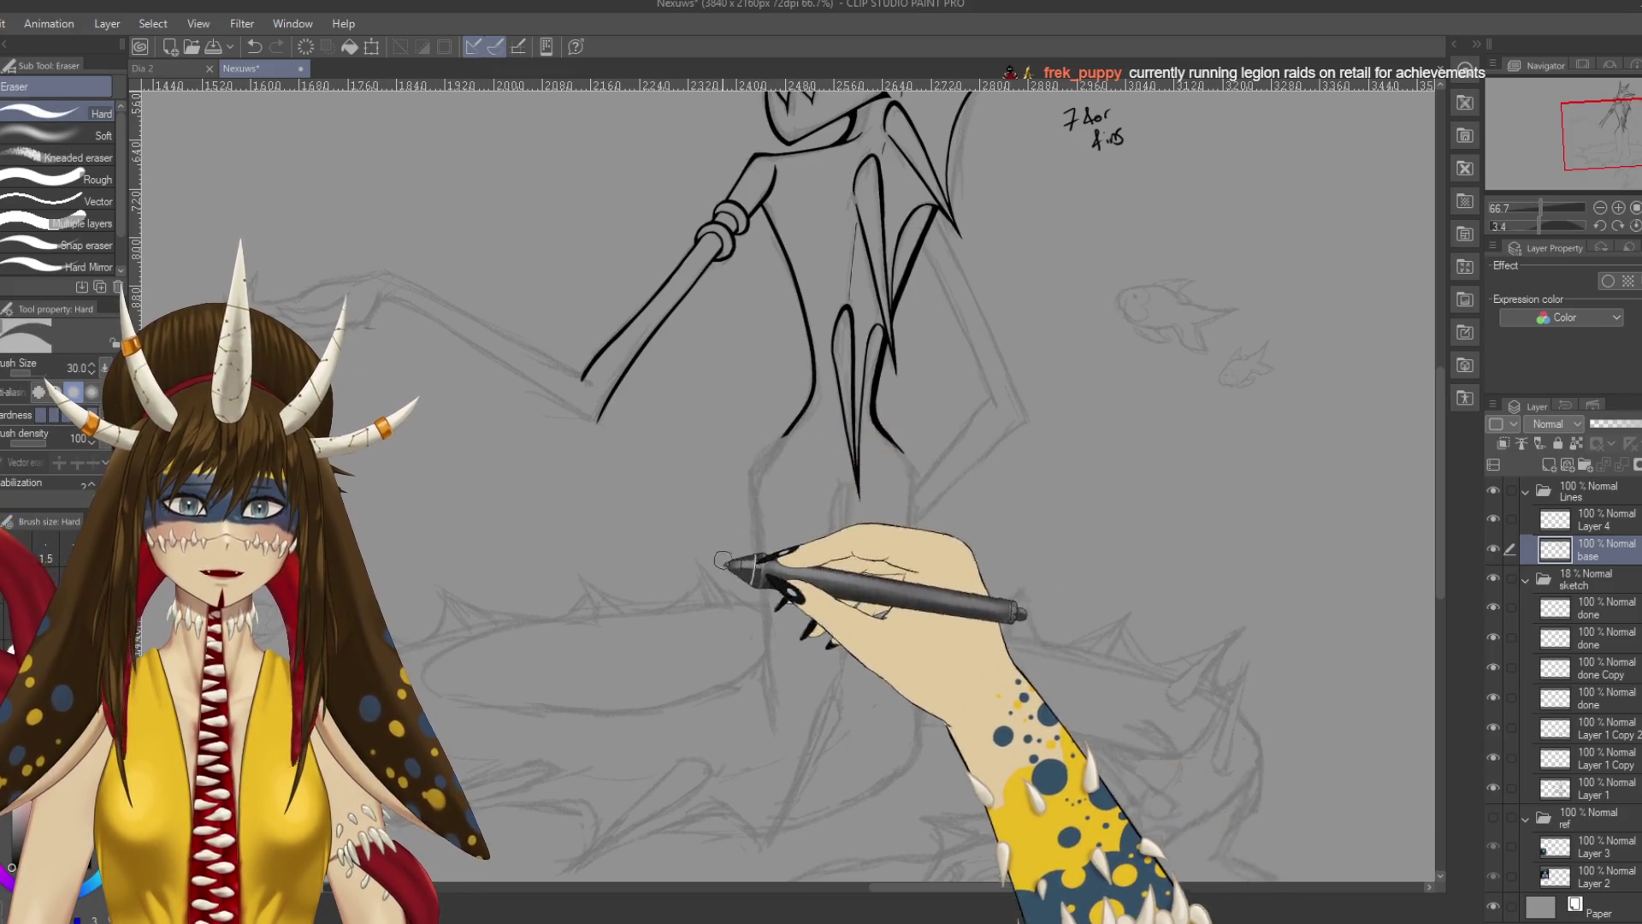
pyautogui.press('p')
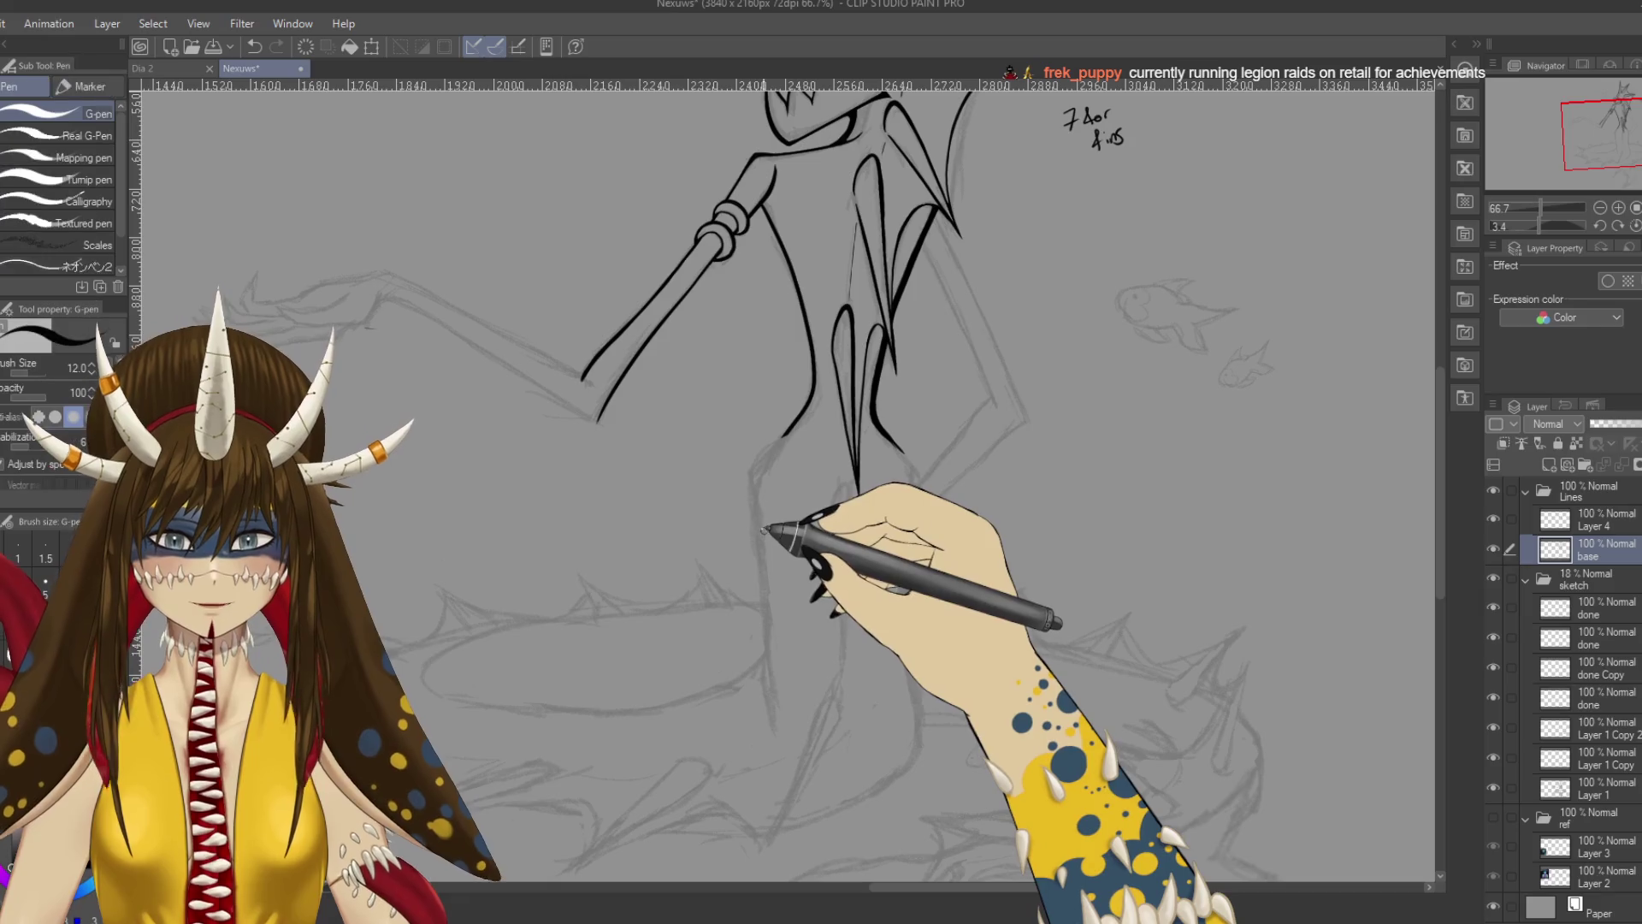
pyautogui.hotkey('ctrl', 's')
pyautogui.press(']')
pyautogui.press(']')
pyautogui.press(']')
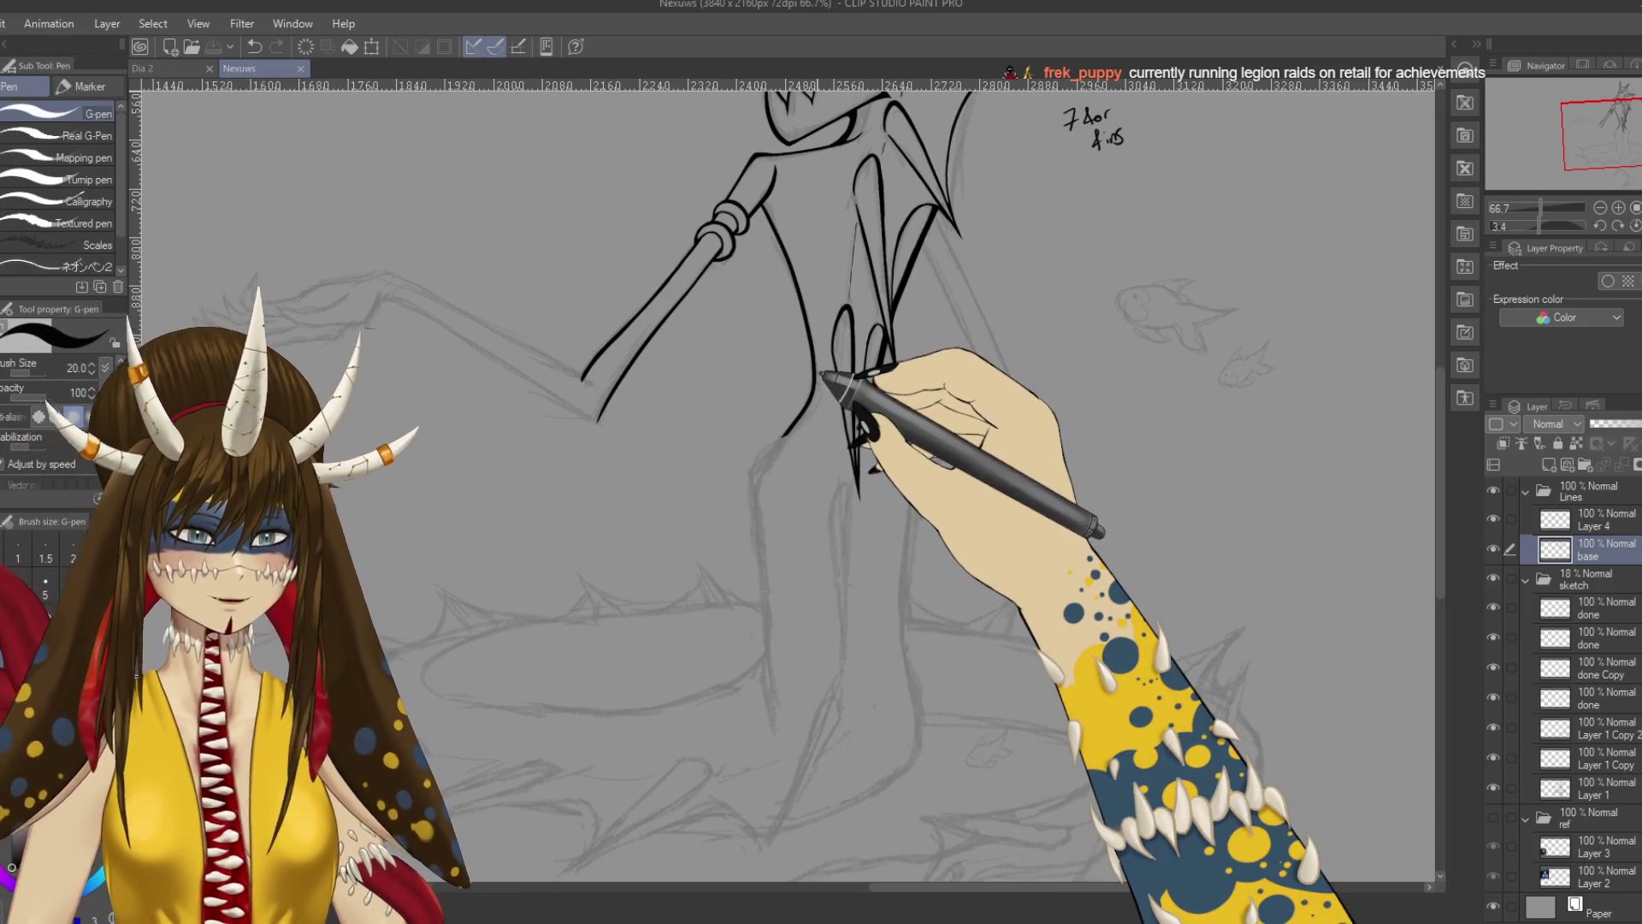
# Undo a stray mark and ink the torso contour downward in several strokes.
pyautogui.scroll(3, 835, 396)
pyautogui.scroll(5, 823, 374)
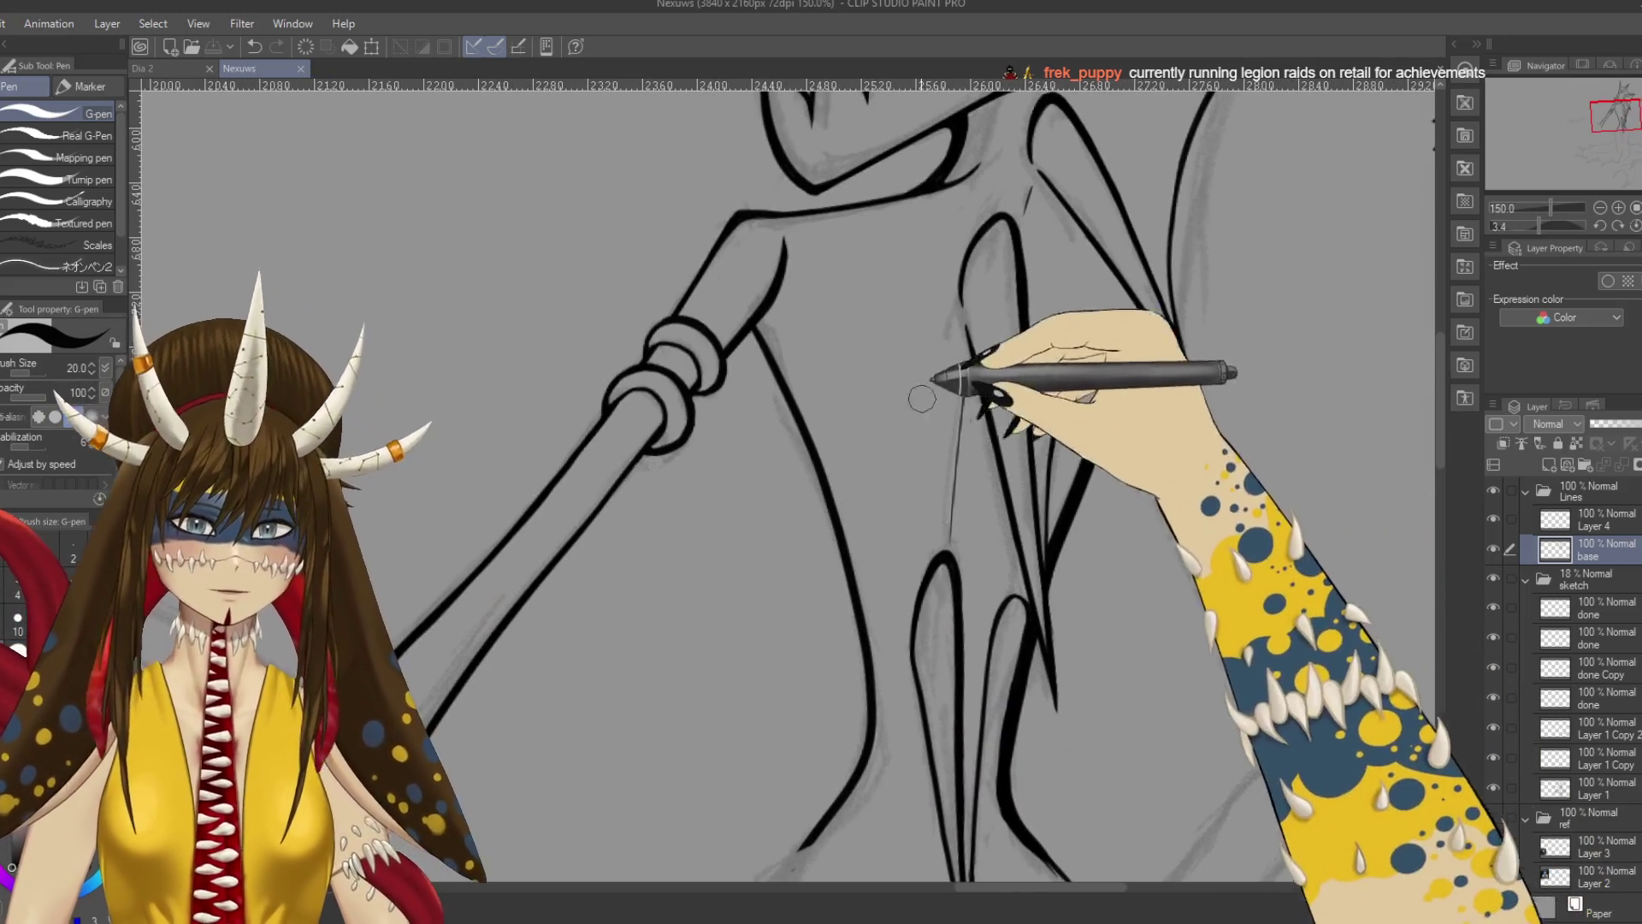
pyautogui.scroll(1, 752, 309)
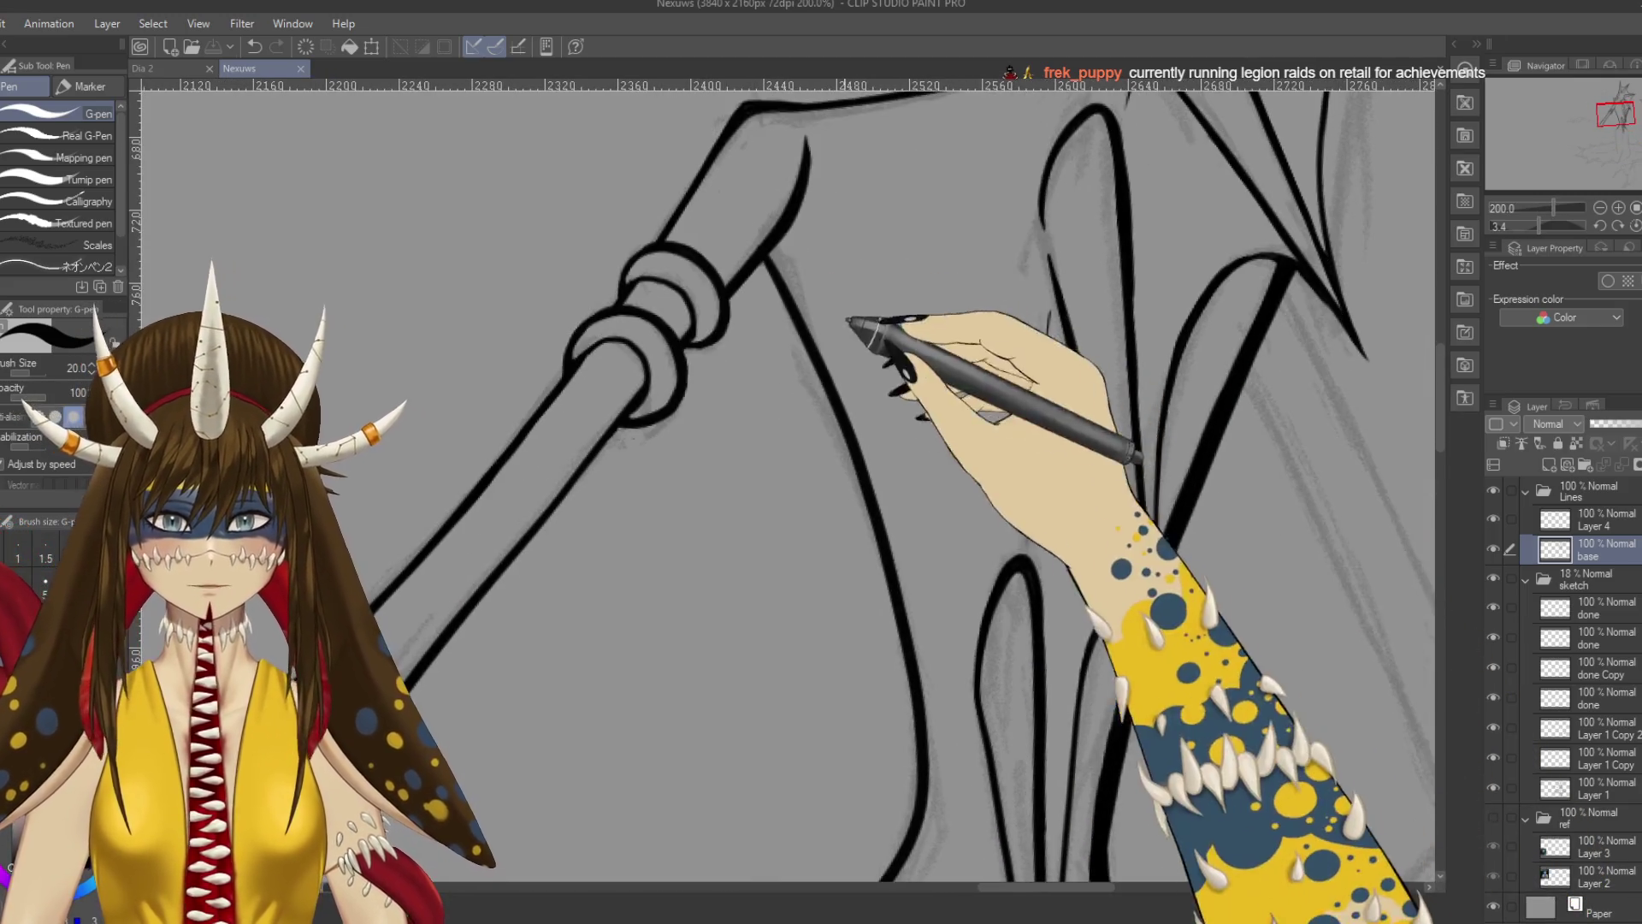
pyautogui.hotkey('ctrl', 'z')
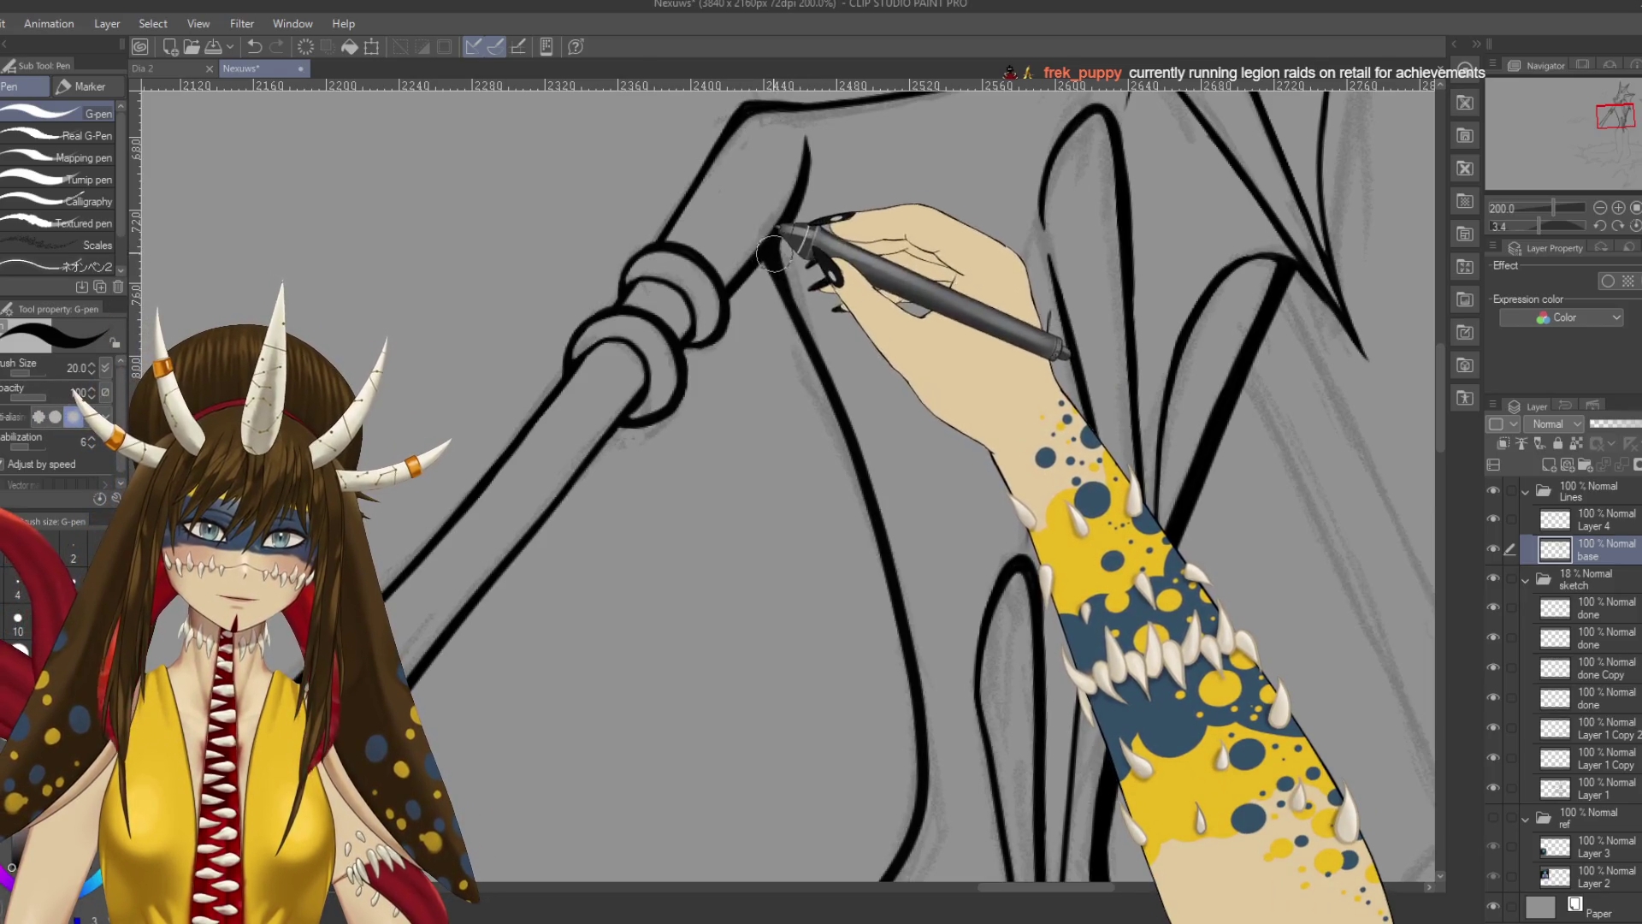
pyautogui.moveTo(788, 264); pyautogui.dragTo(829, 385)
pyautogui.moveTo(799, 275); pyautogui.dragTo(873, 447)
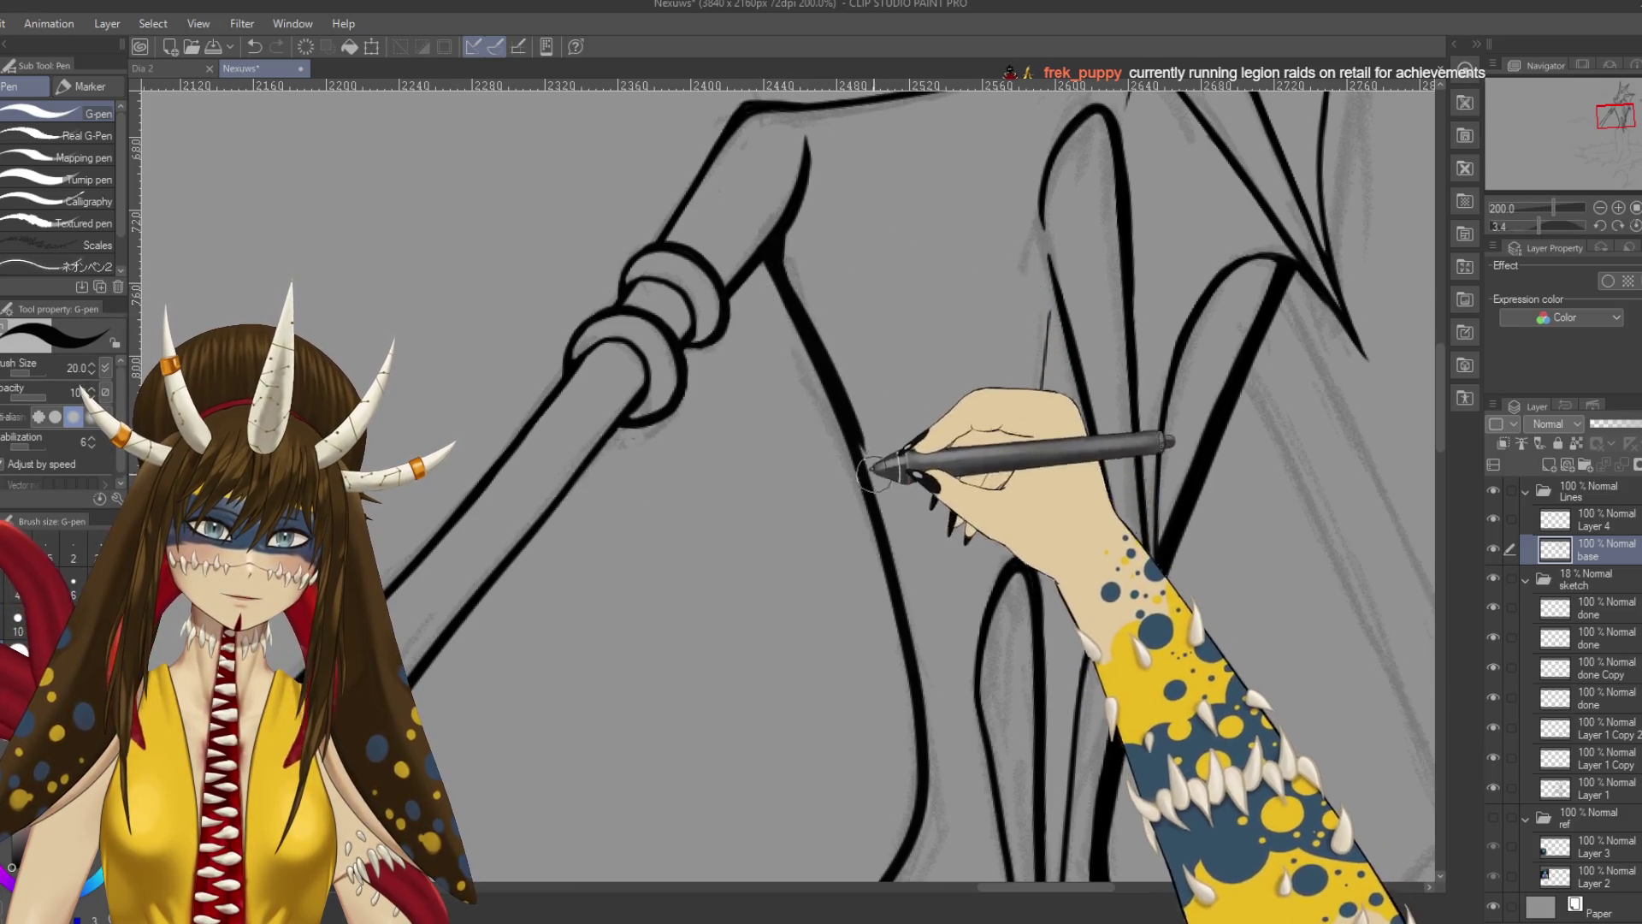
pyautogui.moveTo(847, 374); pyautogui.dragTo(885, 517)
pyautogui.moveTo(834, 398); pyautogui.dragTo(904, 602)
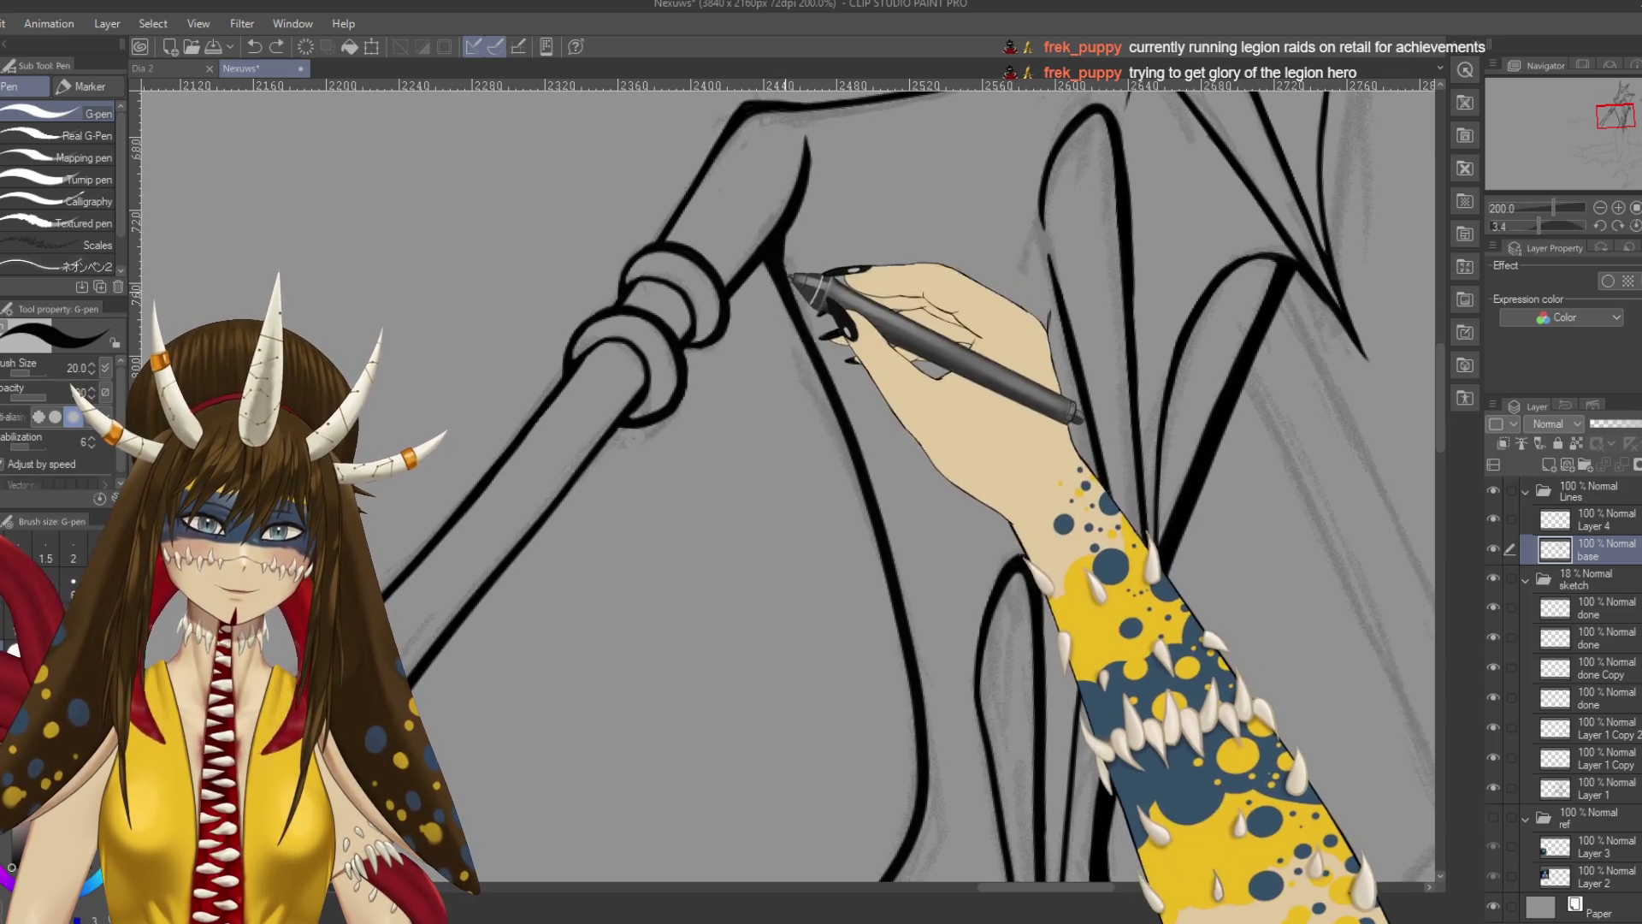
# Redraw the torso contour more cleanly and extend the waist contour downward.
pyautogui.scroll(-5, 856, 428)
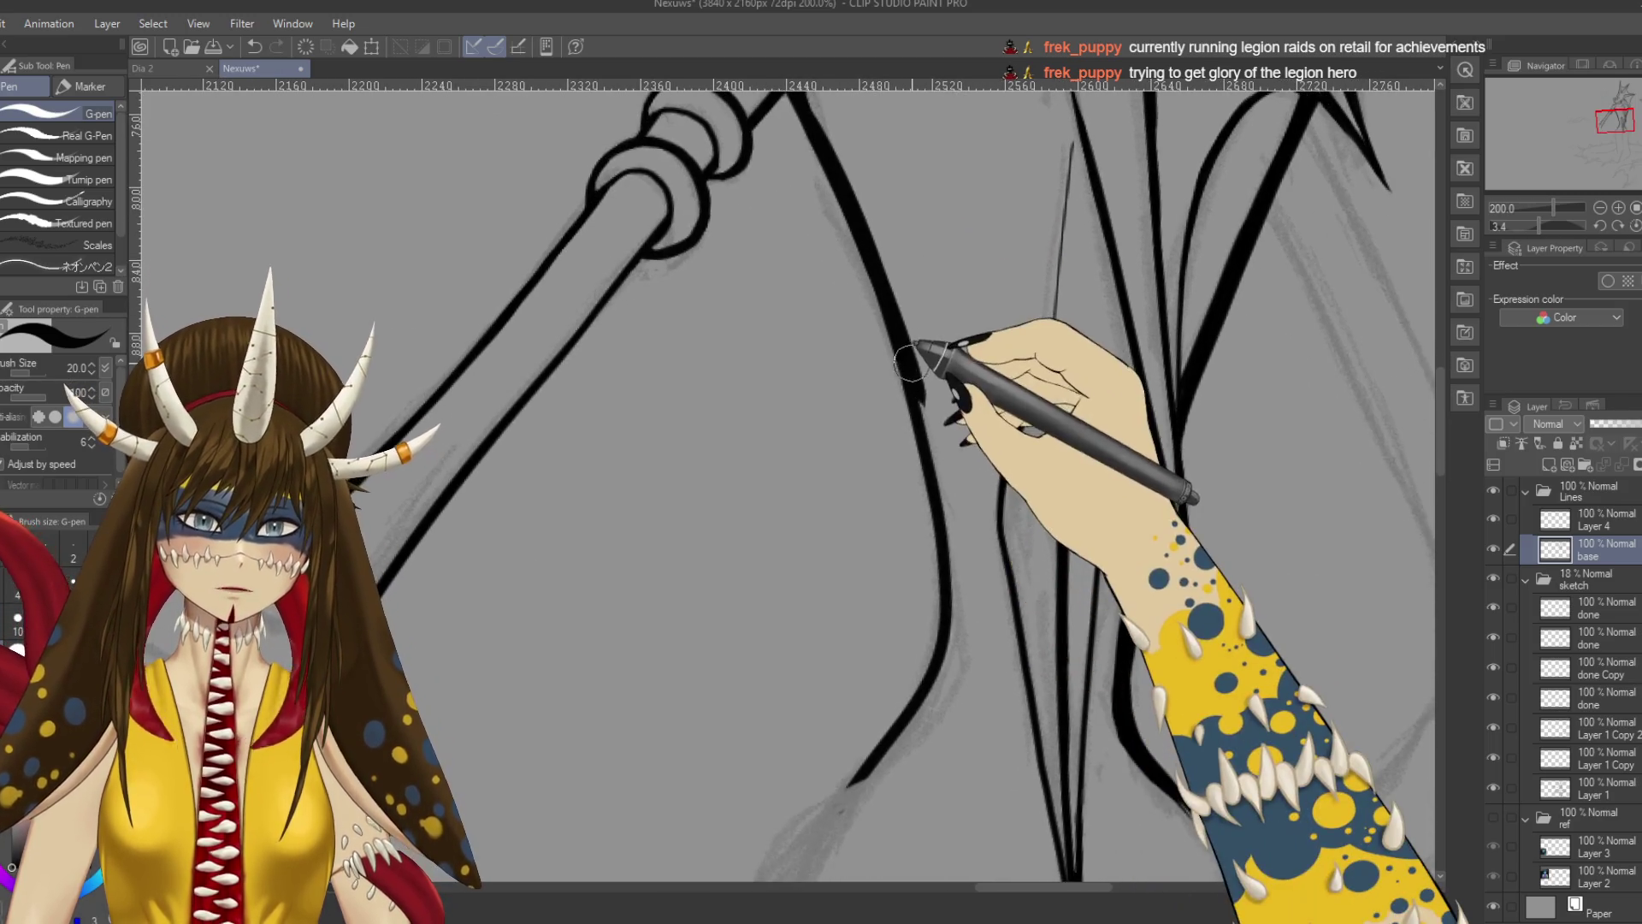
pyautogui.hotkey('ctrl', 'z')
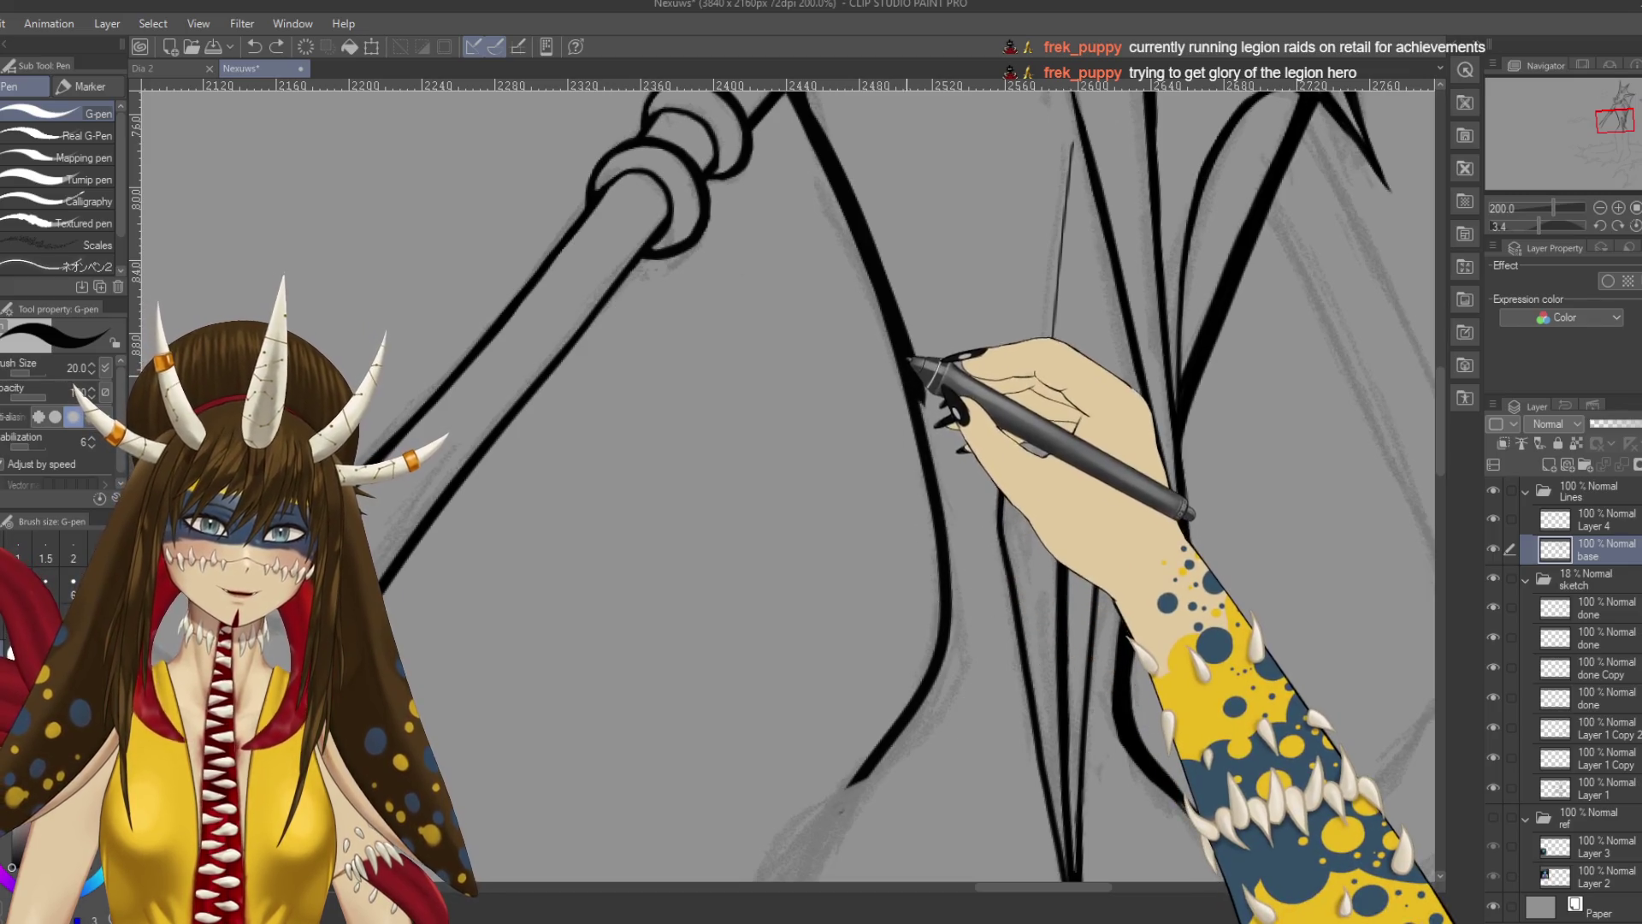
pyautogui.moveTo(912, 383)
pyautogui.mouseDown()
pyautogui.moveTo(935, 414)
pyautogui.moveTo(932, 481)
pyautogui.mouseUp()
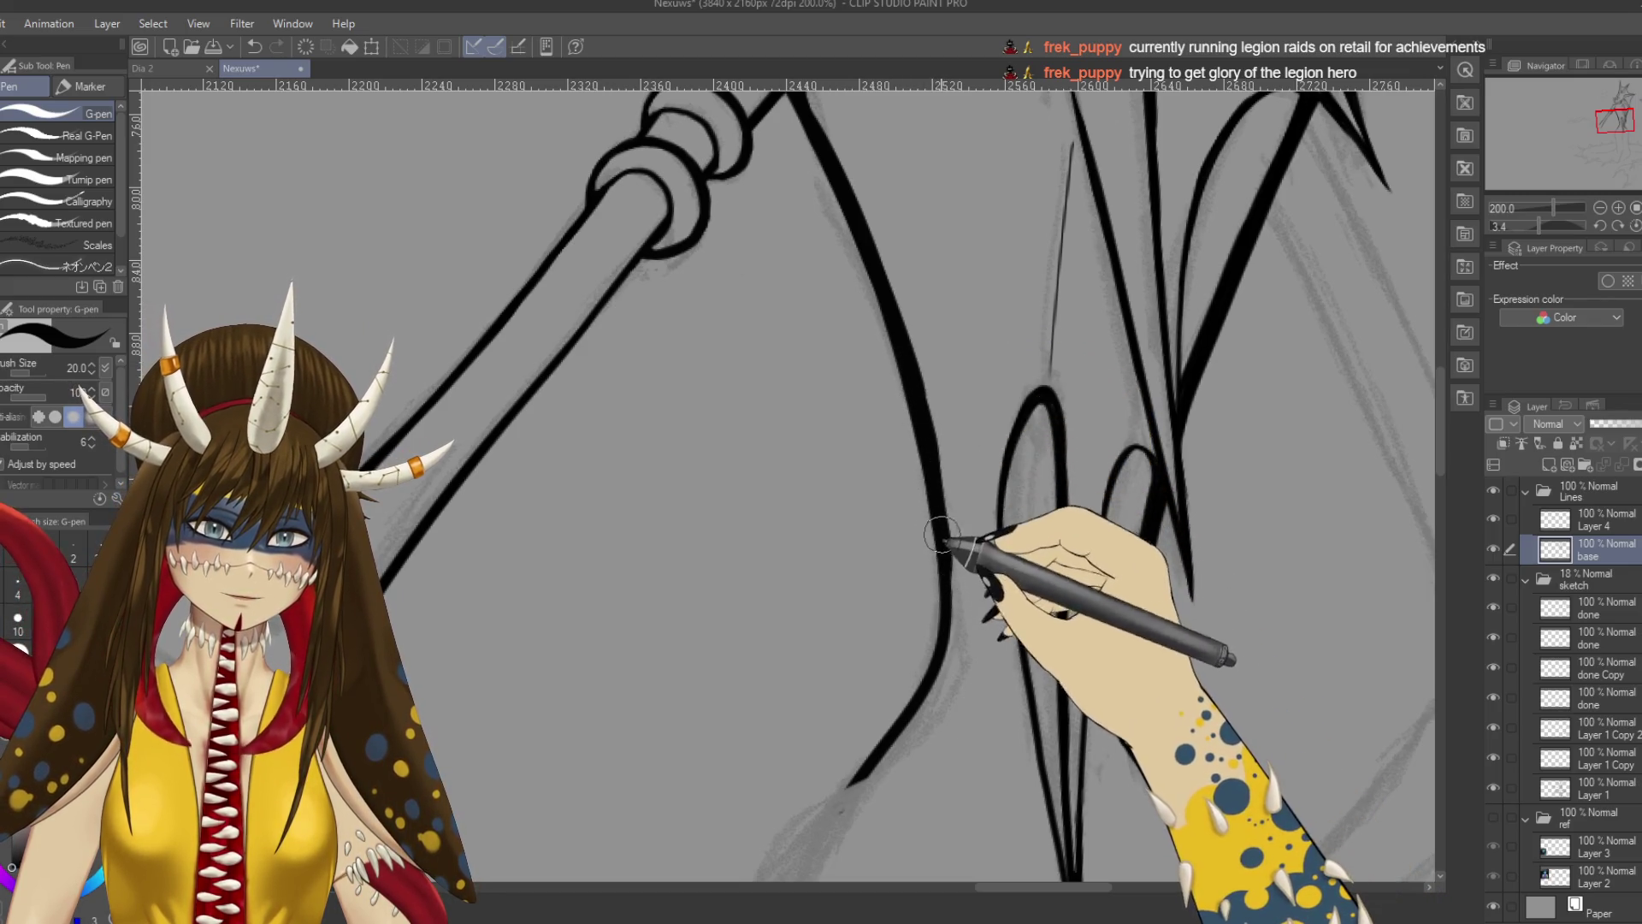
pyautogui.moveTo(936, 679); pyautogui.dragTo(990, 495)
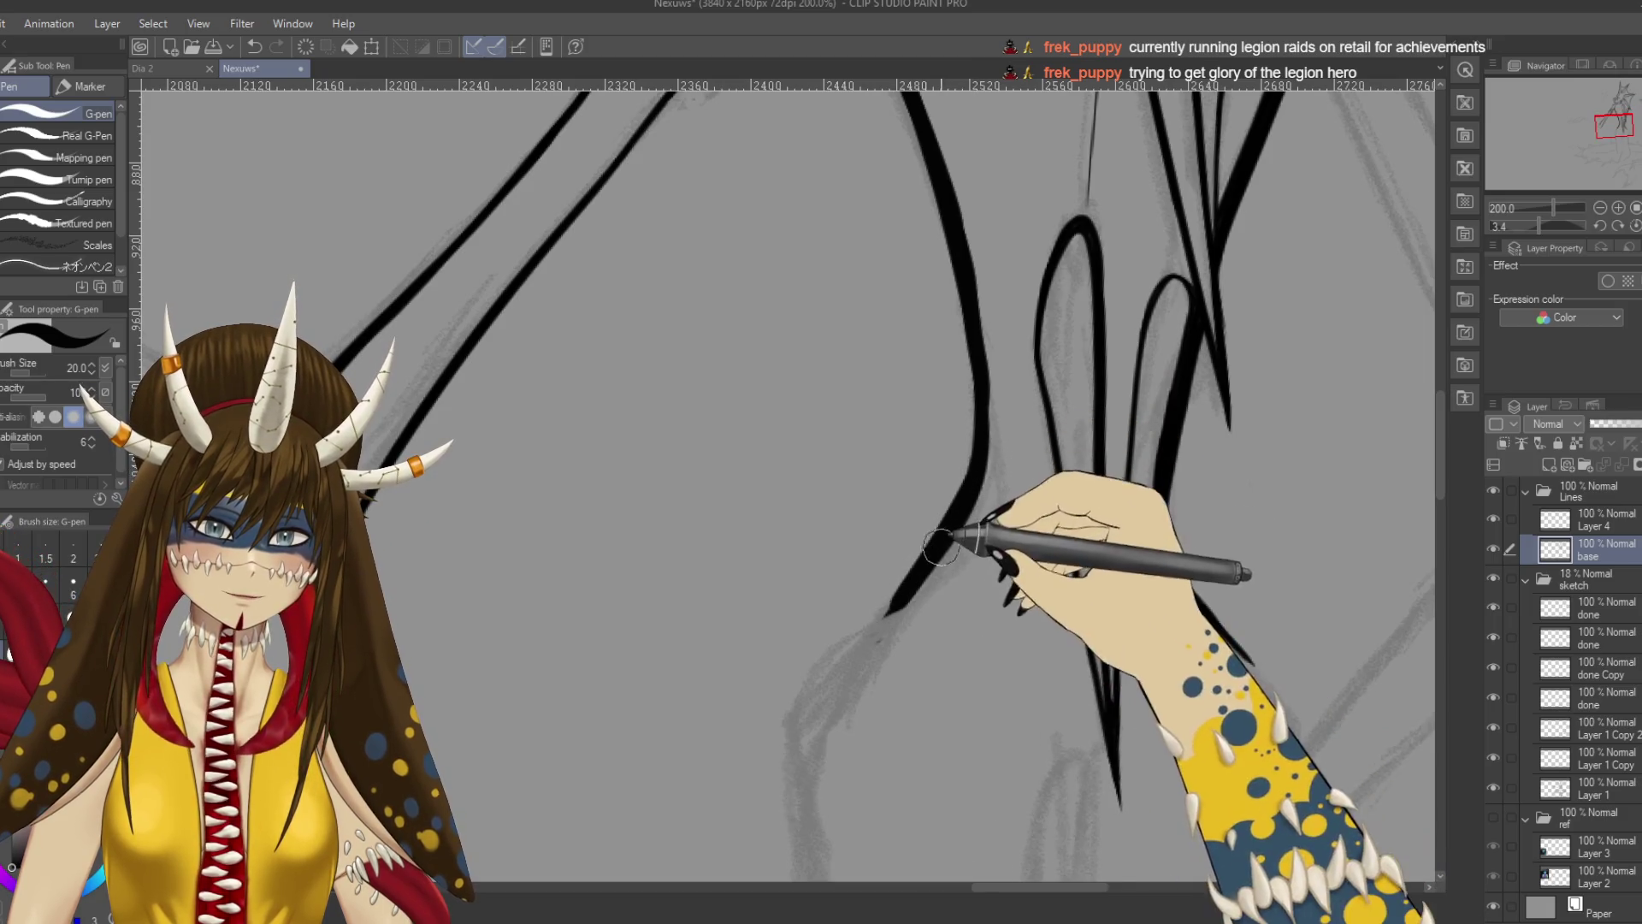
pyautogui.moveTo(898, 575)
pyautogui.mouseDown()
pyautogui.moveTo(847, 671)
pyautogui.moveTo(799, 709)
pyautogui.mouseUp()
pyautogui.moveTo(994, 478); pyautogui.dragTo(923, 580)
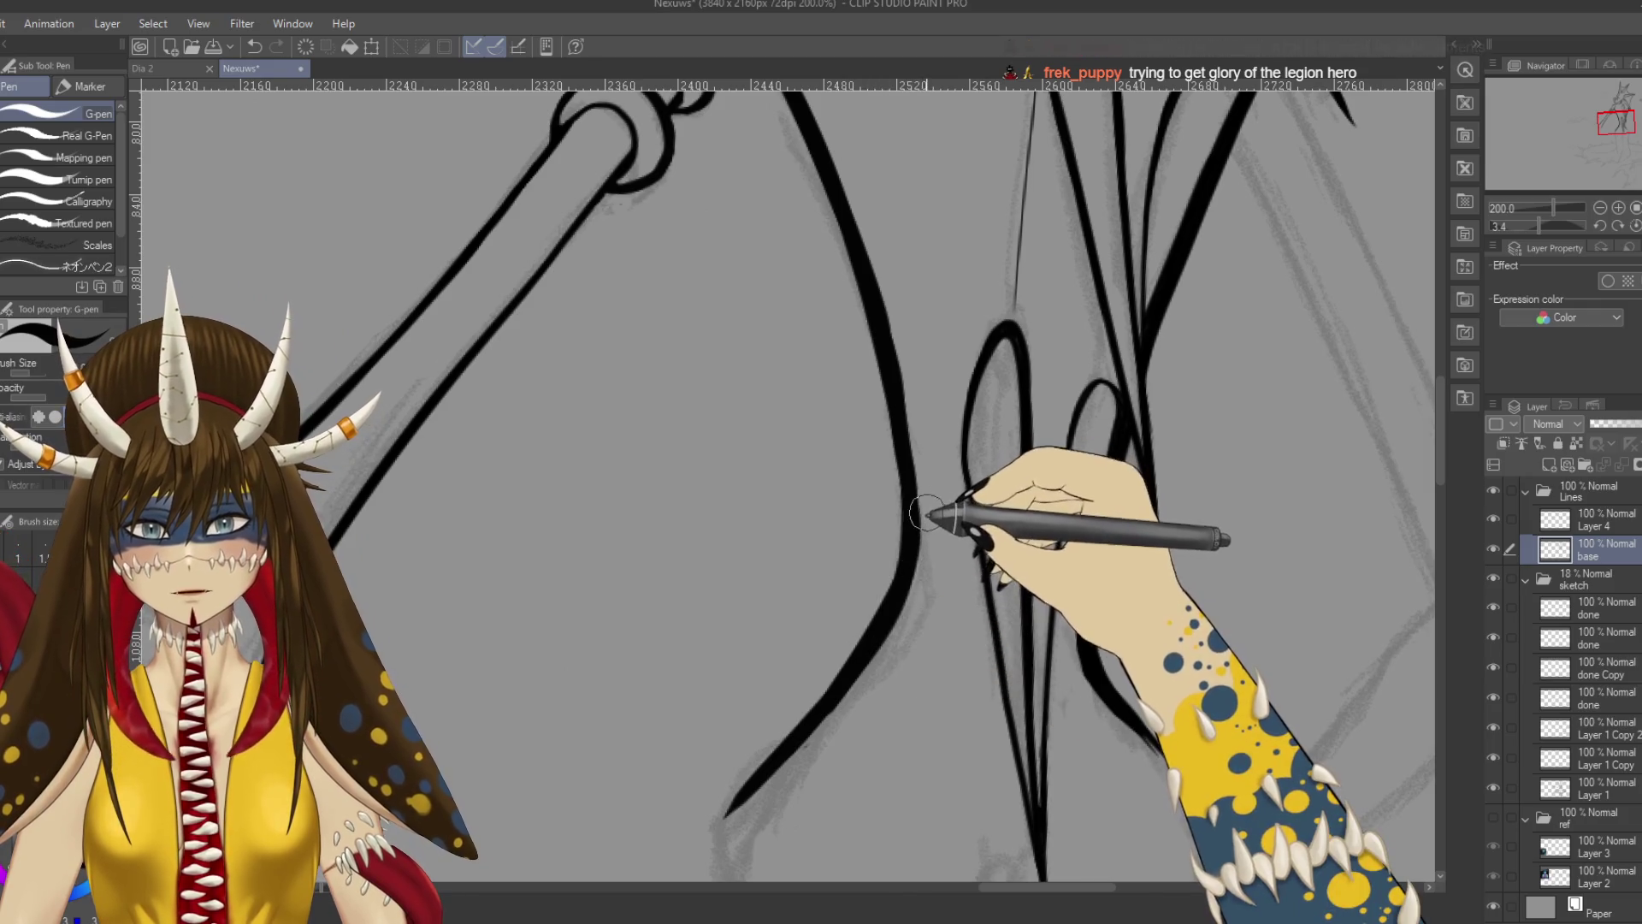
# Ink a short line near the hand holding the staff.
pyautogui.scroll(-5, 920, 526)
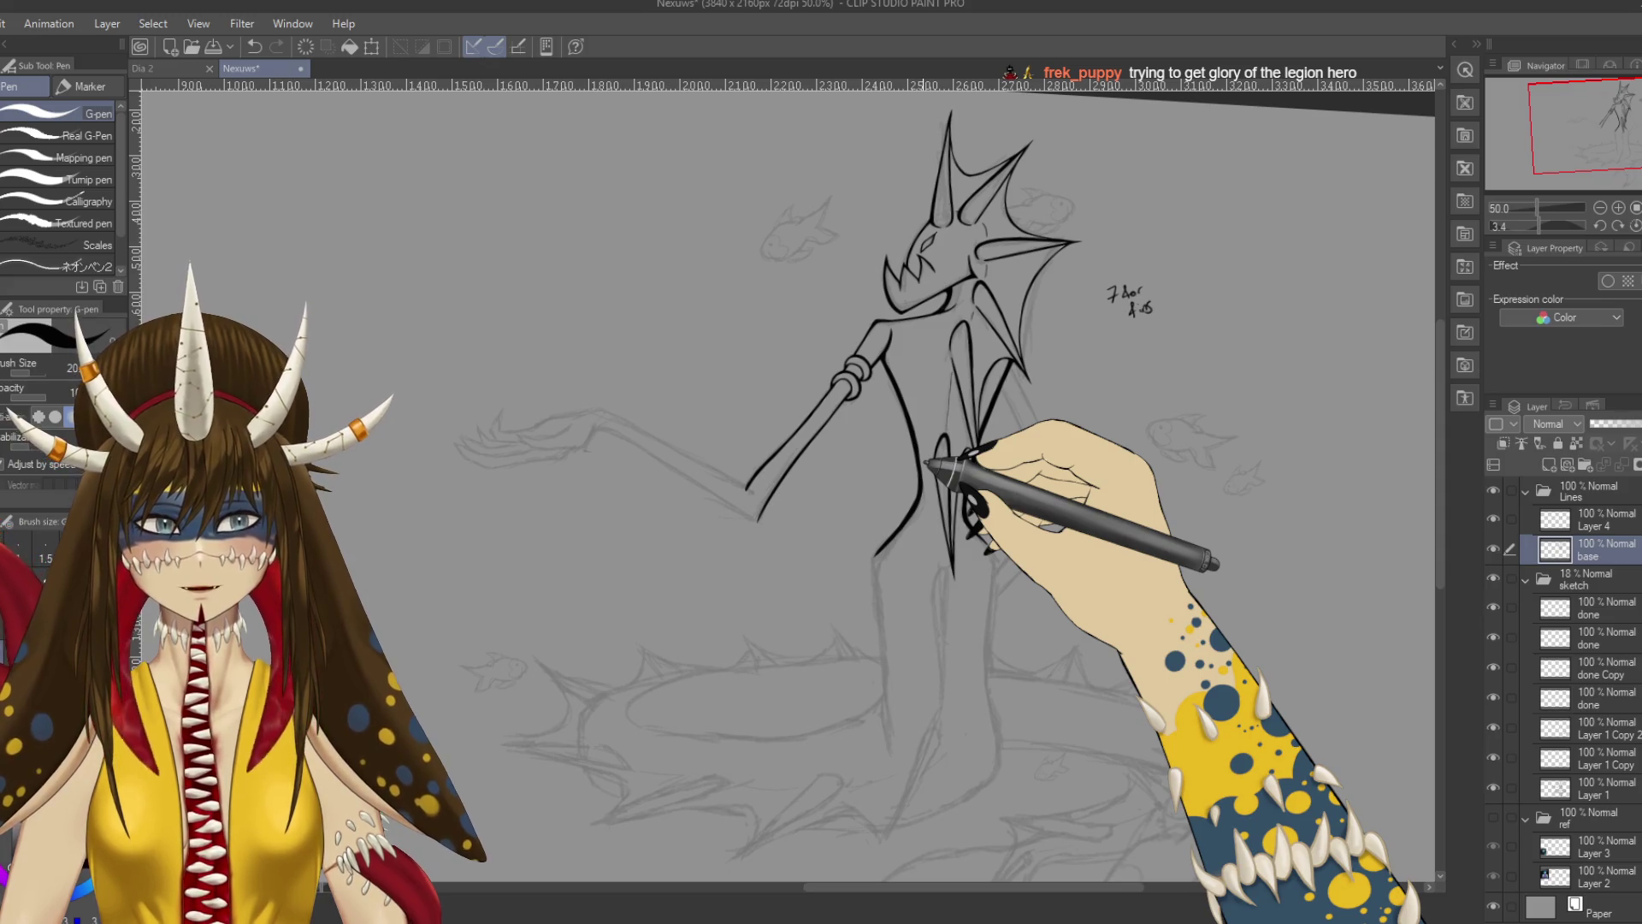
pyautogui.scroll(4, 924, 467)
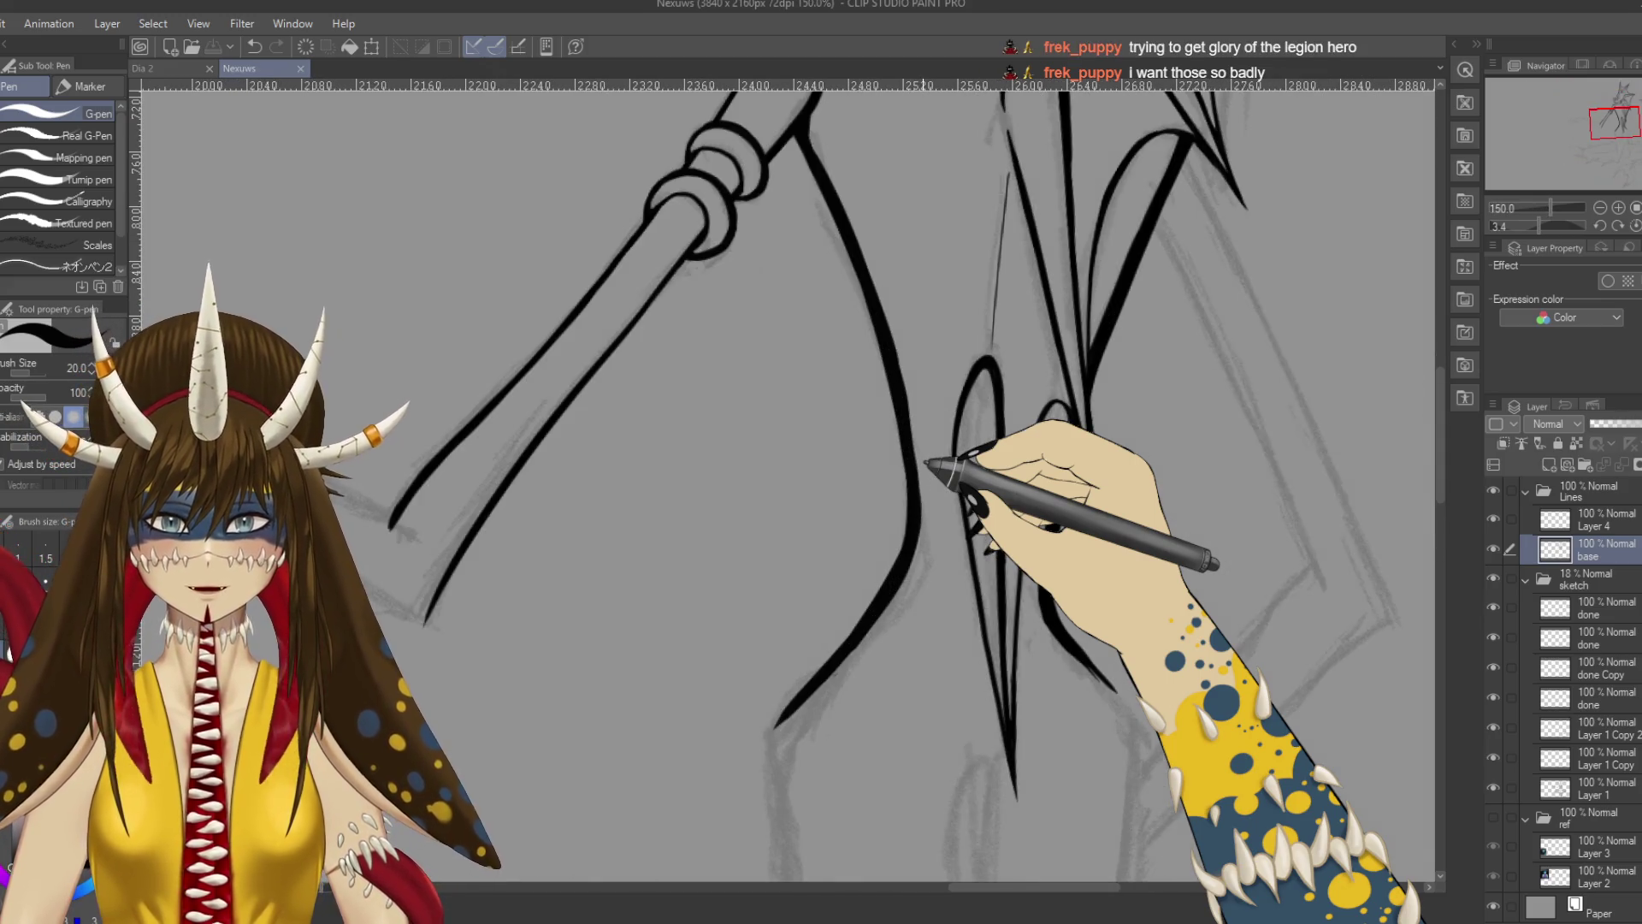
pyautogui.scroll(3, 928, 462)
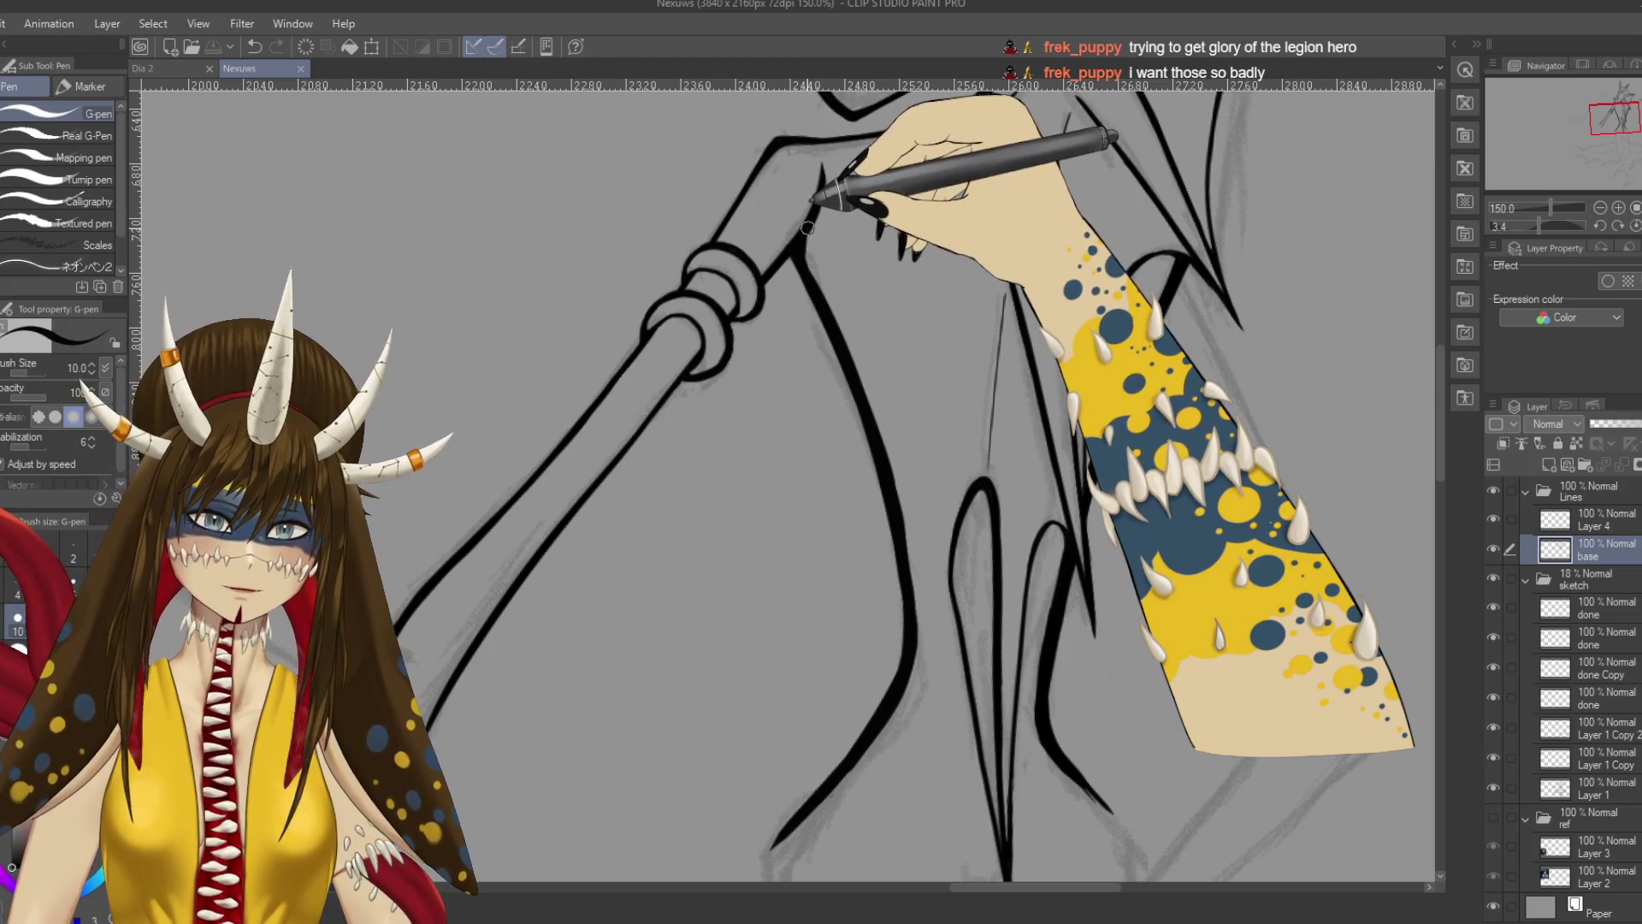
pyautogui.moveTo(807, 228); pyautogui.dragTo(820, 201)
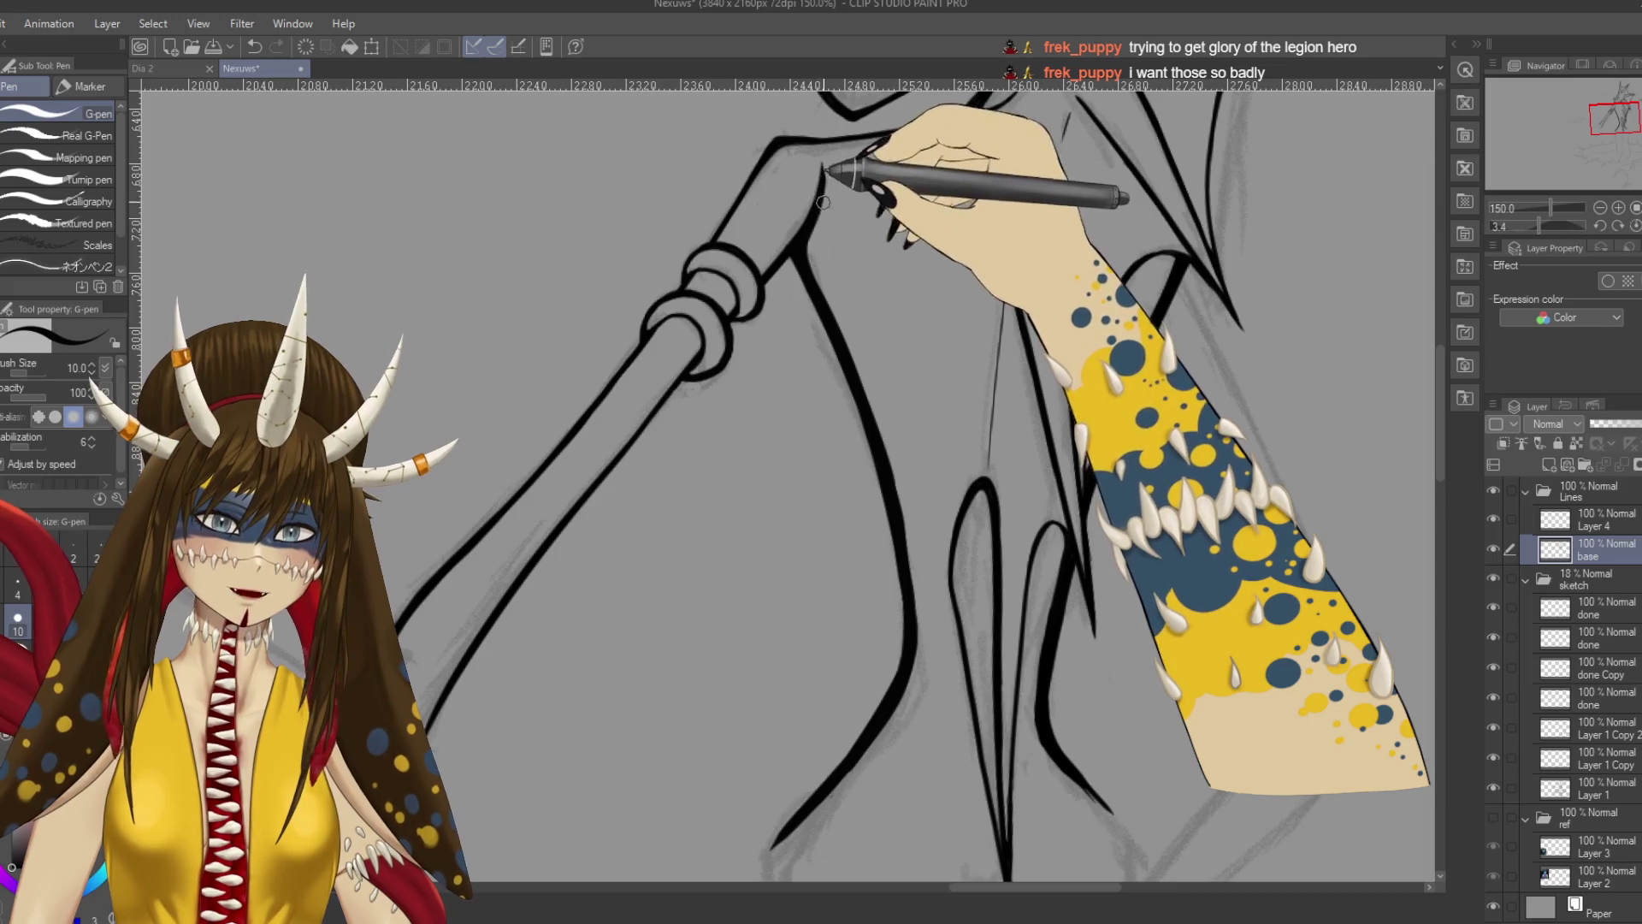
pyautogui.scroll(-5, 823, 199)
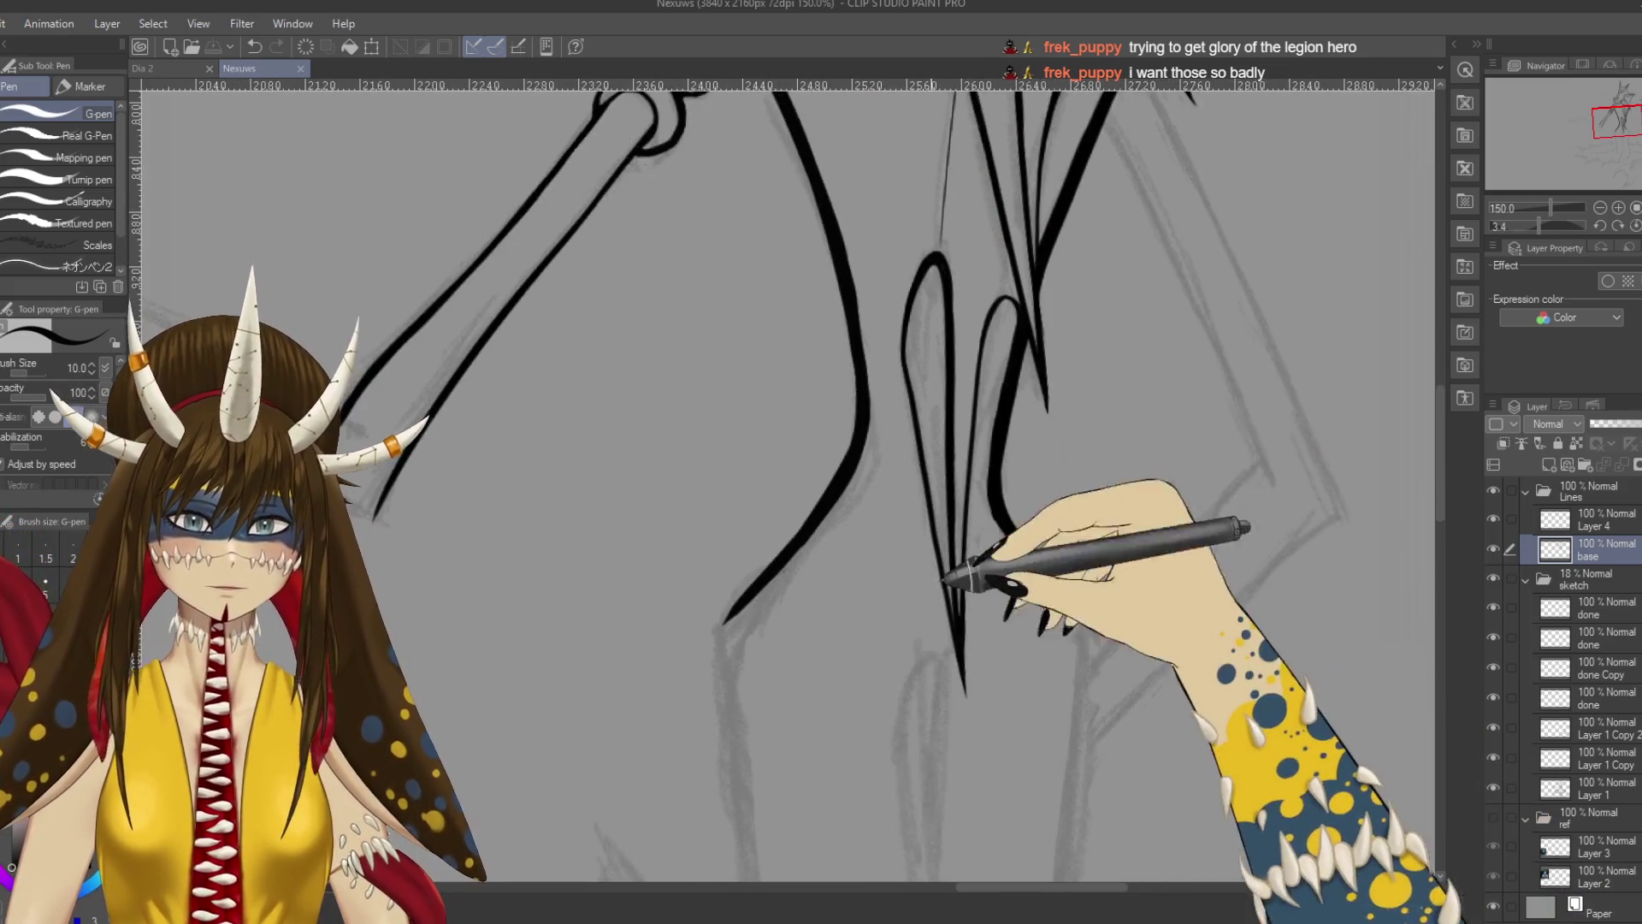
pyautogui.scroll(-6, 958, 552)
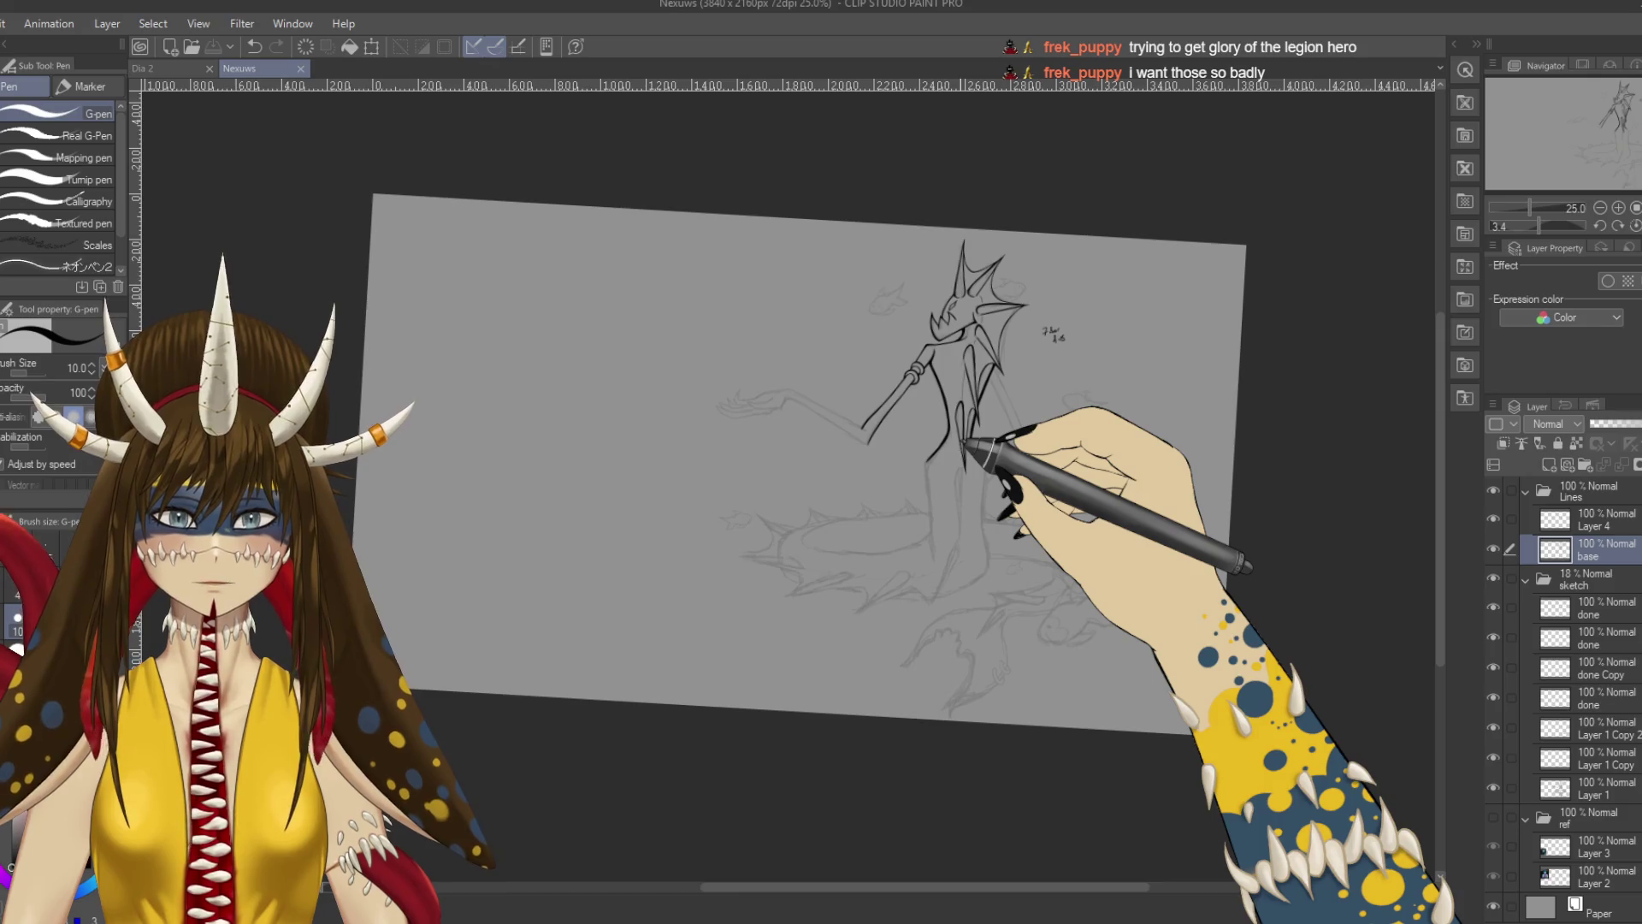
pyautogui.scroll(2, 962, 440)
# Draw test strokes beside the figure, then remove them.
pyautogui.moveTo(569, 477); pyautogui.dragTo(697, 561)
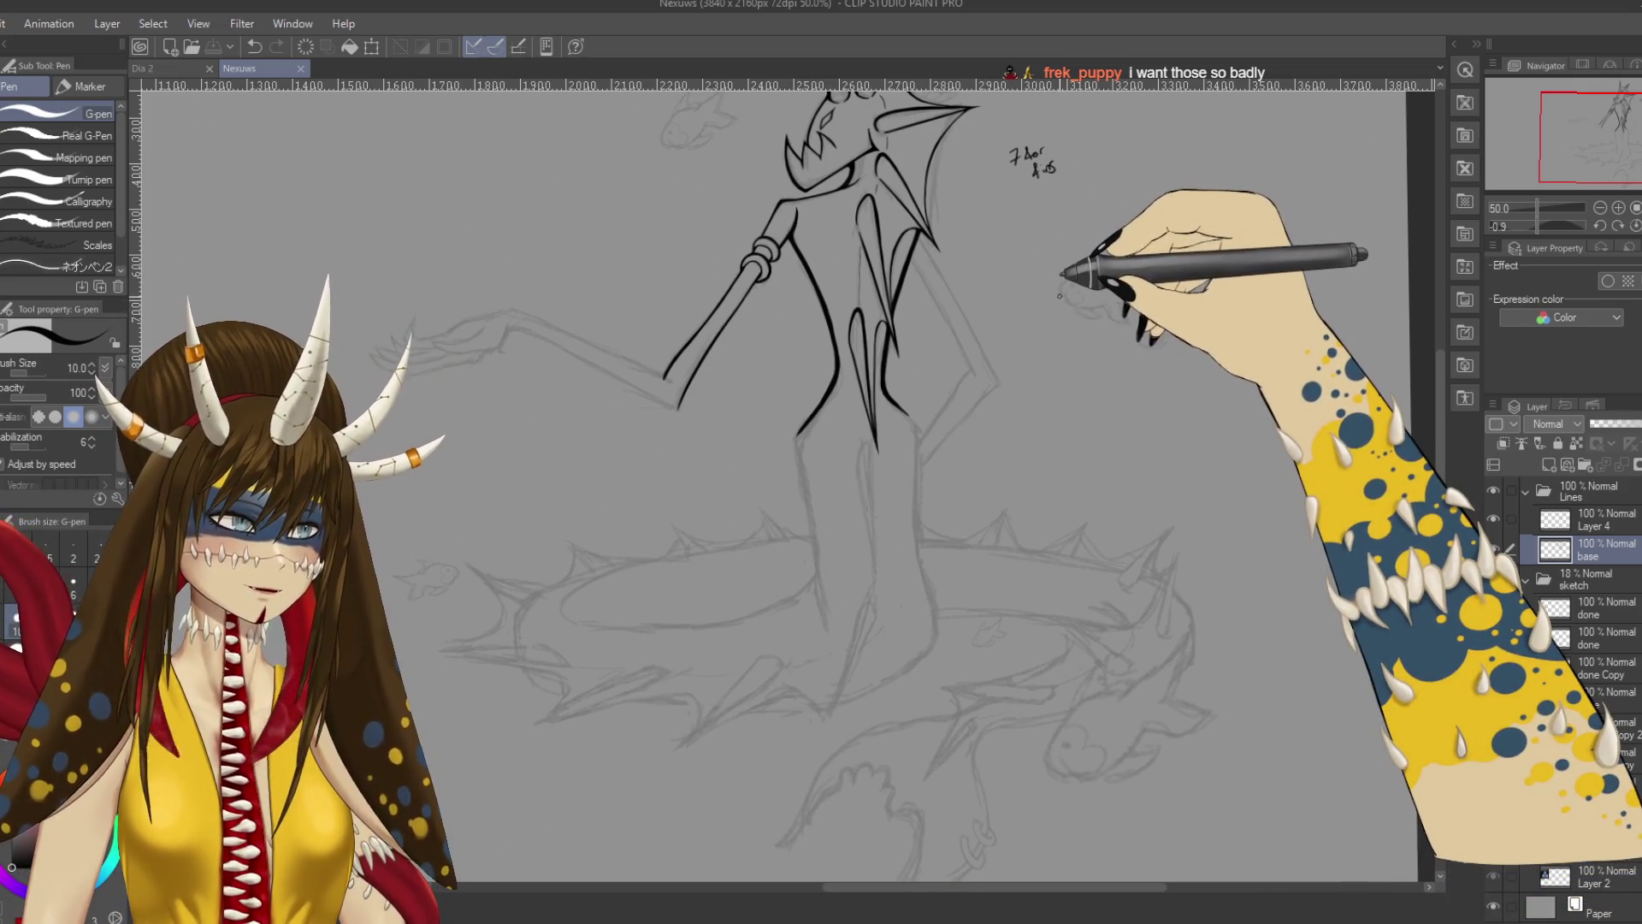
pyautogui.moveTo(1044, 298); pyautogui.dragTo(1198, 285)
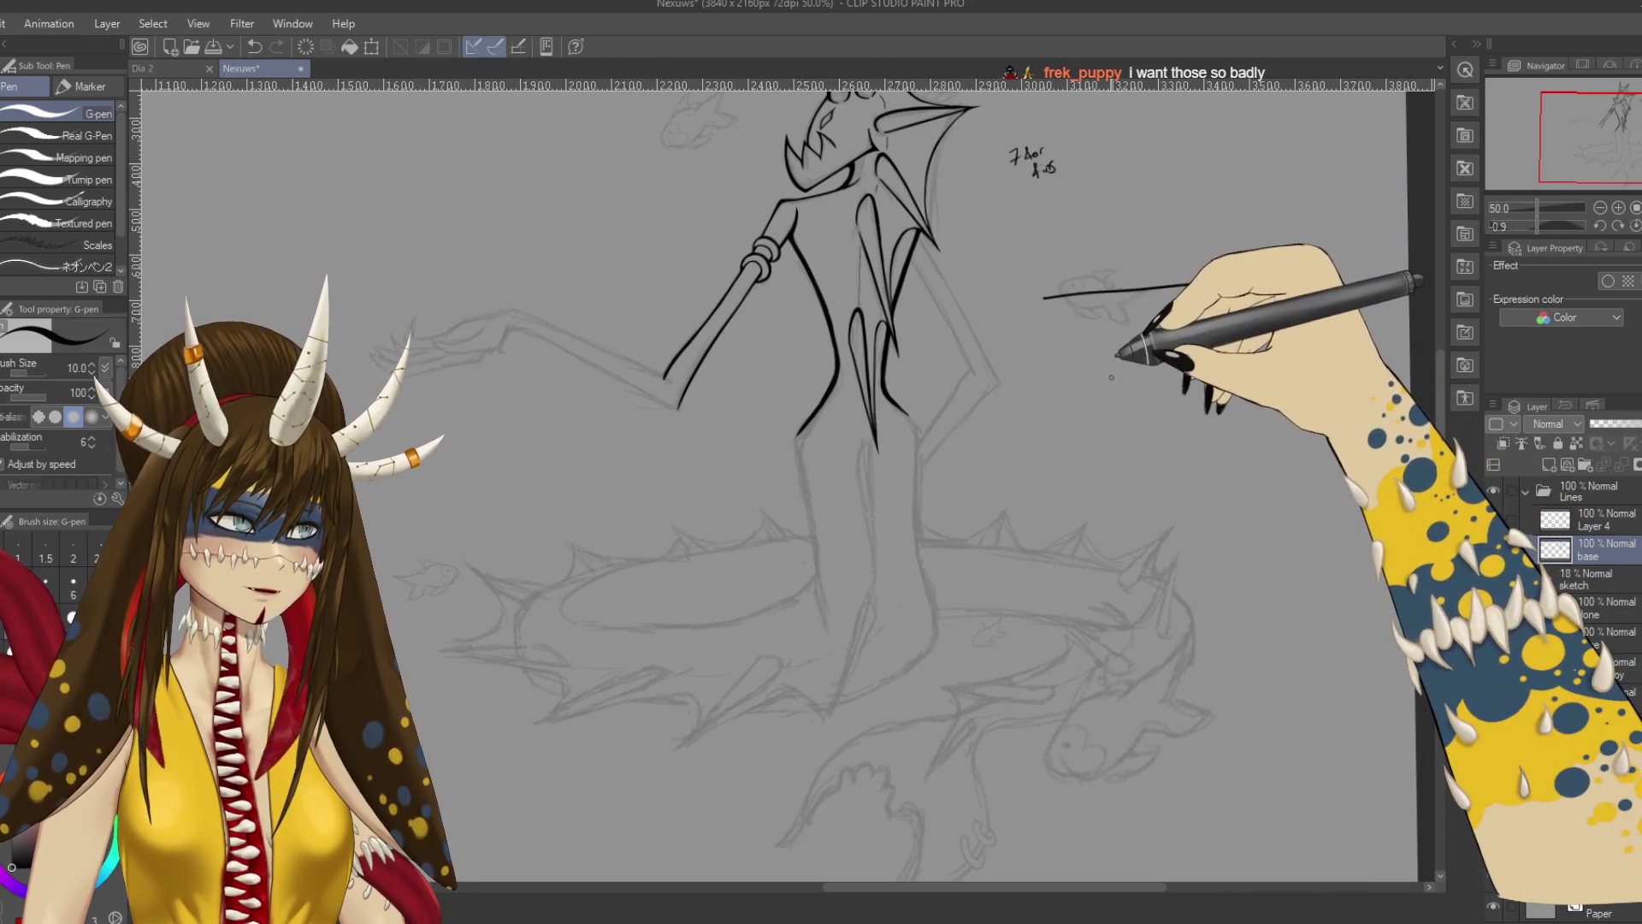
pyautogui.moveTo(1124, 371); pyautogui.dragTo(1232, 351)
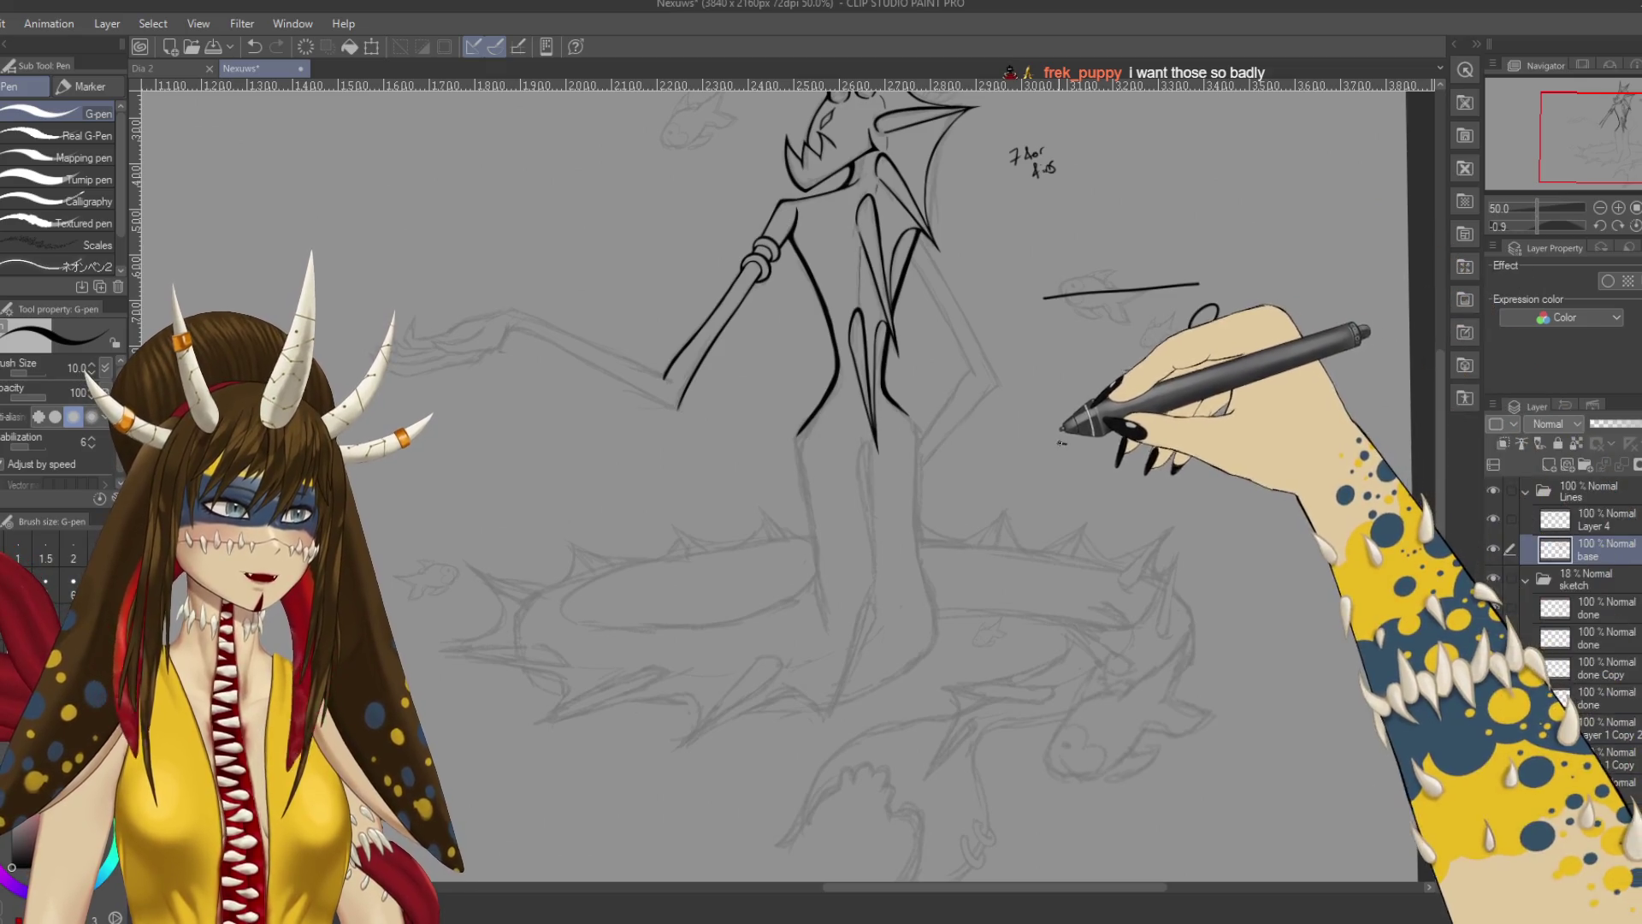
pyautogui.moveTo(1059, 443); pyautogui.dragTo(1288, 413)
pyautogui.hotkey('ctrl', 'z')
pyautogui.hotkey('ctrl', 'z')
pyautogui.hotkey('ctrl', 'z')
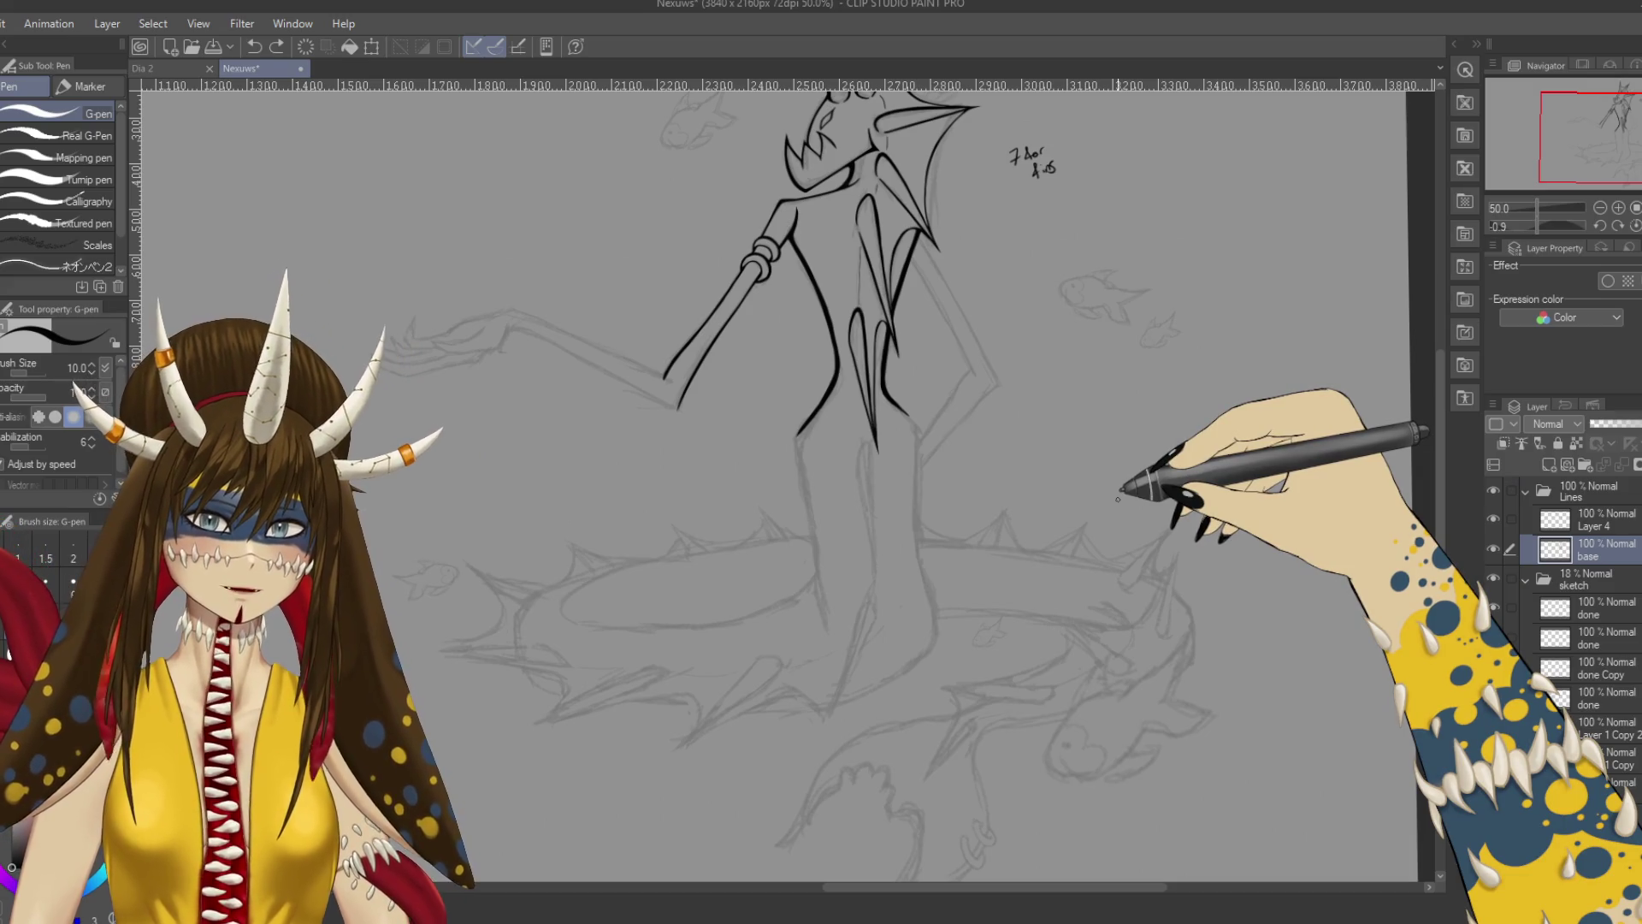
# Zoom in on the torso, undo a trial side-fin line, and raise the G-pen size to 12.
pyautogui.scroll(-2, 1118, 499)
pyautogui.hotkey('ctrl', '+')
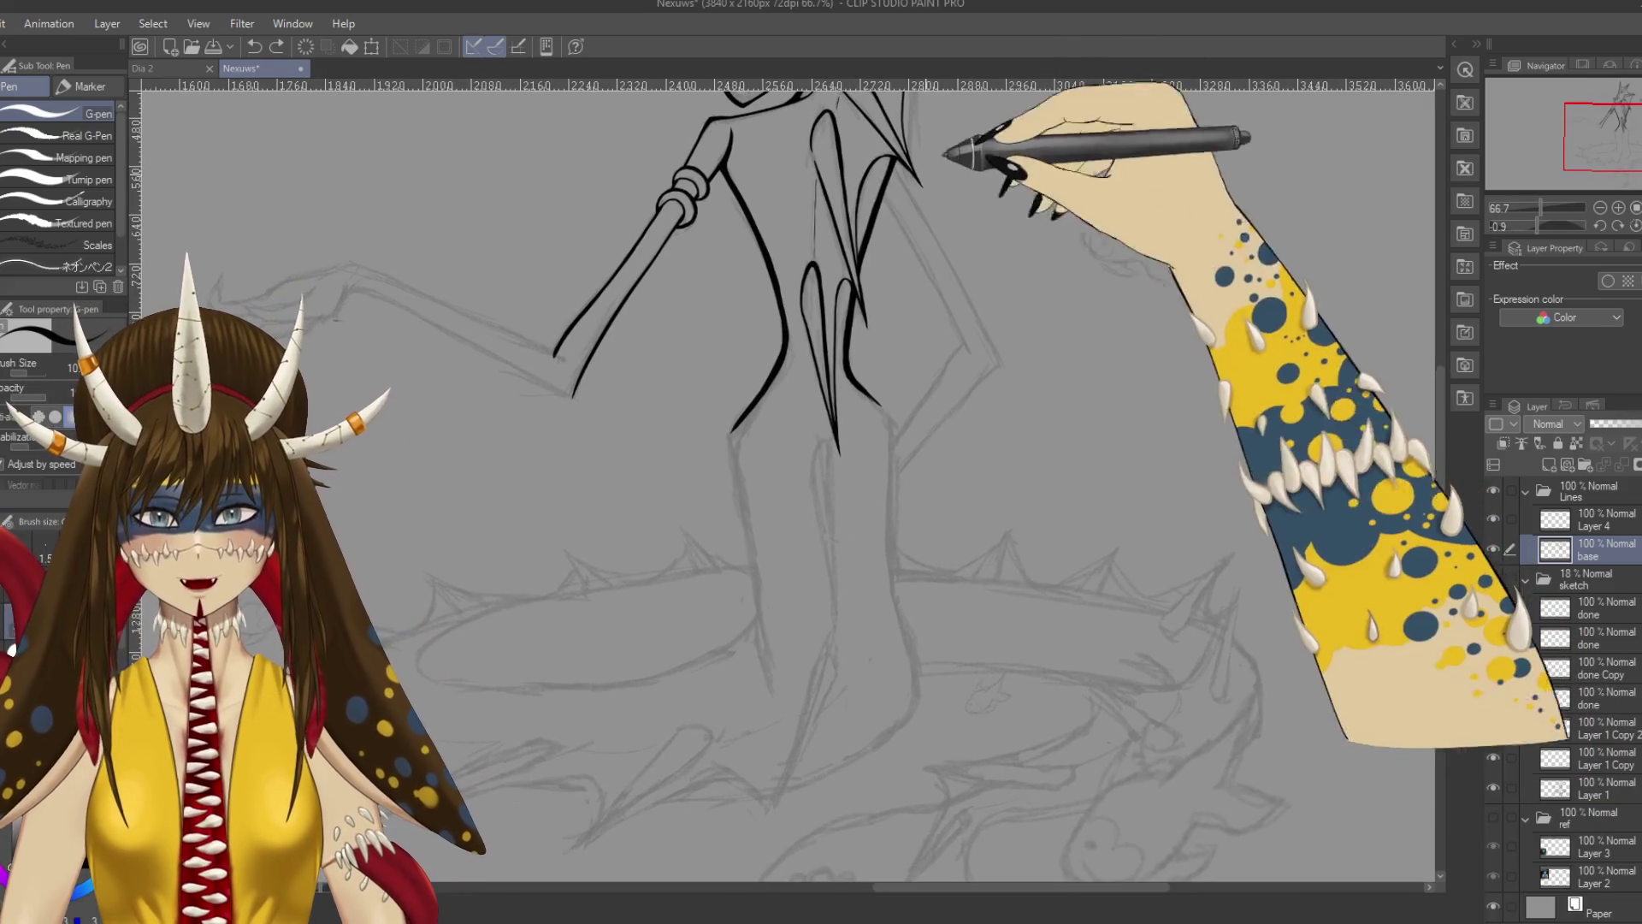
pyautogui.moveTo(905, 128); pyautogui.dragTo(949, 291)
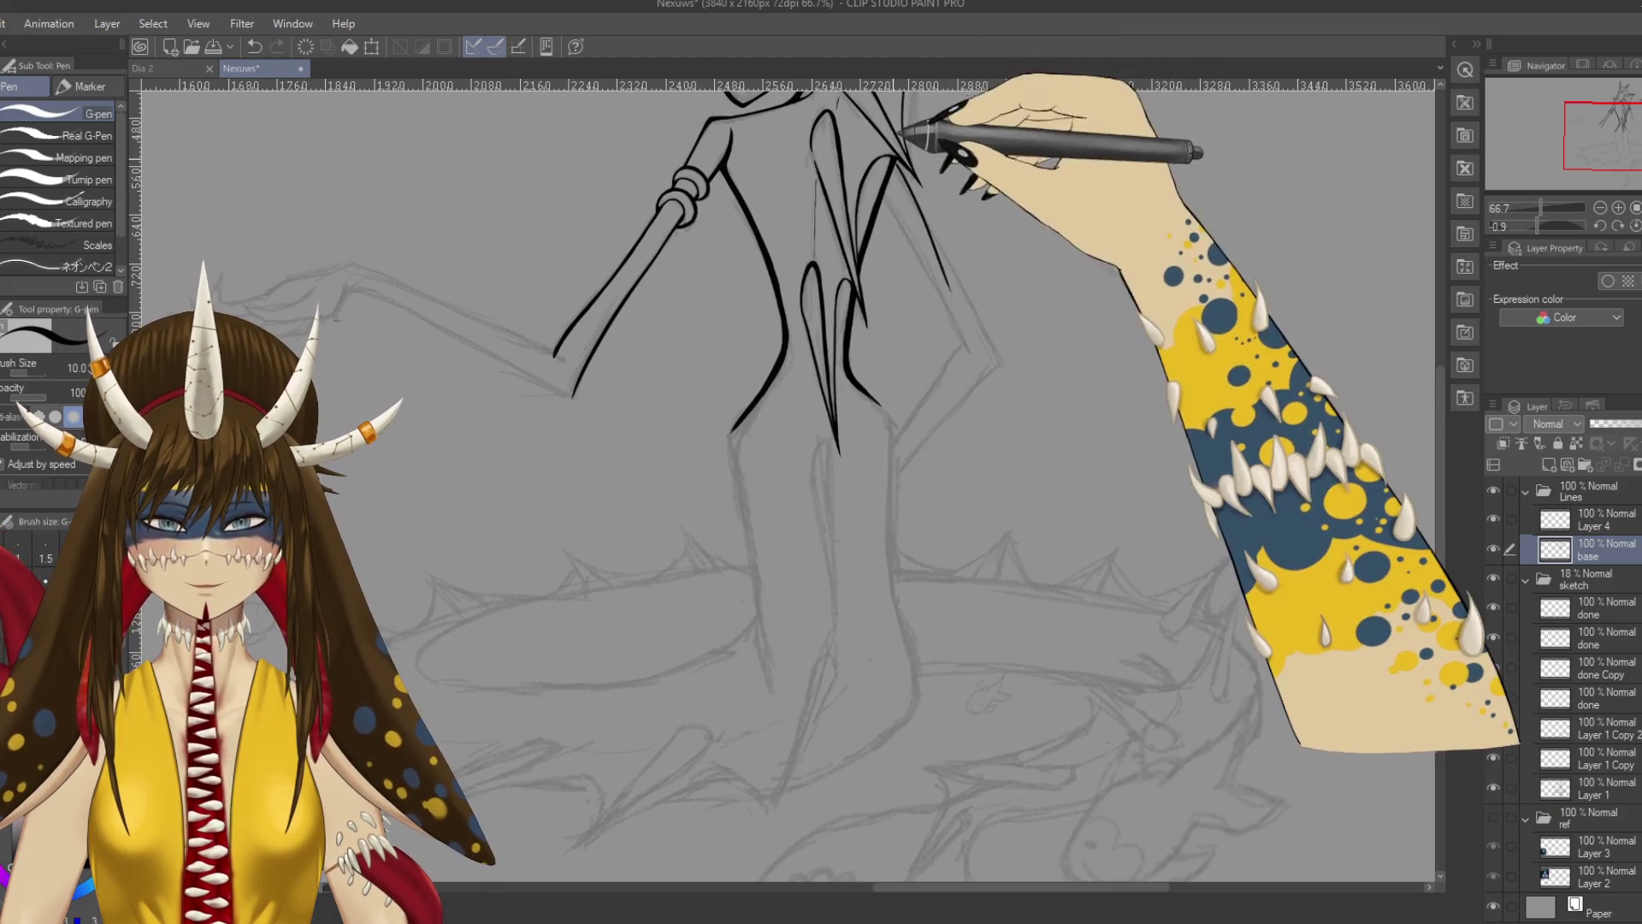
pyautogui.hotkey('ctrl', 'z')
pyautogui.hotkey('ctrl', '+')
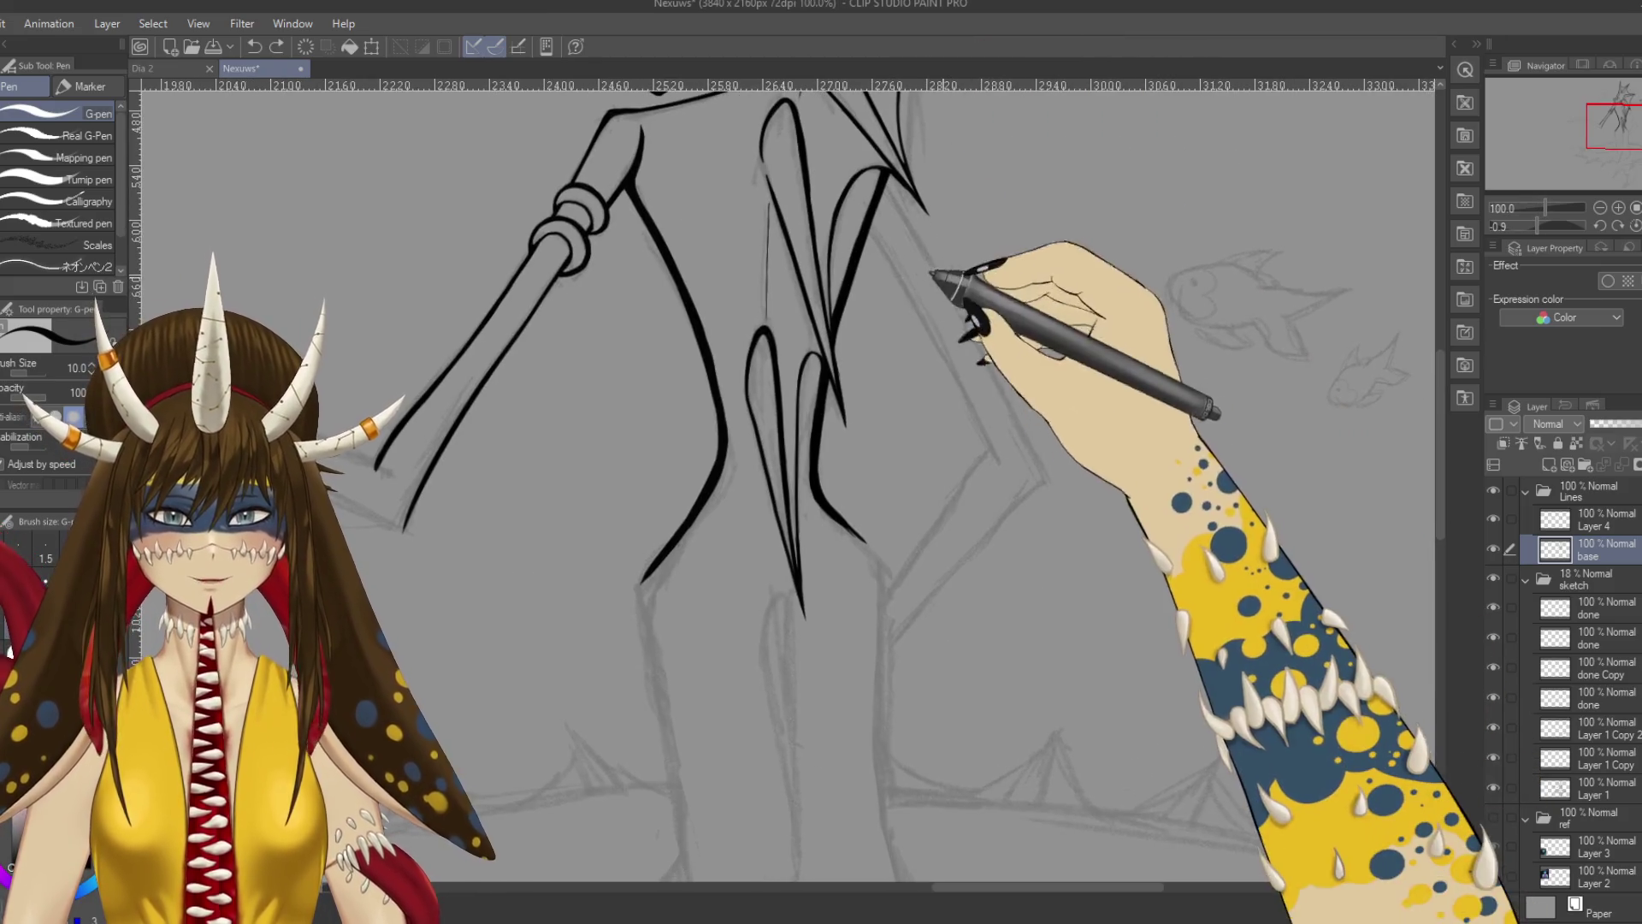
pyautogui.press(']')
# Ink the long diagonal right-side line, undo its extra extension, save, and view the whole figure.
pyautogui.moveTo(891, 161); pyautogui.dragTo(1005, 419)
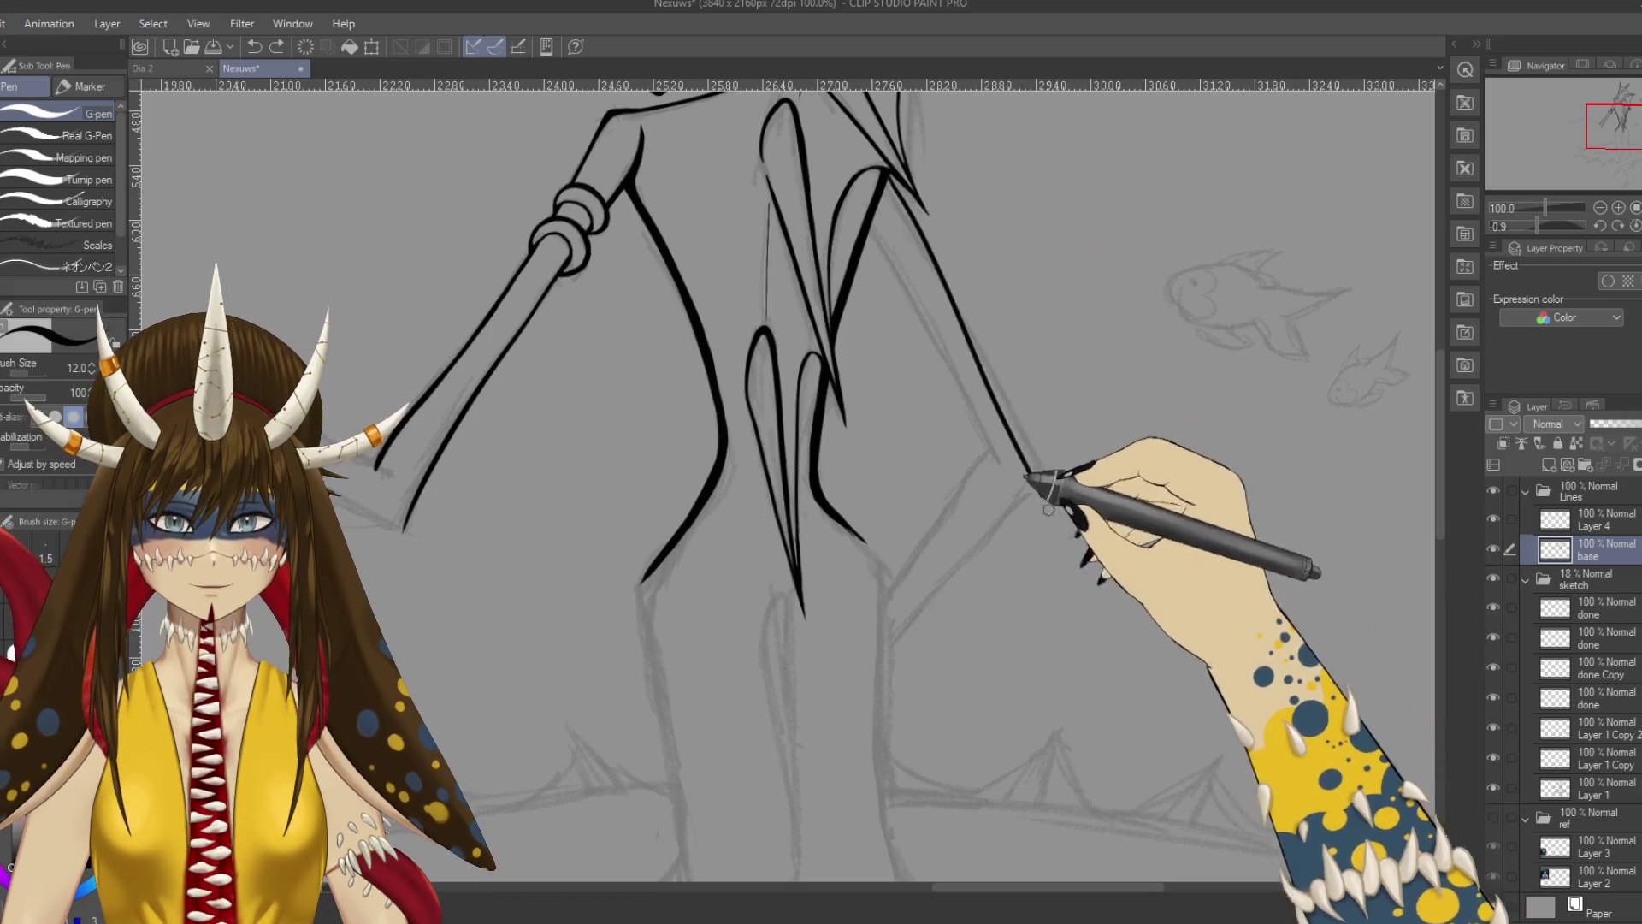
pyautogui.moveTo(896, 150); pyautogui.dragTo(1043, 483)
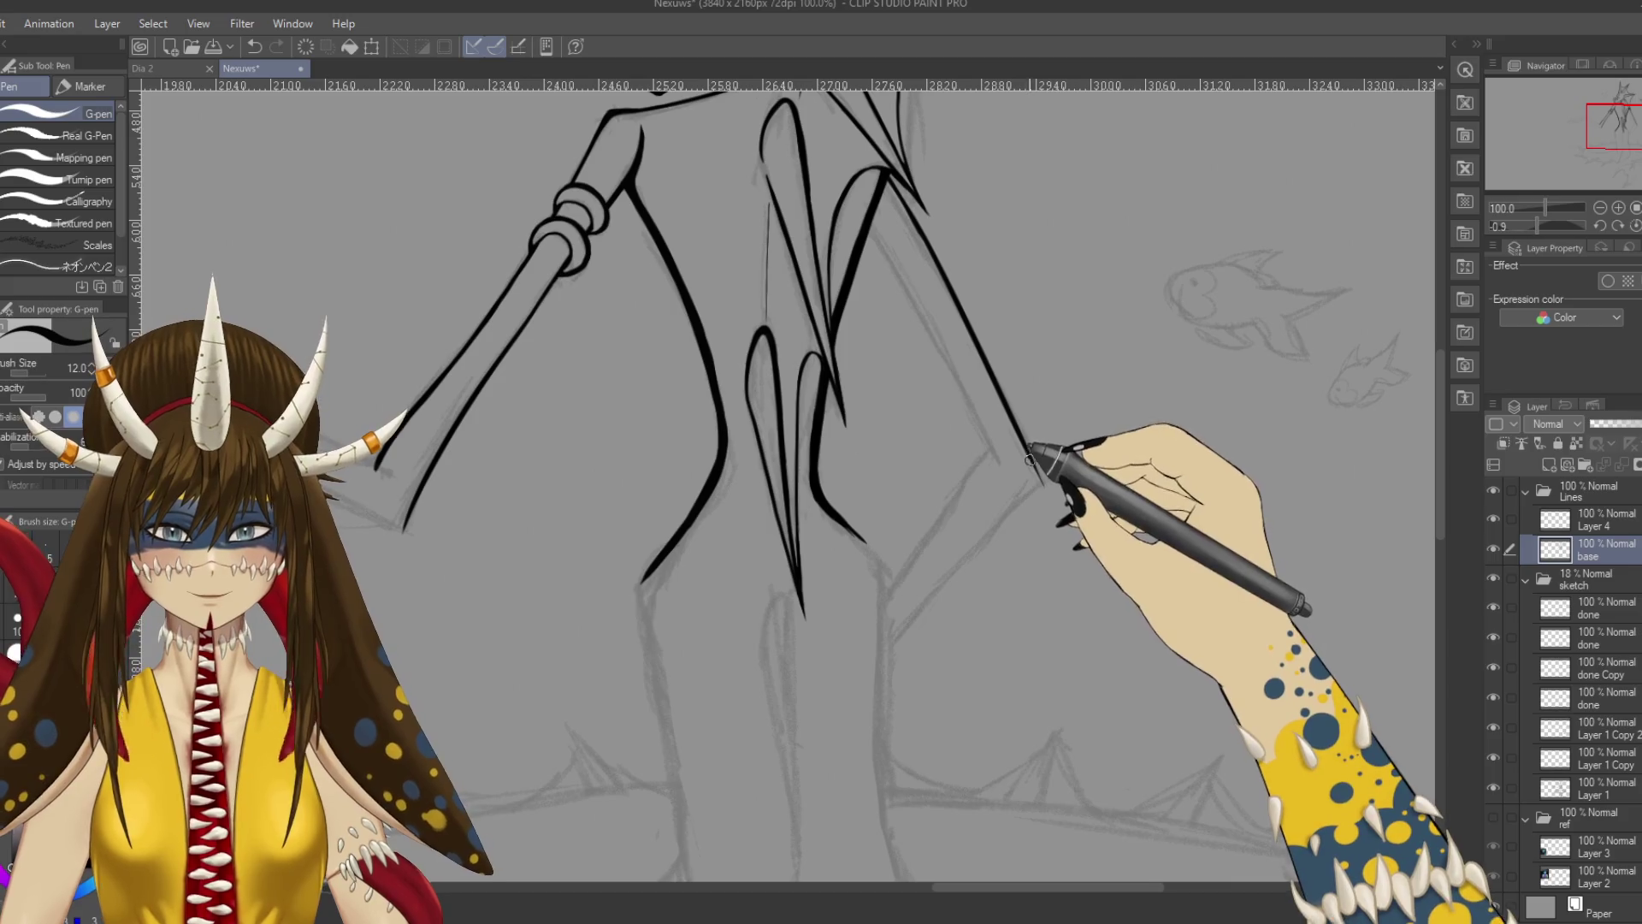
pyautogui.hotkey('ctrl', 'z')
pyautogui.hotkey('ctrl', 'y')
pyautogui.hotkey('ctrl', 'z')
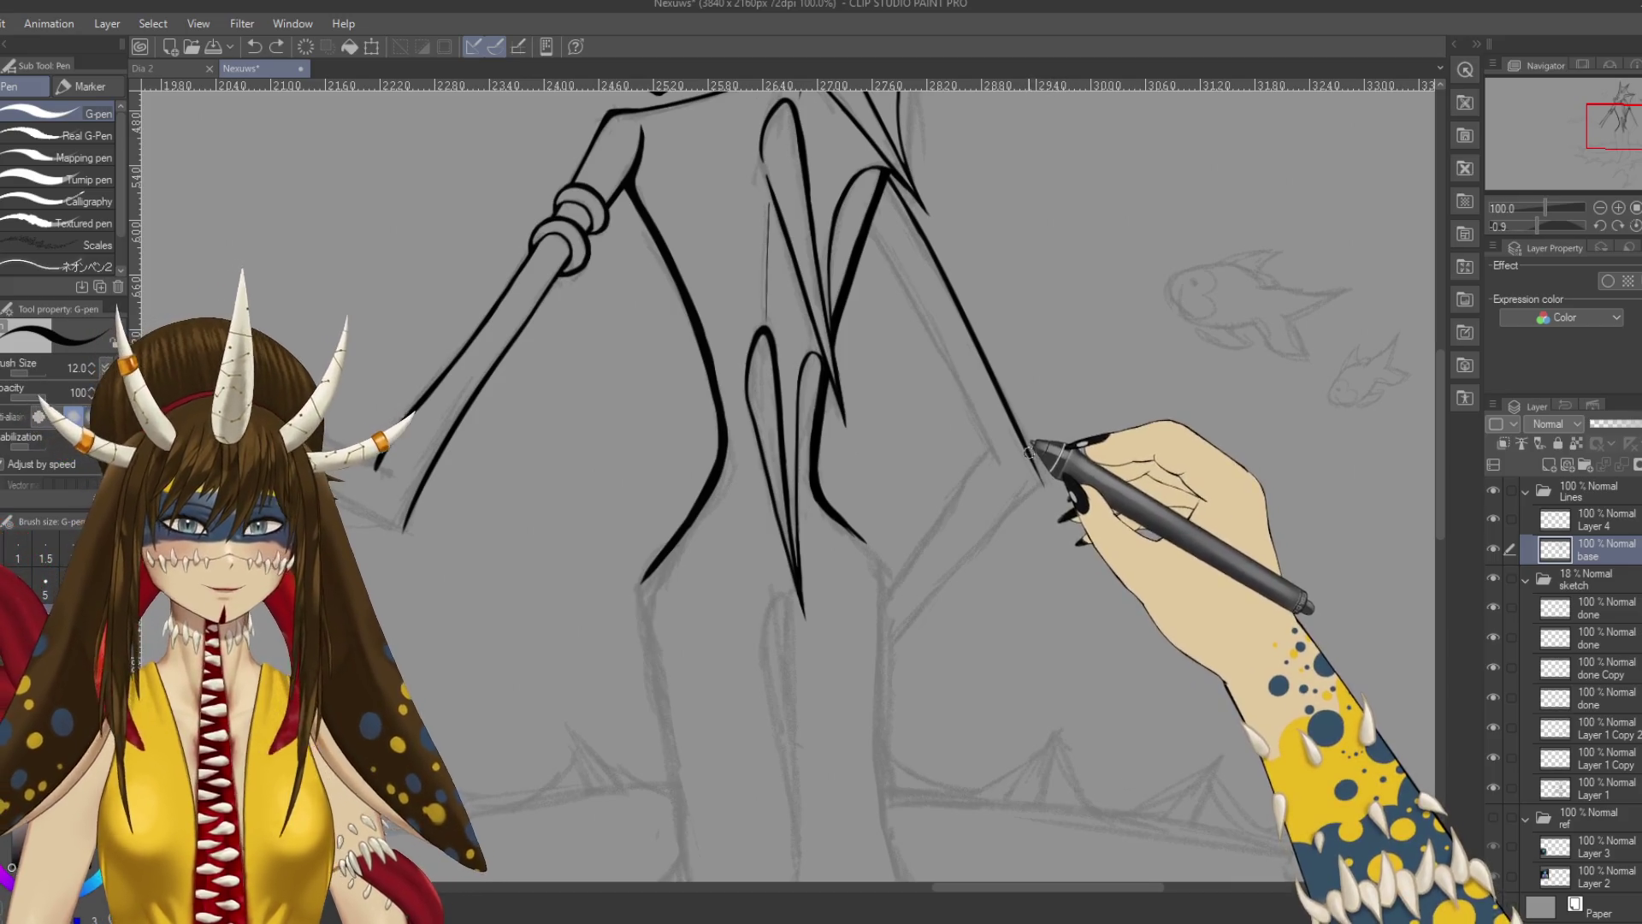
pyautogui.hotkey('ctrl', 's')
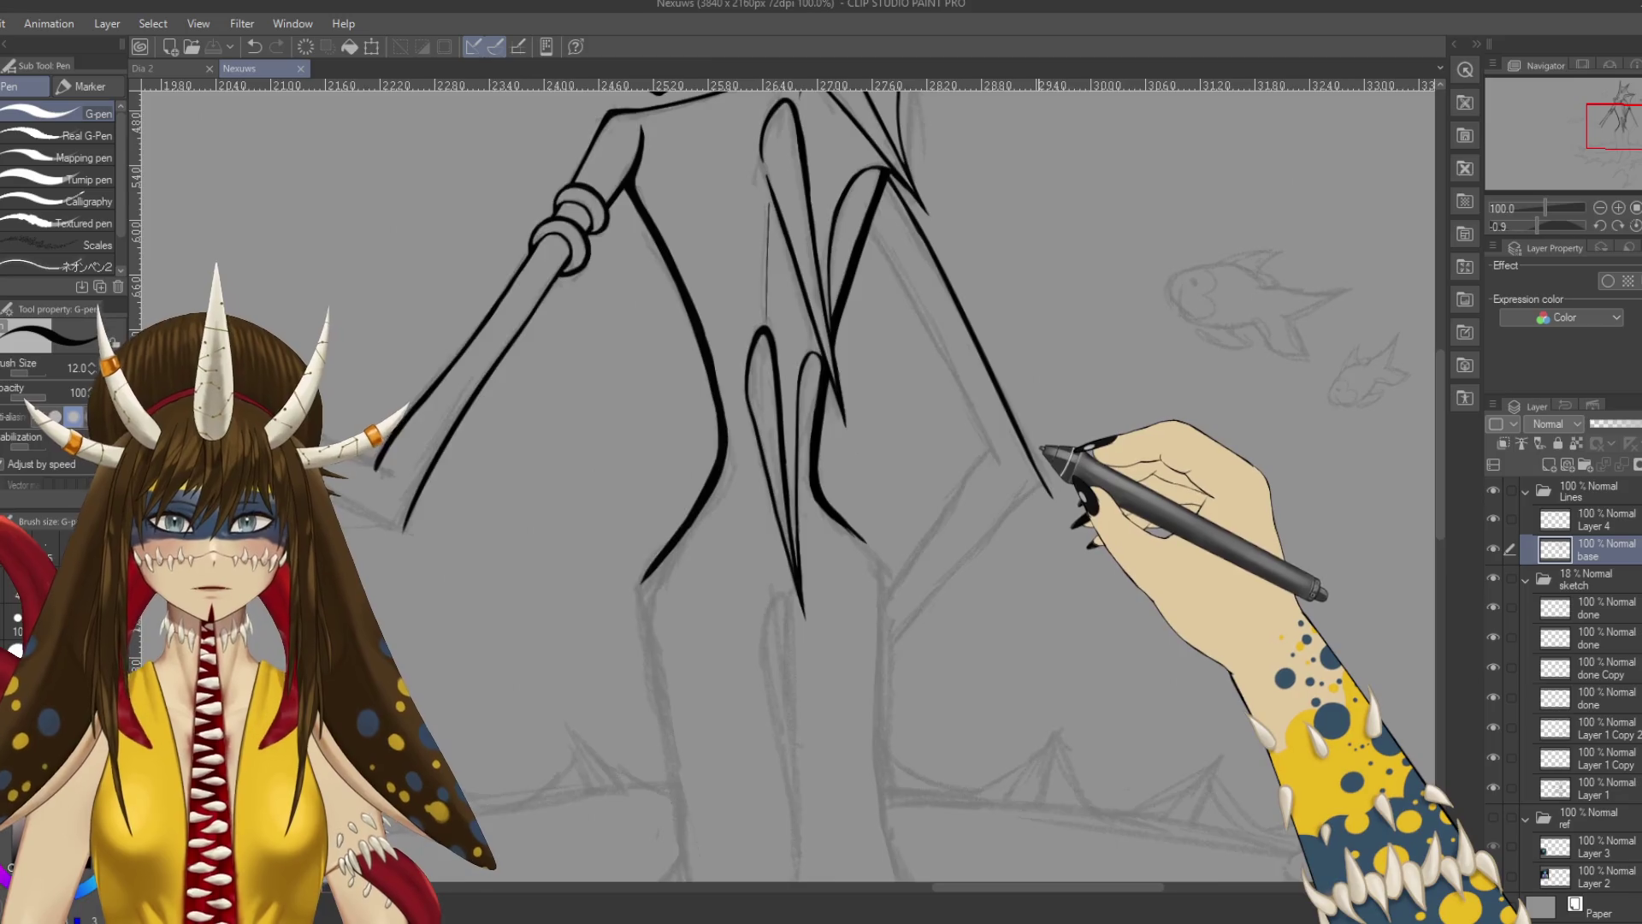
pyautogui.hotkey('ctrl', '0')
pyautogui.scroll(5, 843, 366)
pyautogui.scroll(-2, 1012, 313)
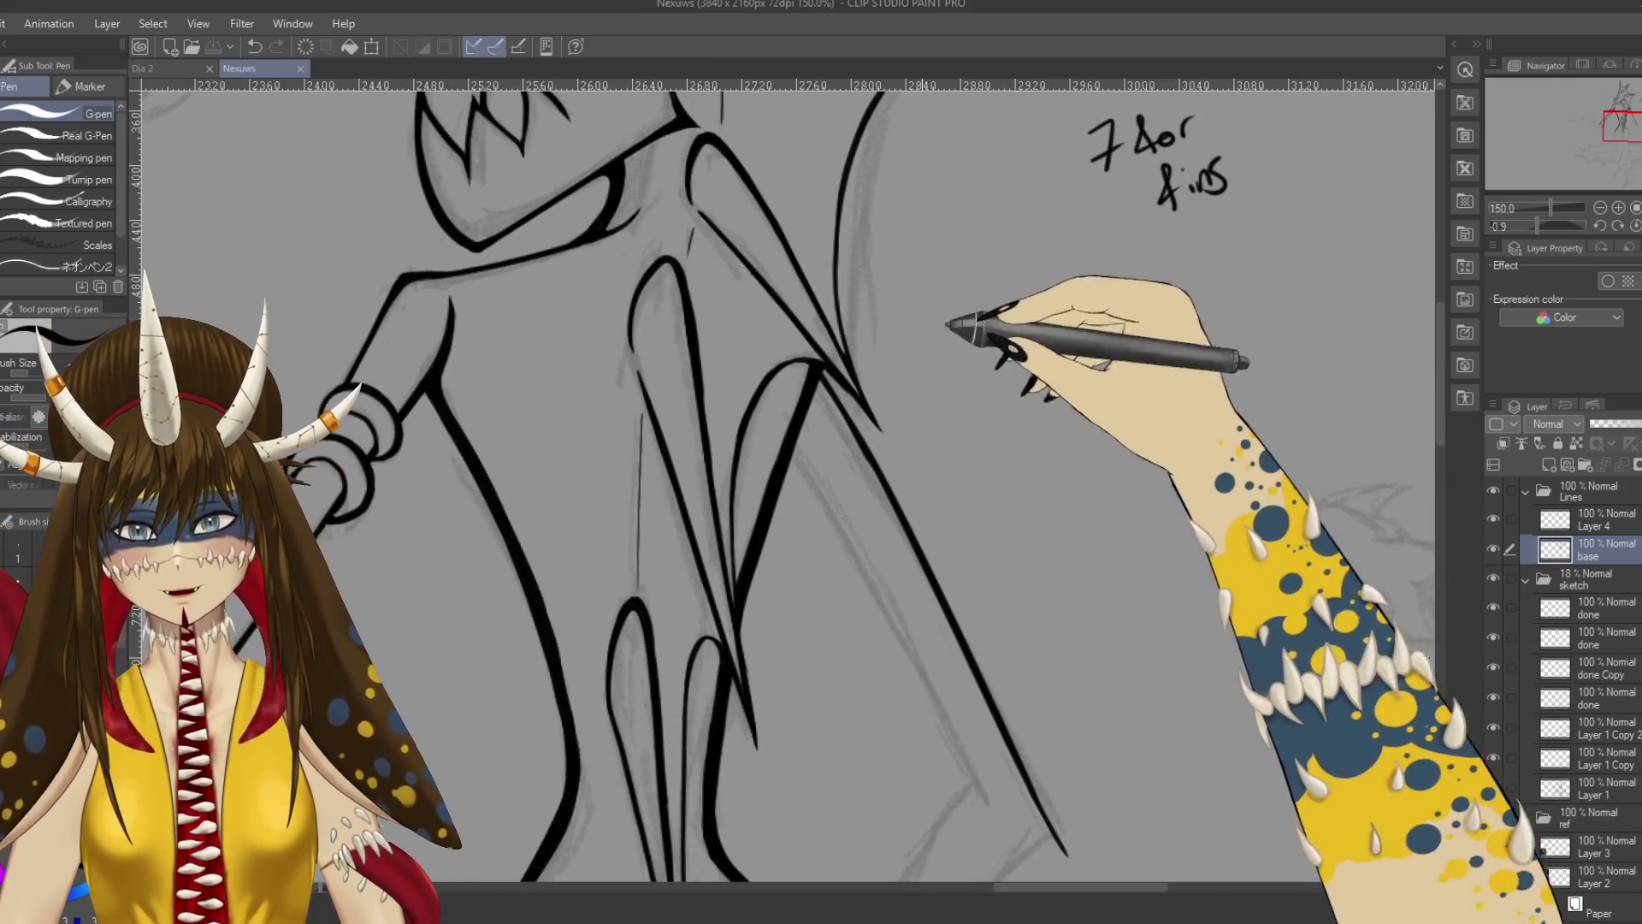
# Ink a second long diagonal limb line beside the first, extend both to their ends, and save.
pyautogui.scroll(2, 936, 381)
pyautogui.moveTo(843, 305); pyautogui.dragTo(834, 321)
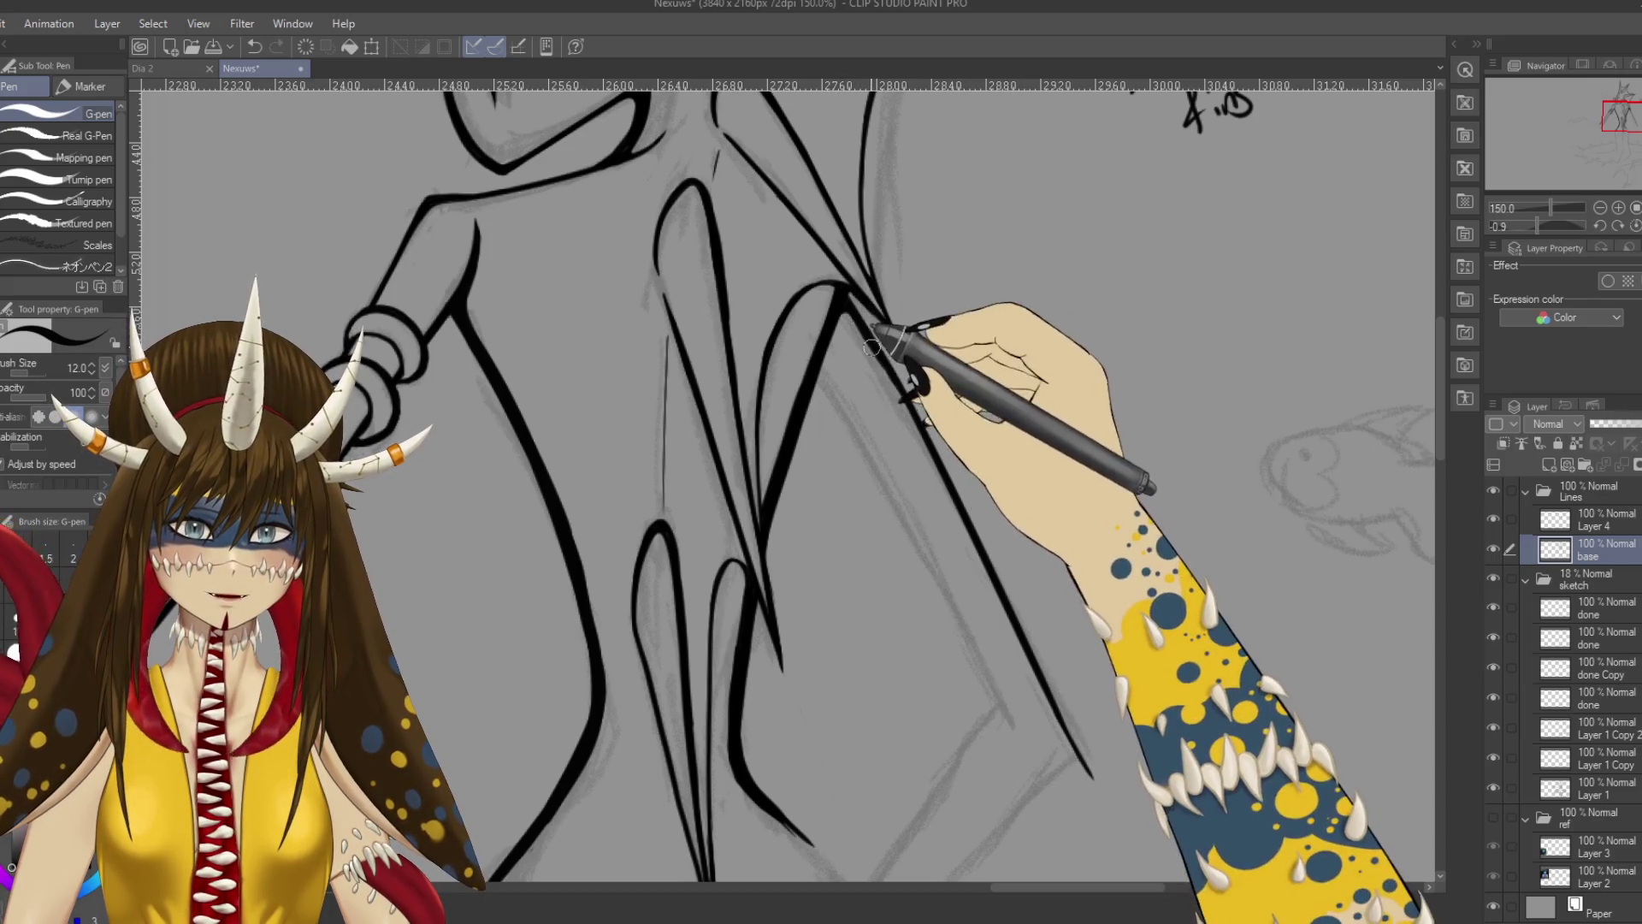
pyautogui.moveTo(990, 580); pyautogui.dragTo(978, 467)
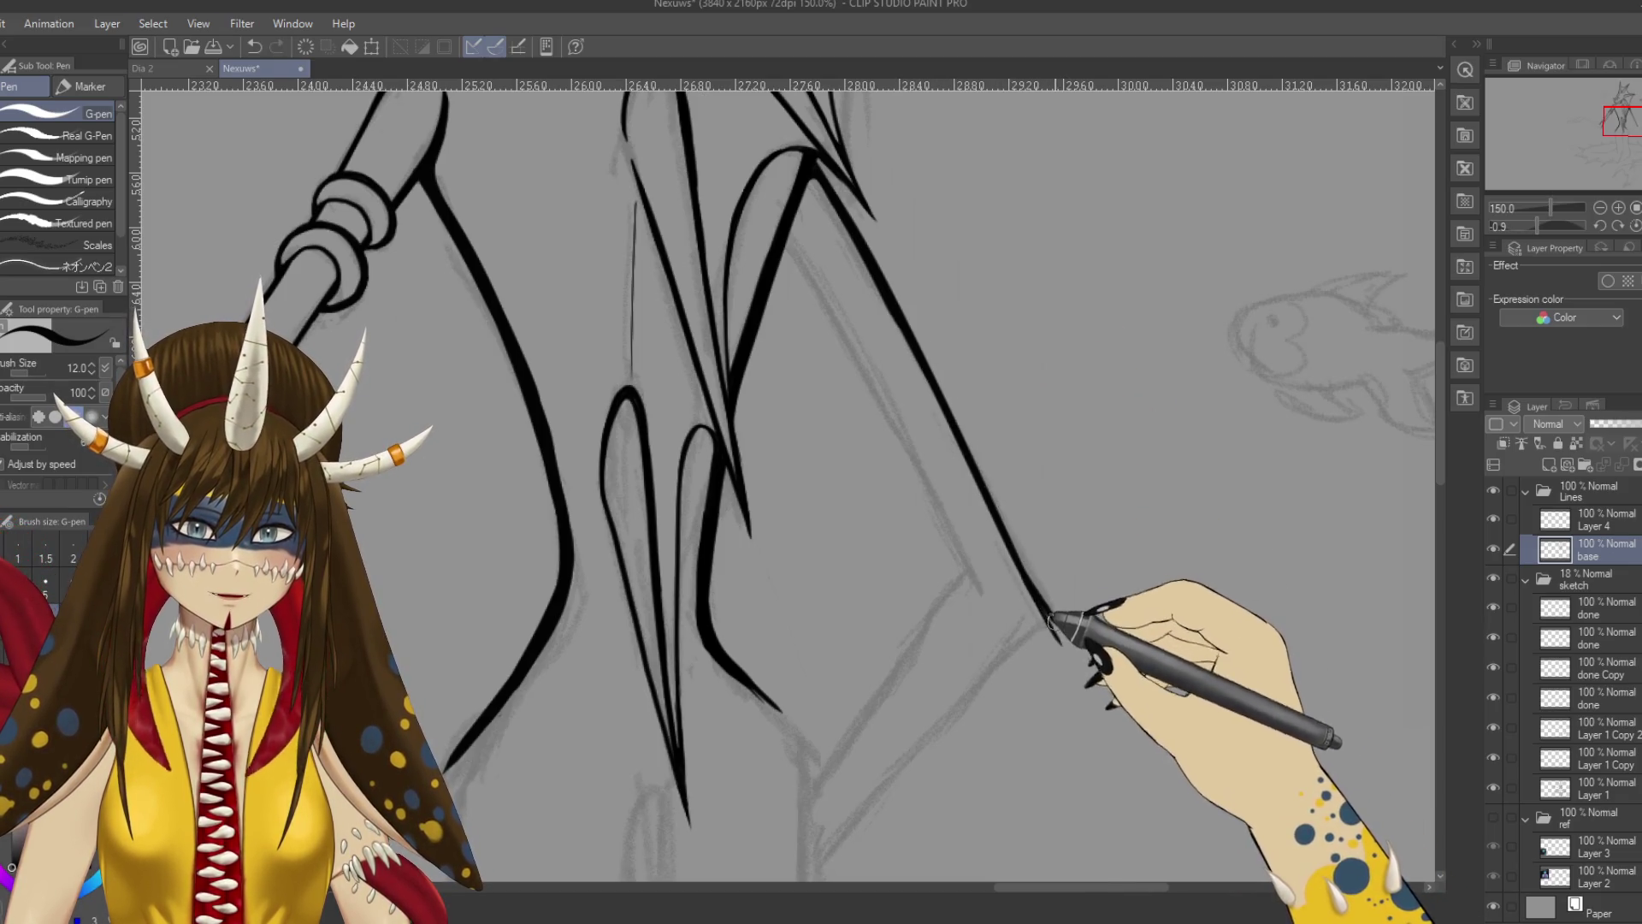
pyautogui.moveTo(1019, 640); pyautogui.dragTo(1035, 603)
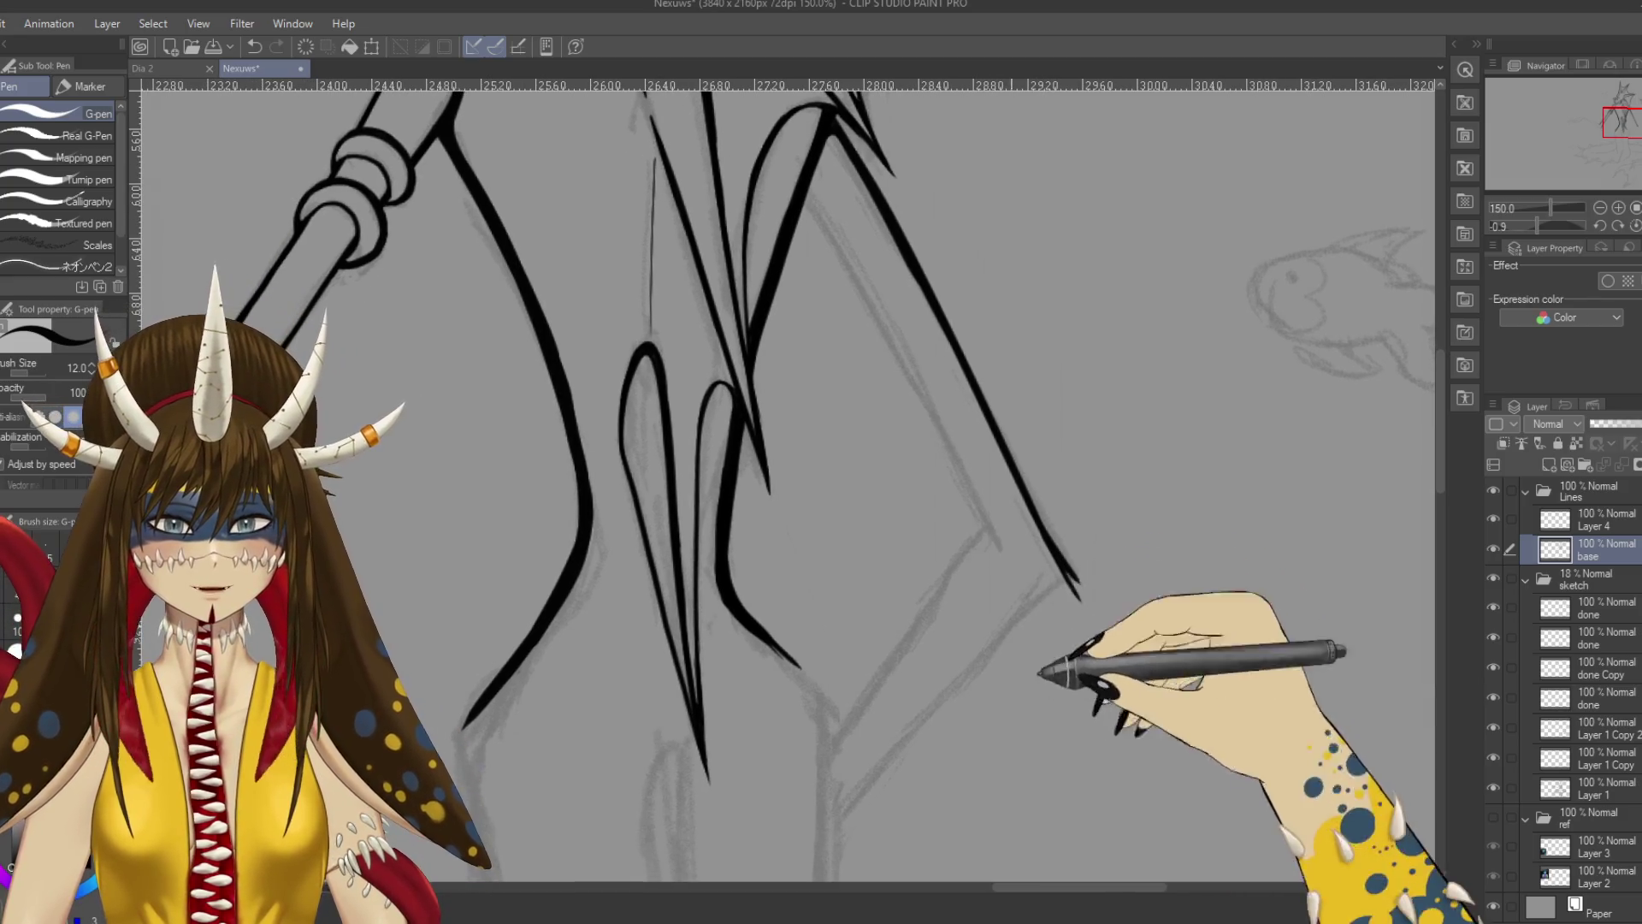
pyautogui.moveTo(809, 195); pyautogui.dragTo(975, 479)
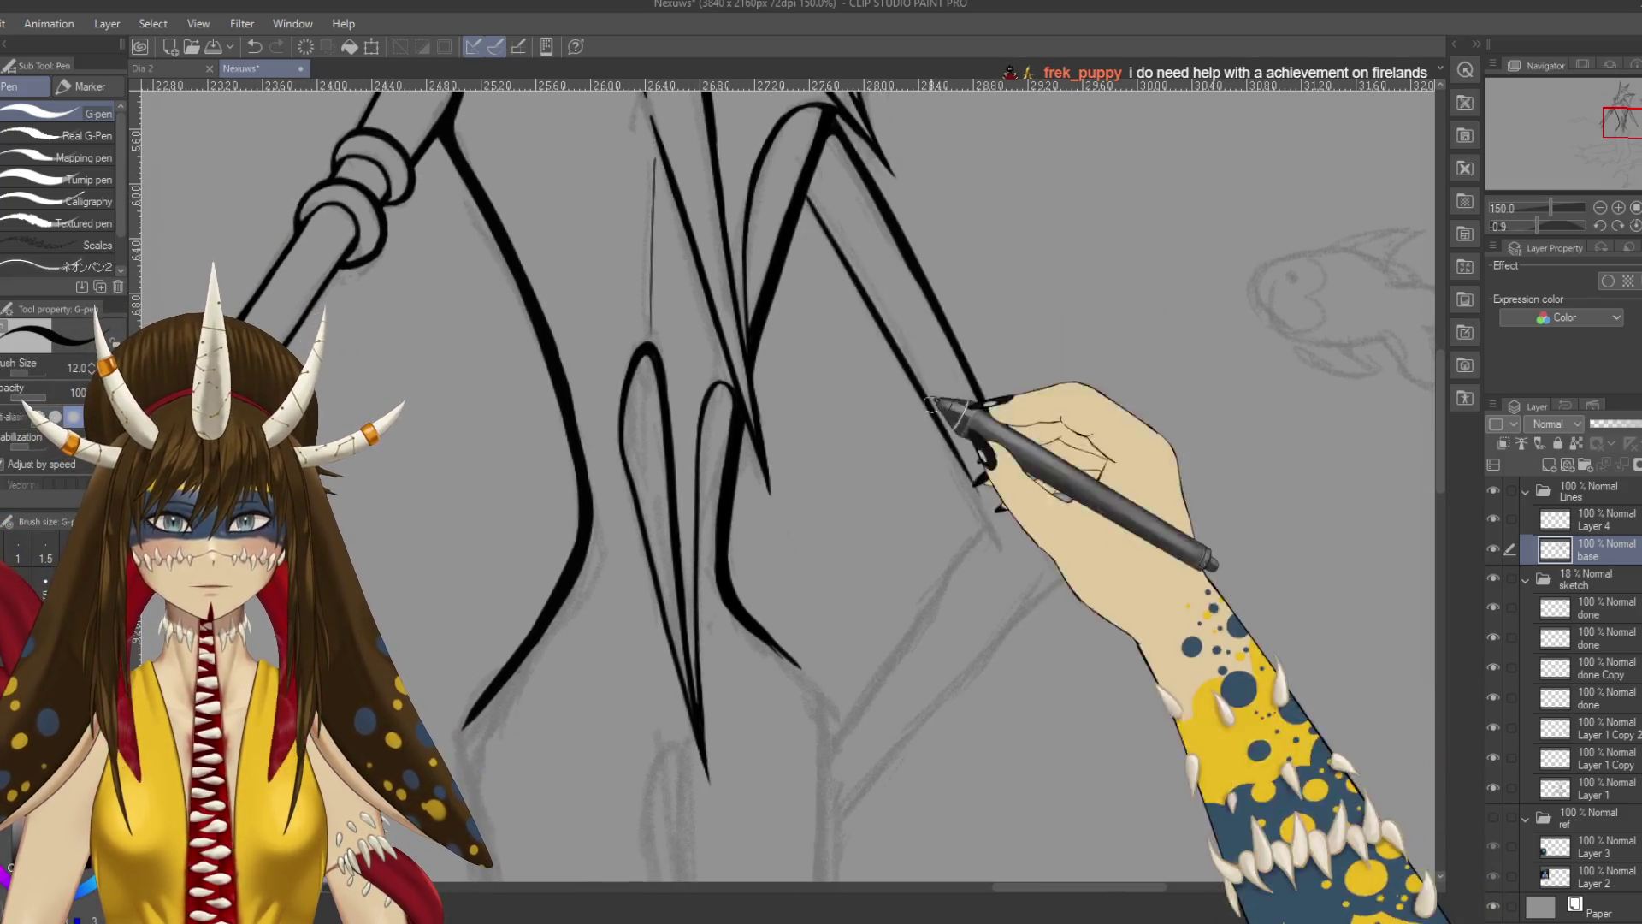
pyautogui.moveTo(843, 162); pyautogui.dragTo(1070, 575)
pyautogui.moveTo(817, 197); pyautogui.dragTo(1028, 600)
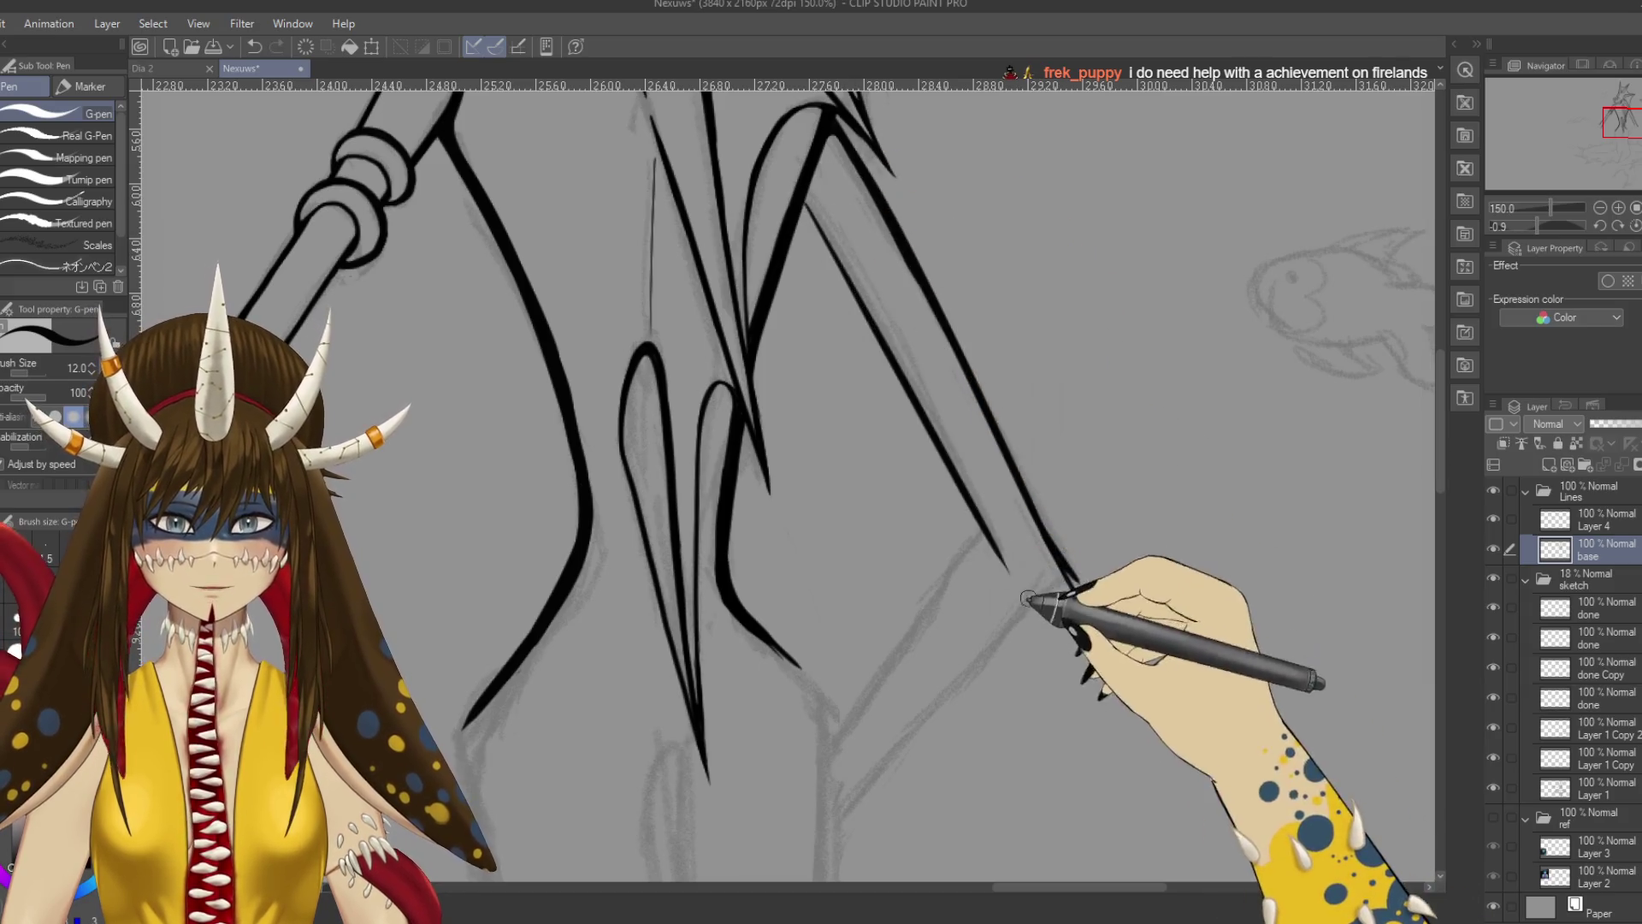
pyautogui.hotkey('ctrl', 's')
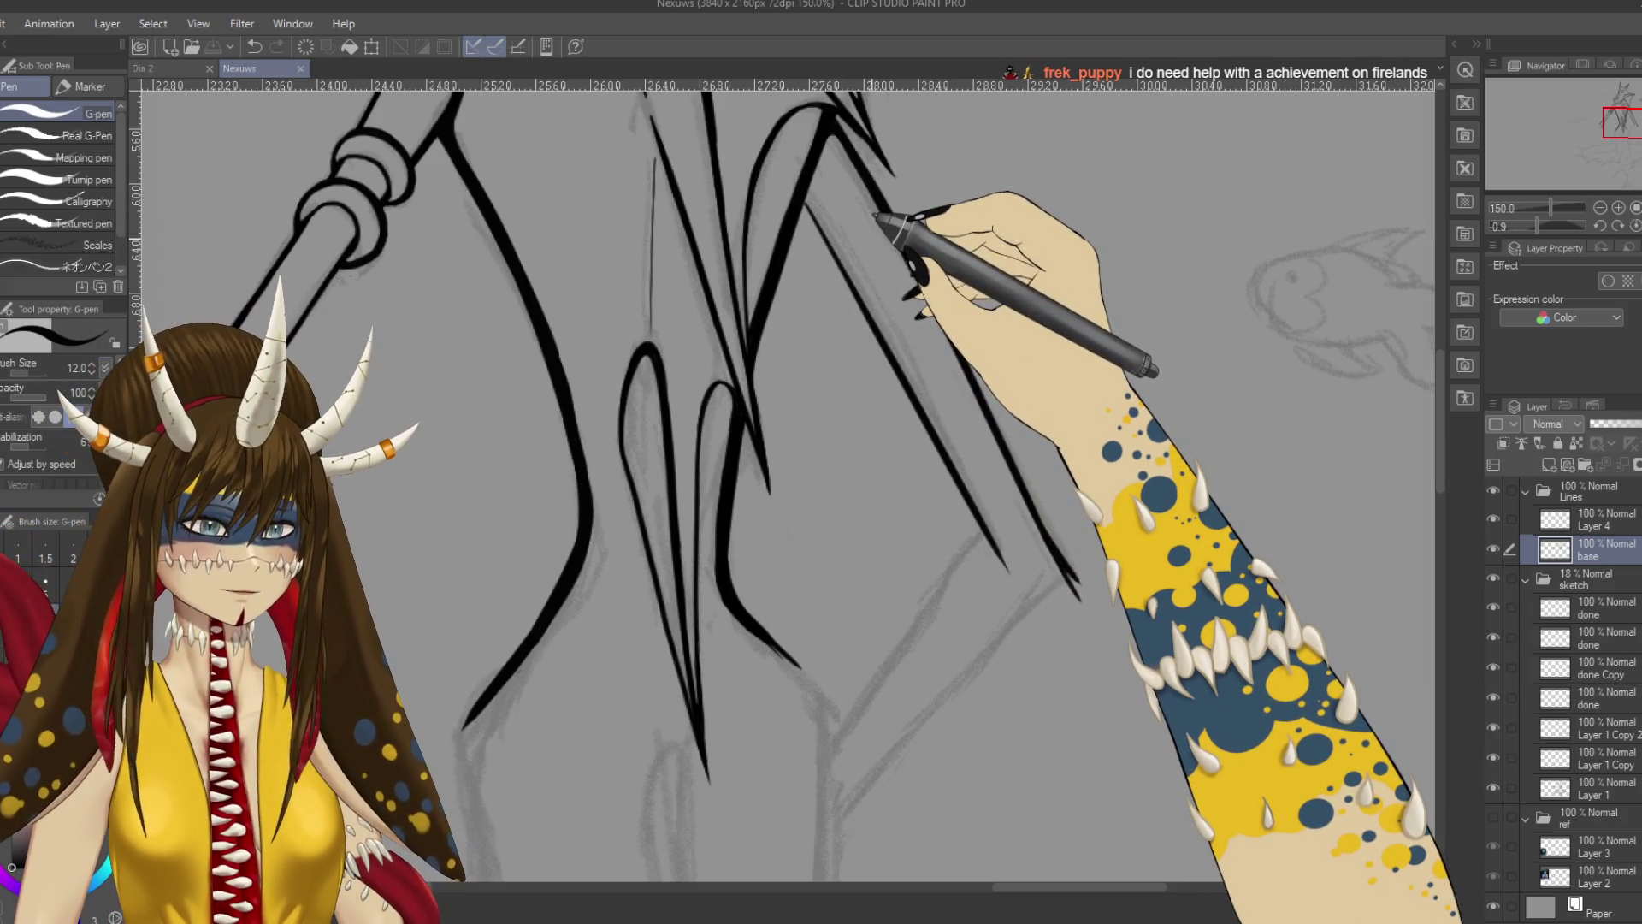
# Touch up and re-ink the long diagonal limb line, undo a stray mark, and save.
pyautogui.scroll(2, 855, 223)
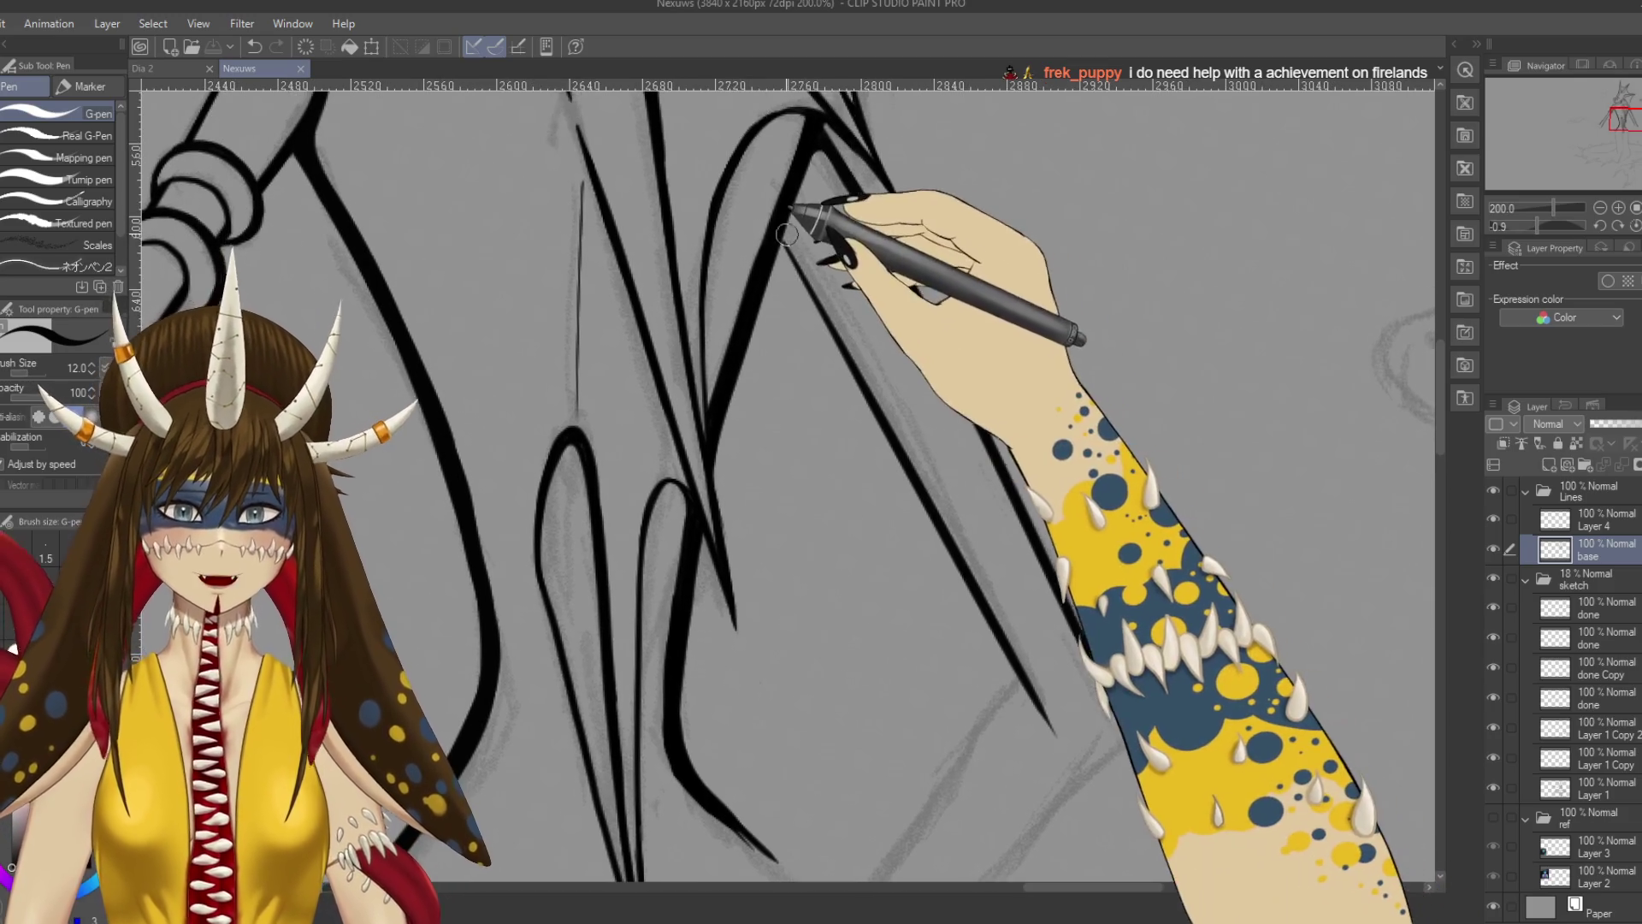
pyautogui.moveTo(786, 216); pyautogui.dragTo(793, 242)
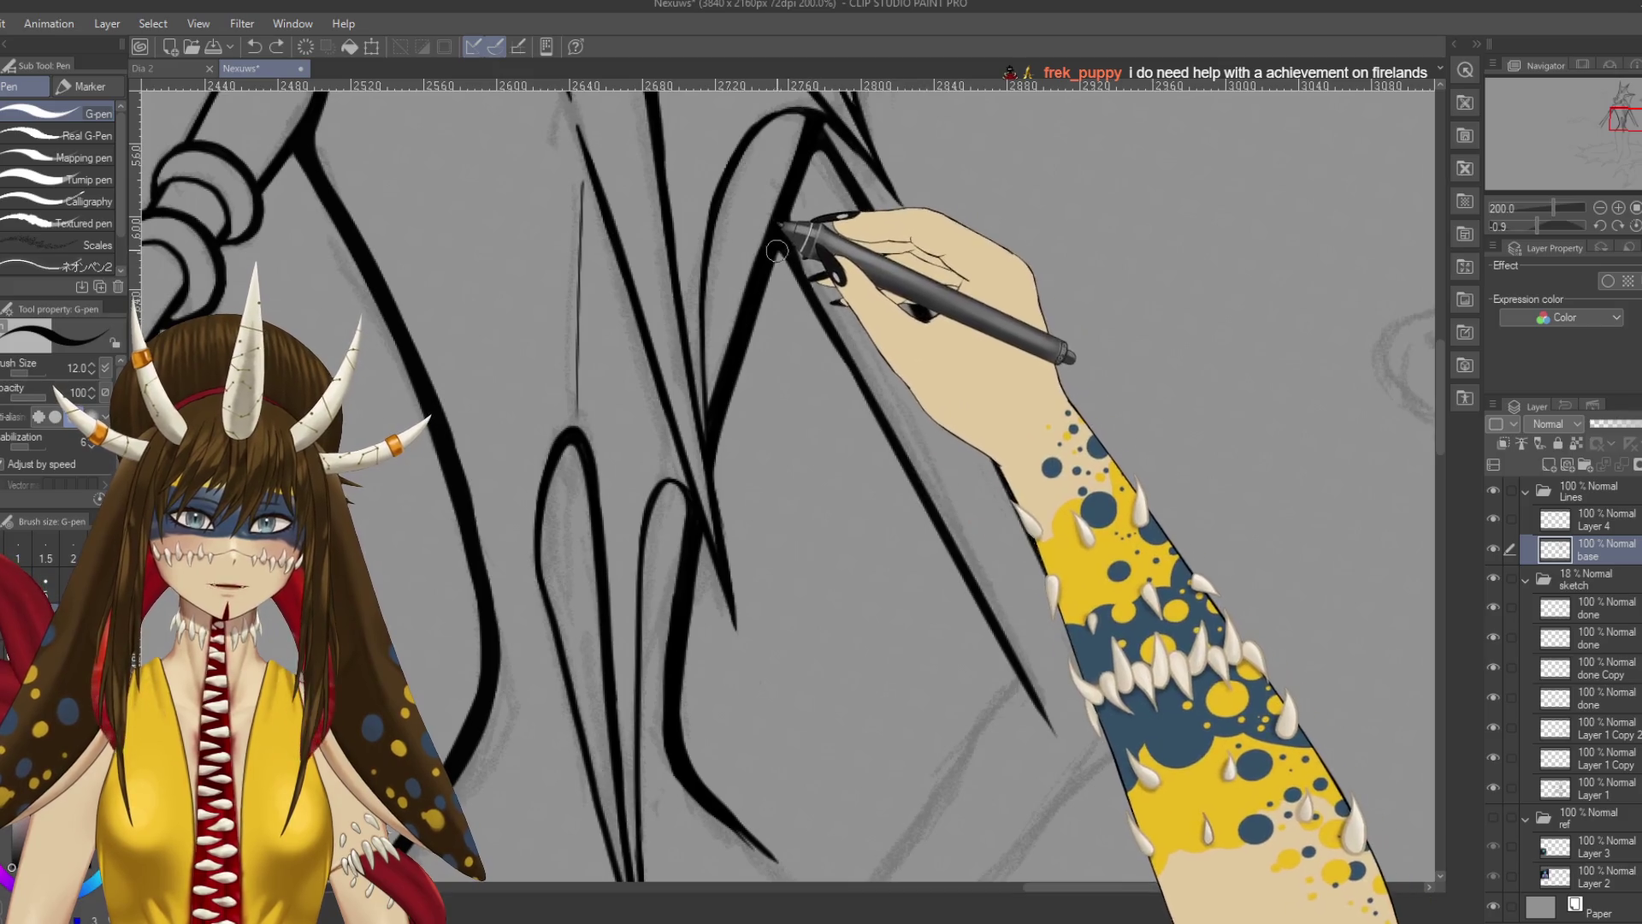
pyautogui.moveTo(788, 261)
pyautogui.mouseDown()
pyautogui.moveTo(813, 267)
pyautogui.moveTo(880, 433)
pyautogui.moveTo(1033, 690)
pyautogui.mouseUp()
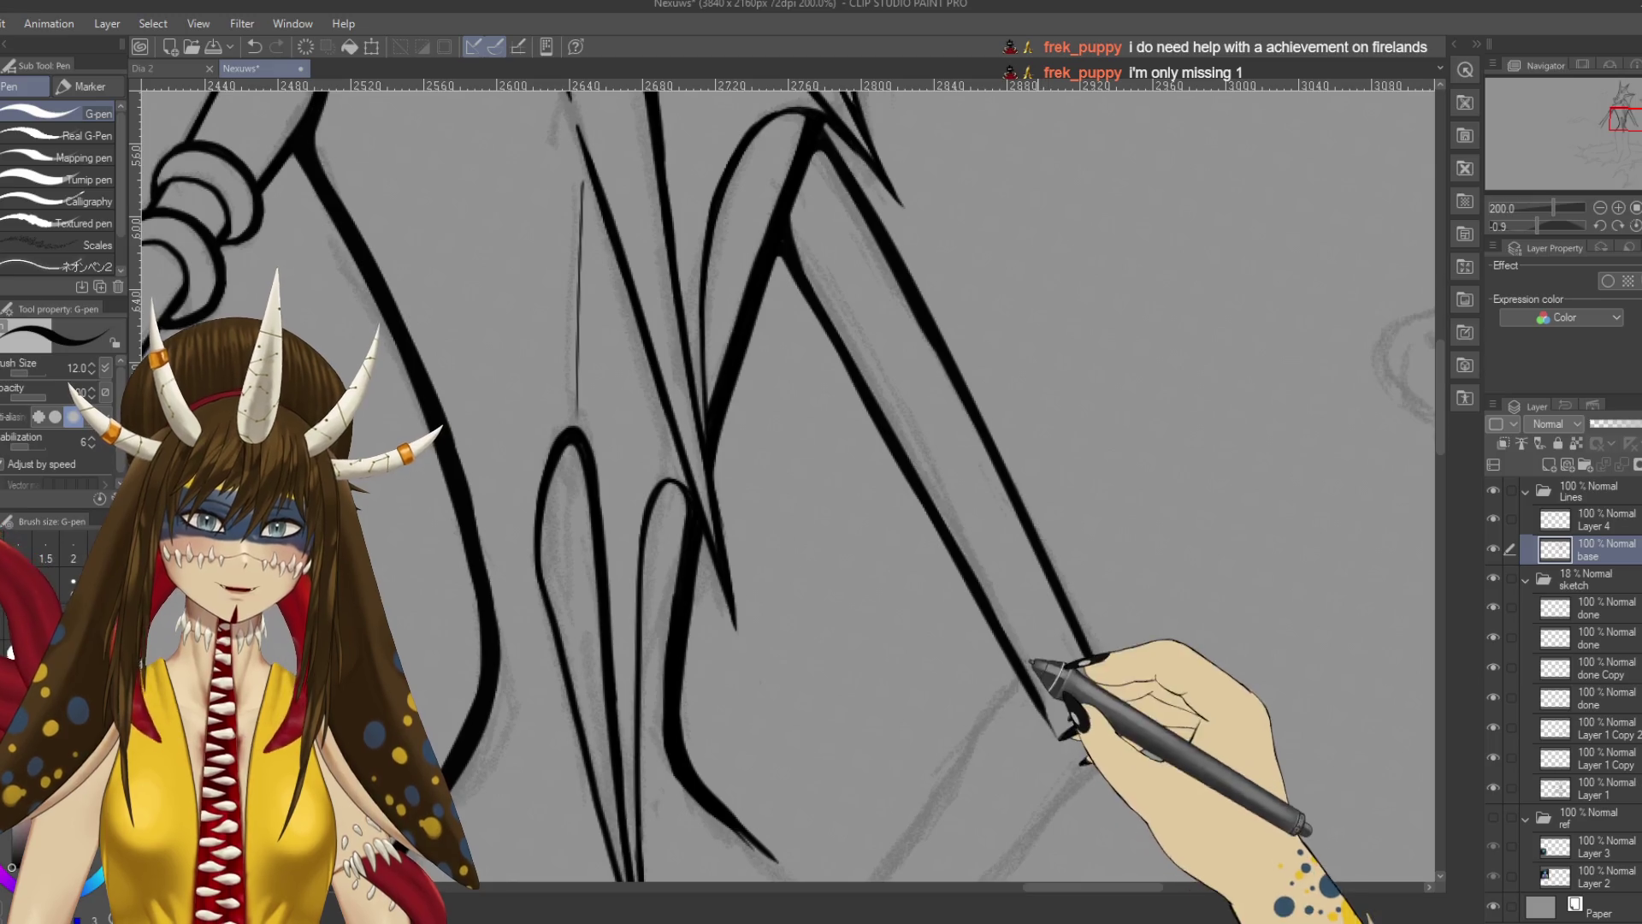
pyautogui.hotkey('ctrl', 's')
pyautogui.click(912, 477)
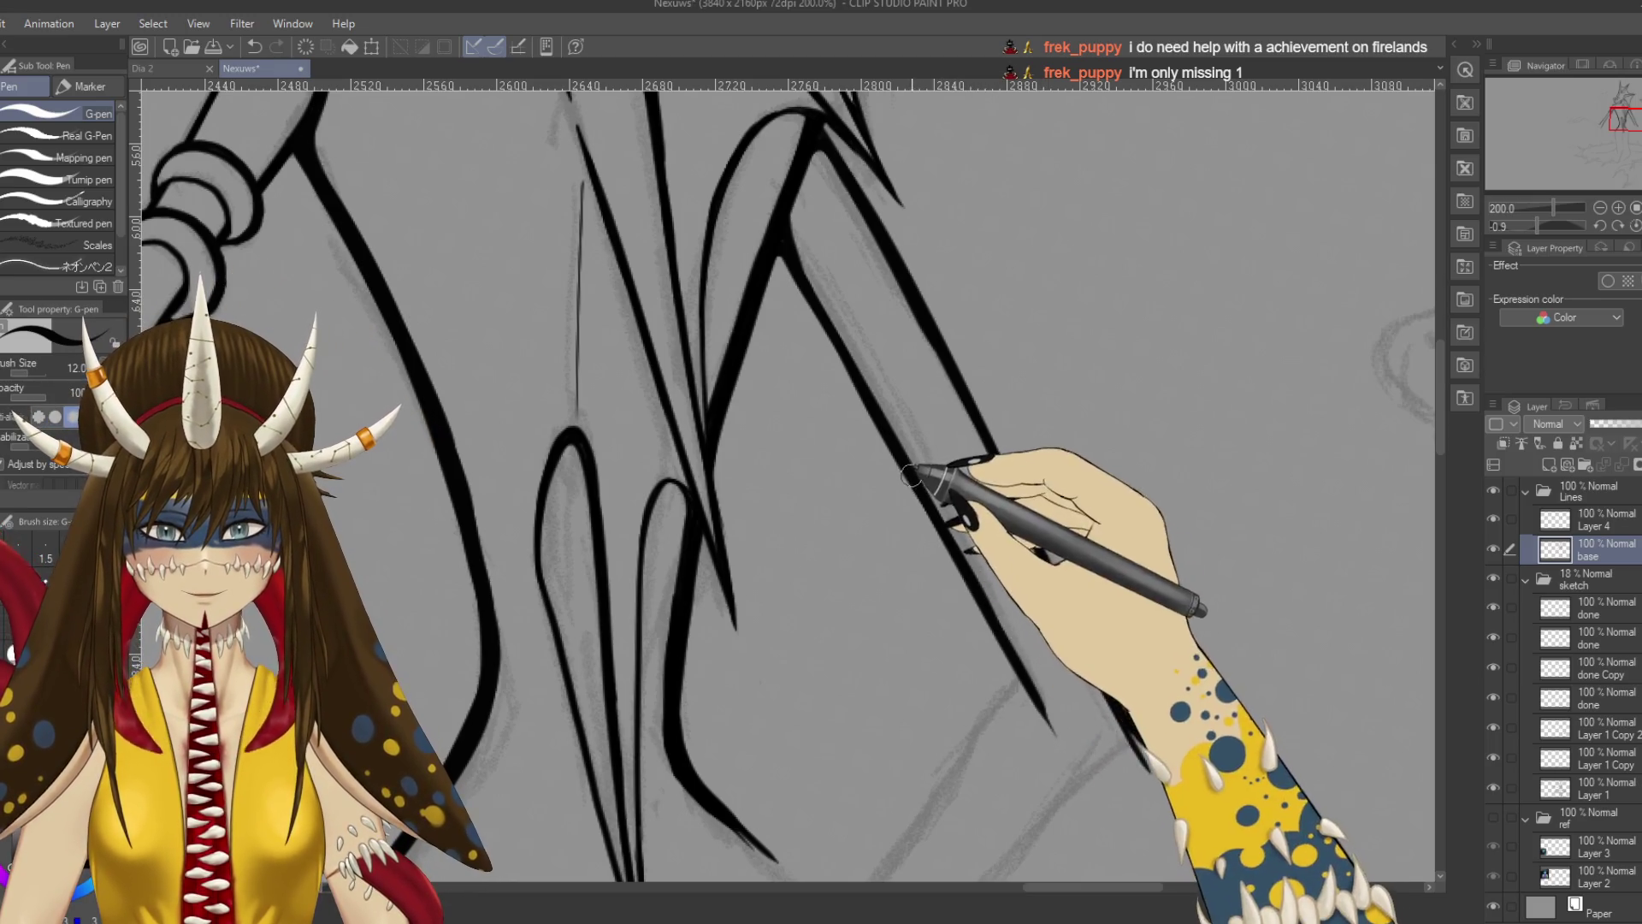
pyautogui.hotkey('ctrl', 'z')
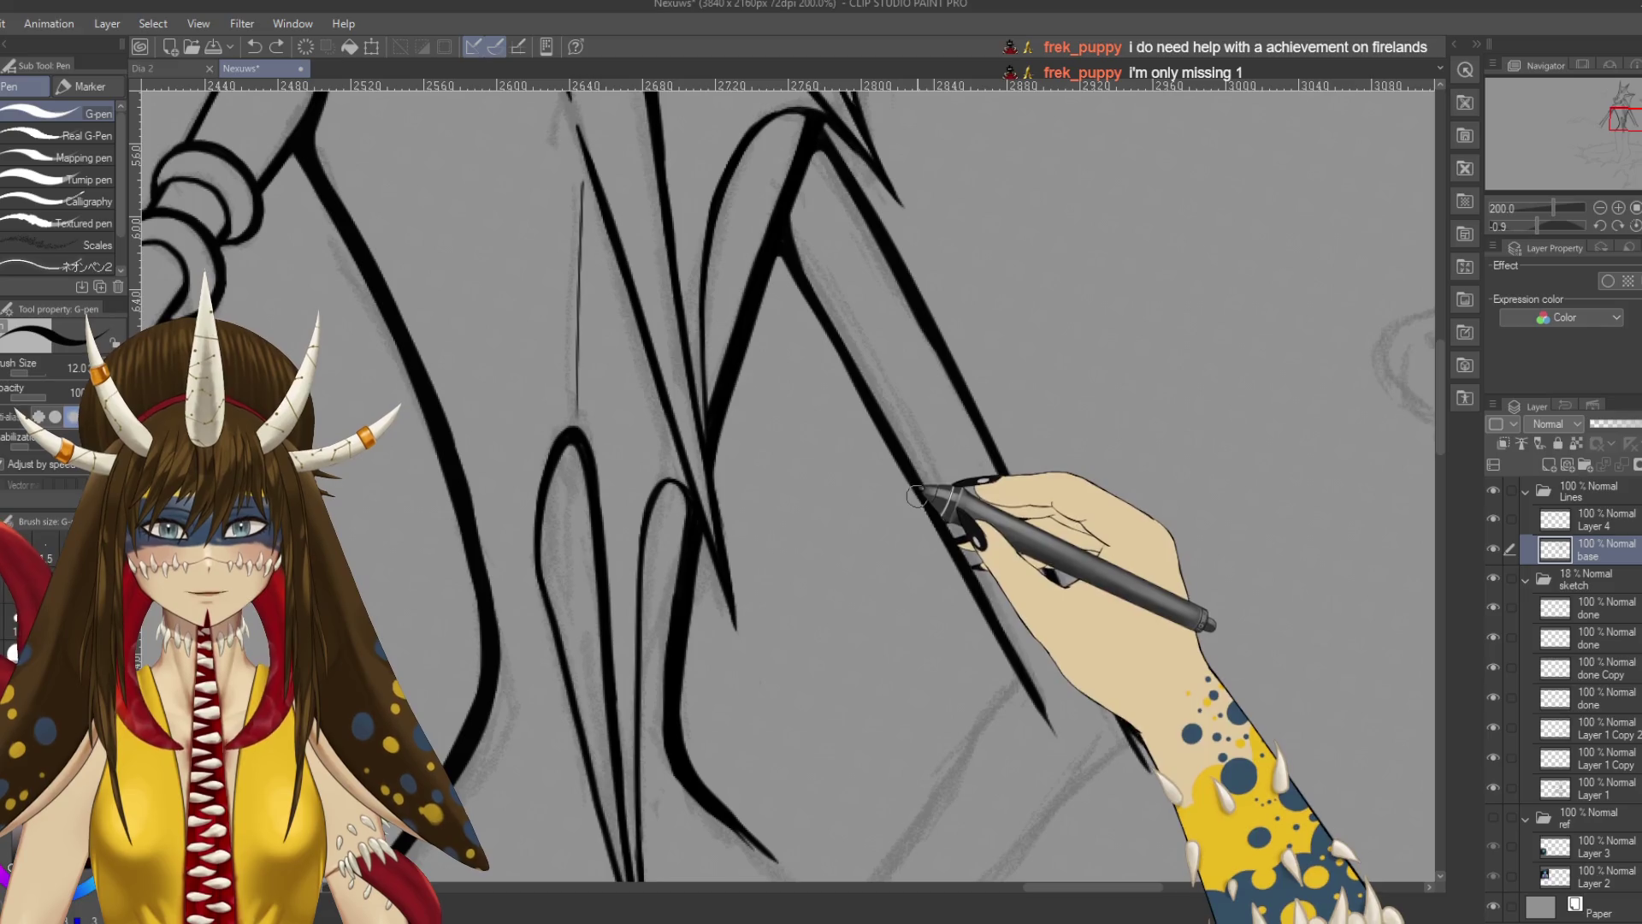
pyautogui.hotkey('ctrl', 's')
pyautogui.scroll(-4, 962, 547)
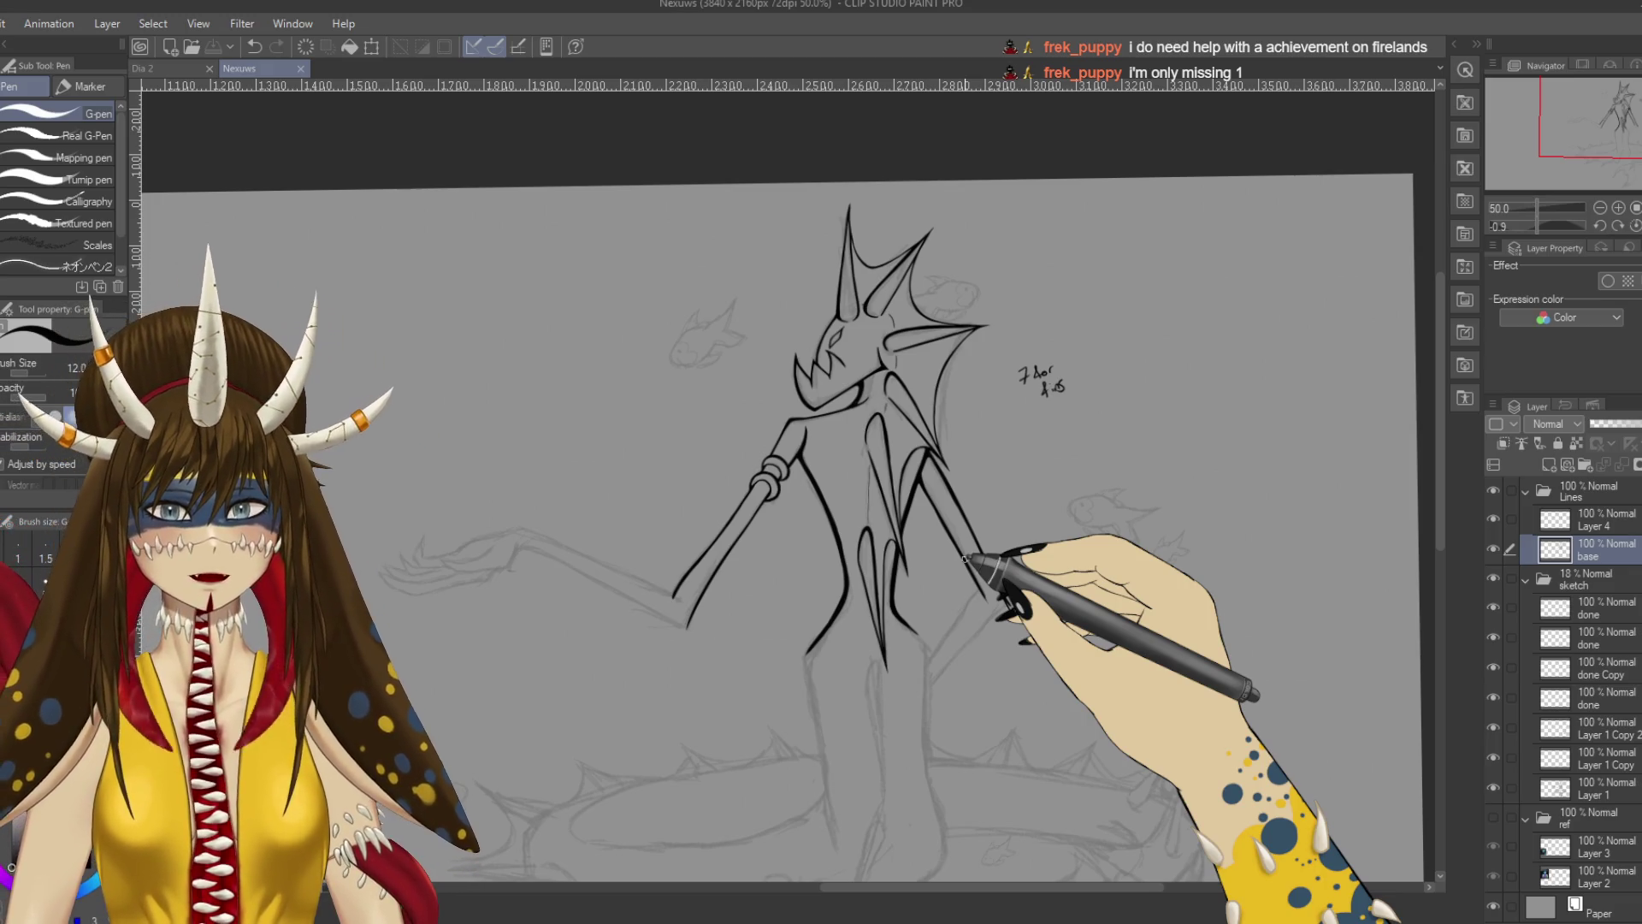
# Redraw the ink line running down the leg from the curve and save.
pyautogui.scroll(2, 964, 559)
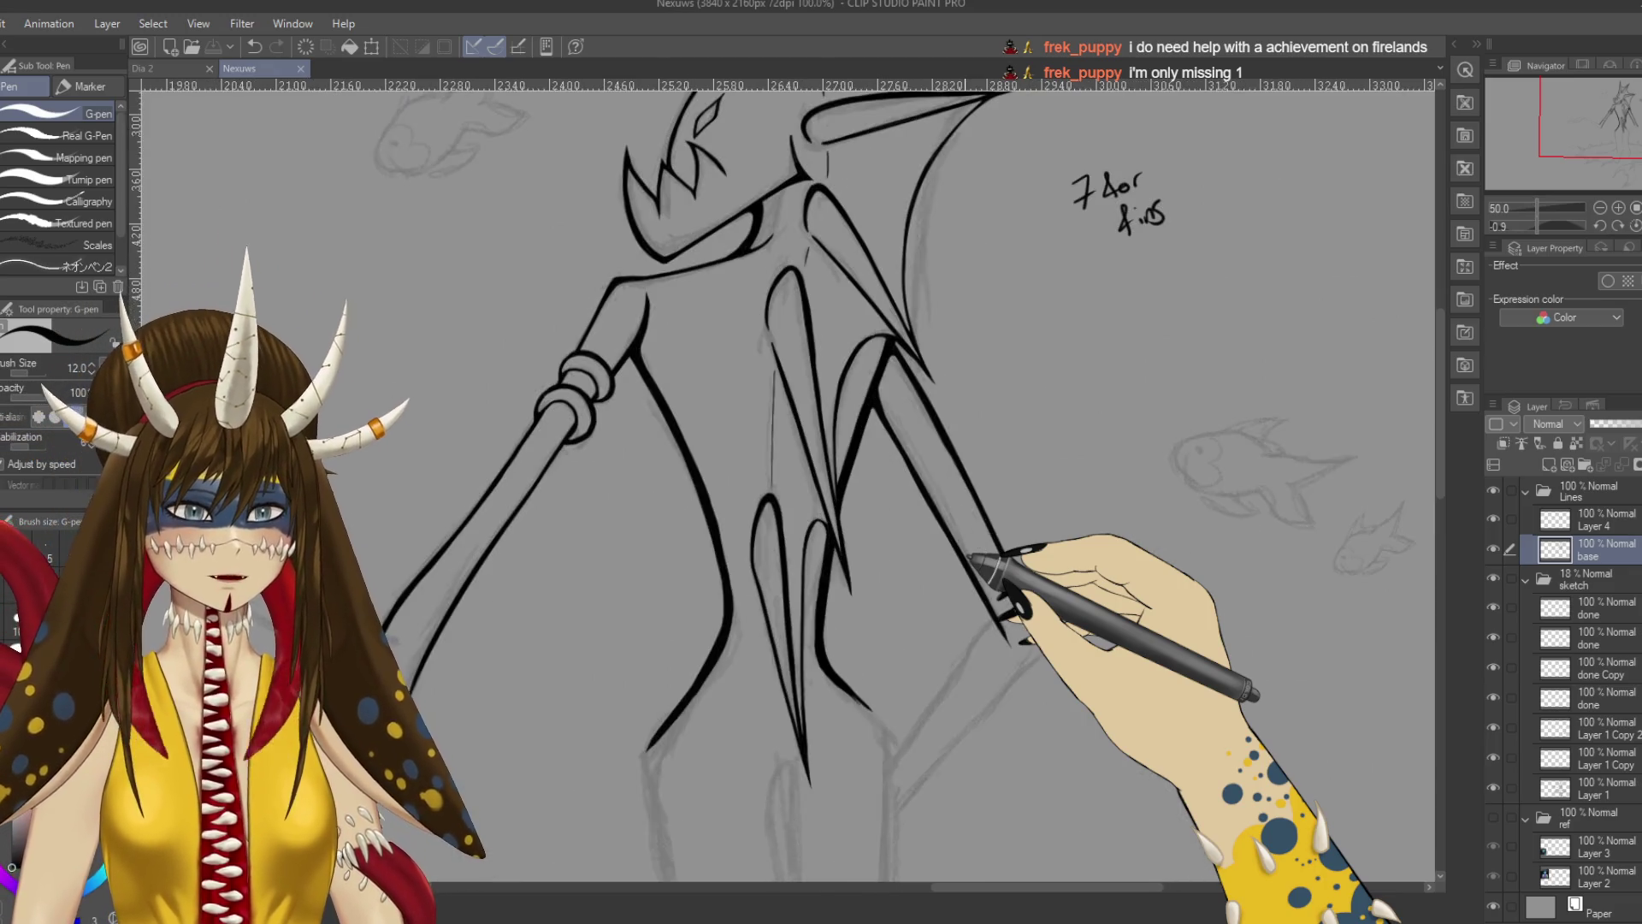
pyautogui.scroll(-3, 971, 557)
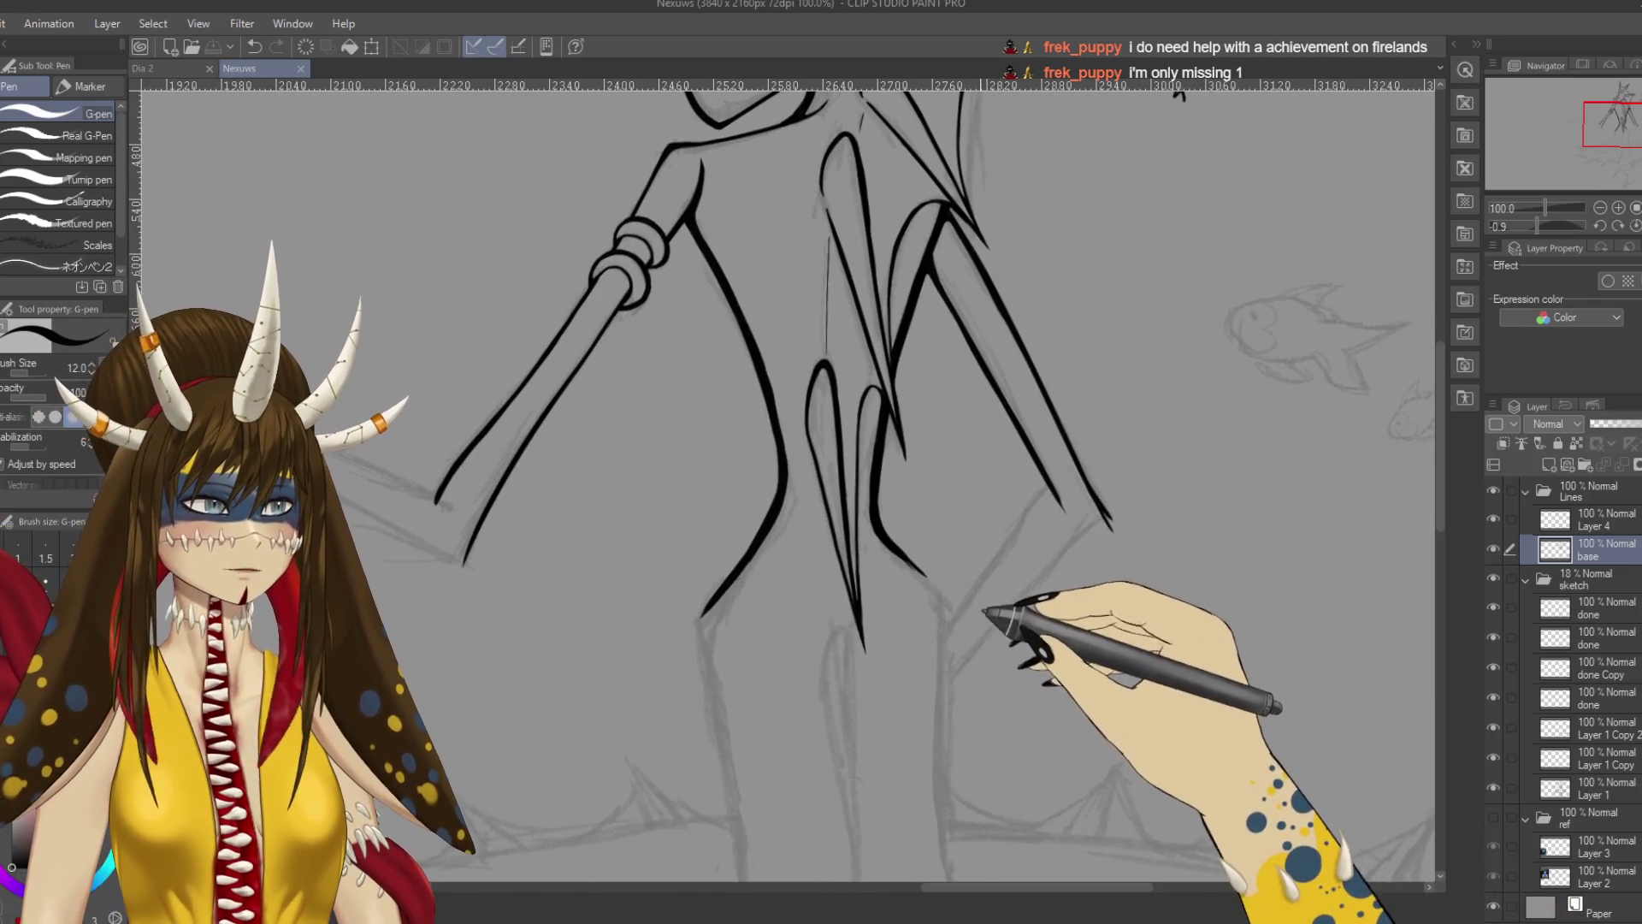
pyautogui.scroll(-2, 932, 513)
pyautogui.moveTo(914, 483); pyautogui.dragTo(928, 509)
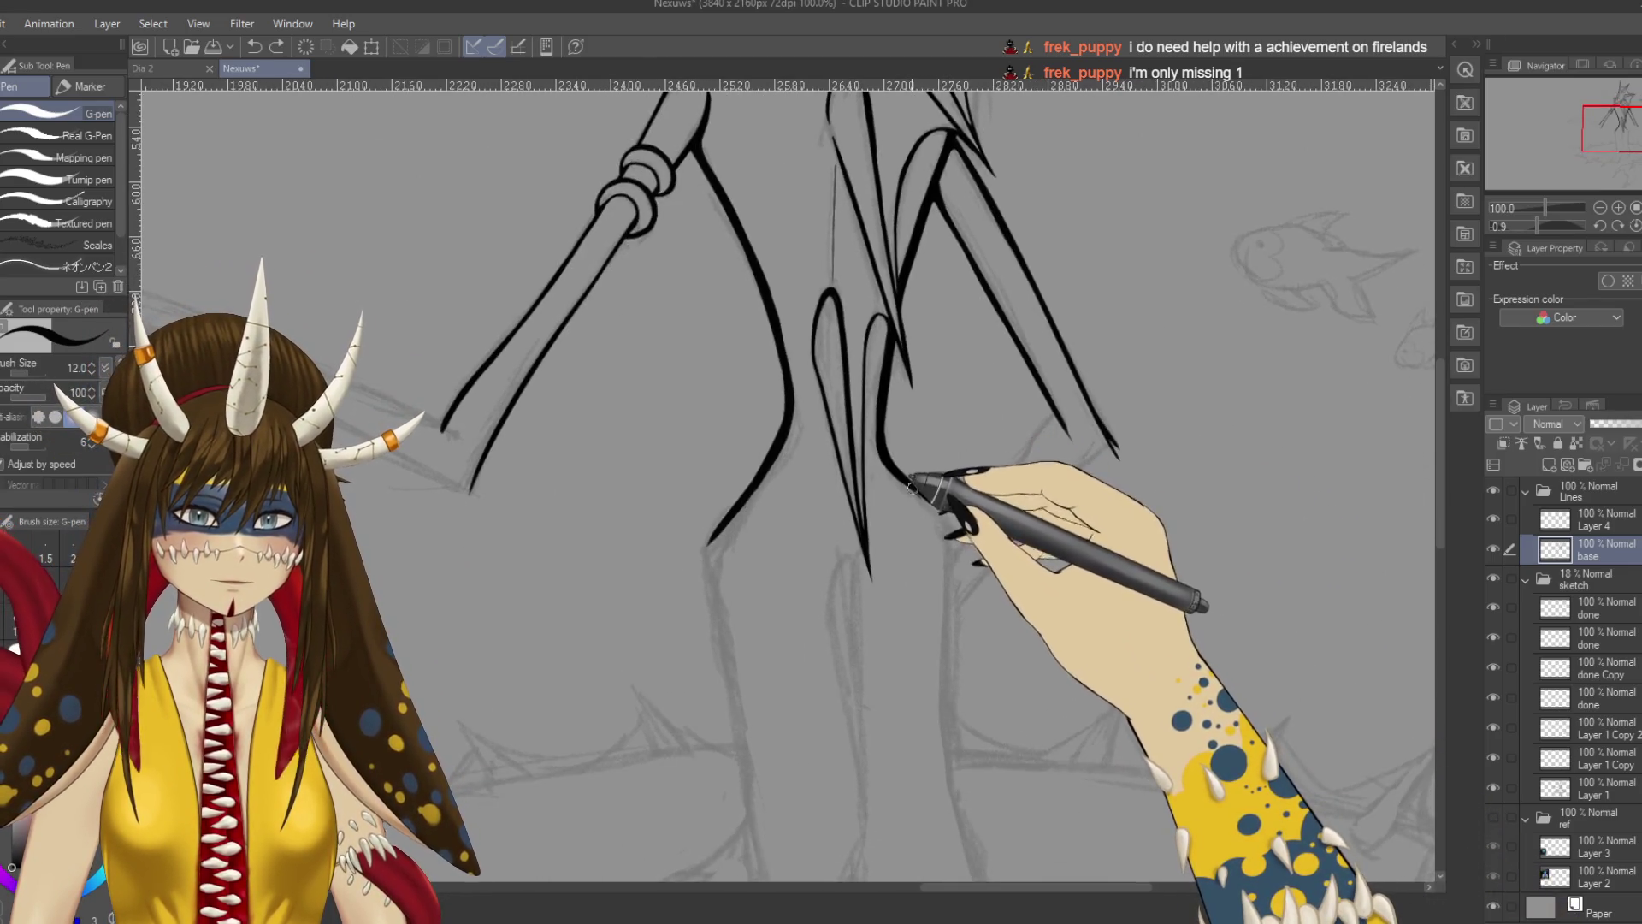
pyautogui.hotkey('ctrl', 'z')
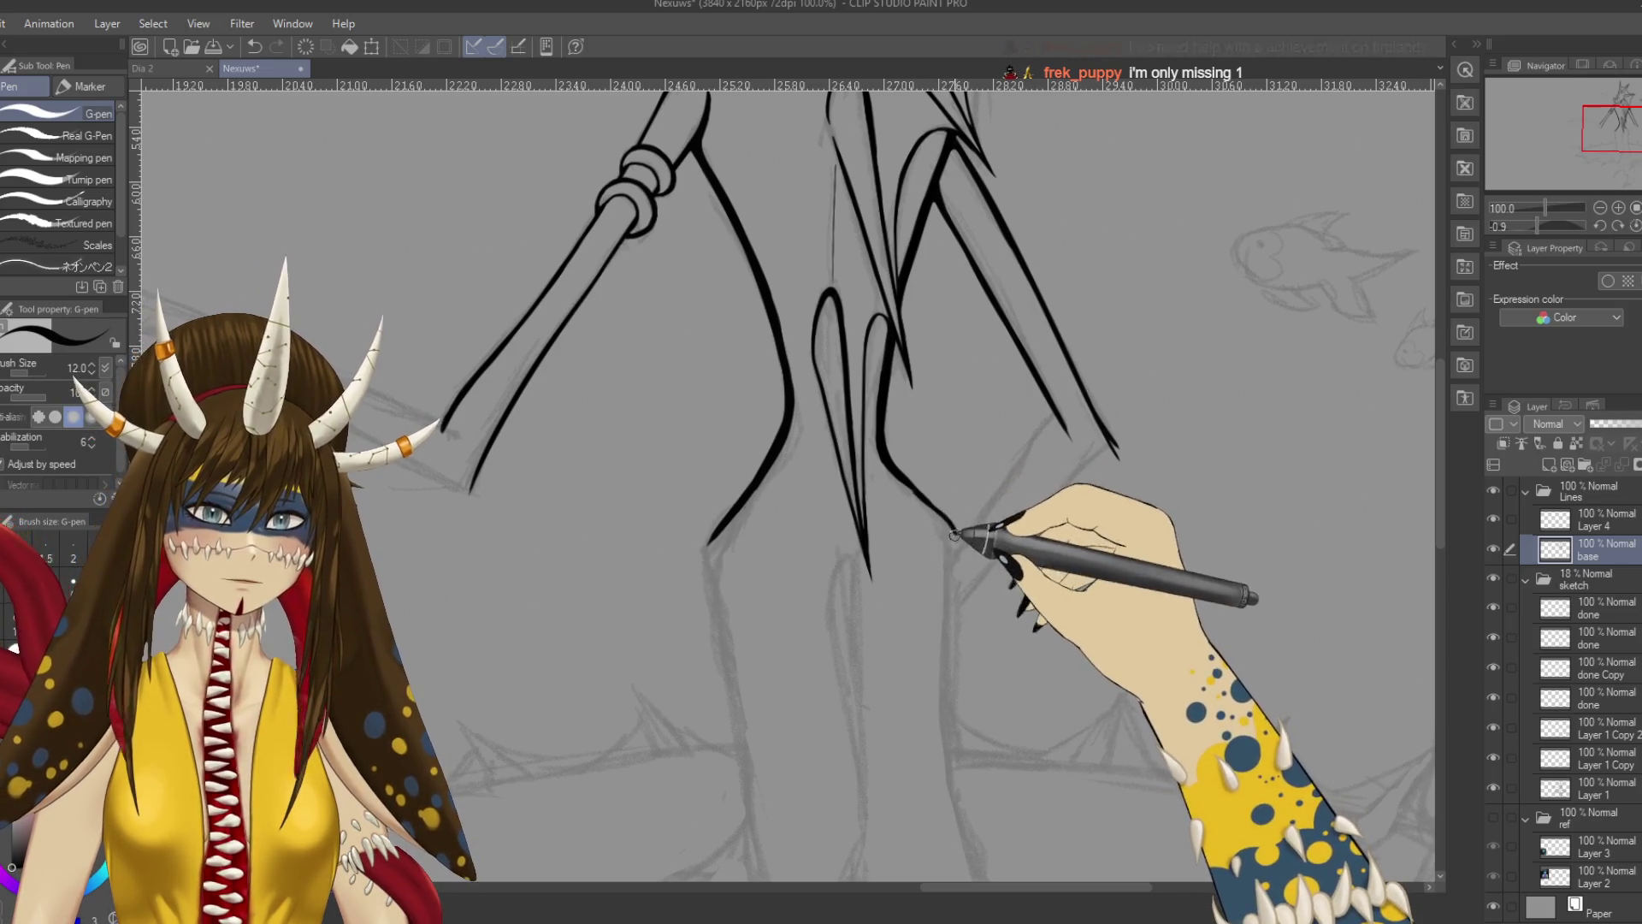
pyautogui.moveTo(953, 534); pyautogui.dragTo(948, 701)
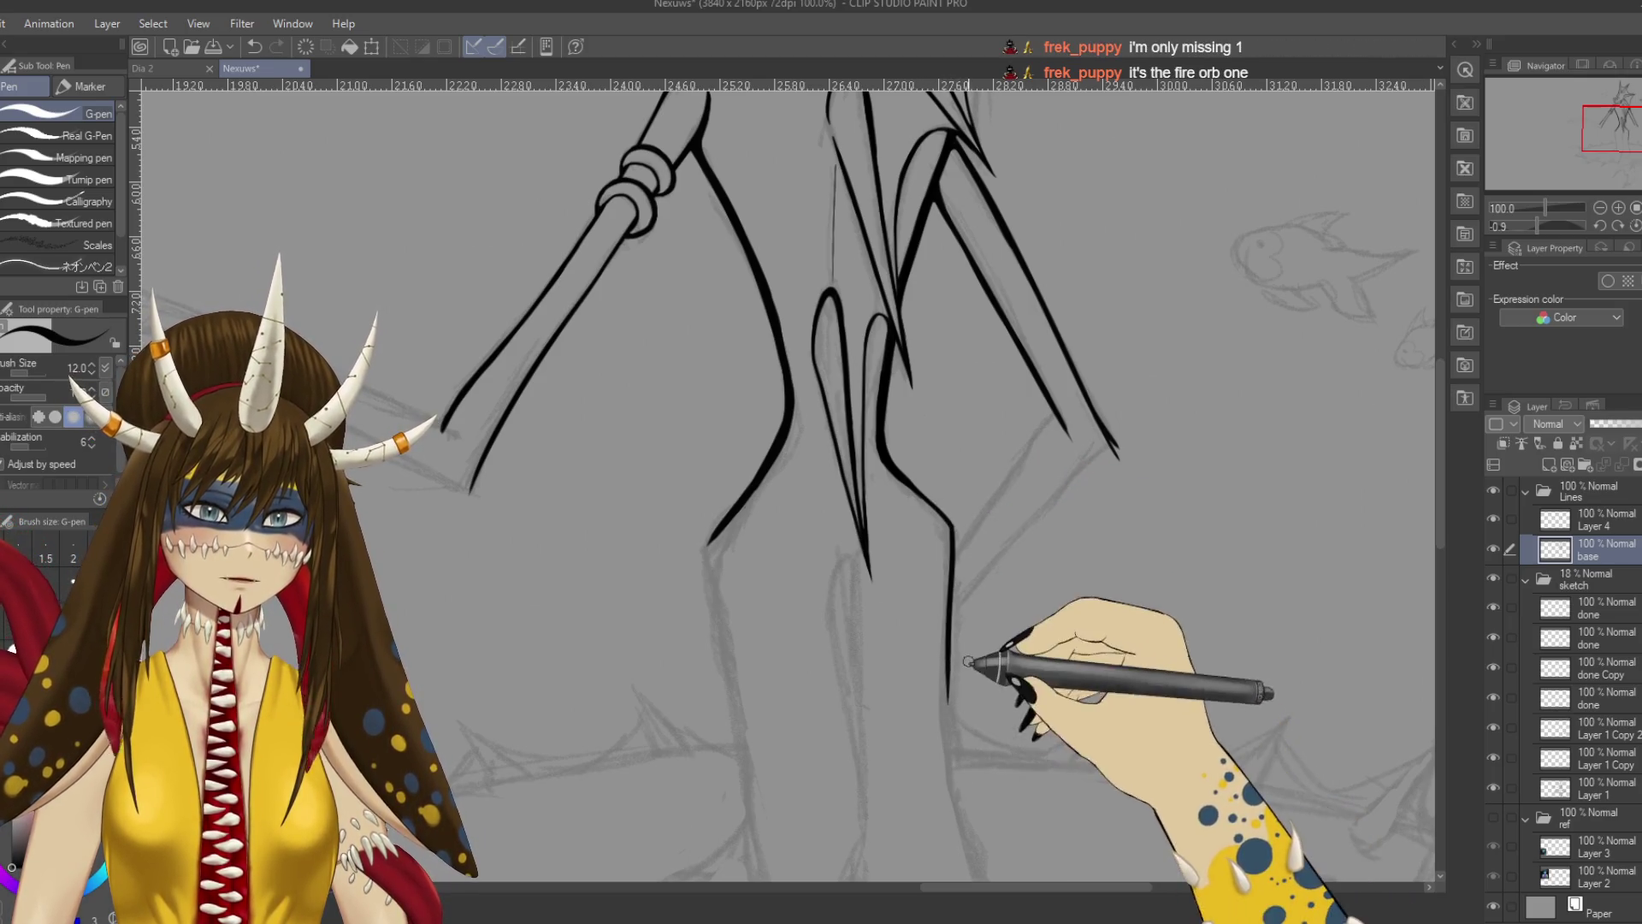
pyautogui.hotkey('ctrl', 's')
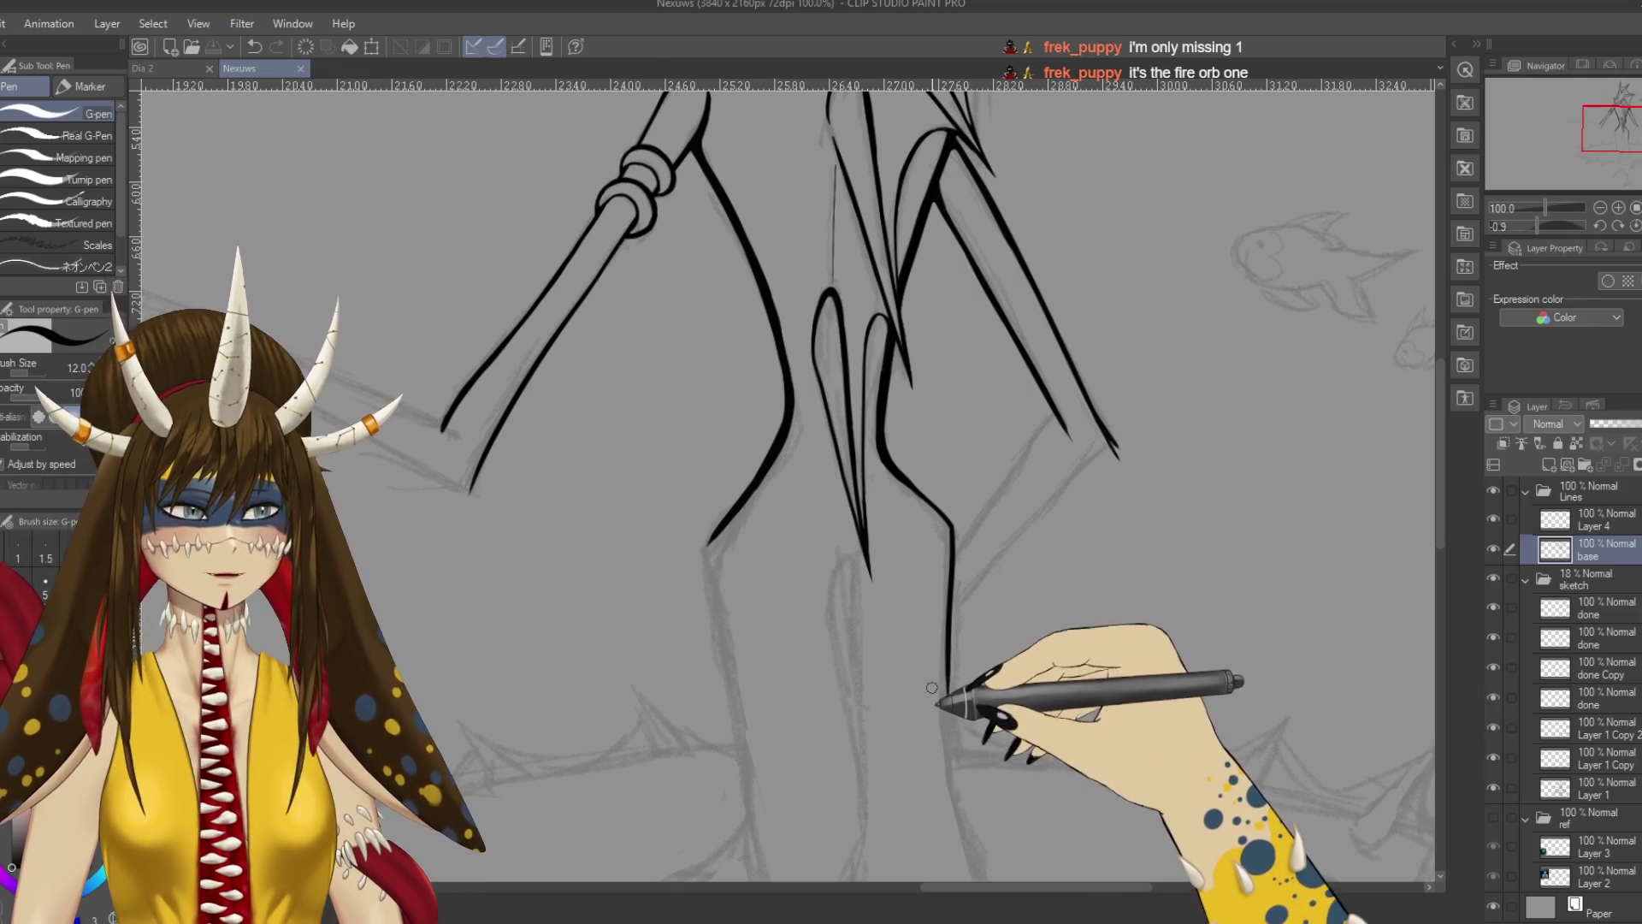
# Erase the old curve near the hip on Layer 4 and re-ink it joining the leg line.
pyautogui.scroll(2, 1081, 631)
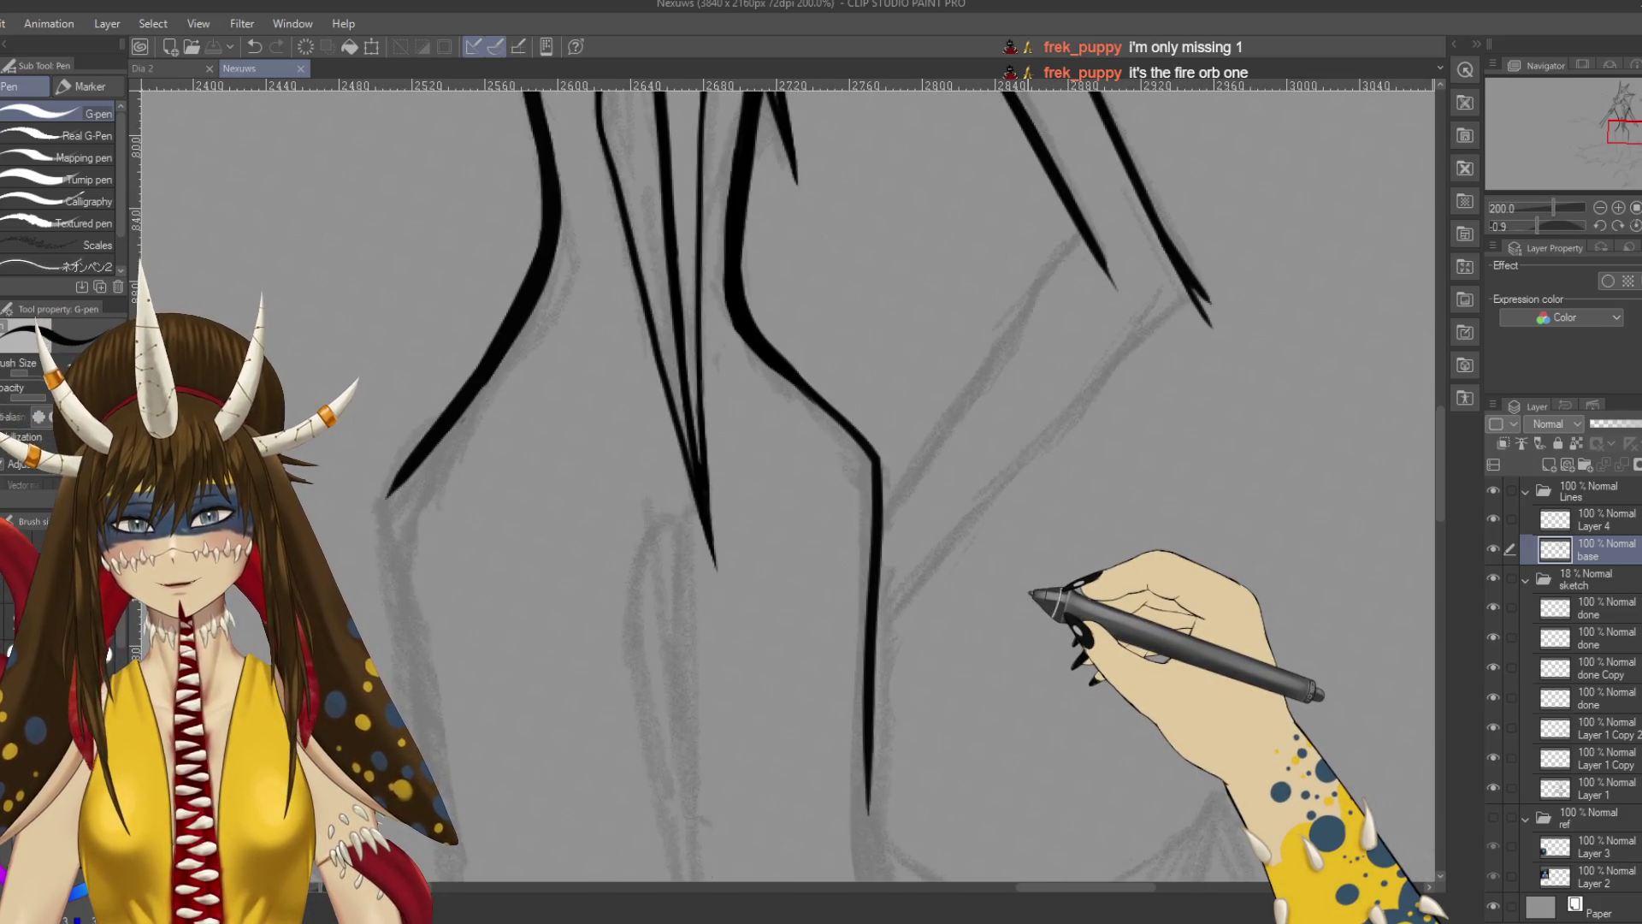
pyautogui.press('e')
pyautogui.moveTo(777, 308); pyautogui.dragTo(785, 309)
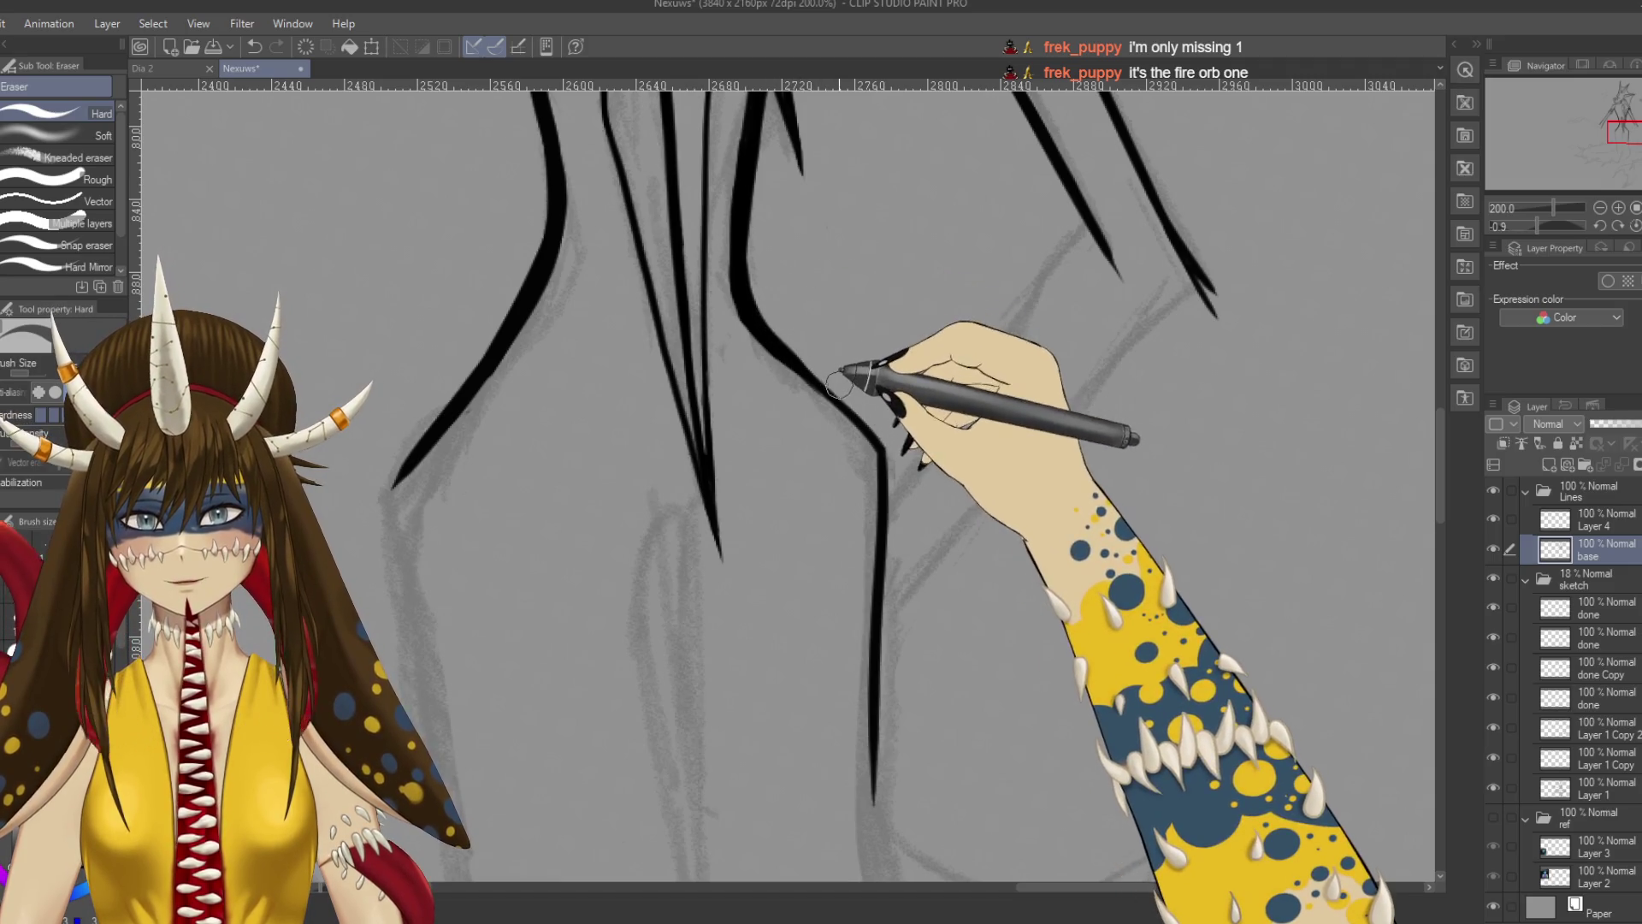
pyautogui.hotkey('alt', ']')
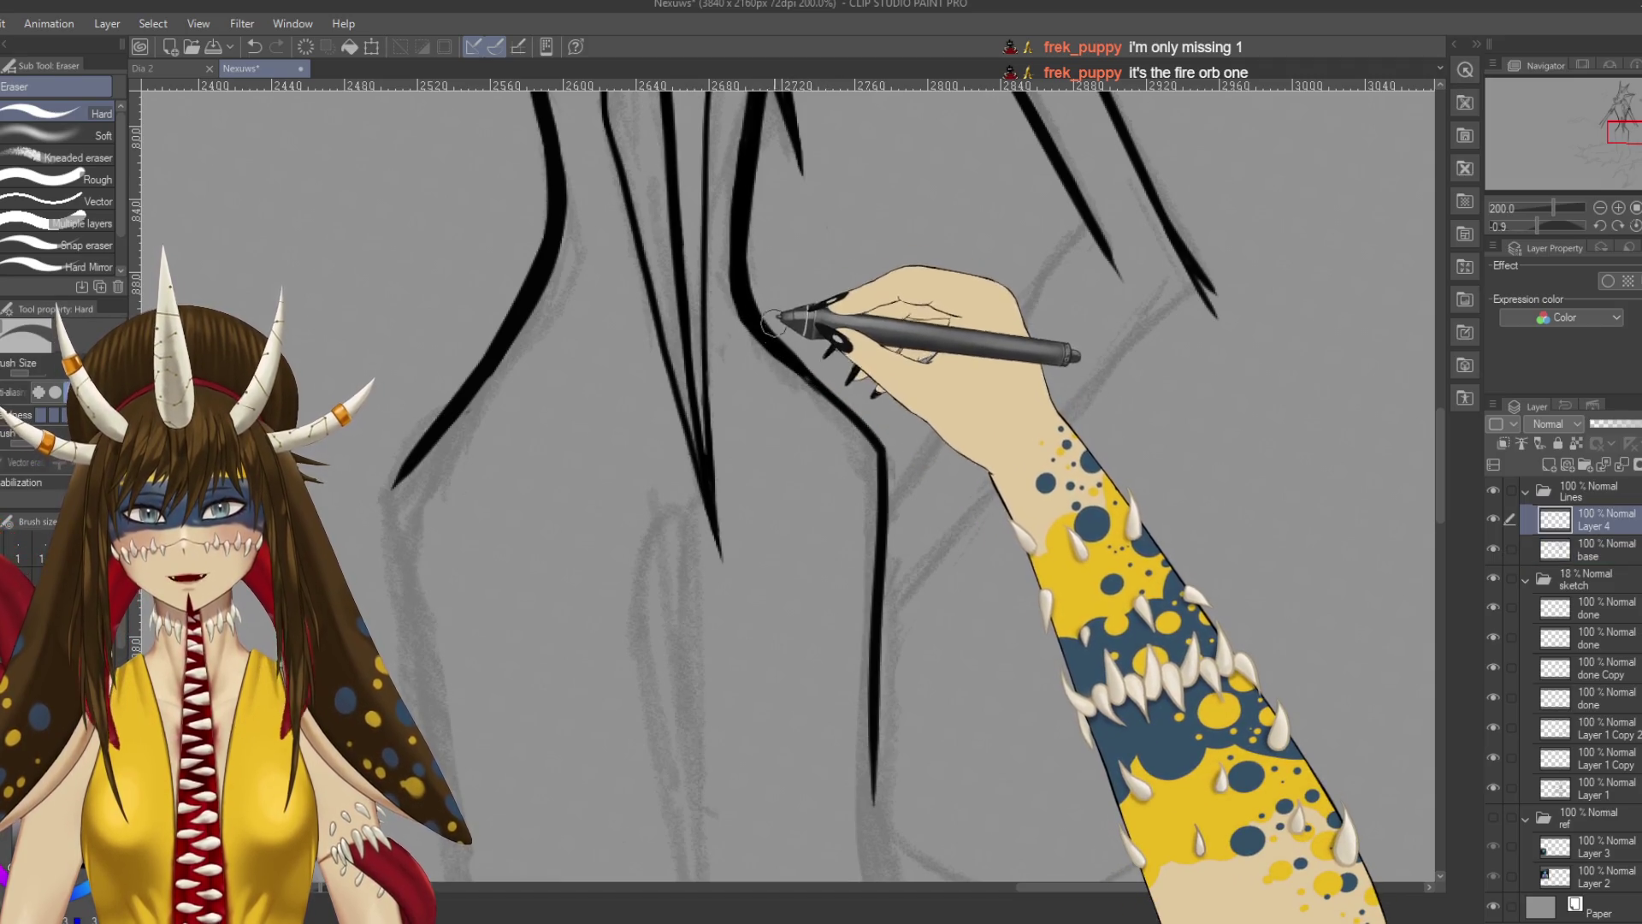
pyautogui.hotkey('ctrl', 'z')
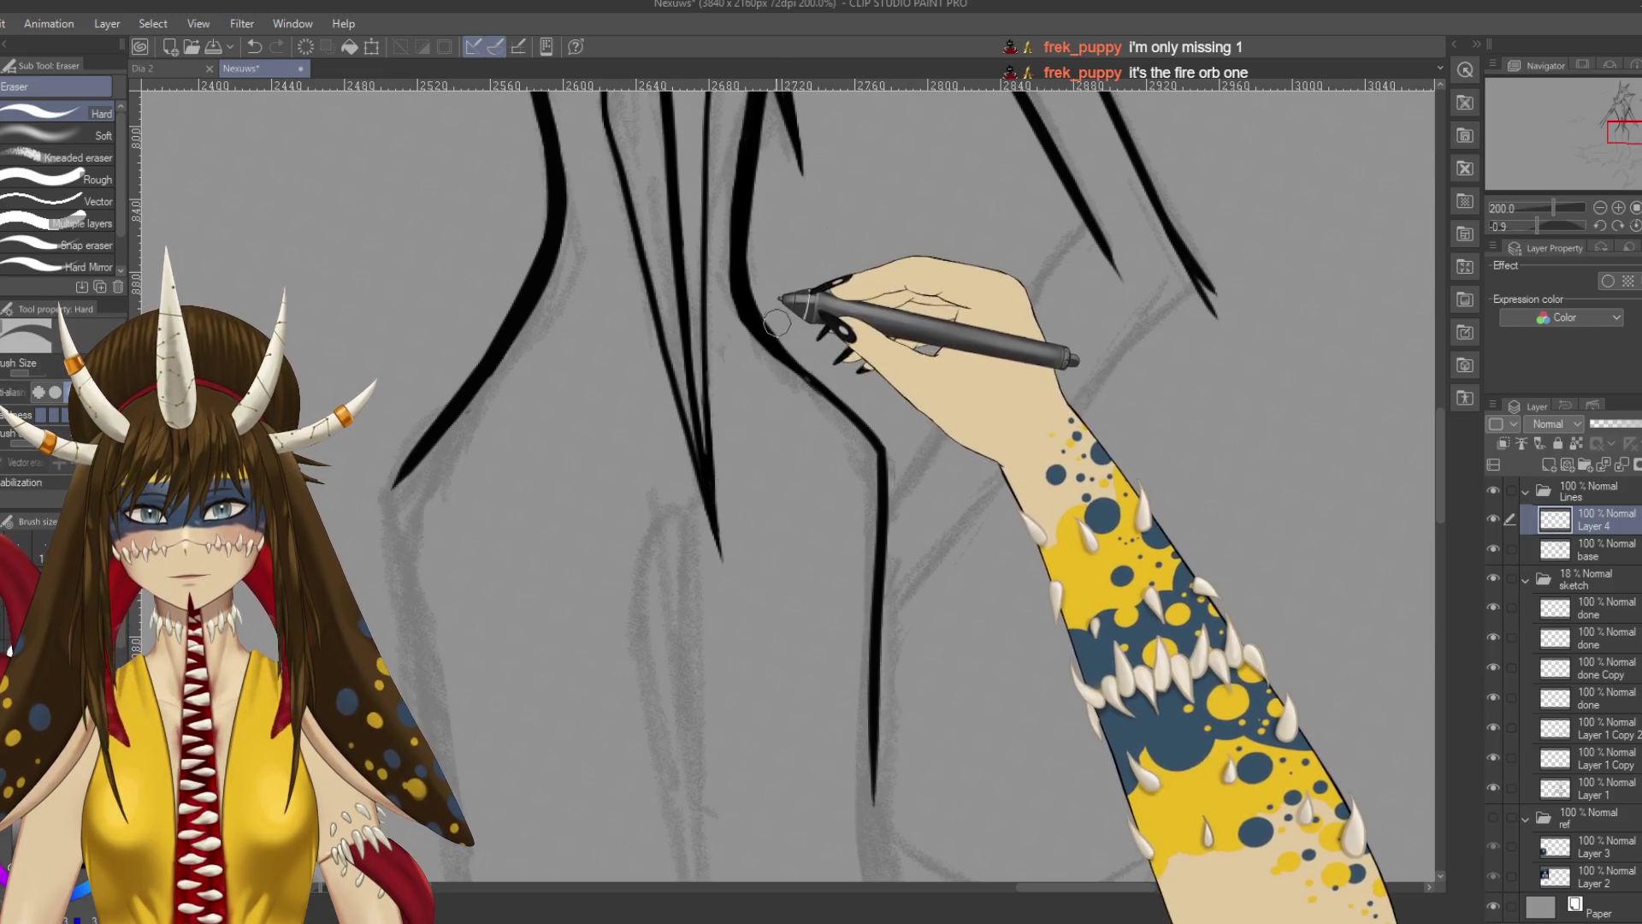
pyautogui.moveTo(799, 322); pyautogui.dragTo(878, 419)
pyautogui.press('p')
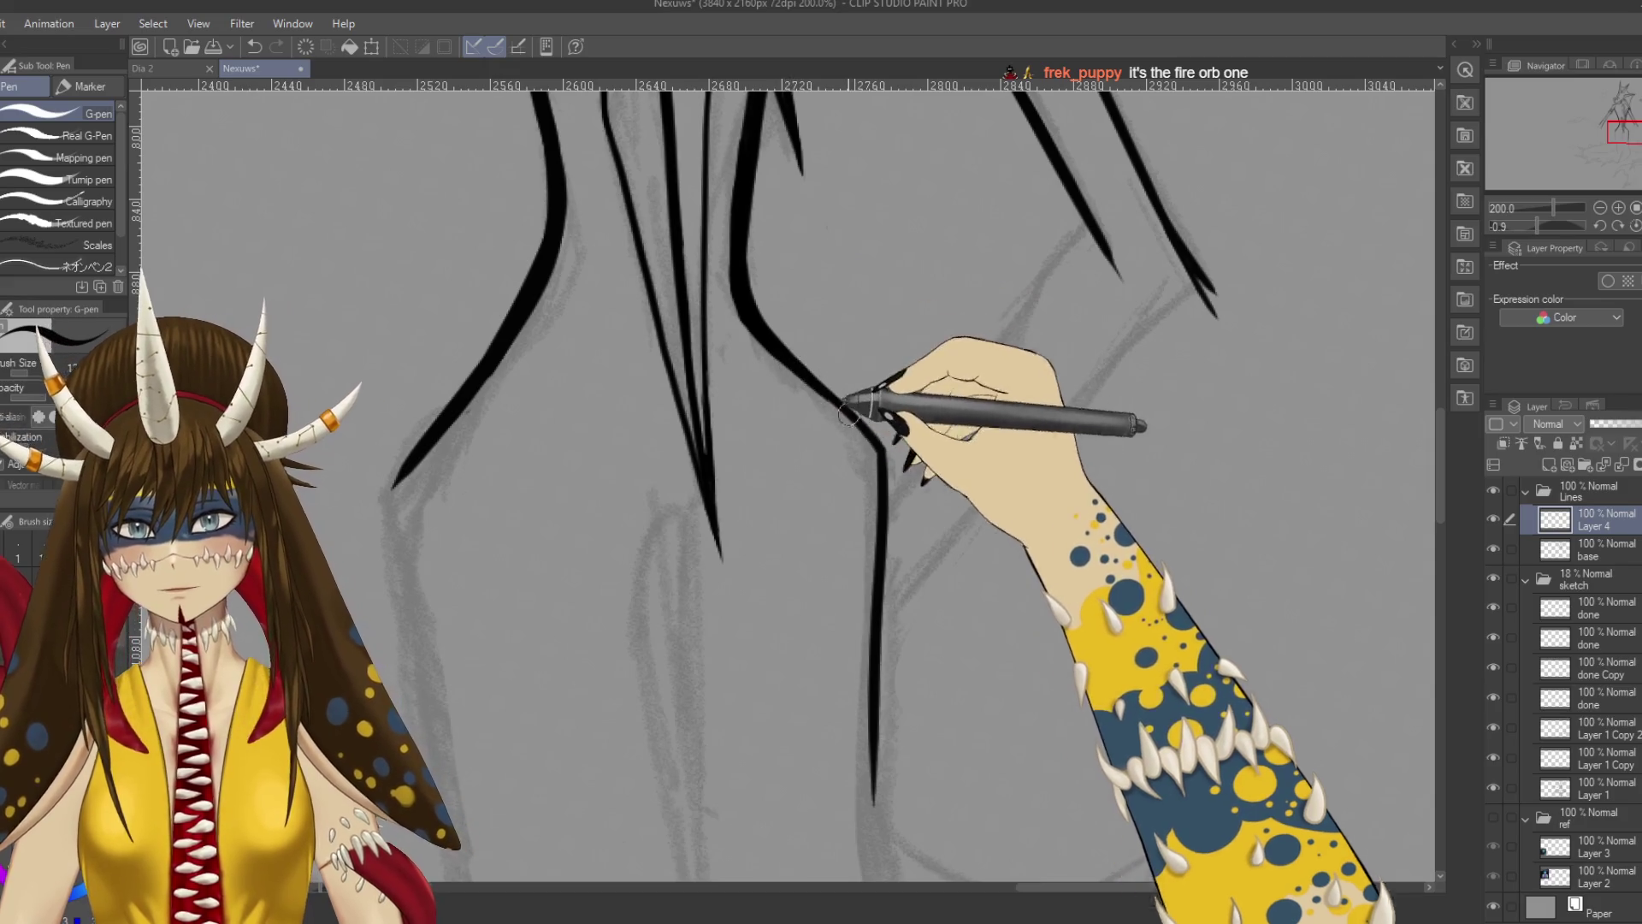
pyautogui.moveTo(791, 365); pyautogui.dragTo(836, 408)
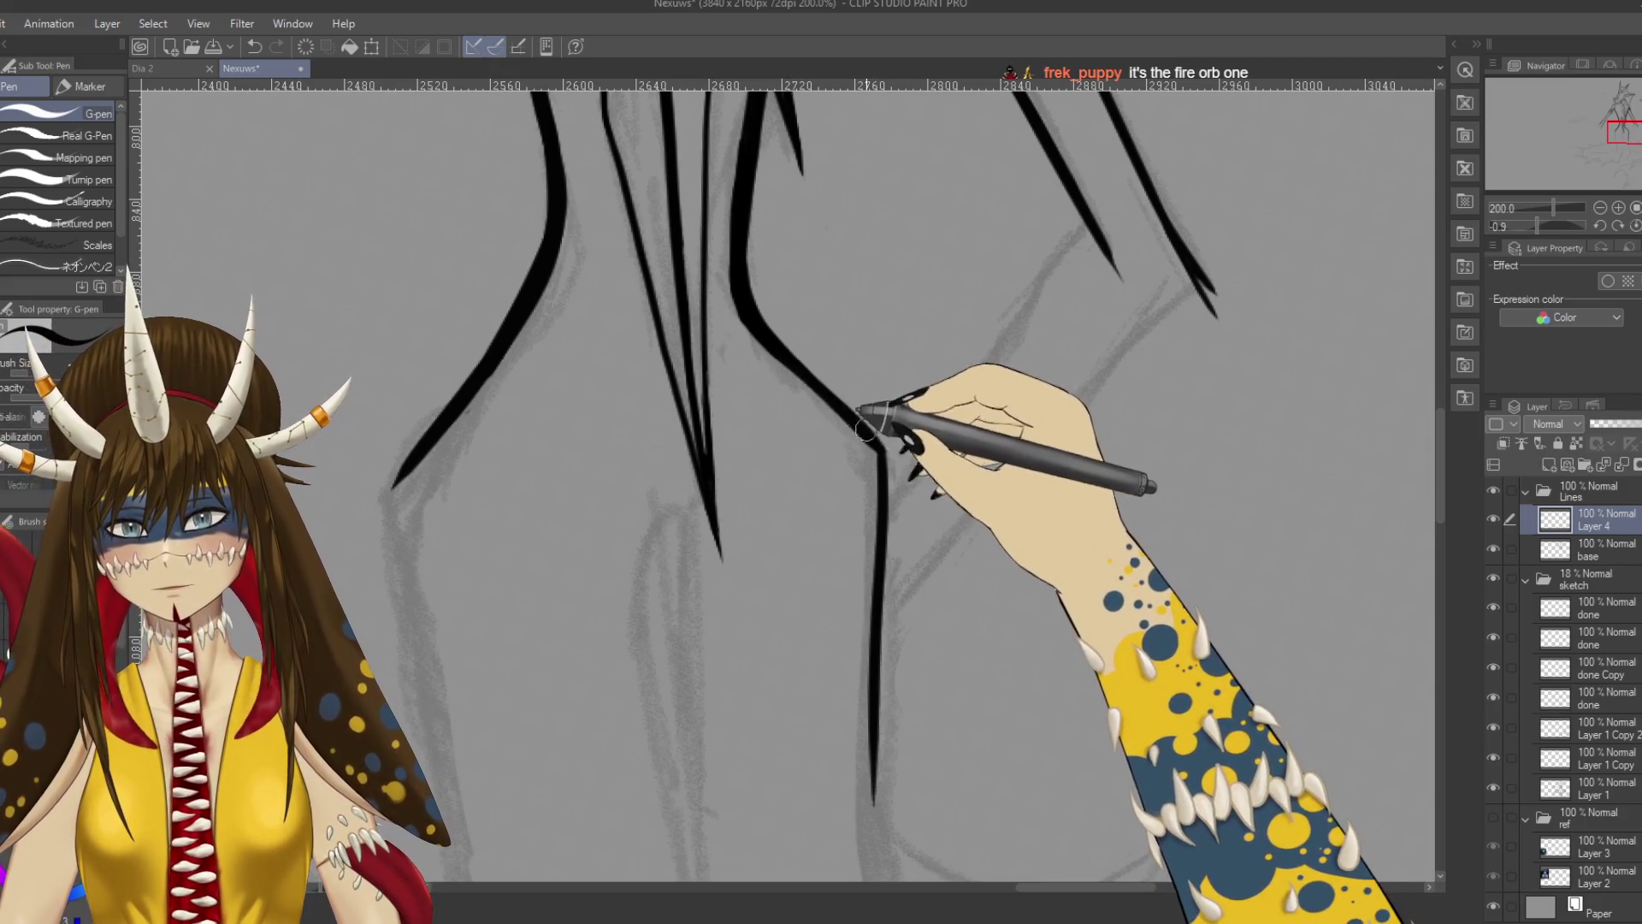
# Extend the leg line further downward, dropping a thickening stroke, and save the lineart.
pyautogui.moveTo(906, 459)
pyautogui.mouseDown()
pyautogui.moveTo(916, 393)
pyautogui.moveTo(932, 394)
pyautogui.mouseUp()
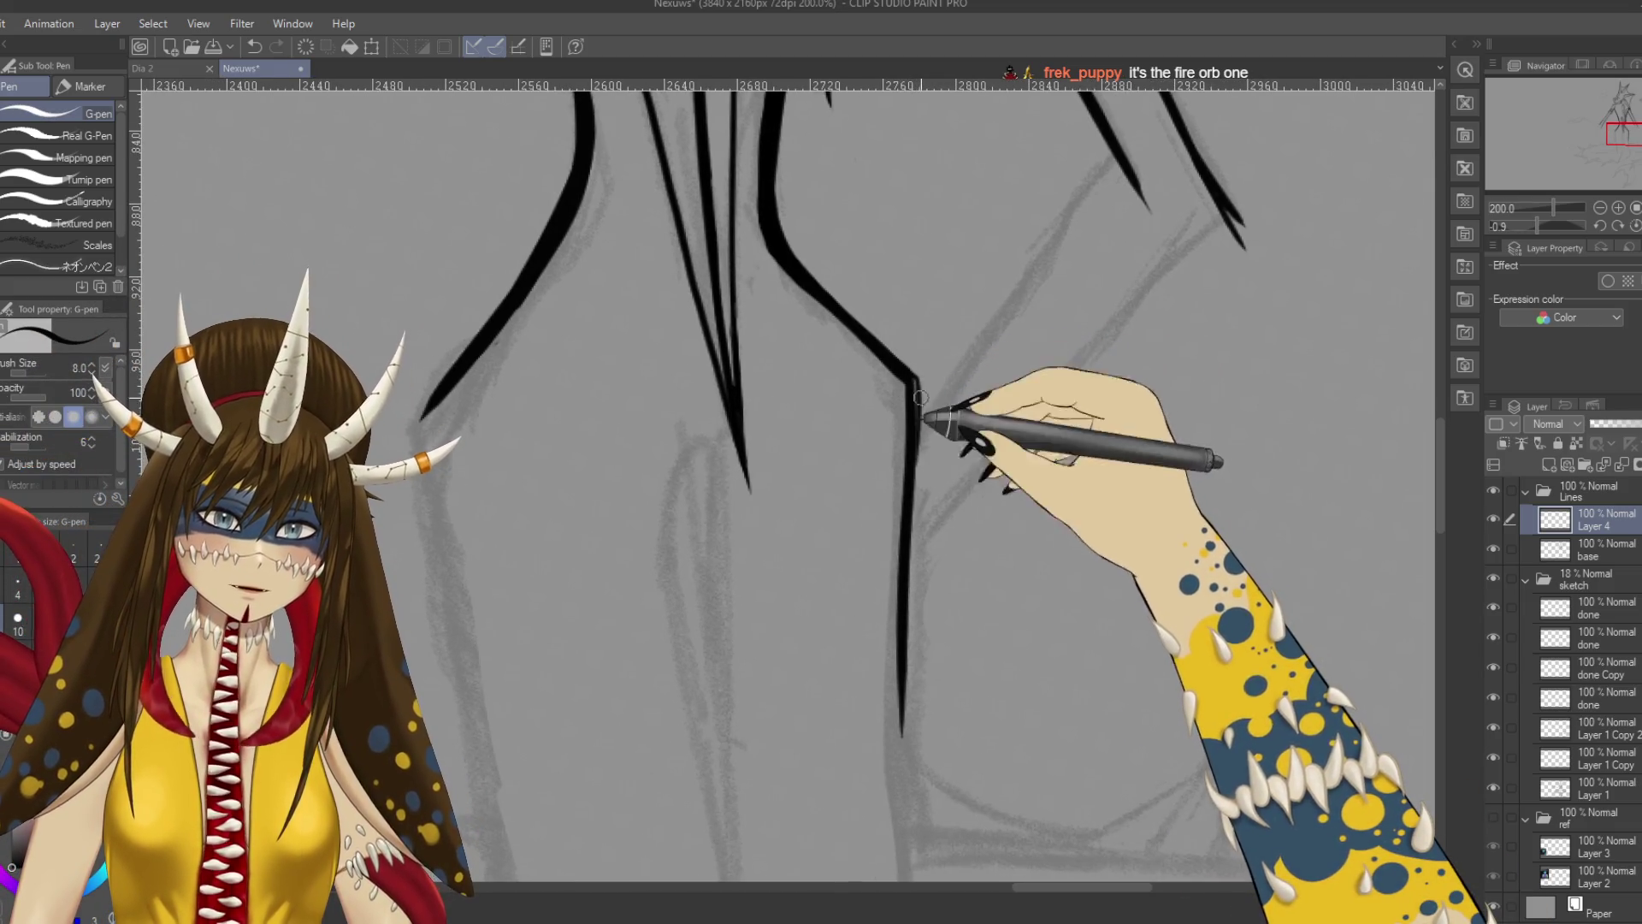
pyautogui.moveTo(900, 547); pyautogui.dragTo(893, 649)
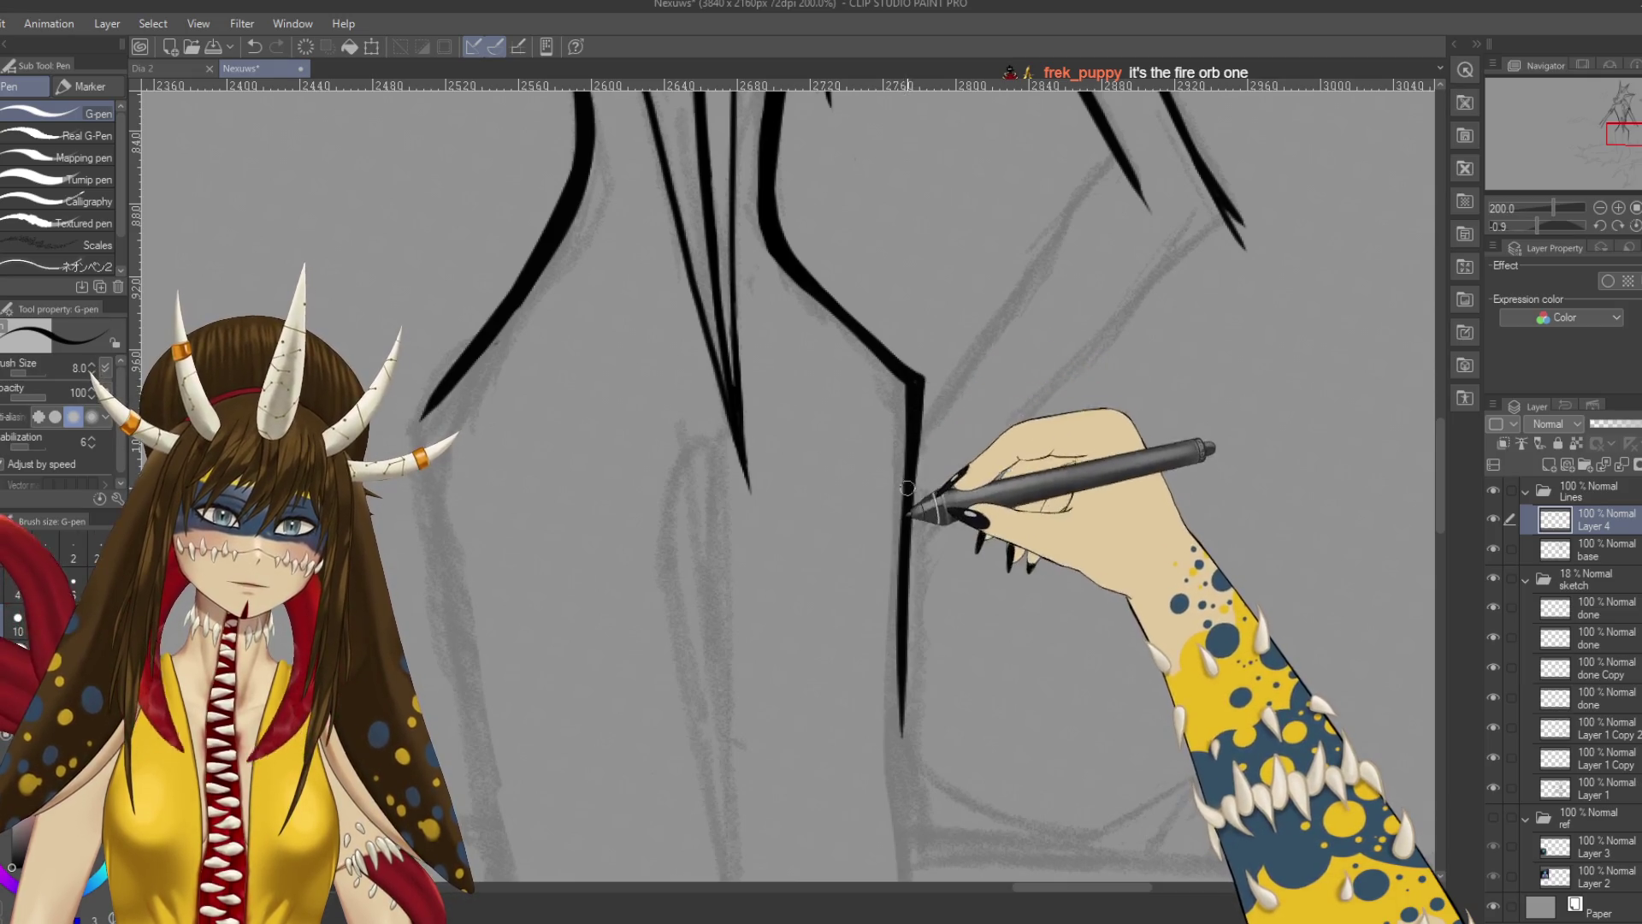
pyautogui.hotkey('ctrl', 'z')
pyautogui.moveTo(901, 685); pyautogui.dragTo(900, 813)
pyautogui.scroll(2, 915, 676)
pyautogui.hotkey('ctrl', 's')
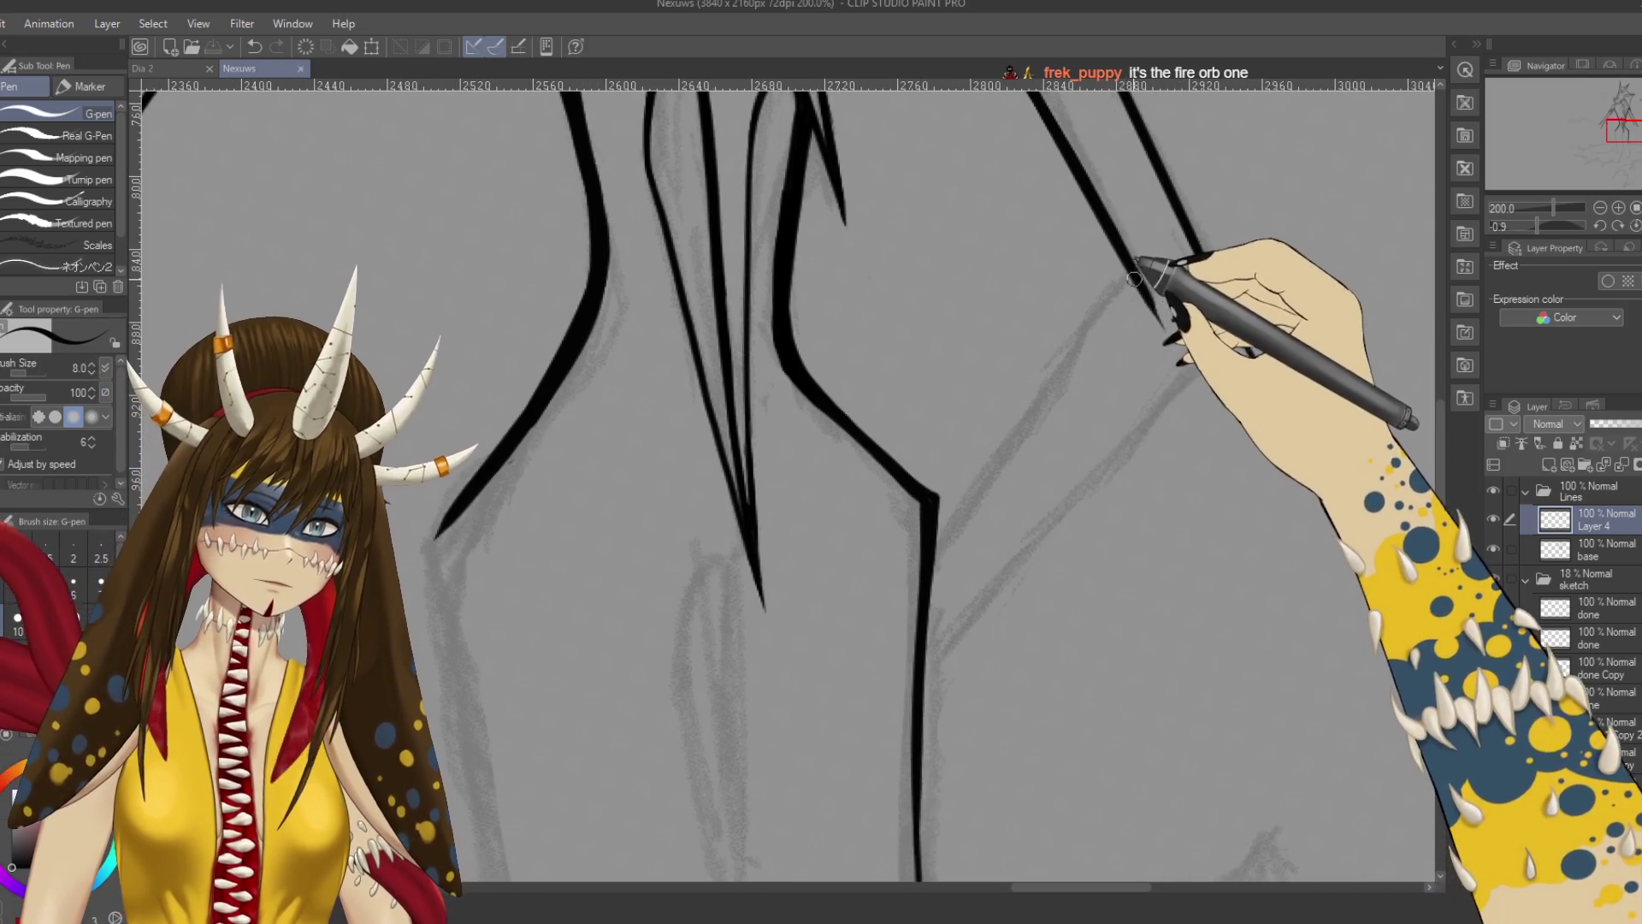
# Undo two trial strokes on the ink line and zoom out to 100%.
pyautogui.moveTo(979, 535); pyautogui.dragTo(934, 609)
pyautogui.hotkey('ctrl', 'z')
pyautogui.hotkey('ctrl', 'z')
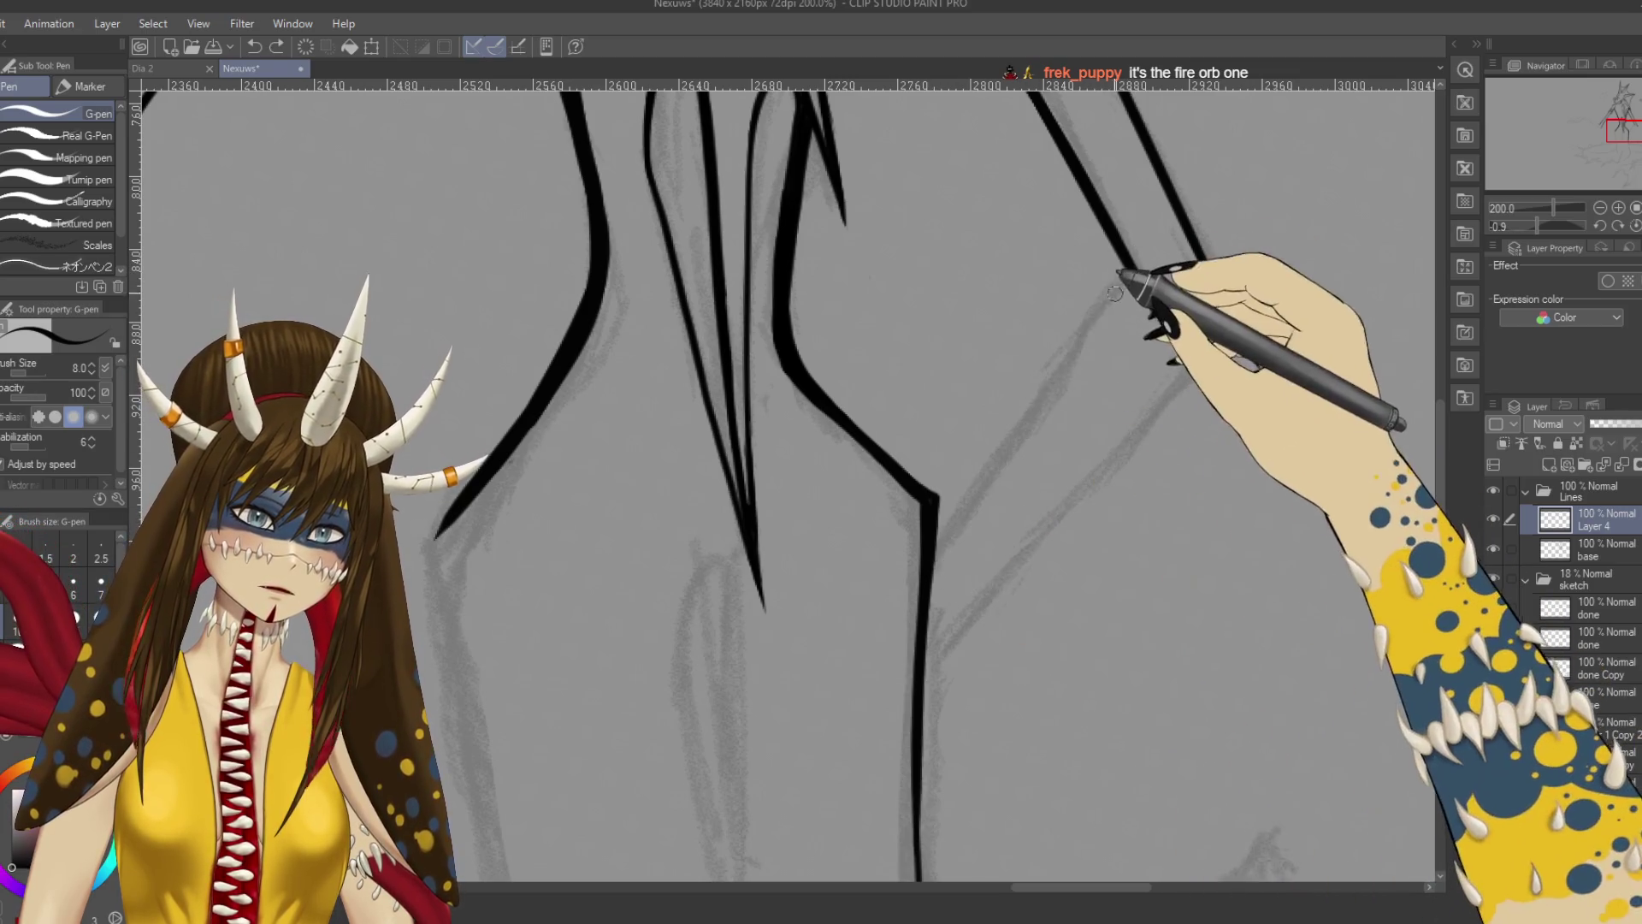
pyautogui.moveTo(1060, 539); pyautogui.dragTo(936, 685)
pyautogui.hotkey('ctrl', 'z')
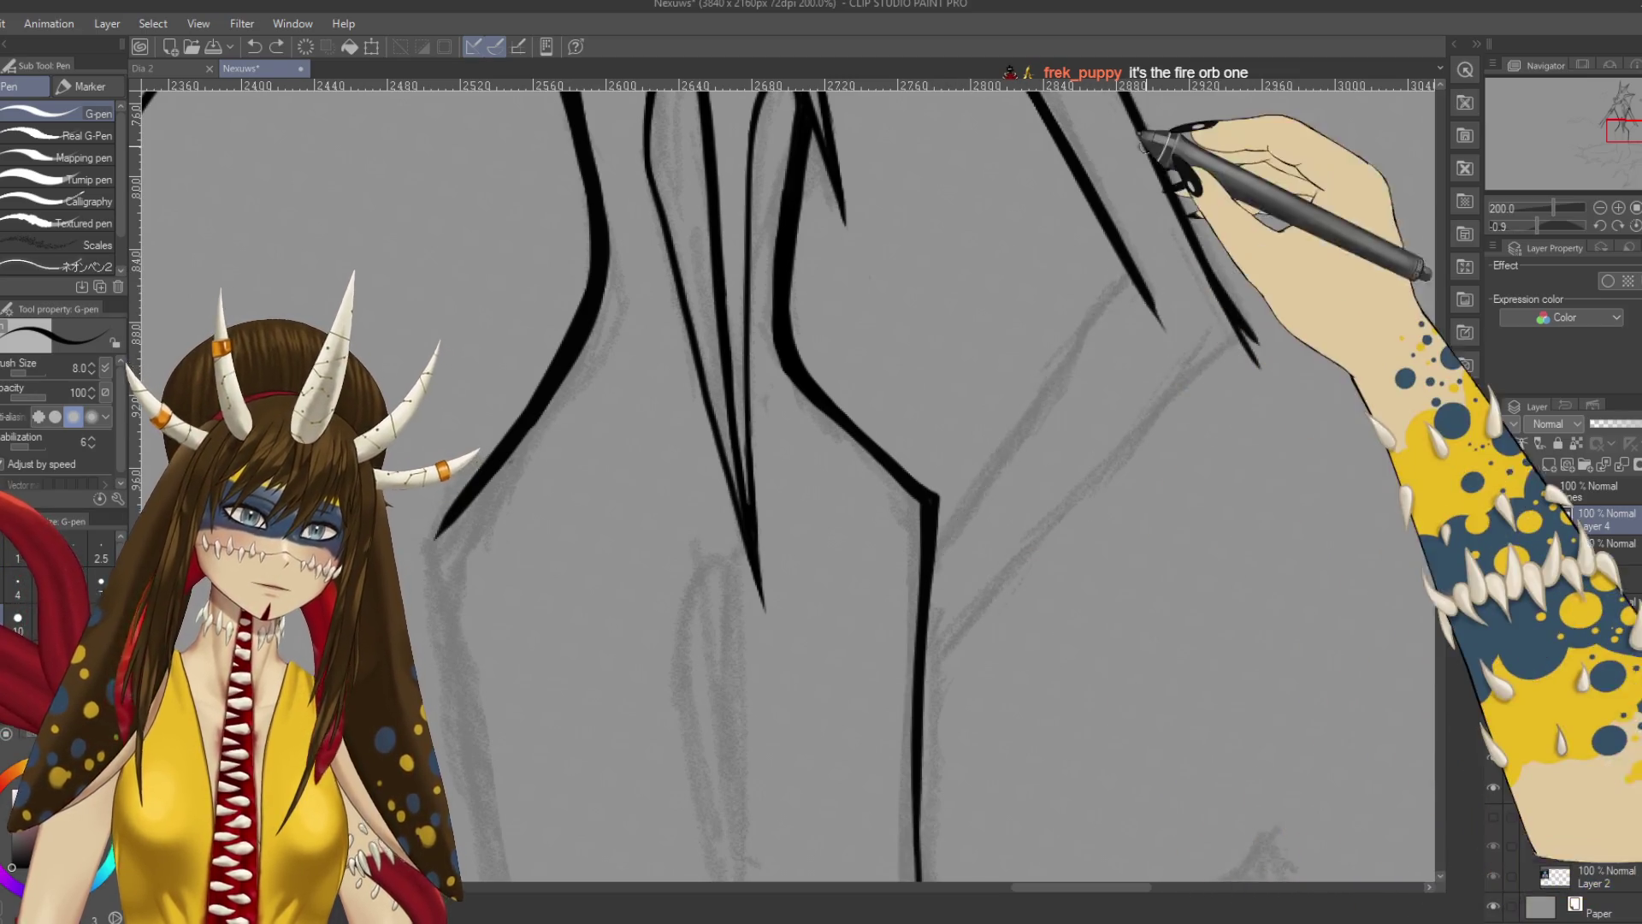
pyautogui.hotkey('ctrl', '-')
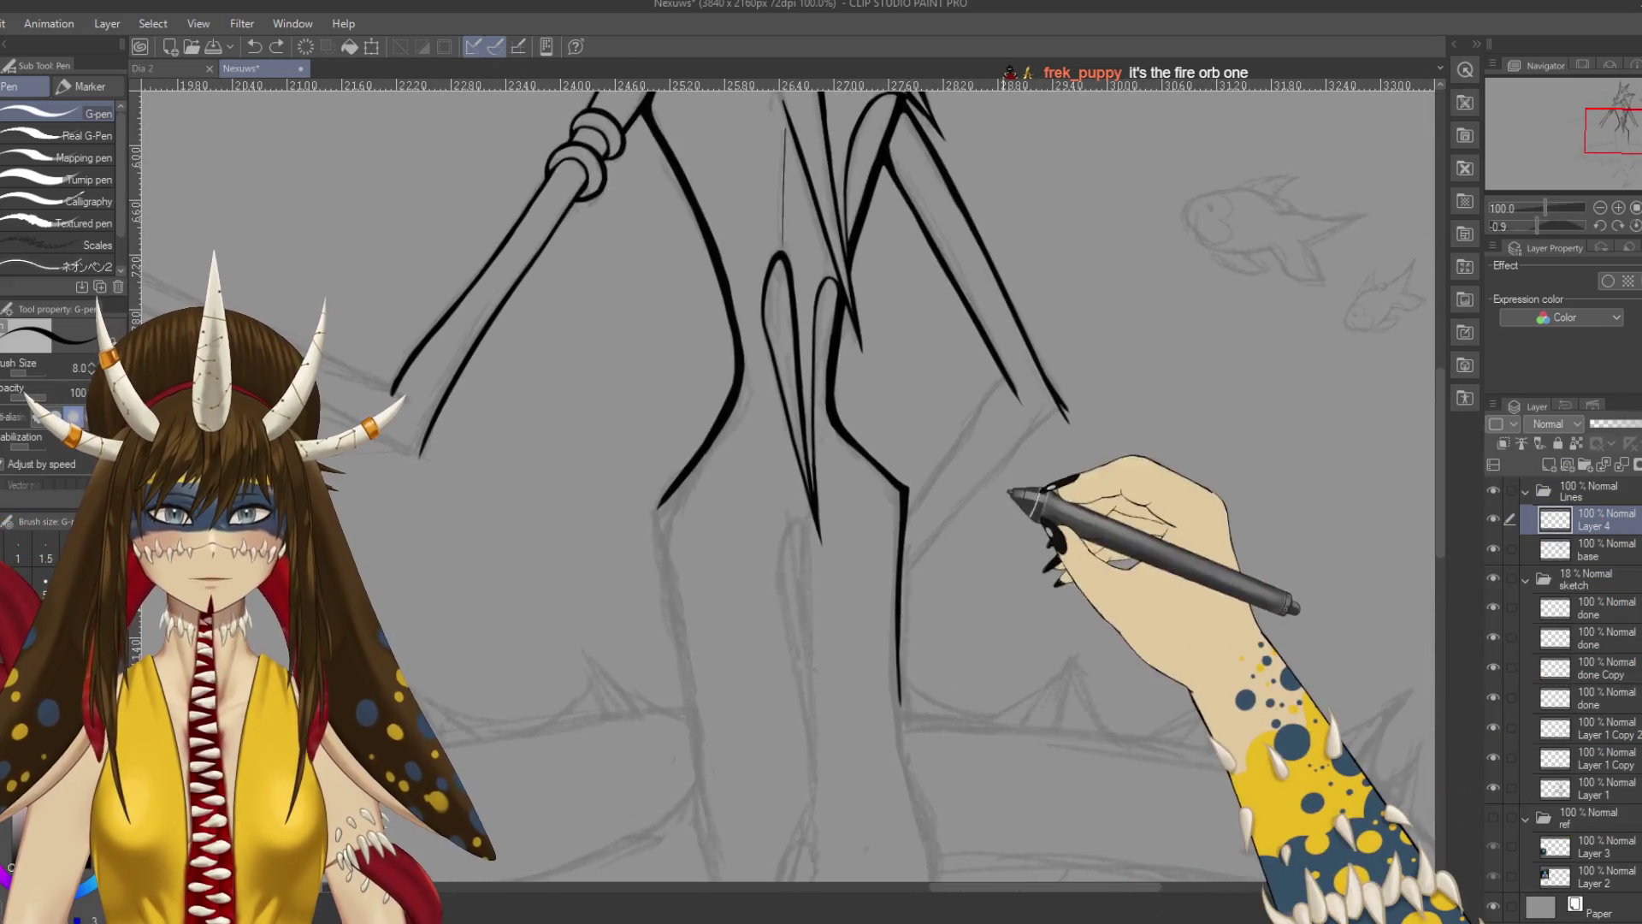
# At G-pen size 10, ink two diagonal lines meeting the vertical leg line.
pyautogui.press(']')
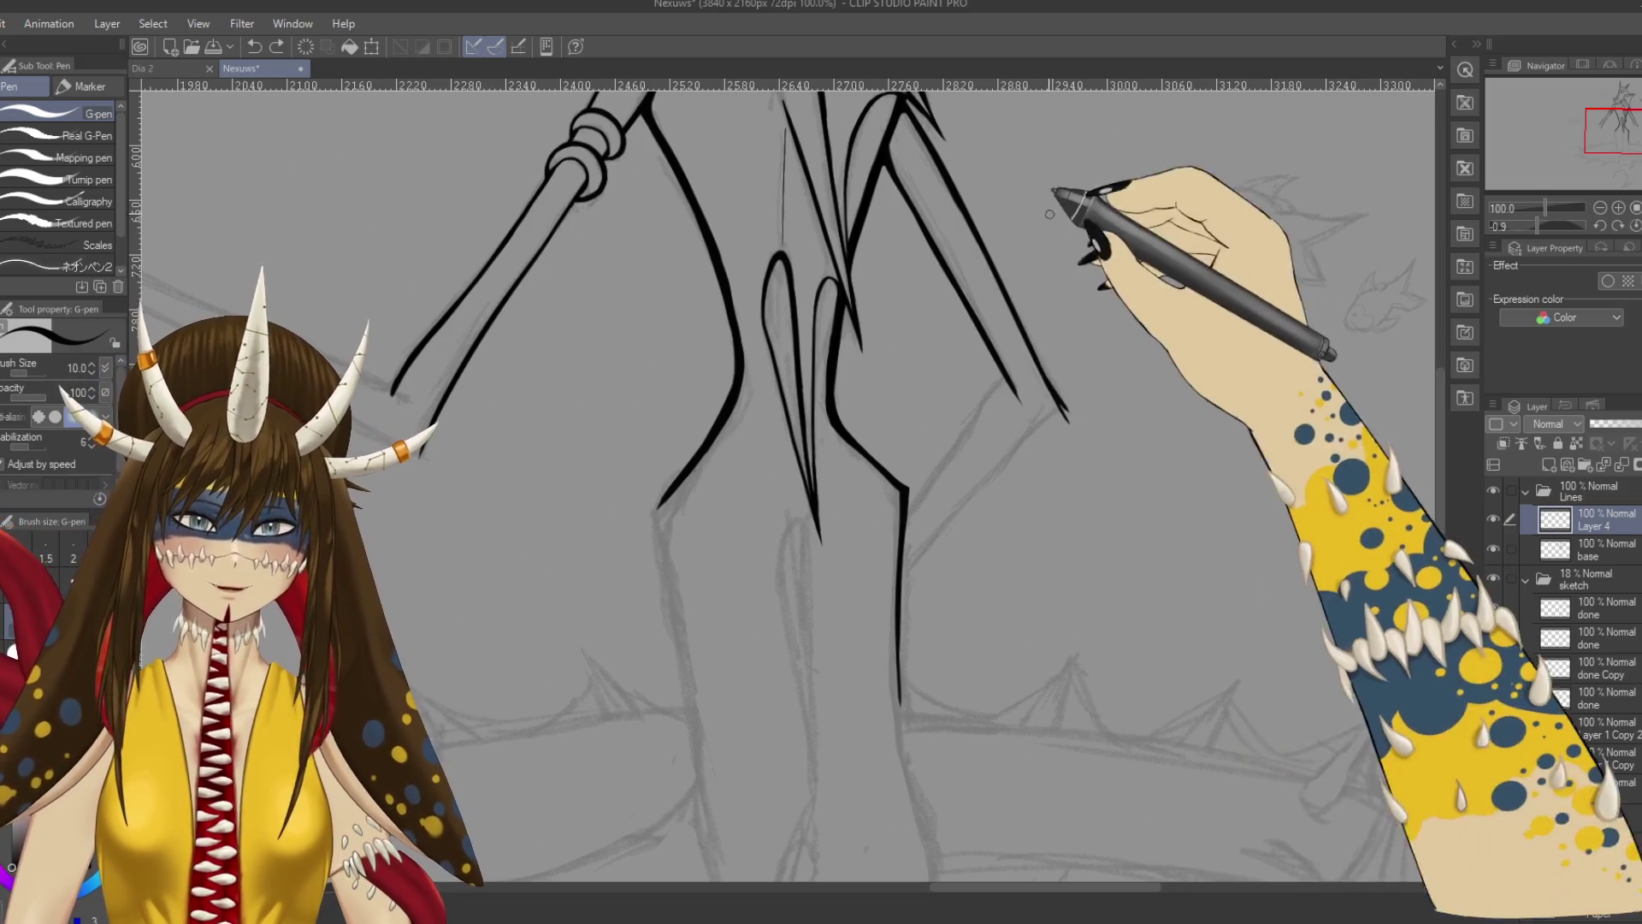
pyautogui.moveTo(1108, 201); pyautogui.dragTo(1202, 531)
pyautogui.hotkey('ctrl', 'z')
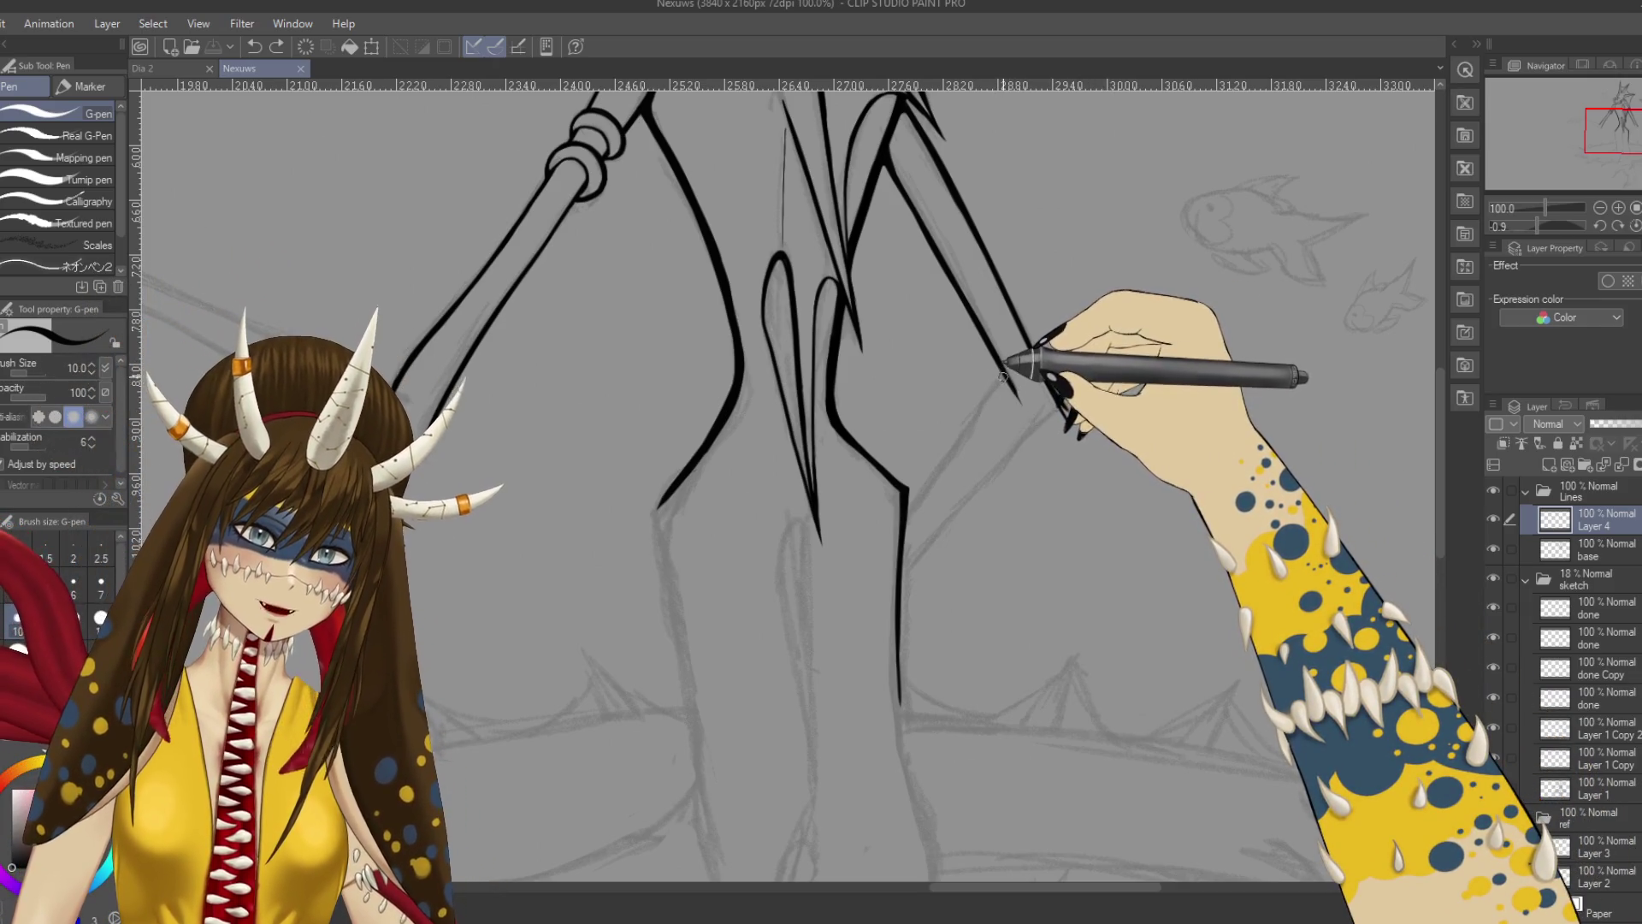
pyautogui.moveTo(1006, 377); pyautogui.dragTo(910, 495)
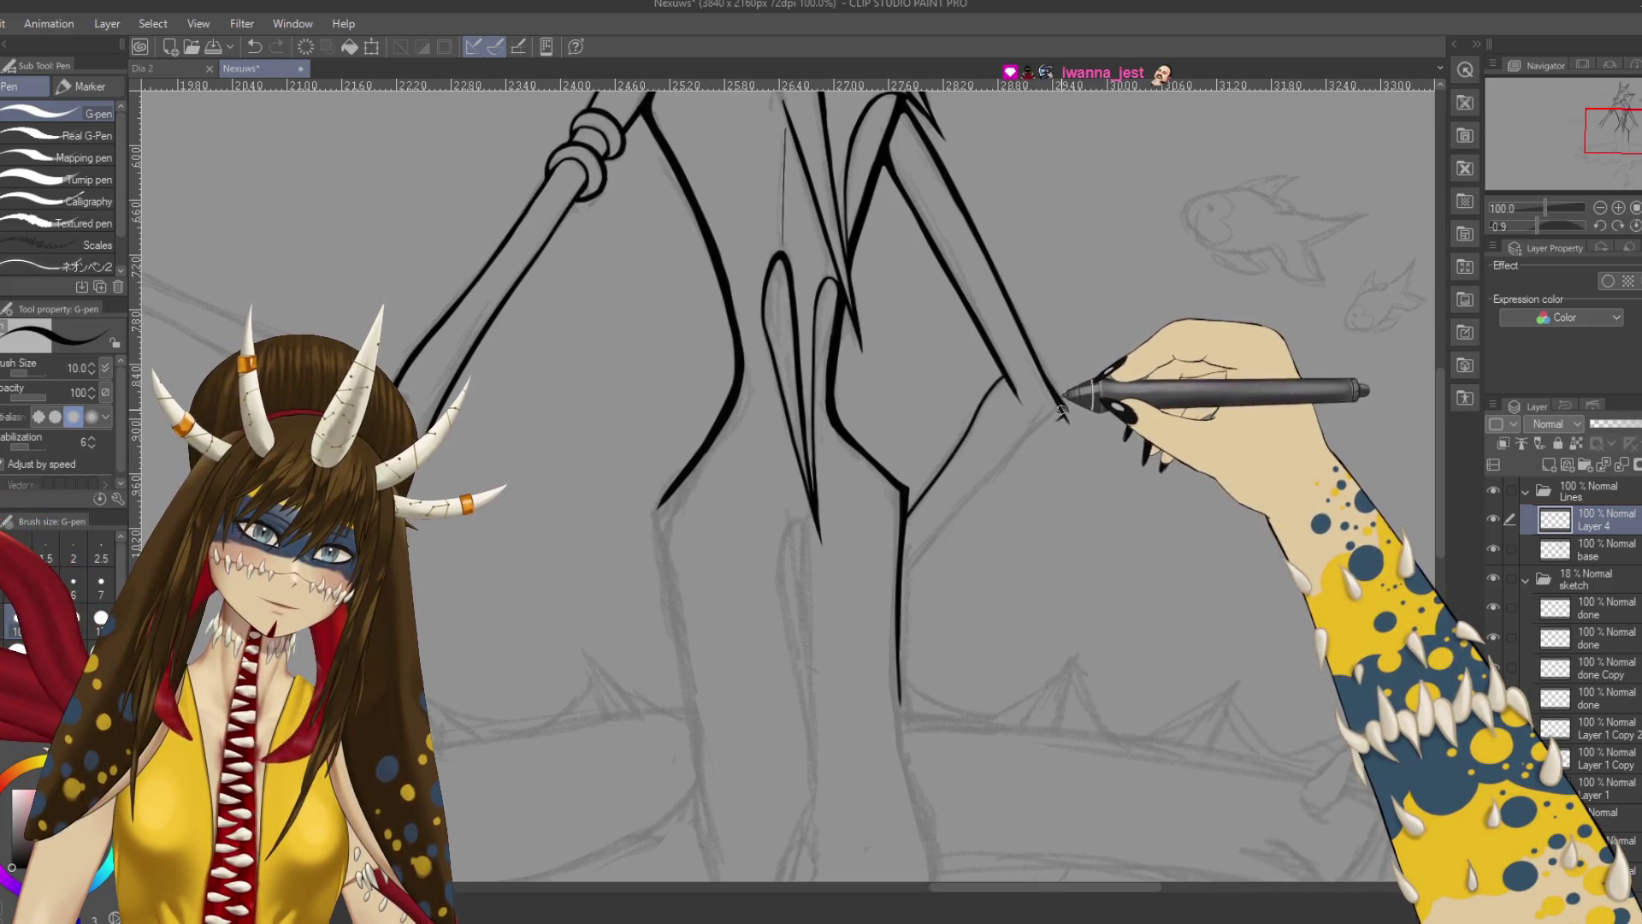
pyautogui.moveTo(911, 562)
pyautogui.mouseDown()
pyautogui.moveTo(1063, 416)
pyautogui.moveTo(913, 566)
pyautogui.mouseUp()
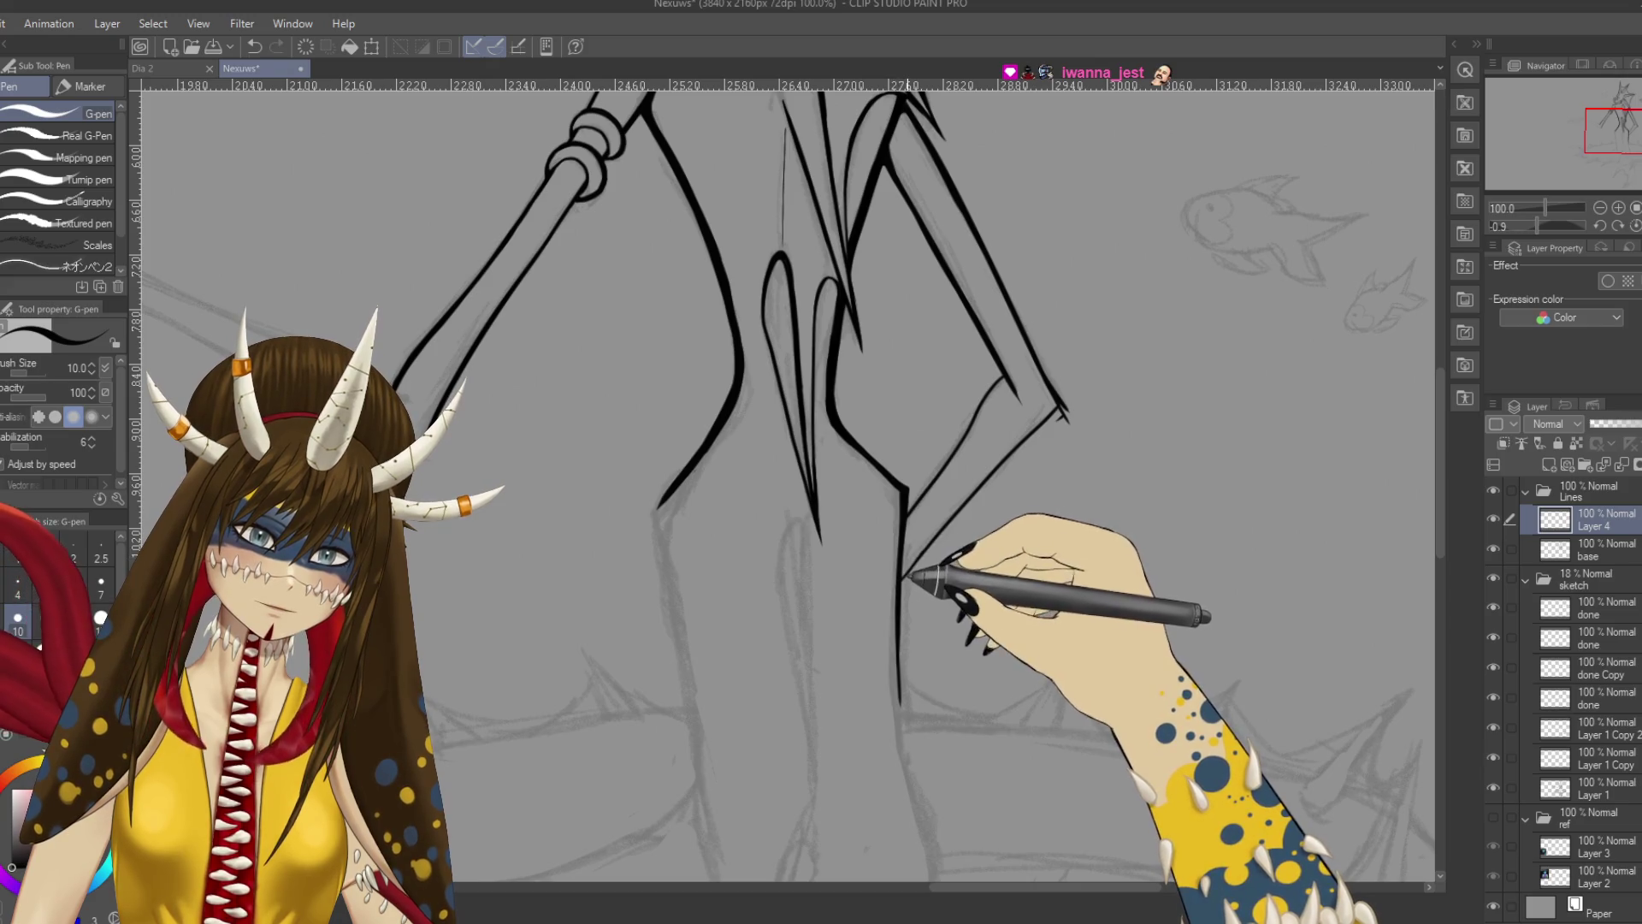
# Erase the overlapping ink at the line junction on the base layer.
pyautogui.scroll(3, 937, 517)
pyautogui.moveTo(914, 513); pyautogui.dragTo(858, 556)
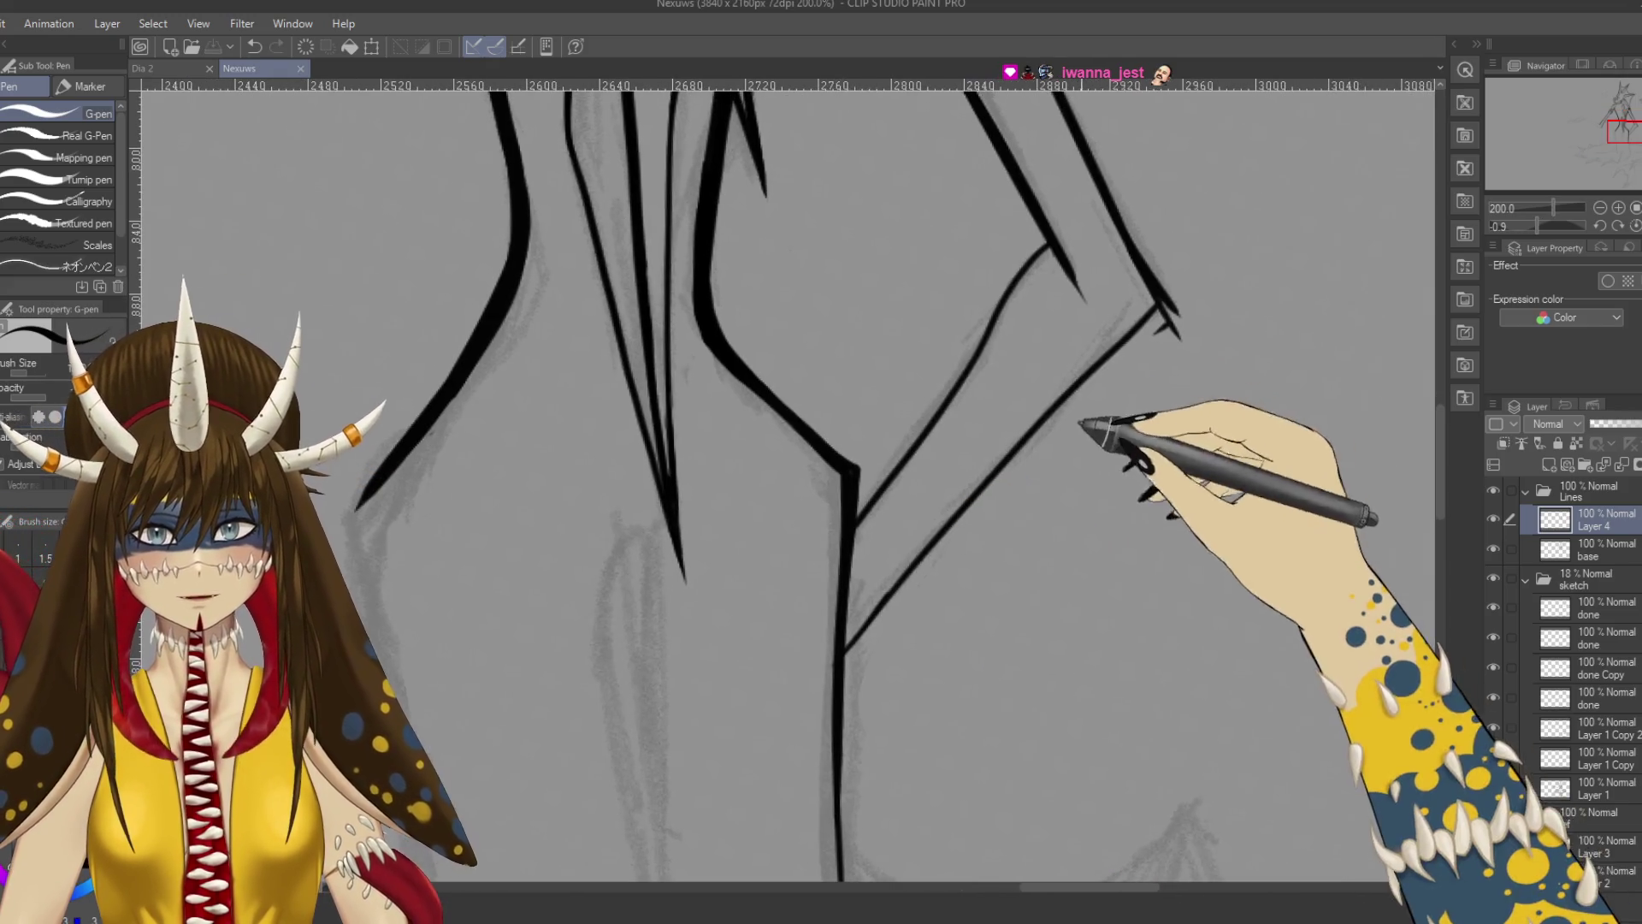
pyautogui.press('e')
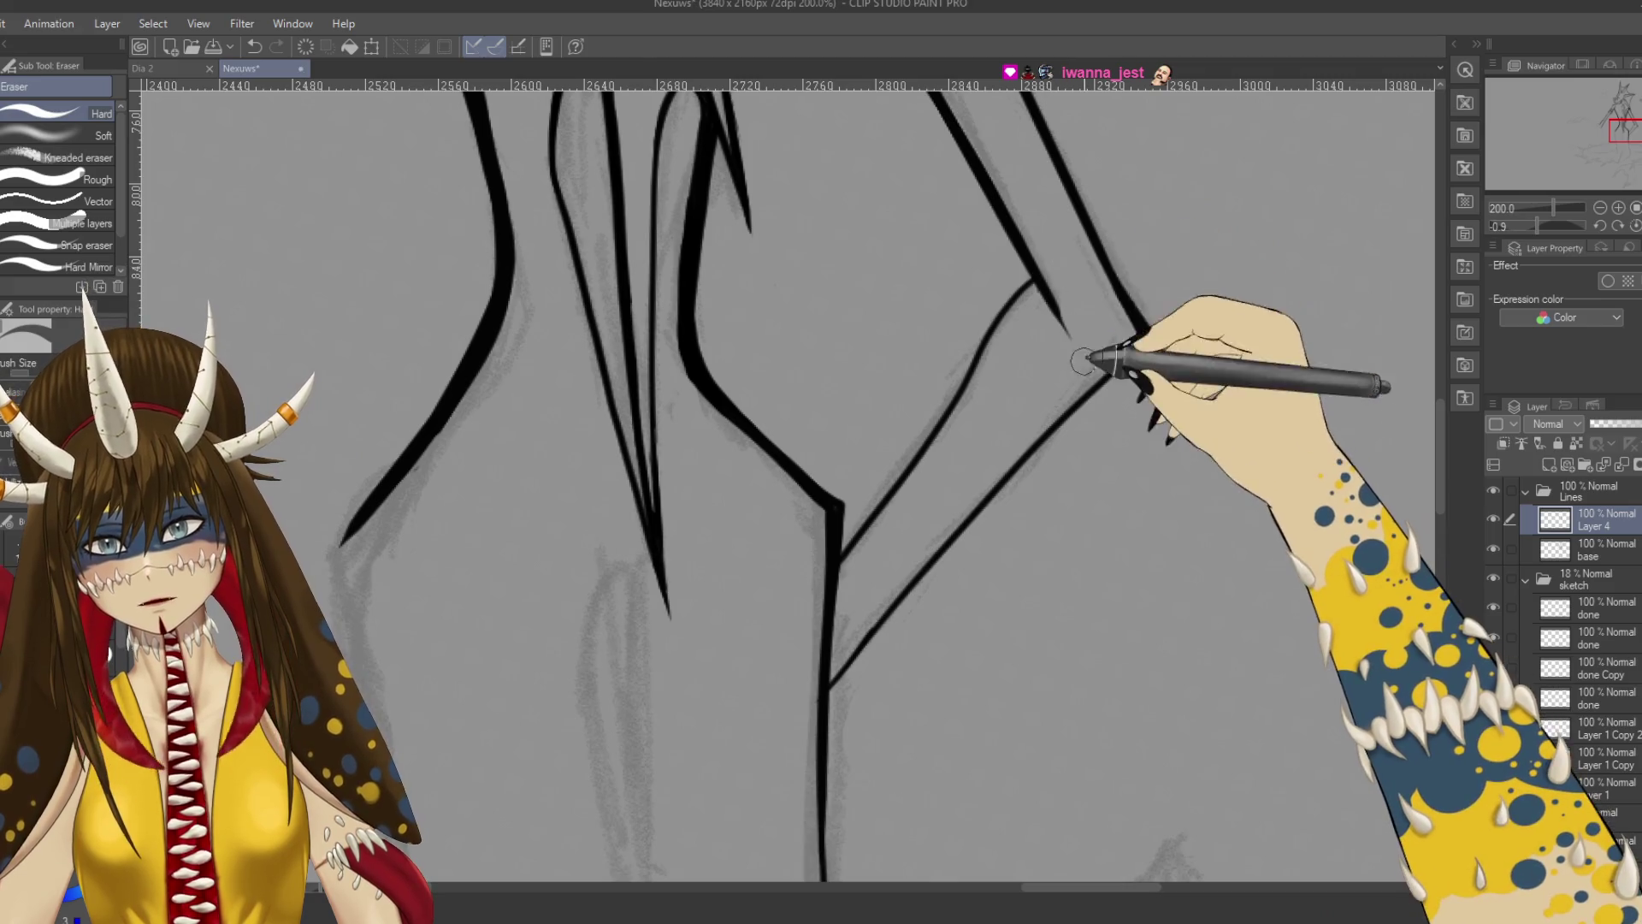
pyautogui.hotkey('alt', '[')
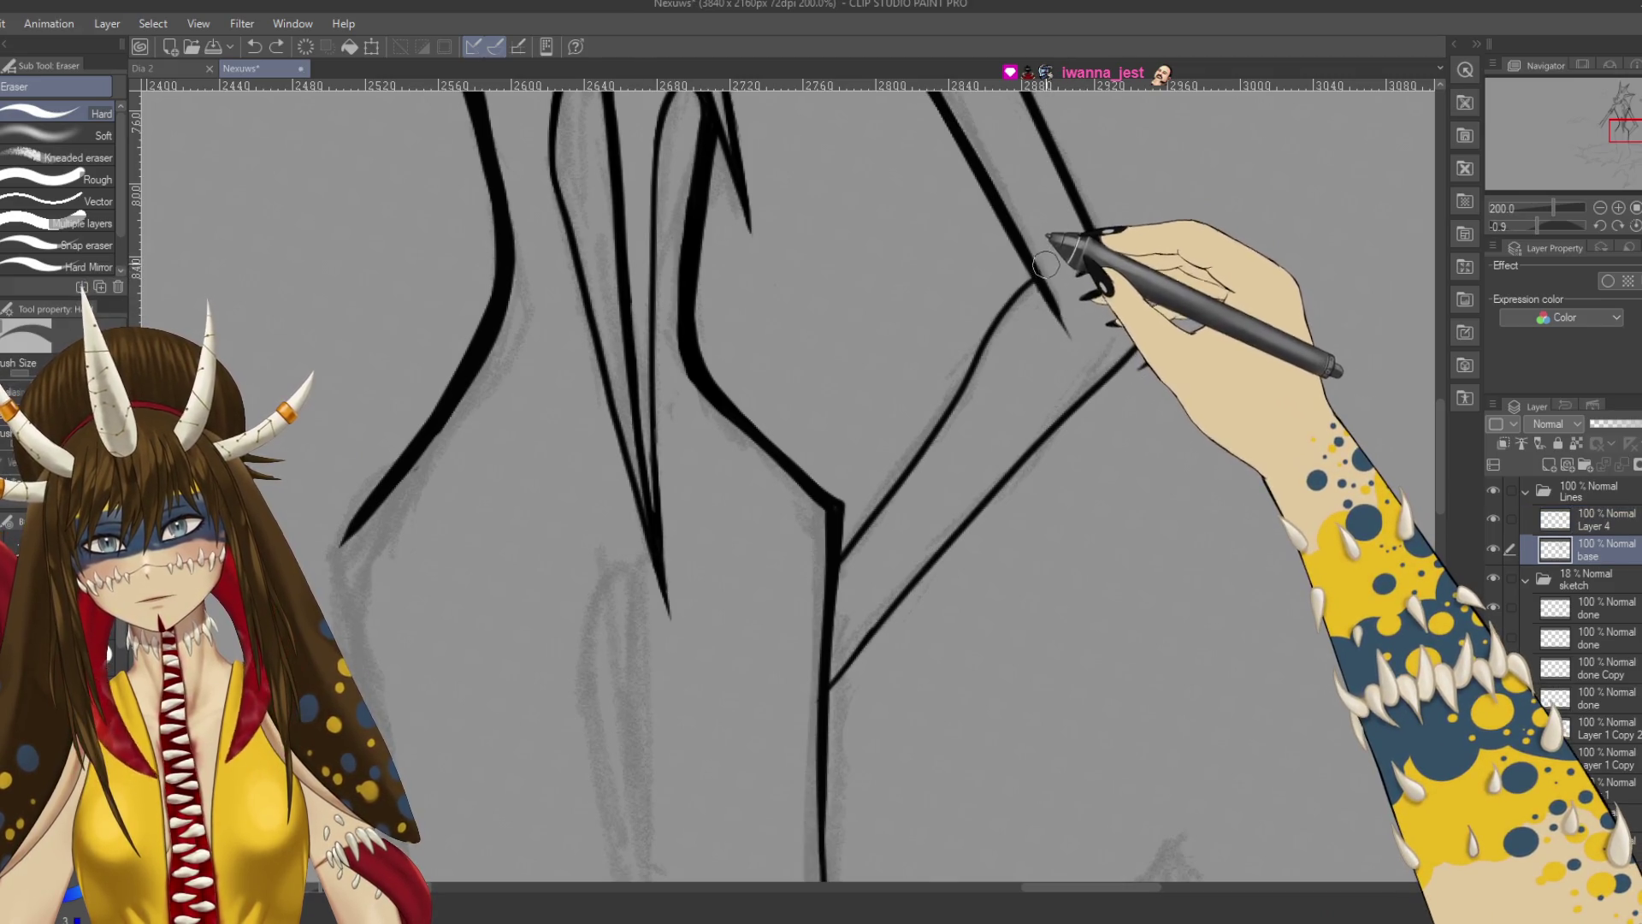
pyautogui.moveTo(1039, 257); pyautogui.dragTo(1043, 320)
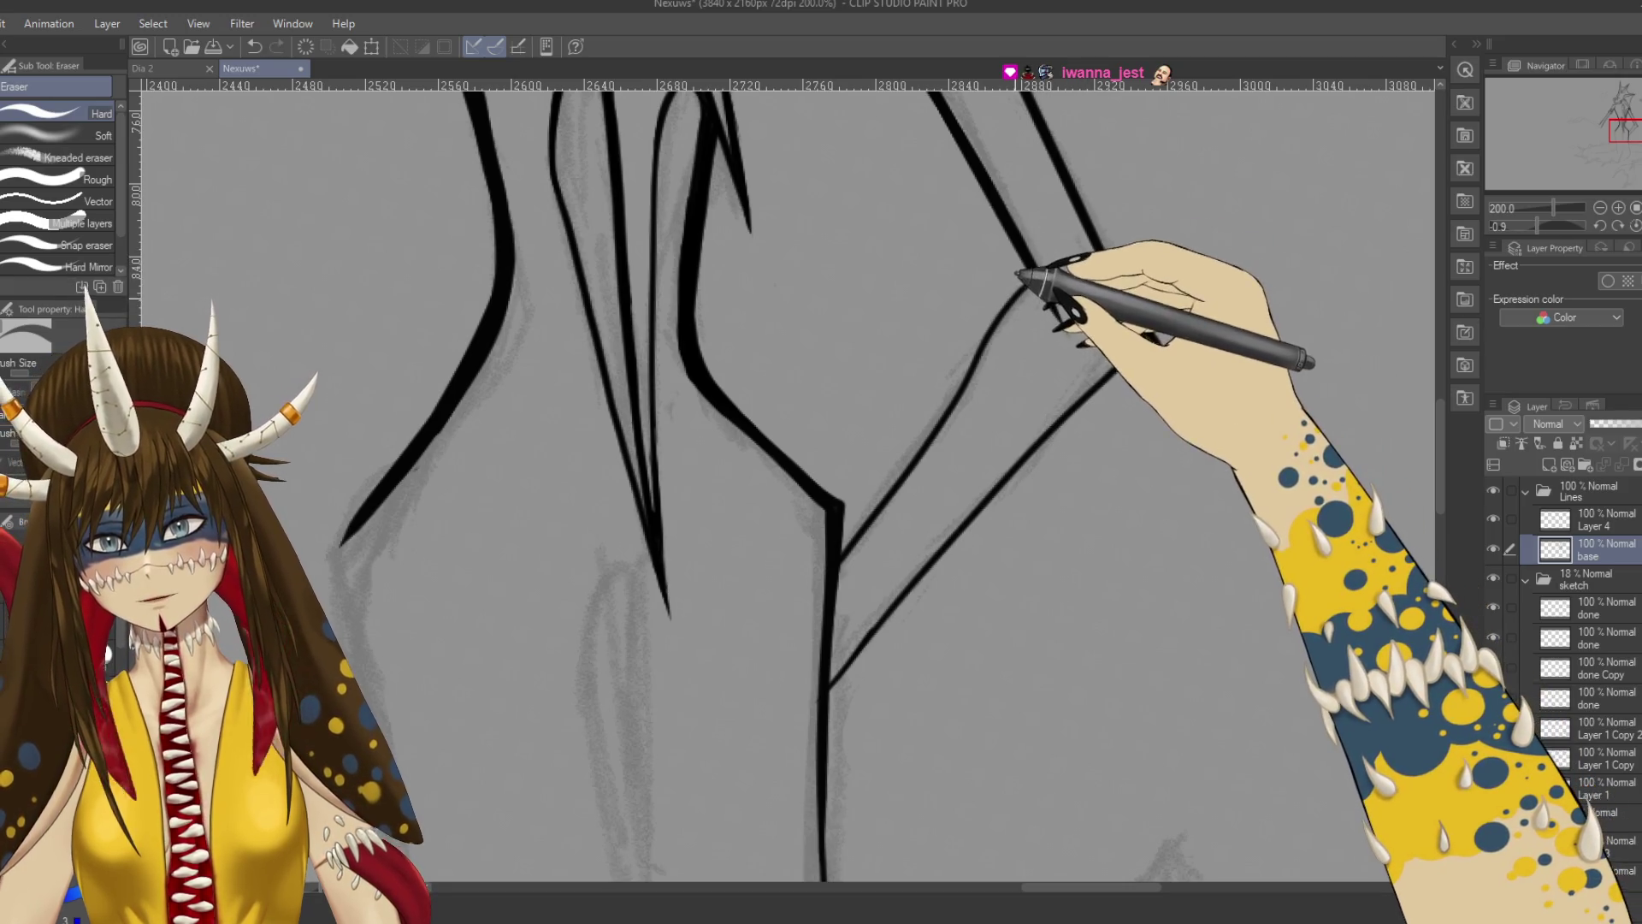
pyautogui.hotkey('alt', ']')
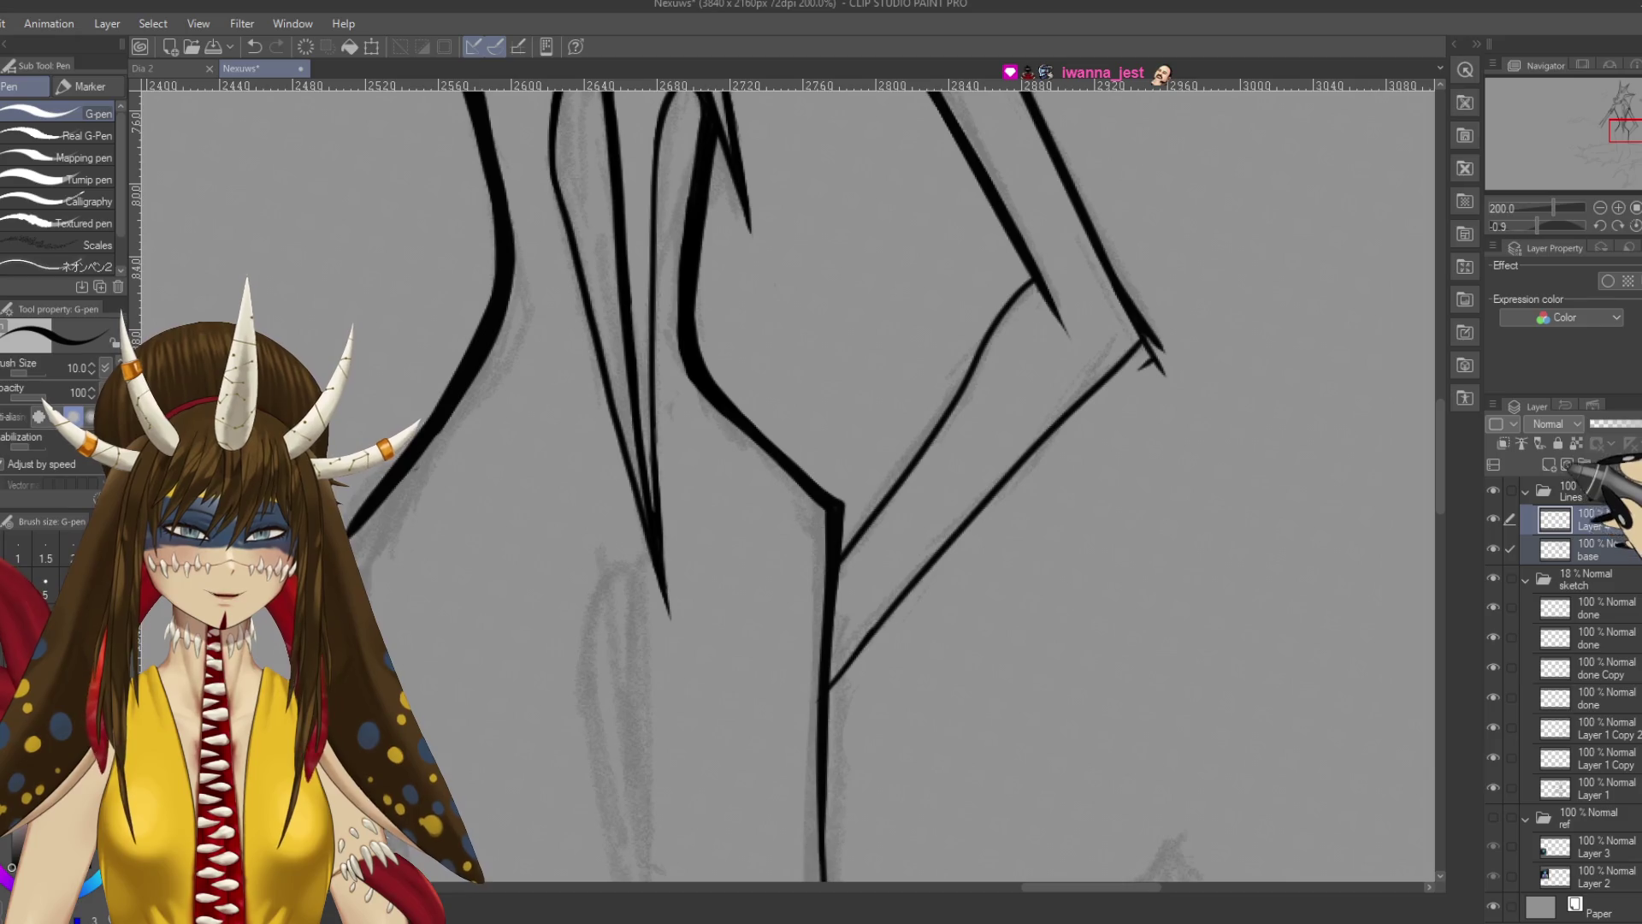
# Merge Layer 4 with the layer below into a single ink layer.
pyautogui.hotkey('shift', 'alt', 'e')
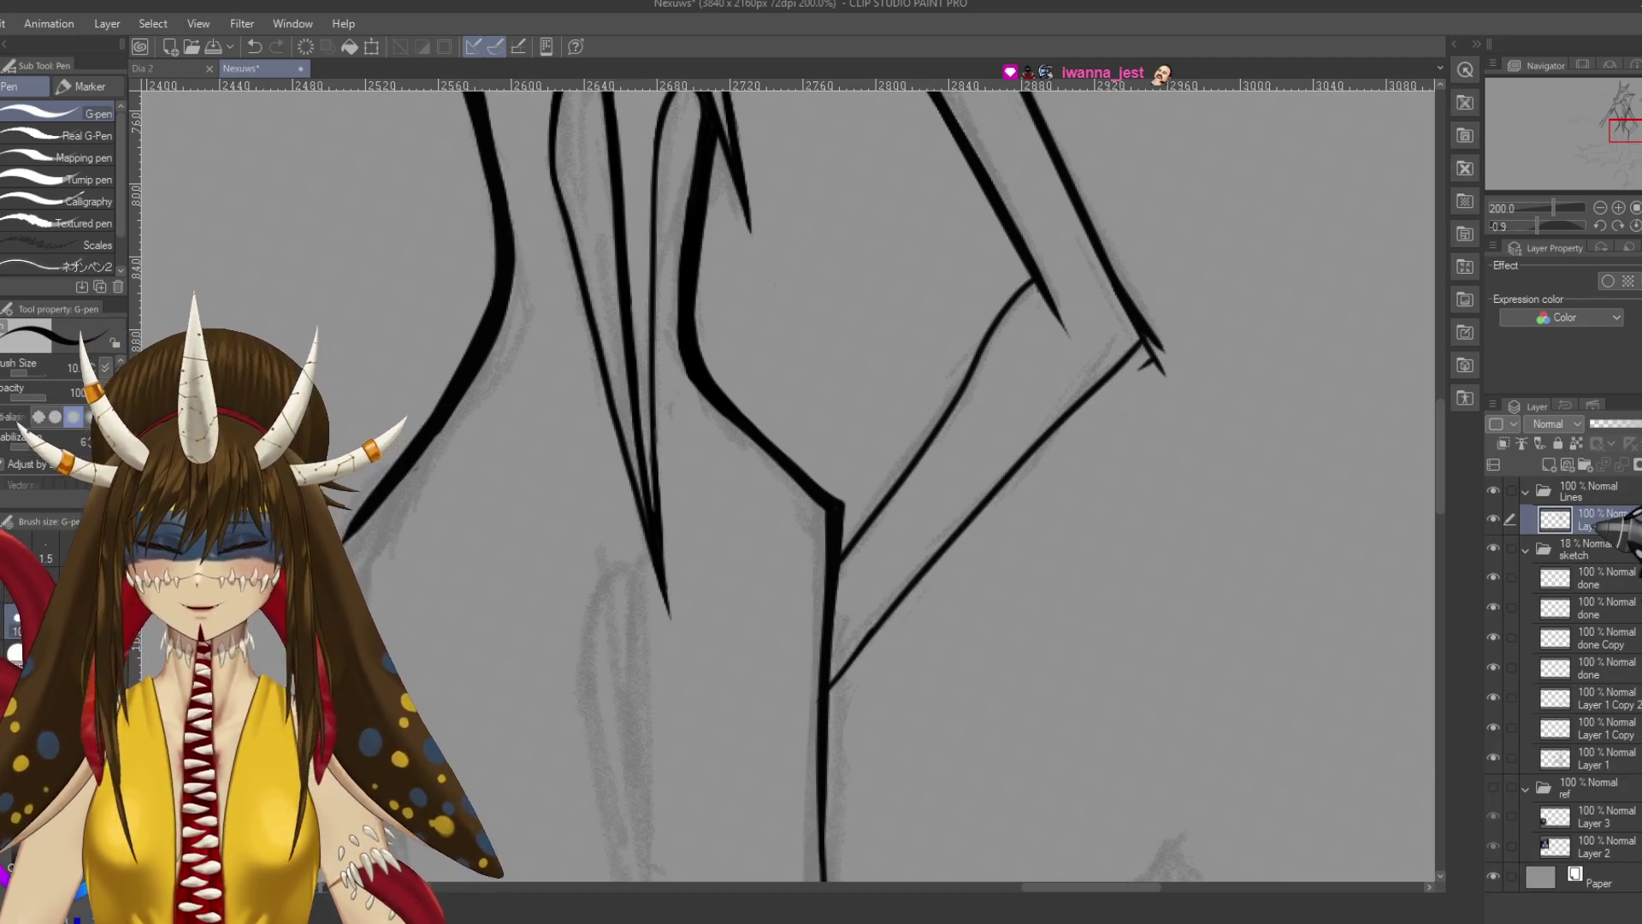
pyautogui.moveTo(995, 306); pyautogui.dragTo(1016, 306)
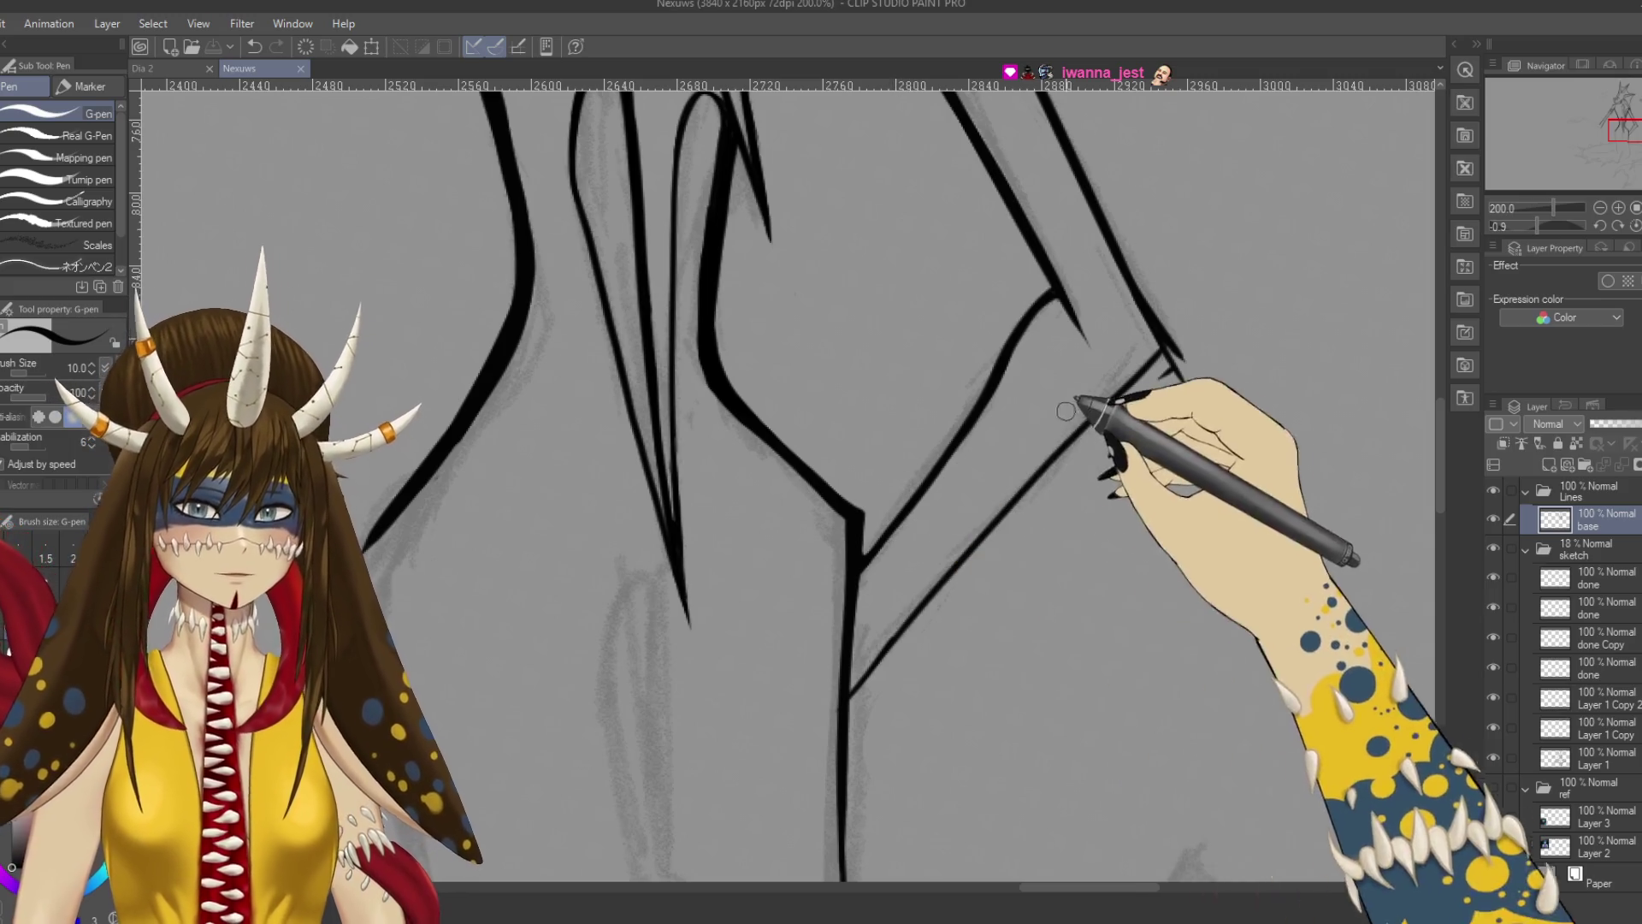
pyautogui.scroll(-4, 1110, 413)
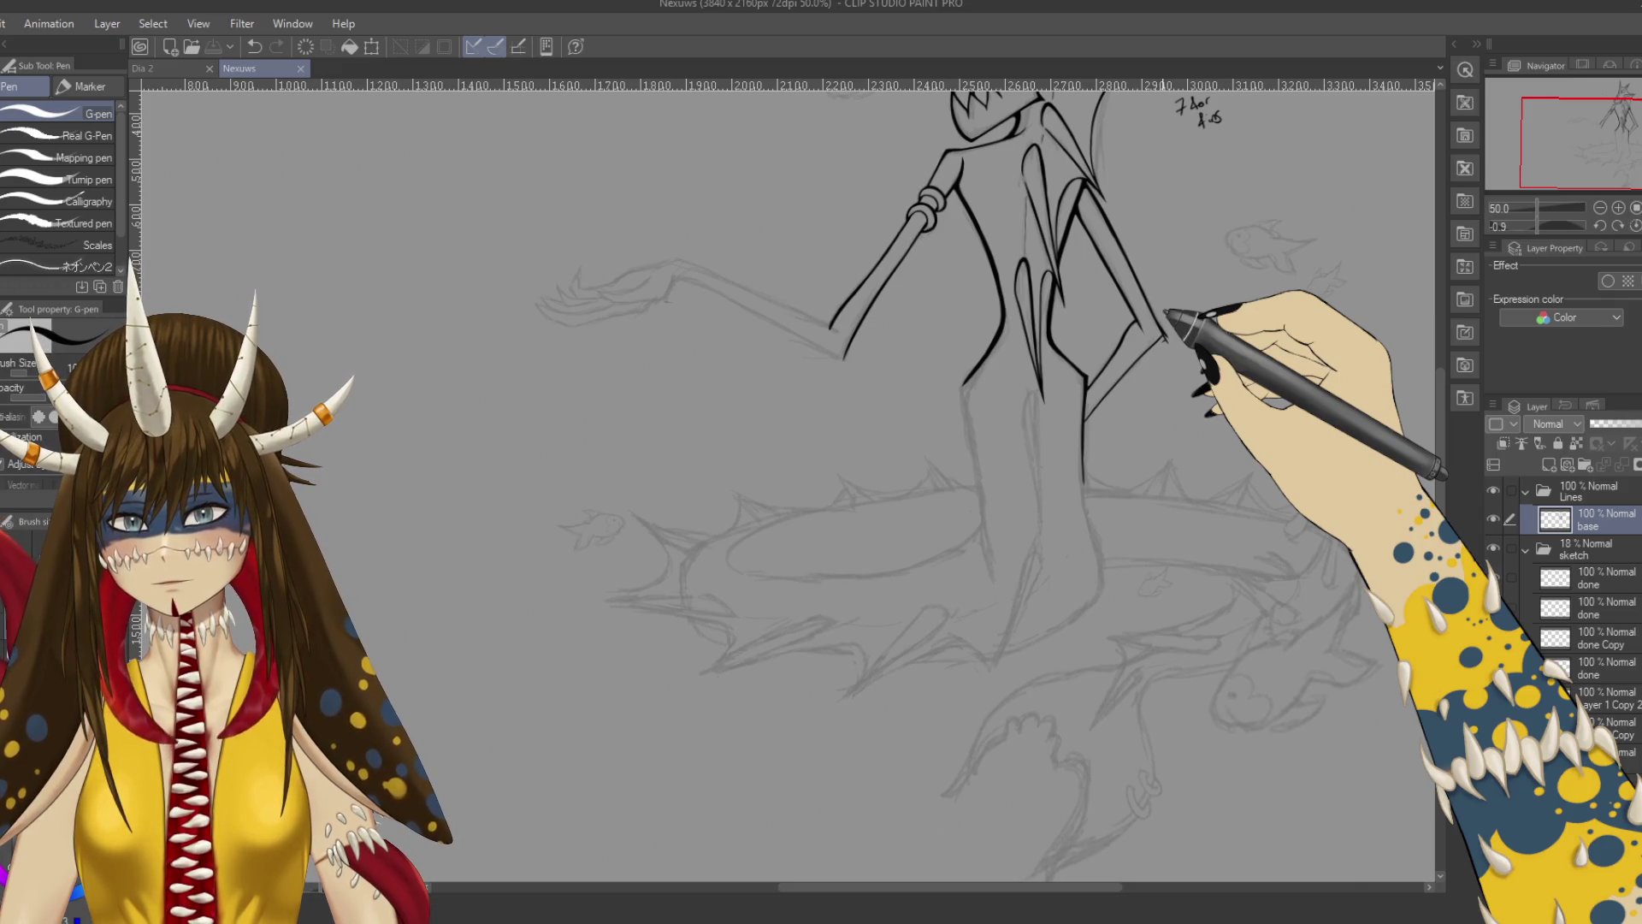
pyautogui.scroll(4, 1166, 313)
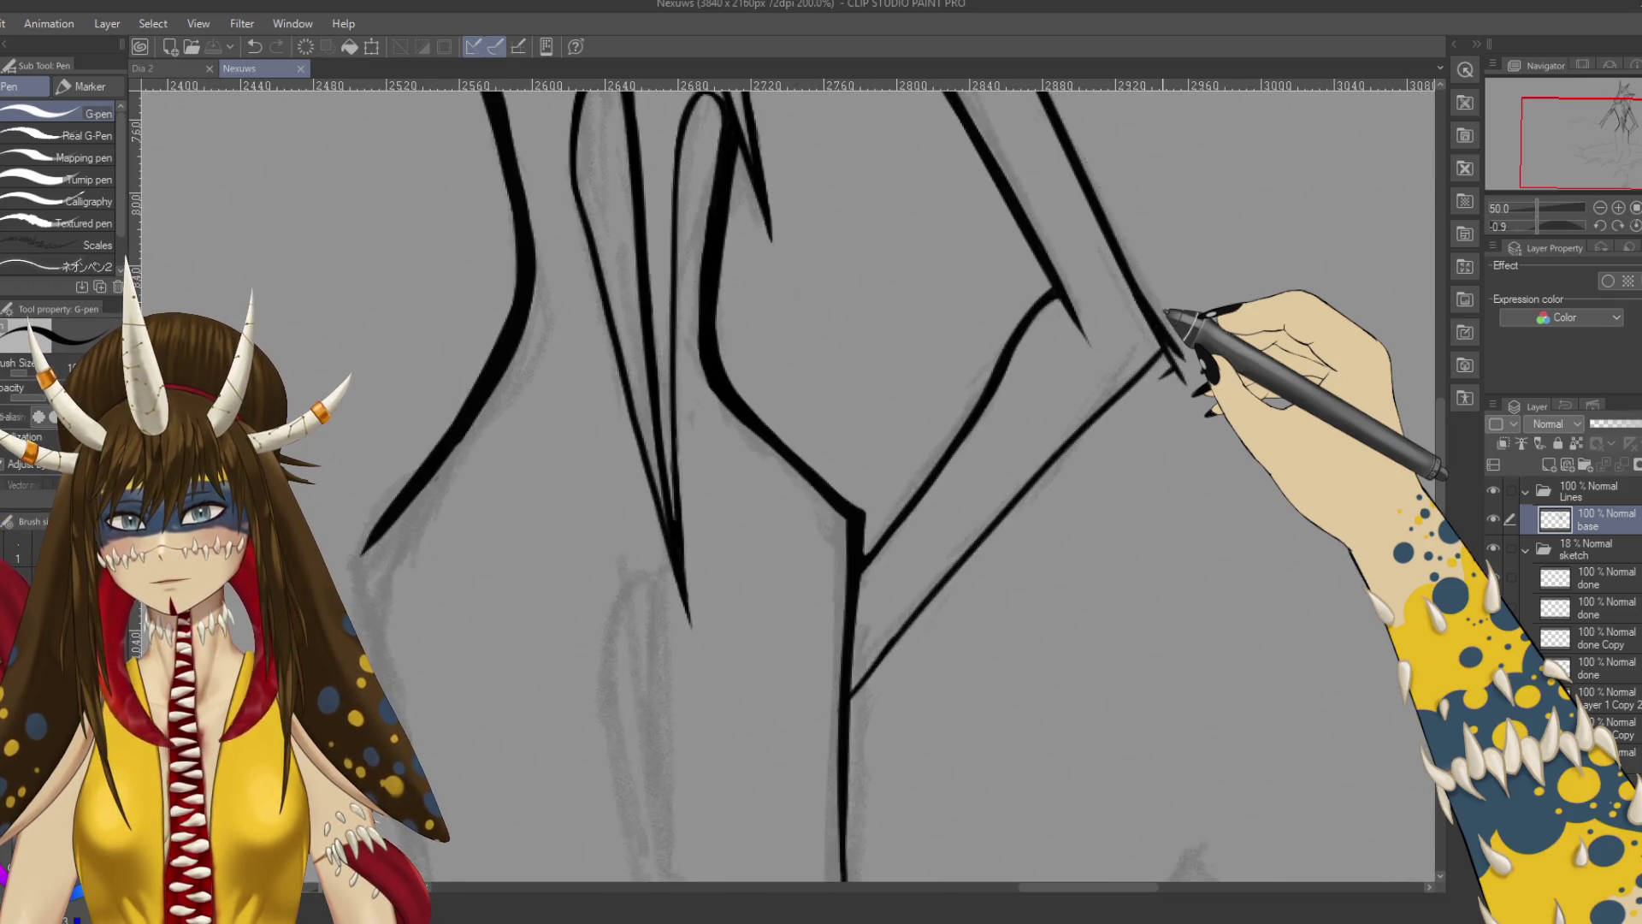
# Lasso-select the inner diagonal line near the right fin tip and reposition it with Ctrl+T.
pyautogui.press('m')
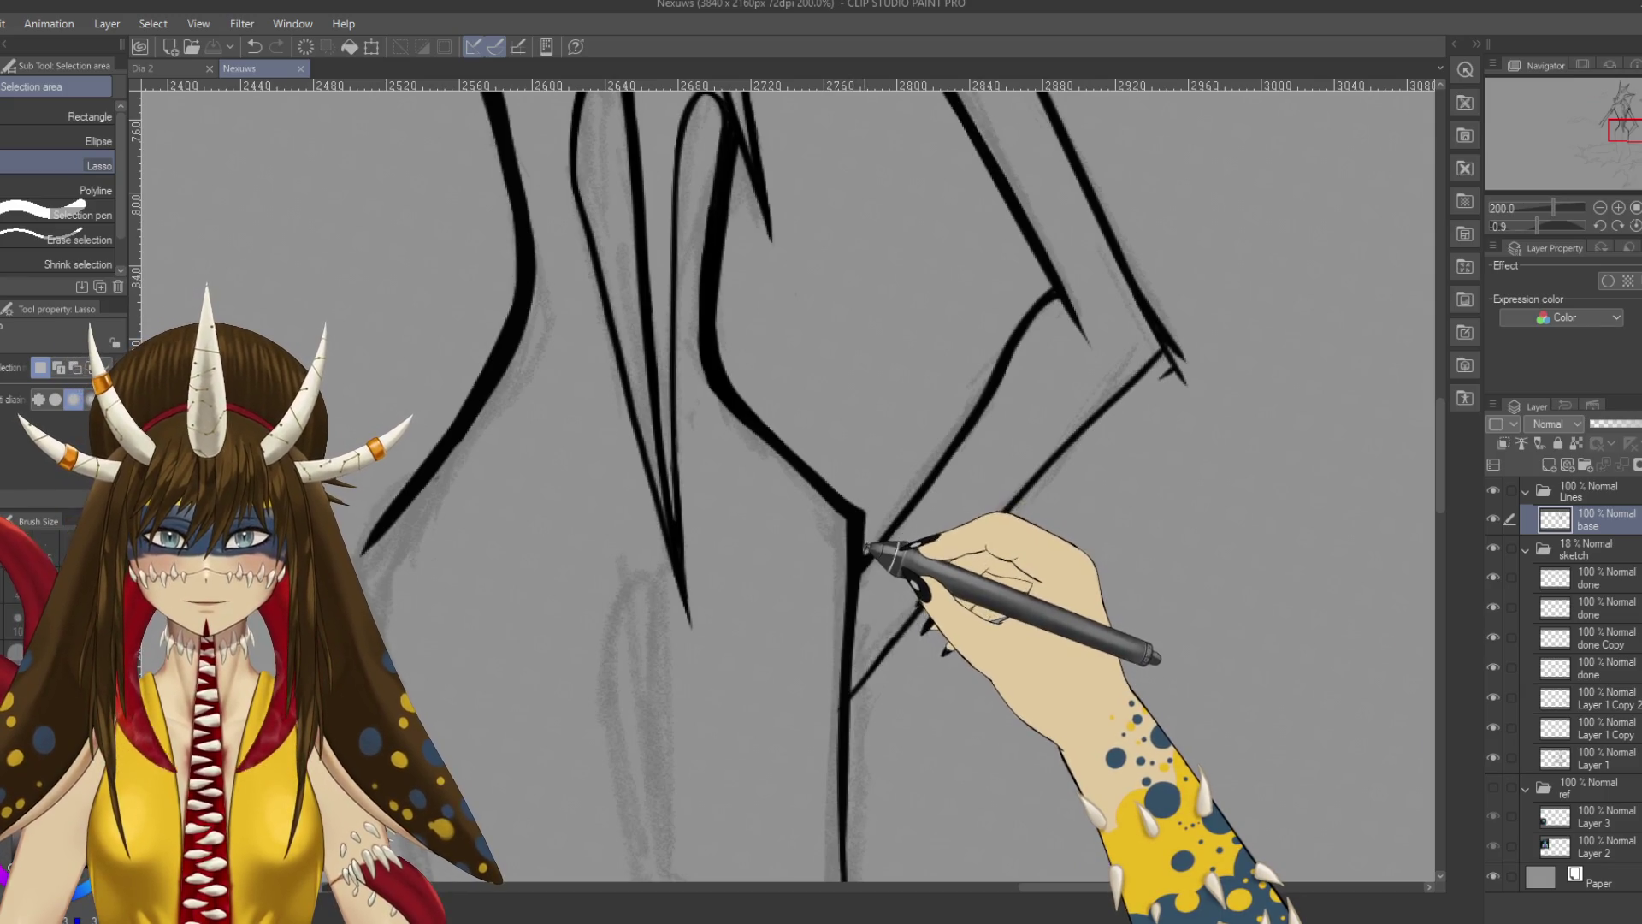
pyautogui.moveTo(866, 588)
pyautogui.mouseDown()
pyautogui.moveTo(1044, 393)
pyautogui.moveTo(1069, 329)
pyautogui.moveTo(1059, 267)
pyautogui.moveTo(946, 388)
pyautogui.moveTo(865, 580)
pyautogui.mouseUp()
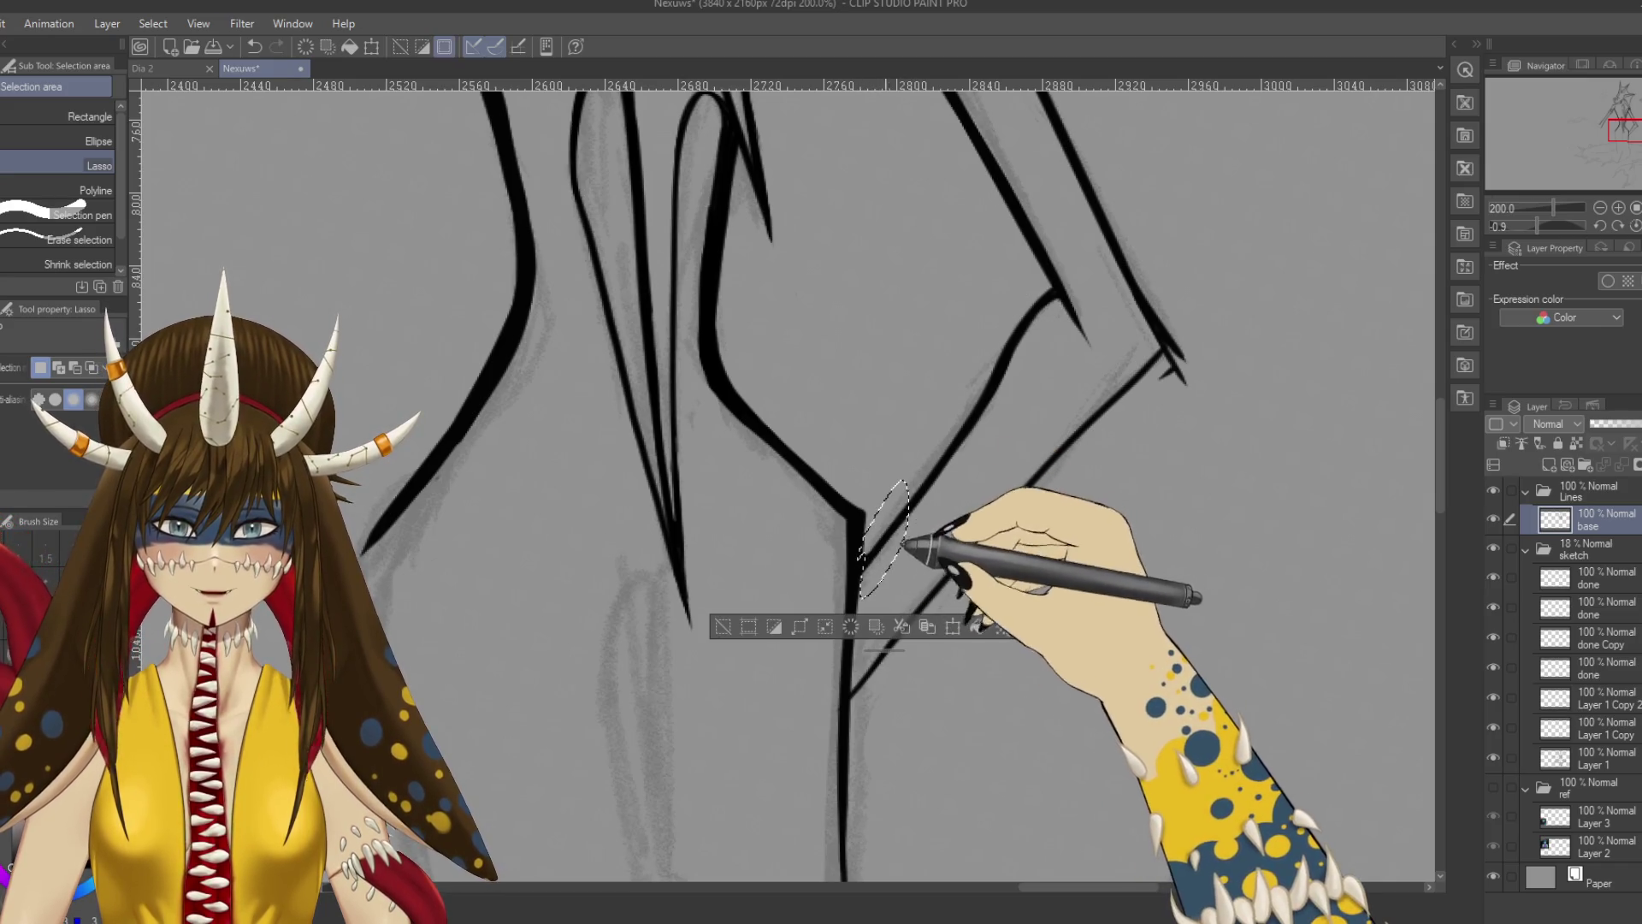
pyautogui.moveTo(864, 588); pyautogui.dragTo(865, 556)
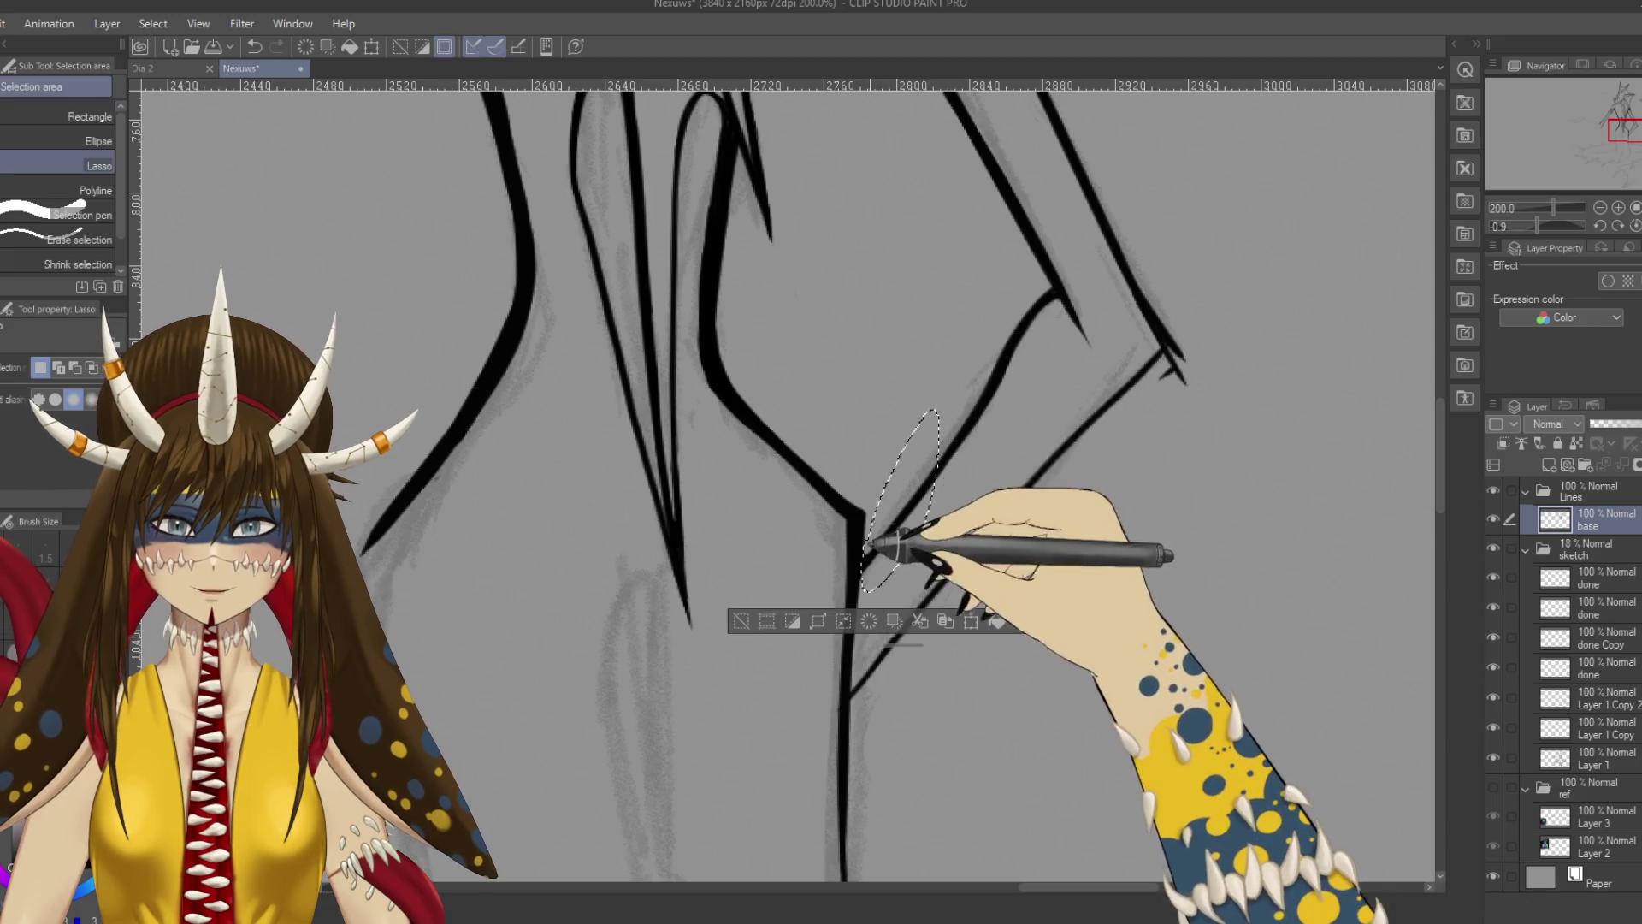
pyautogui.moveTo(997, 342)
pyautogui.mouseDown()
pyautogui.moveTo(1070, 319)
pyautogui.moveTo(1056, 286)
pyautogui.moveTo(1024, 276)
pyautogui.moveTo(1060, 282)
pyautogui.mouseUp()
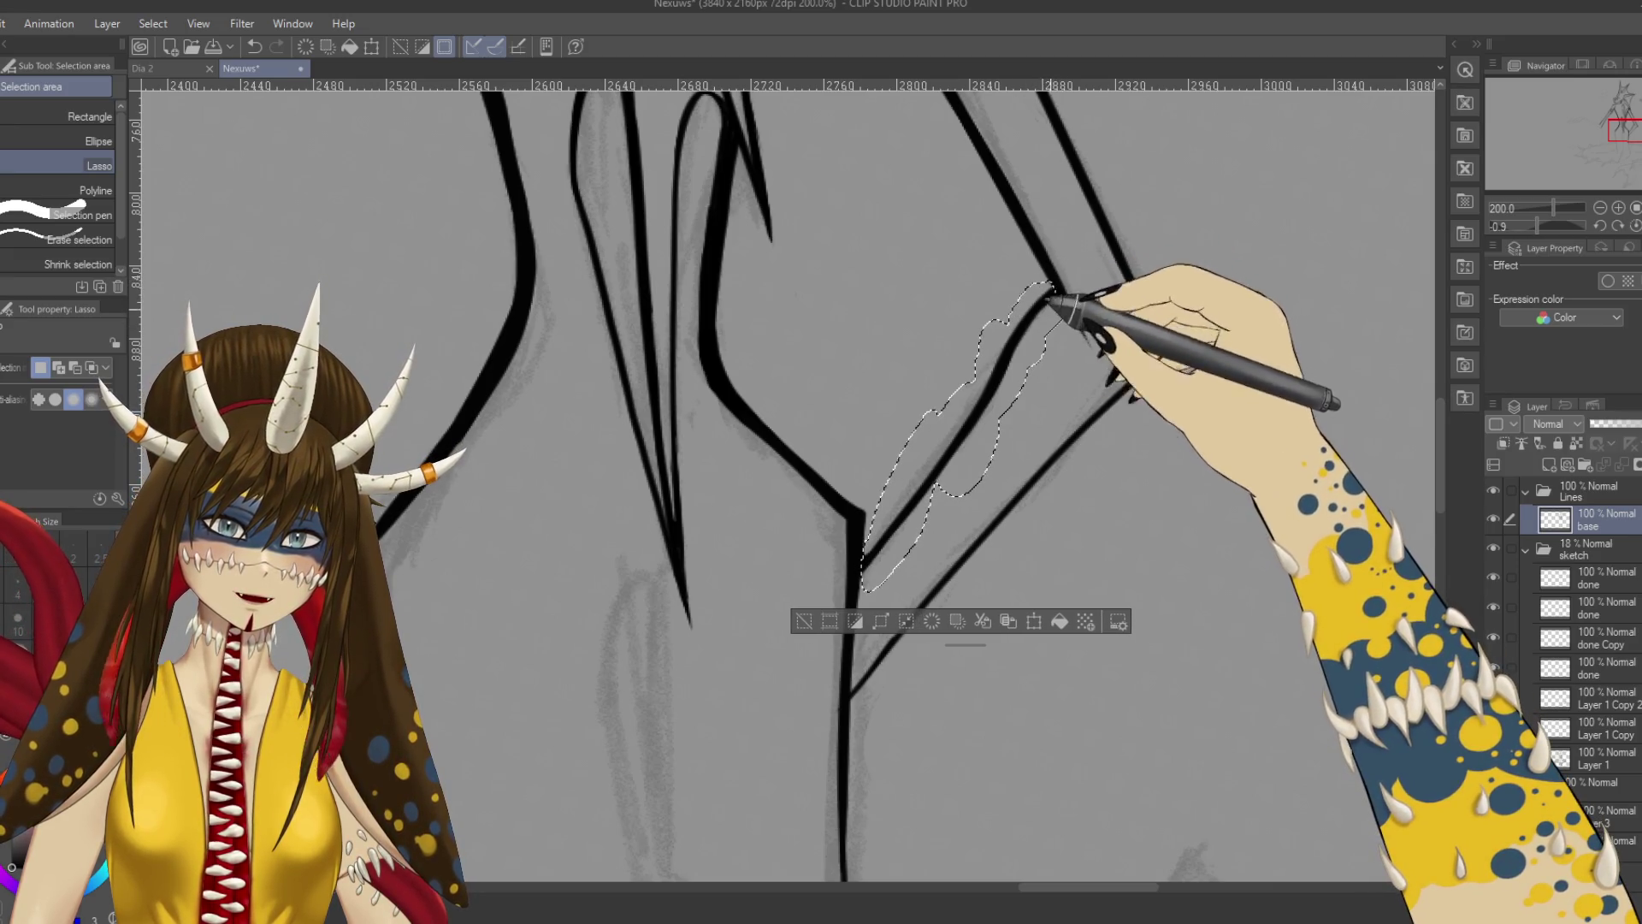
pyautogui.click(1034, 621)
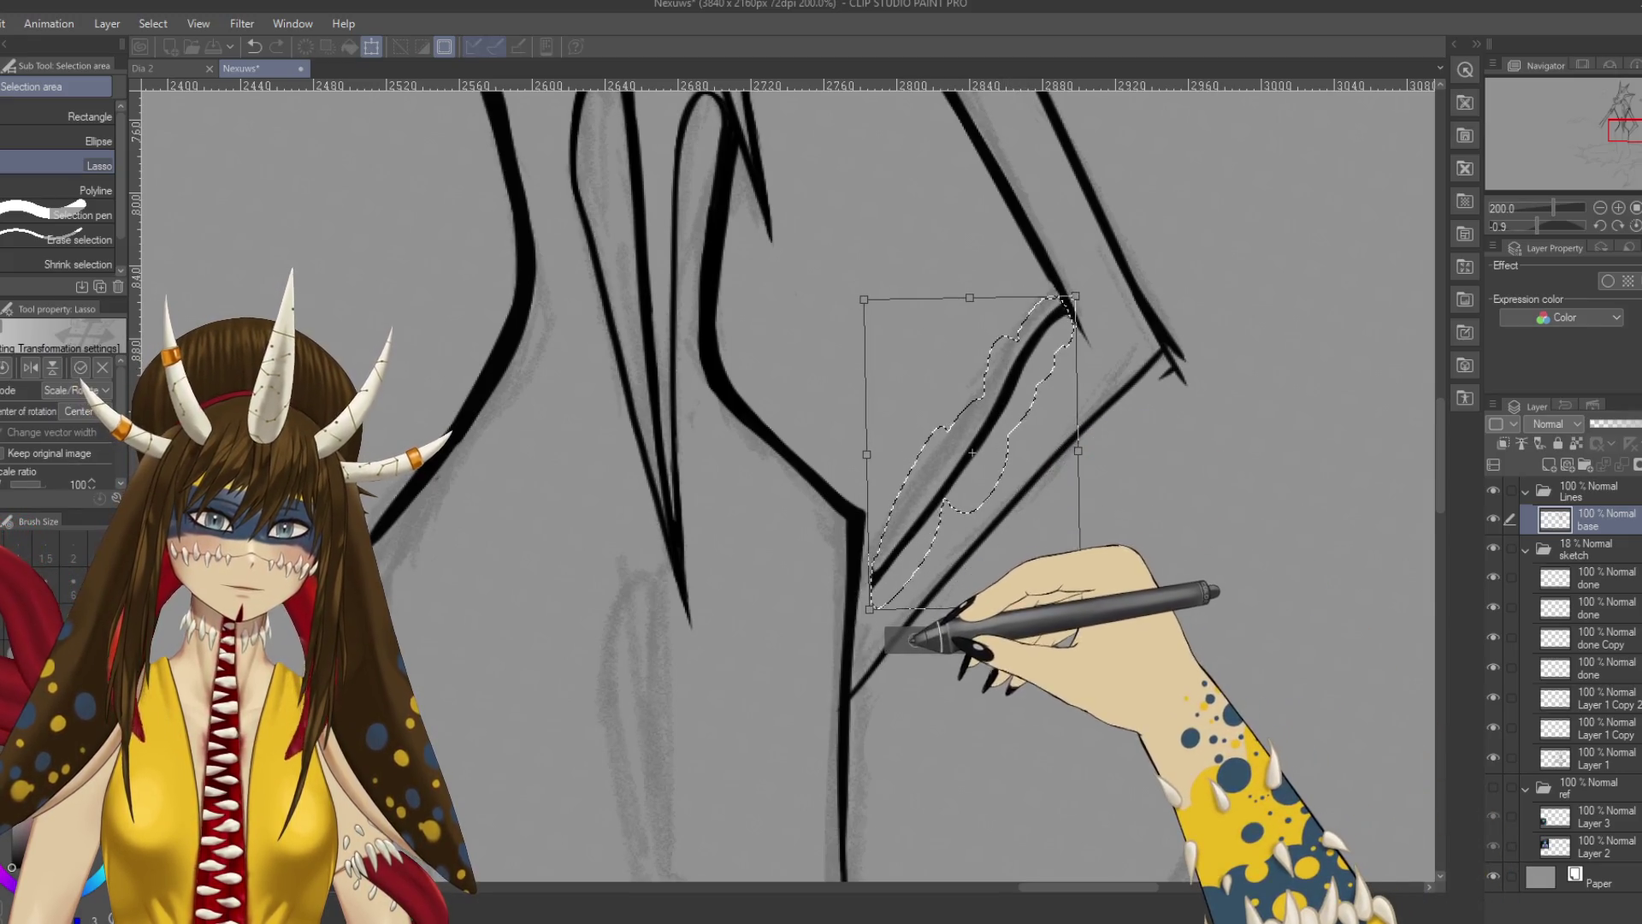
pyautogui.click(911, 640)
pyautogui.scroll(-3, 1147, 473)
pyautogui.scroll(-2, 1146, 472)
pyautogui.scroll(5, 1167, 459)
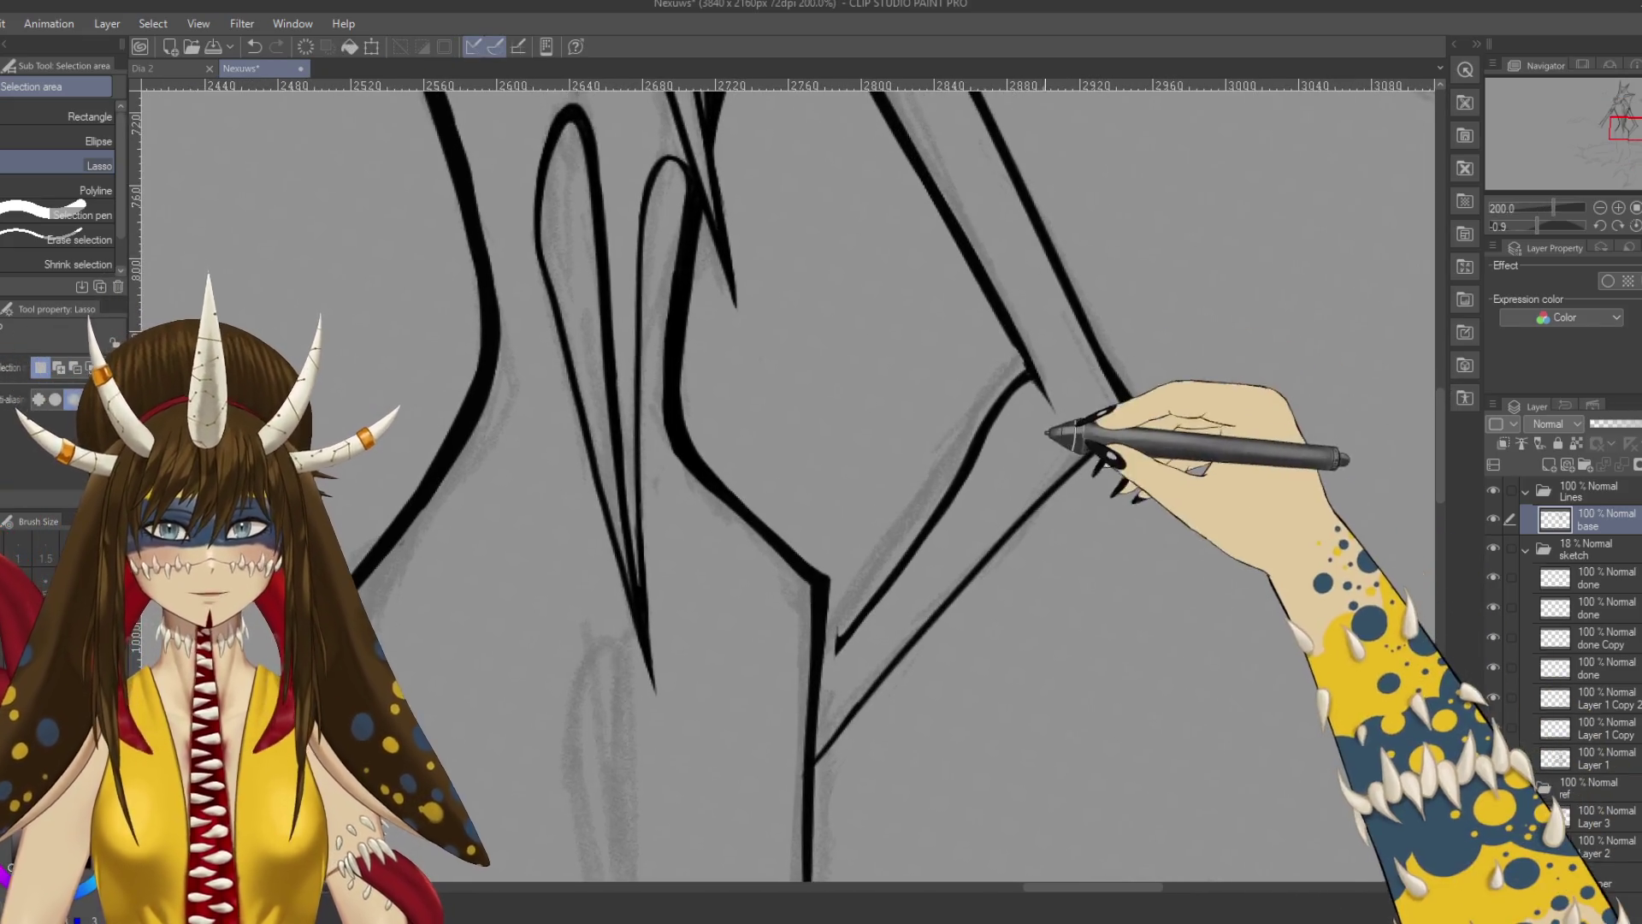
# Redraw the lower diagonal ink line so both diagonals close in a sharp point.
pyautogui.press('p')
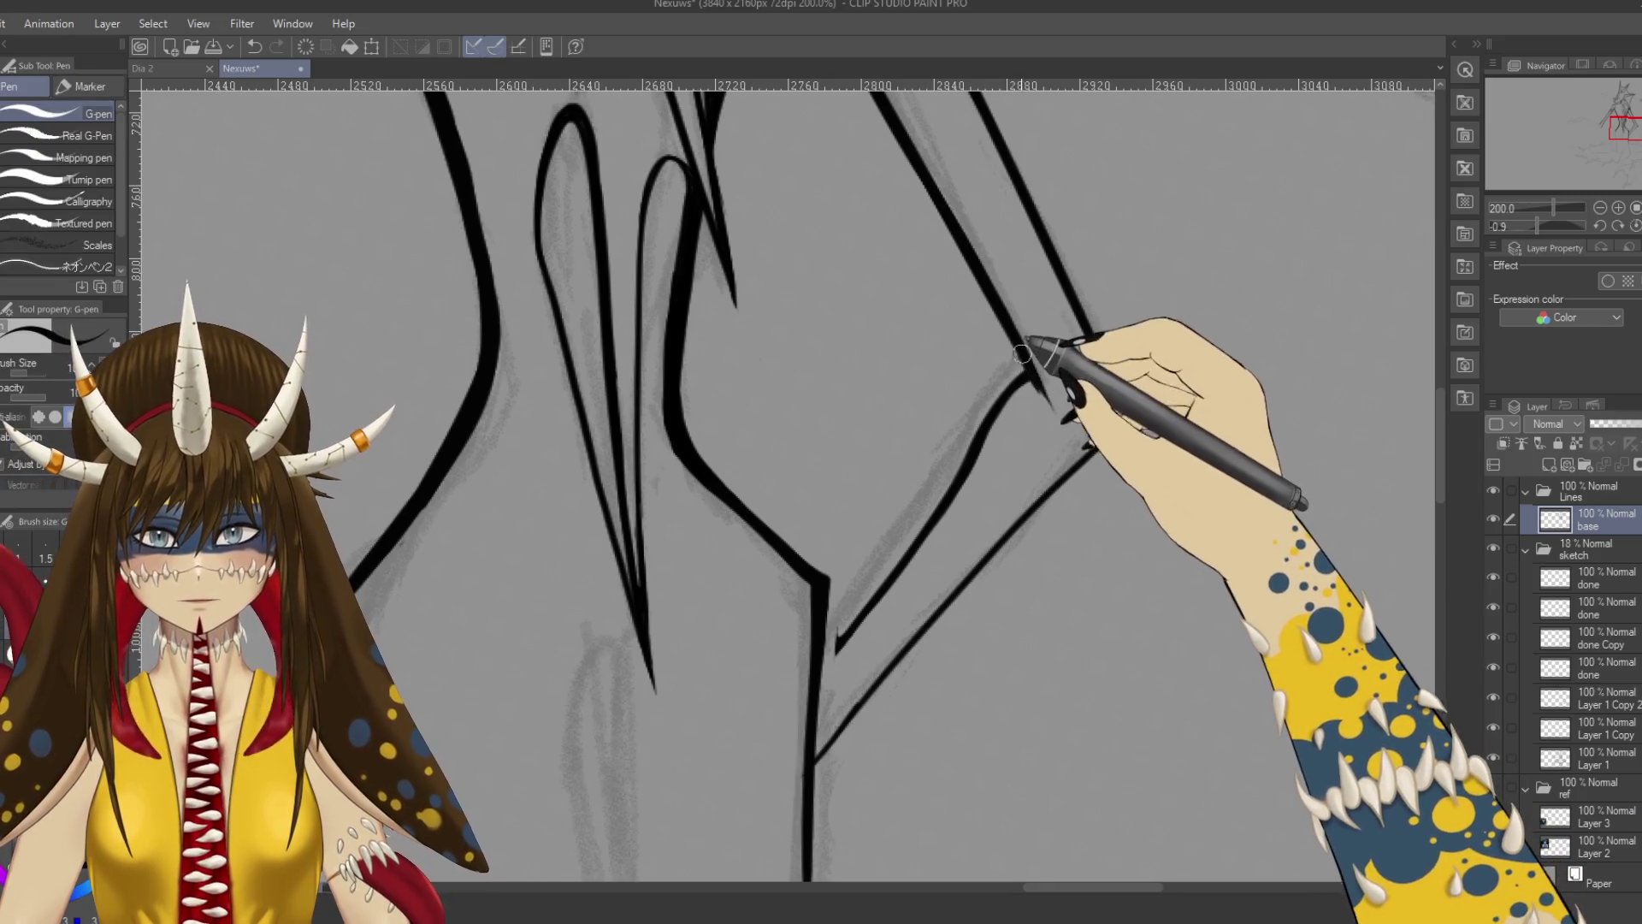
pyautogui.scroll(-2, 1063, 385)
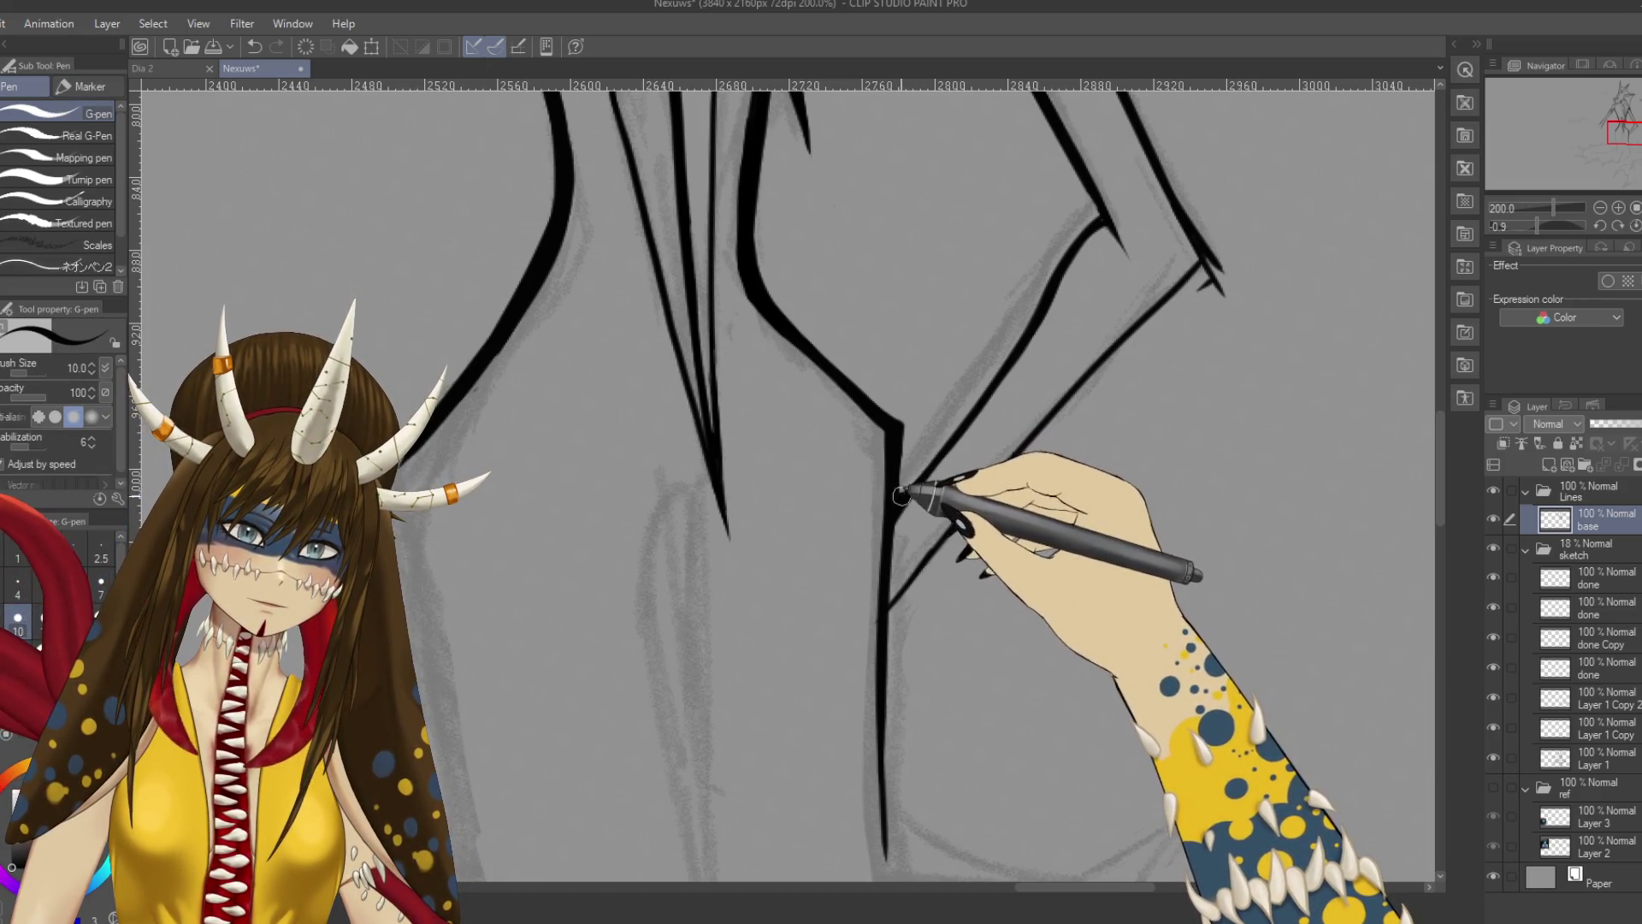
pyautogui.press('e')
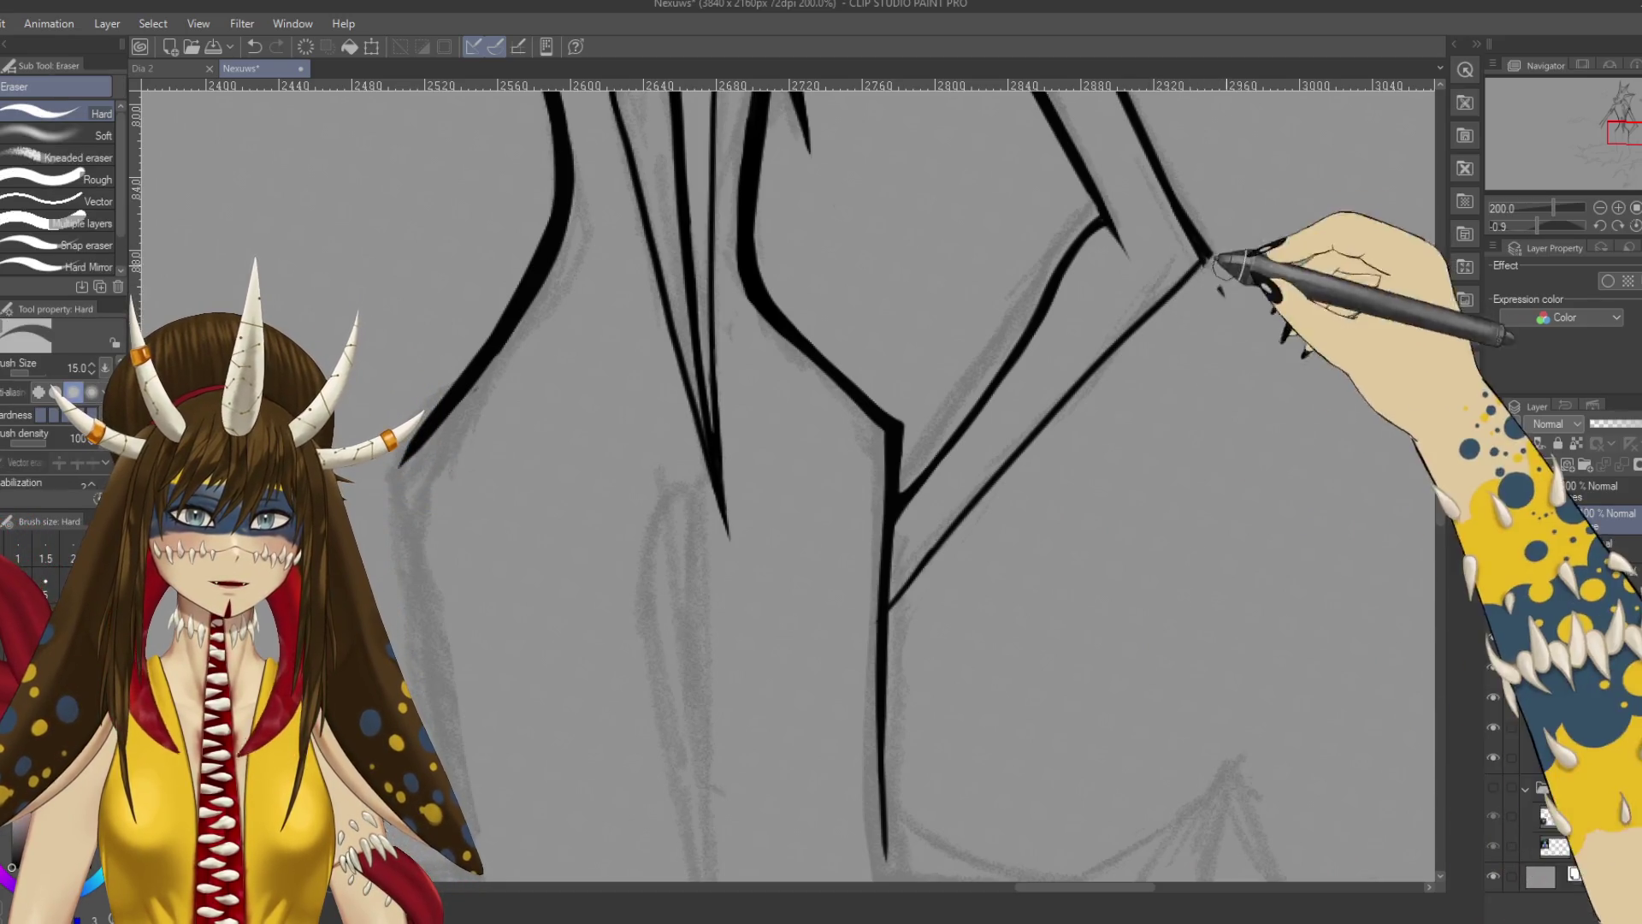
pyautogui.press('p')
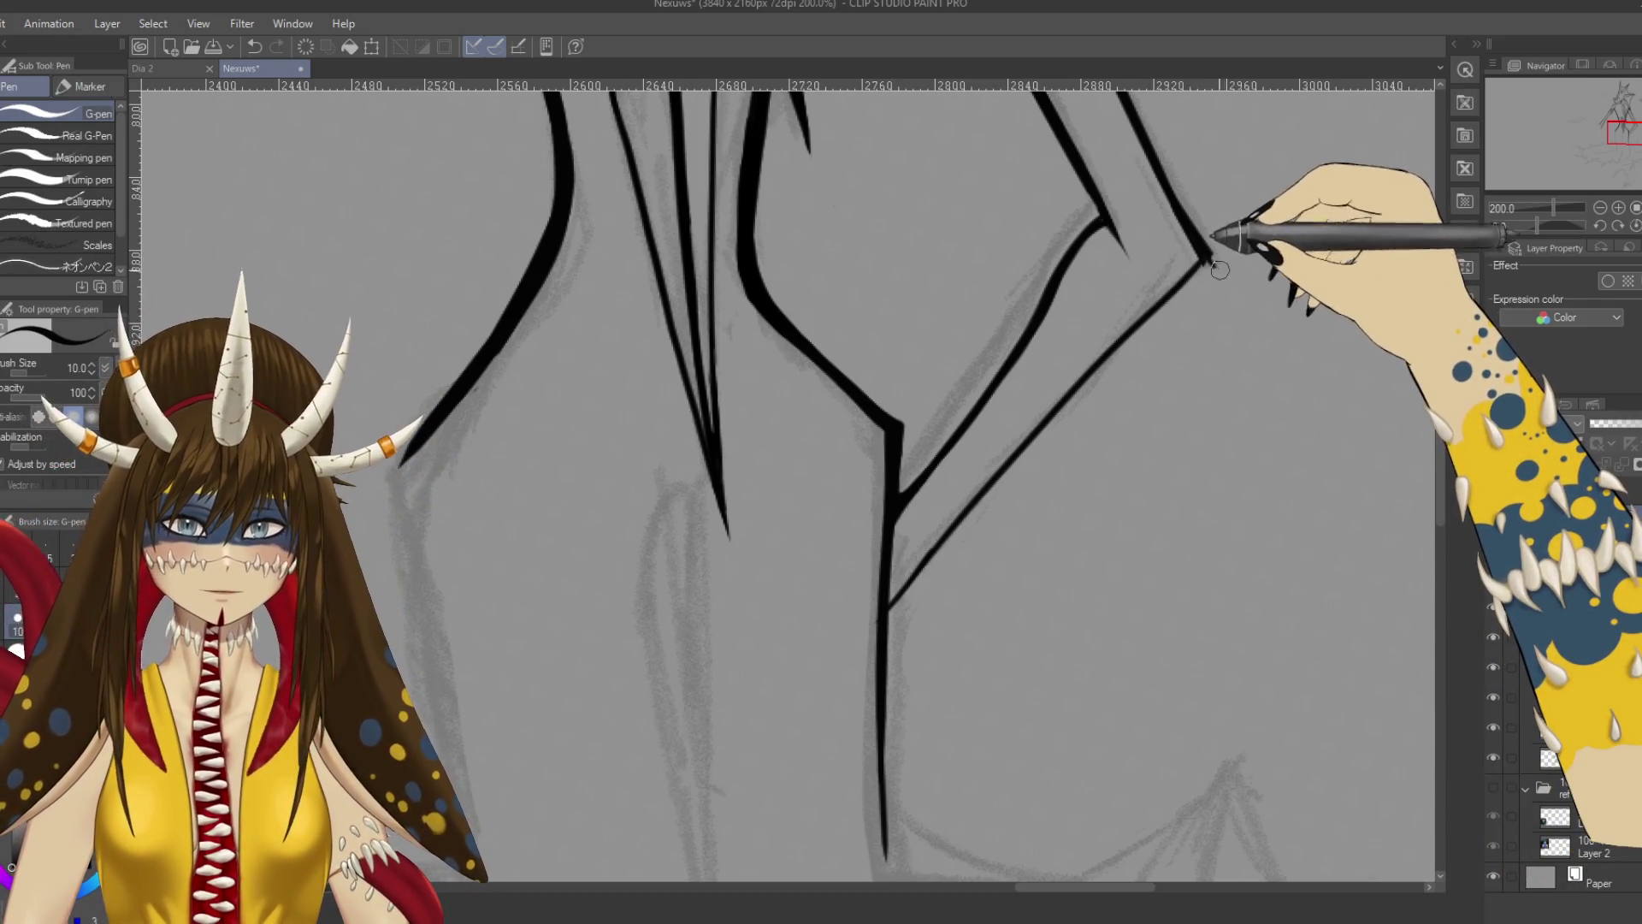
pyautogui.moveTo(1213, 259); pyautogui.dragTo(897, 604)
pyautogui.hotkey('ctrl', 'z')
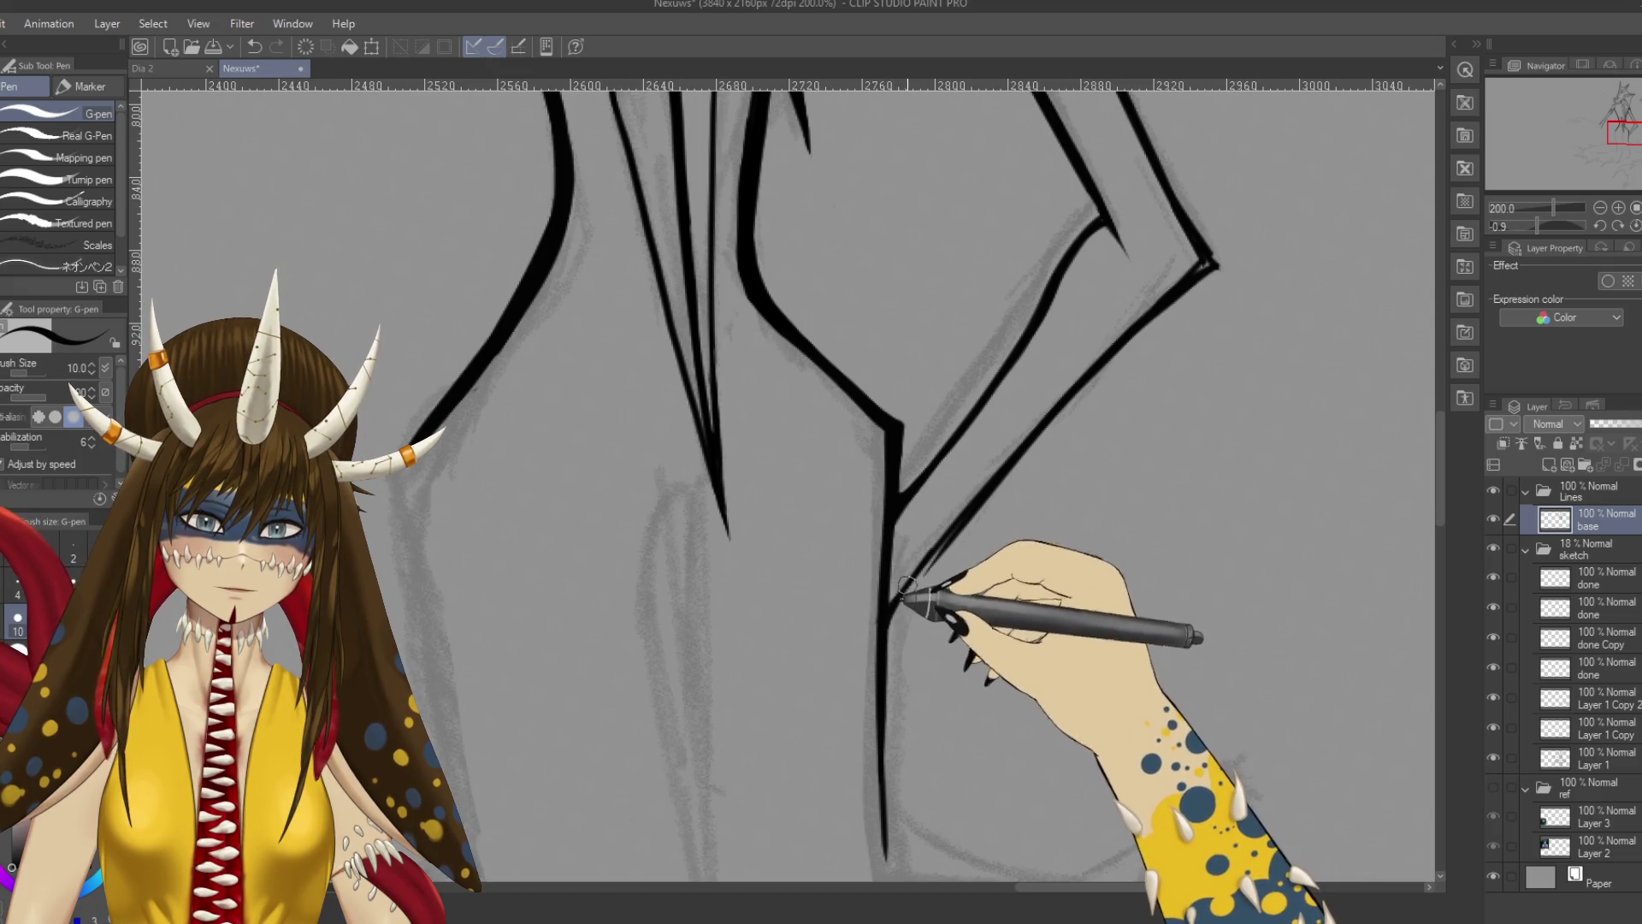
pyautogui.moveTo(898, 630); pyautogui.dragTo(944, 534)
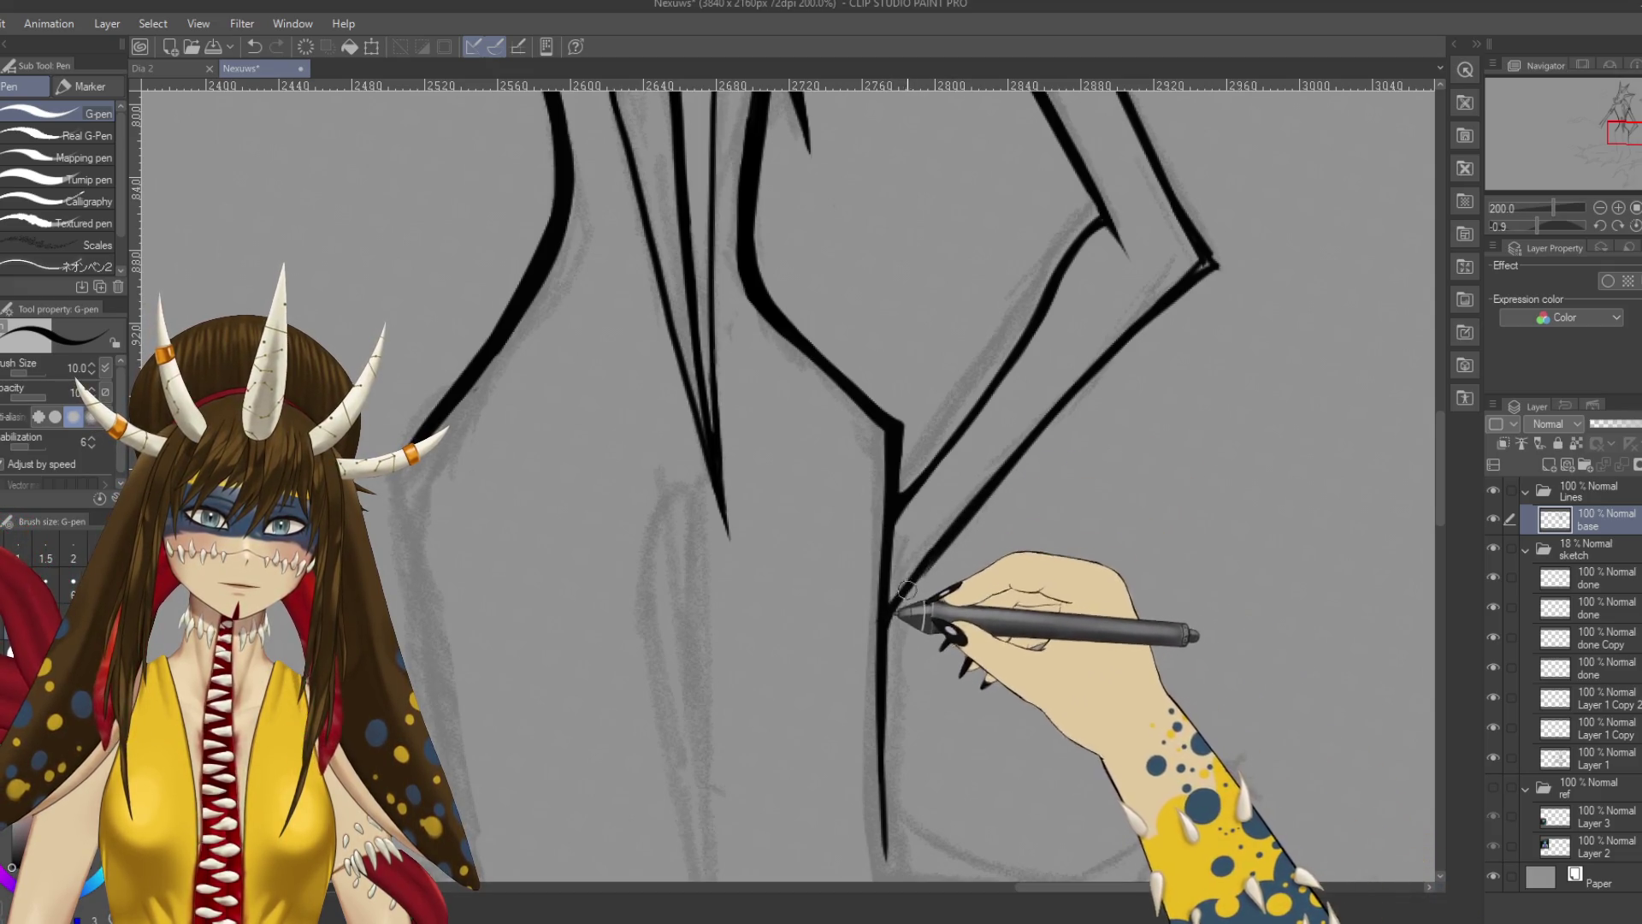
# Pan to the upper right of the figure and save the drawing.
pyautogui.press('e')
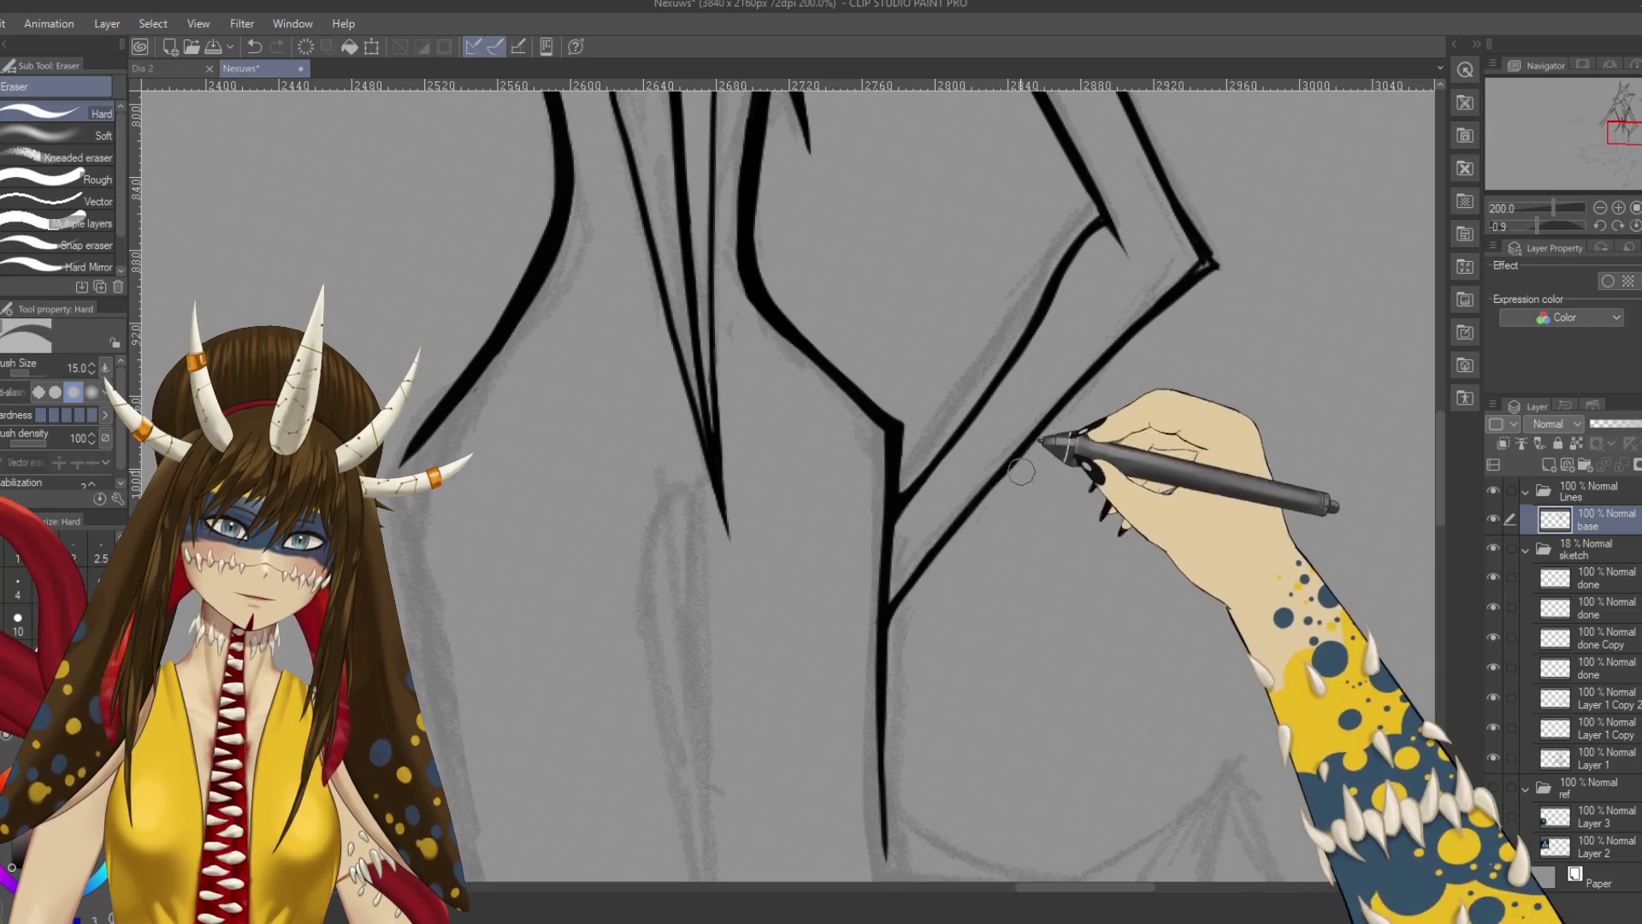
pyautogui.moveTo(1209, 337); pyautogui.dragTo(1039, 442)
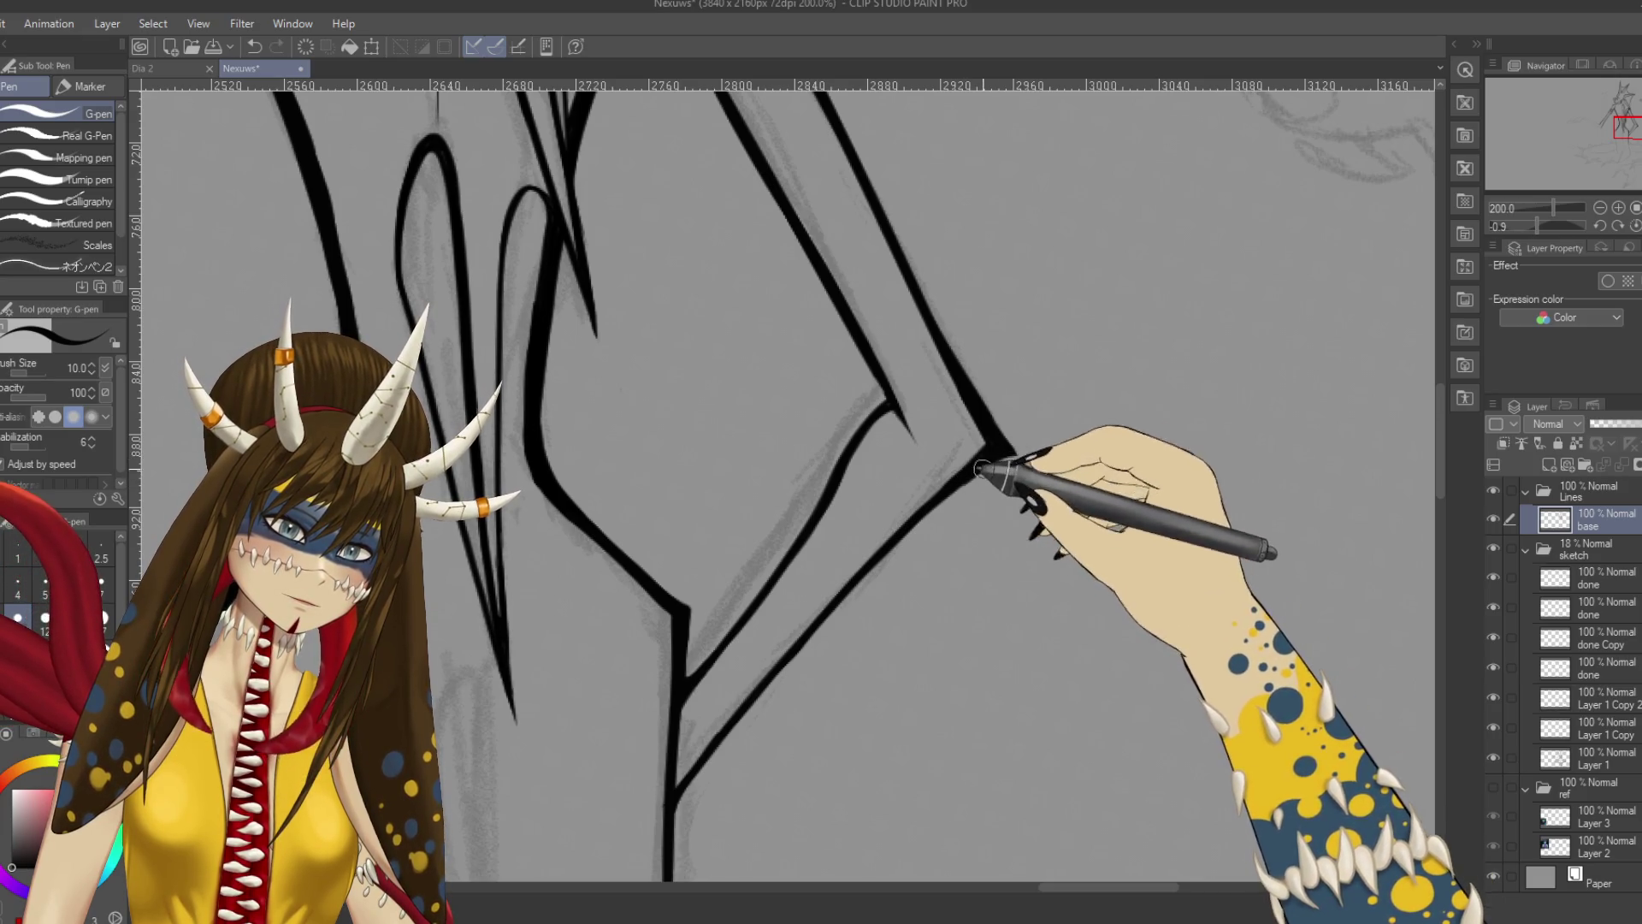
pyautogui.hotkey('ctrl', 's')
pyautogui.scroll(-5, 787, 479)
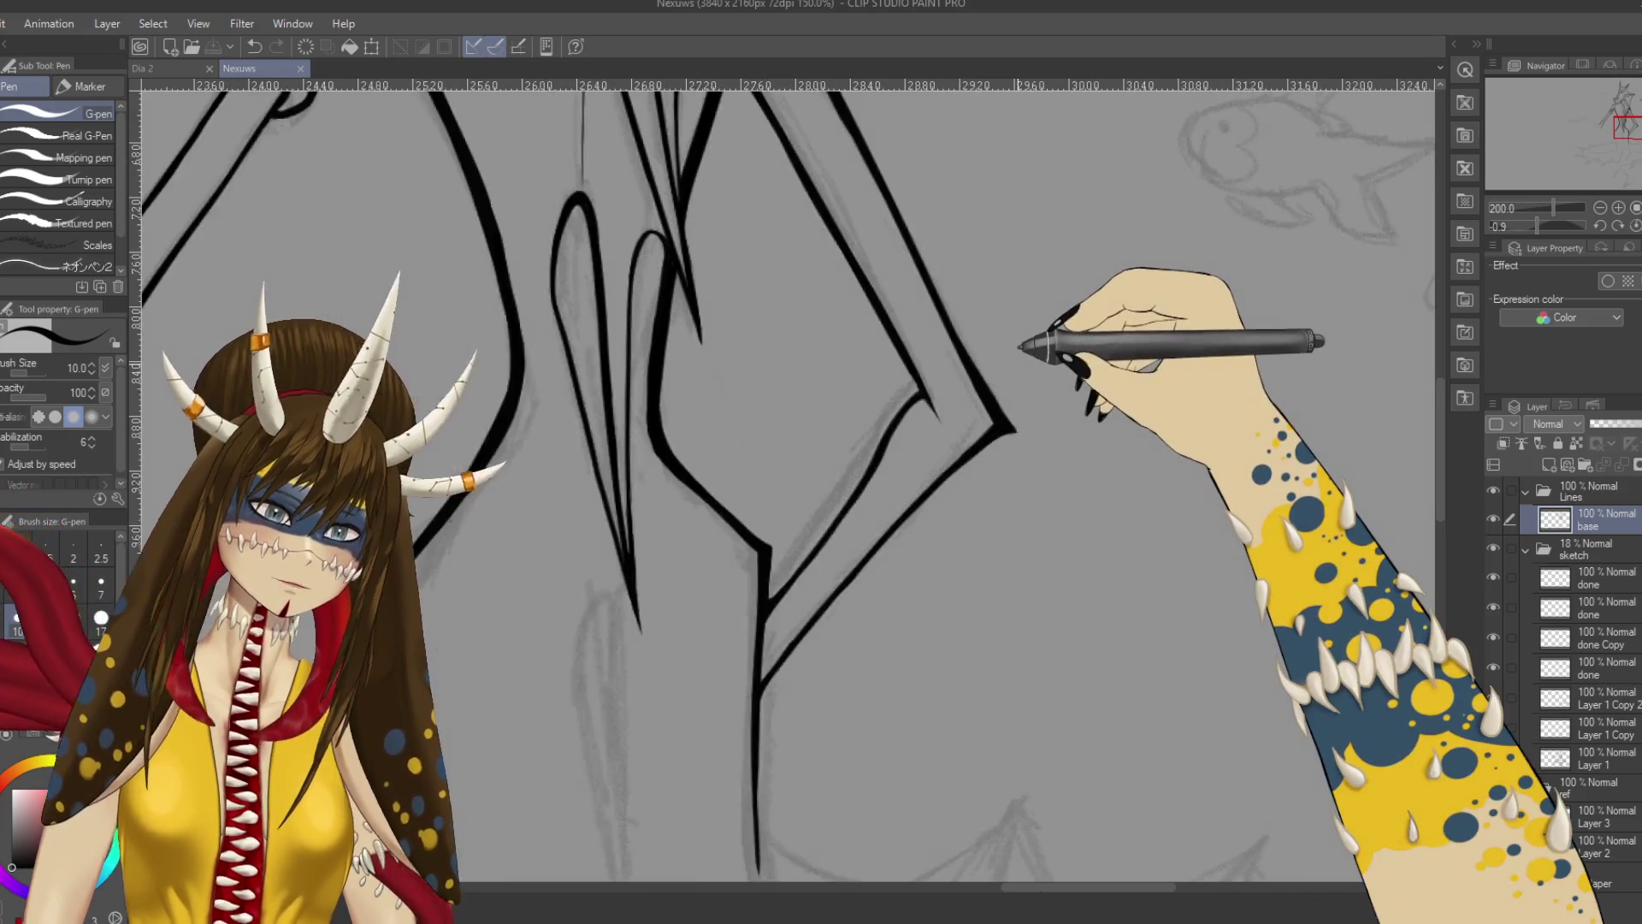
# Re-ink the diagonal line down the creature's lower body to its lower end.
pyautogui.scroll(5, 1031, 360)
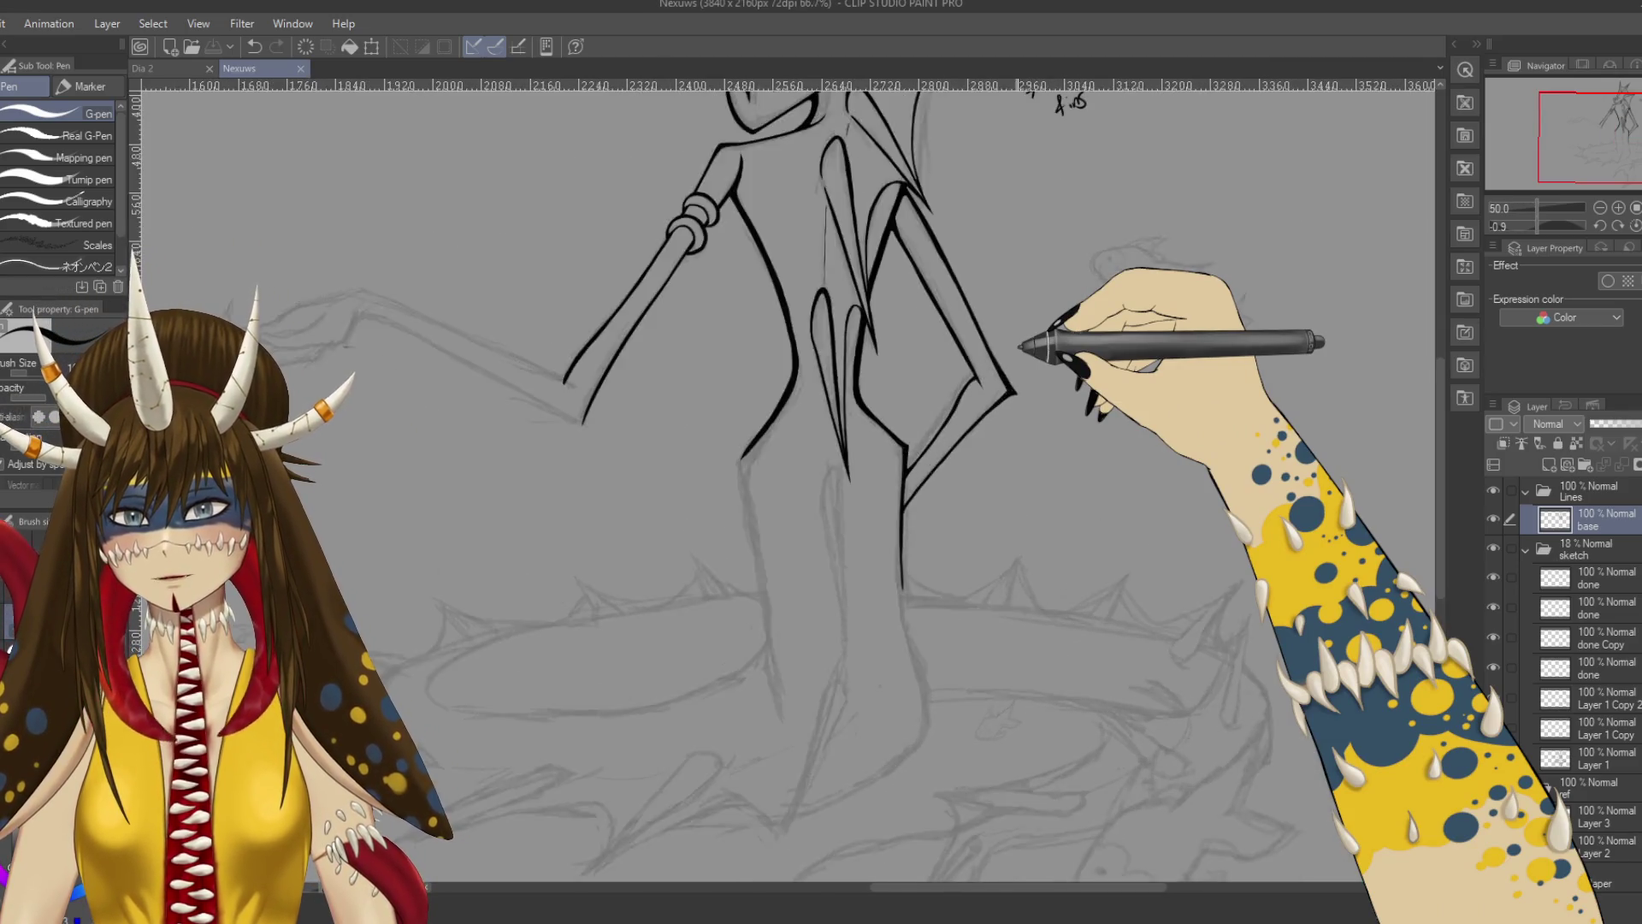
pyautogui.scroll(-2, 1021, 345)
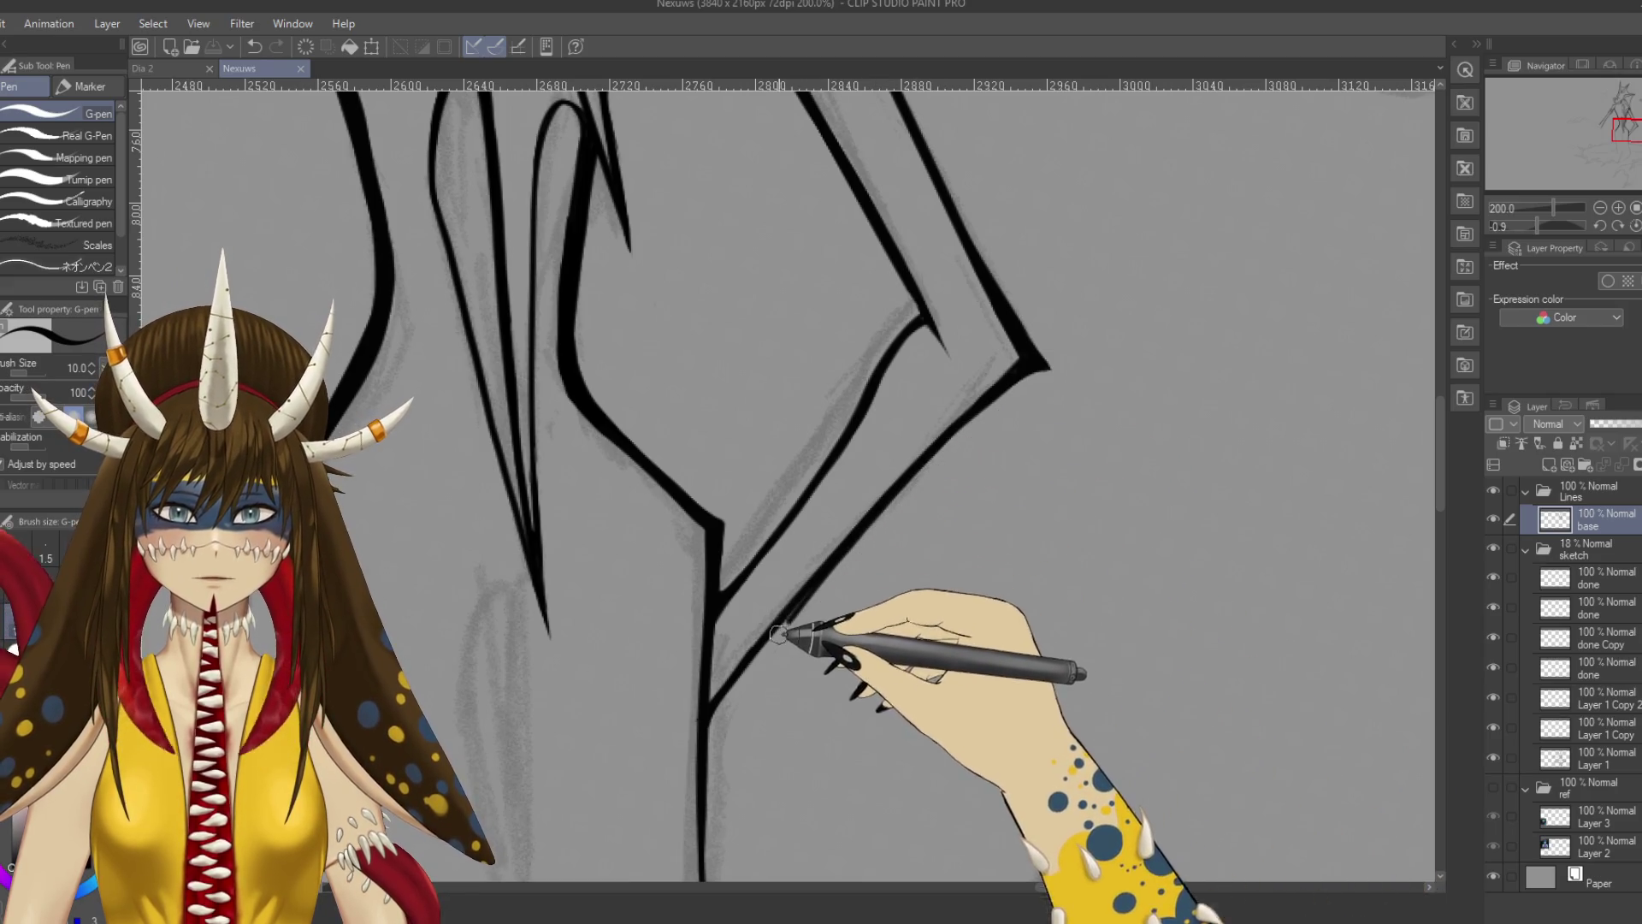
pyautogui.hotkey('ctrl', 'z')
pyautogui.moveTo(930, 454)
pyautogui.mouseDown()
pyautogui.moveTo(854, 568)
pyautogui.moveTo(736, 687)
pyautogui.mouseUp()
pyautogui.hotkey('ctrl', 'z')
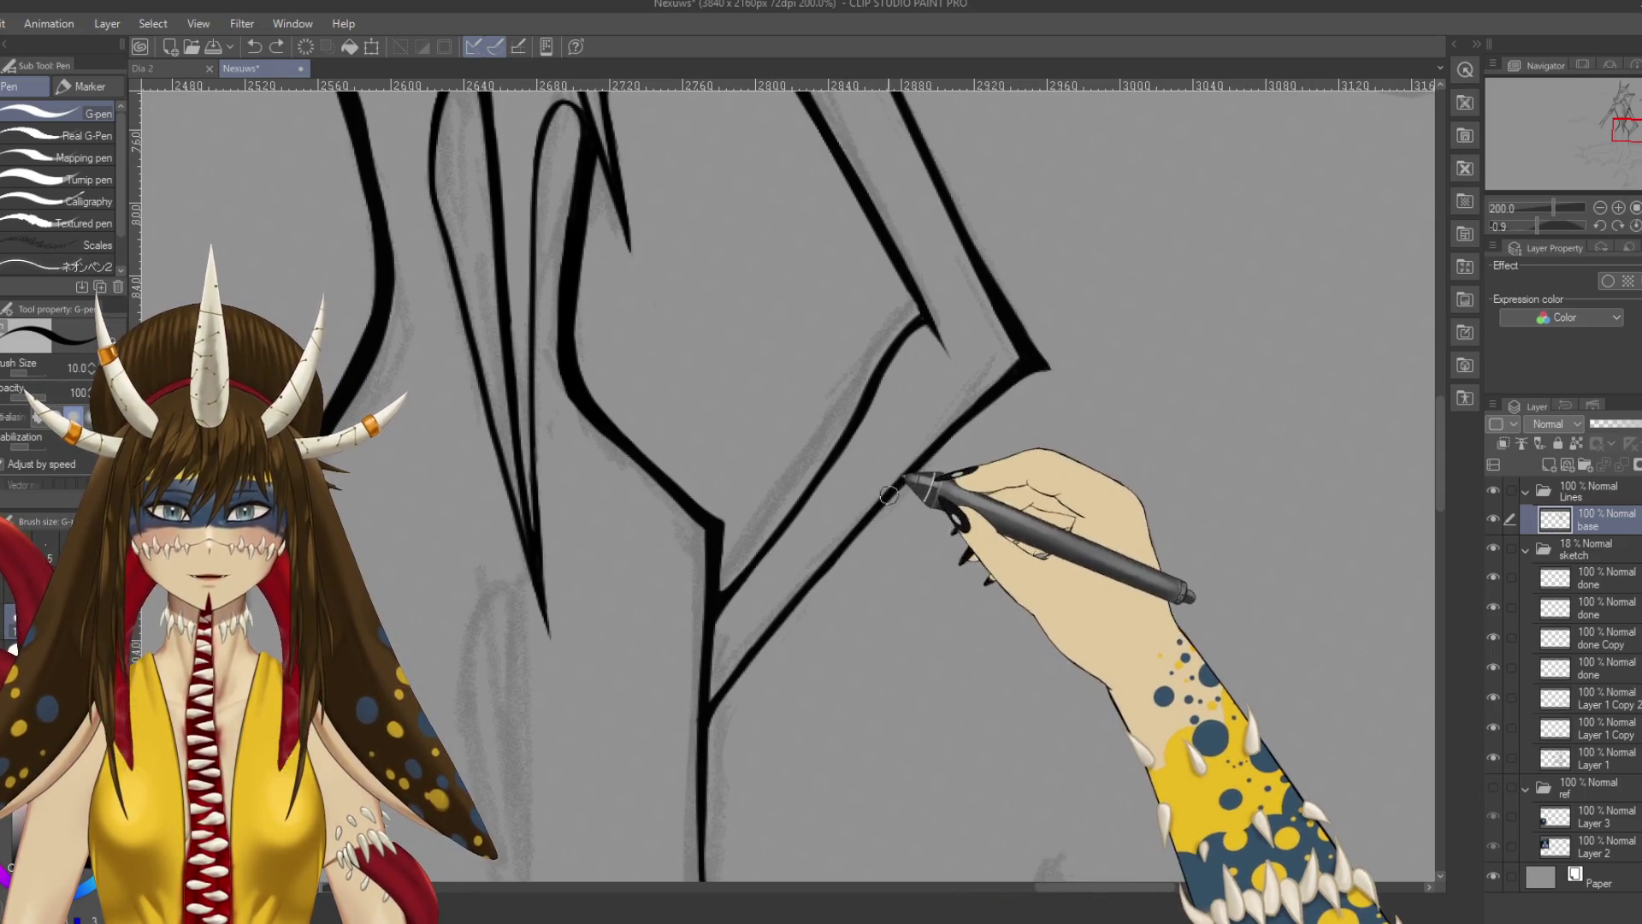
pyautogui.moveTo(791, 614); pyautogui.dragTo(733, 726)
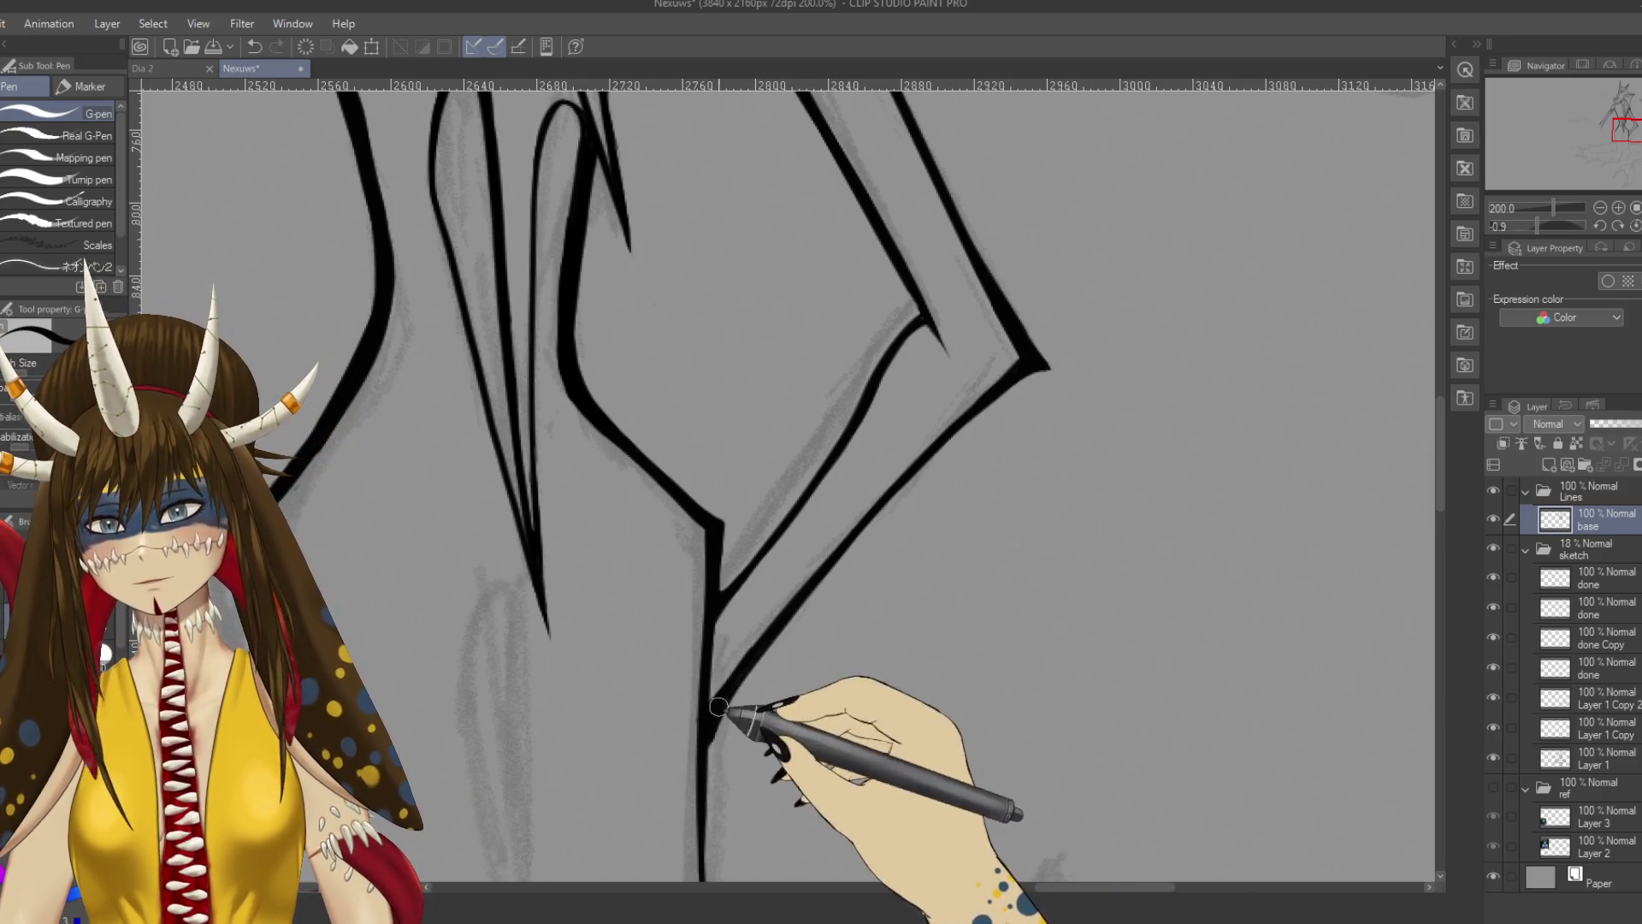
# Extend the vertical body line further down and save the drawing.
pyautogui.scroll(-5, 725, 854)
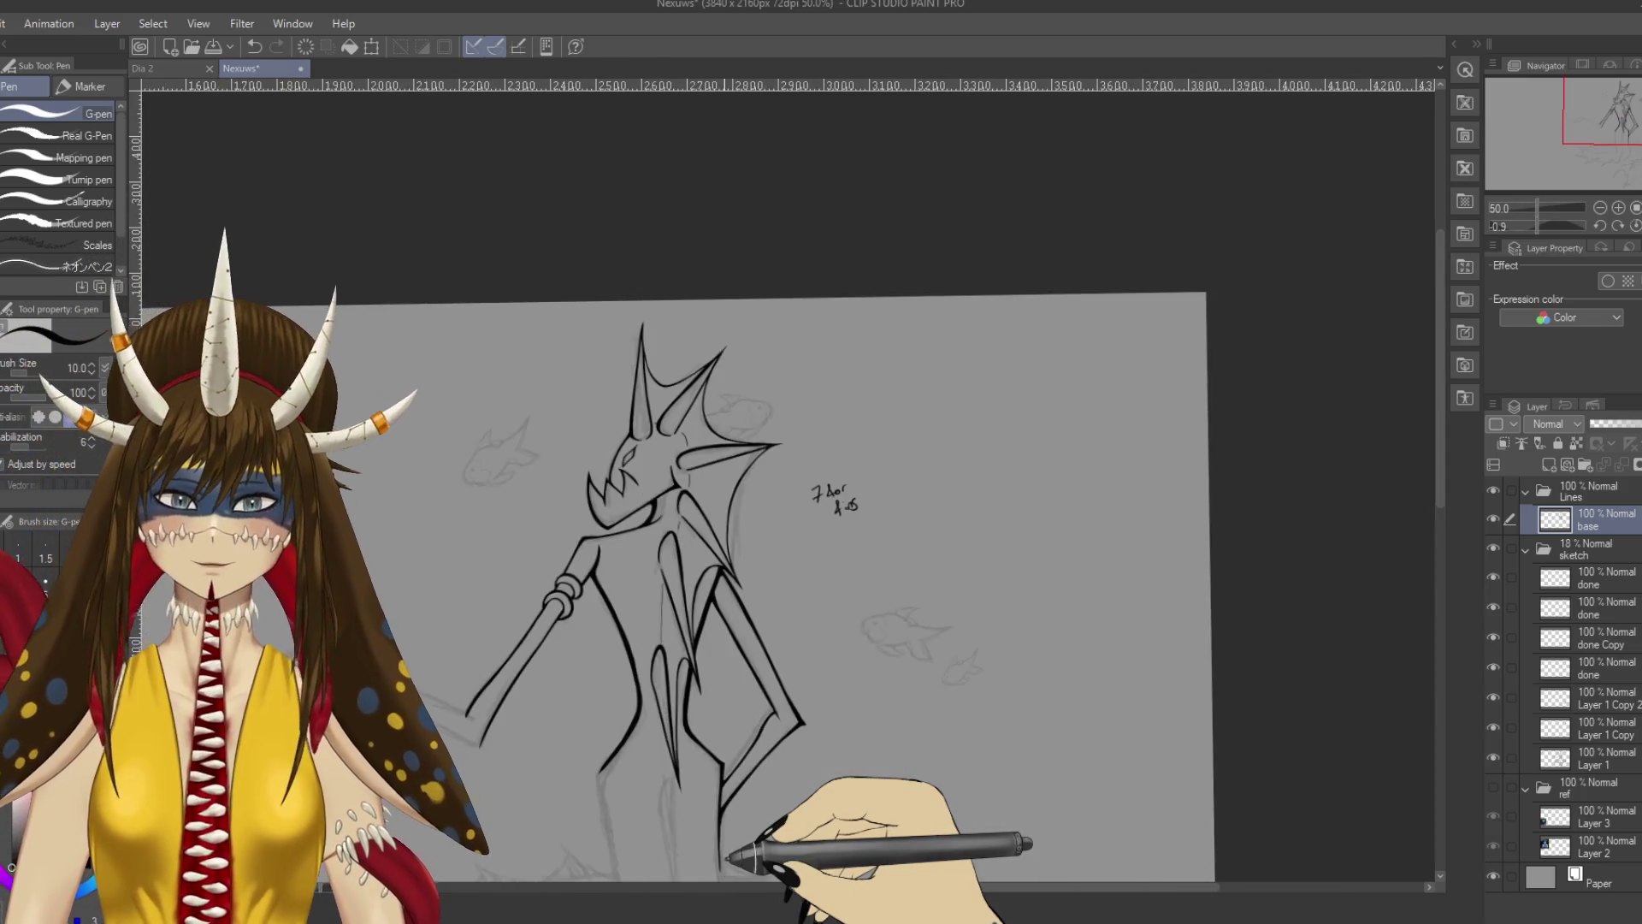
pyautogui.scroll(5, 724, 843)
pyautogui.moveTo(724, 843); pyautogui.dragTo(756, 790)
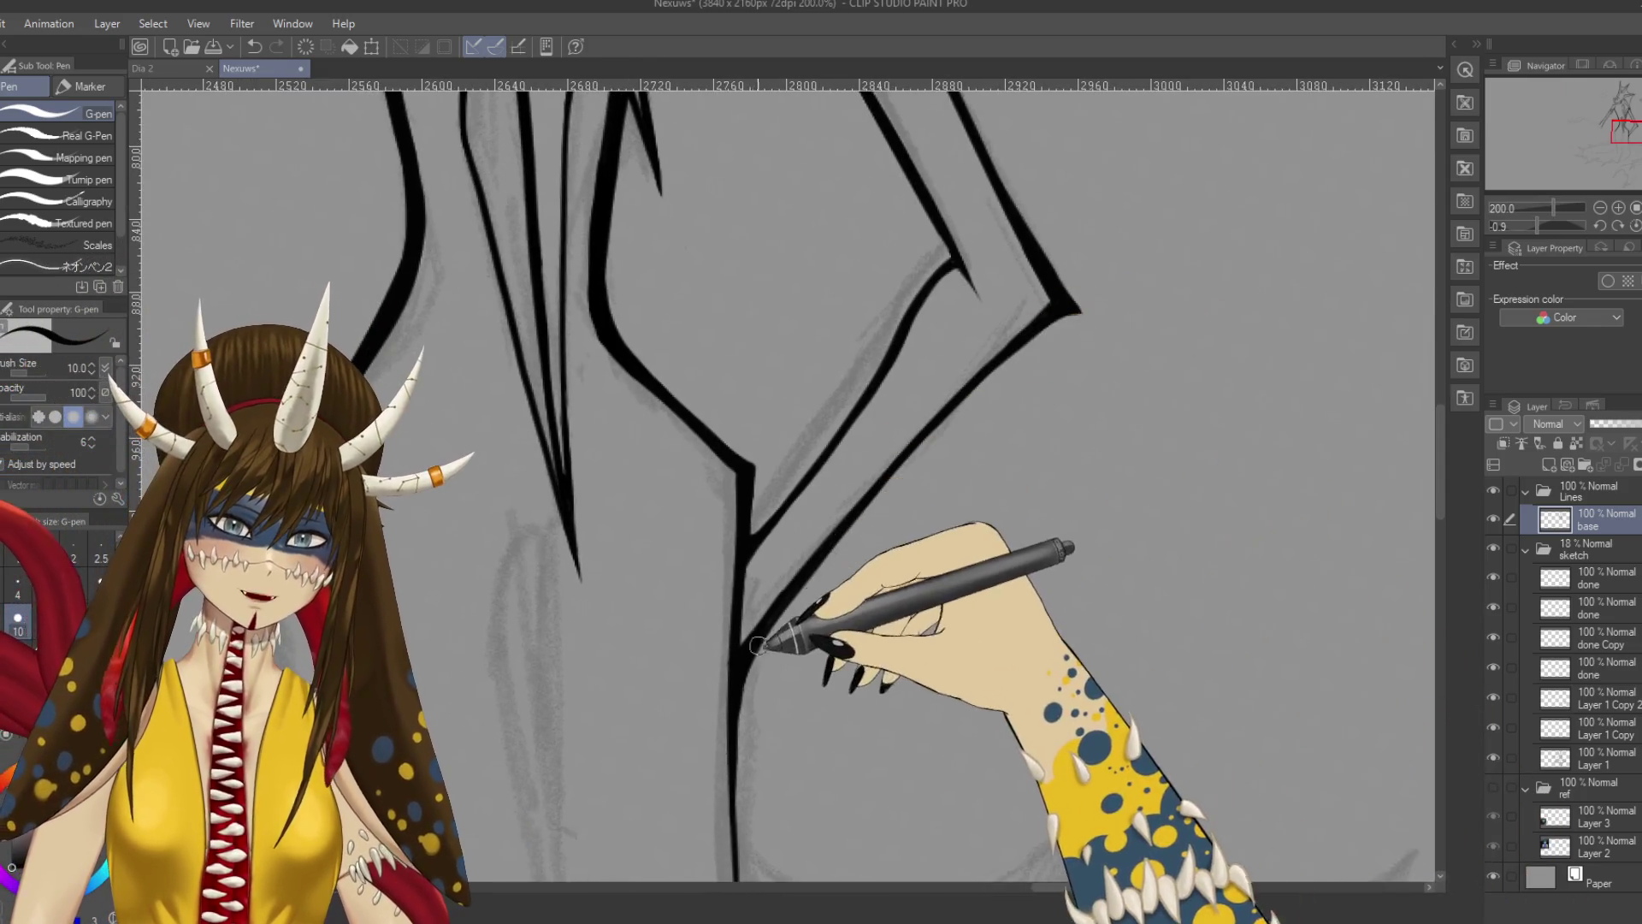
pyautogui.moveTo(738, 659); pyautogui.dragTo(737, 734)
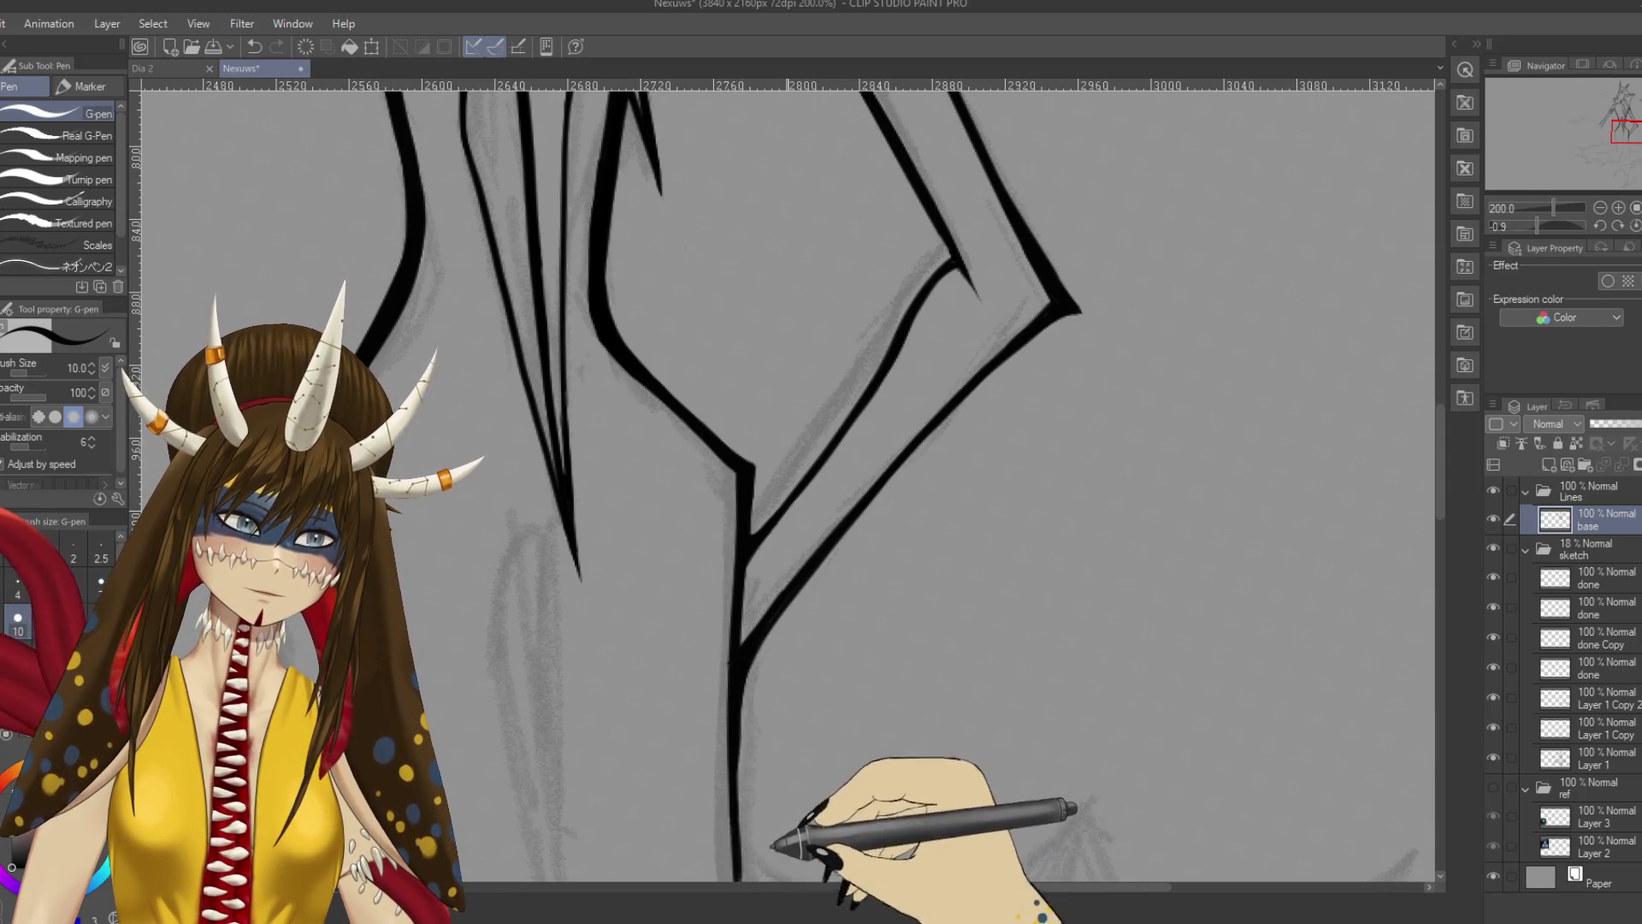
pyautogui.moveTo(733, 867); pyautogui.dragTo(800, 708)
pyautogui.hotkey('ctrl', 'z')
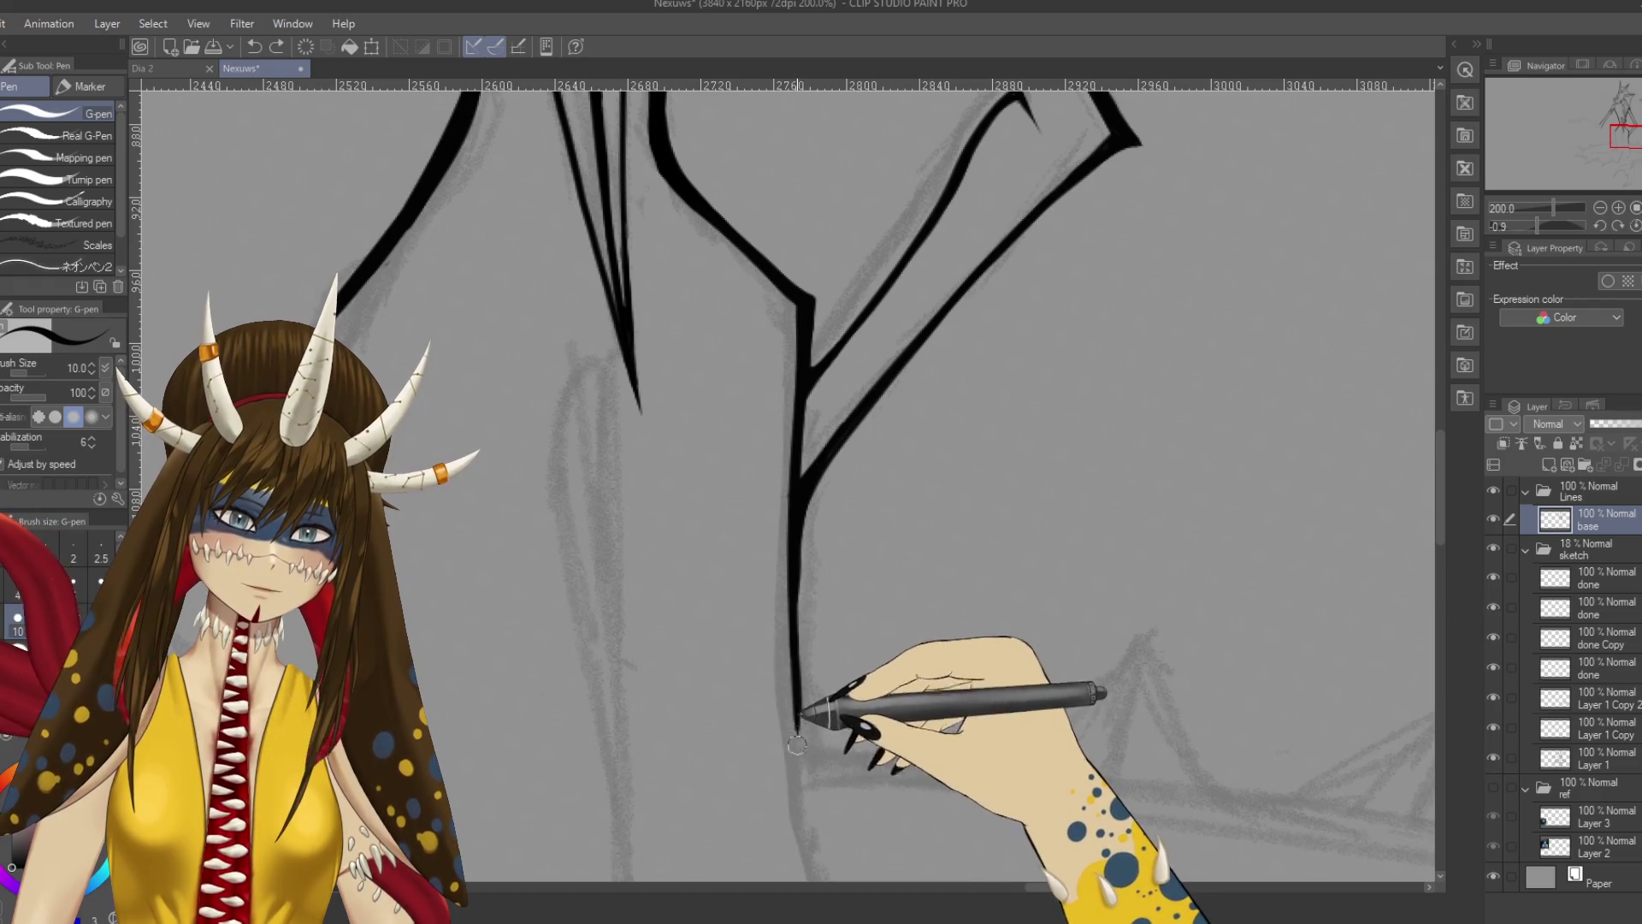
pyautogui.moveTo(797, 727); pyautogui.dragTo(800, 789)
pyautogui.hotkey('ctrl', 's')
pyautogui.scroll(-5, 798, 675)
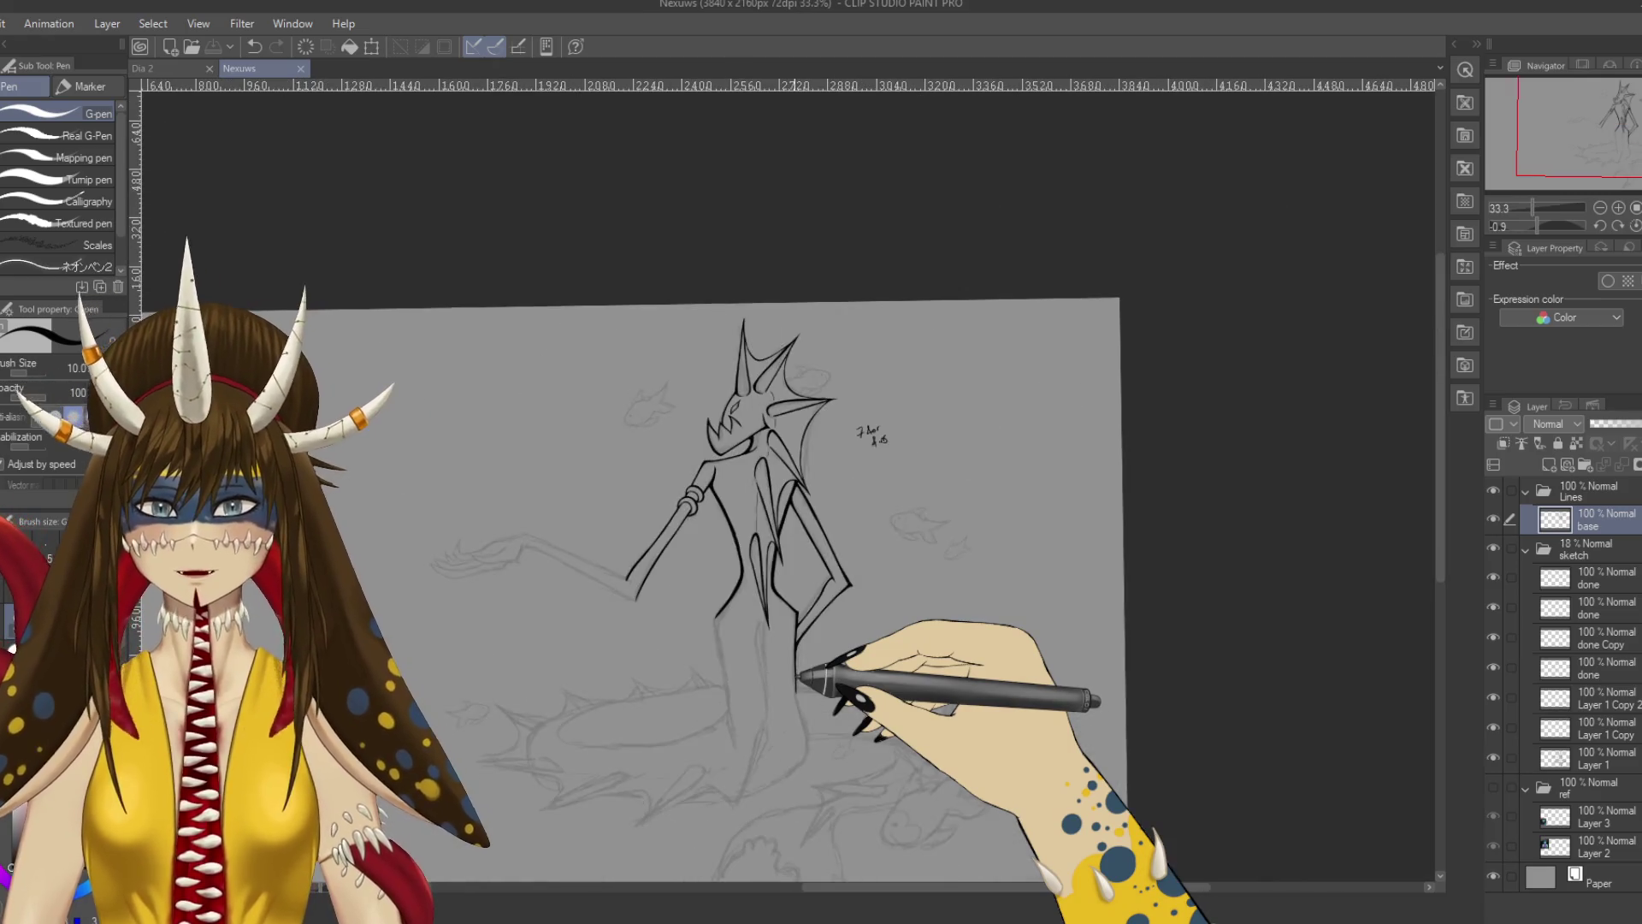
# Review the figure, ink a stroke on the head and mouth, then undo it.
pyautogui.scroll(1, 798, 676)
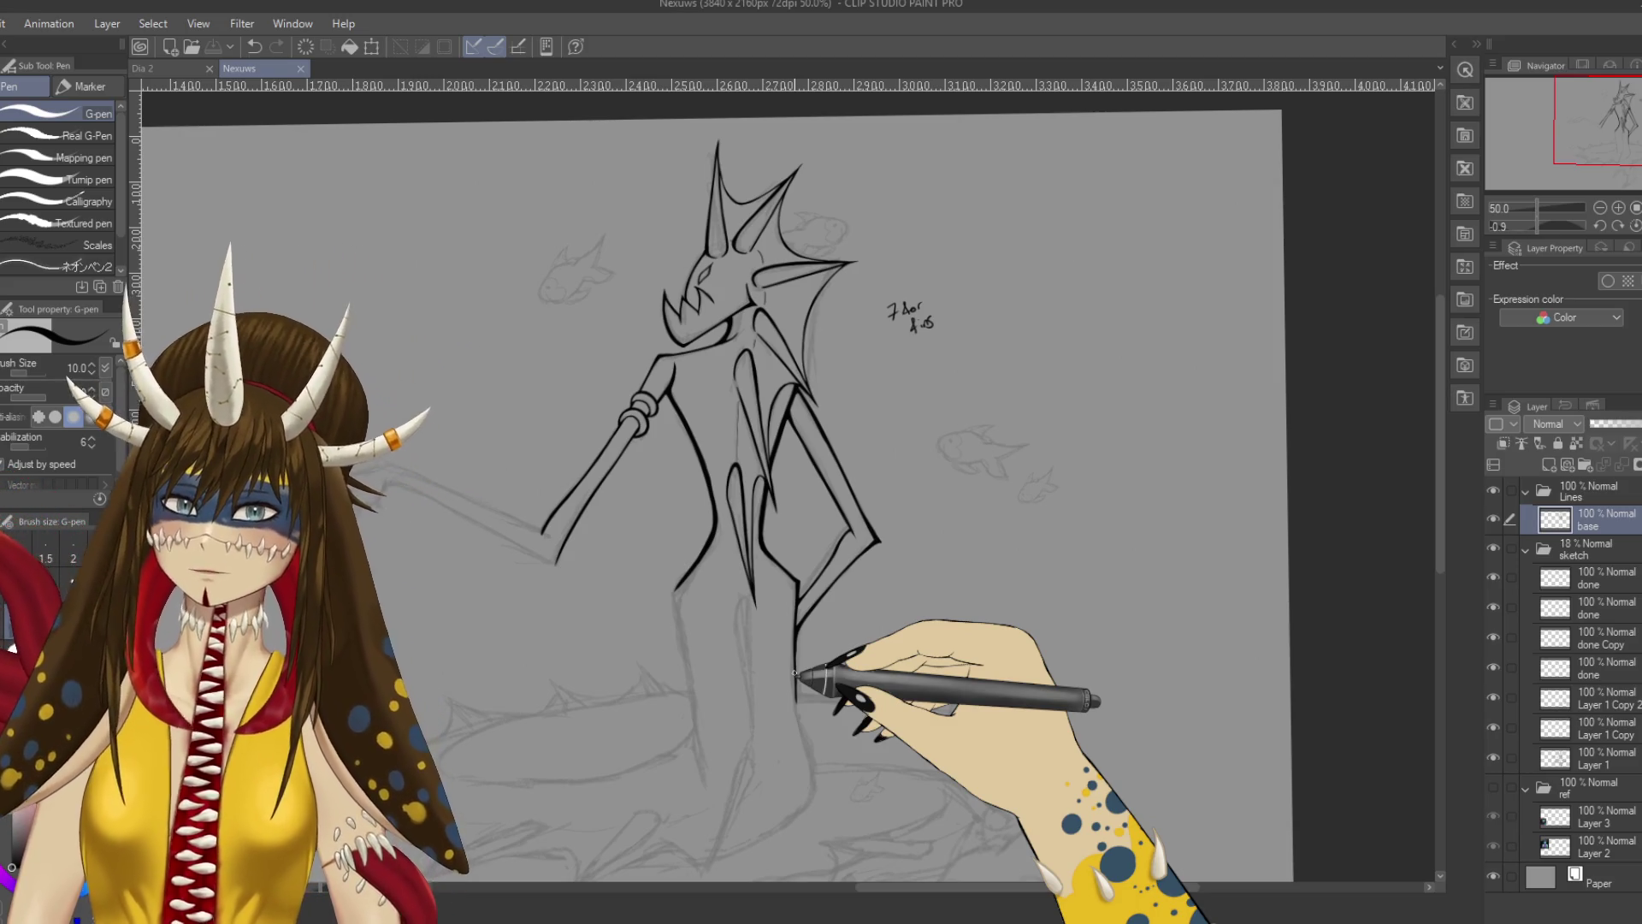
pyautogui.scroll(3, 798, 675)
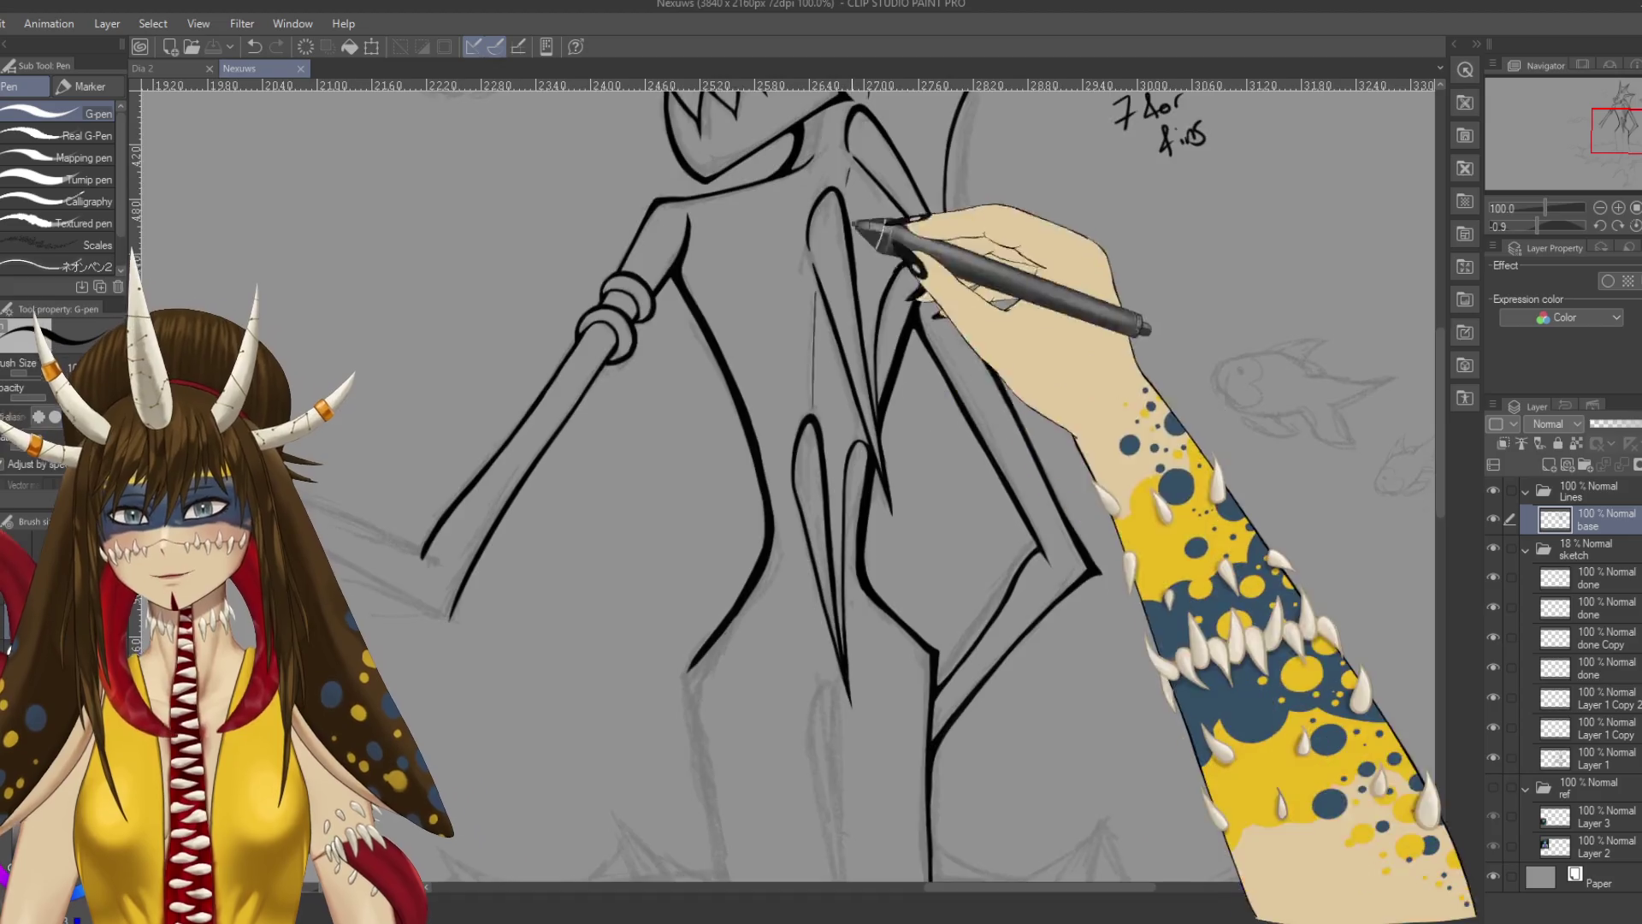
pyautogui.moveTo(753, 257); pyautogui.dragTo(813, 295)
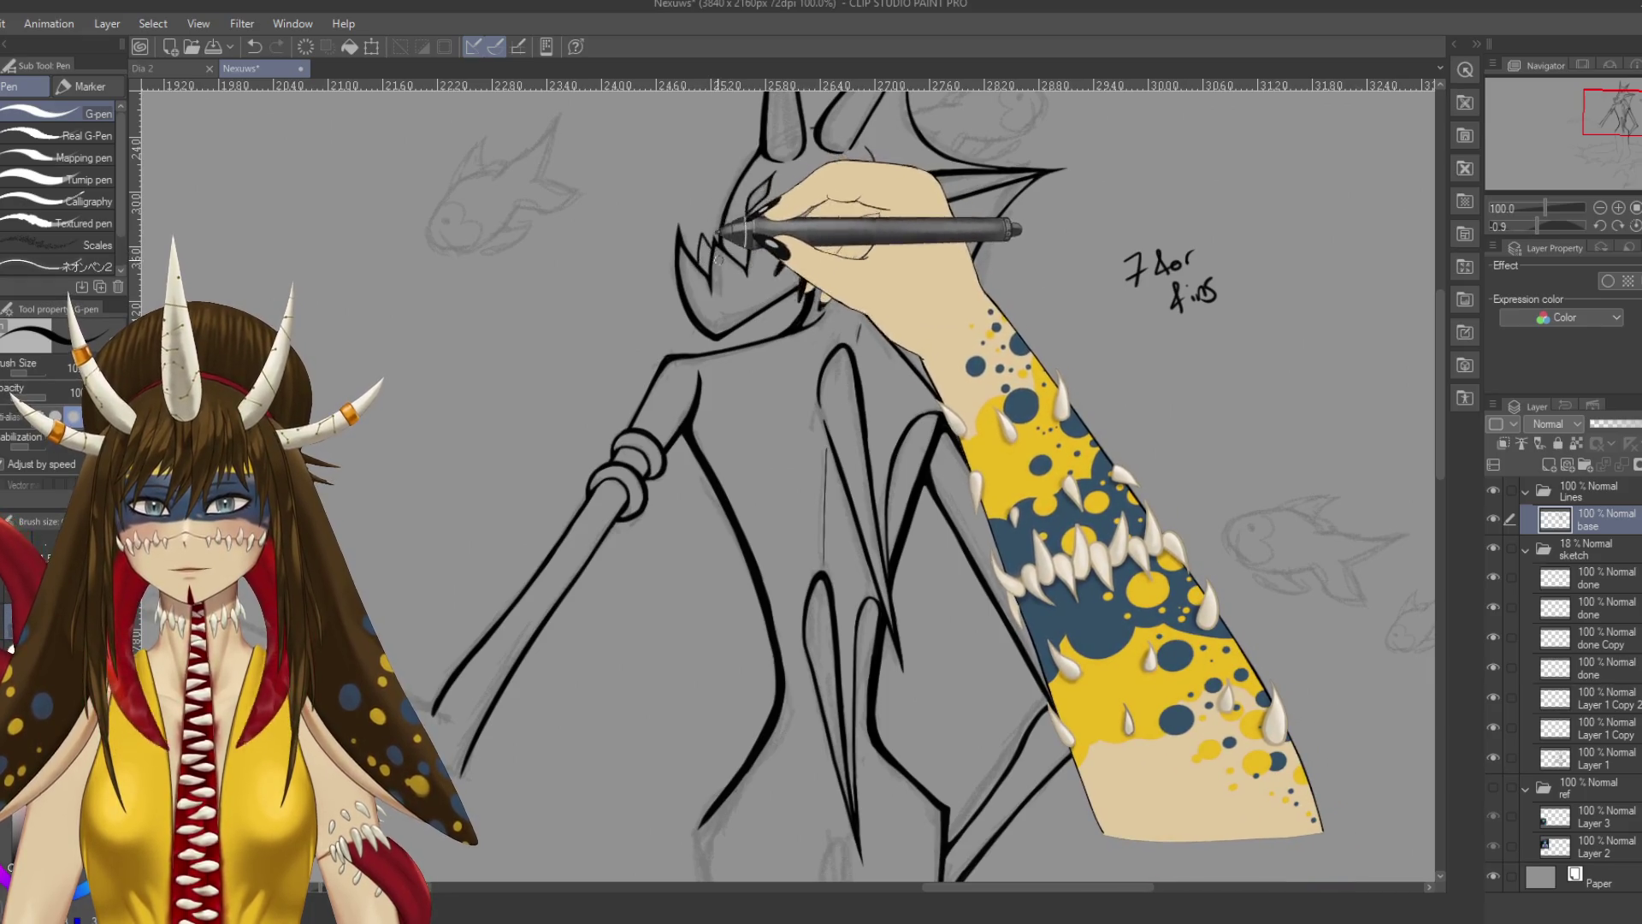
pyautogui.scroll(-1, 860, 295)
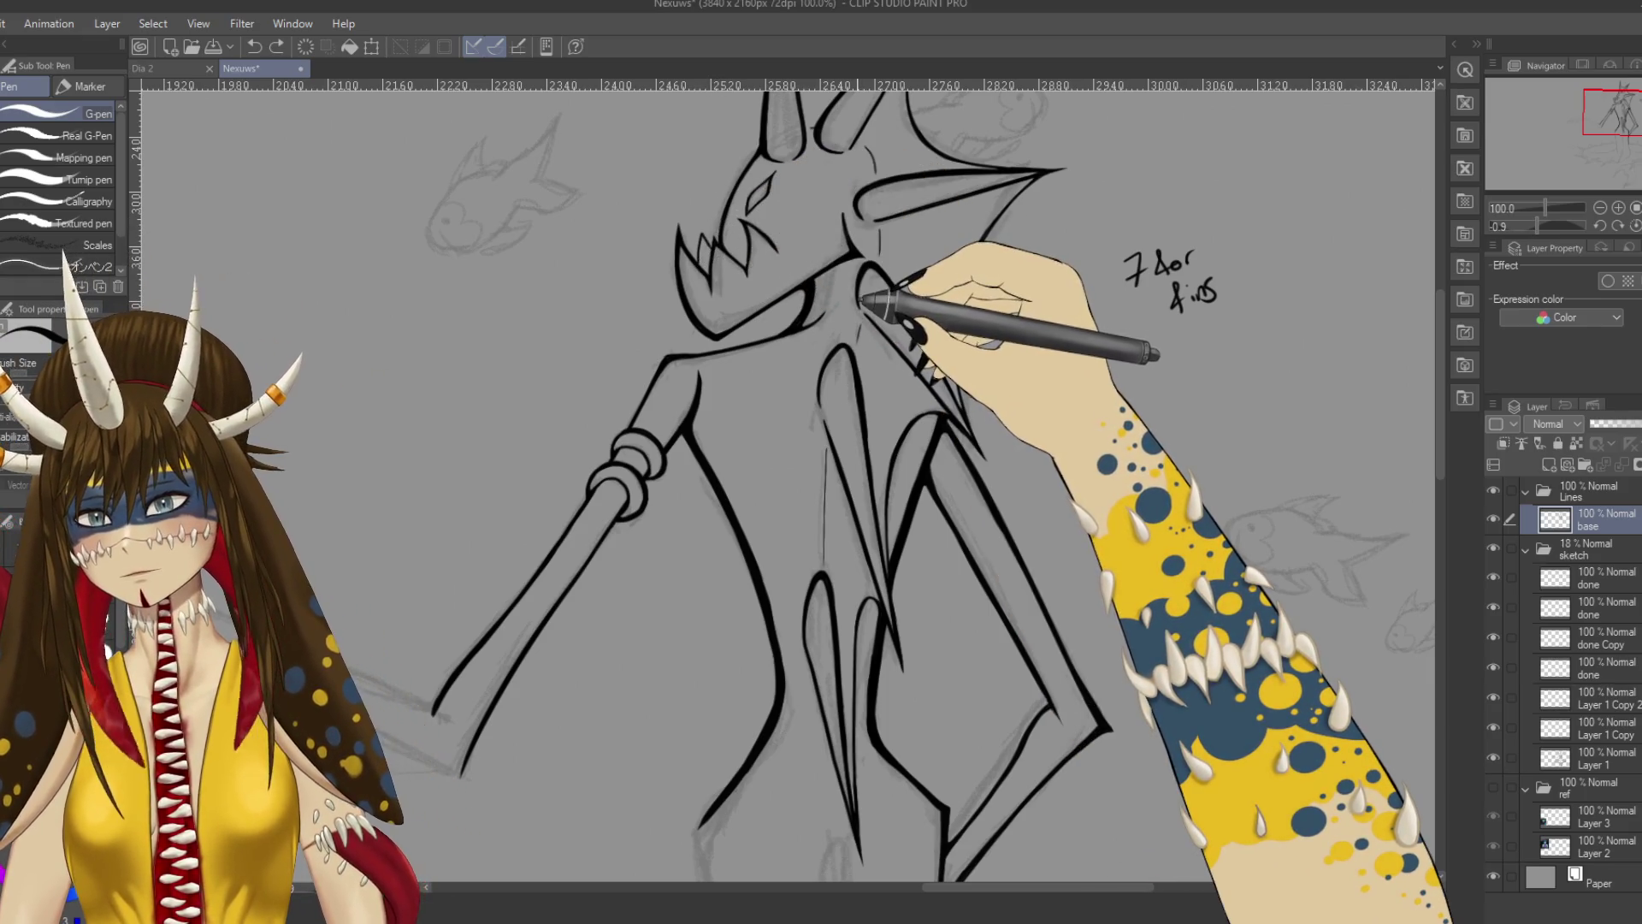
pyautogui.hotkey('ctrl', 'z')
pyautogui.scroll(-1, 862, 300)
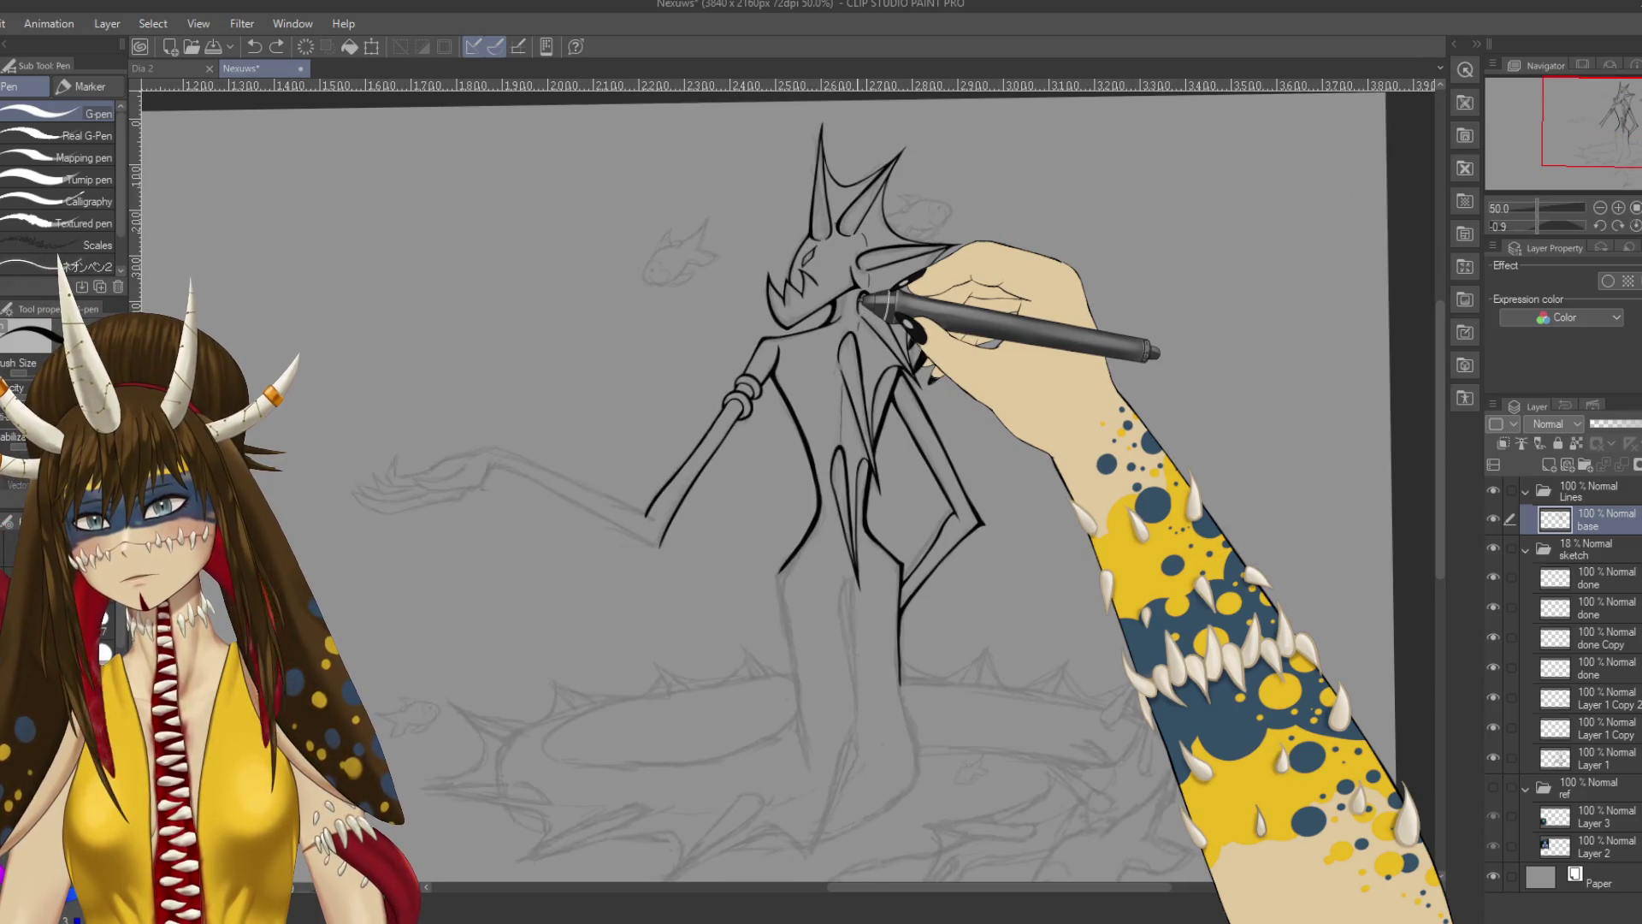
pyautogui.scroll(-2, 863, 297)
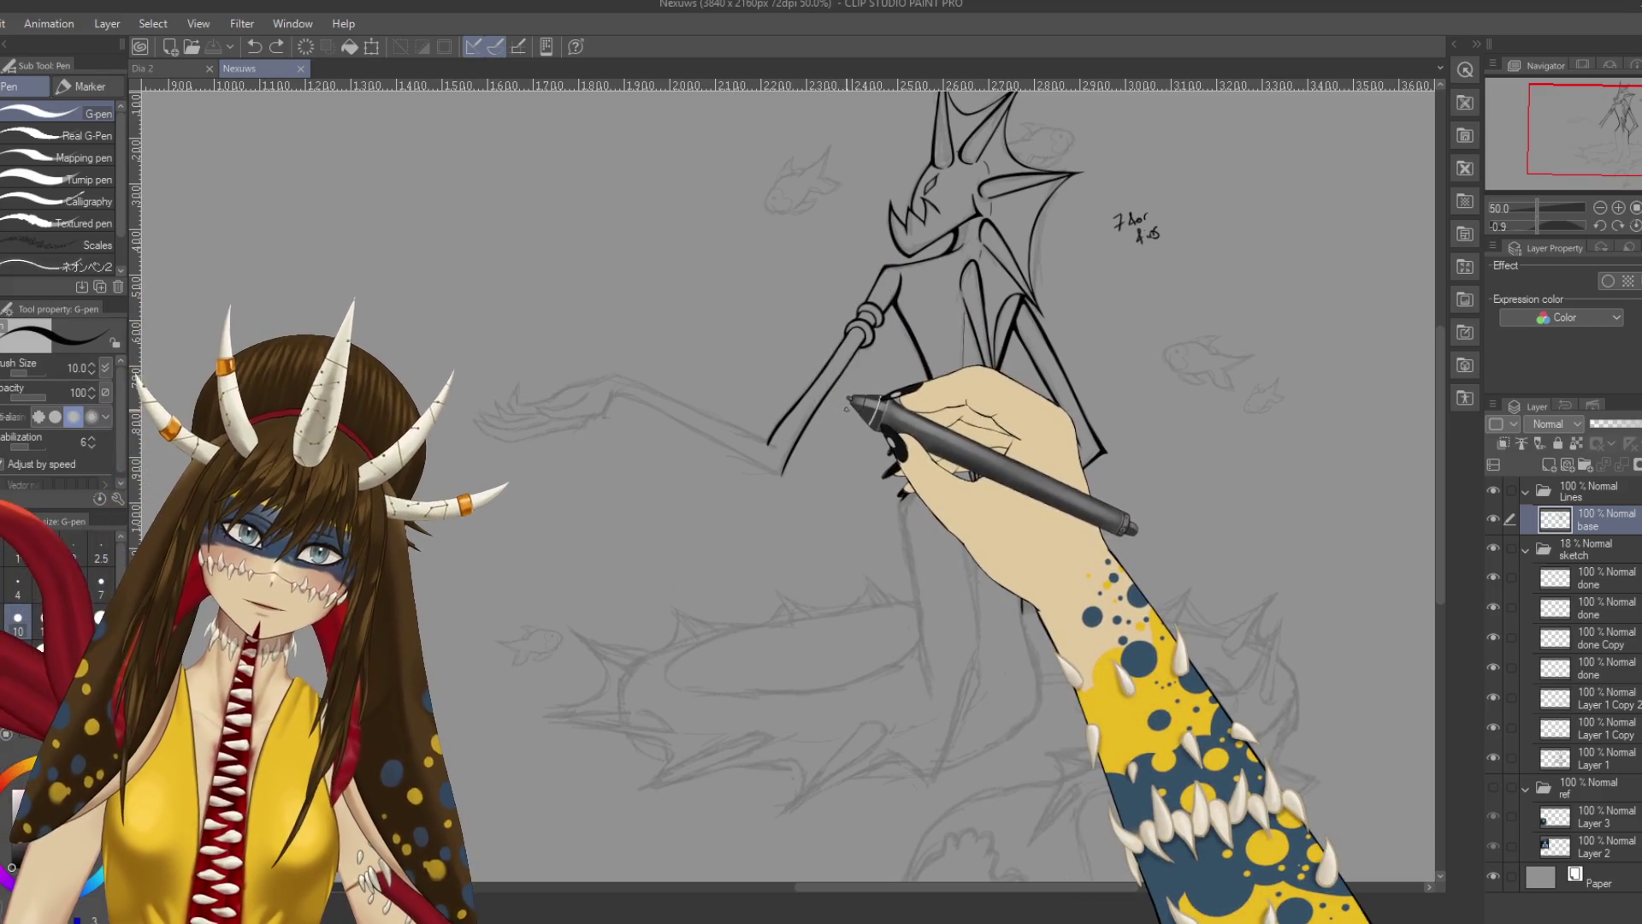
pyautogui.scroll(4, 920, 465)
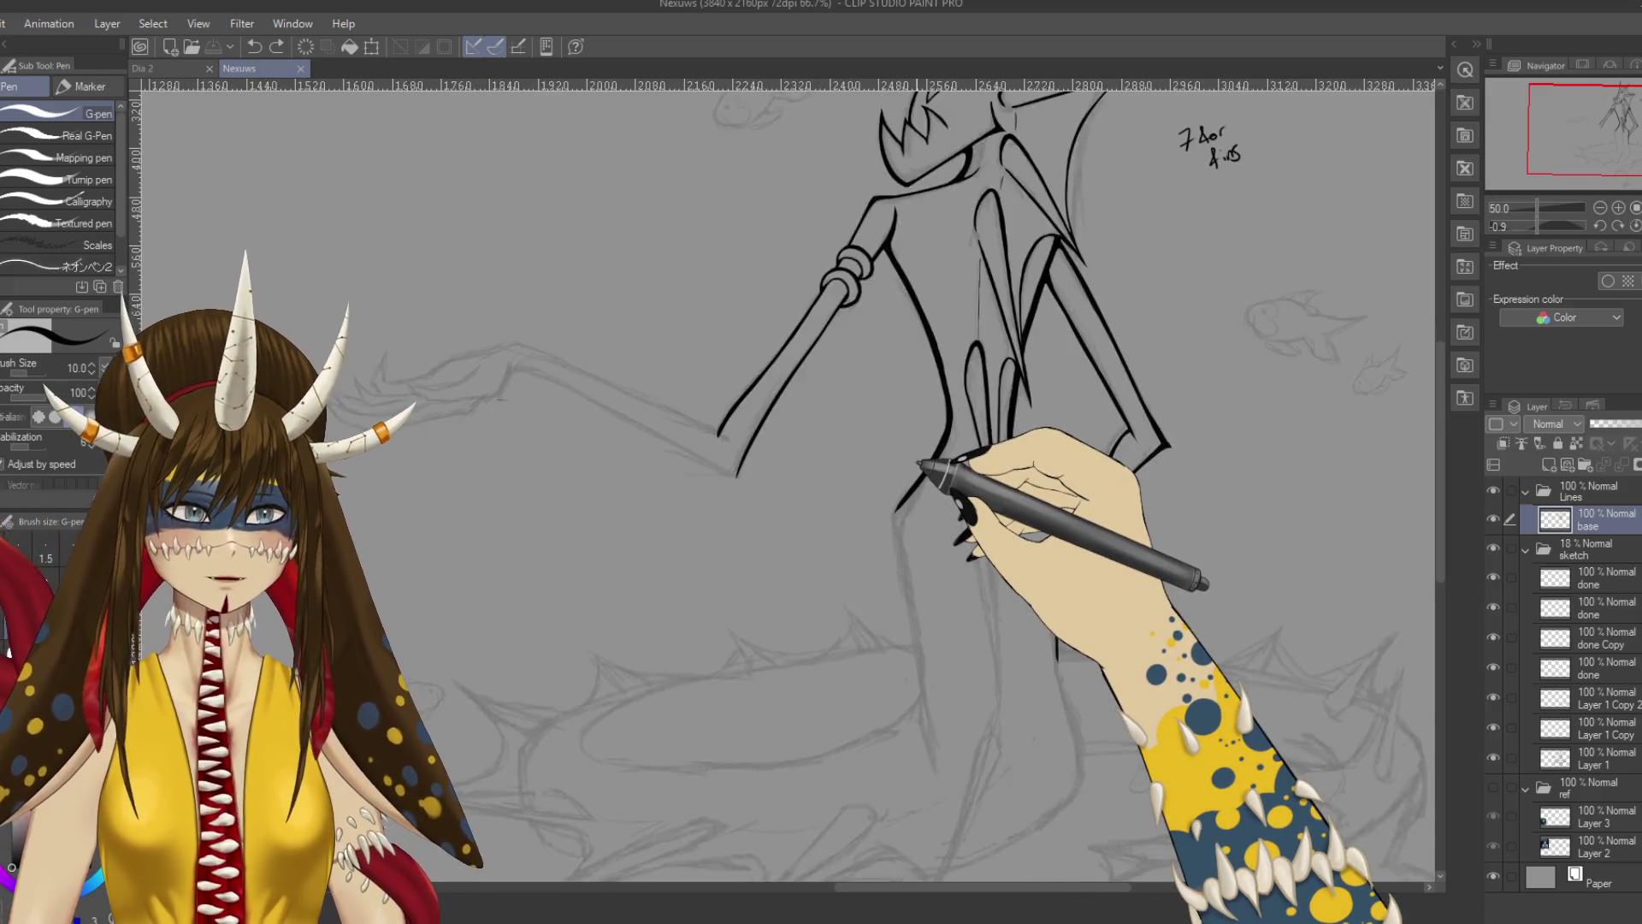
pyautogui.moveTo(916, 469)
pyautogui.mouseDown()
pyautogui.moveTo(385, 440)
pyautogui.moveTo(679, 616)
pyautogui.moveTo(972, 202)
pyautogui.moveTo(753, 392)
pyautogui.mouseUp()
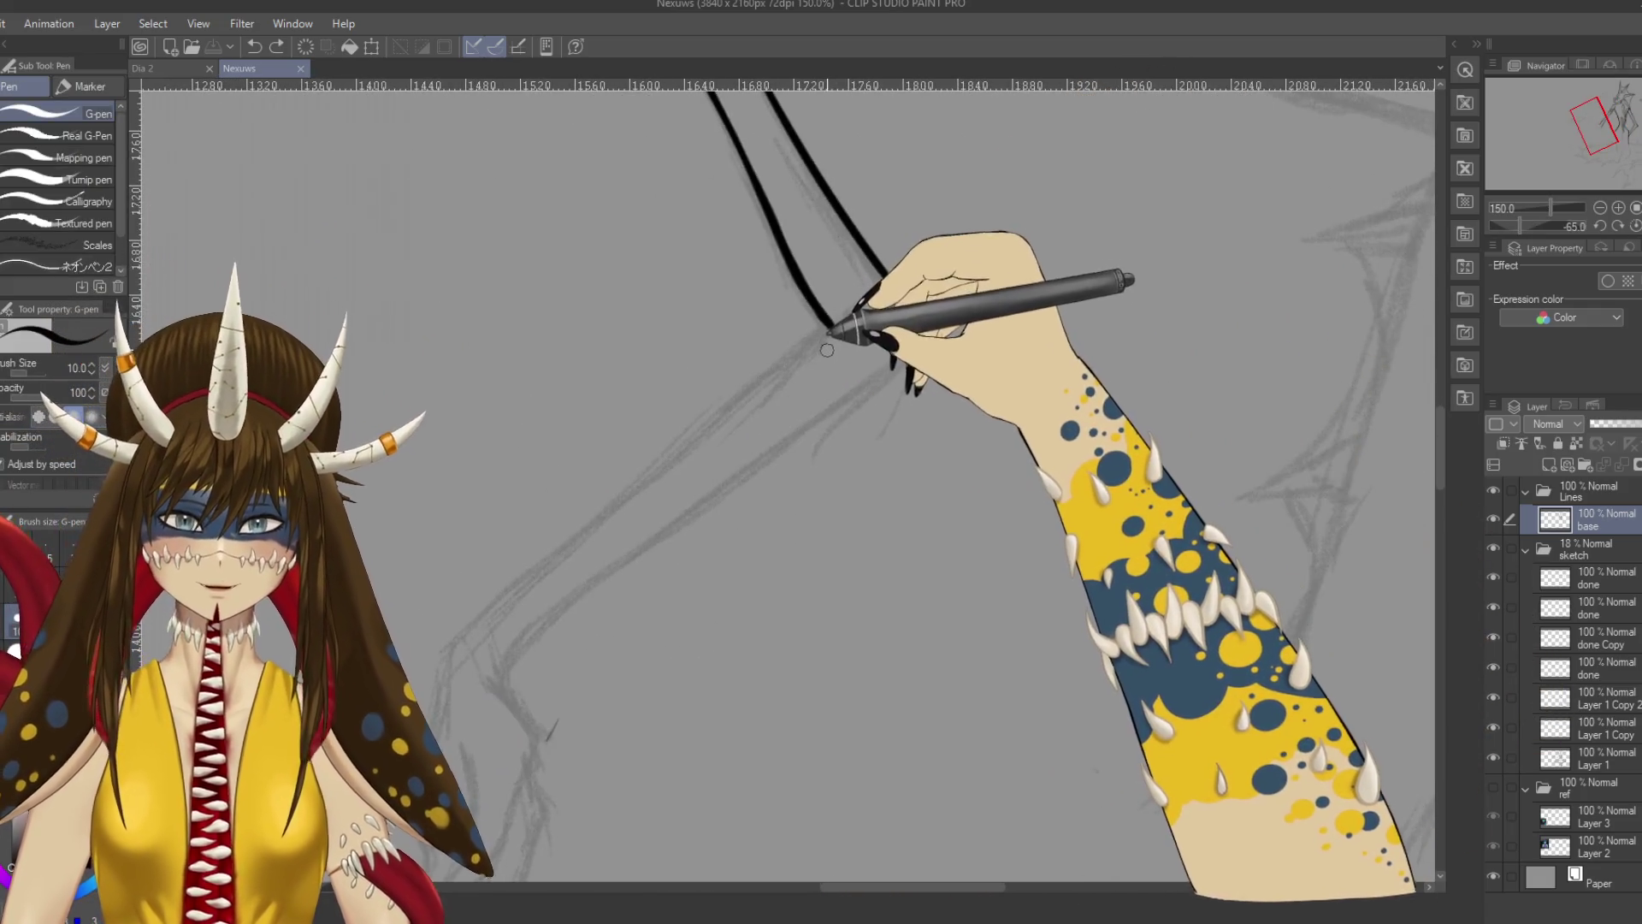
# Ink a short stroke at the arm's corner after discarding a long diagonal attempt.
pyautogui.scroll(1, 815, 353)
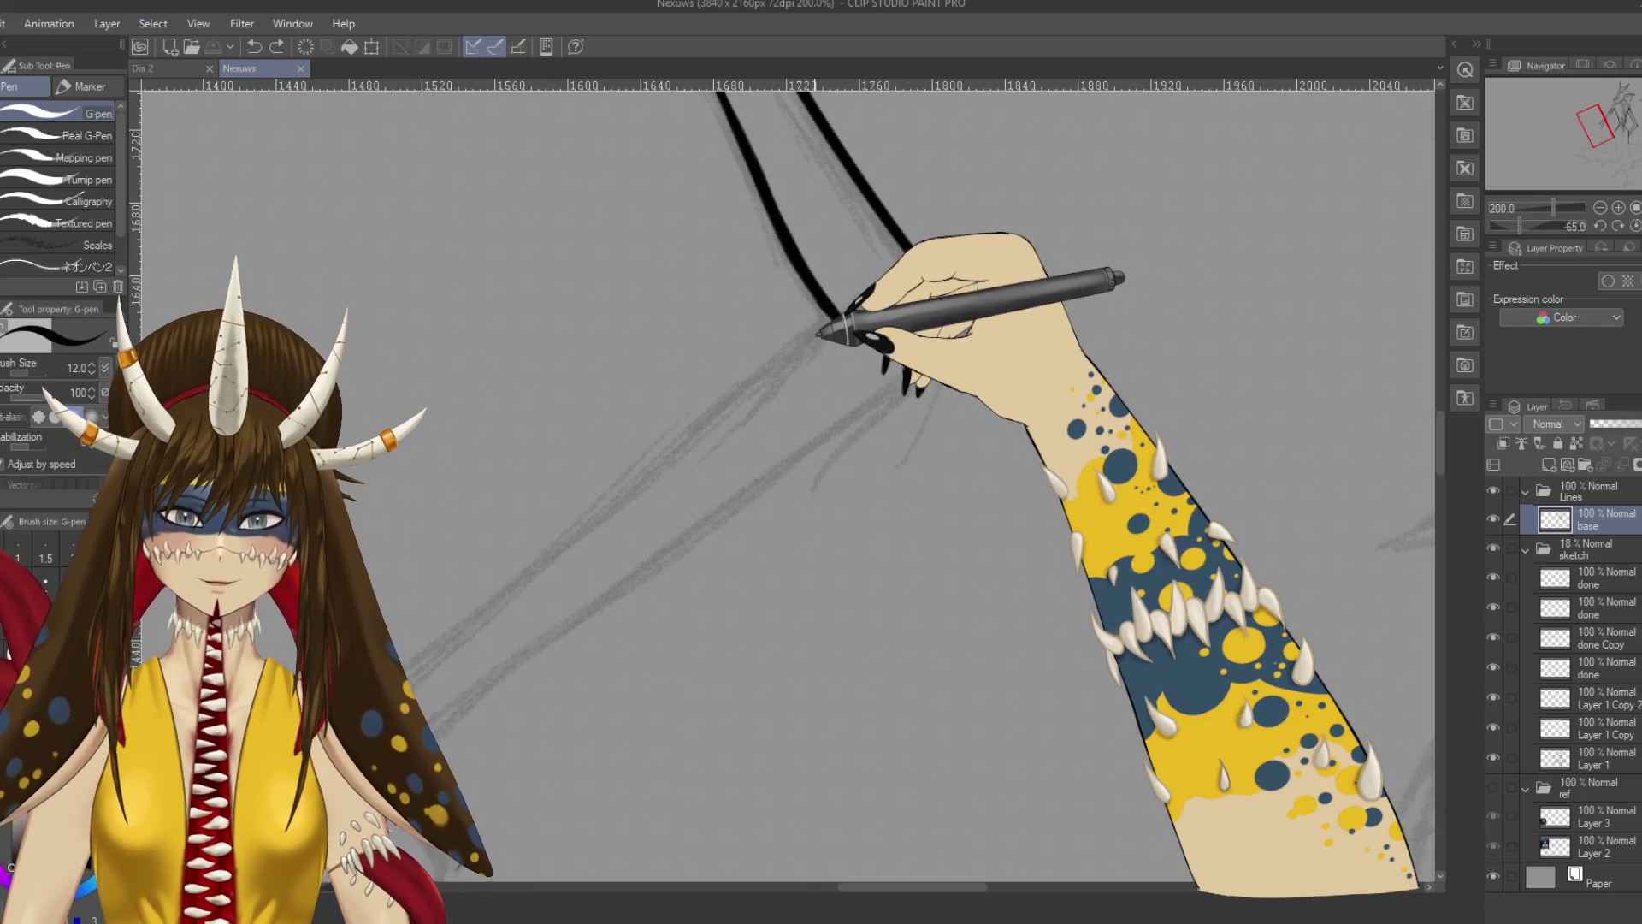
pyautogui.scroll(-2, 820, 334)
pyautogui.moveTo(590, 552)
pyautogui.mouseDown()
pyautogui.moveTo(678, 447)
pyautogui.moveTo(847, 325)
pyautogui.mouseUp()
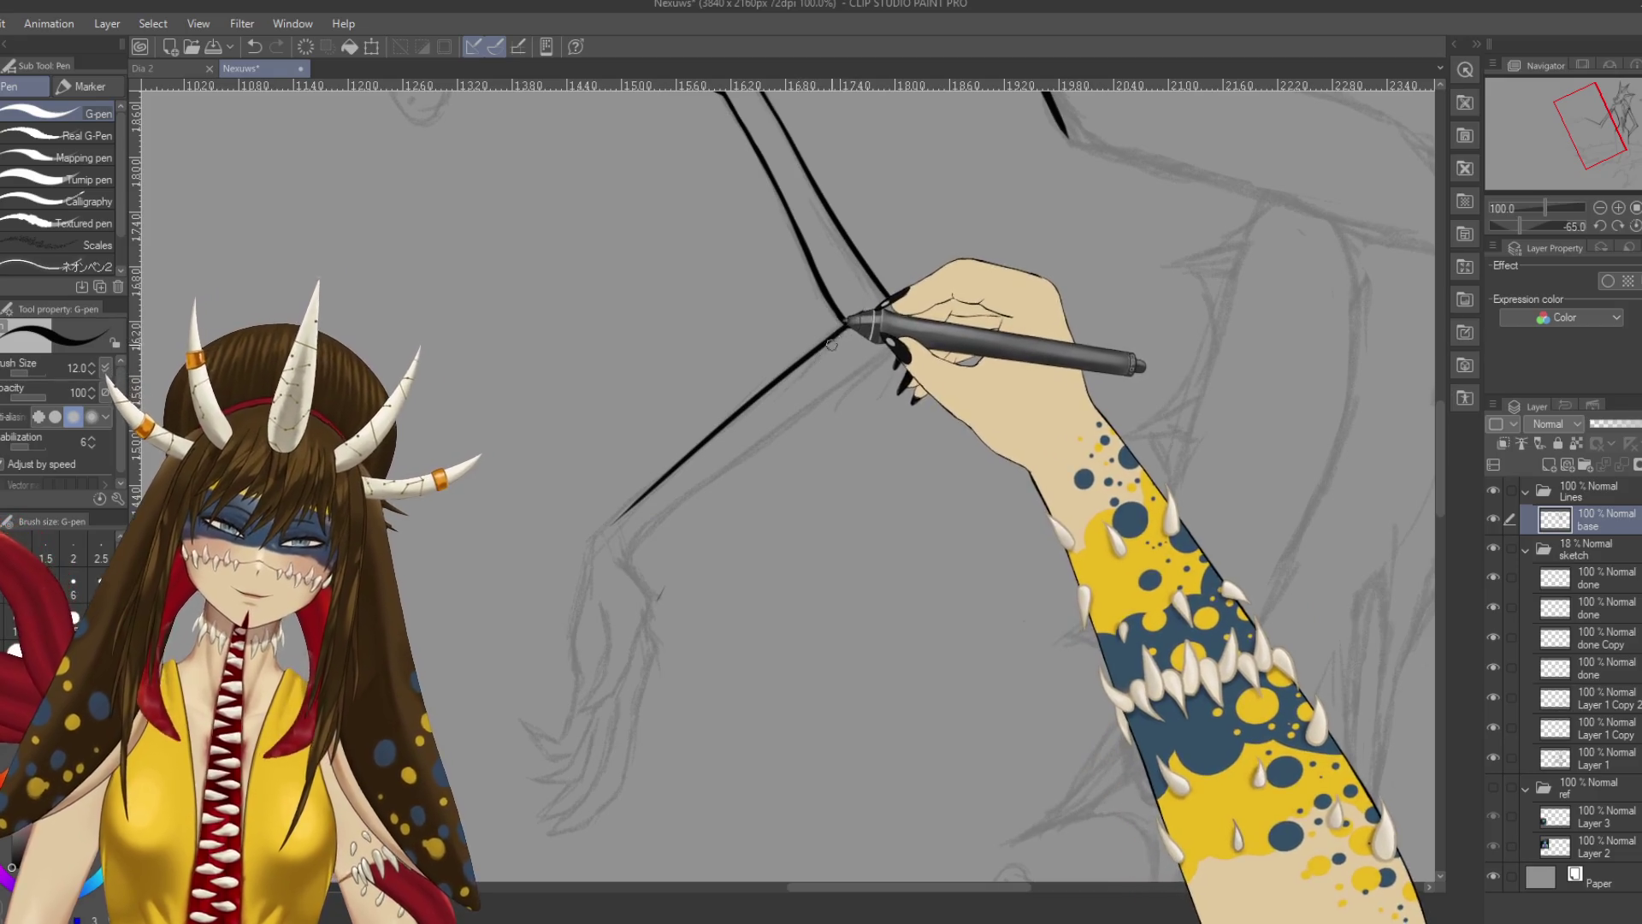
pyautogui.hotkey('ctrl', 'z')
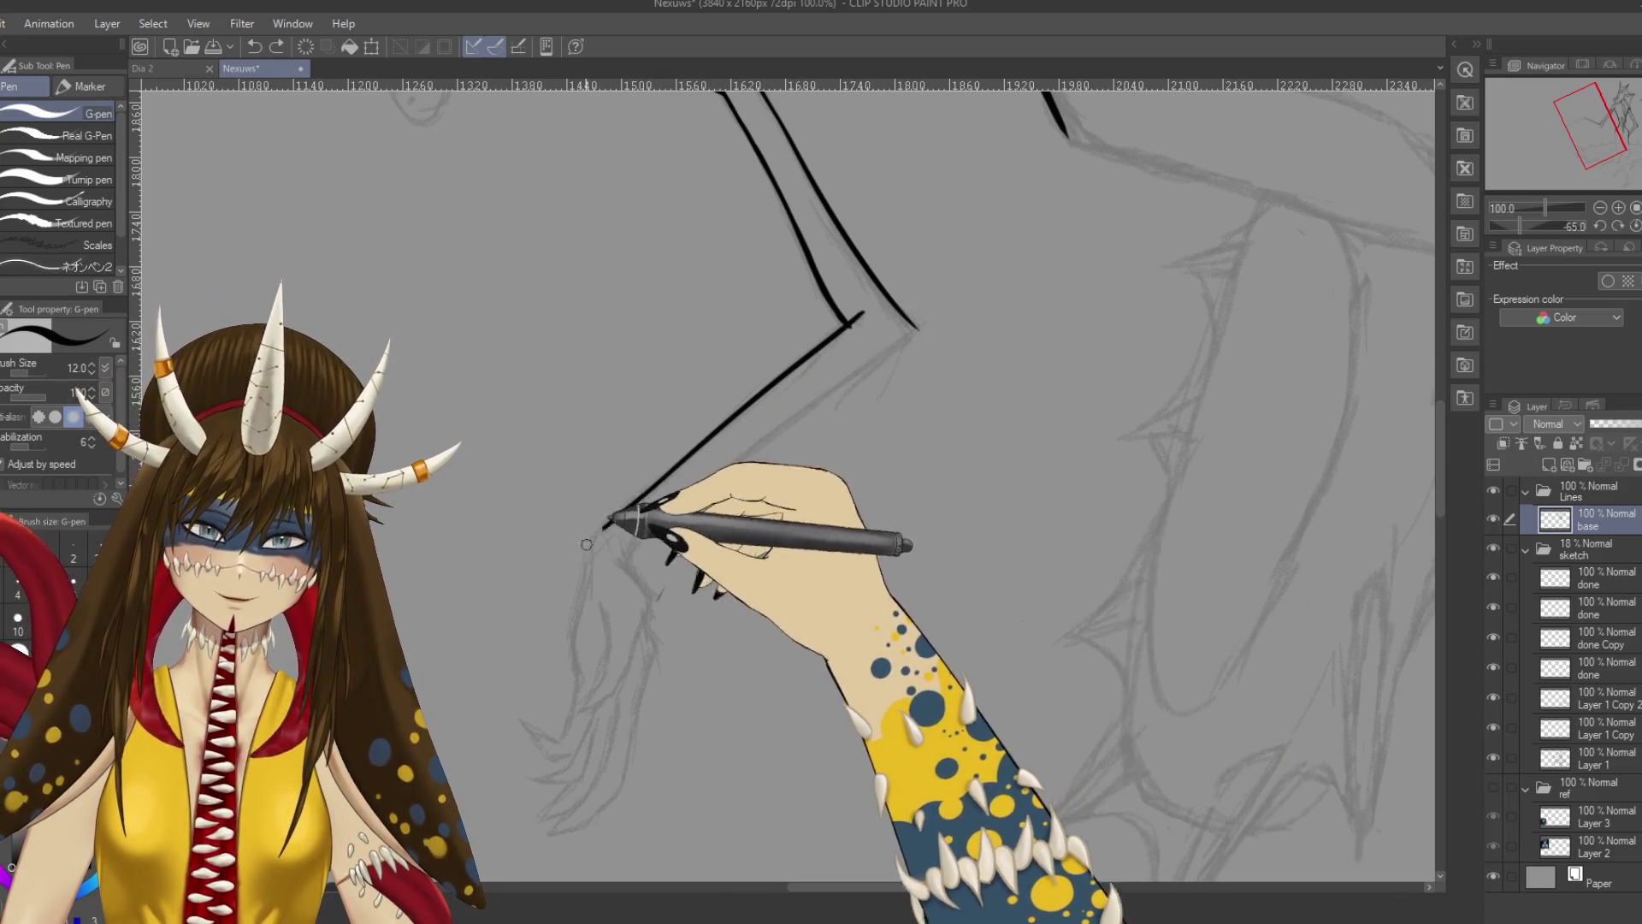
pyautogui.moveTo(605, 523)
pyautogui.mouseDown()
pyautogui.moveTo(881, 383)
pyautogui.moveTo(825, 695)
pyautogui.mouseUp()
pyautogui.moveTo(949, 642); pyautogui.dragTo(894, 660)
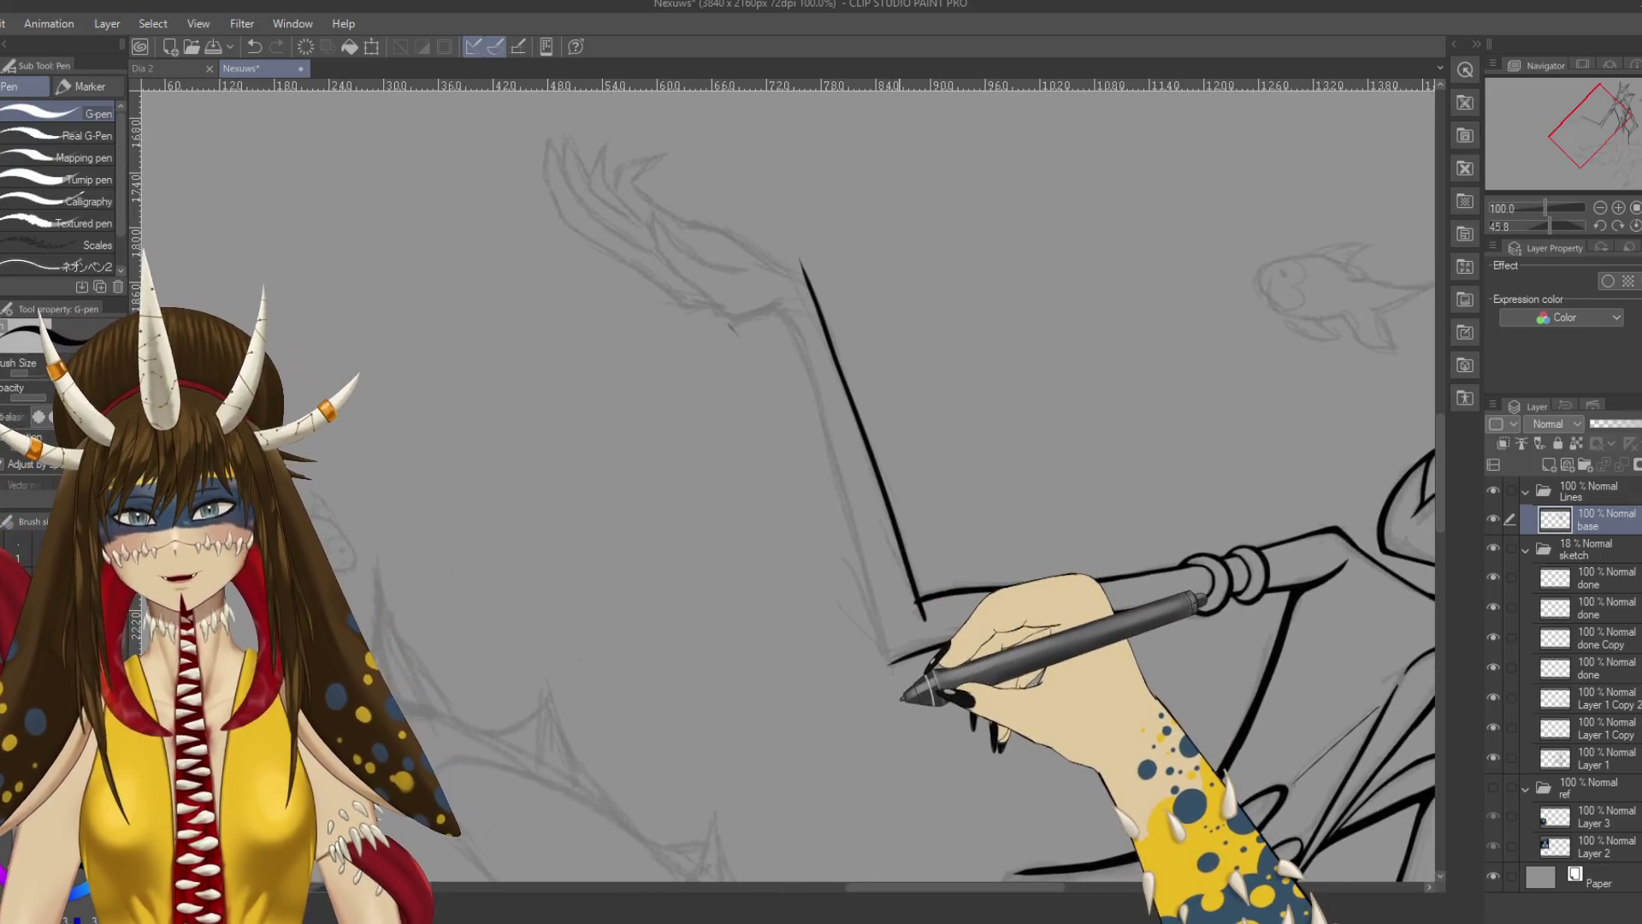
pyautogui.scroll(4, 902, 697)
# Rotate the view back and save the drawing.
pyautogui.press('e')
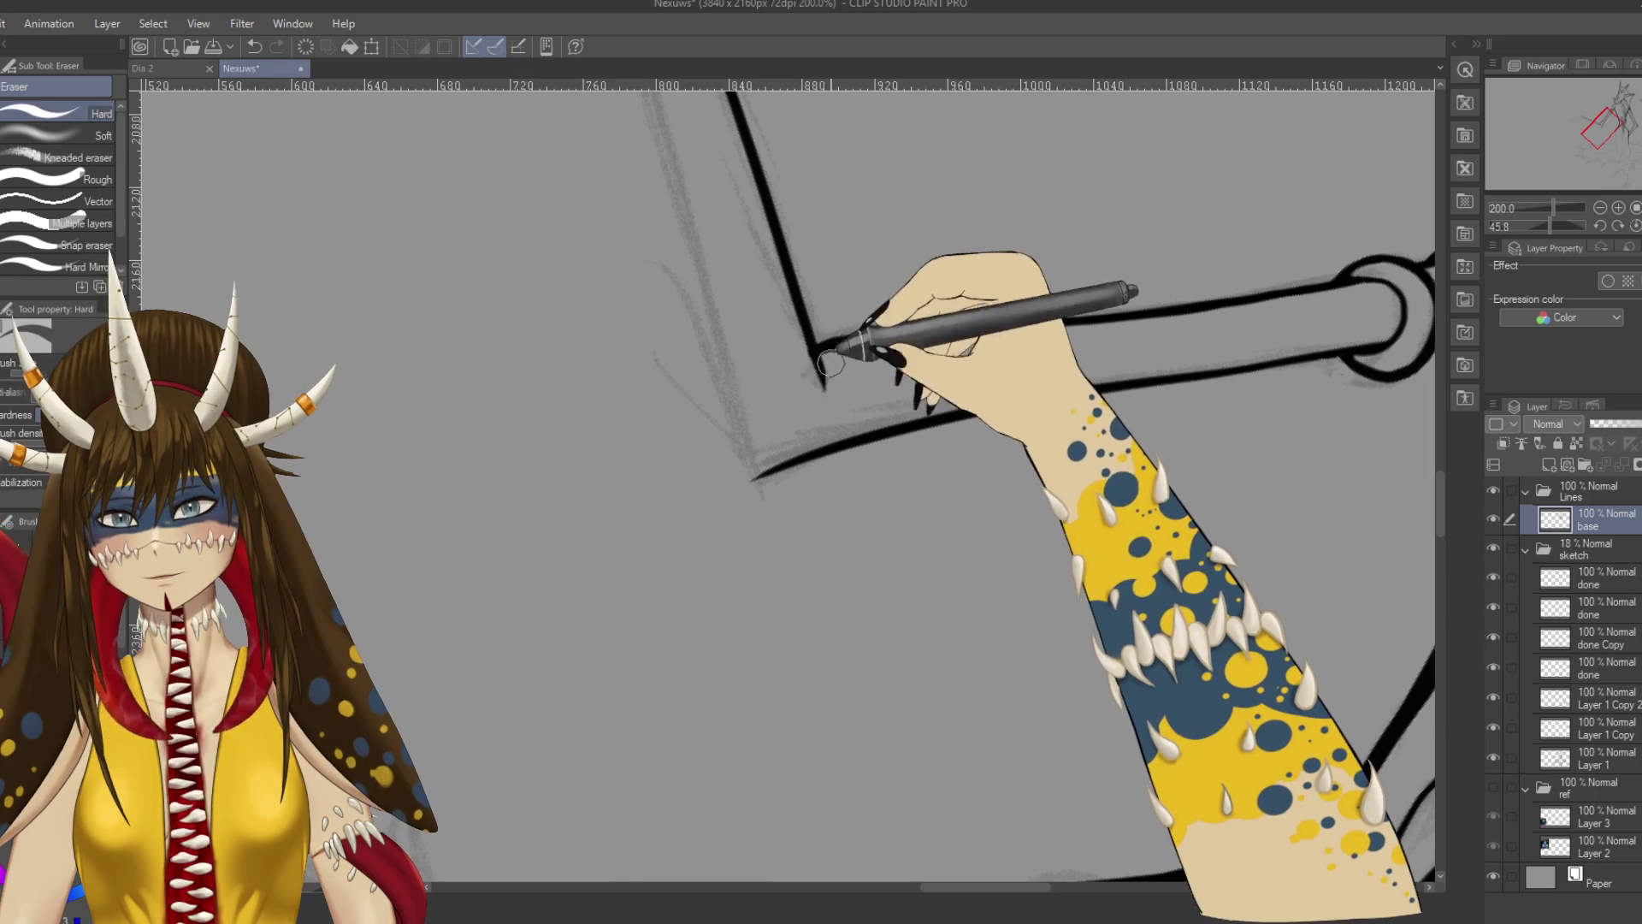
pyautogui.press('p')
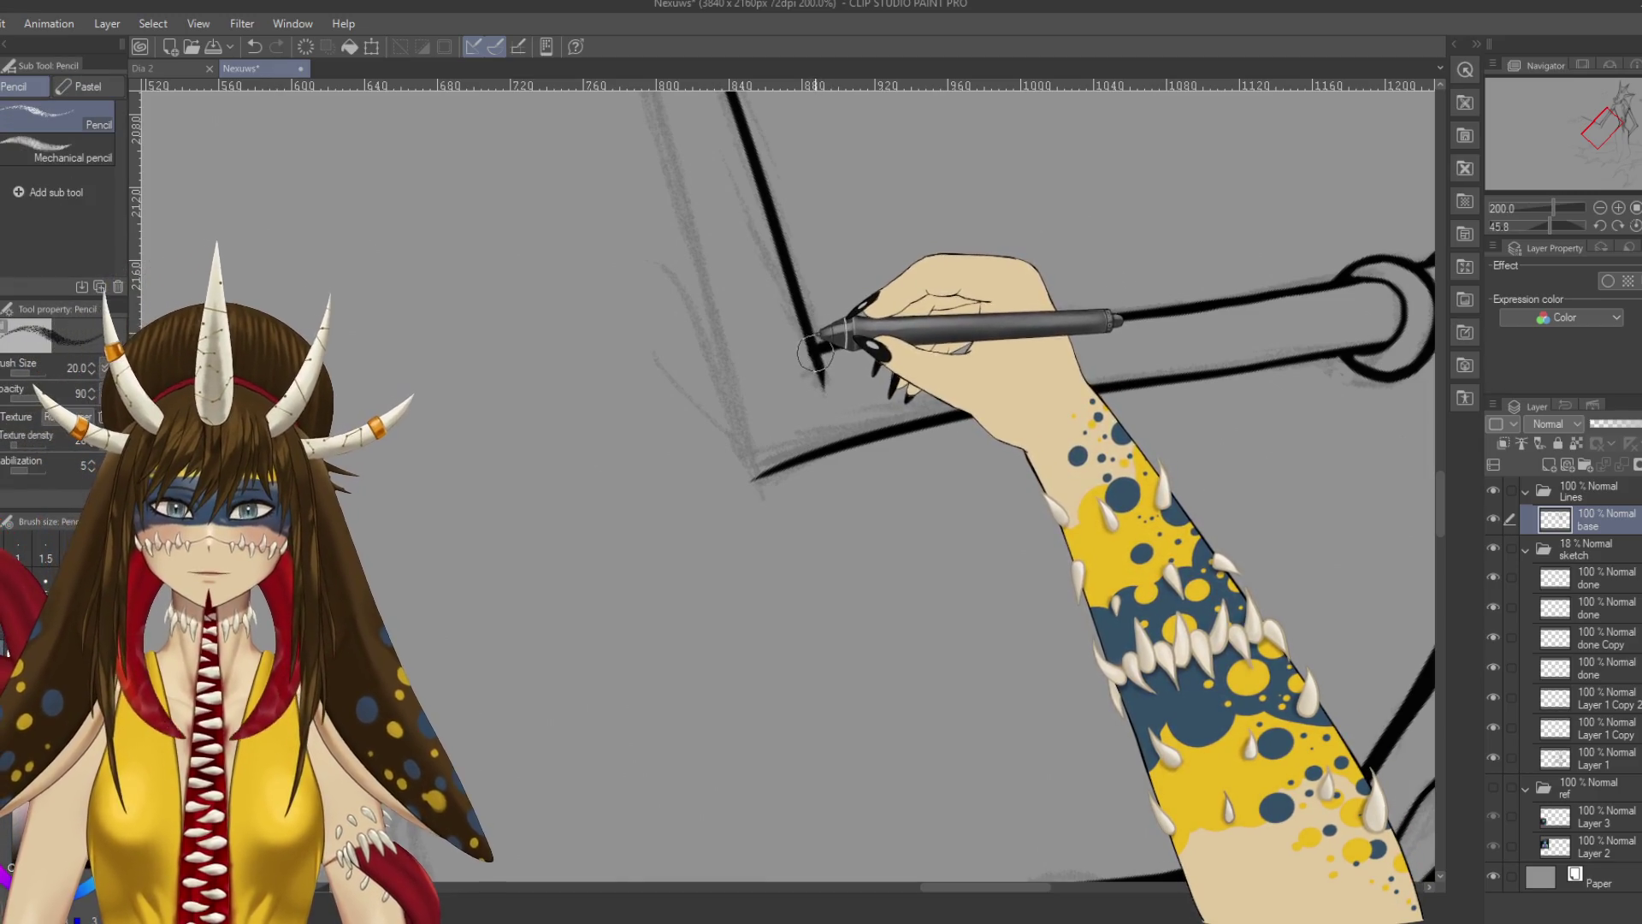
pyautogui.press('p')
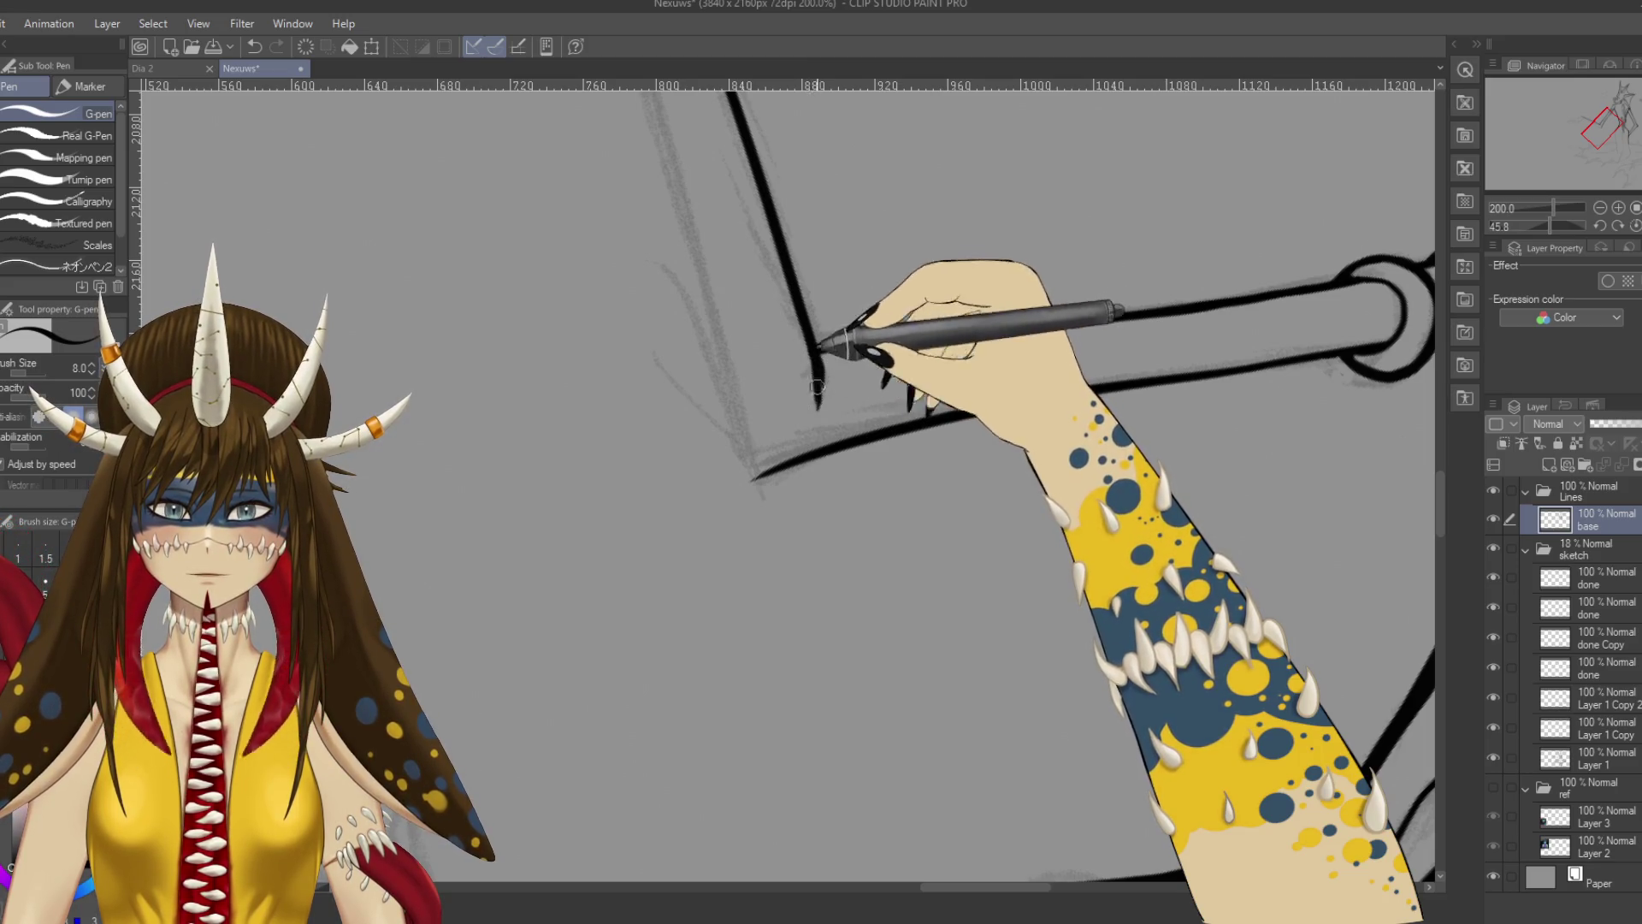
pyautogui.press('e')
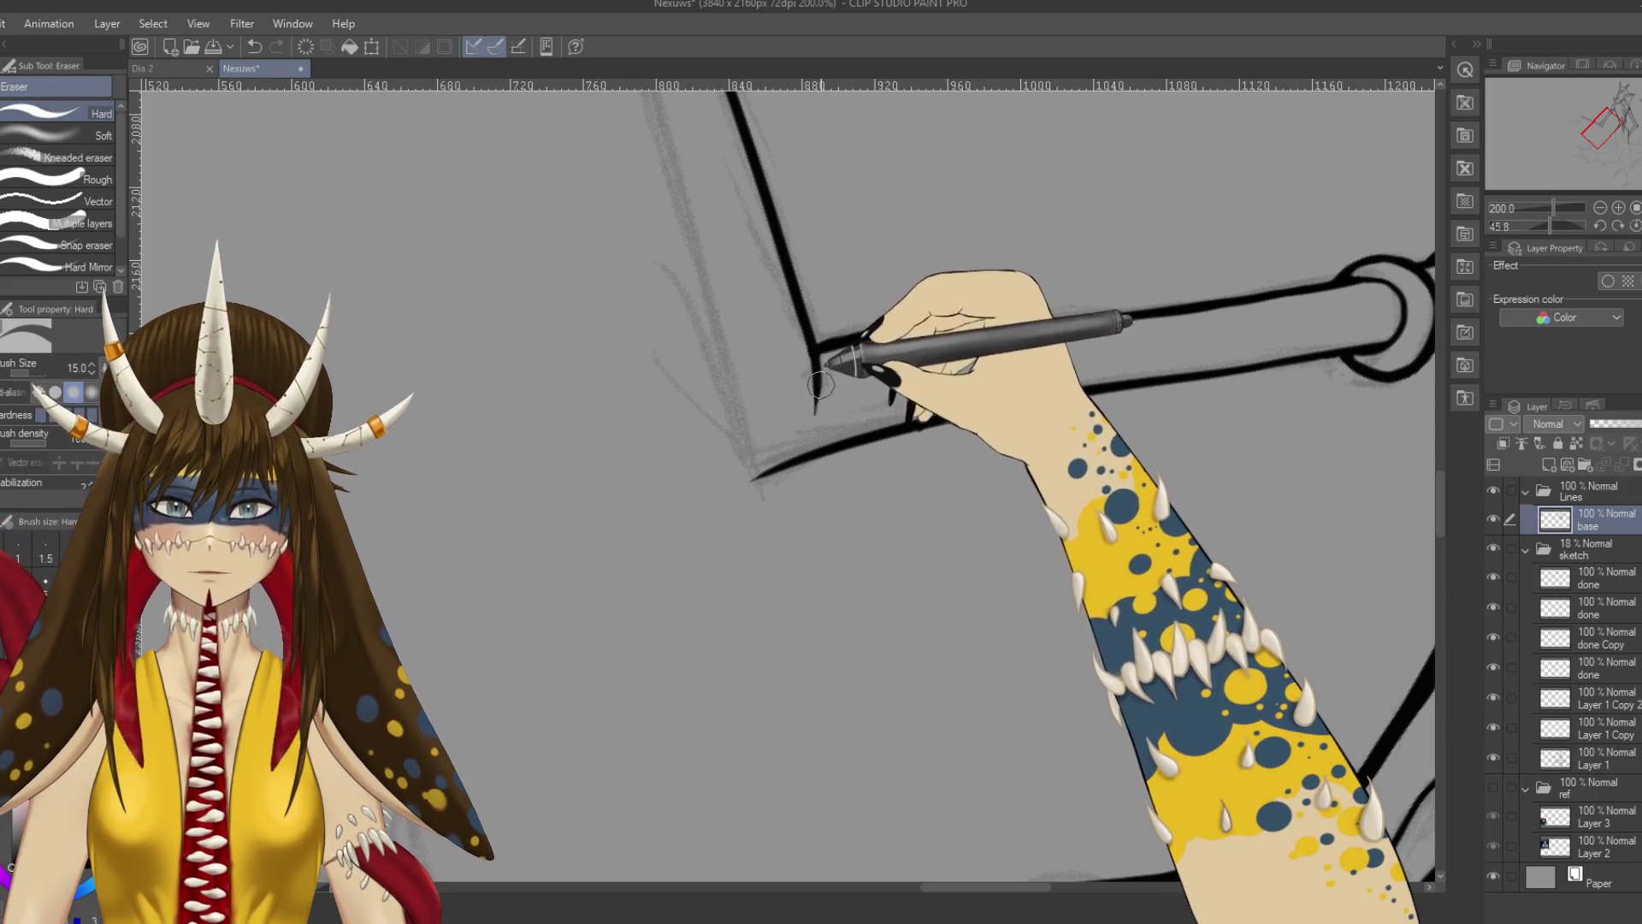
pyautogui.press('p')
pyautogui.press('p')
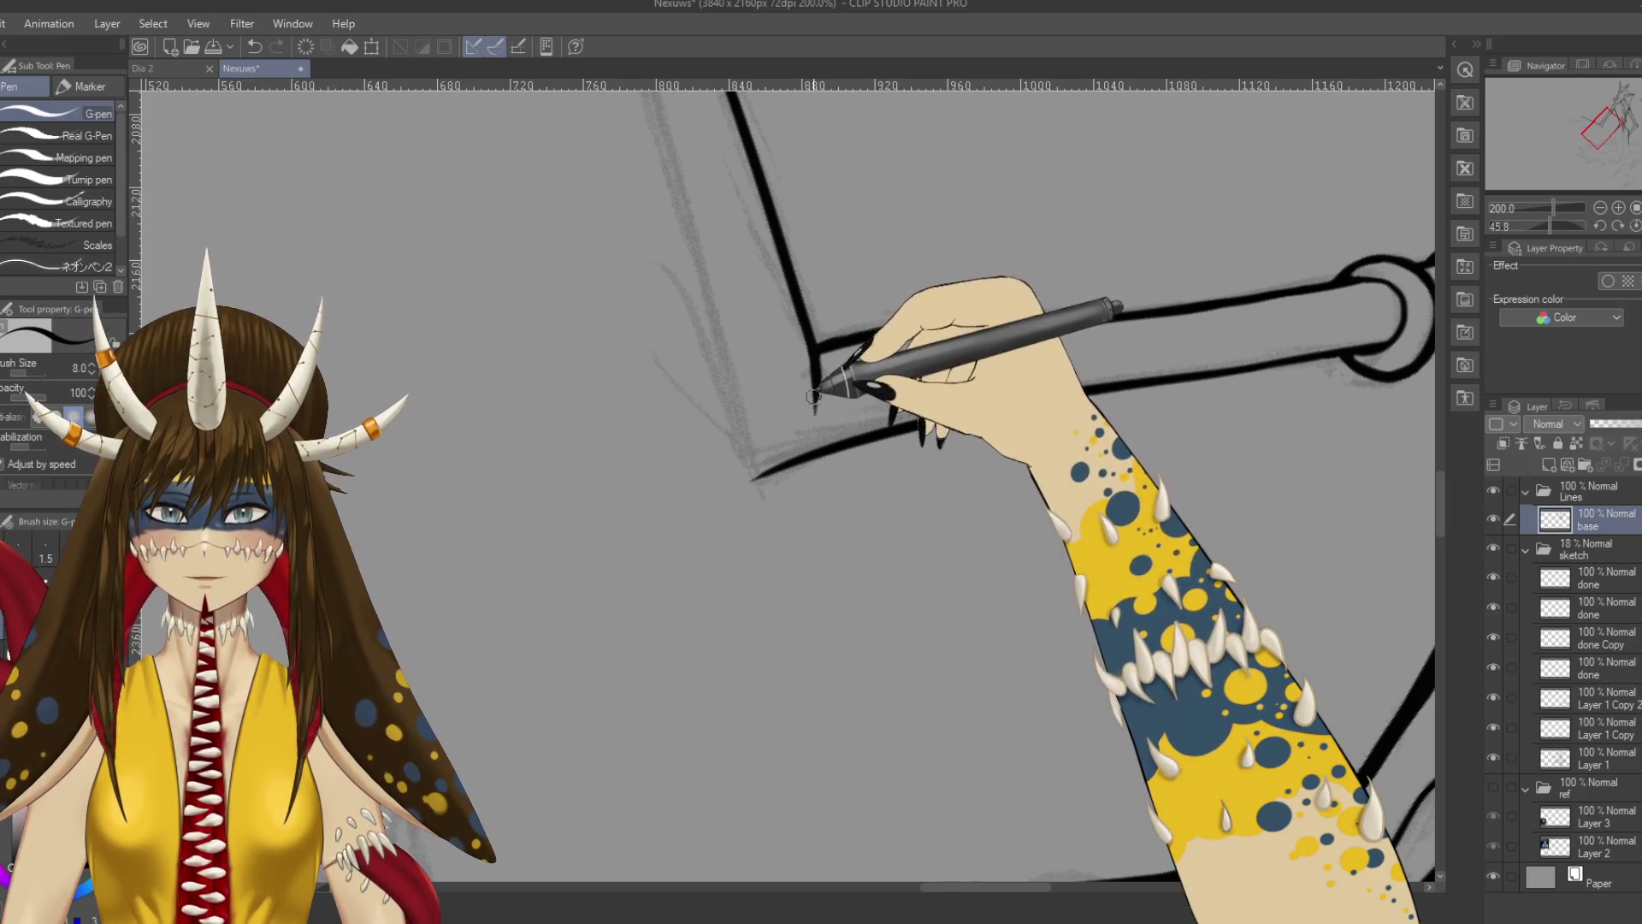
pyautogui.moveTo(827, 397)
pyautogui.mouseDown()
pyautogui.moveTo(670, 348)
pyautogui.moveTo(752, 469)
pyautogui.moveTo(780, 438)
pyautogui.mouseUp()
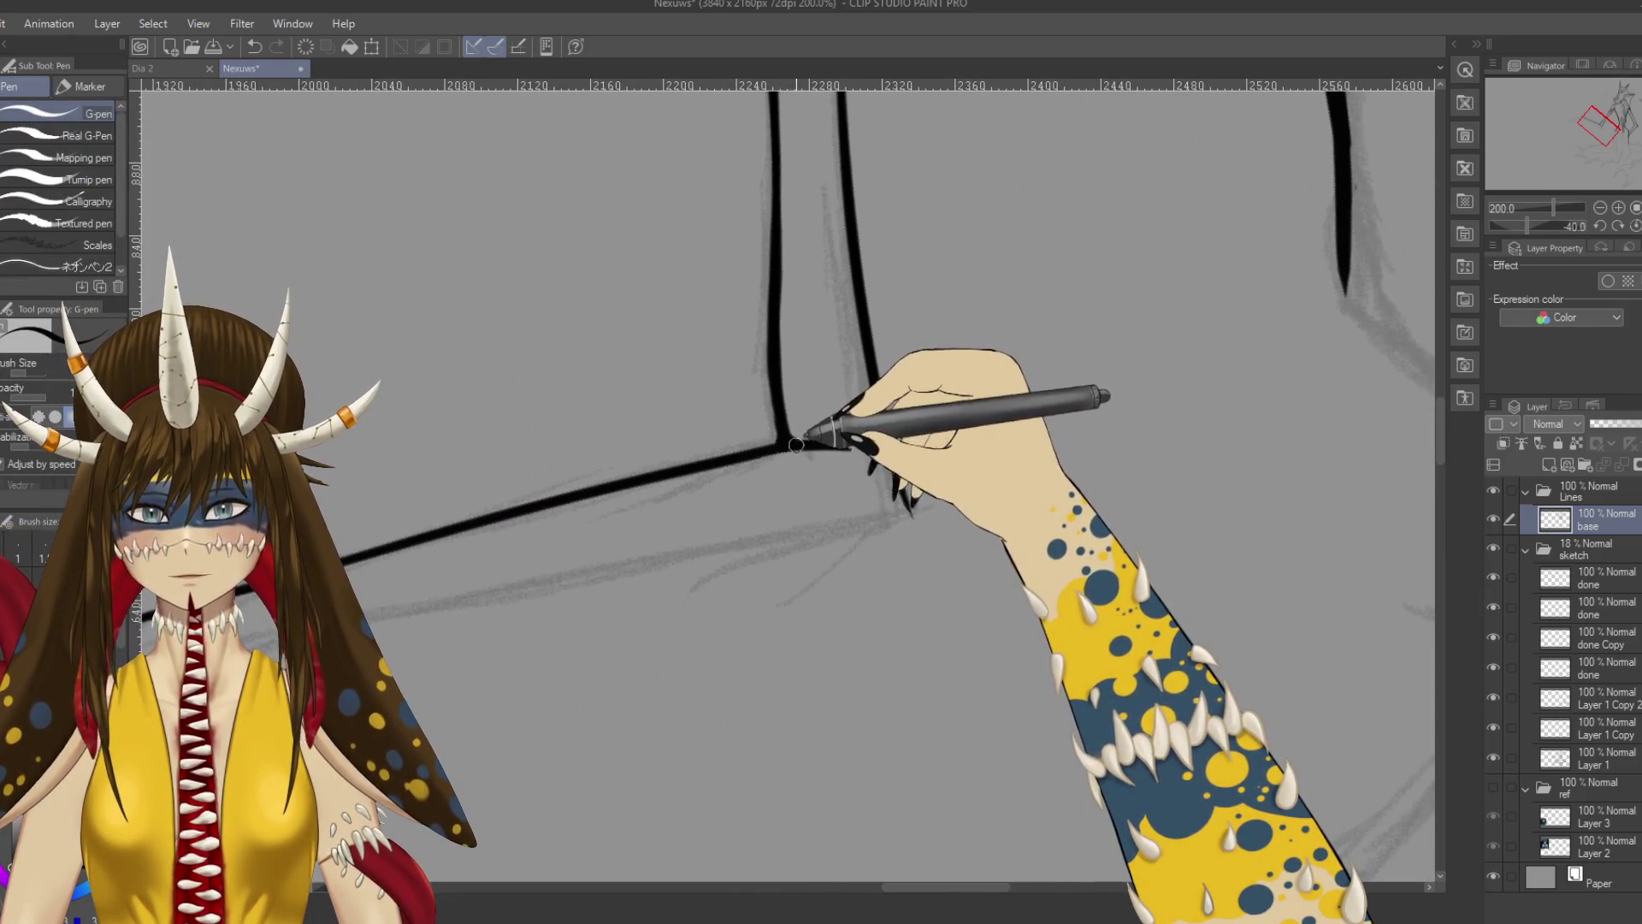
pyautogui.hotkey('ctrl', 's')
pyautogui.scroll(-4, 1118, 176)
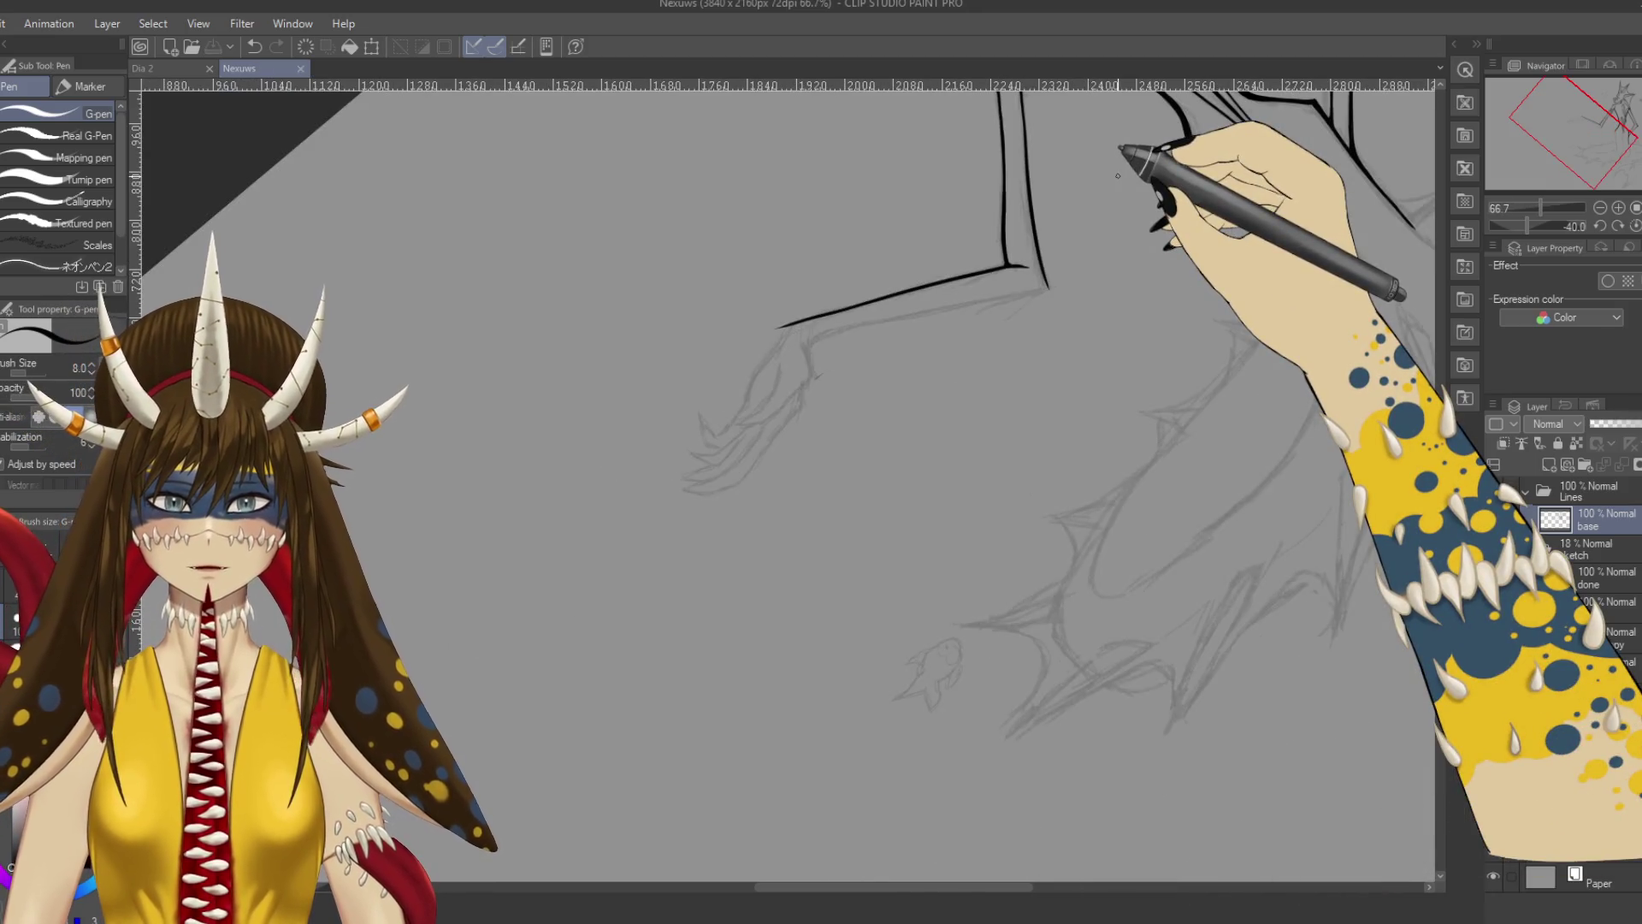
# Rotate the canvas and add a short stroke at the top line of the shape.
pyautogui.press('r')
pyautogui.moveTo(543, 338)
pyautogui.mouseDown()
pyautogui.moveTo(745, 378)
pyautogui.moveTo(316, 458)
pyautogui.moveTo(671, 388)
pyautogui.moveTo(608, 488)
pyautogui.moveTo(909, 341)
pyautogui.moveTo(823, 367)
pyautogui.moveTo(722, 311)
pyautogui.moveTo(851, 402)
pyautogui.moveTo(796, 440)
pyautogui.moveTo(796, 519)
pyautogui.moveTo(851, 465)
pyautogui.moveTo(813, 485)
pyautogui.mouseUp()
pyautogui.press('p')
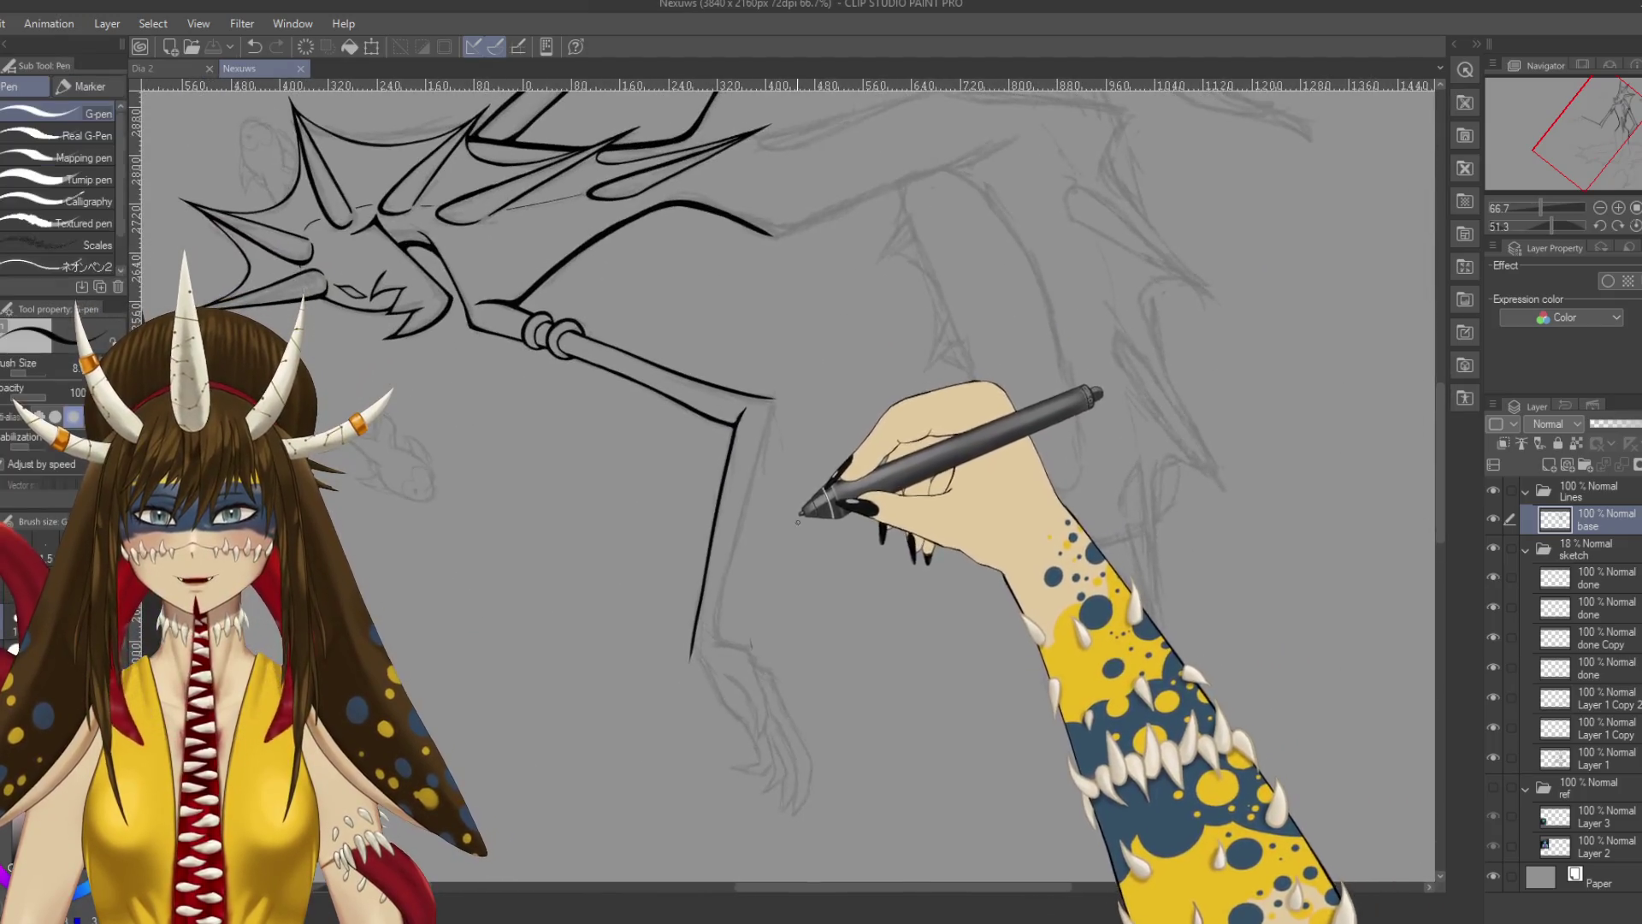
pyautogui.moveTo(712, 377); pyautogui.dragTo(699, 479)
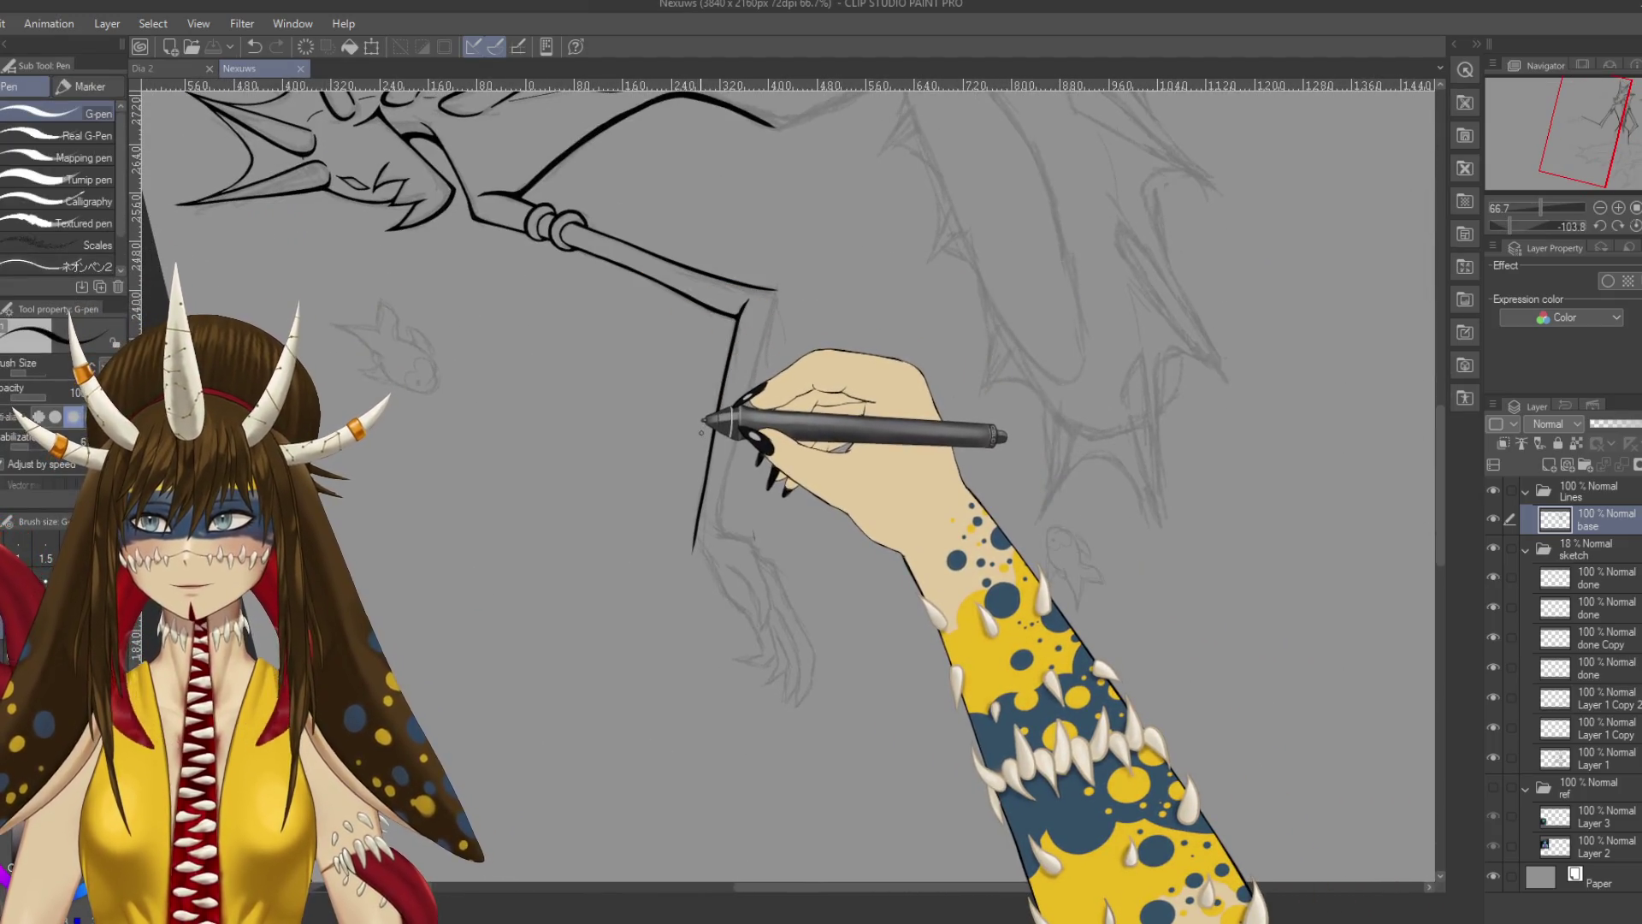
pyautogui.scroll(3, 716, 430)
pyautogui.moveTo(898, 404); pyautogui.dragTo(768, 432)
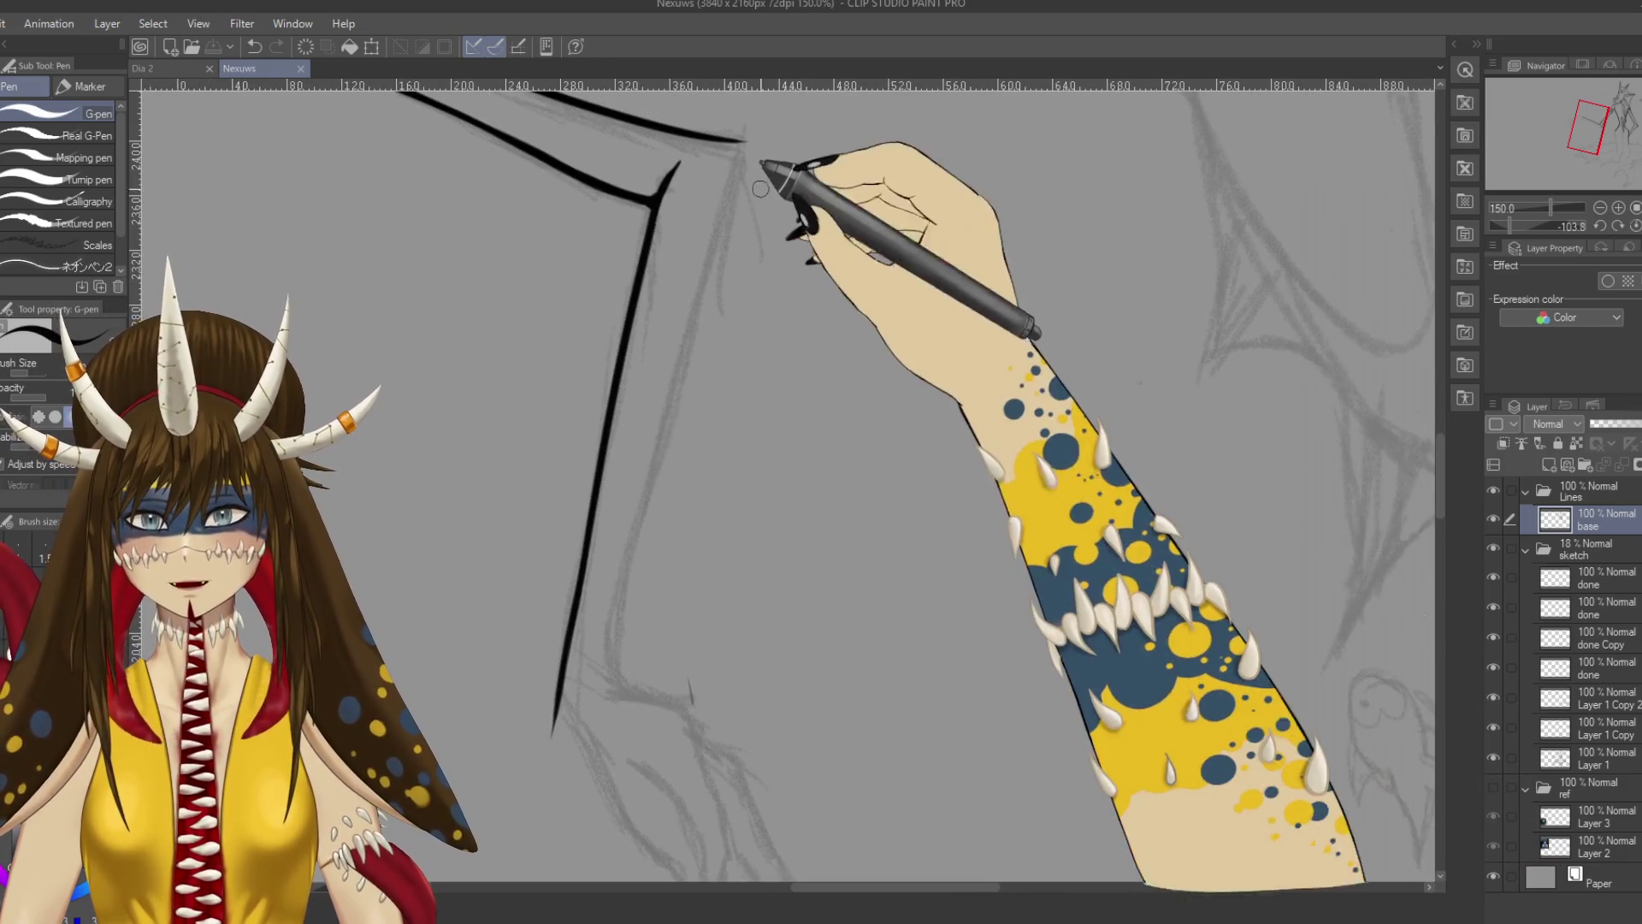
# Draw the long right parallel line down from the top corner, retrying until it ends higher.
pyautogui.moveTo(737, 144); pyautogui.dragTo(590, 676)
pyautogui.hotkey('ctrl', 'z')
pyautogui.moveTo(749, 141); pyautogui.dragTo(612, 648)
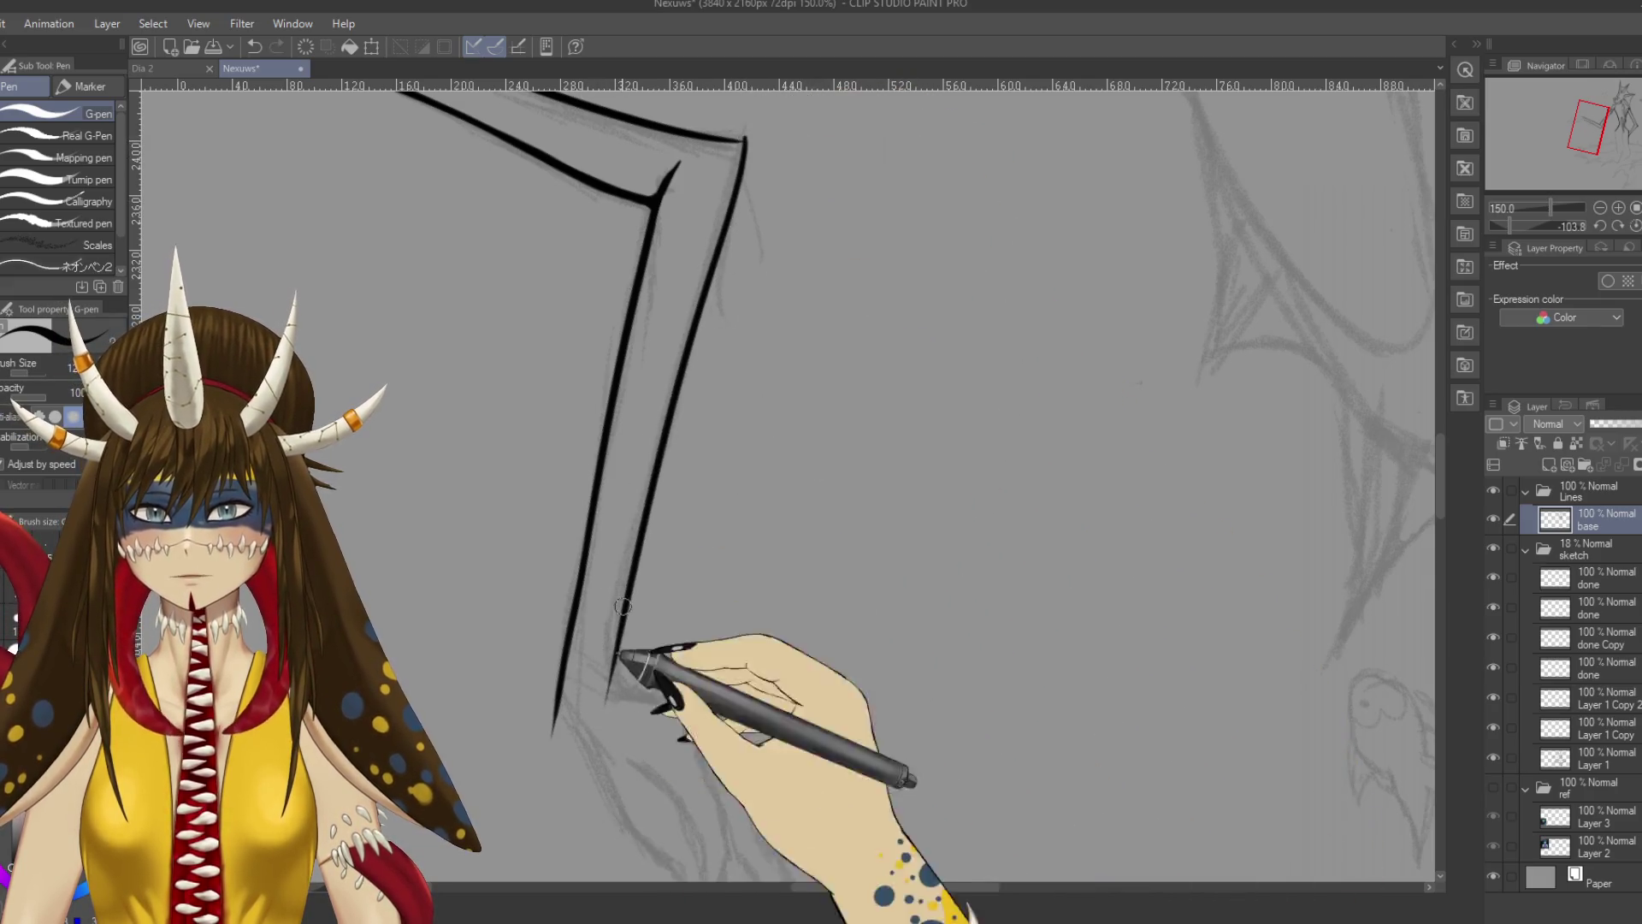
pyautogui.hotkey('ctrl', 'z')
pyautogui.moveTo(747, 141); pyautogui.dragTo(633, 745)
pyautogui.hotkey('ctrl', 'z')
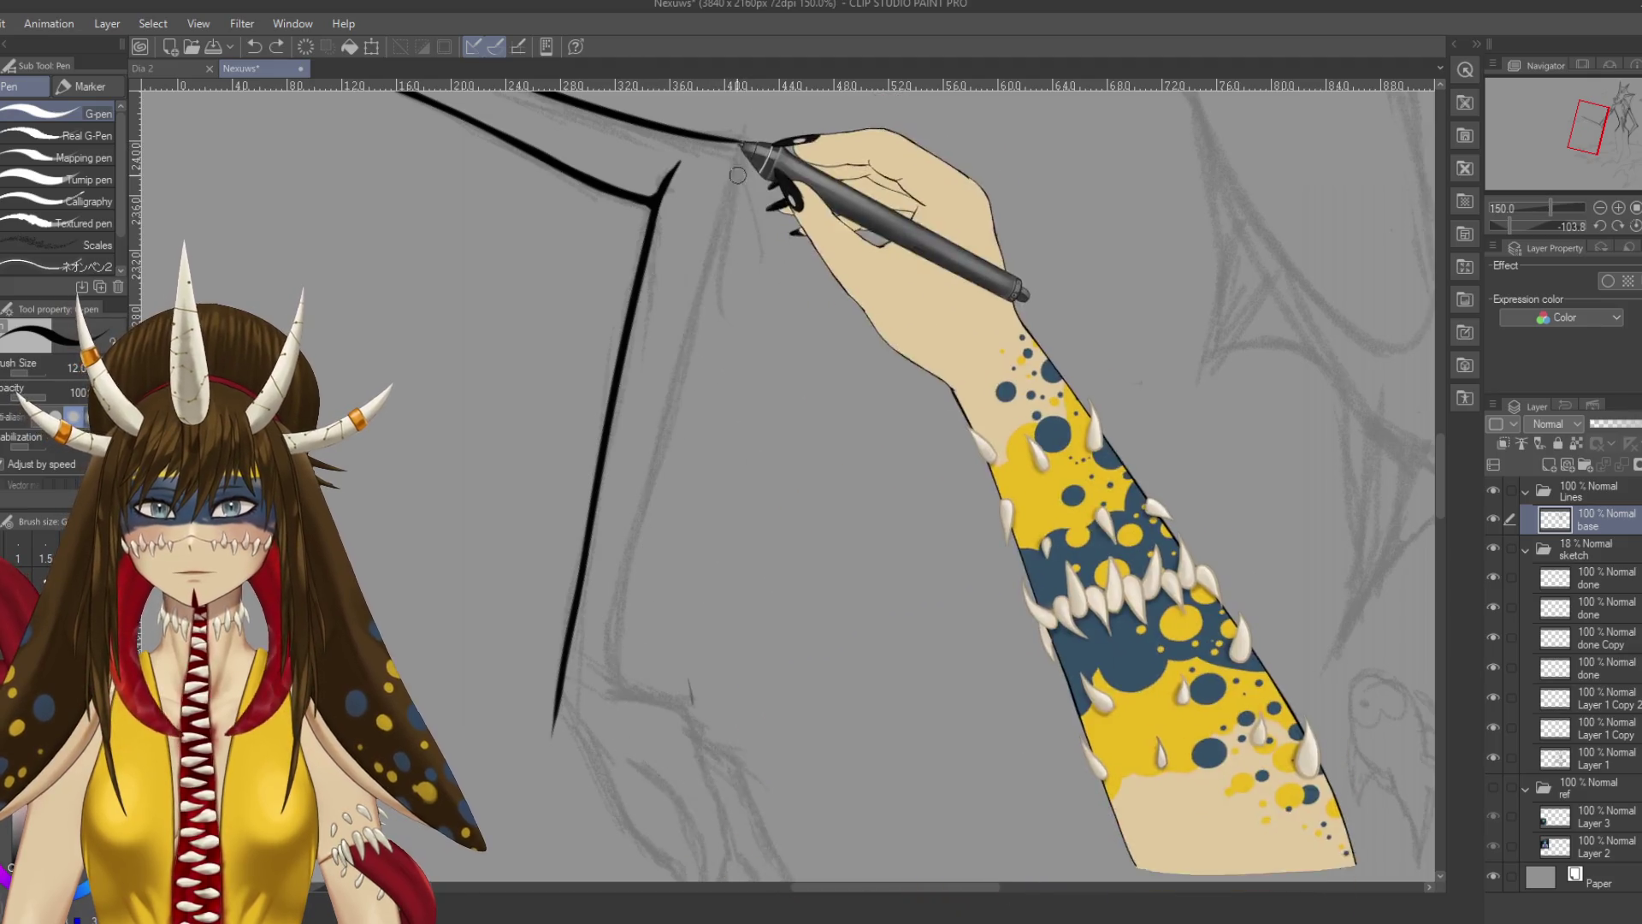
pyautogui.moveTo(749, 141); pyautogui.dragTo(591, 731)
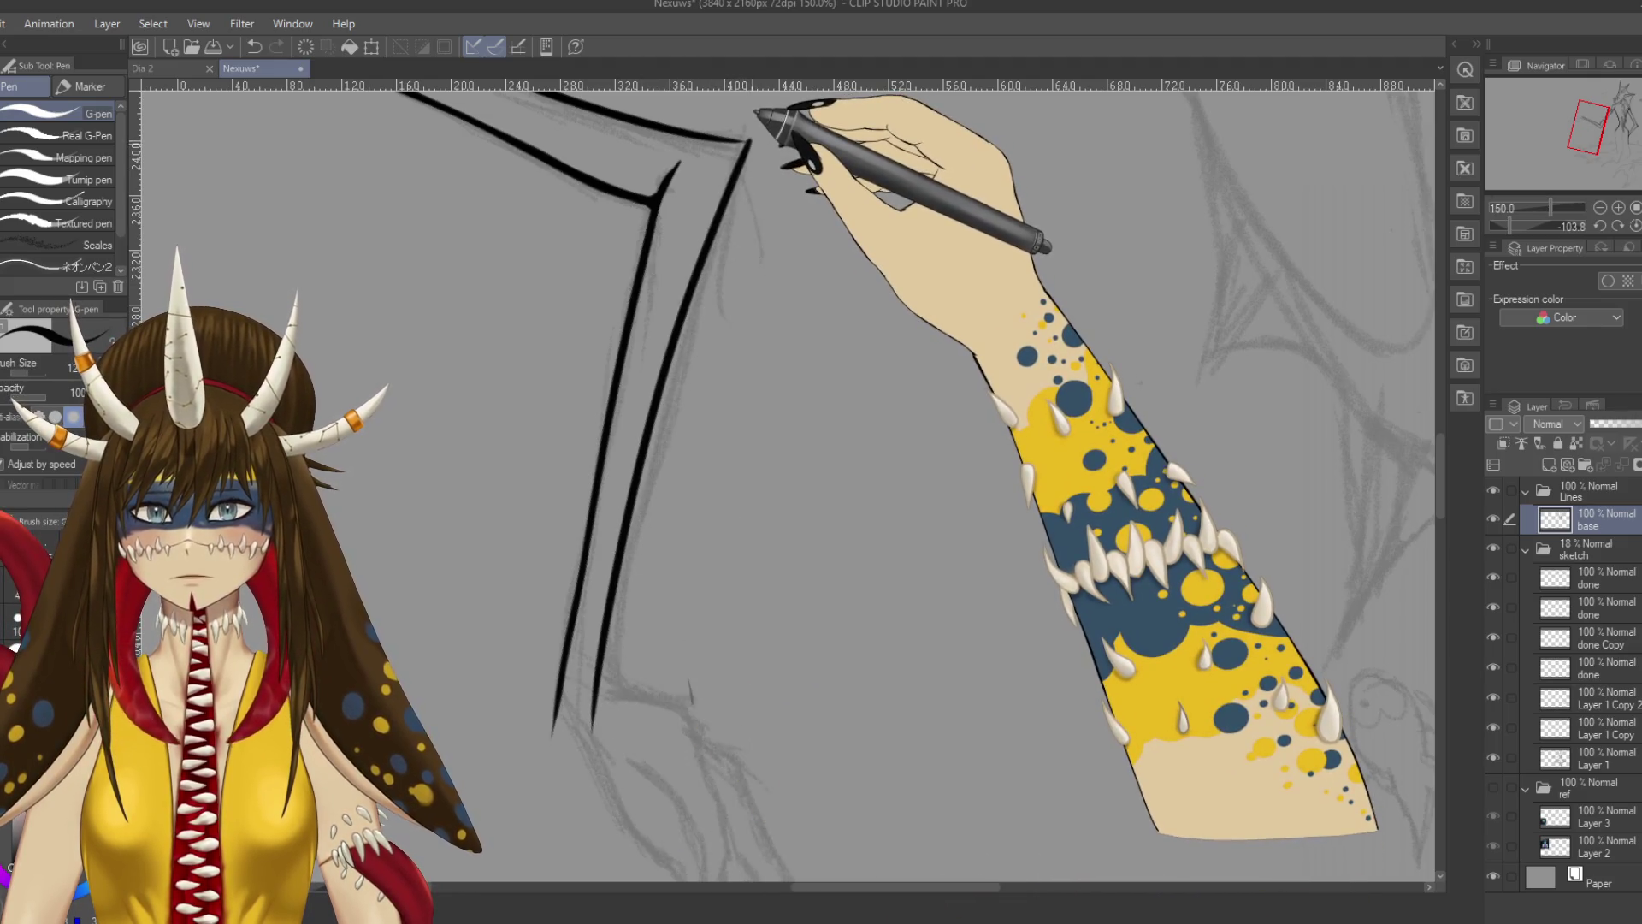
pyautogui.hotkey('ctrl', 'z')
pyautogui.moveTo(750, 140); pyautogui.dragTo(615, 635)
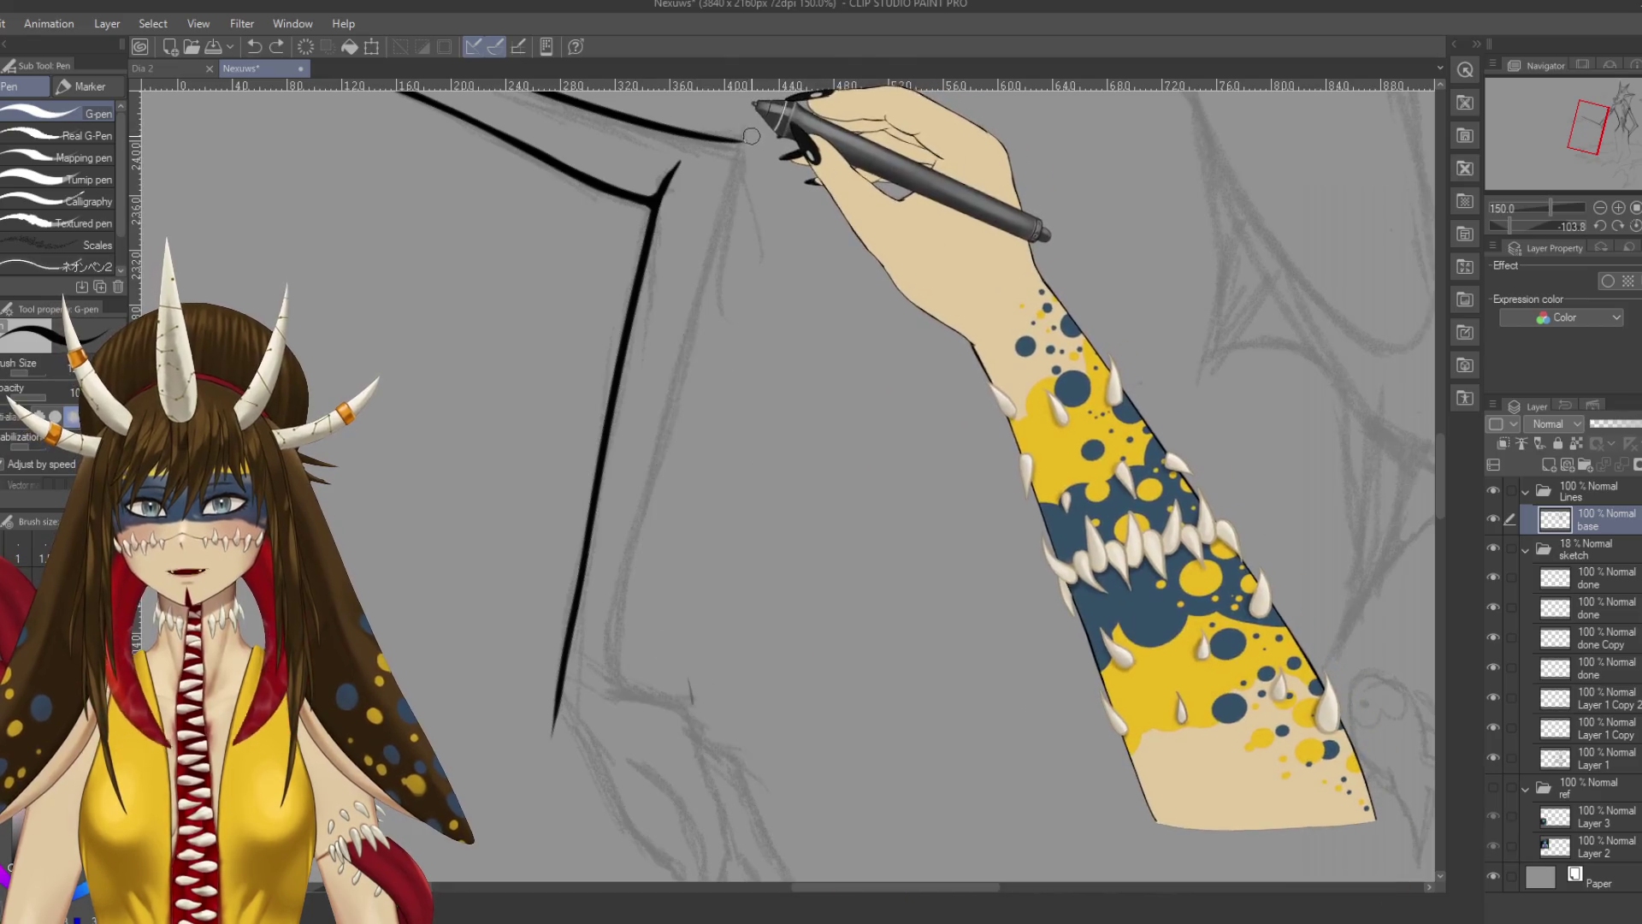
# Finish the right line's lower end with a curve bending right.
pyautogui.moveTo(608, 698); pyautogui.dragTo(619, 618)
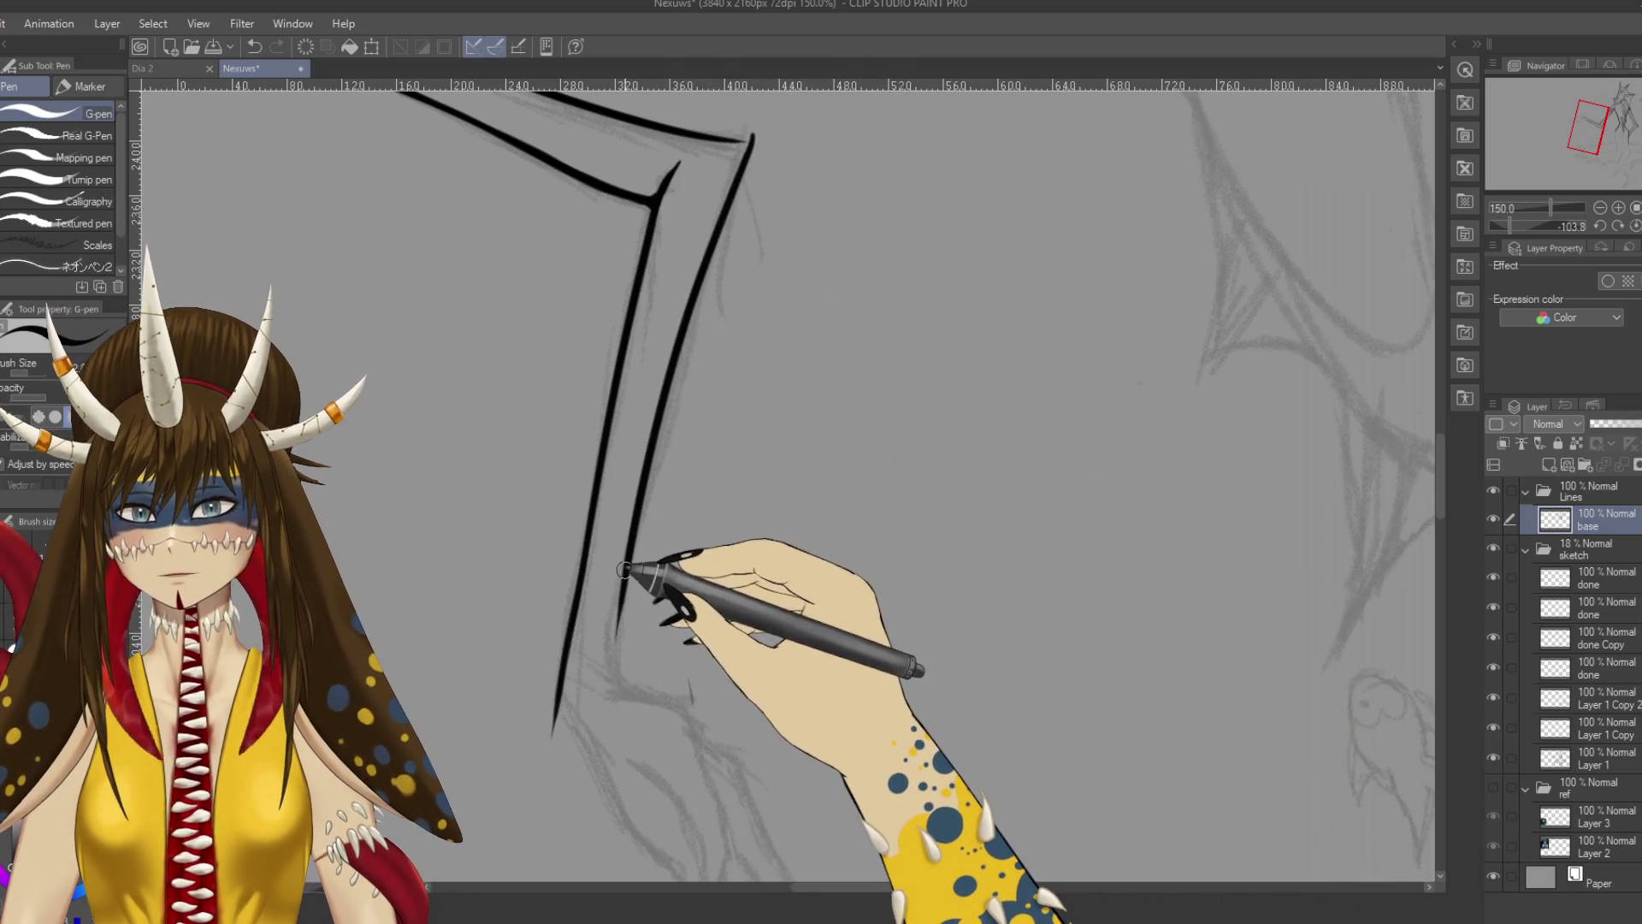
pyautogui.hotkey('ctrl', 'z')
pyautogui.moveTo(630, 623); pyautogui.dragTo(639, 693)
pyautogui.hotkey('ctrl', 'z')
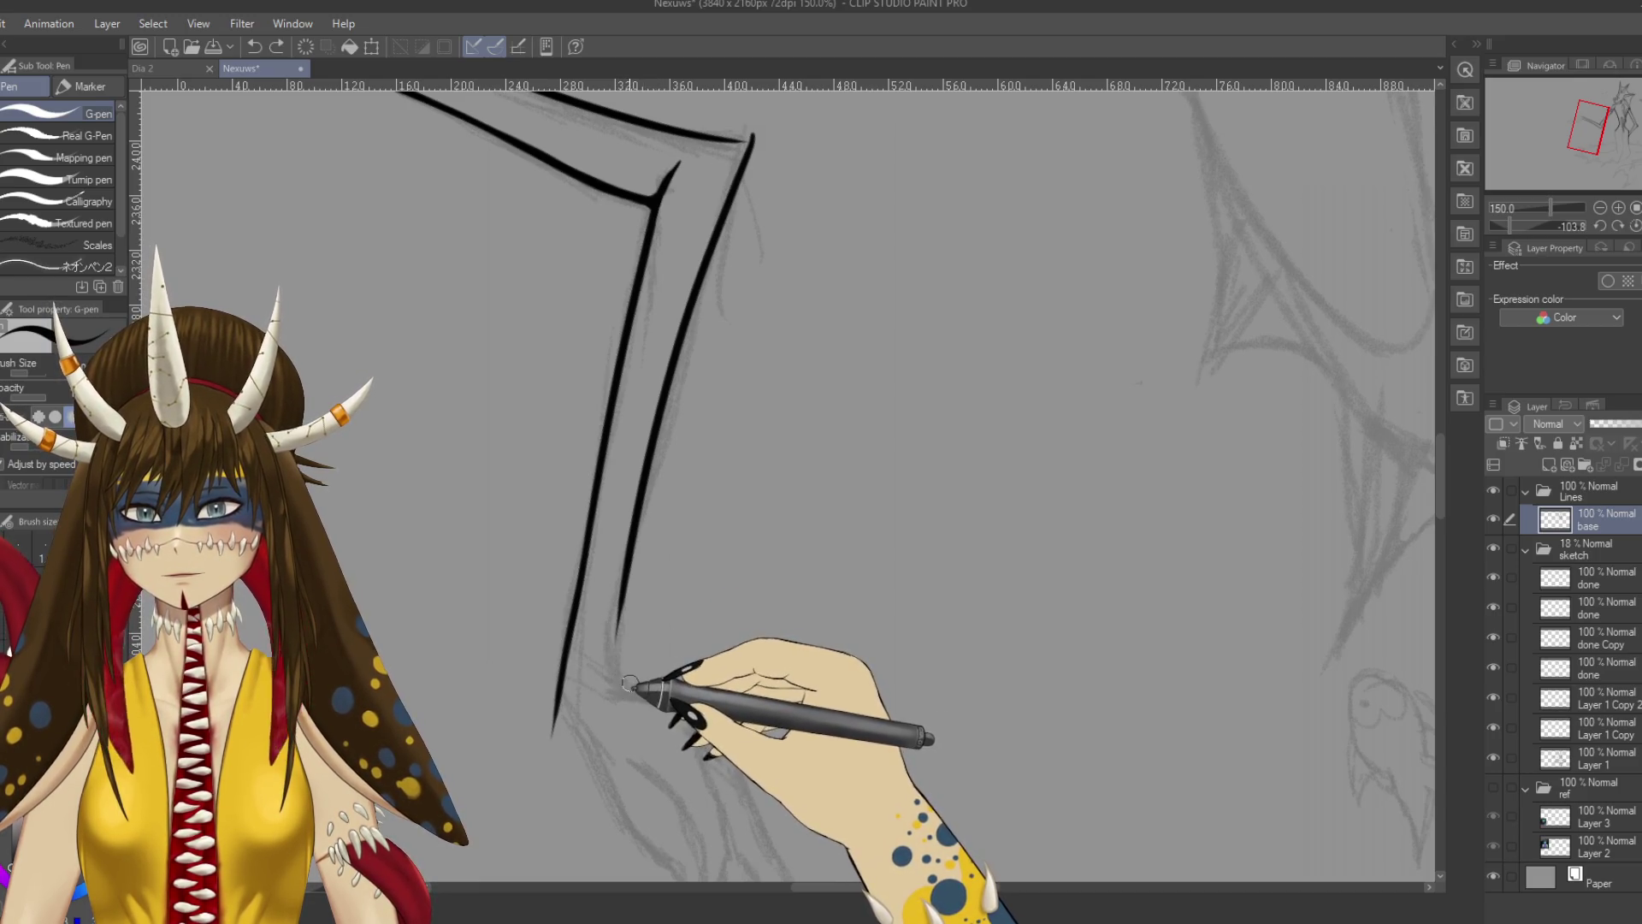
pyautogui.moveTo(615, 635); pyautogui.dragTo(633, 684)
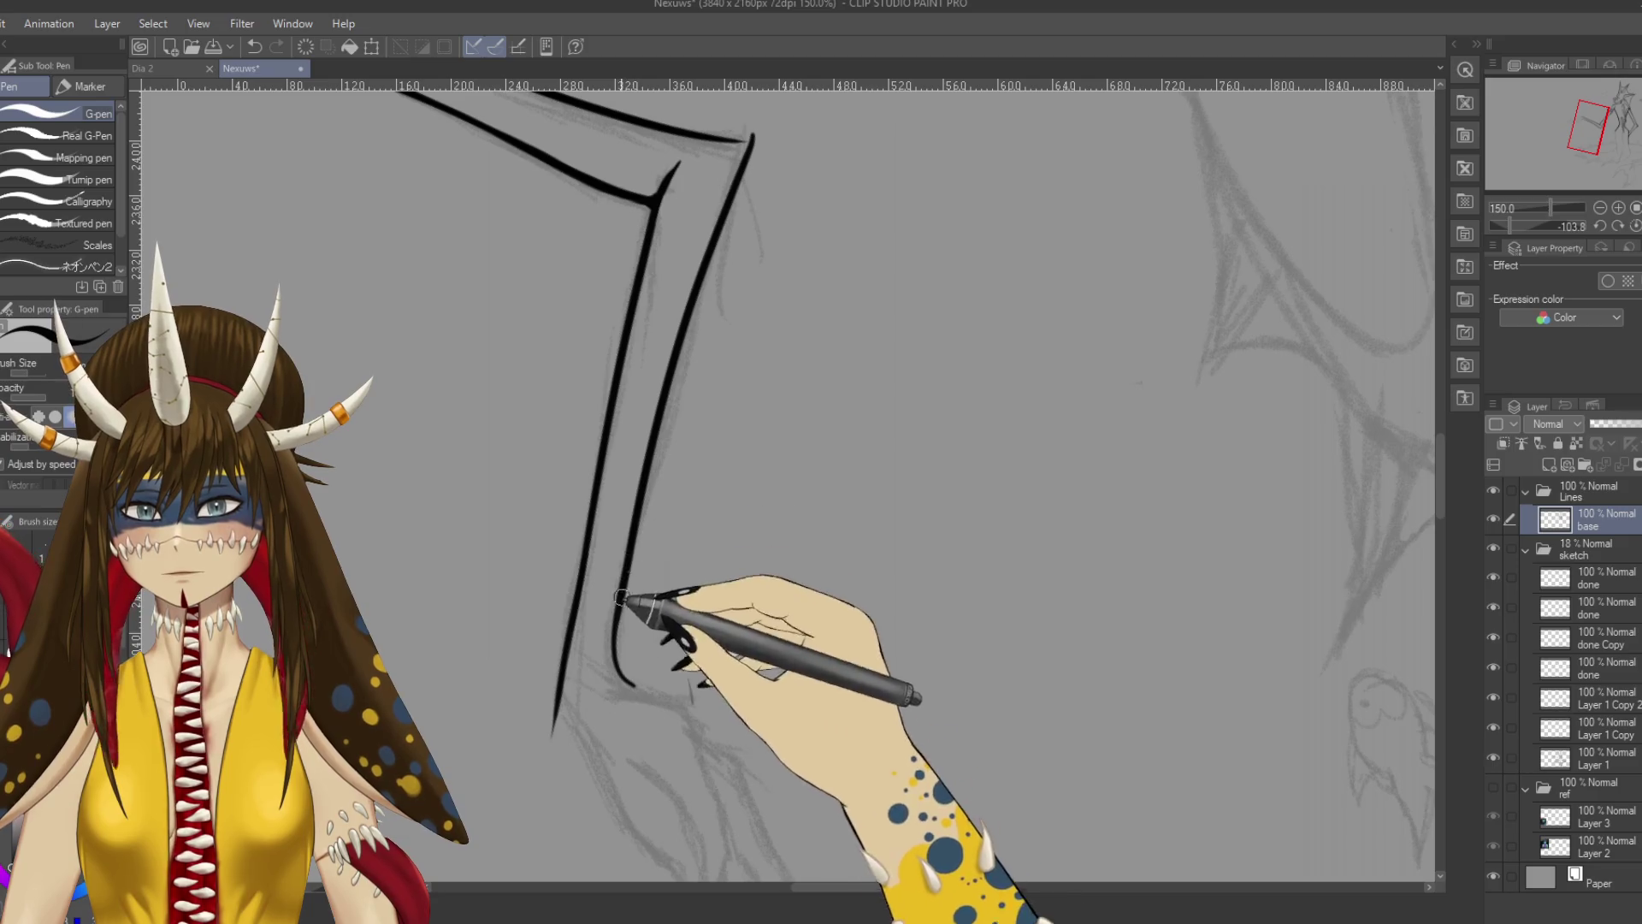
pyautogui.press('r')
pyautogui.moveTo(748, 358)
pyautogui.mouseDown()
pyautogui.moveTo(880, 275)
pyautogui.moveTo(825, 587)
pyautogui.moveTo(813, 506)
pyautogui.moveTo(642, 139)
pyautogui.moveTo(616, 129)
pyautogui.mouseUp()
# Ink two trial squiggles along the fin sketch, then undo them.
pyautogui.press('p')
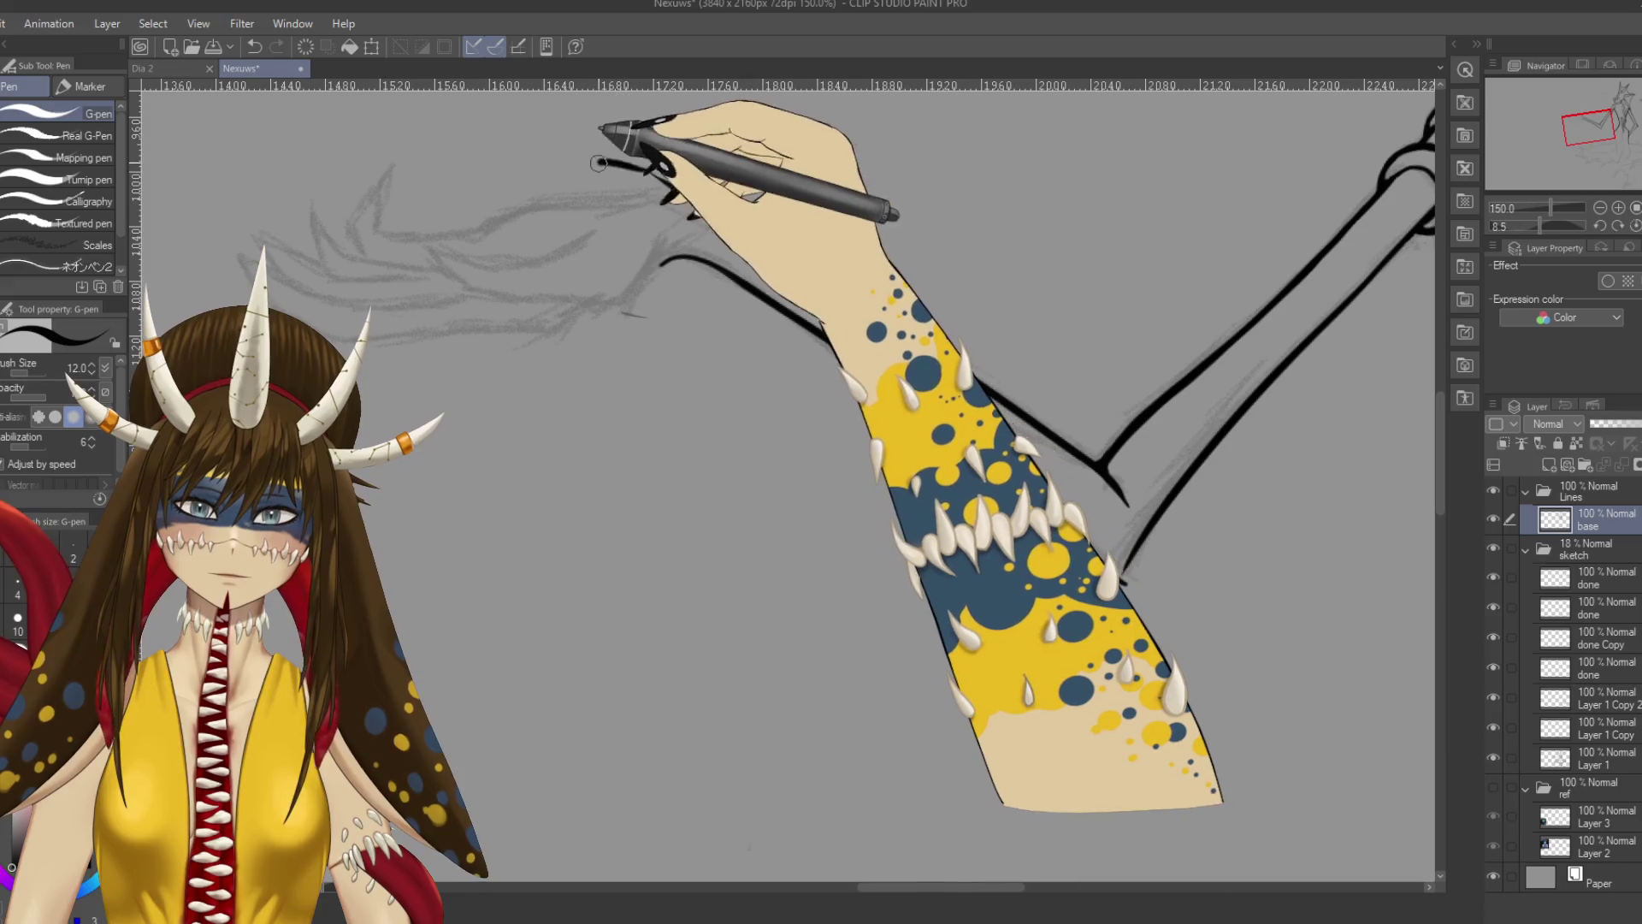
pyautogui.moveTo(593, 213)
pyautogui.mouseDown()
pyautogui.moveTo(645, 220)
pyautogui.moveTo(631, 275)
pyautogui.mouseUp()
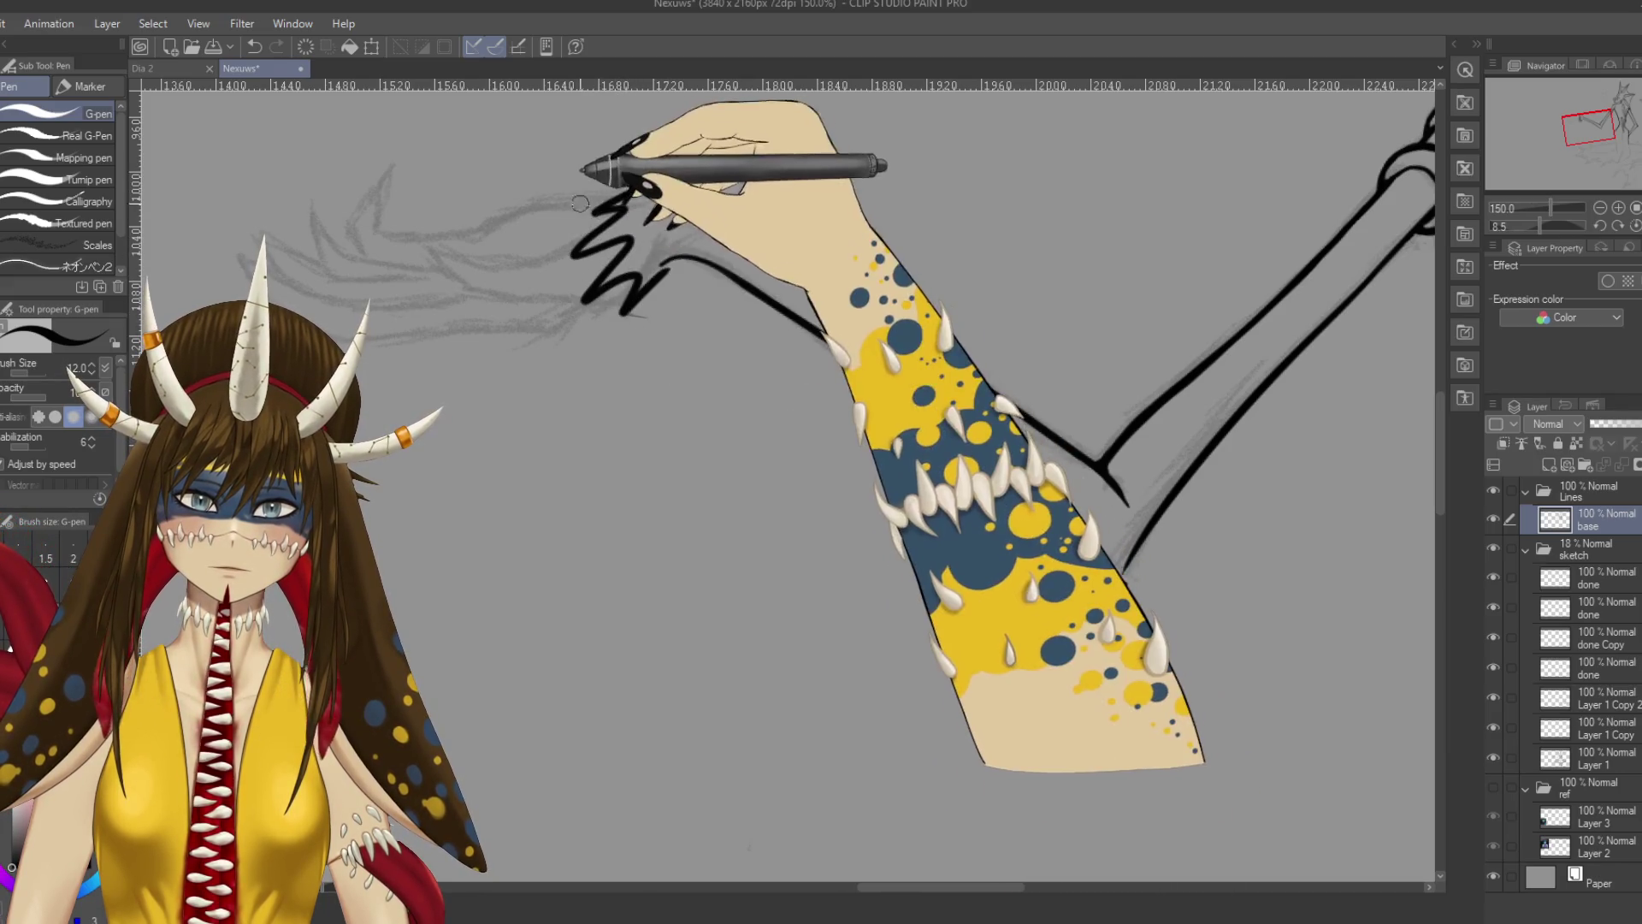
pyautogui.moveTo(437, 248)
pyautogui.mouseDown()
pyautogui.moveTo(659, 177)
pyautogui.moveTo(679, 231)
pyautogui.mouseUp()
pyautogui.hotkey('ctrl', 'z')
pyautogui.hotkey('ctrl', 'z')
pyautogui.hotkey('ctrl', 'z')
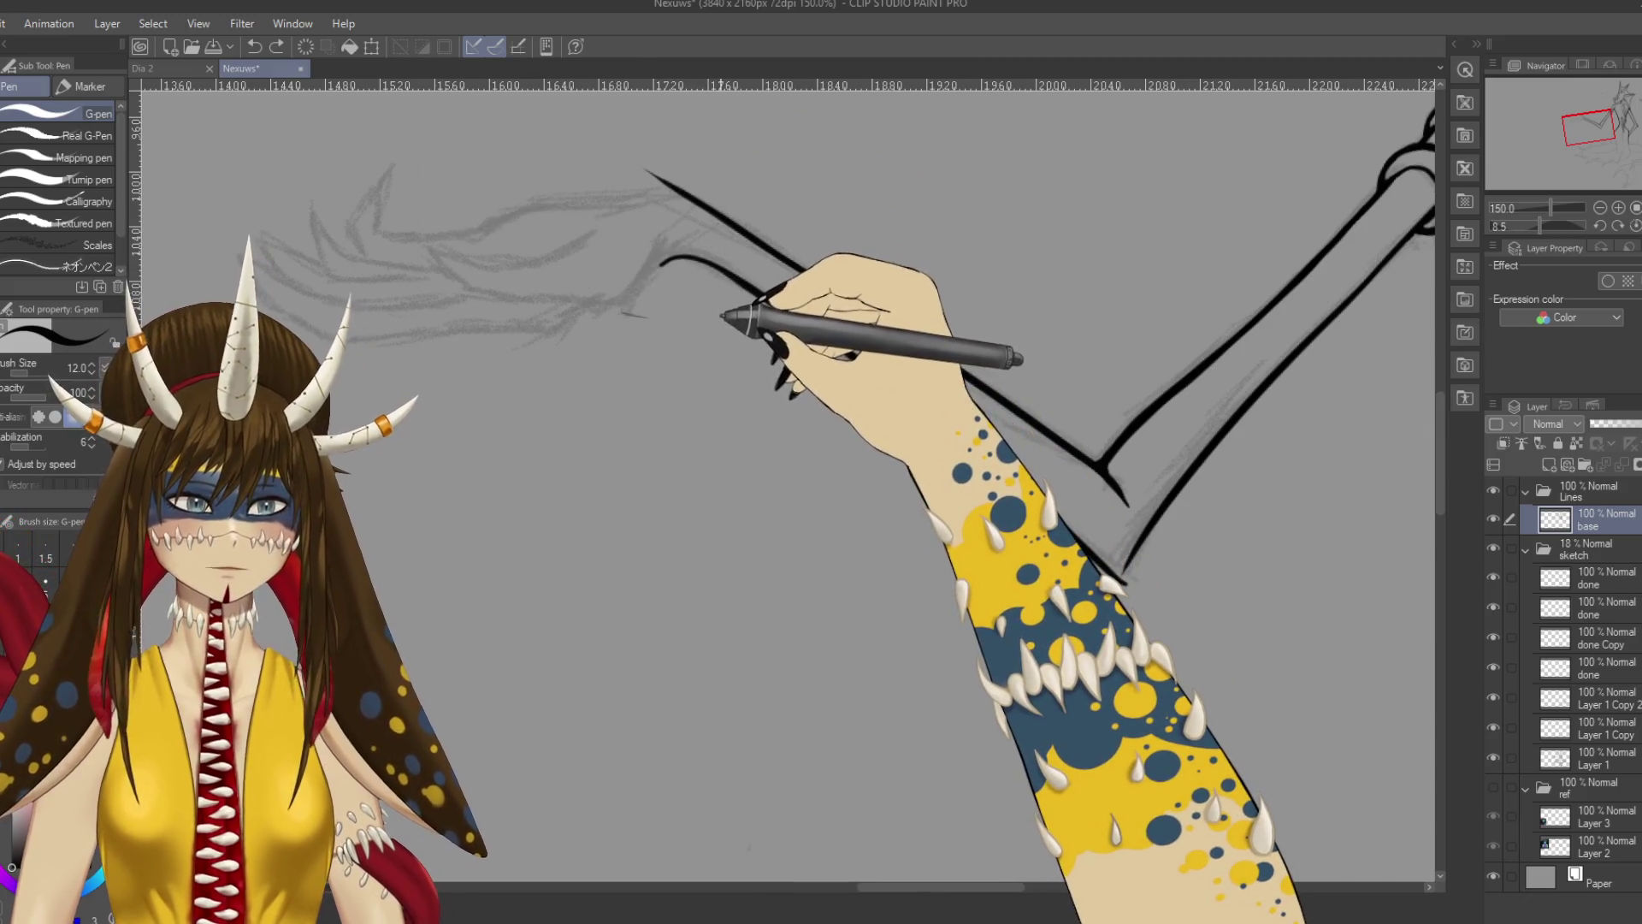
# Erase stray ink and the crossing overhang at the V-shaped corner.
pyautogui.press('e')
pyautogui.moveTo(622, 326)
pyautogui.mouseDown()
pyautogui.moveTo(607, 292)
pyautogui.moveTo(630, 263)
pyautogui.mouseUp()
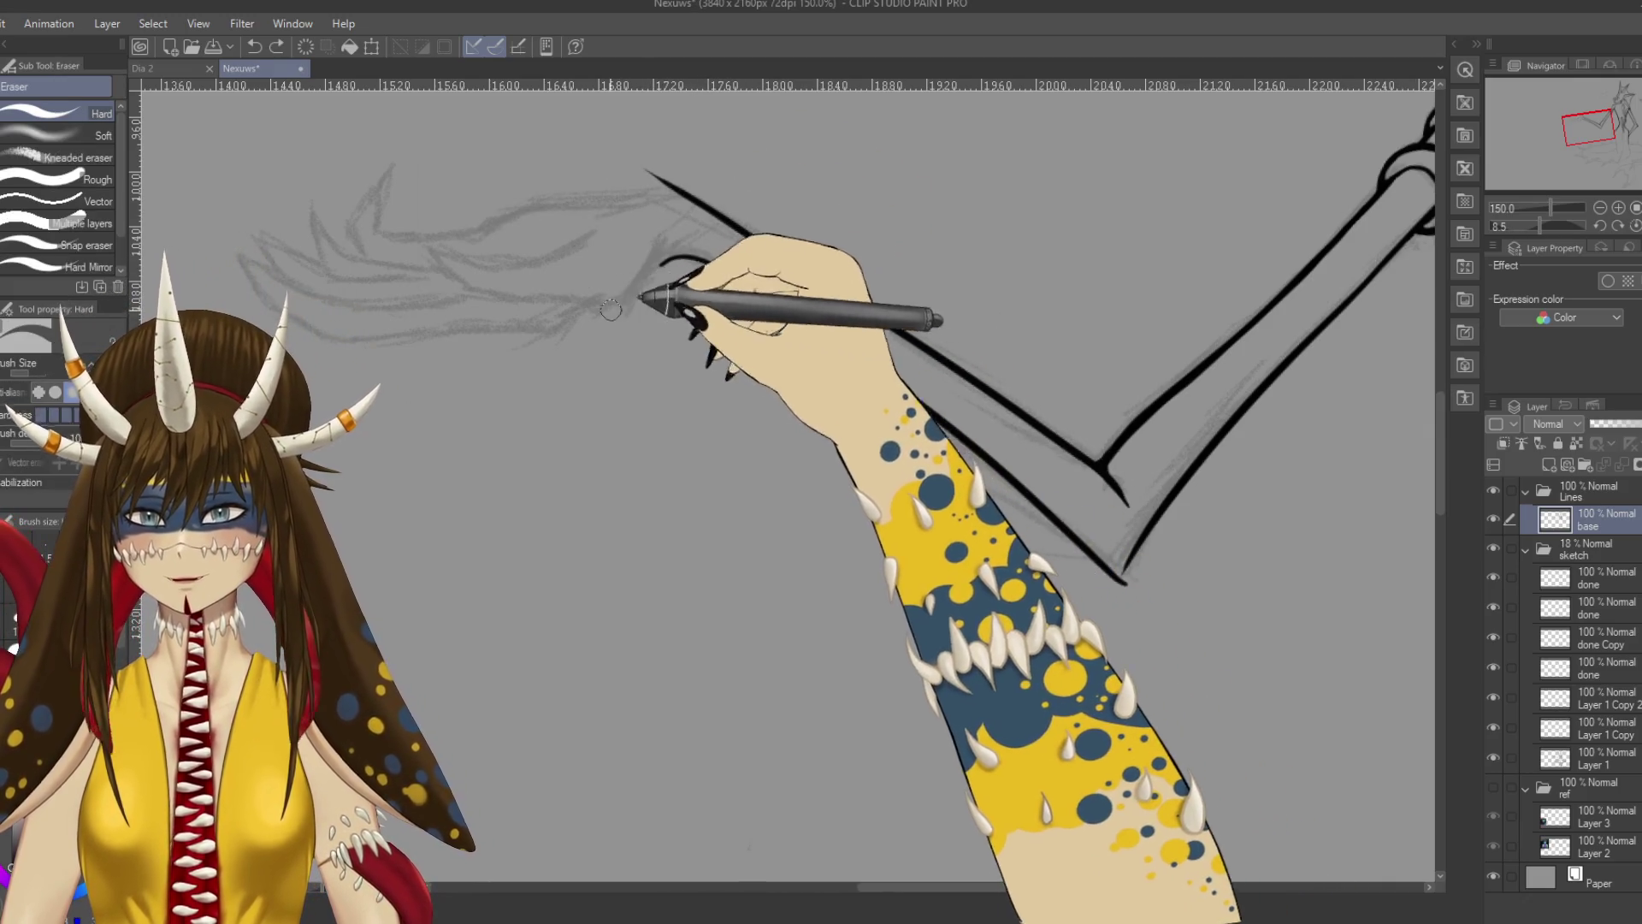
pyautogui.moveTo(934, 533); pyautogui.dragTo(715, 447)
pyautogui.moveTo(911, 415); pyautogui.dragTo(928, 427)
# Ink the inner line of the V joint, then bring the fin sketch into view rotated flat.
pyautogui.press('p')
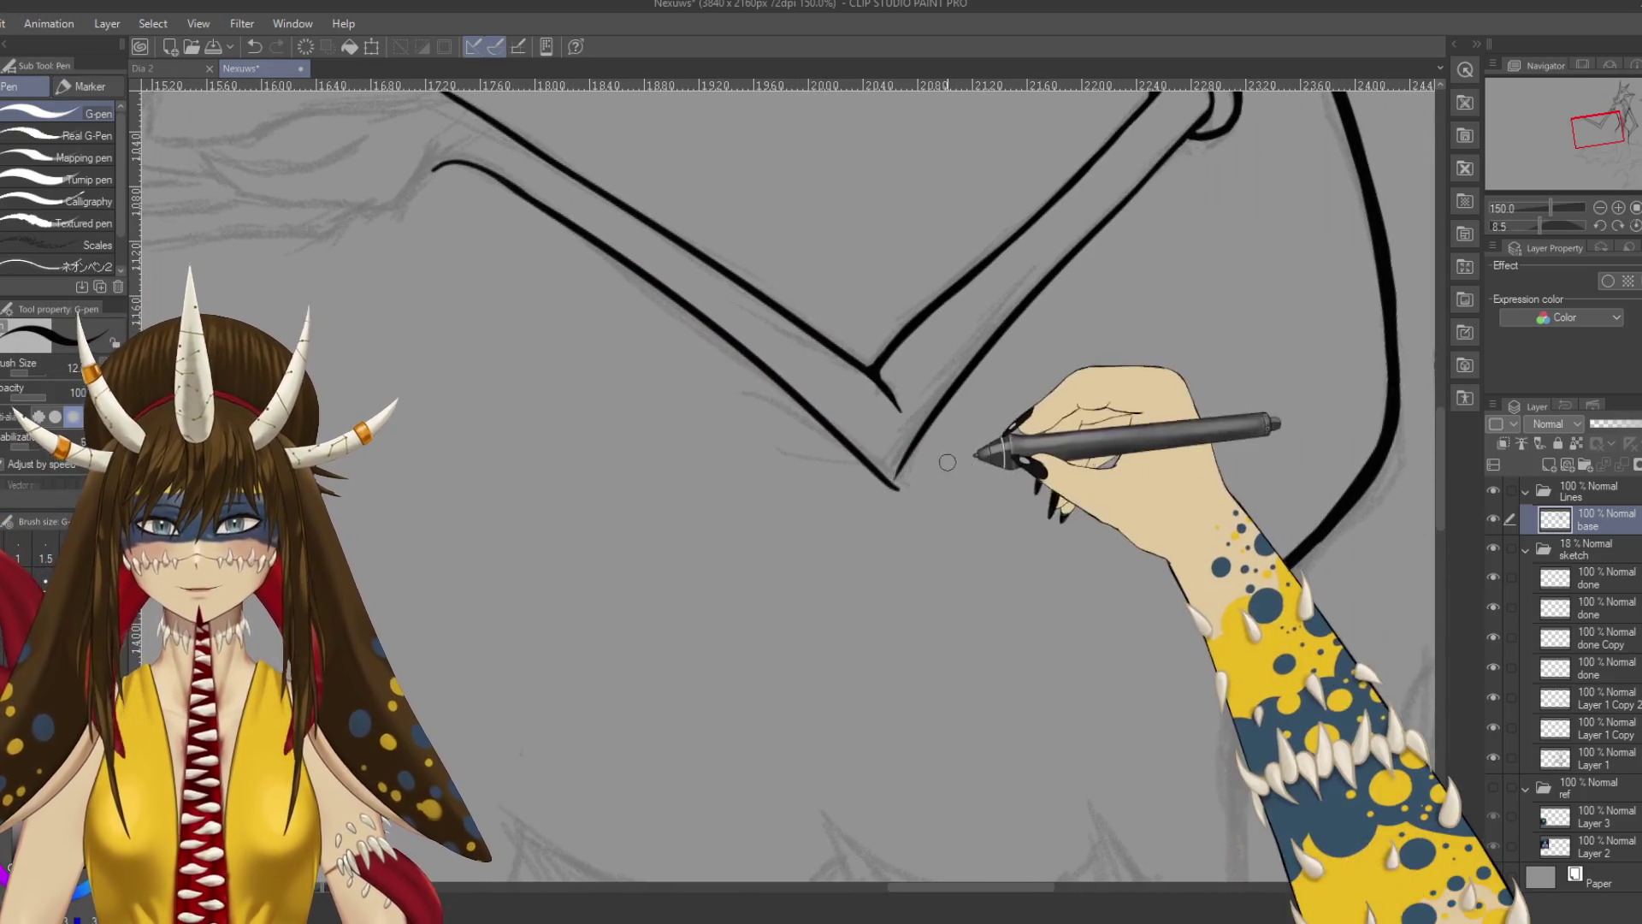
pyautogui.moveTo(1026, 317); pyautogui.dragTo(901, 463)
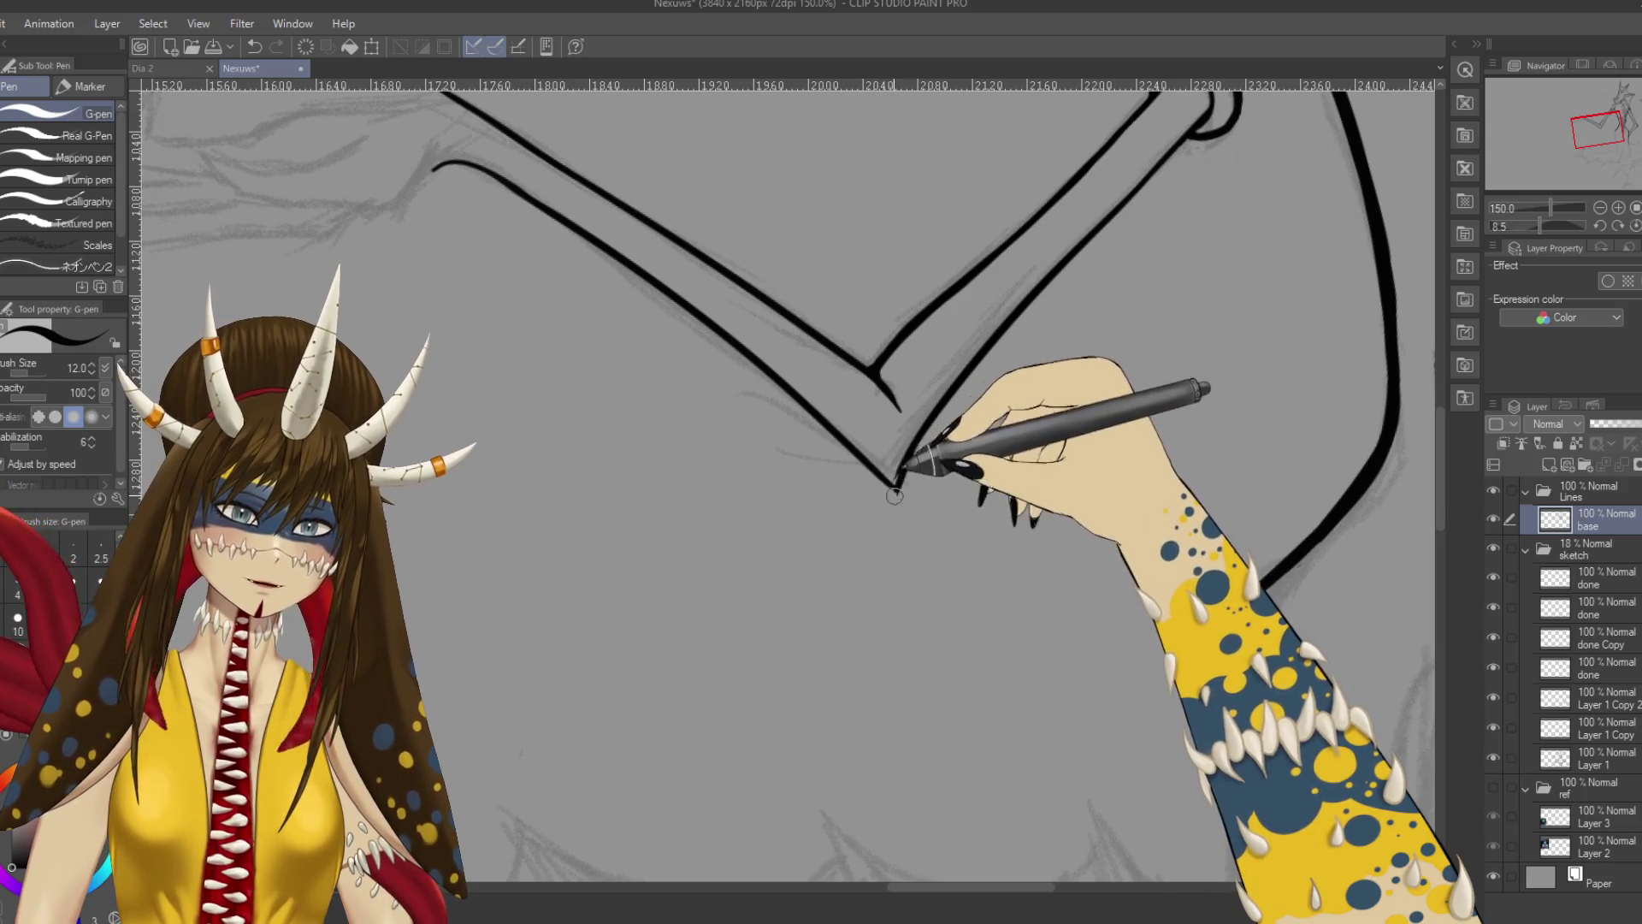
pyautogui.moveTo(850, 481); pyautogui.dragTo(775, 442)
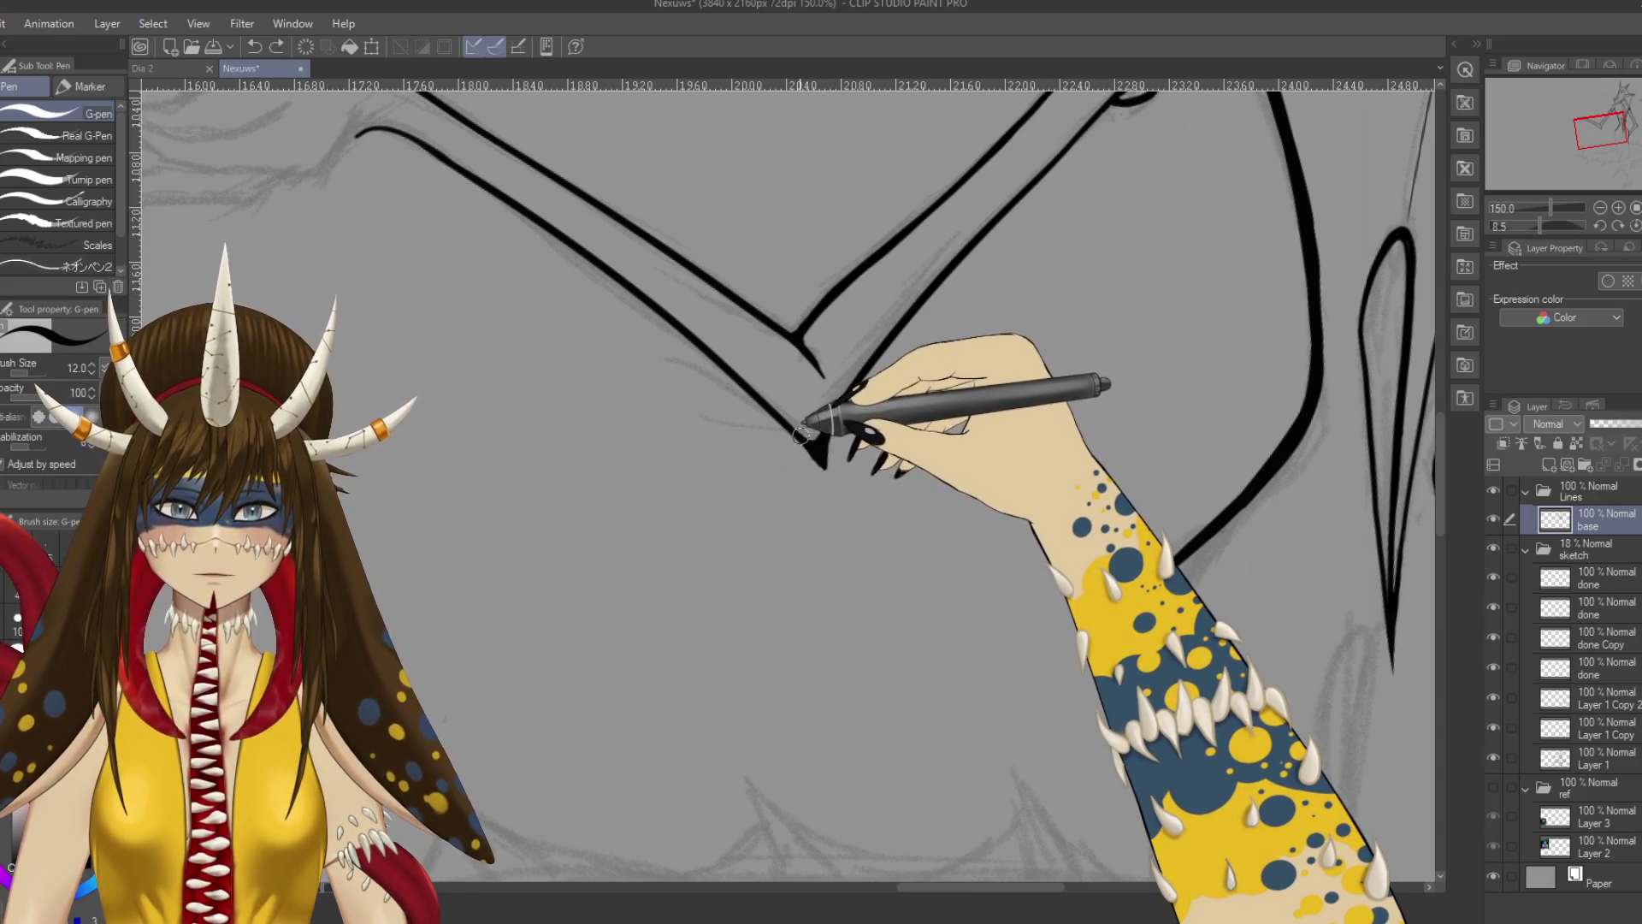
pyautogui.press('e')
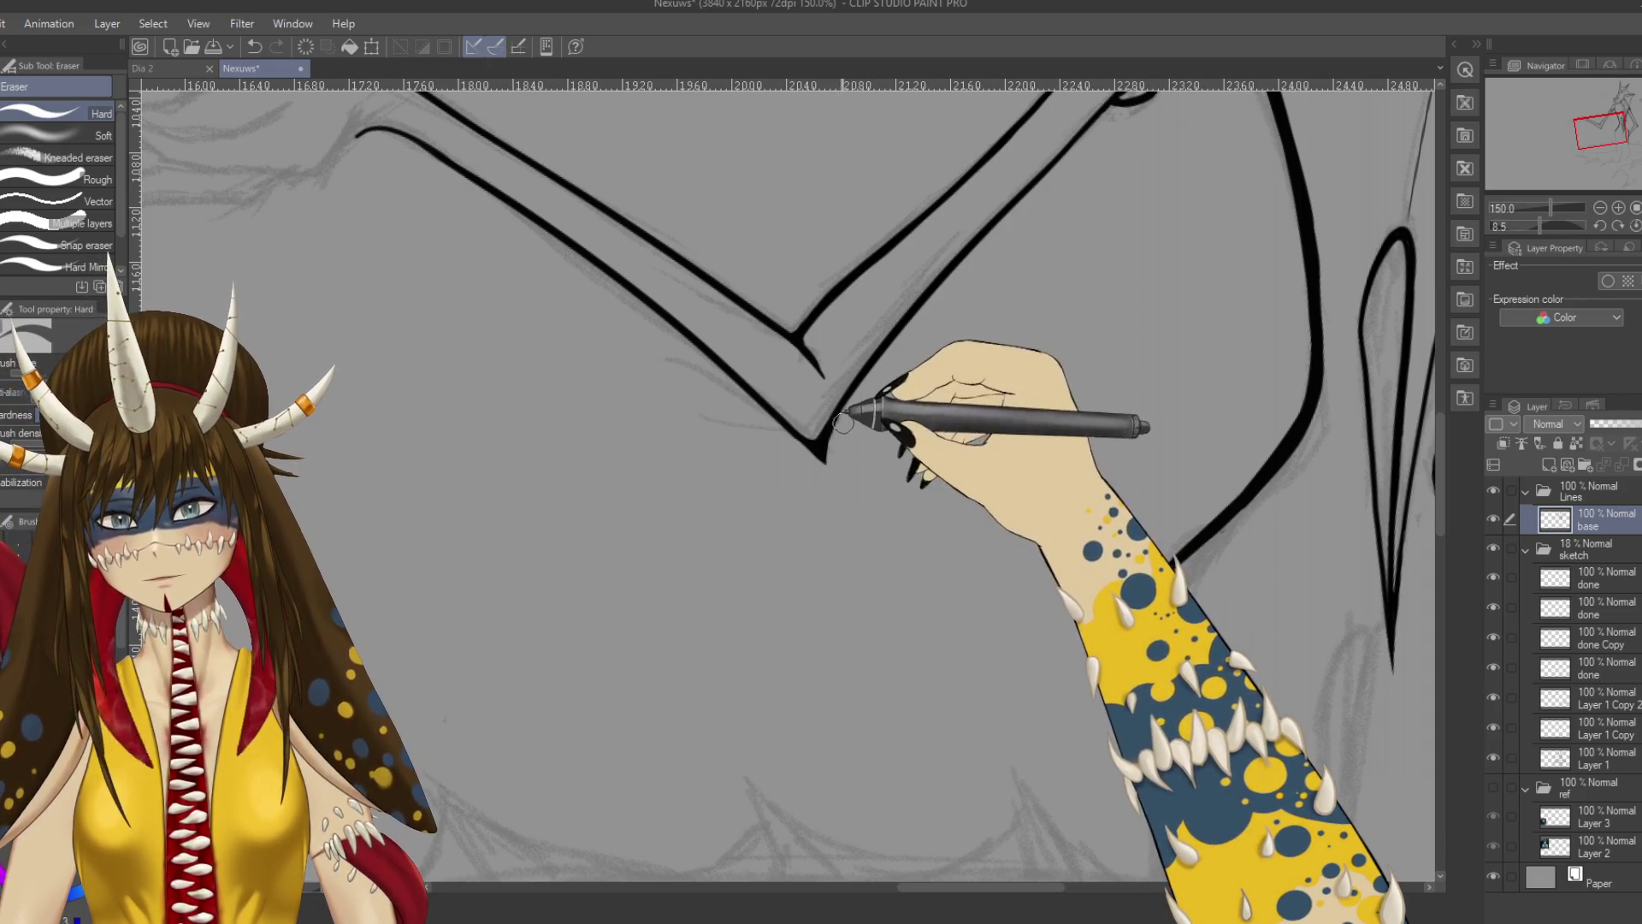
pyautogui.moveTo(924, 550)
pyautogui.mouseDown()
pyautogui.moveTo(708, 630)
pyautogui.moveTo(465, 535)
pyautogui.moveTo(752, 616)
pyautogui.mouseUp()
pyautogui.moveTo(579, 616)
pyautogui.mouseDown()
pyautogui.moveTo(829, 685)
pyautogui.moveTo(811, 676)
pyautogui.moveTo(850, 653)
pyautogui.moveTo(458, 594)
pyautogui.moveTo(537, 685)
pyautogui.moveTo(686, 653)
pyautogui.mouseUp()
pyautogui.hotkey('shift', 'space')
pyautogui.press('p')
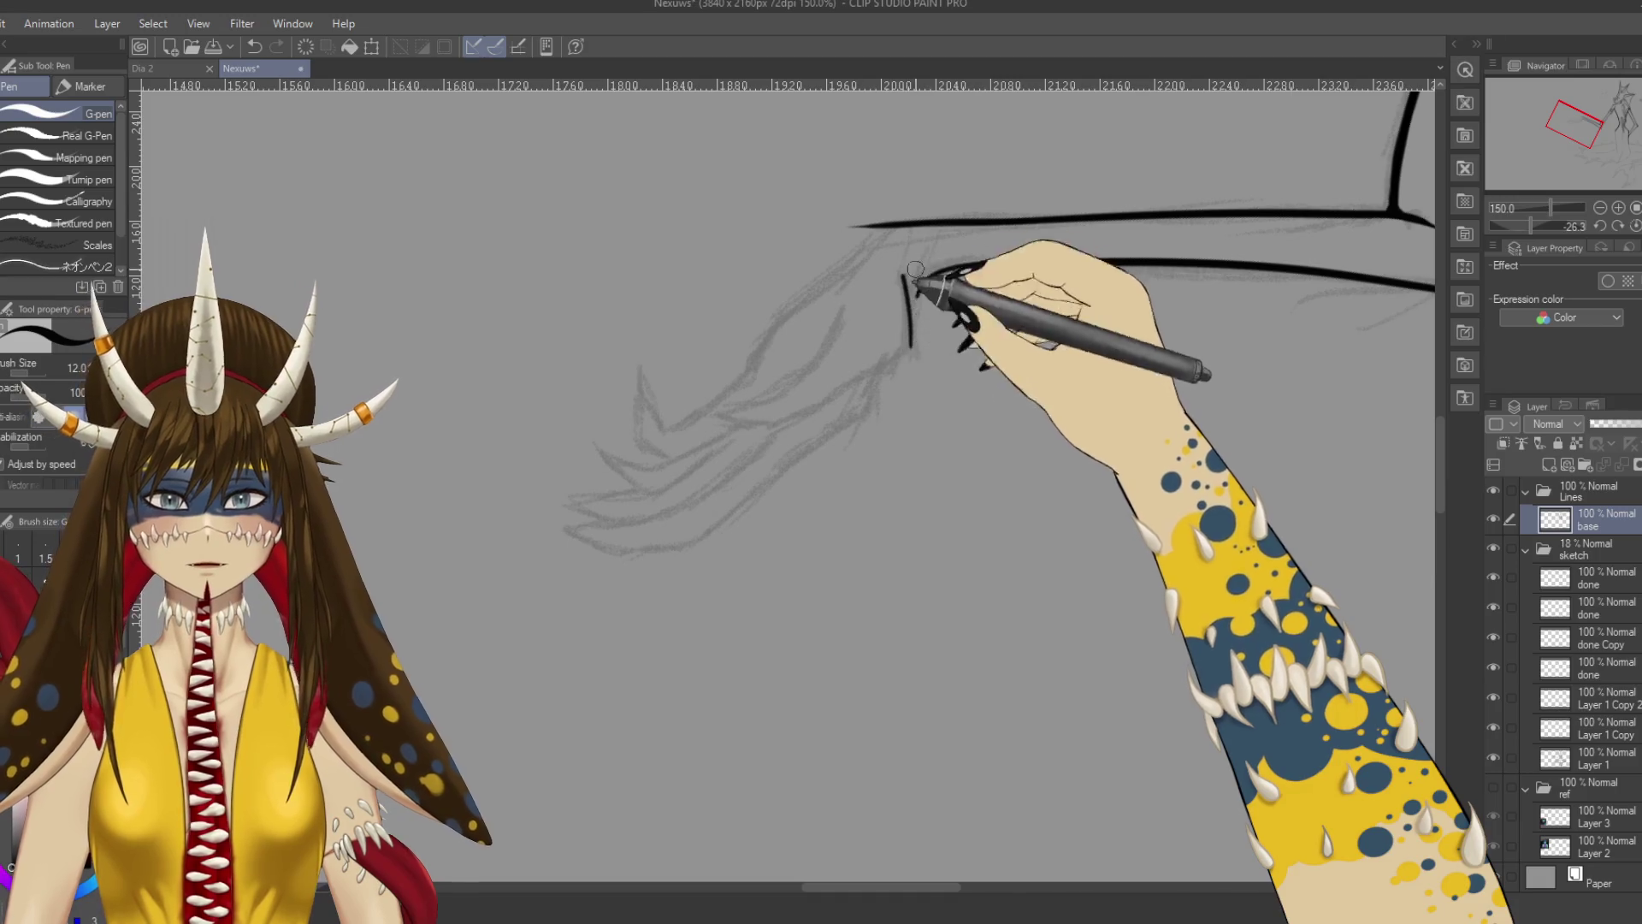
# Undo the stray vertical stroke, rotate the view, and ink the first fin outline stroke.
pyautogui.hotkey('ctrl', 'z')
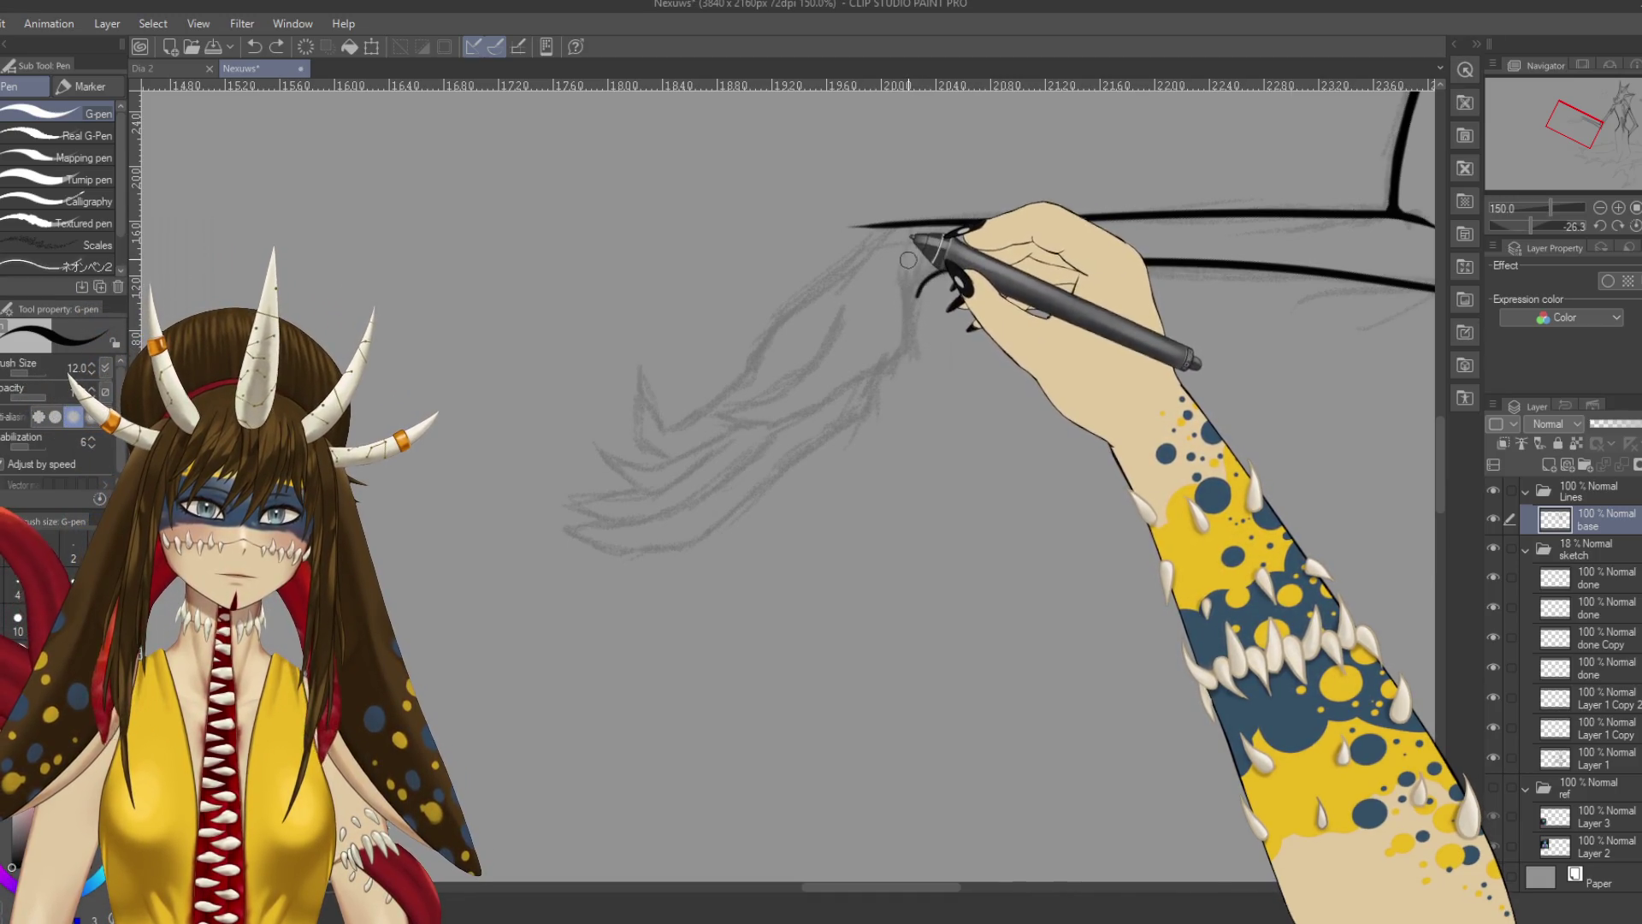
pyautogui.hotkey('shift', 'space')
pyautogui.moveTo(912, 332)
pyautogui.mouseDown()
pyautogui.moveTo(880, 282)
pyautogui.moveTo(851, 304)
pyautogui.mouseUp()
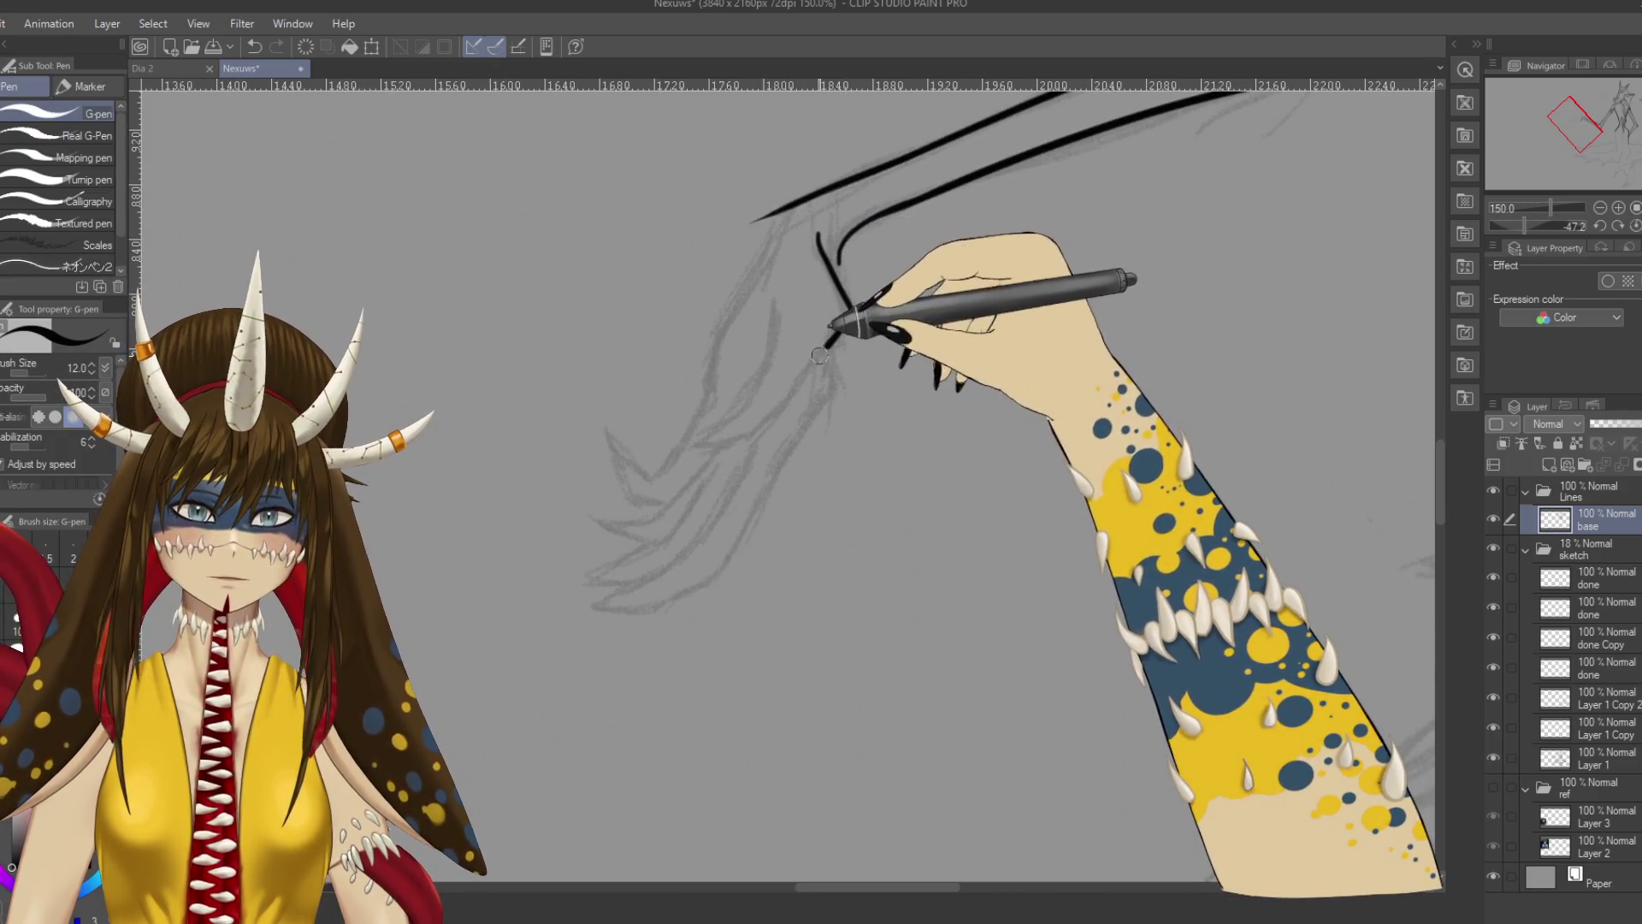
pyautogui.hotkey('shift', 'space')
pyautogui.moveTo(712, 443)
pyautogui.mouseDown()
pyautogui.moveTo(865, 264)
pyautogui.moveTo(990, 440)
pyautogui.moveTo(781, 348)
pyautogui.mouseUp()
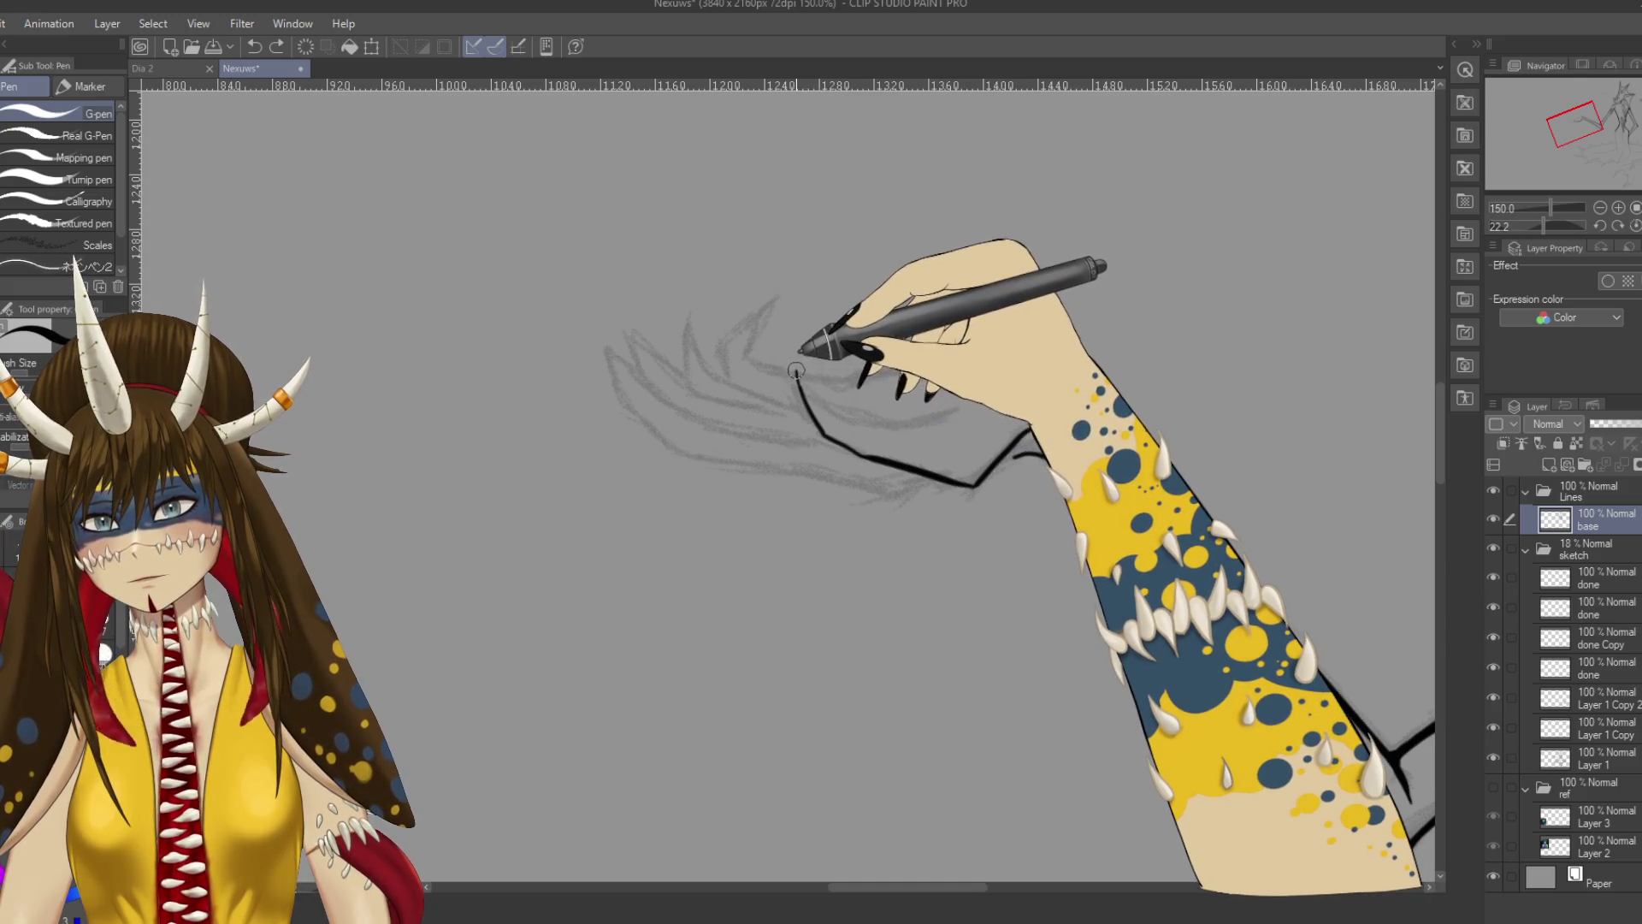
pyautogui.moveTo(796, 370); pyautogui.dragTo(846, 419)
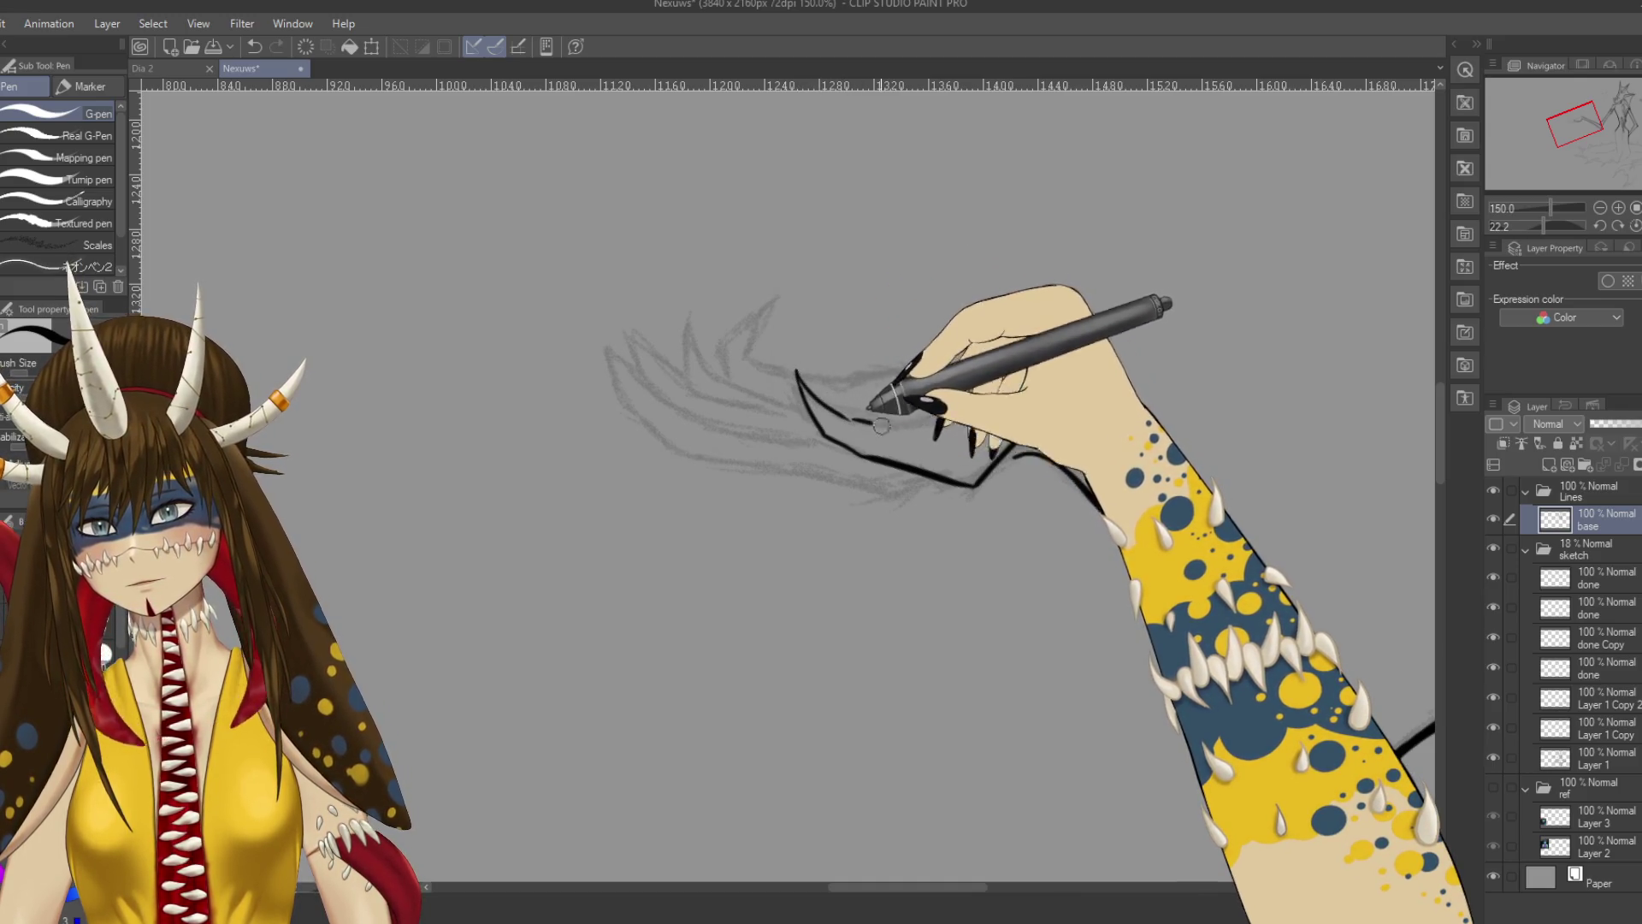
# Redraw a hooked line rising from the outline's end into the claw, touching up with the eraser.
pyautogui.hotkey('shift', 'space')
pyautogui.moveTo(870, 423)
pyautogui.mouseDown()
pyautogui.moveTo(863, 369)
pyautogui.moveTo(929, 351)
pyautogui.mouseUp()
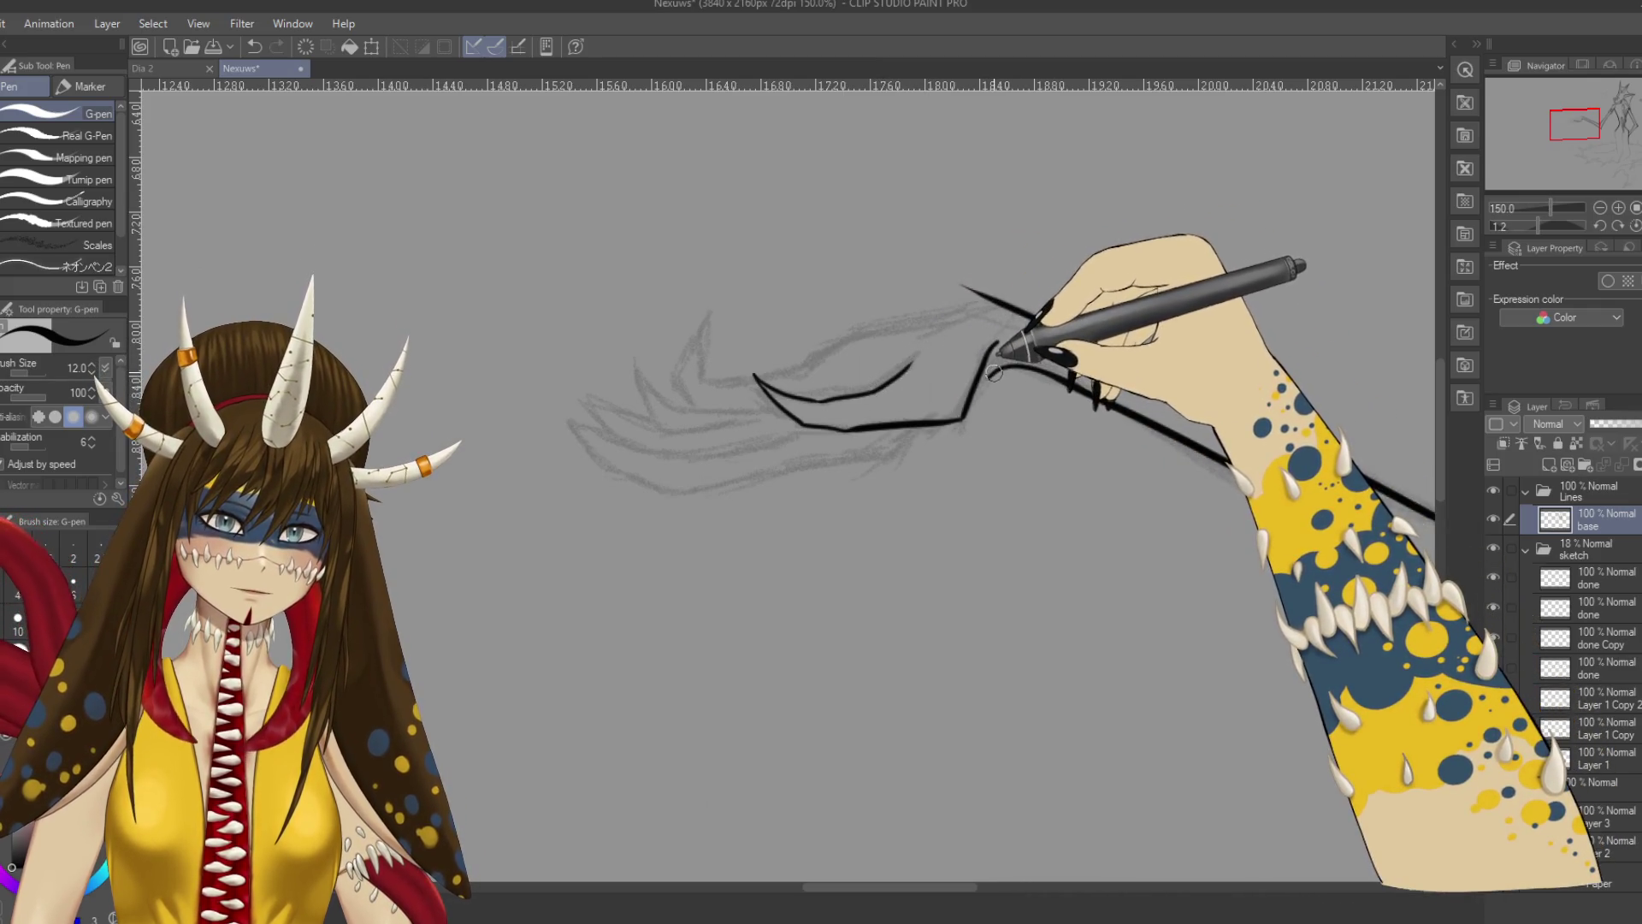
pyautogui.hotkey('ctrl', 'z')
pyautogui.moveTo(967, 407); pyautogui.dragTo(1003, 346)
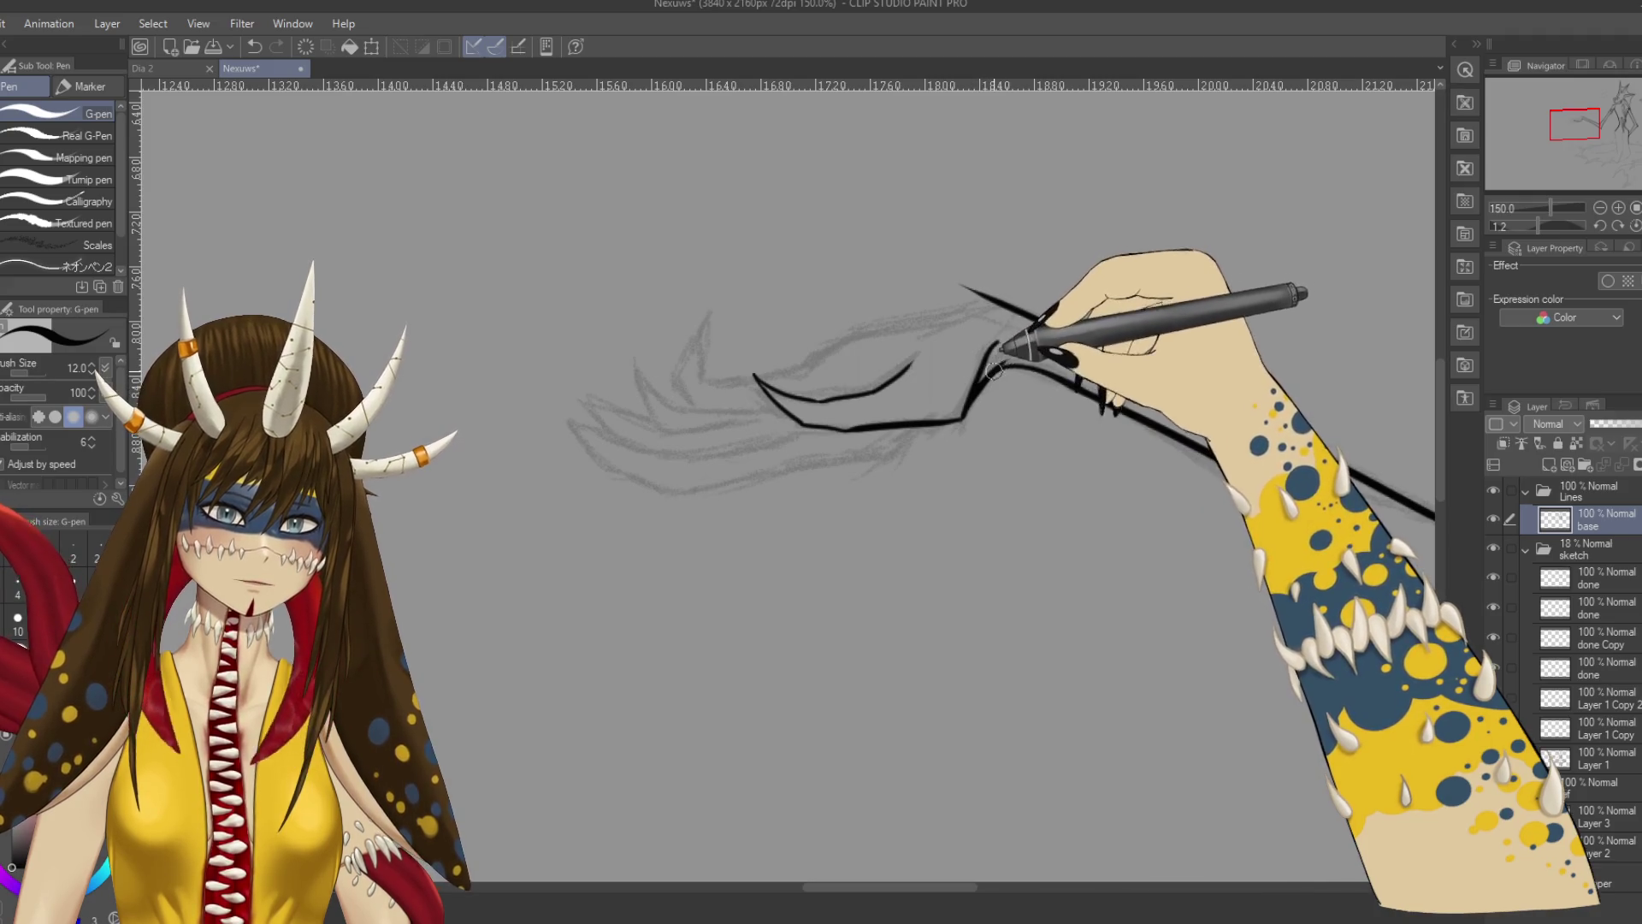
pyautogui.moveTo(1034, 322); pyautogui.dragTo(890, 360)
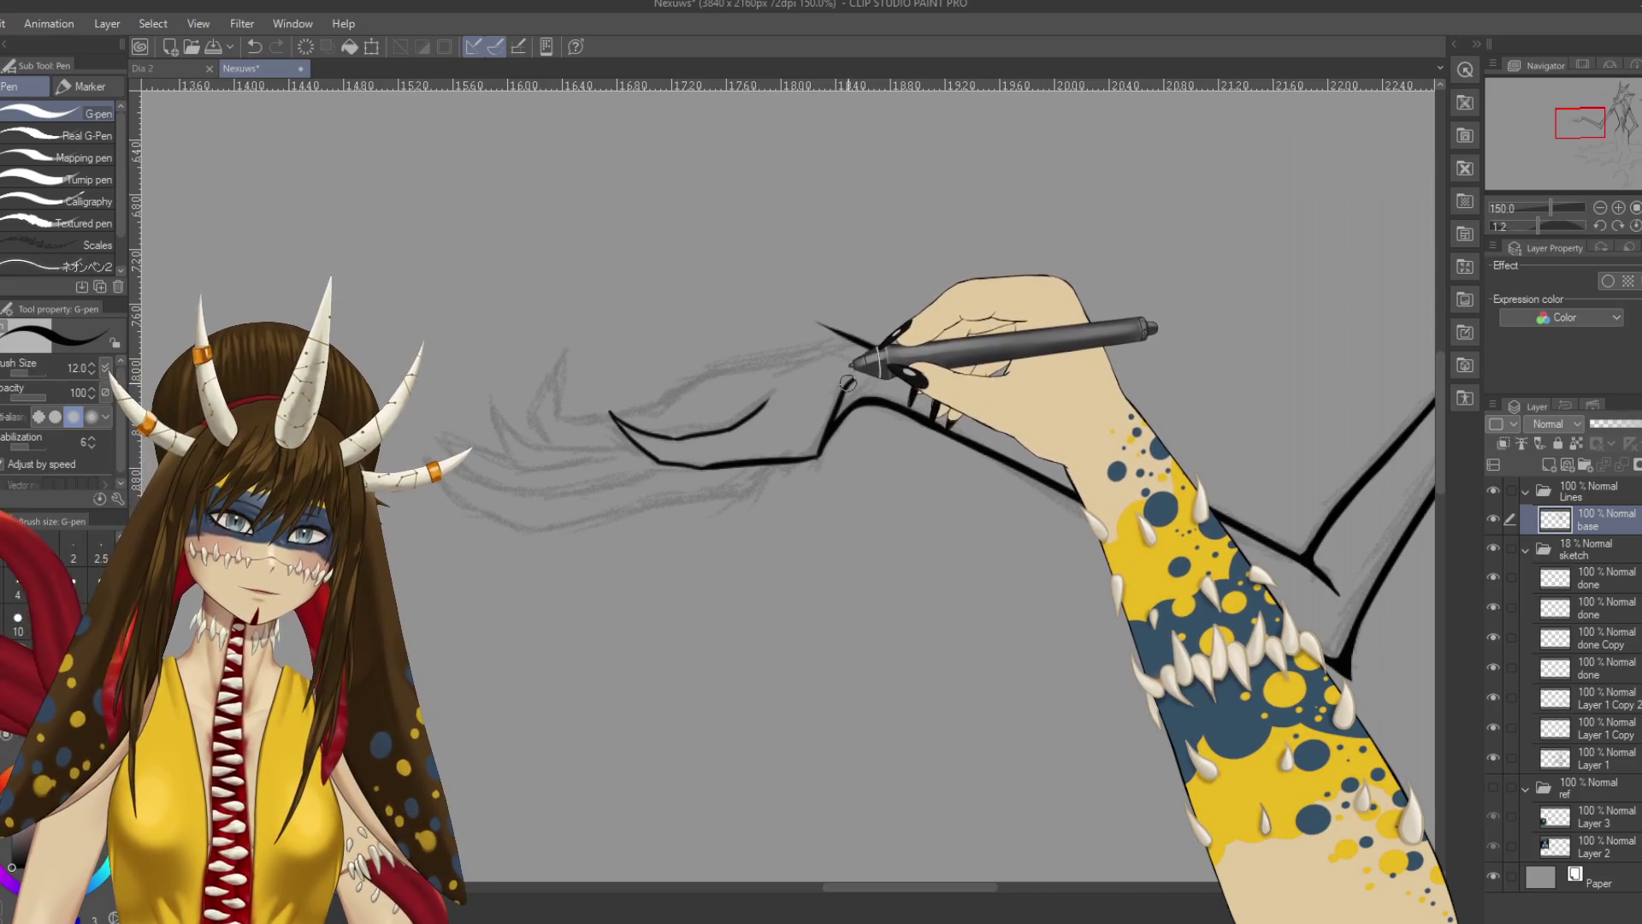
pyautogui.press('e')
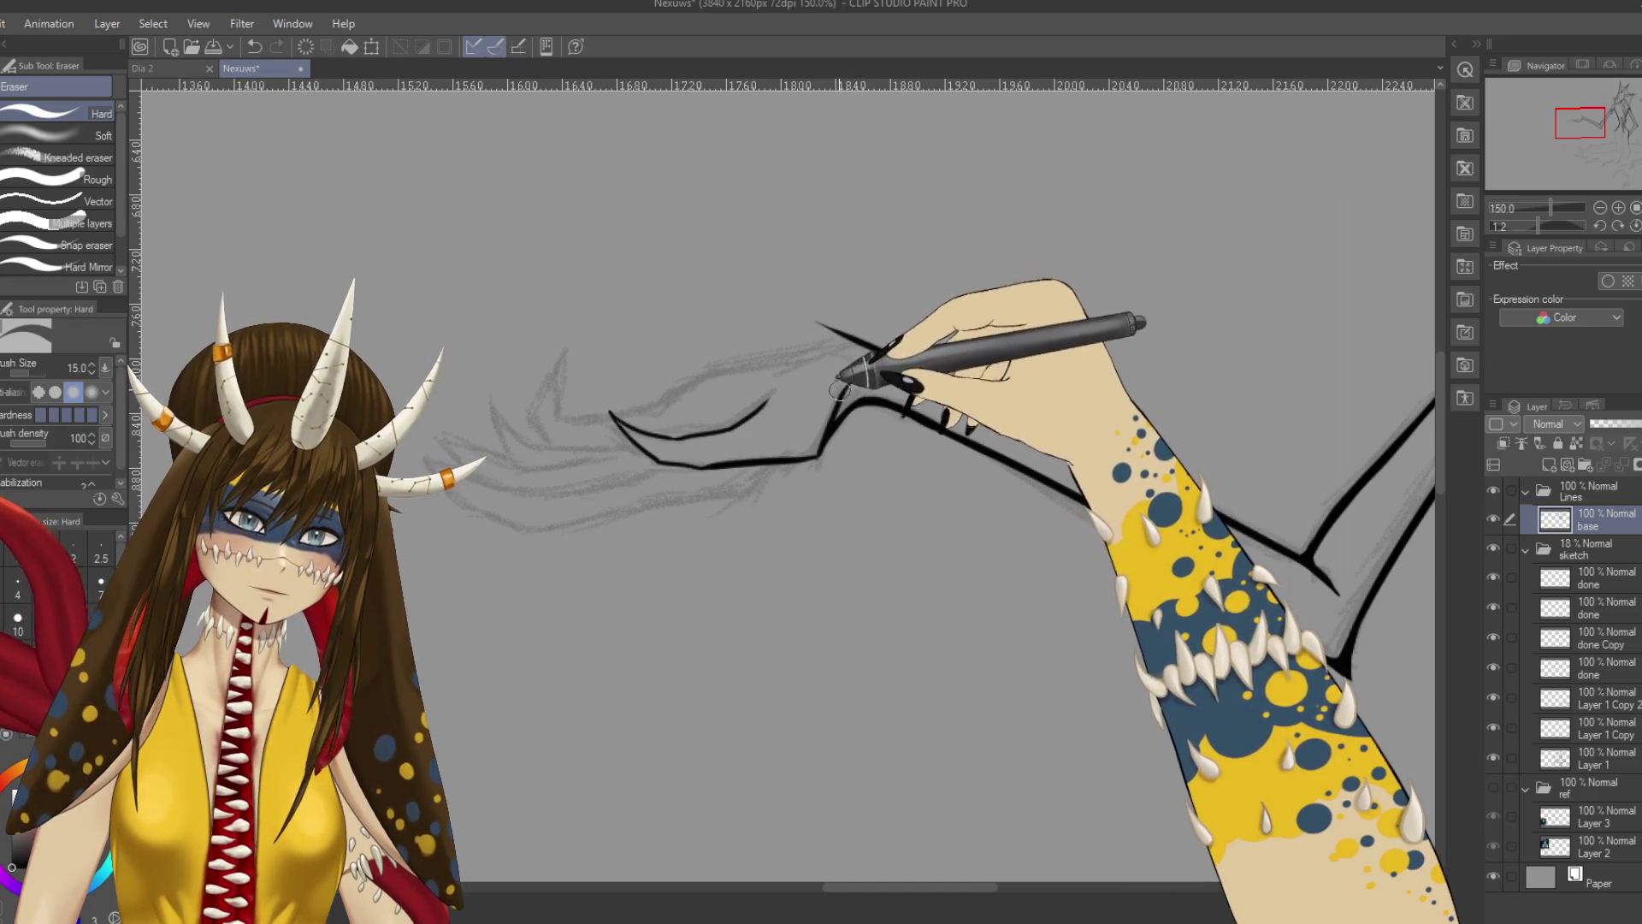
pyautogui.moveTo(835, 495); pyautogui.dragTo(844, 485)
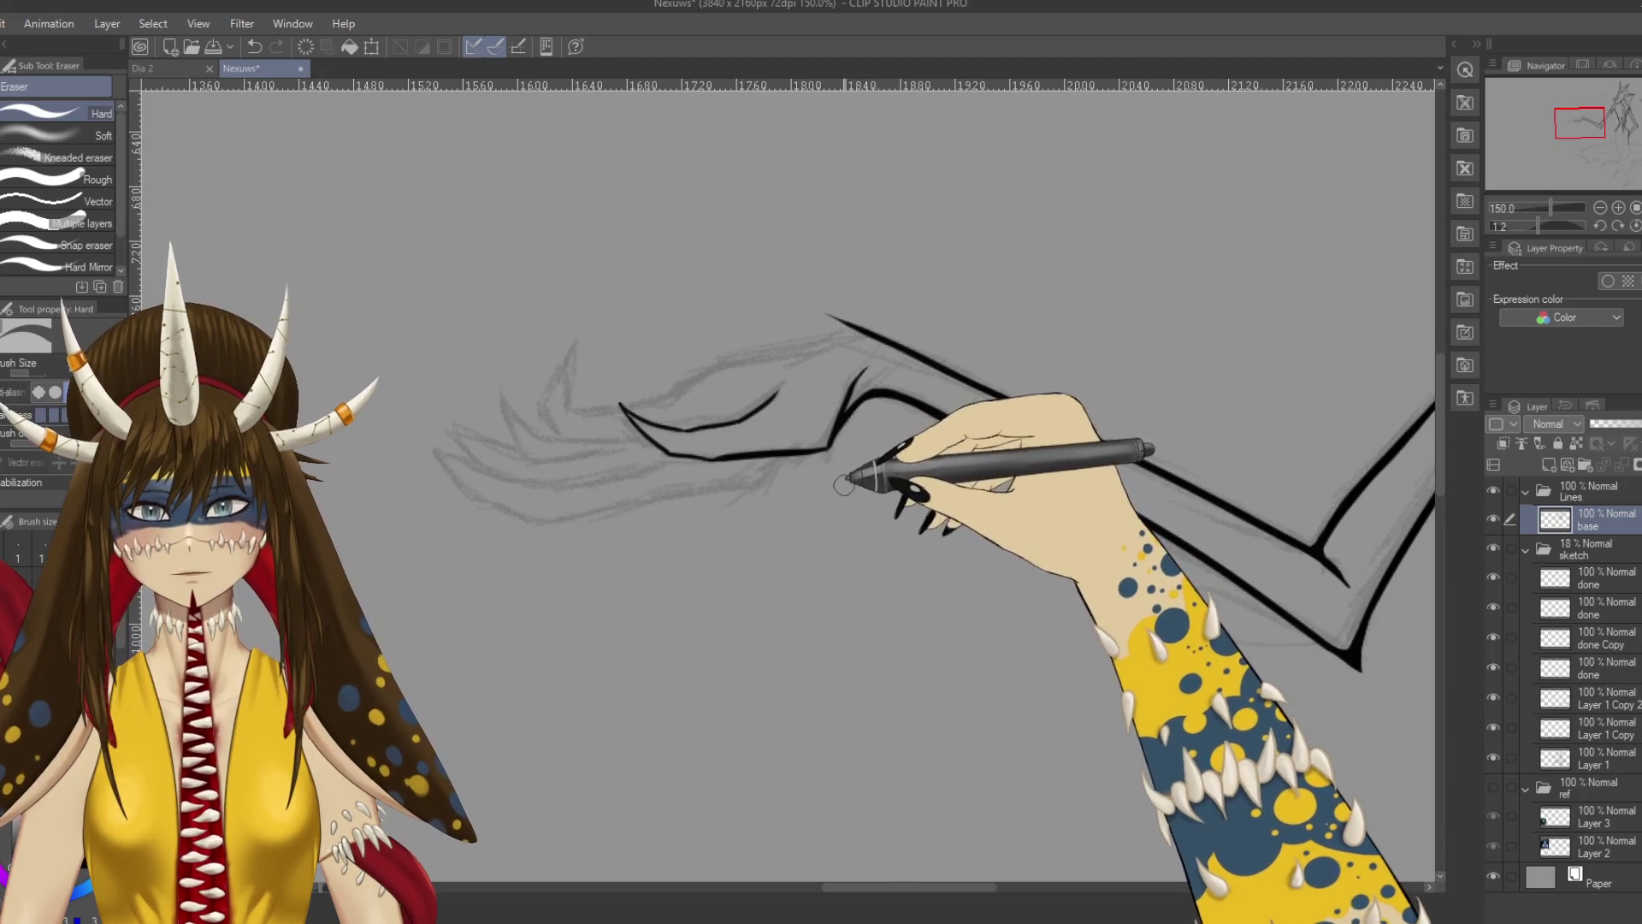
pyautogui.press('p')
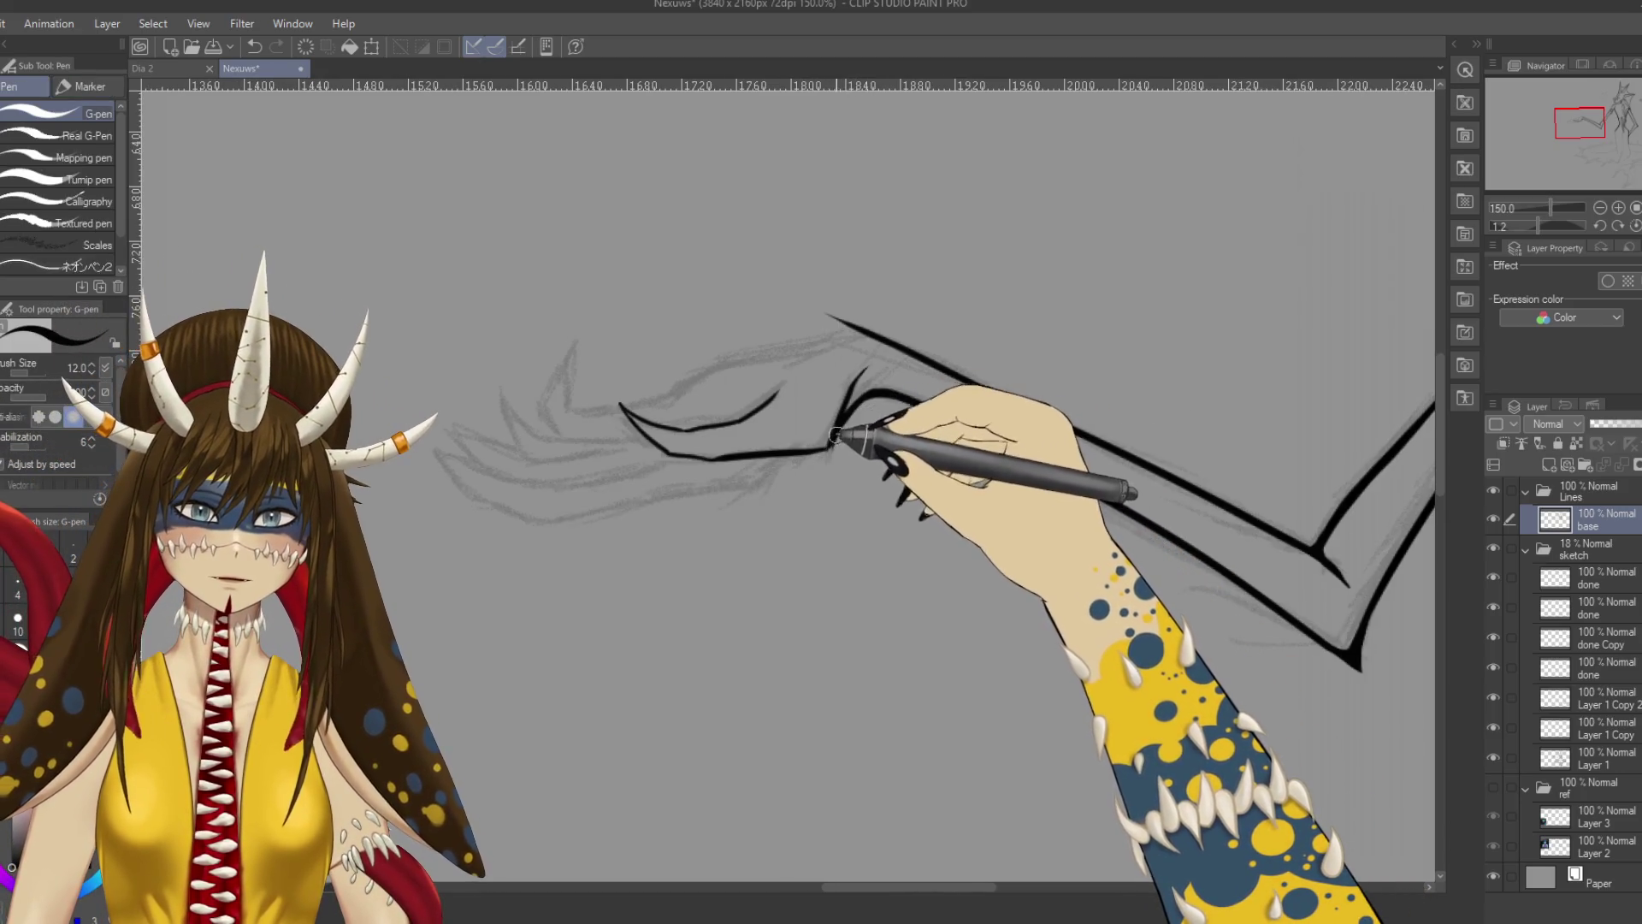
pyautogui.moveTo(813, 447)
pyautogui.mouseDown()
pyautogui.moveTo(653, 543)
pyautogui.moveTo(778, 440)
pyautogui.moveTo(755, 480)
pyautogui.mouseUp()
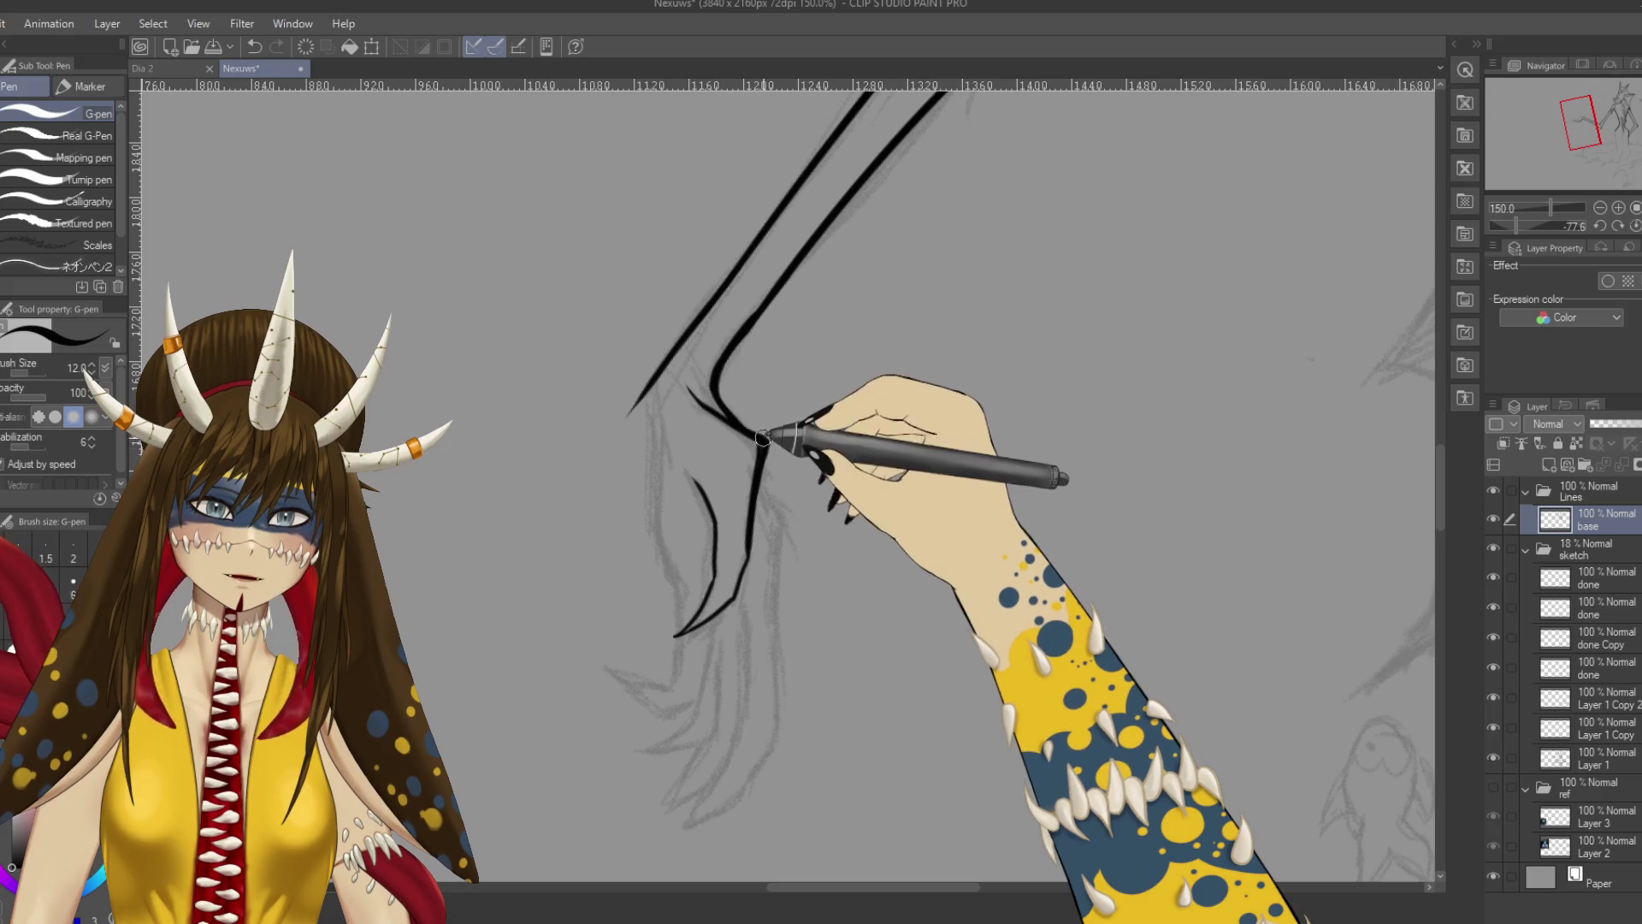
# Ink a heavier stroke carrying the claw line past its bend and over its lower end.
pyautogui.press('e')
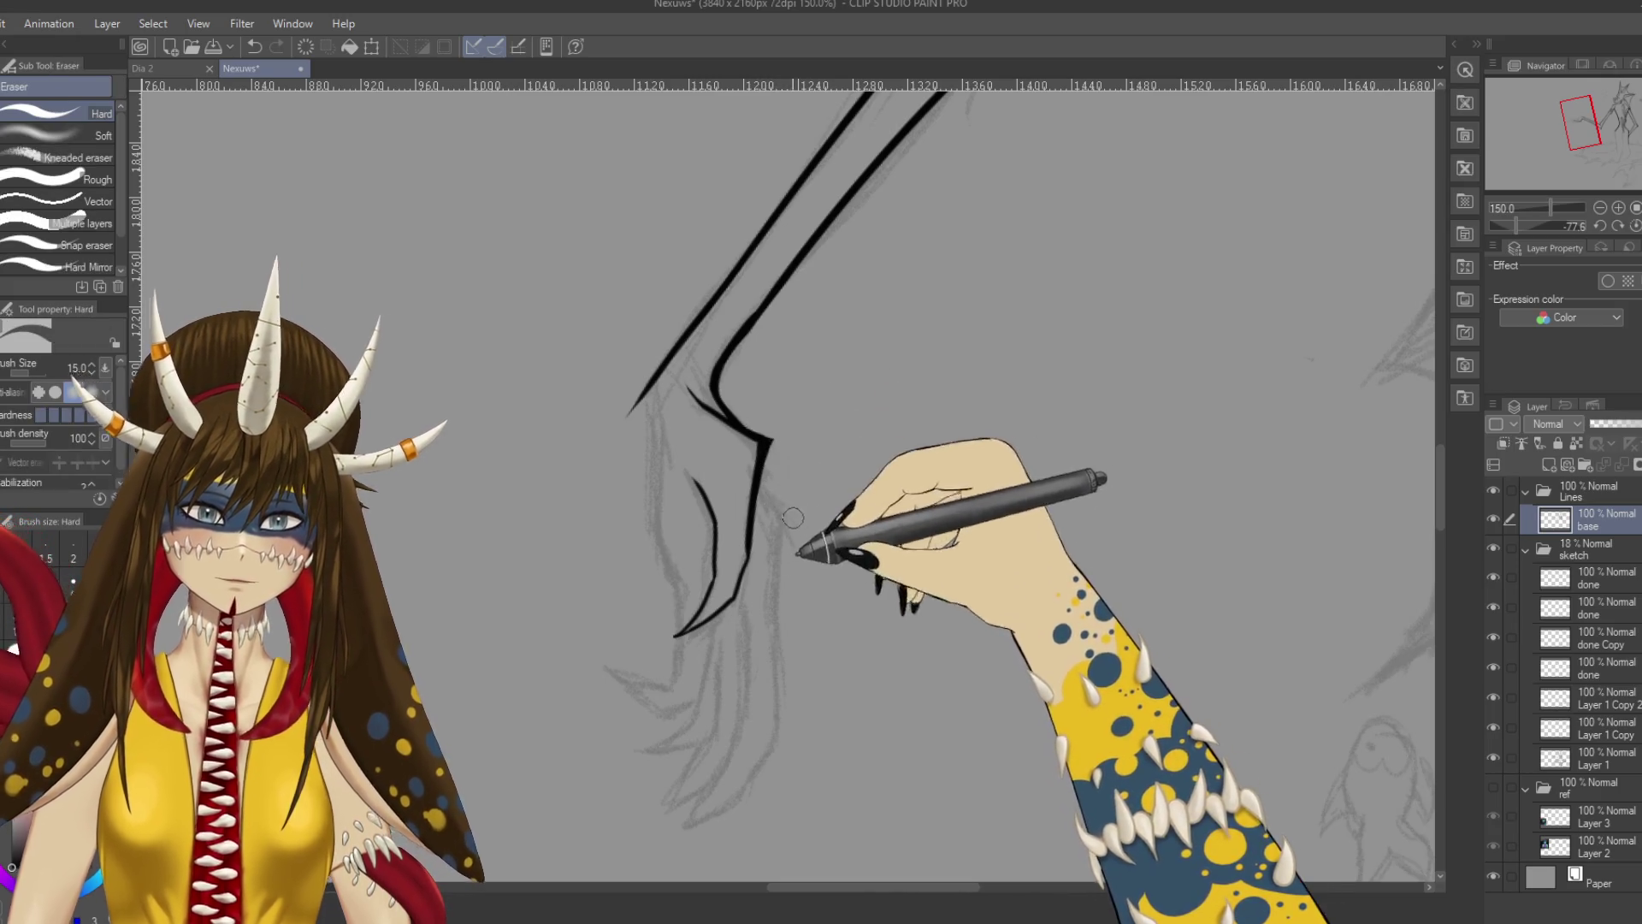
pyautogui.press('p')
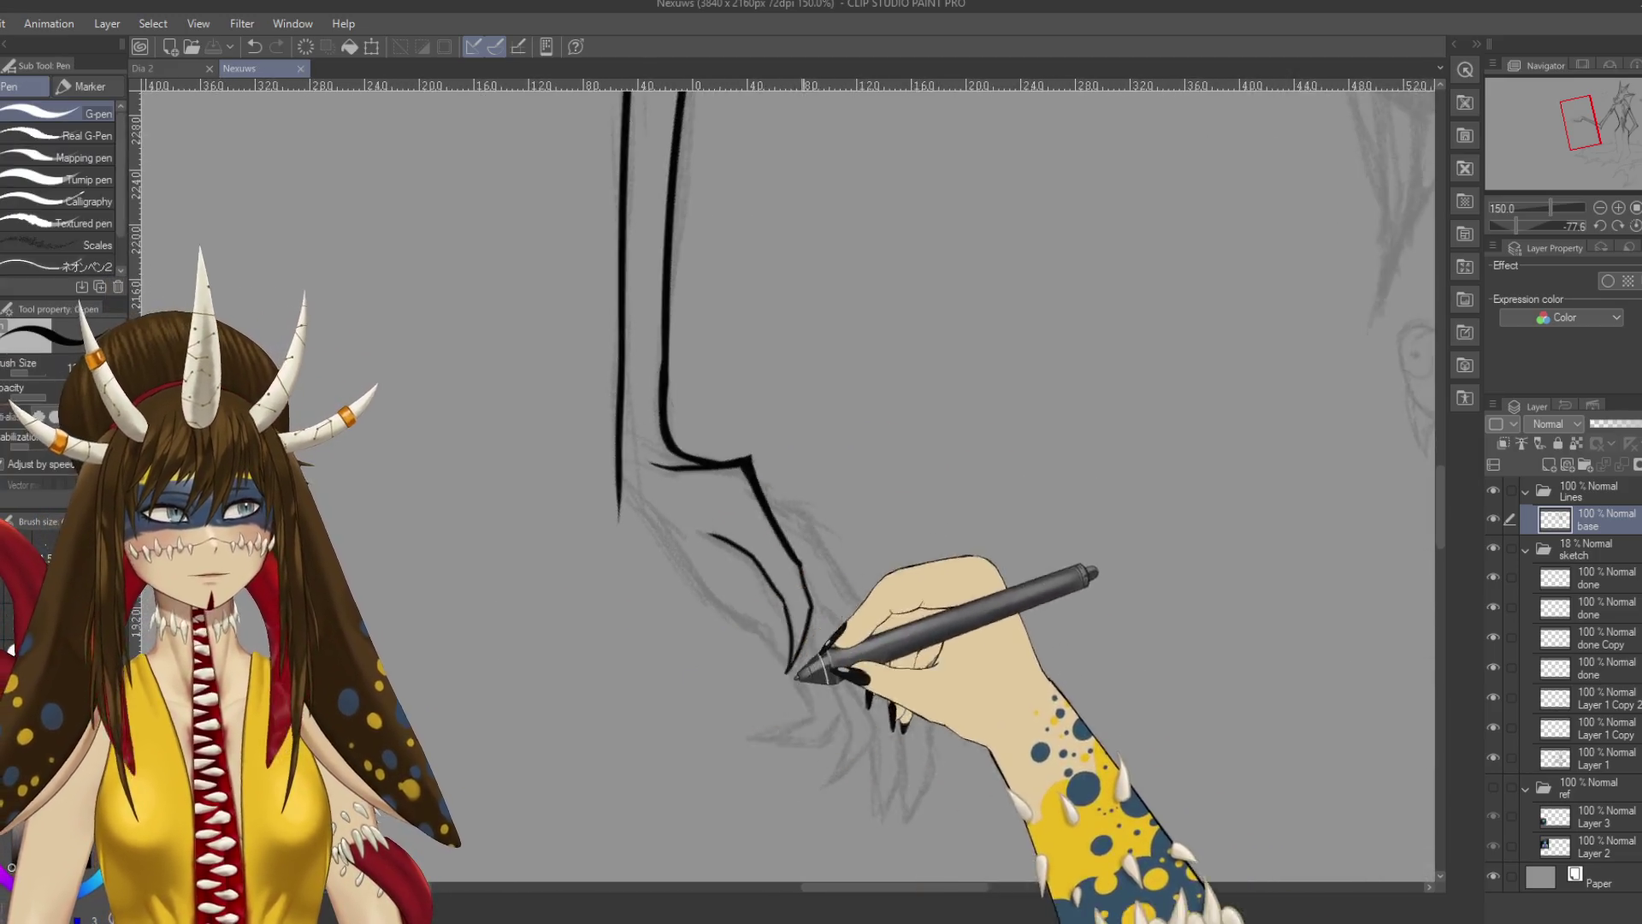
pyautogui.moveTo(794, 674); pyautogui.dragTo(913, 399)
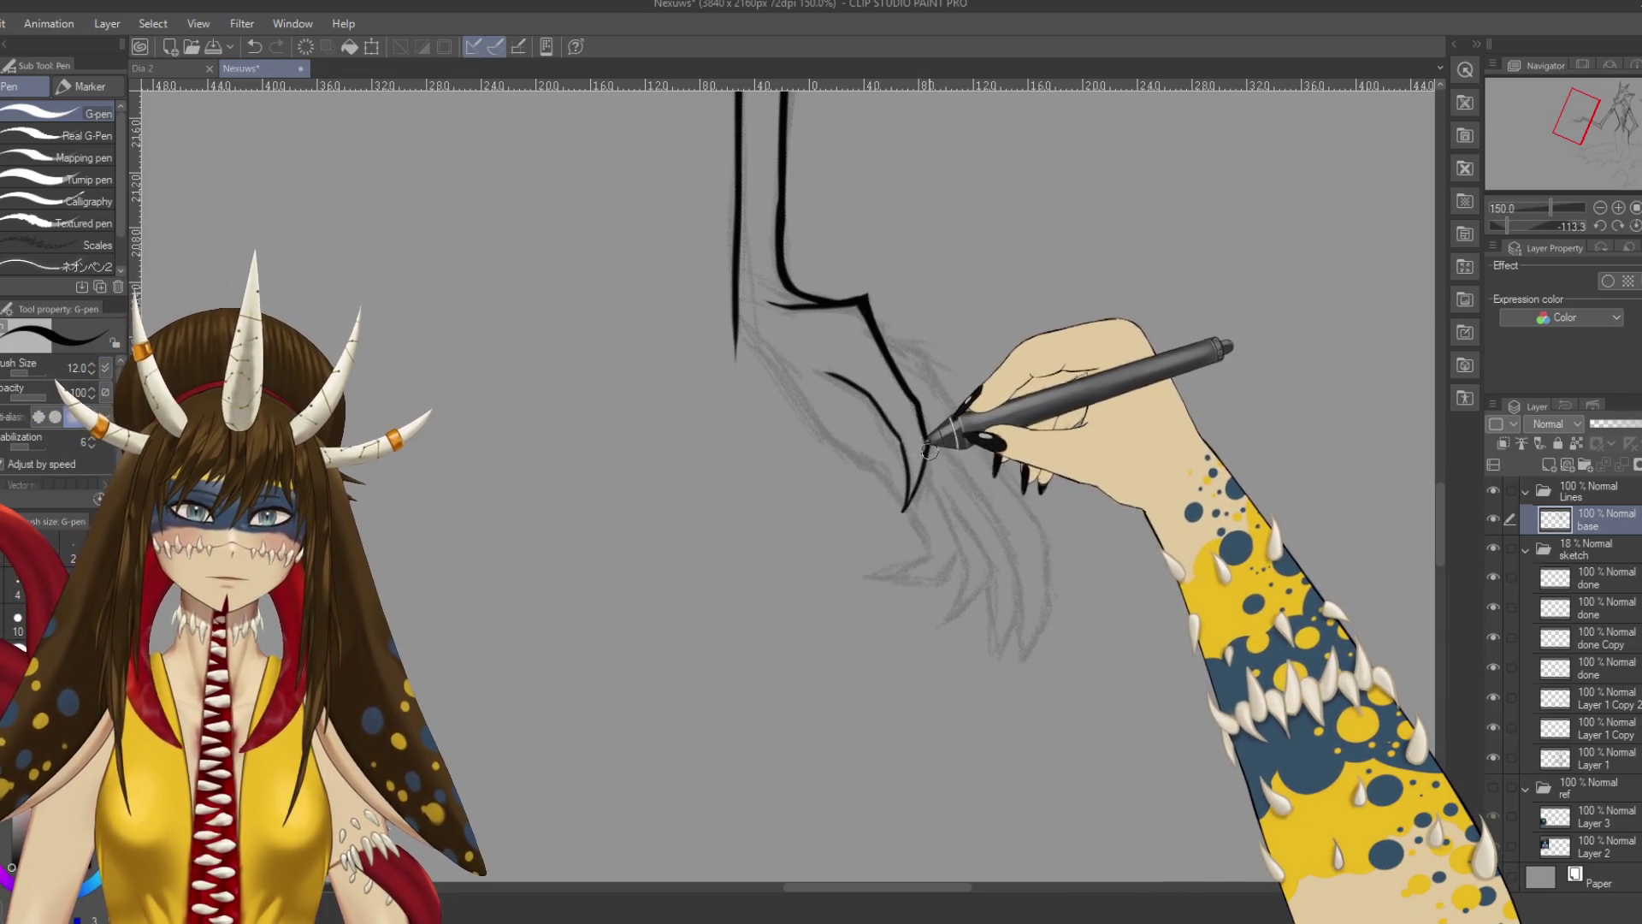
pyautogui.moveTo(926, 443); pyautogui.dragTo(897, 522)
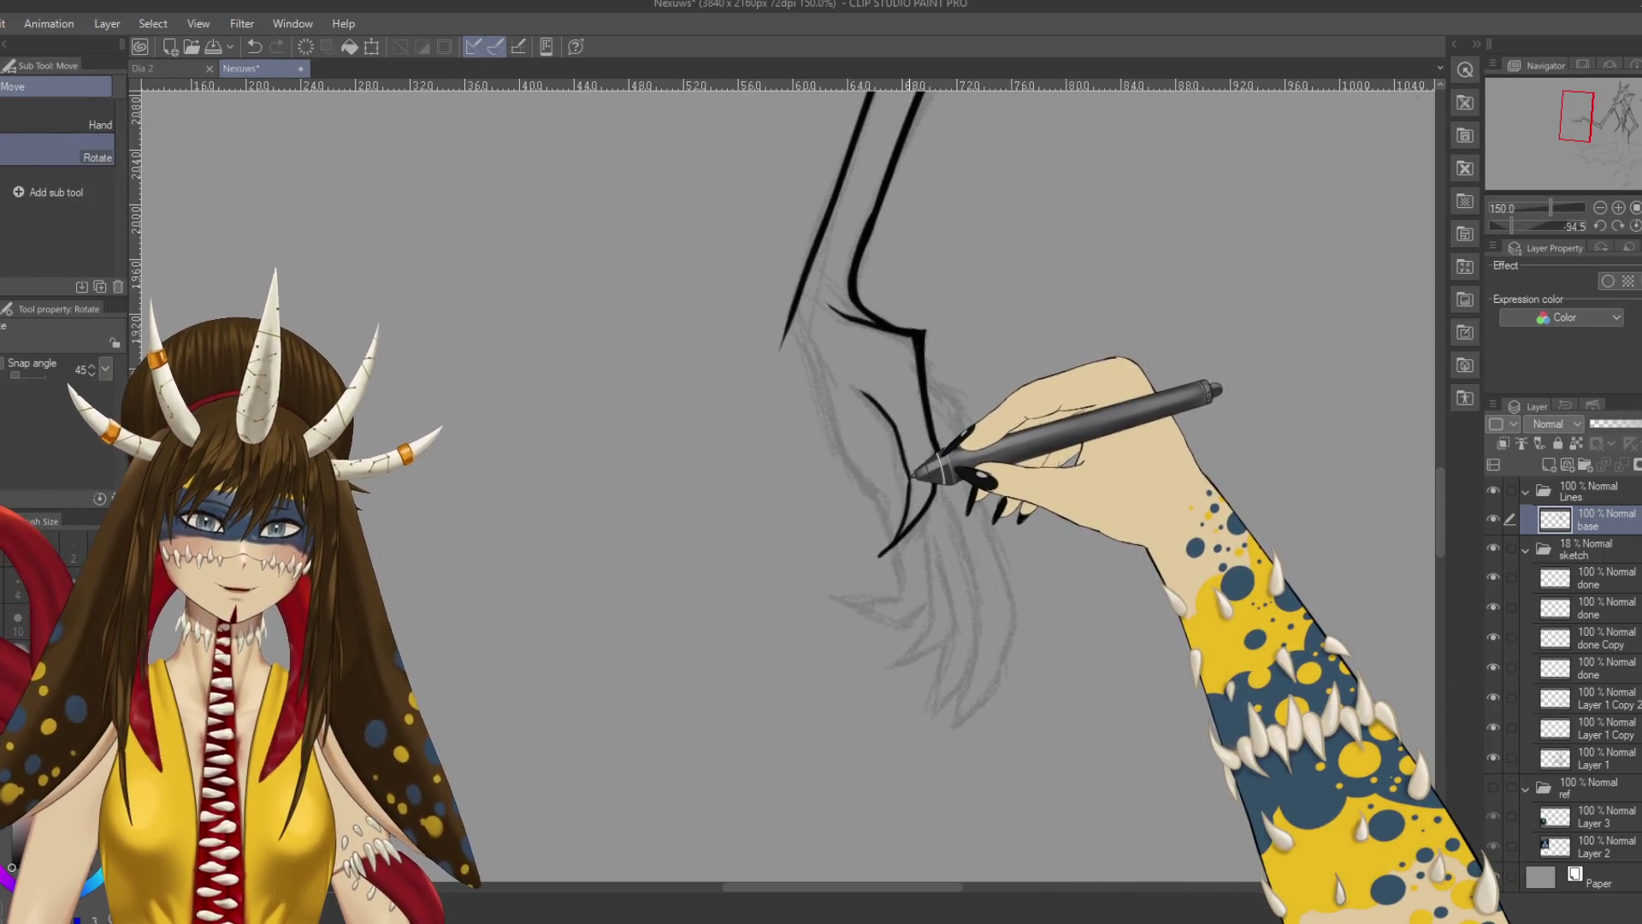
pyautogui.press('p')
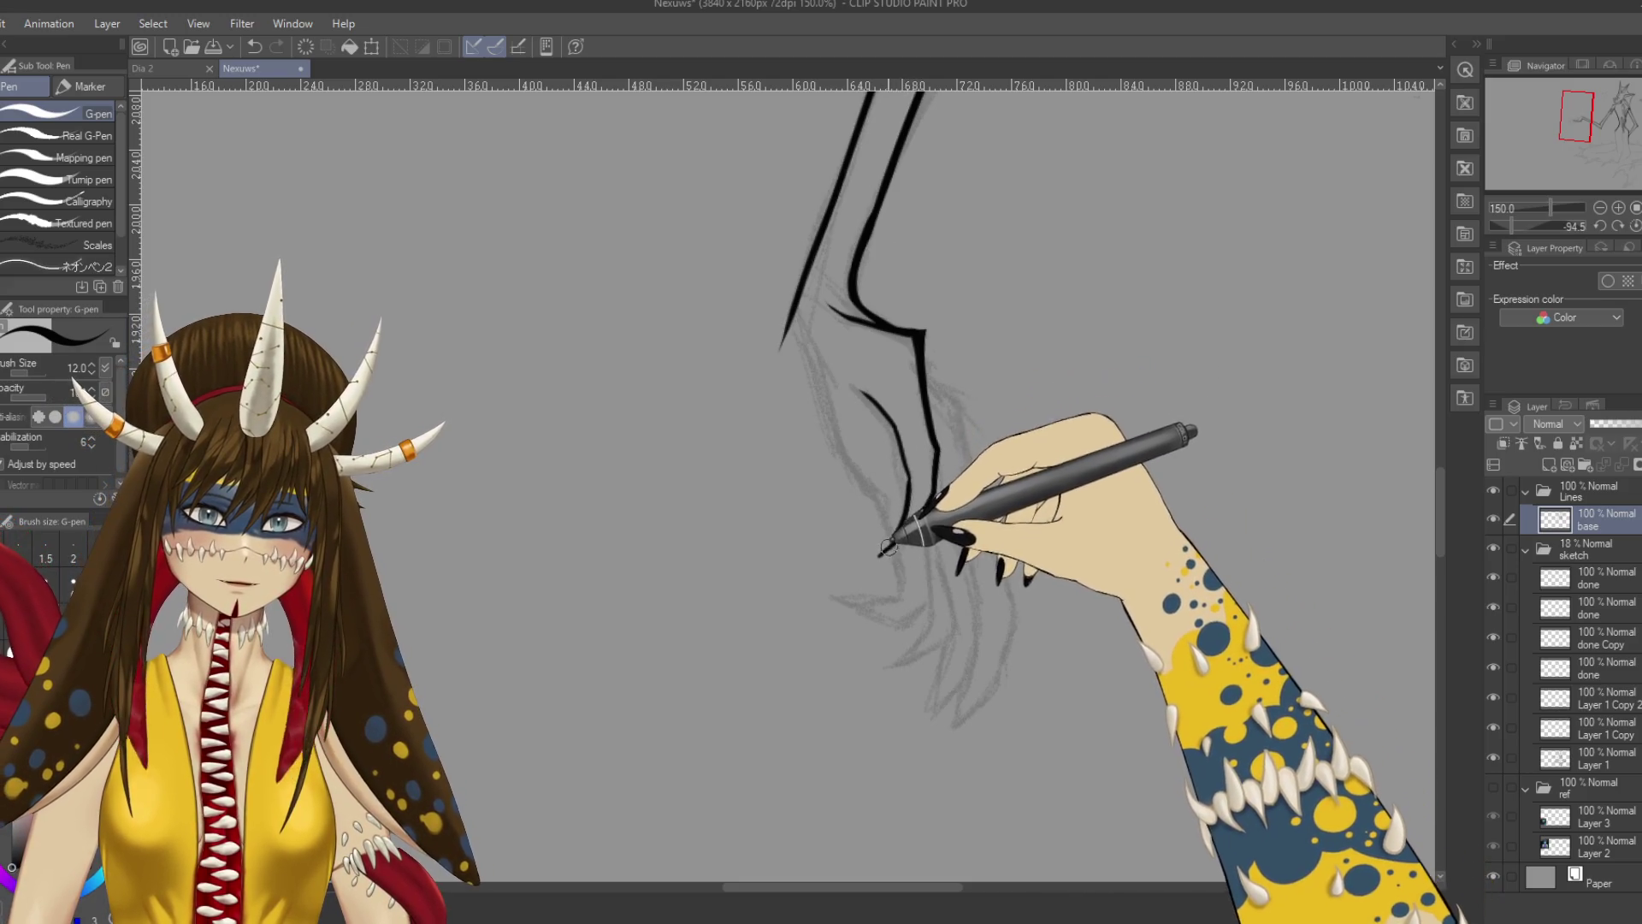
pyautogui.moveTo(899, 524); pyautogui.dragTo(880, 556)
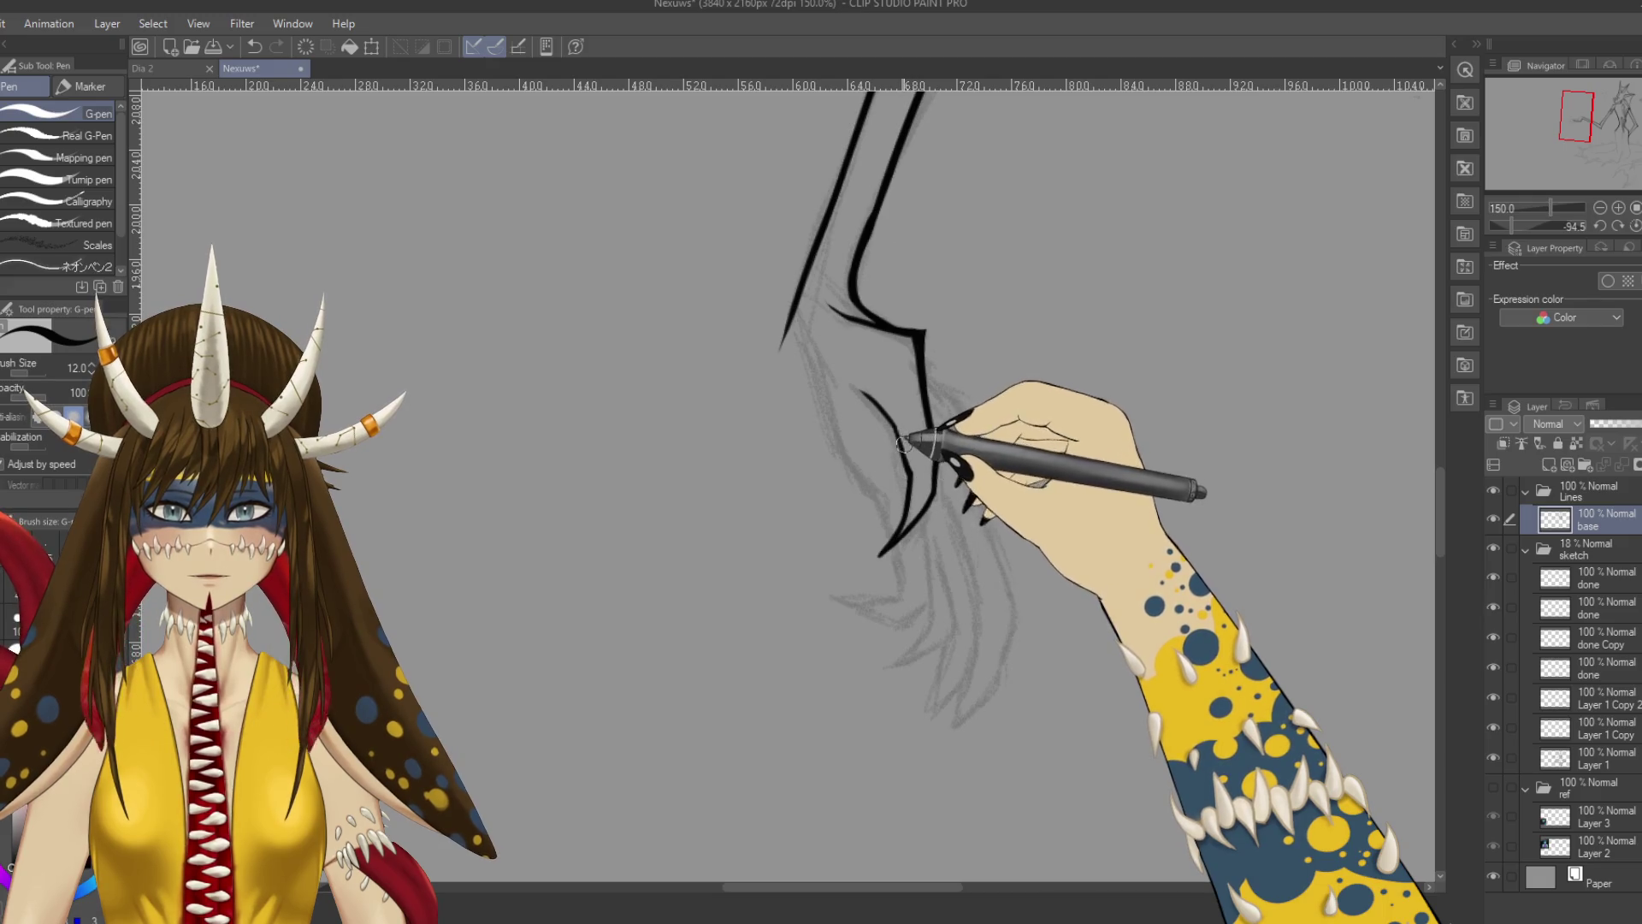
pyautogui.moveTo(946, 381); pyautogui.dragTo(935, 531)
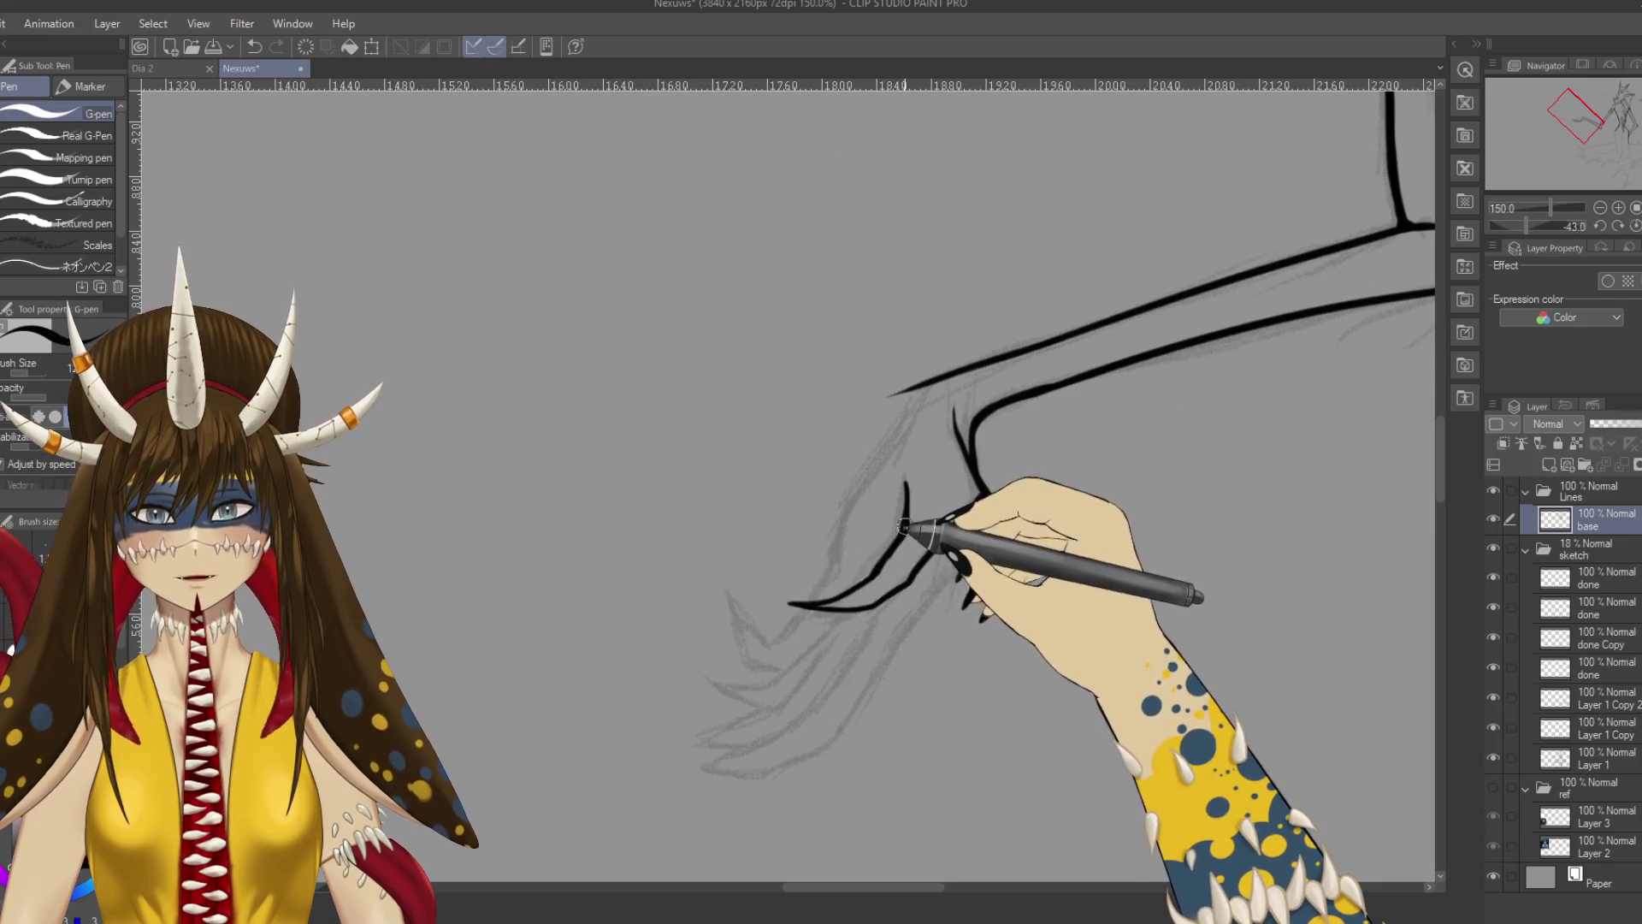
# Ink the first lines along the clawed hand and down the arm, saving along the way.
pyautogui.moveTo(930, 546)
pyautogui.mouseDown()
pyautogui.moveTo(1037, 675)
pyautogui.moveTo(843, 752)
pyautogui.mouseUp()
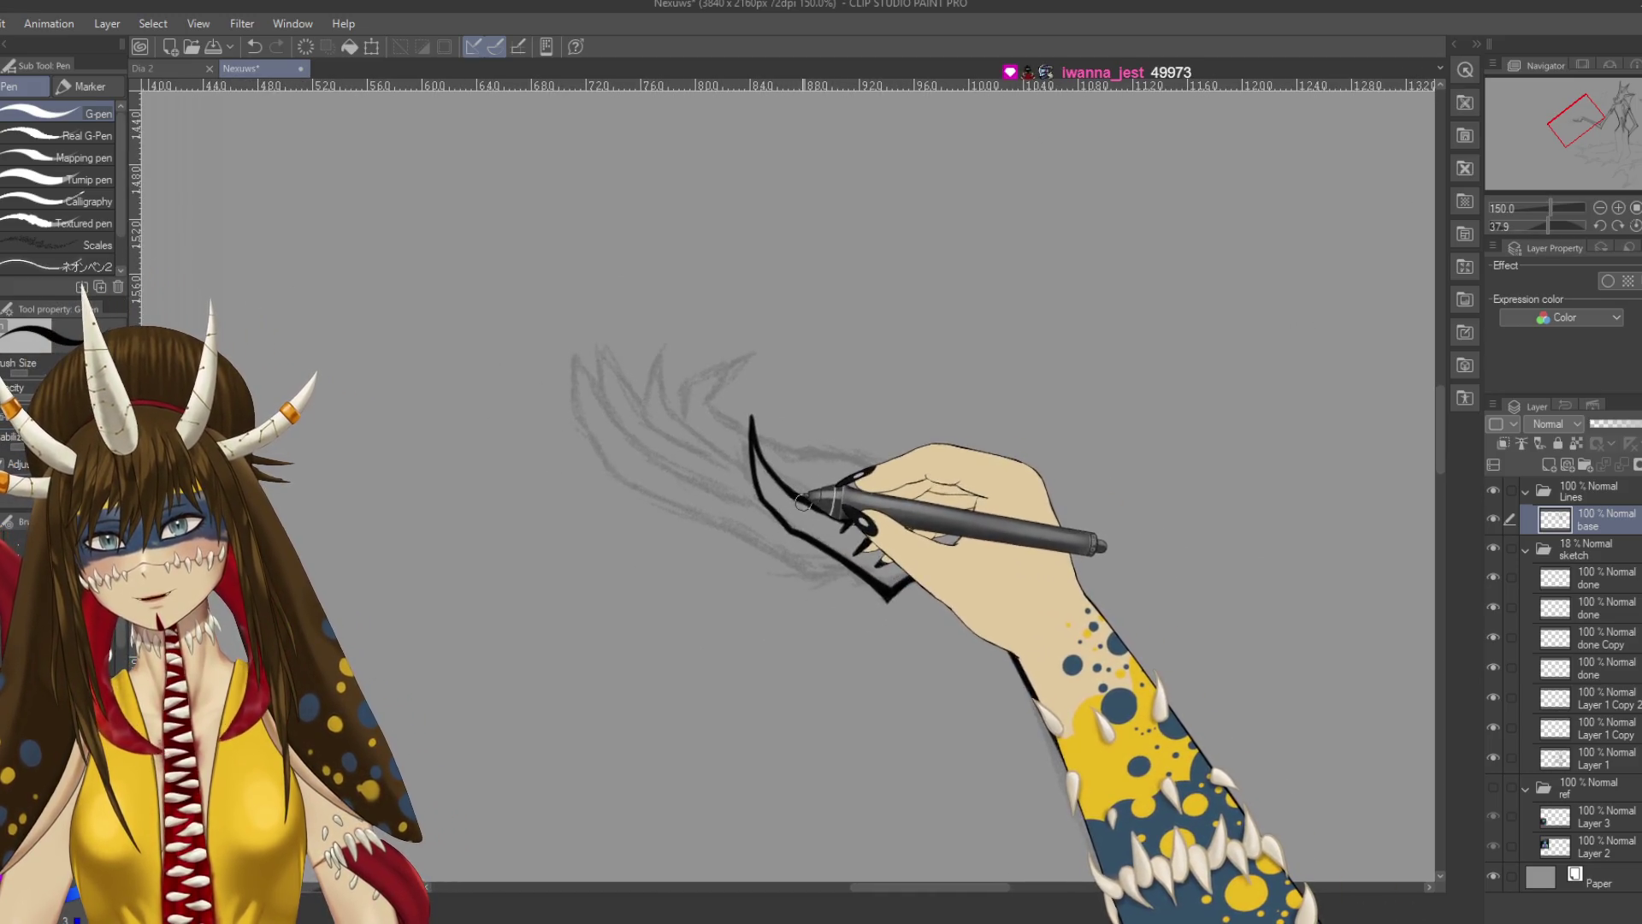
pyautogui.hotkey('ctrl', 's')
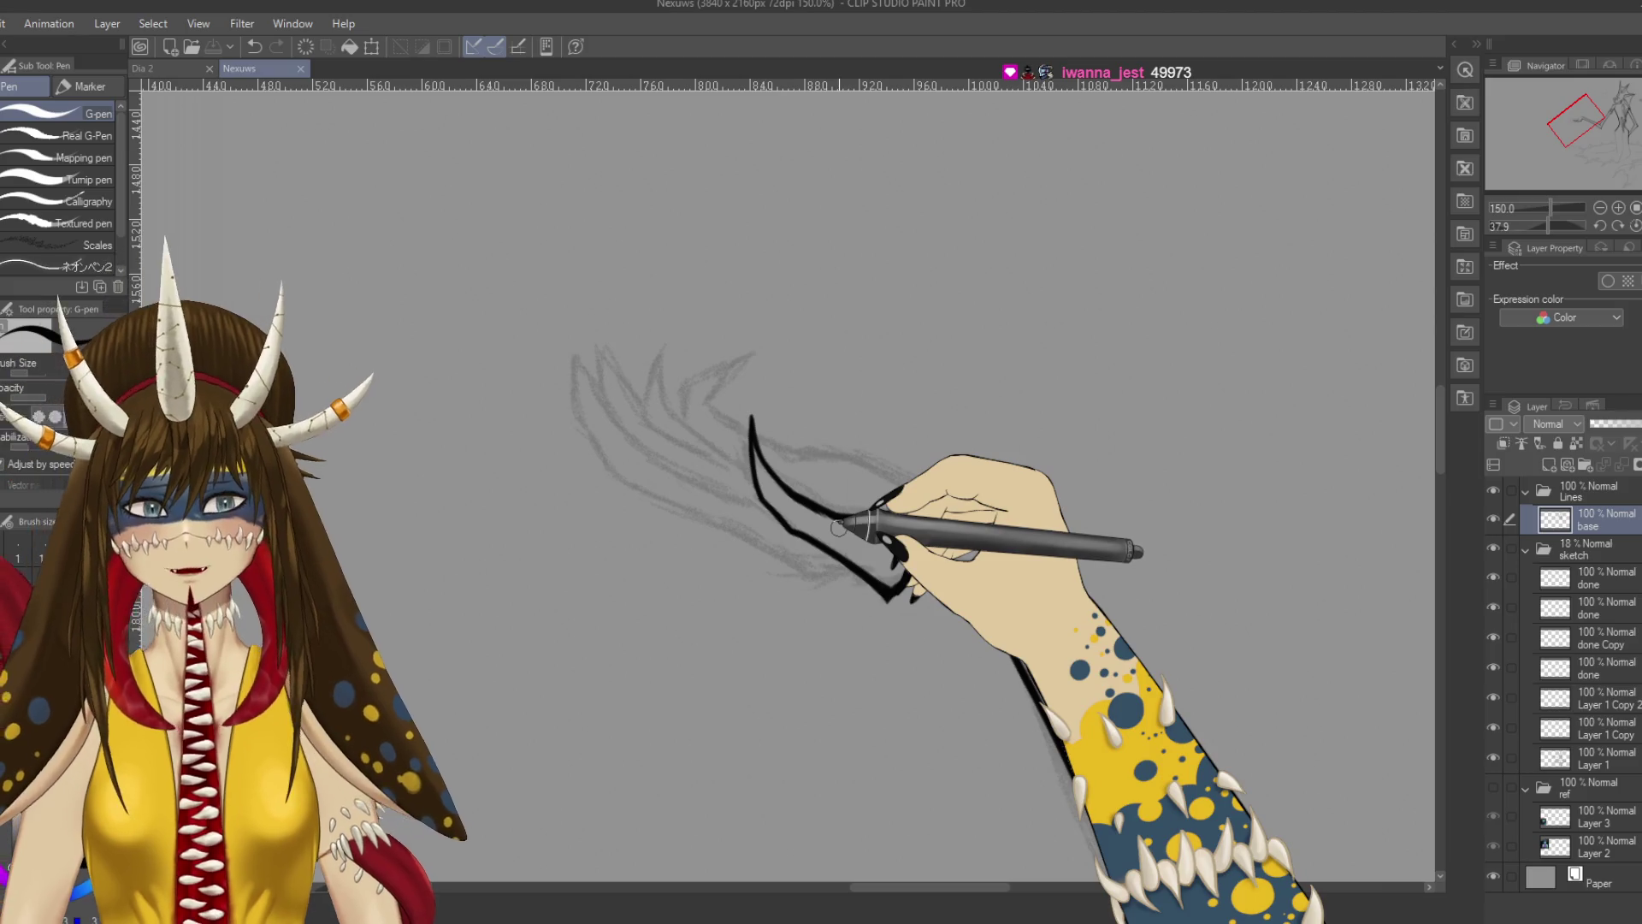
pyautogui.moveTo(811, 503)
pyautogui.mouseDown()
pyautogui.moveTo(823, 511)
pyautogui.moveTo(568, 576)
pyautogui.moveTo(751, 781)
pyautogui.mouseUp()
pyautogui.press('r')
pyautogui.hotkey('ctrl', 's')
pyautogui.moveTo(587, 566); pyautogui.dragTo(682, 653)
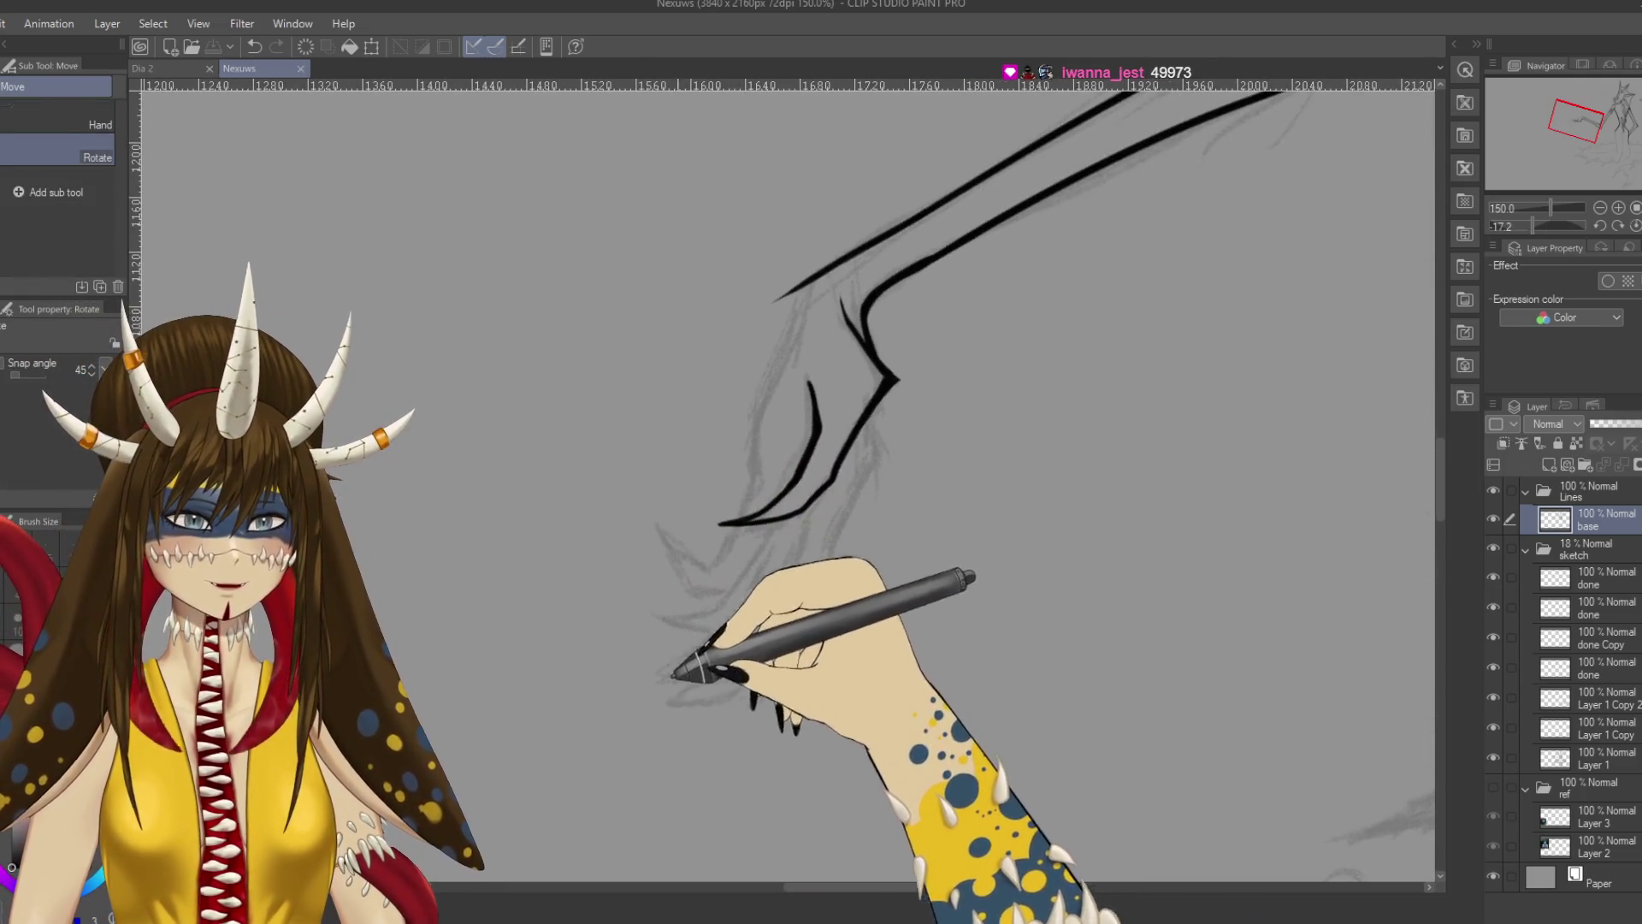
pyautogui.moveTo(525, 579); pyautogui.dragTo(617, 399)
pyautogui.moveTo(804, 381); pyautogui.dragTo(814, 269)
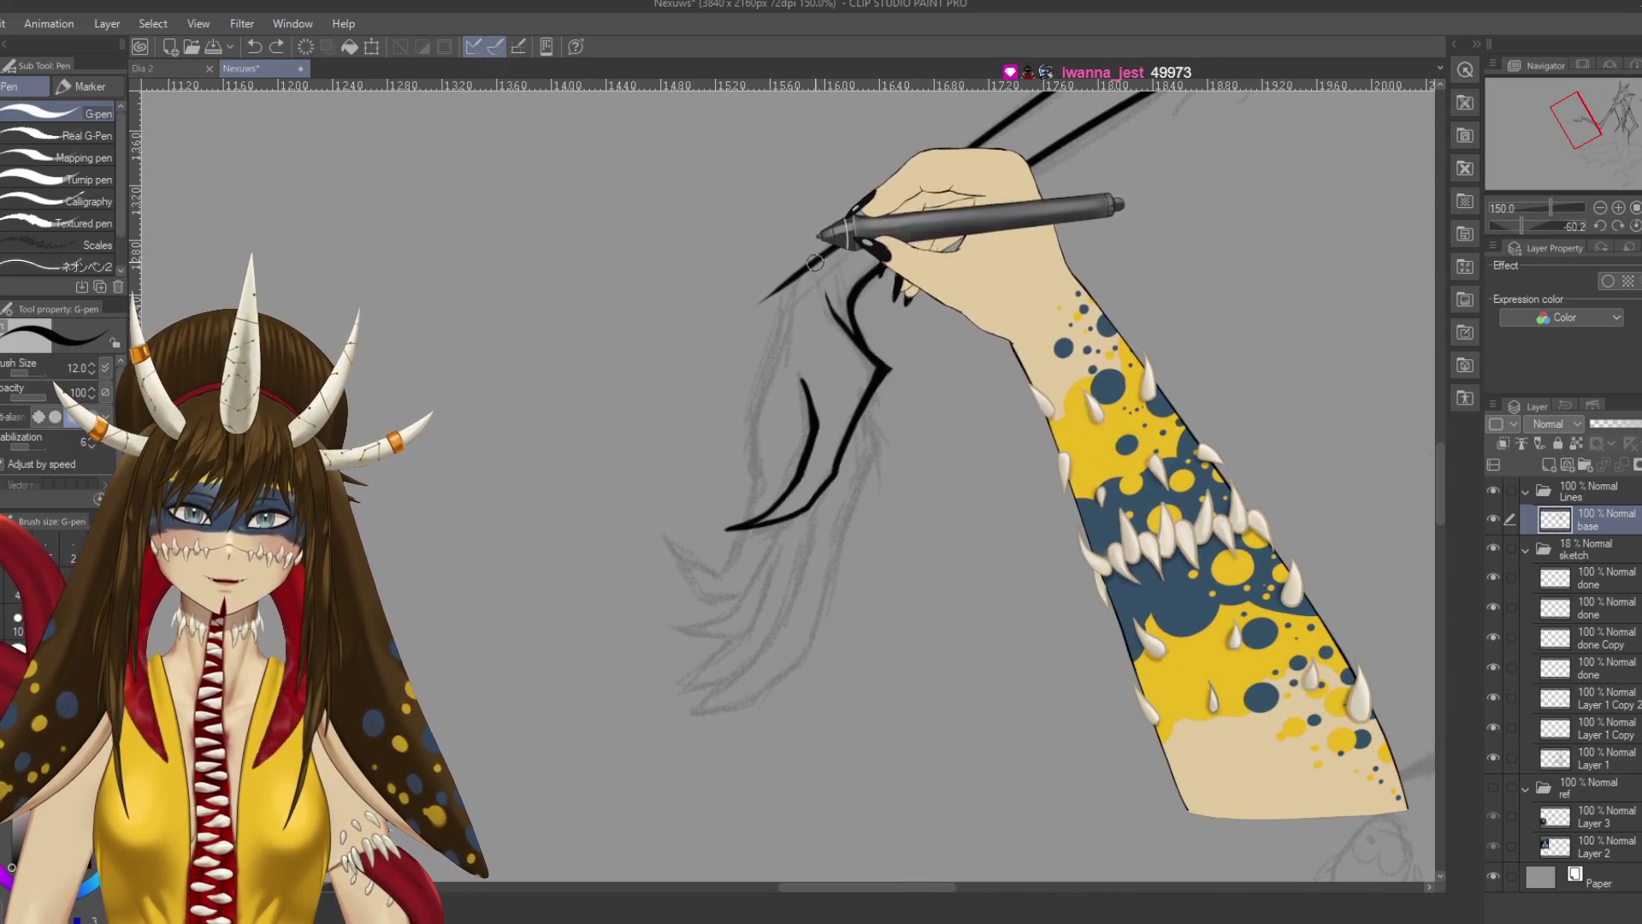
pyautogui.moveTo(782, 332); pyautogui.dragTo(752, 432)
# Ink another line along the claw and save the drawing.
pyautogui.press('e')
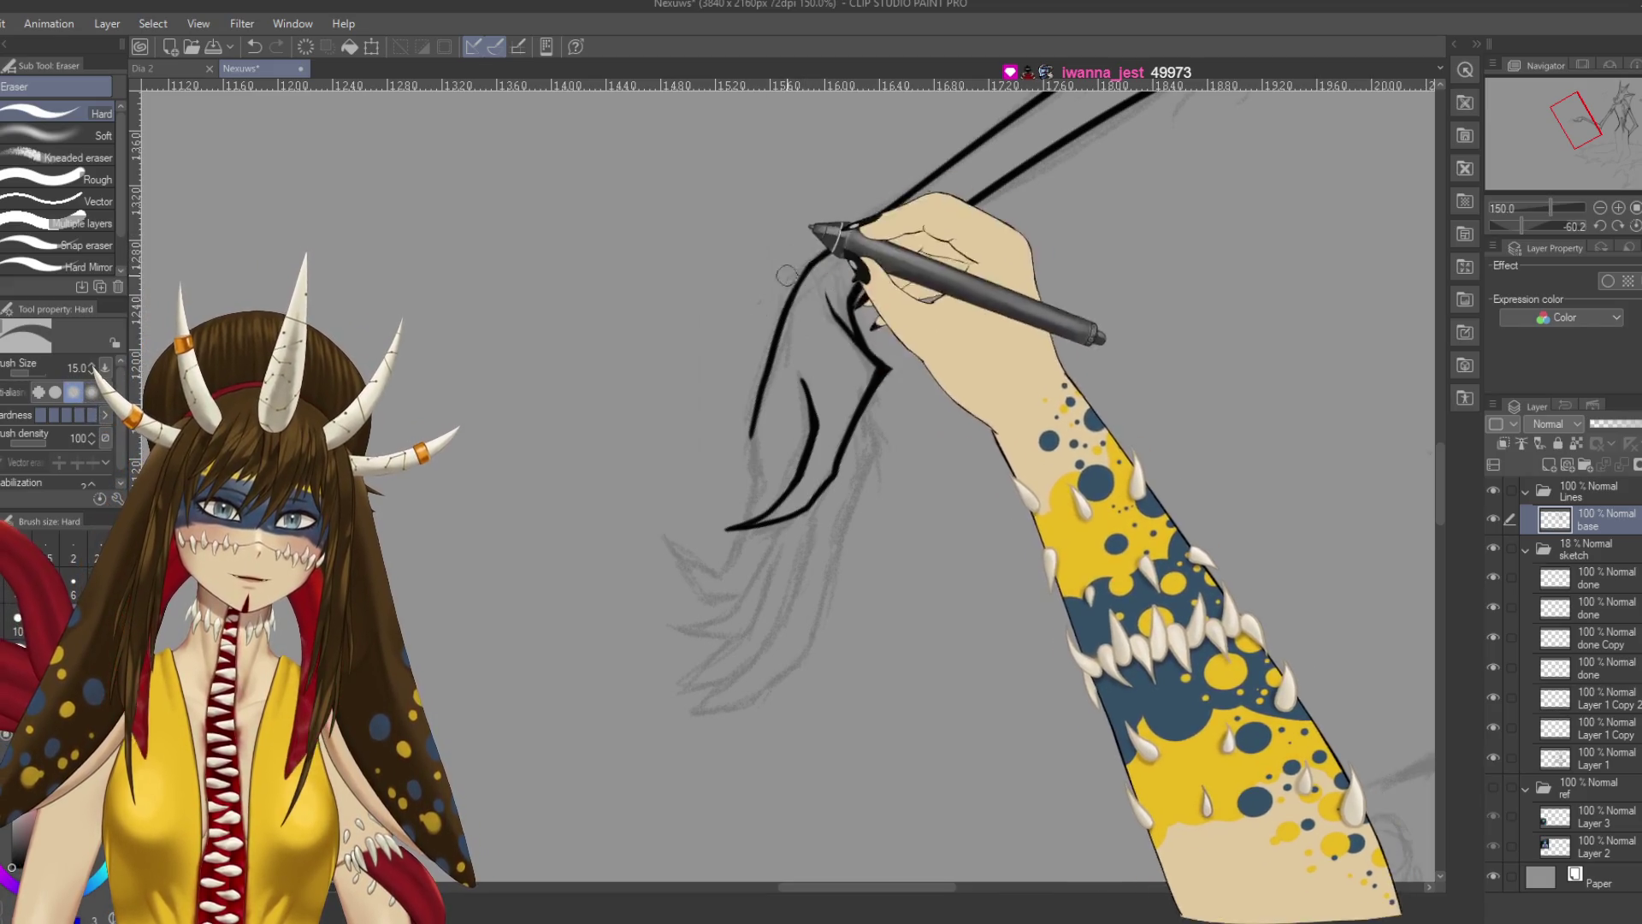
pyautogui.press('p')
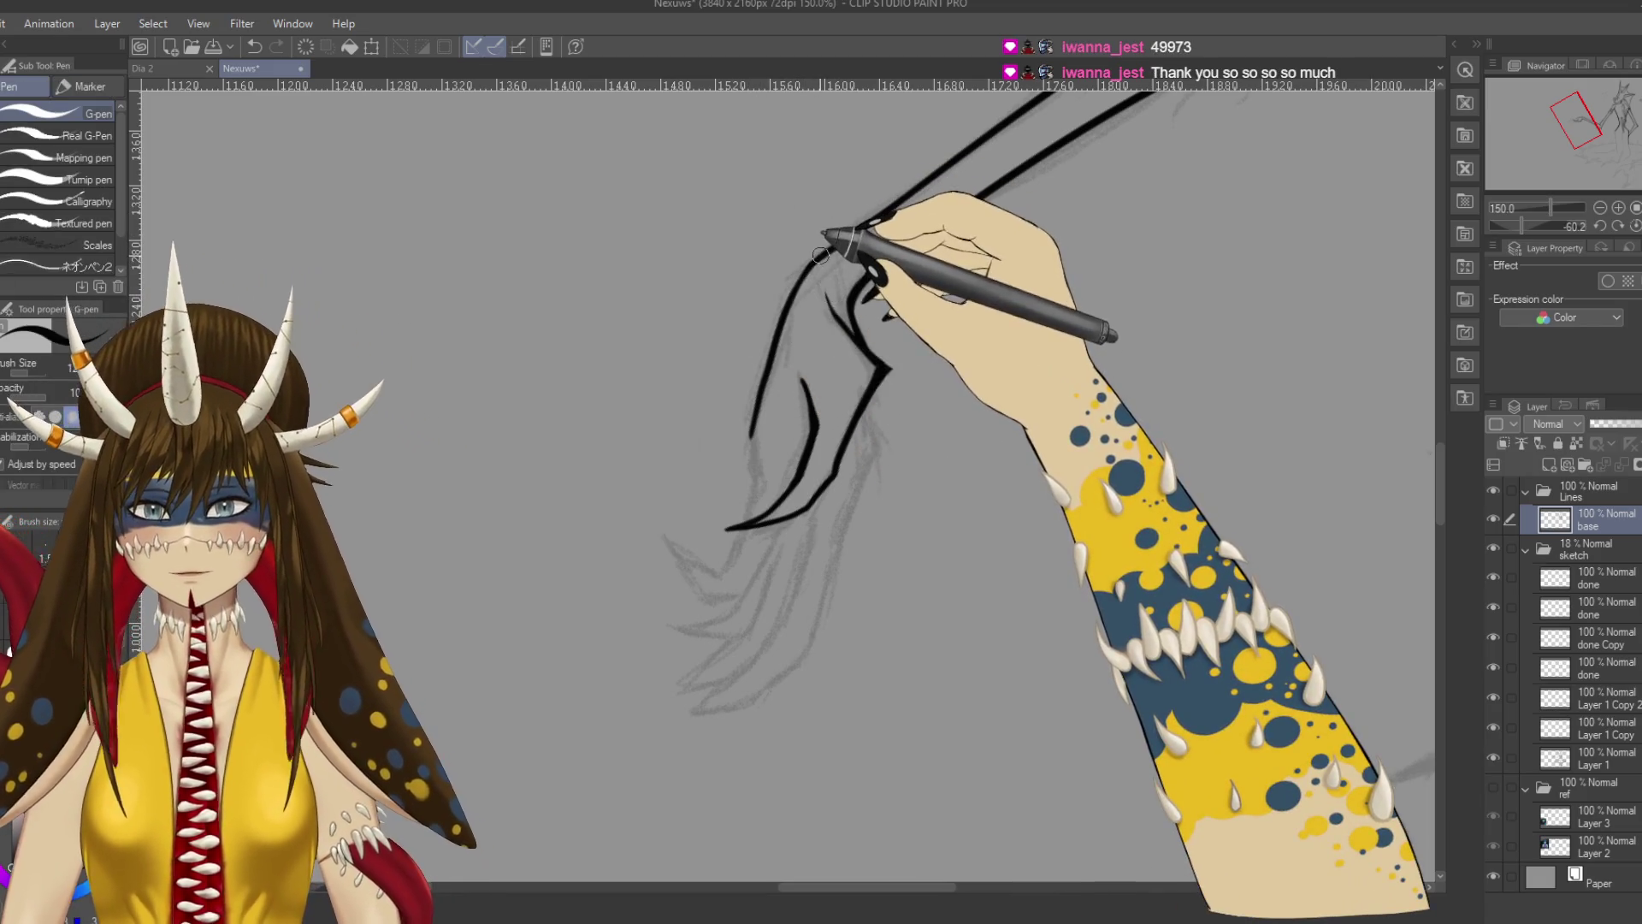
pyautogui.hotkey('ctrl', 's')
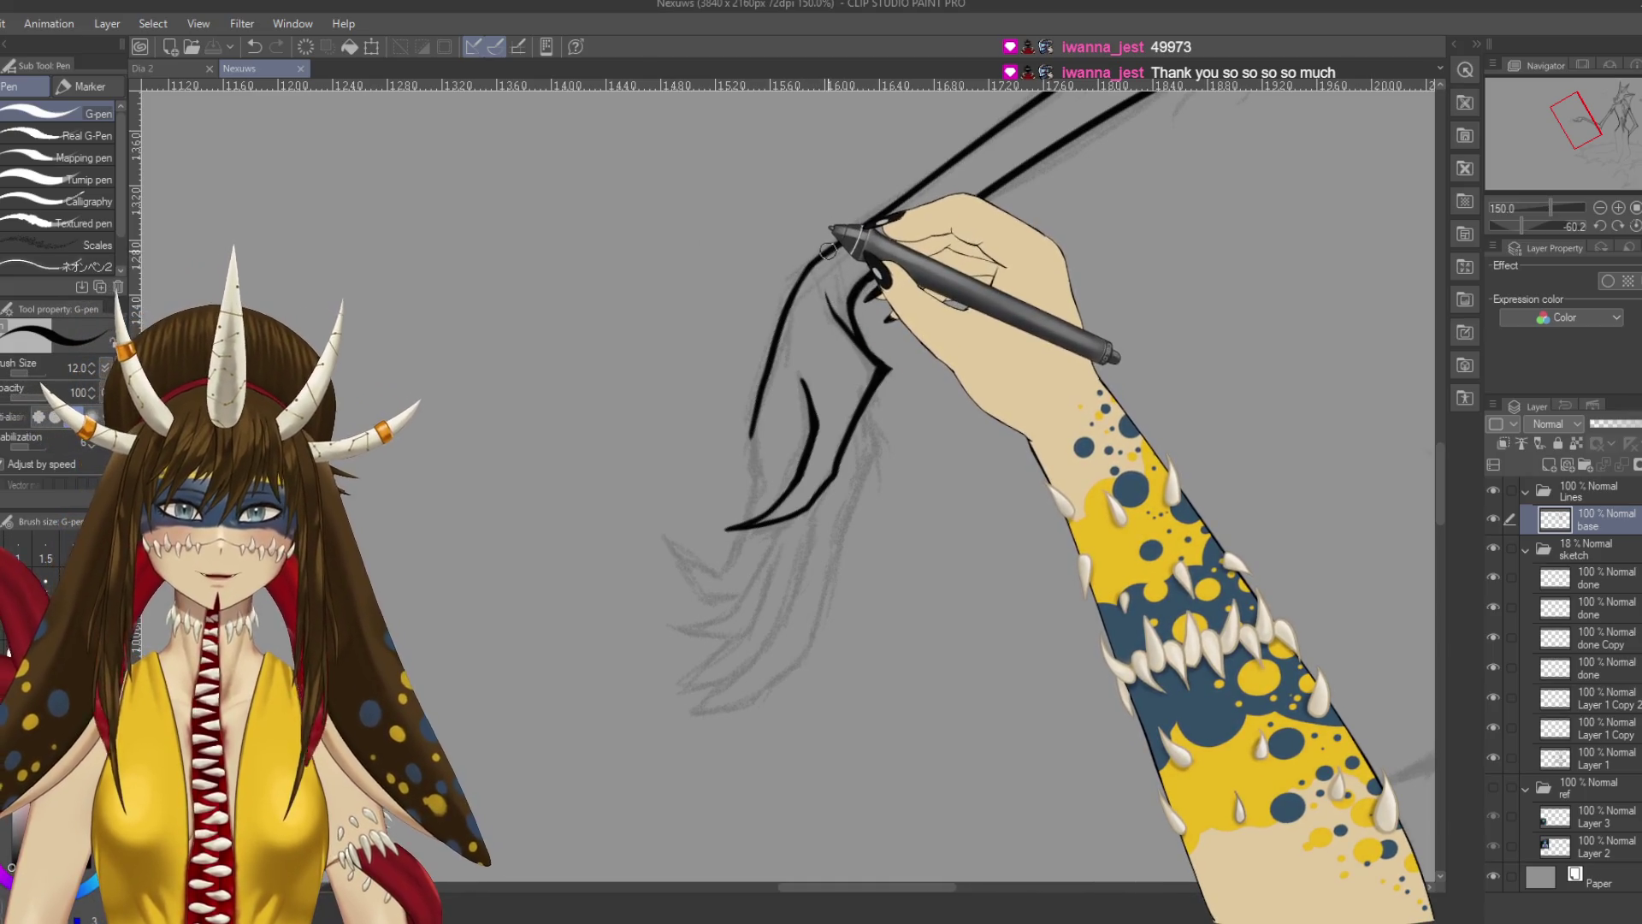
pyautogui.moveTo(829, 249); pyautogui.dragTo(806, 266)
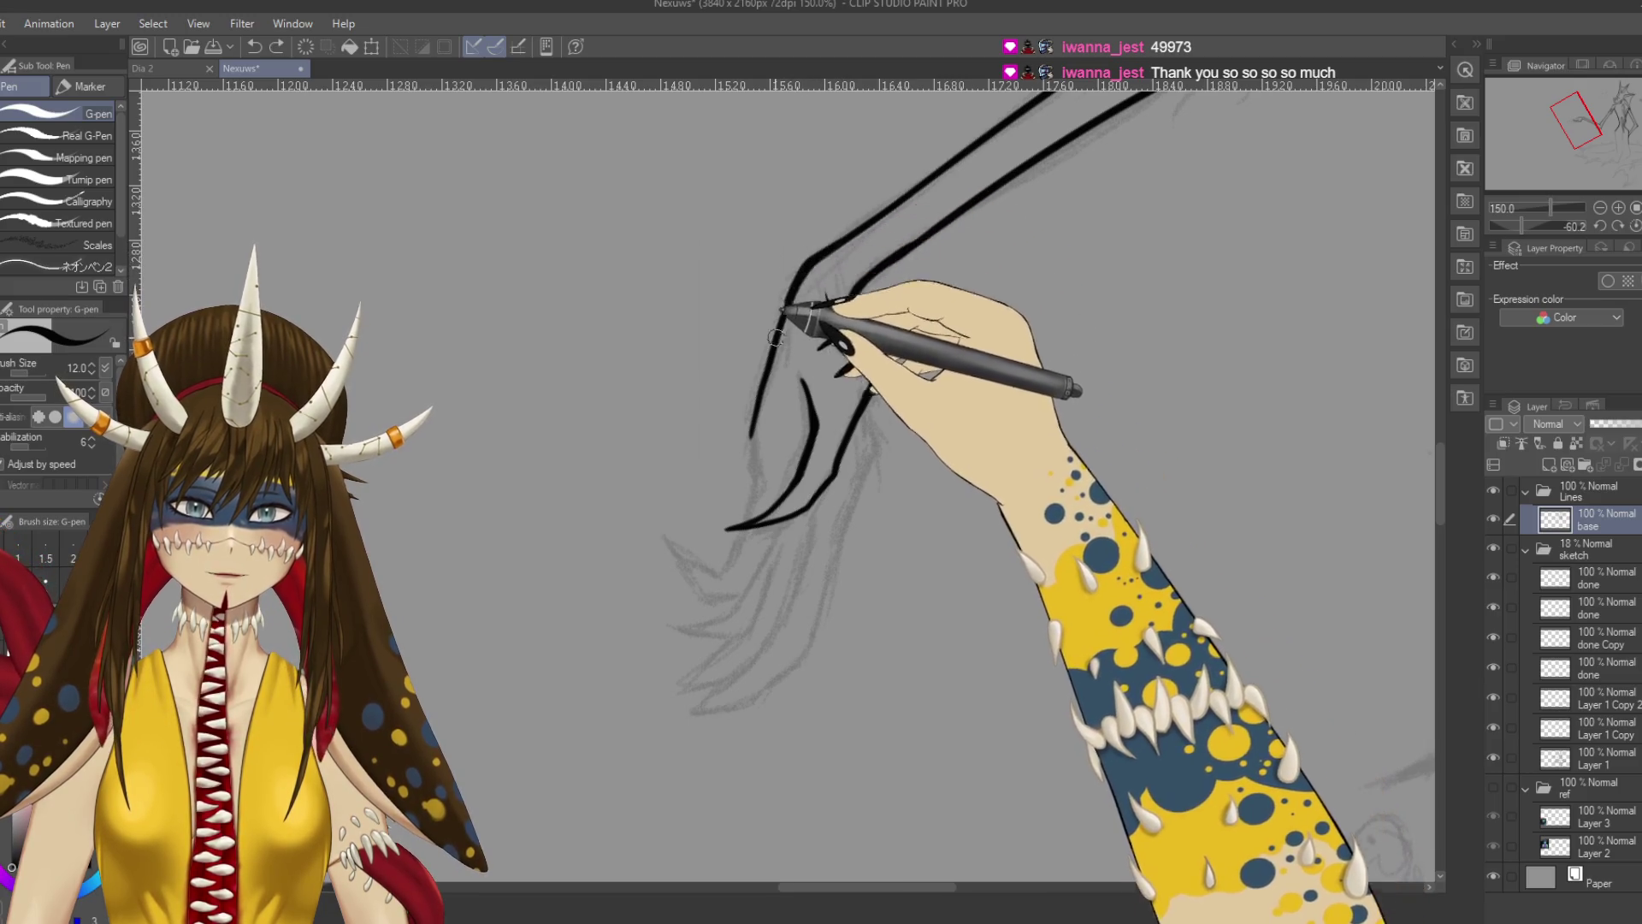
pyautogui.press('r')
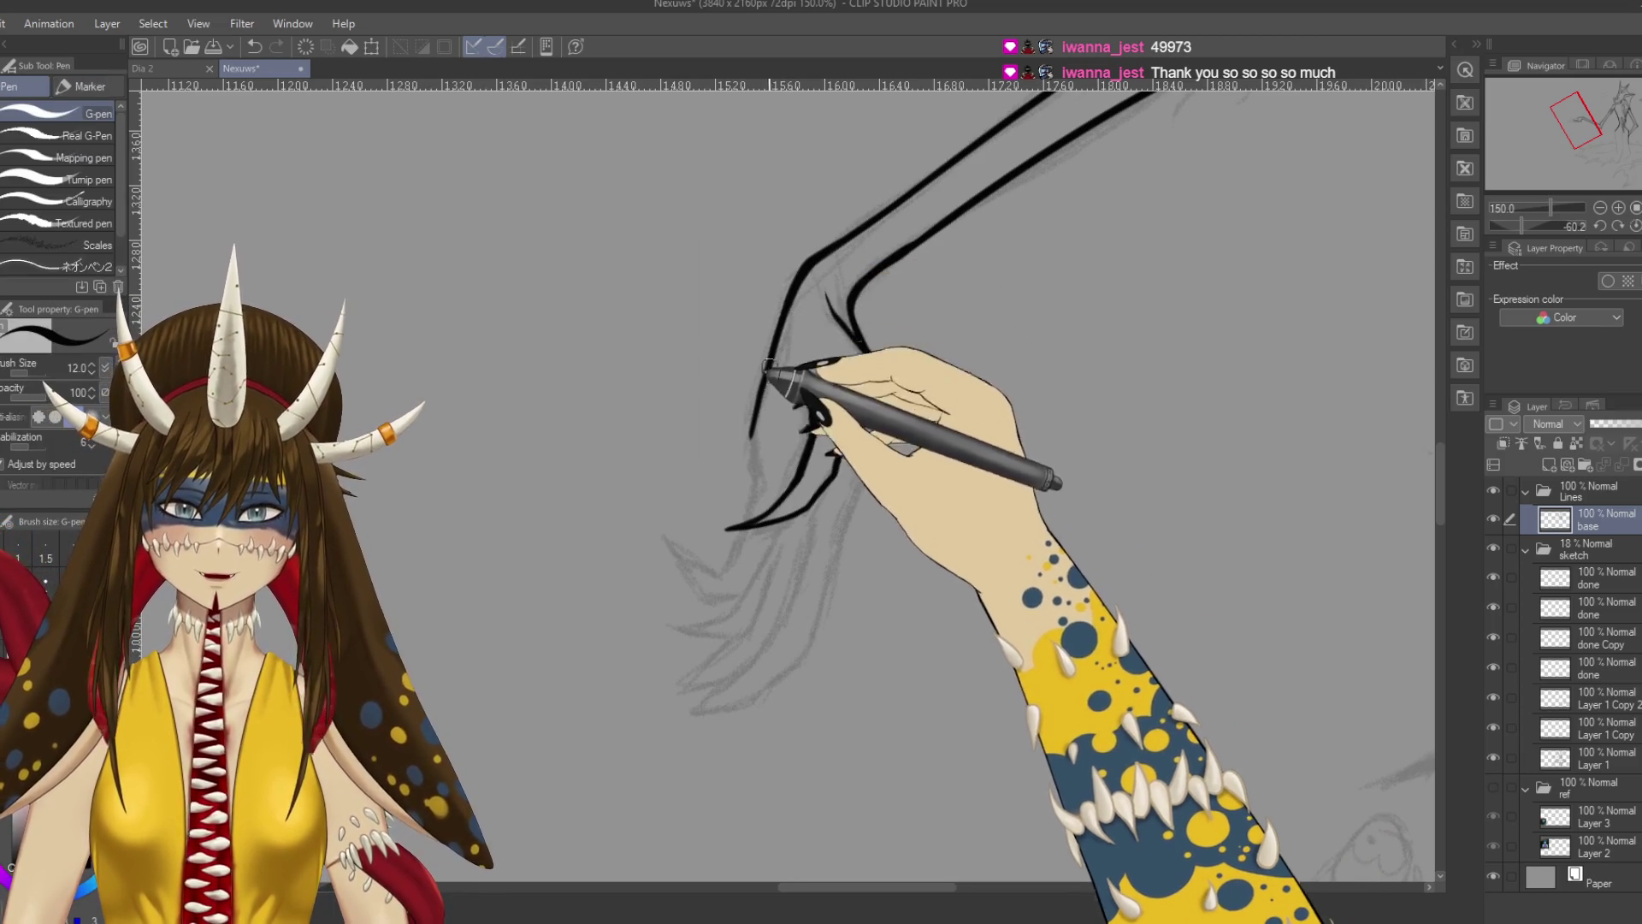
pyautogui.hotkey('ctrl', 's')
pyautogui.moveTo(990, 495)
pyautogui.mouseDown()
pyautogui.moveTo(1019, 488)
pyautogui.moveTo(916, 645)
pyautogui.mouseUp()
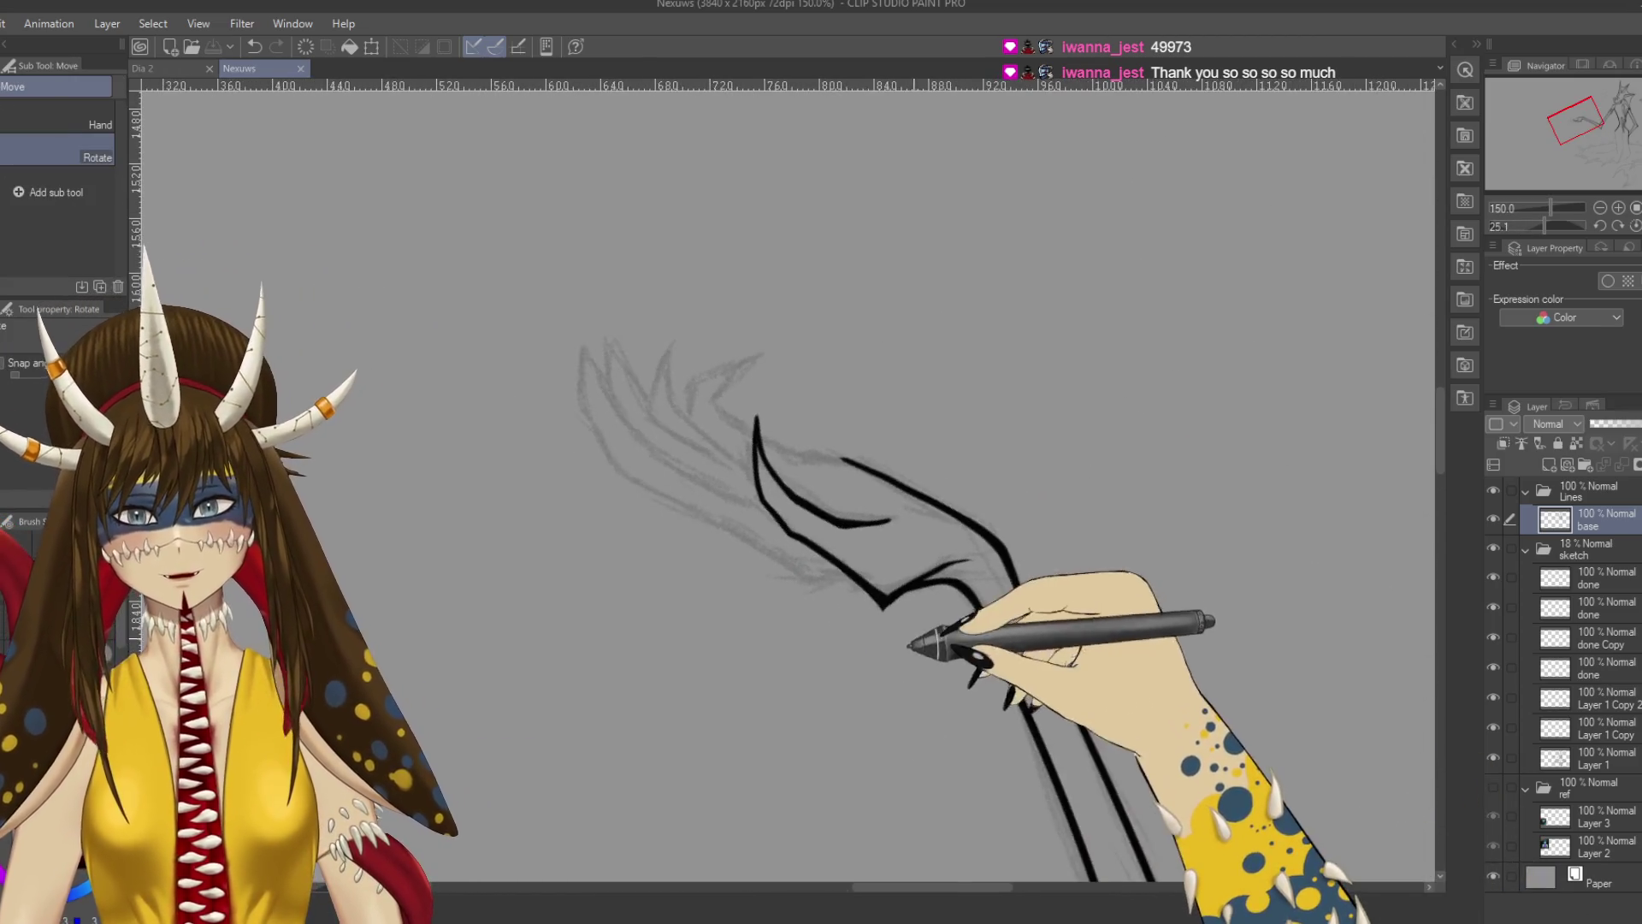
pyautogui.moveTo(974, 406)
pyautogui.mouseDown()
pyautogui.moveTo(980, 615)
pyautogui.moveTo(990, 484)
pyautogui.moveTo(880, 433)
pyautogui.mouseUp()
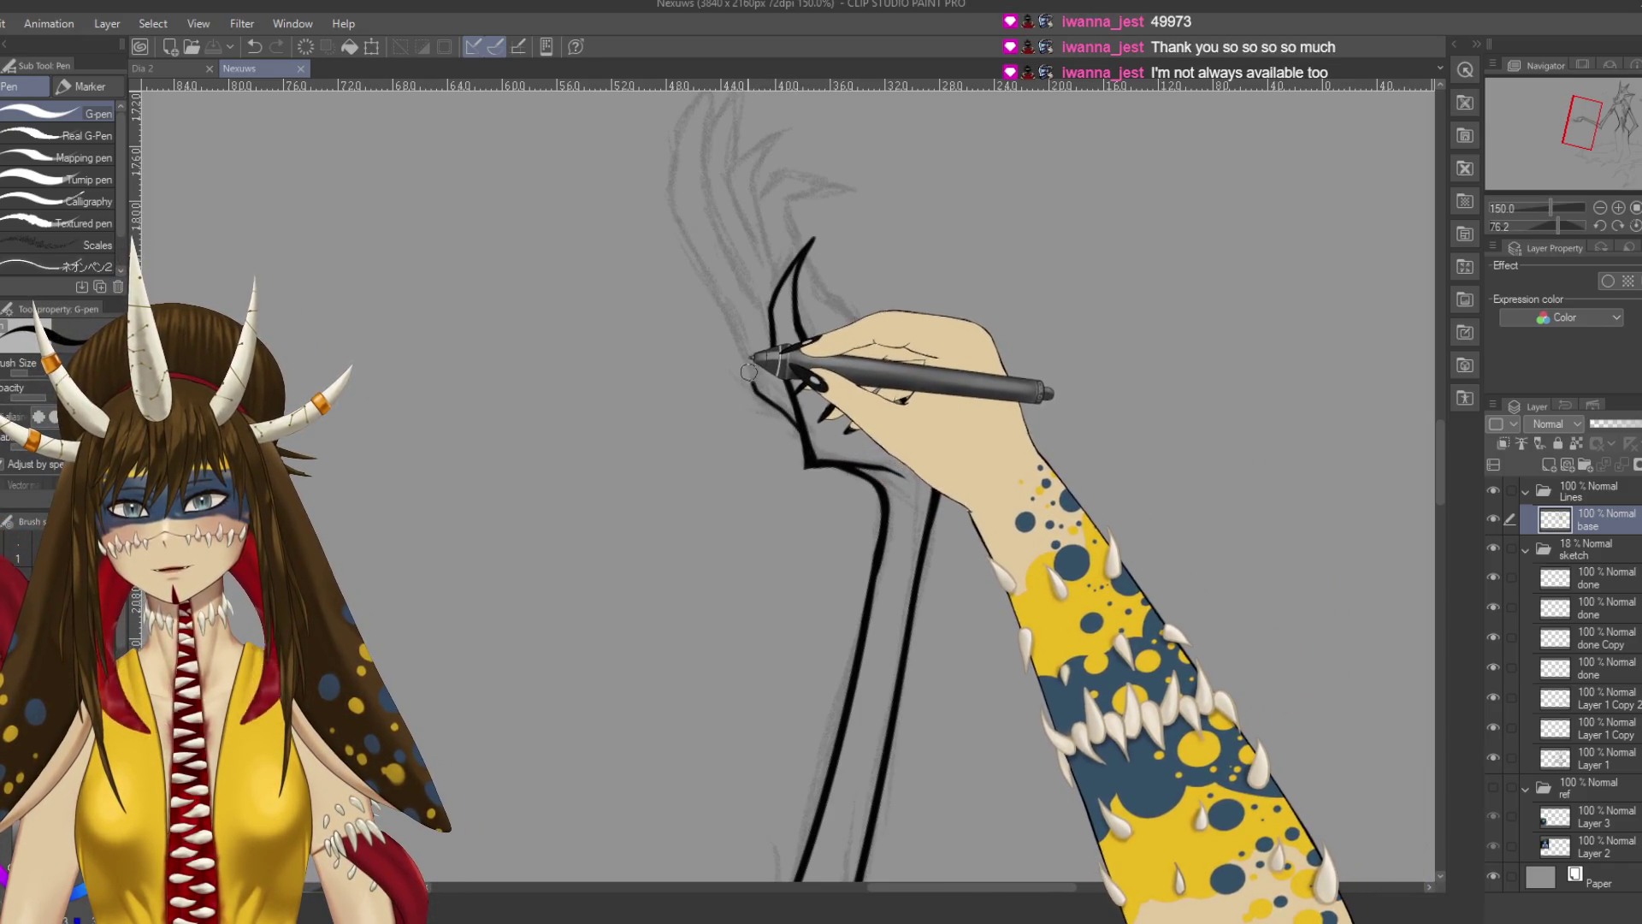
# Ink the long claw finger's outer and inner lines down to a sharp tip, redoing misdrawn strokes.
pyautogui.moveTo(670, 192); pyautogui.dragTo(725, 290)
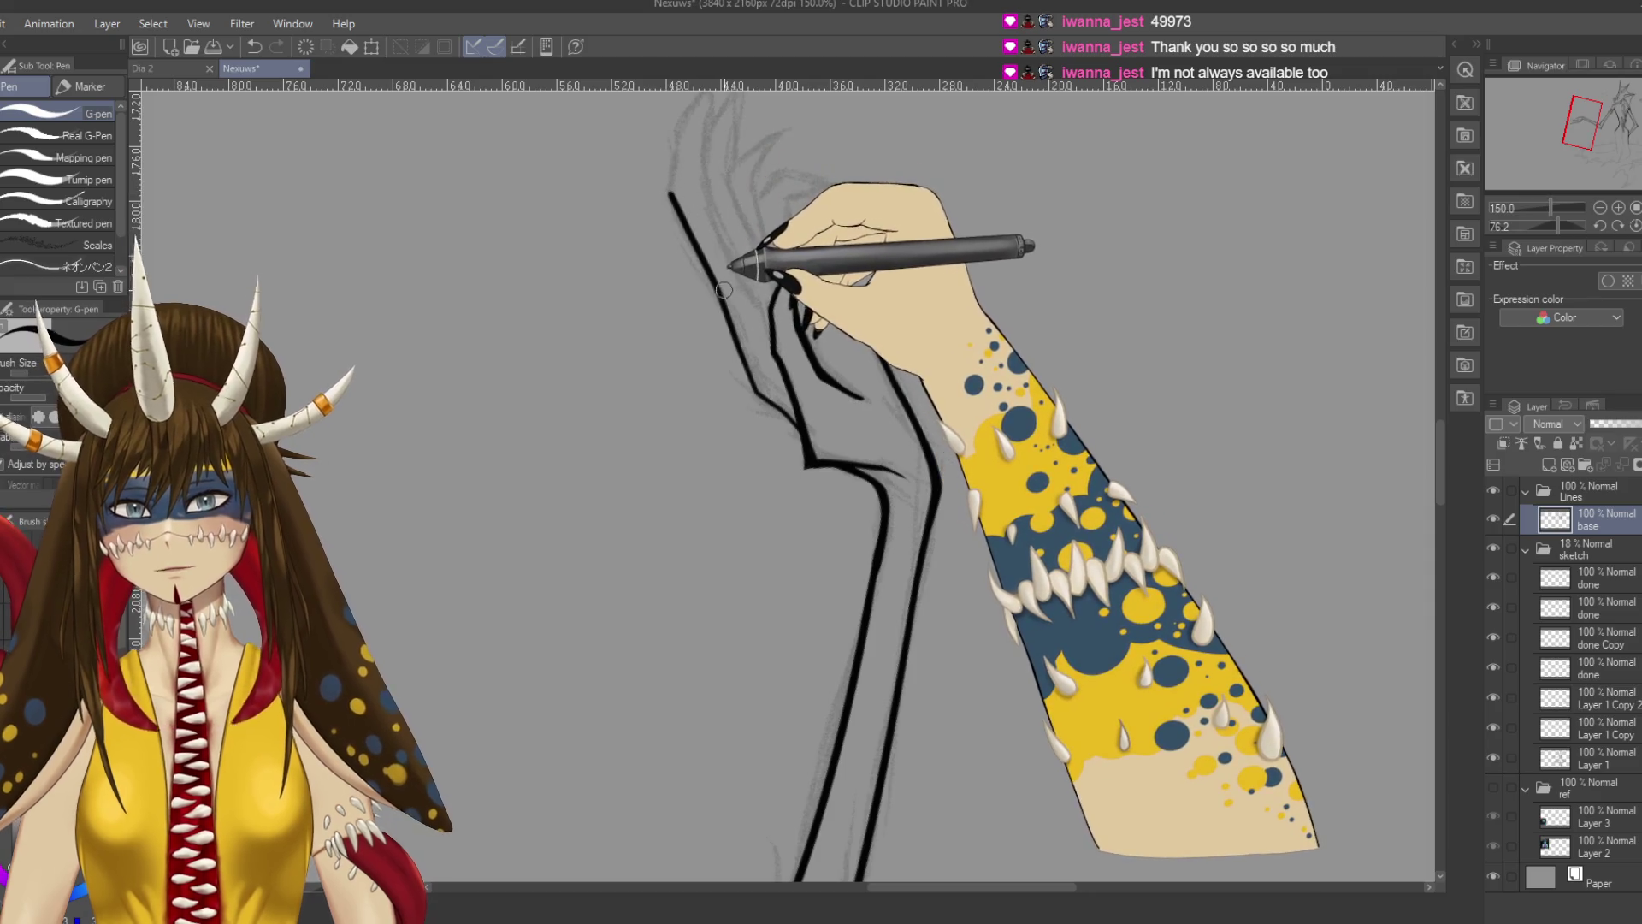
pyautogui.moveTo(691, 221)
pyautogui.mouseDown()
pyautogui.moveTo(692, 294)
pyautogui.moveTo(689, 191)
pyautogui.mouseUp()
pyautogui.hotkey('ctrl', 'z')
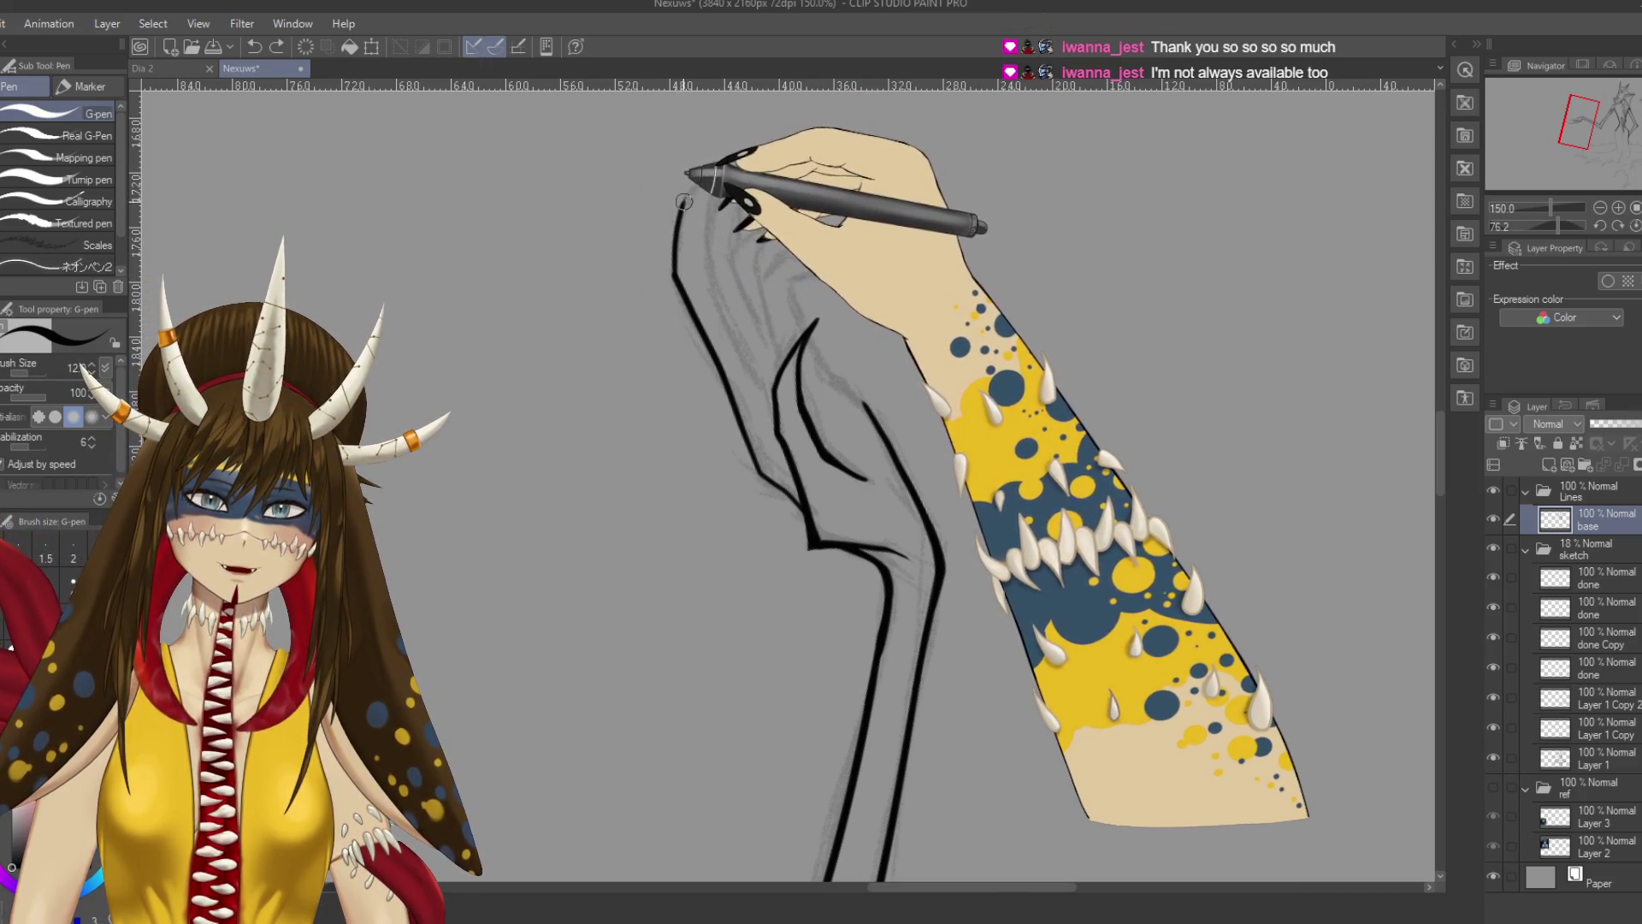
pyautogui.moveTo(681, 208); pyautogui.dragTo(734, 130)
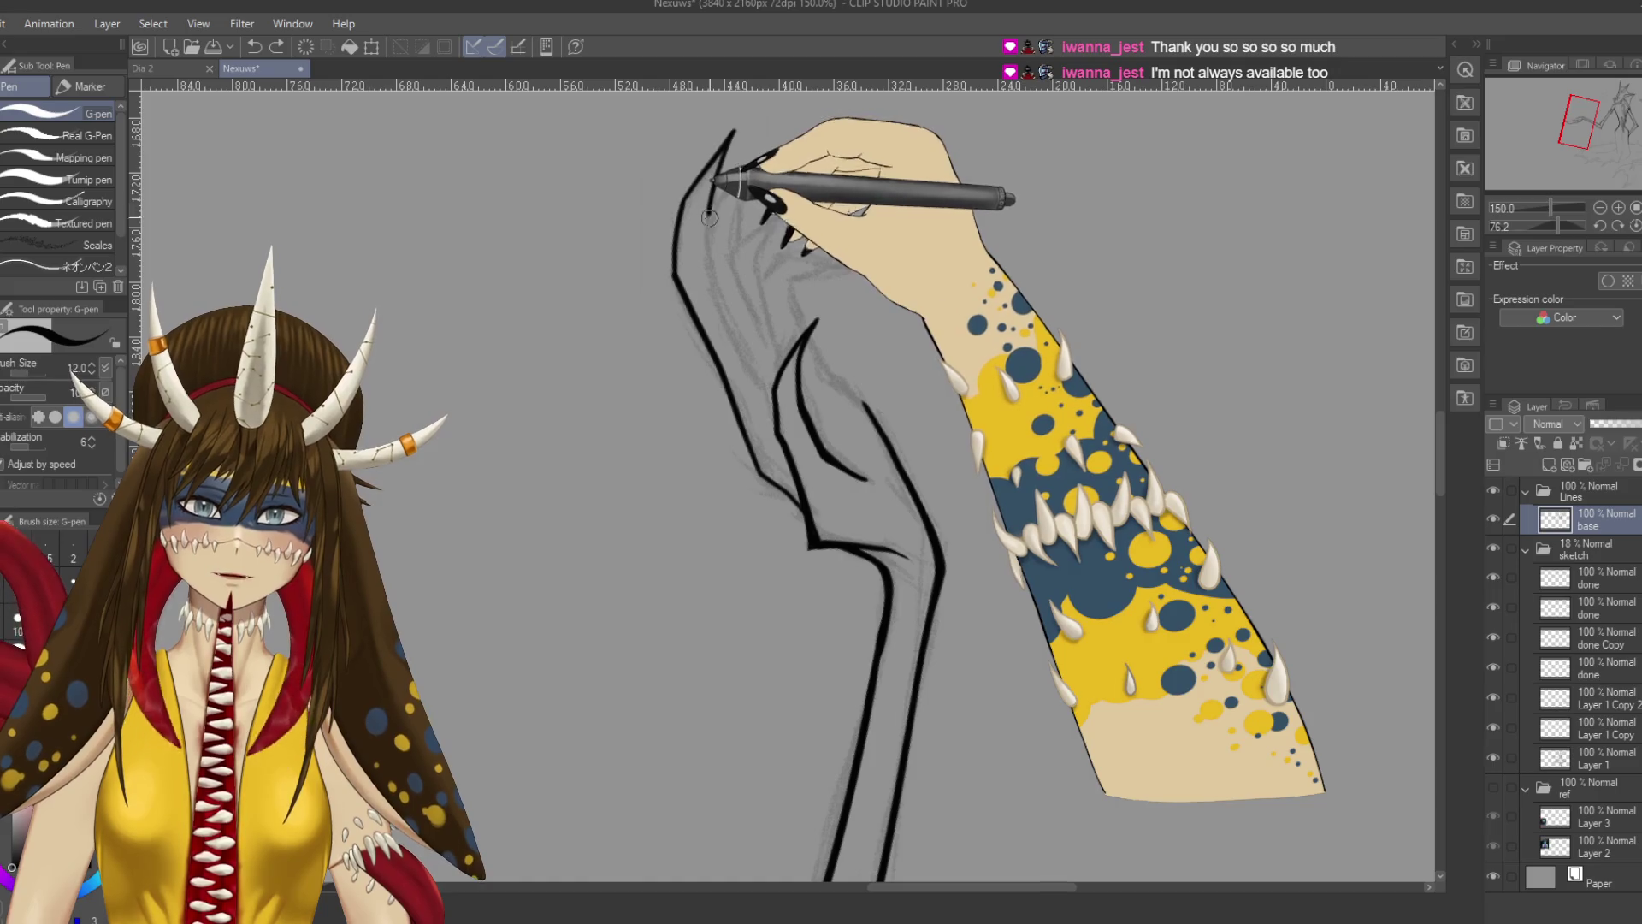
pyautogui.hotkey('ctrl', 'z')
pyautogui.moveTo(731, 141)
pyautogui.mouseDown()
pyautogui.moveTo(717, 273)
pyautogui.moveTo(765, 385)
pyautogui.mouseUp()
pyautogui.scroll(-2, 762, 378)
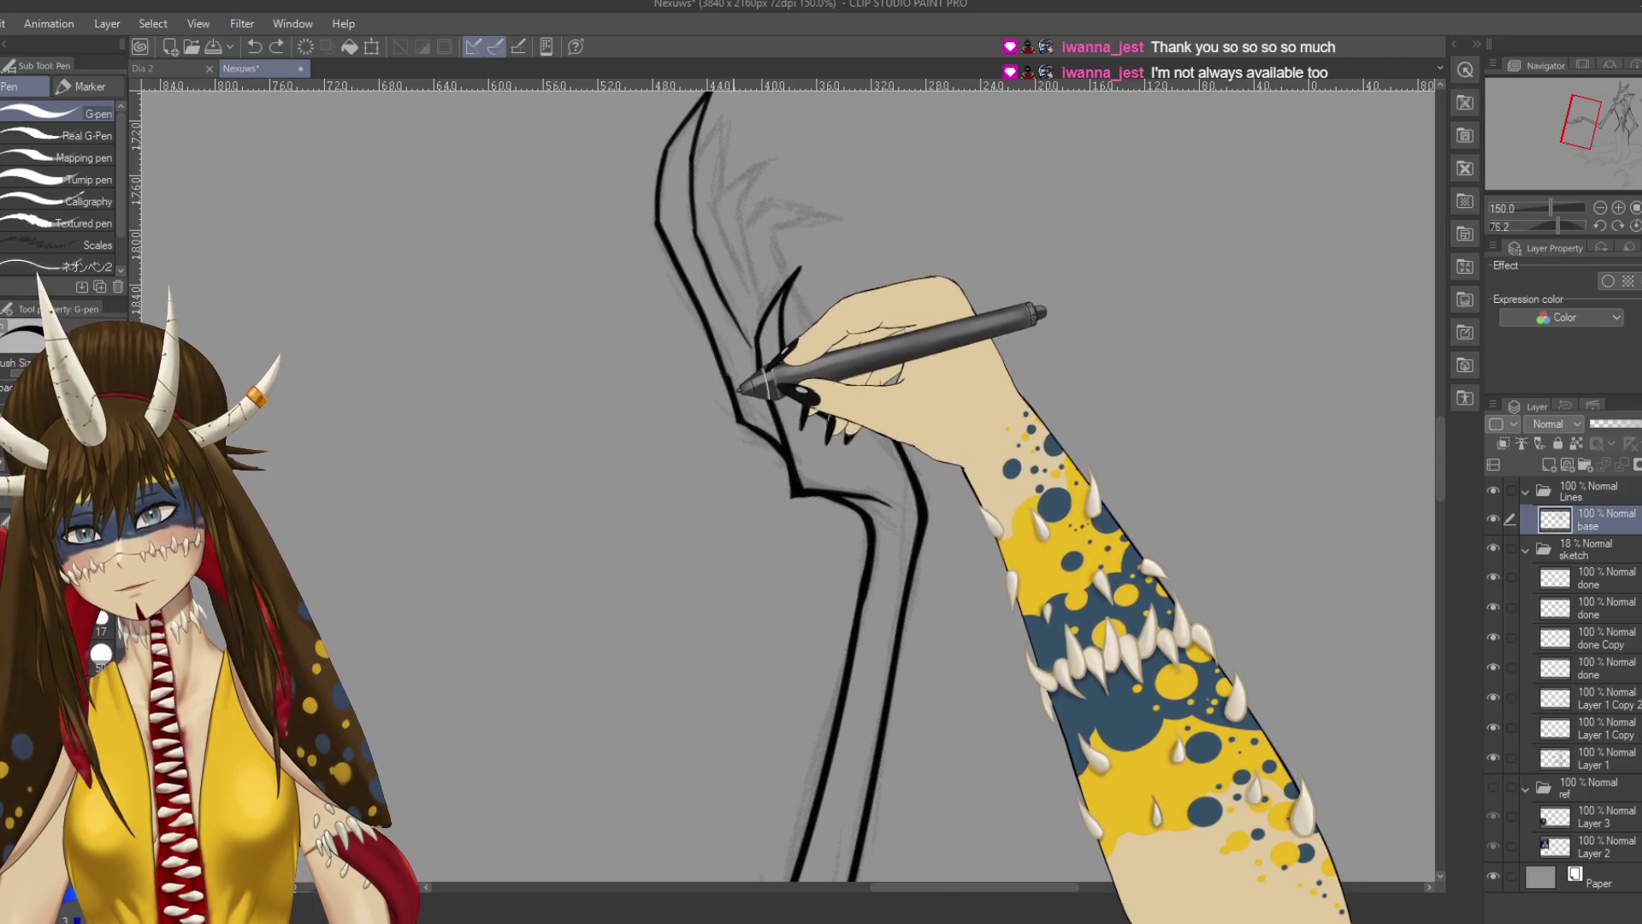
pyautogui.click(740, 423)
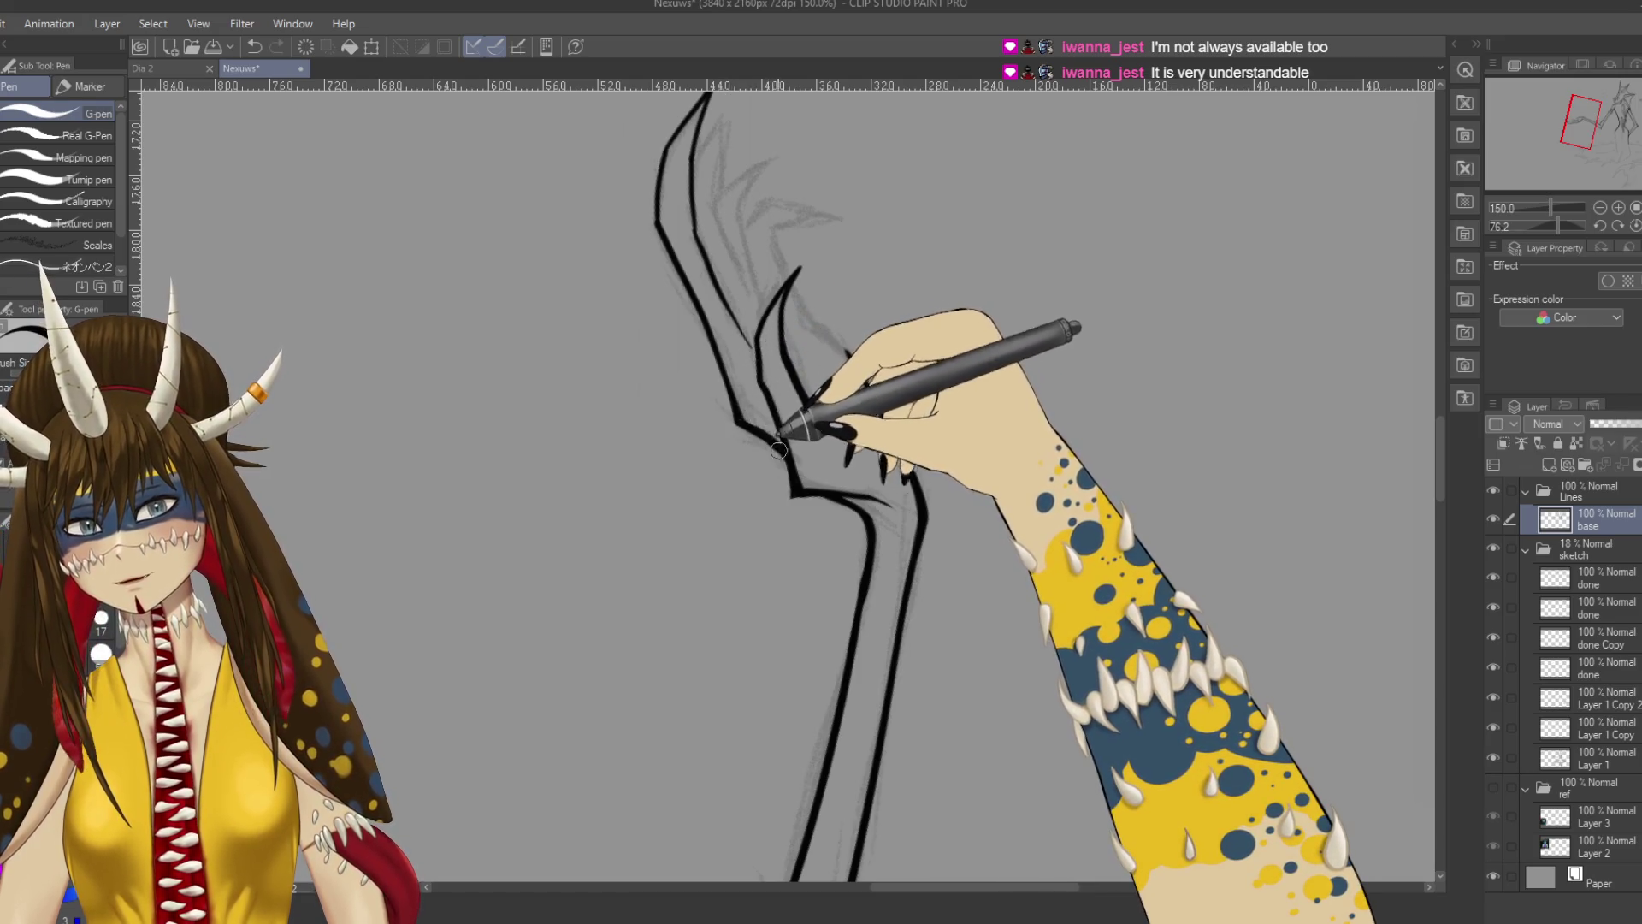
pyautogui.press('e')
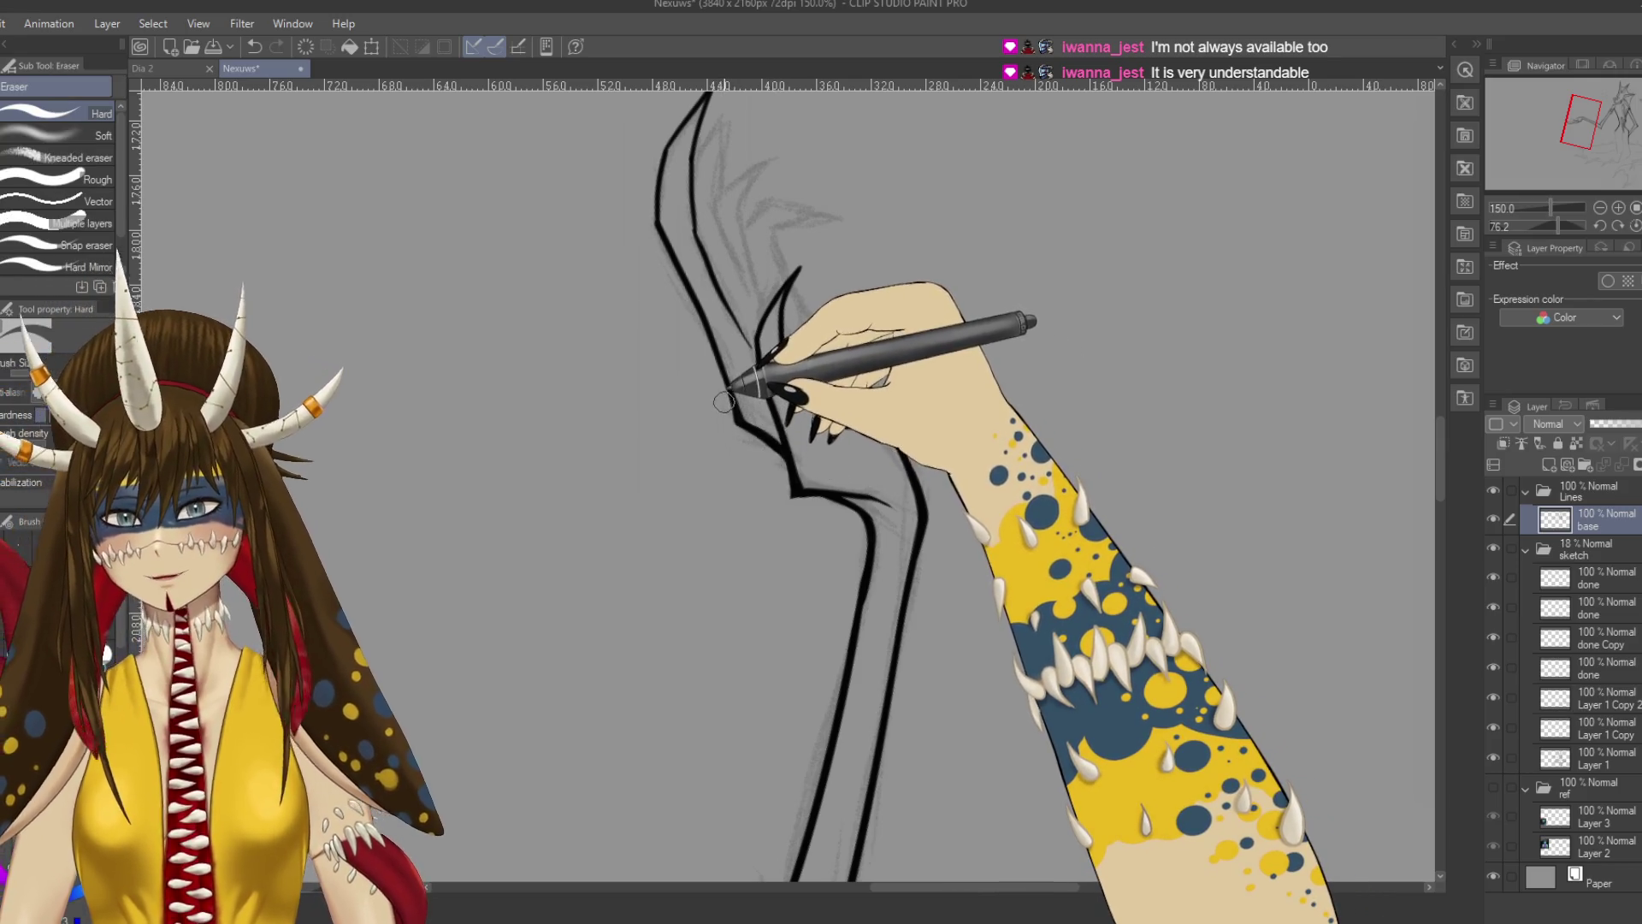
pyautogui.press('r')
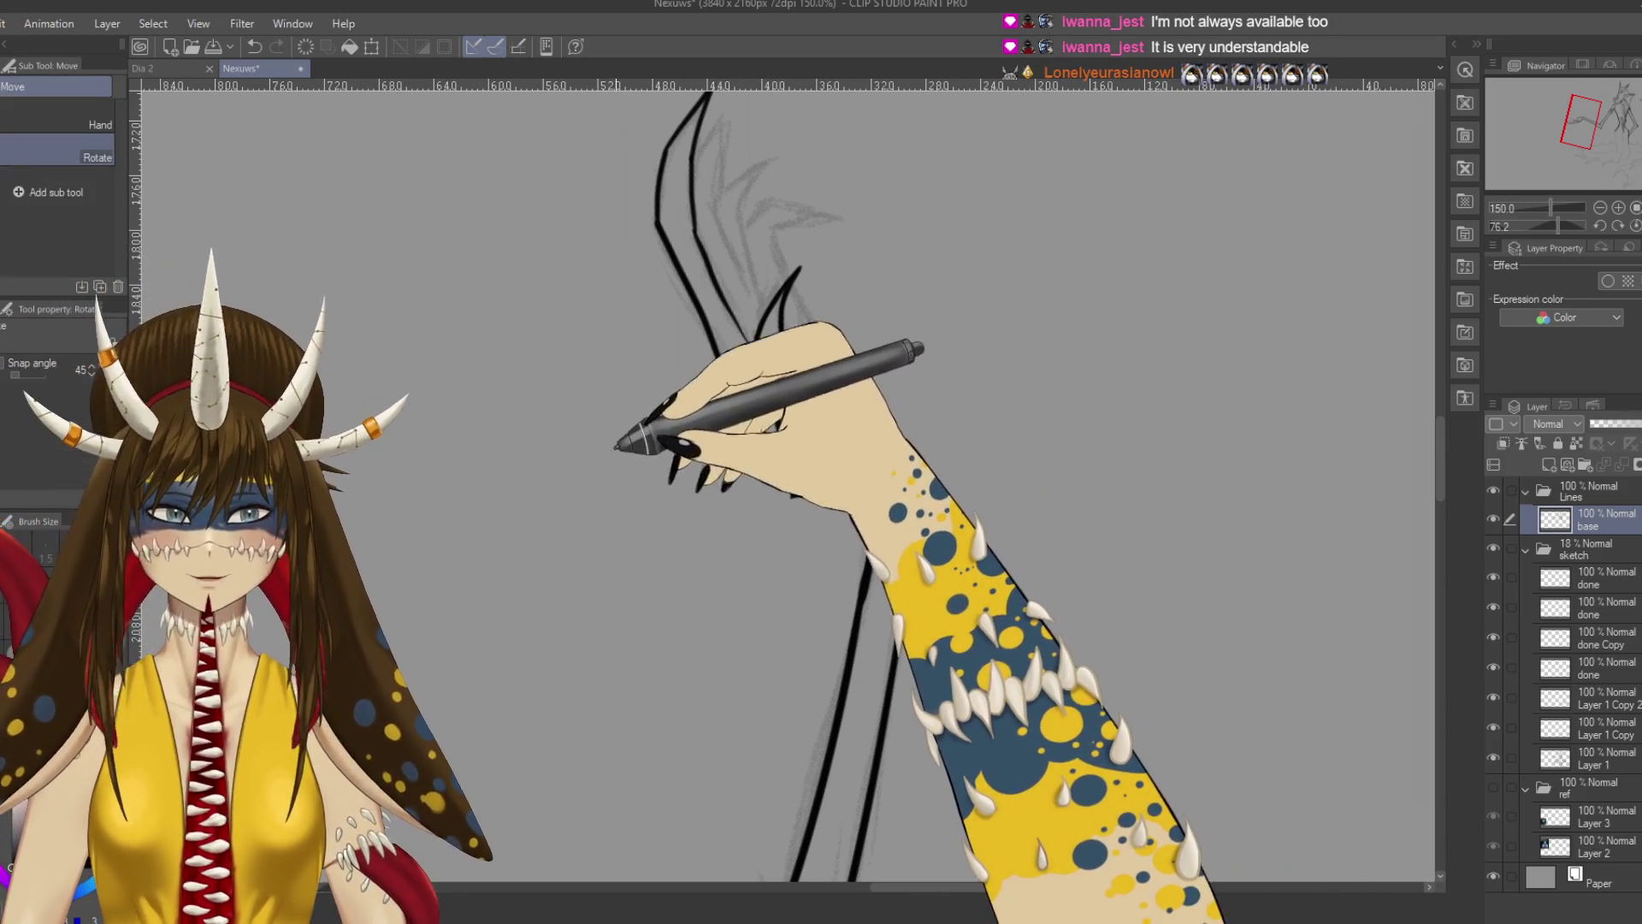
pyautogui.moveTo(630, 458)
pyautogui.mouseDown()
pyautogui.moveTo(700, 558)
pyautogui.moveTo(855, 604)
pyautogui.moveTo(889, 684)
pyautogui.moveTo(862, 447)
pyautogui.moveTo(756, 593)
pyautogui.moveTo(850, 411)
pyautogui.mouseUp()
pyautogui.press('p')
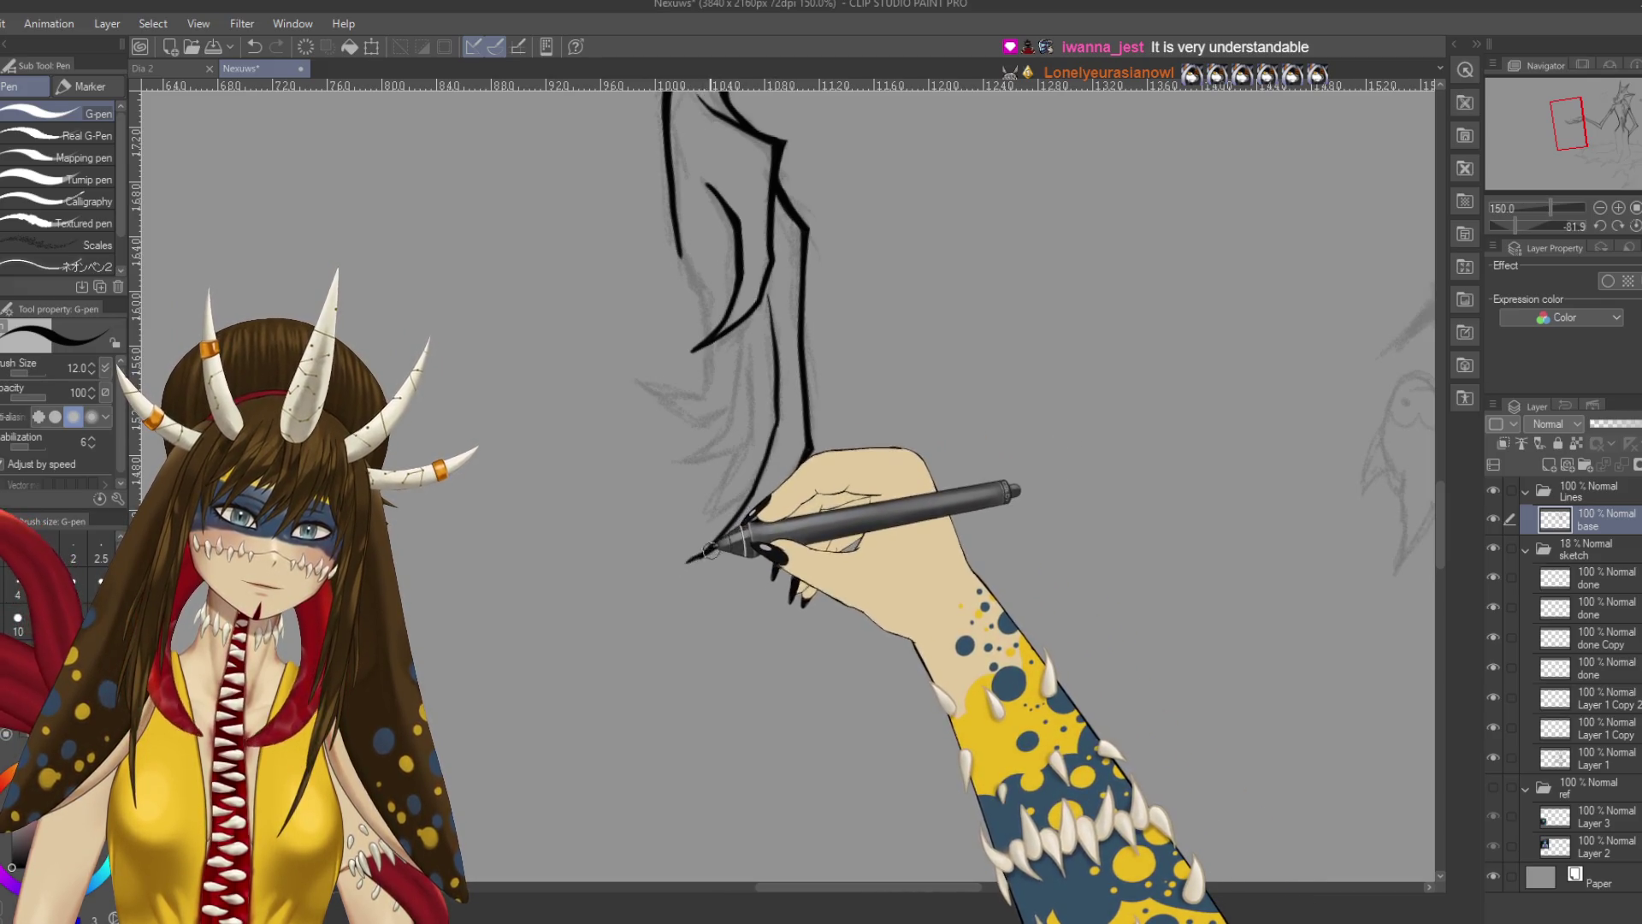
# Undo and redo the last stroke, save, zoom out to 25% and level the canvas rotation.
pyautogui.hotkey('shift', 'space')
pyautogui.moveTo(813, 476)
pyautogui.mouseDown()
pyautogui.moveTo(861, 484)
pyautogui.moveTo(747, 438)
pyautogui.moveTo(813, 470)
pyautogui.moveTo(774, 474)
pyautogui.mouseUp()
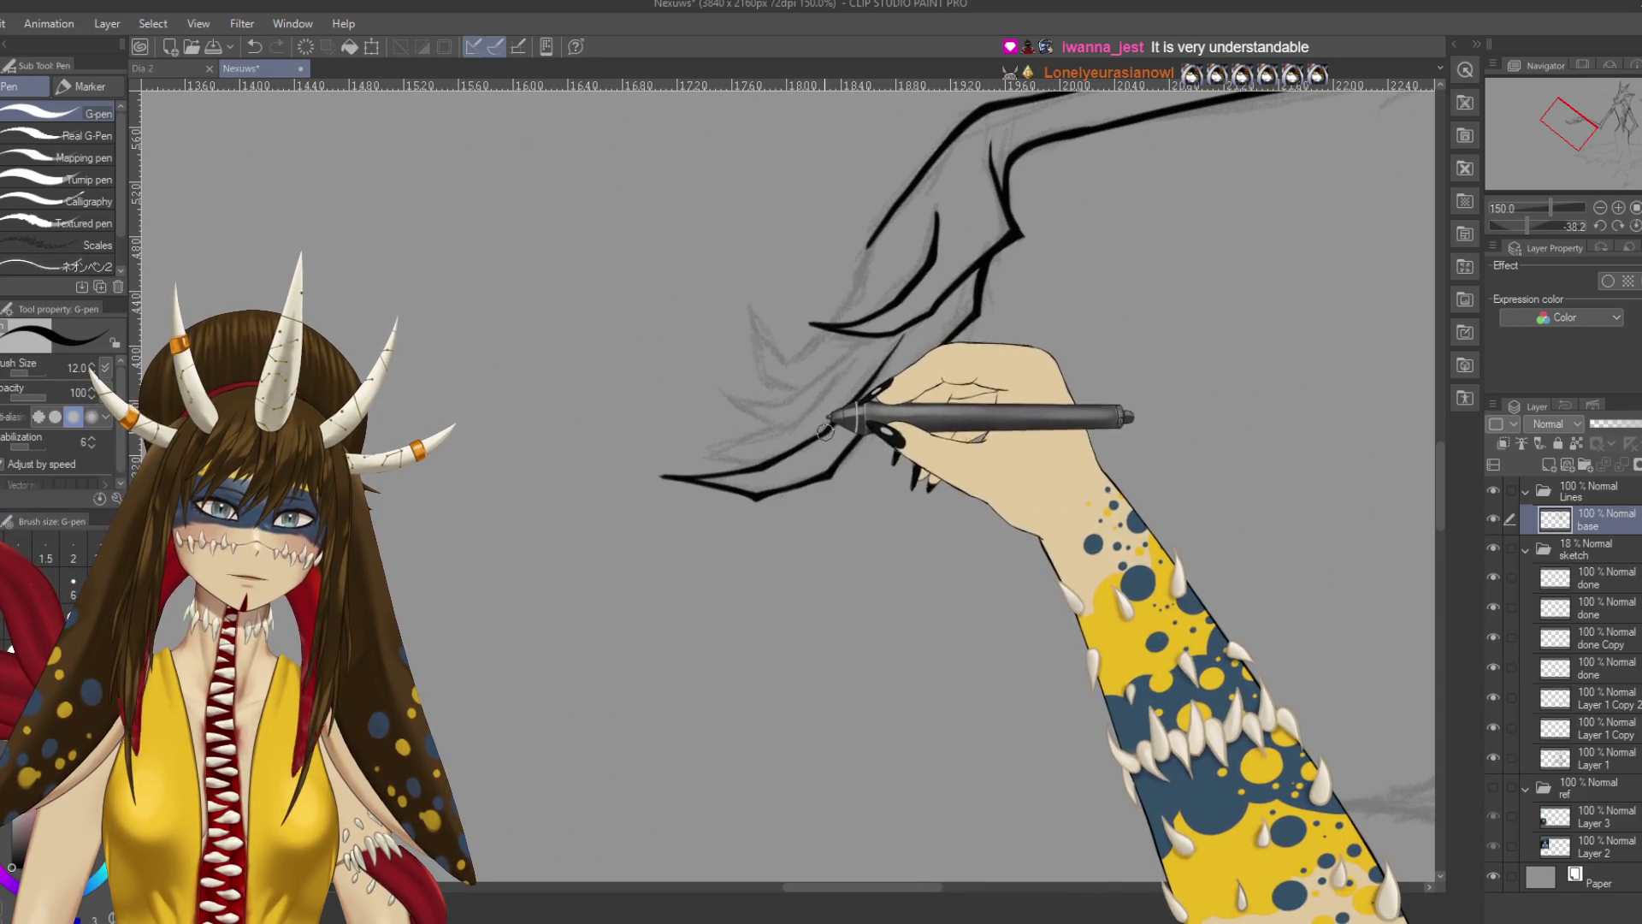
pyautogui.hotkey('ctrl', 'z')
pyautogui.hotkey('ctrl', 'y')
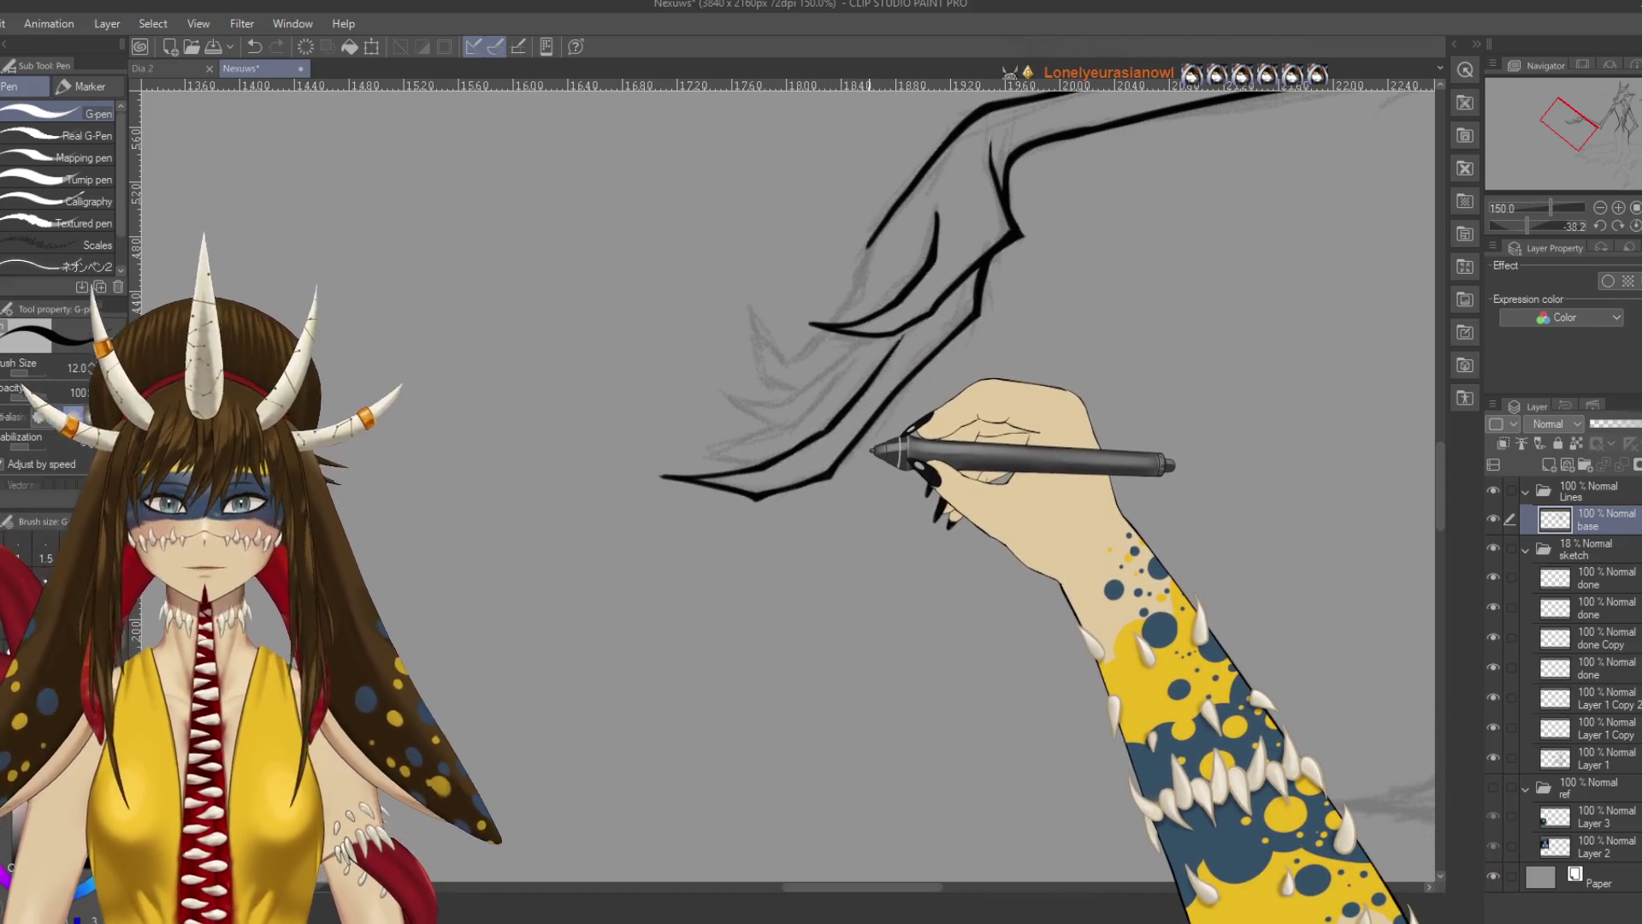
pyautogui.moveTo(864, 448)
pyautogui.mouseDown()
pyautogui.moveTo(989, 469)
pyautogui.moveTo(935, 624)
pyautogui.moveTo(587, 433)
pyautogui.moveTo(682, 498)
pyautogui.moveTo(671, 477)
pyautogui.moveTo(469, 458)
pyautogui.moveTo(539, 451)
pyautogui.mouseUp()
pyautogui.hotkey('ctrl', 's')
pyautogui.hotkey('ctrl', '-')
pyautogui.hotkey('ctrl', '-')
pyautogui.hotkey('ctrl', '-')
pyautogui.press('r')
pyautogui.press('p')
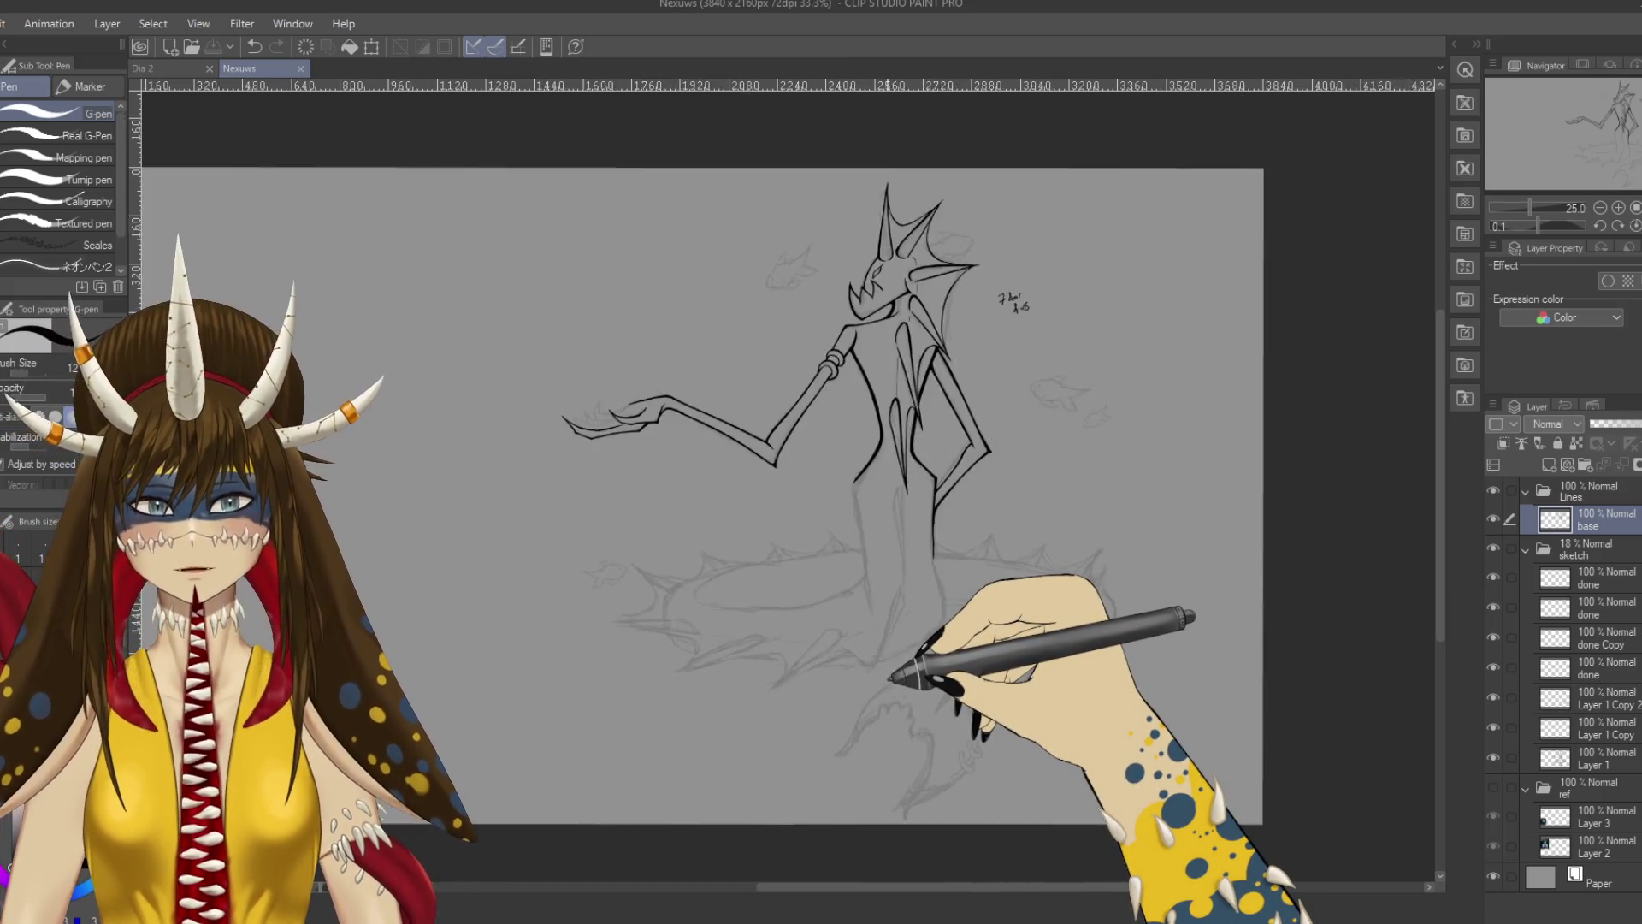
# Ink a thin curve beside the head, save, then undo that curve.
pyautogui.scroll(5, 887, 676)
pyautogui.scroll(10, 889, 677)
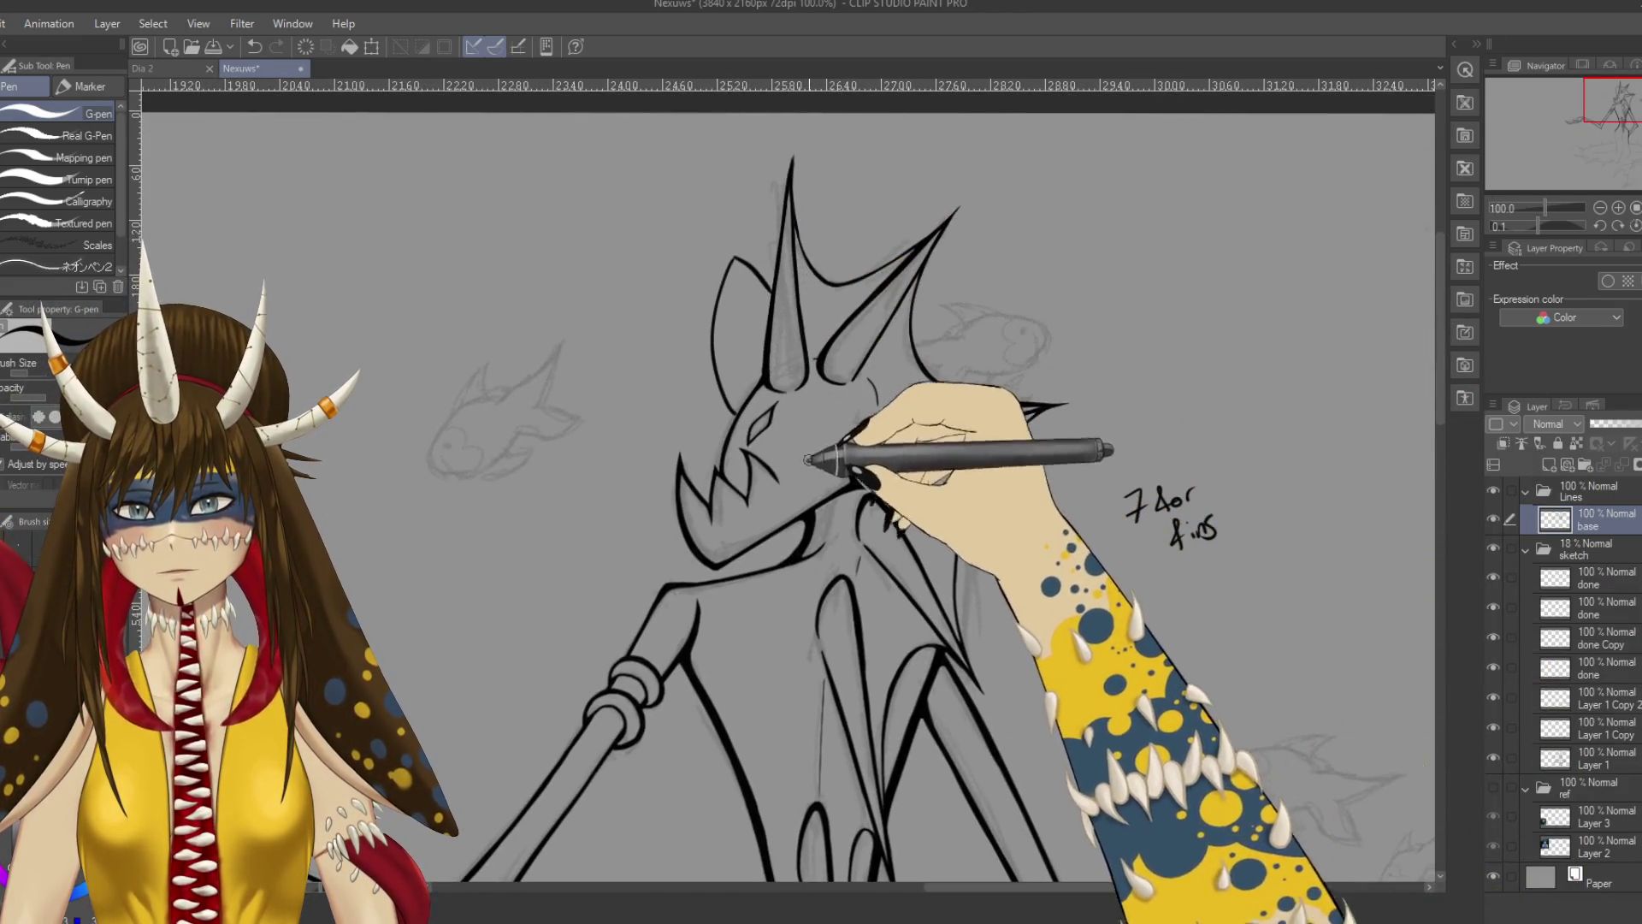
pyautogui.moveTo(731, 411)
pyautogui.mouseDown()
pyautogui.moveTo(739, 257)
pyautogui.moveTo(770, 306)
pyautogui.mouseUp()
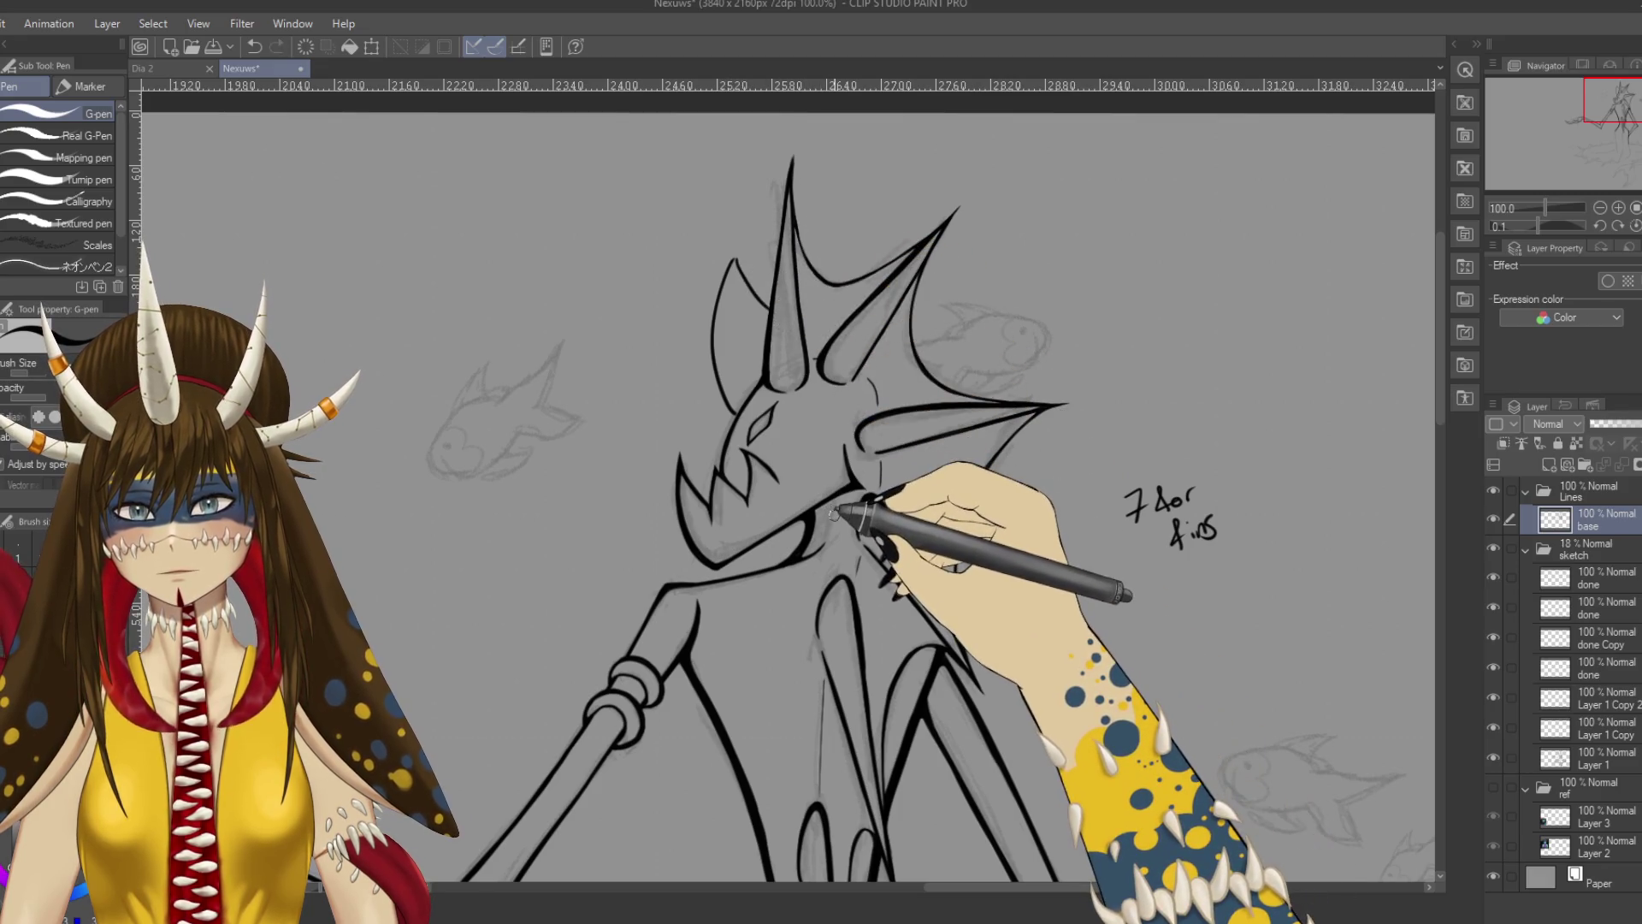
pyautogui.hotkey('ctrl', 's')
pyautogui.hotkey('ctrl', '-')
pyautogui.hotkey('ctrl', '-')
pyautogui.hotkey('ctrl', '-')
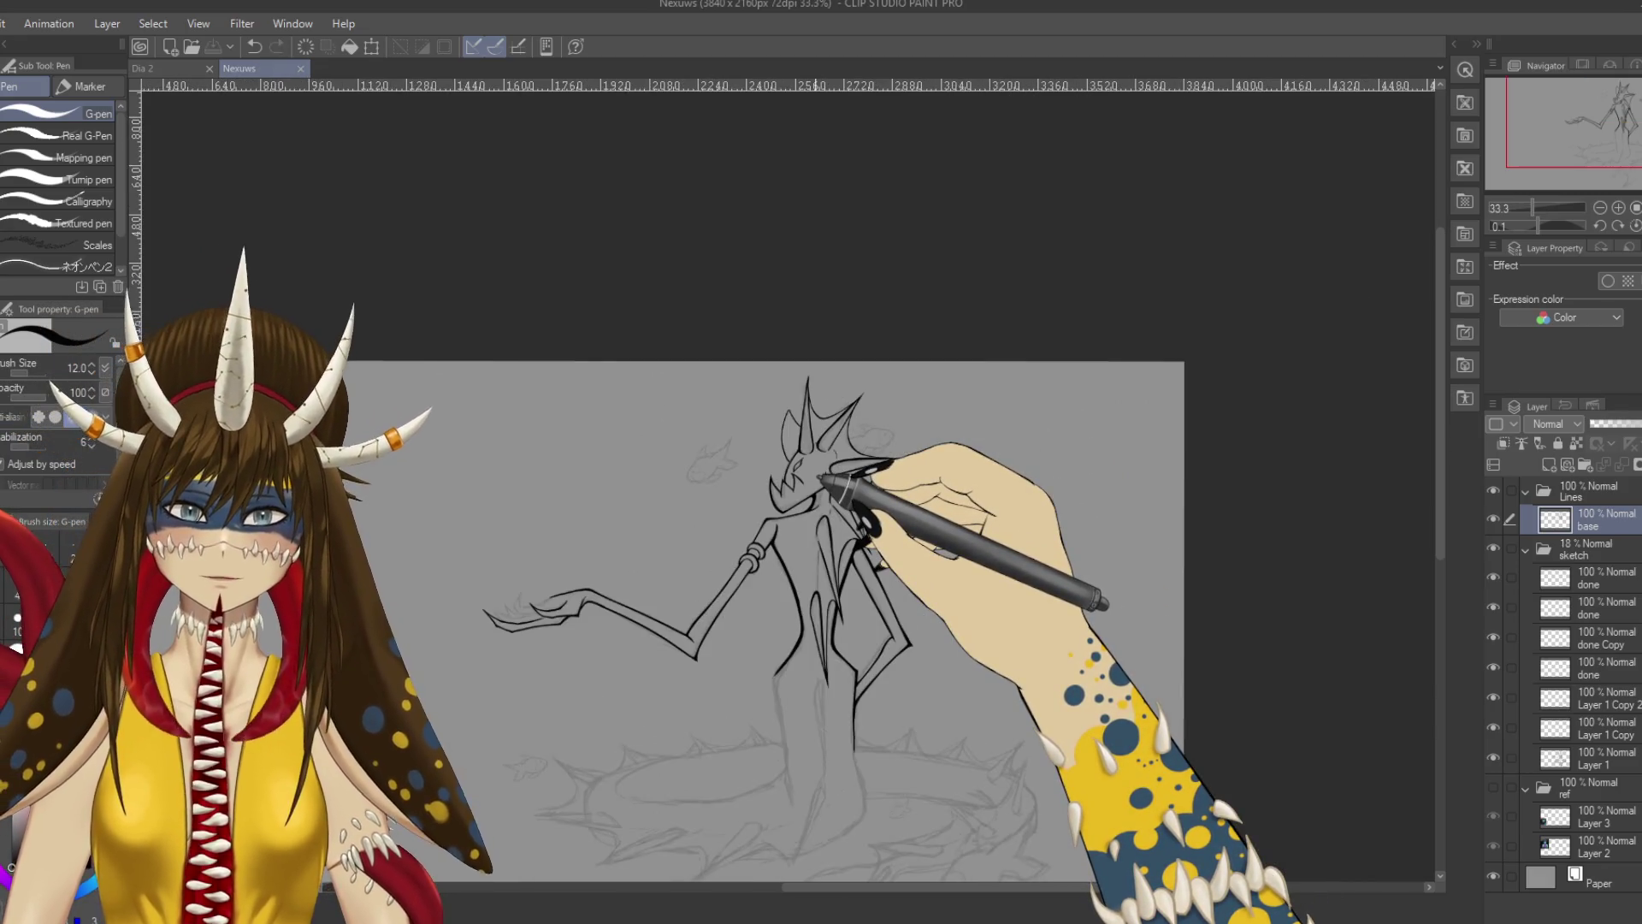
pyautogui.hotkey('ctrl', 'z')
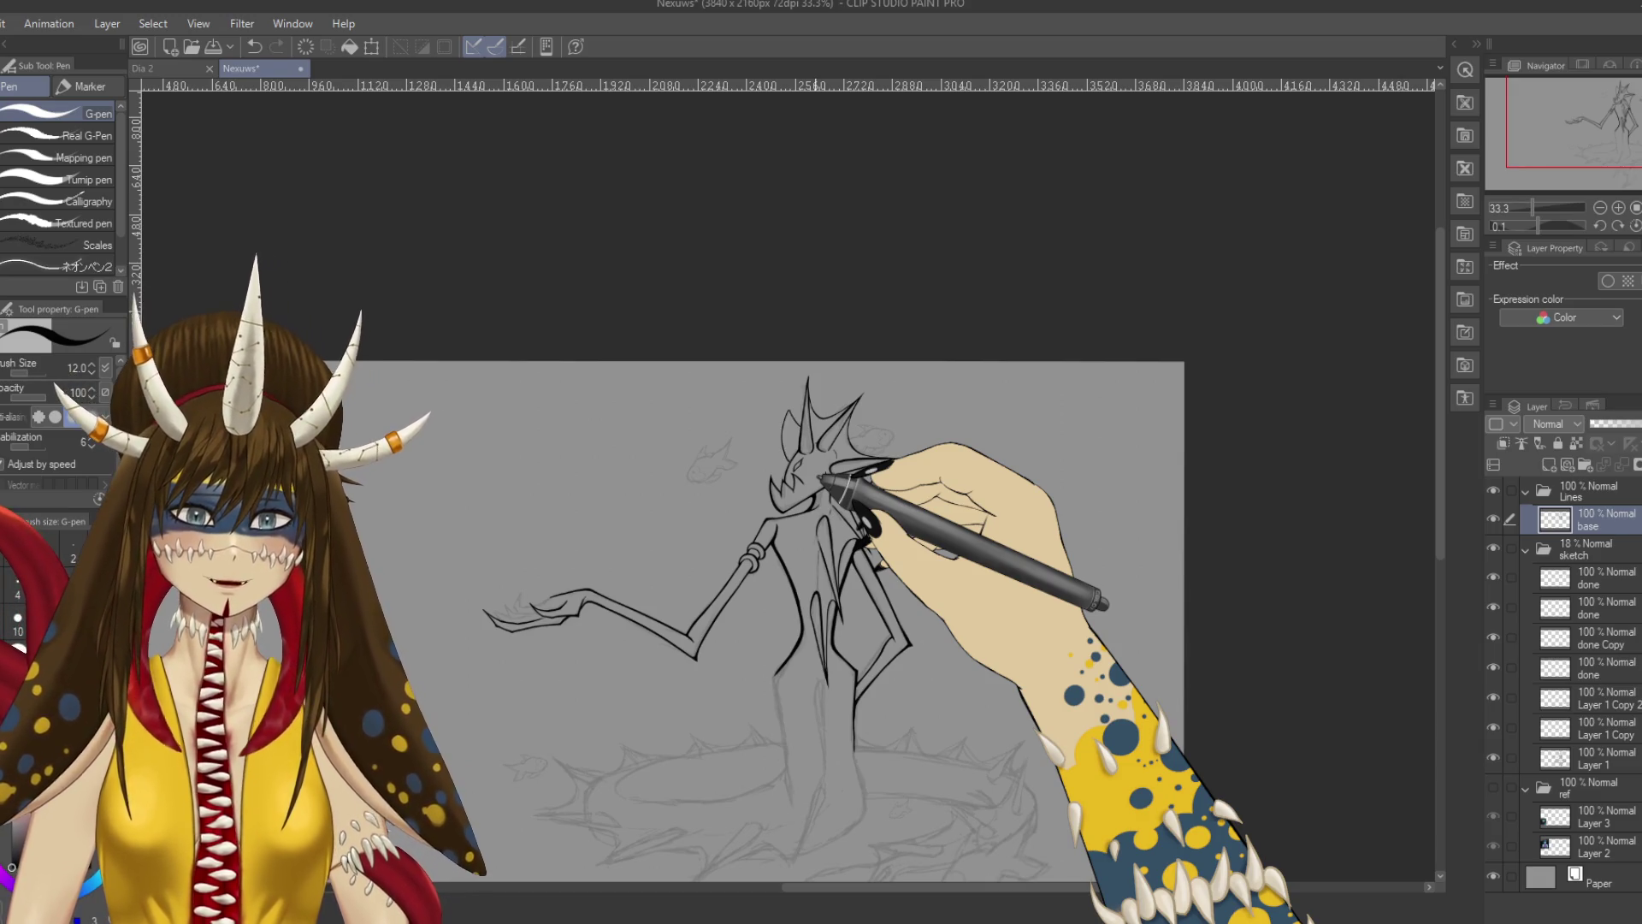
# Zoom in on the creature's head, select the base layer, and frame the snout.
pyautogui.hotkey('ctrl', '+')
pyautogui.hotkey('ctrl', '+')
pyautogui.hotkey('ctrl', '+')
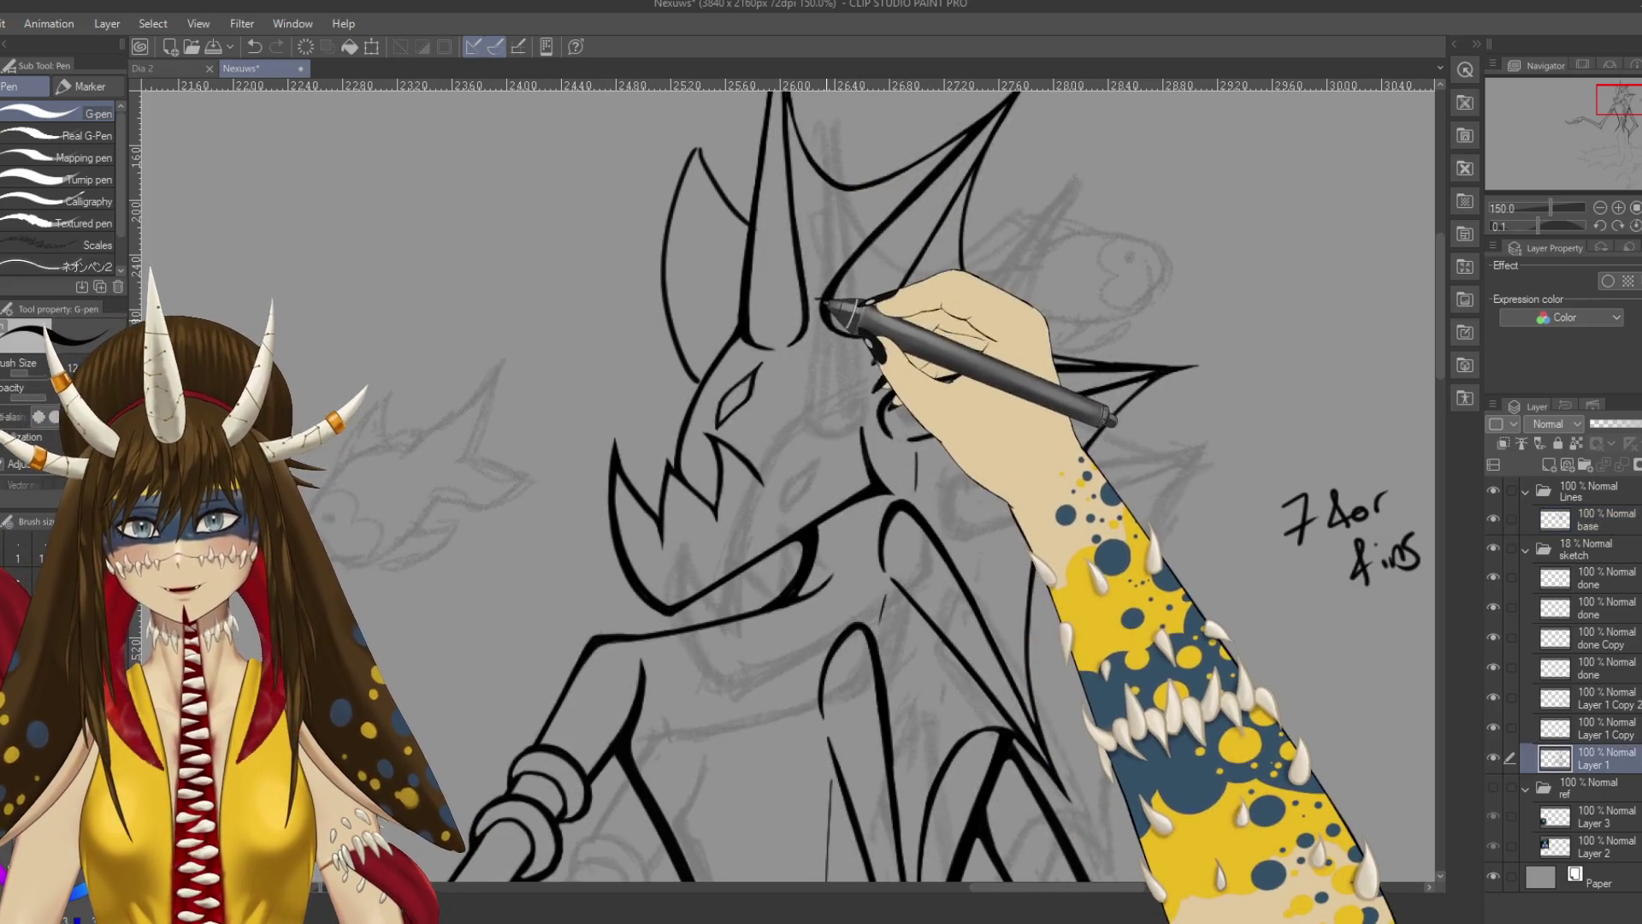
pyautogui.keyDown('ctrl'); pyautogui.click(823, 305); pyautogui.keyUp('ctrl')
pyautogui.scroll(5, 804, 313)
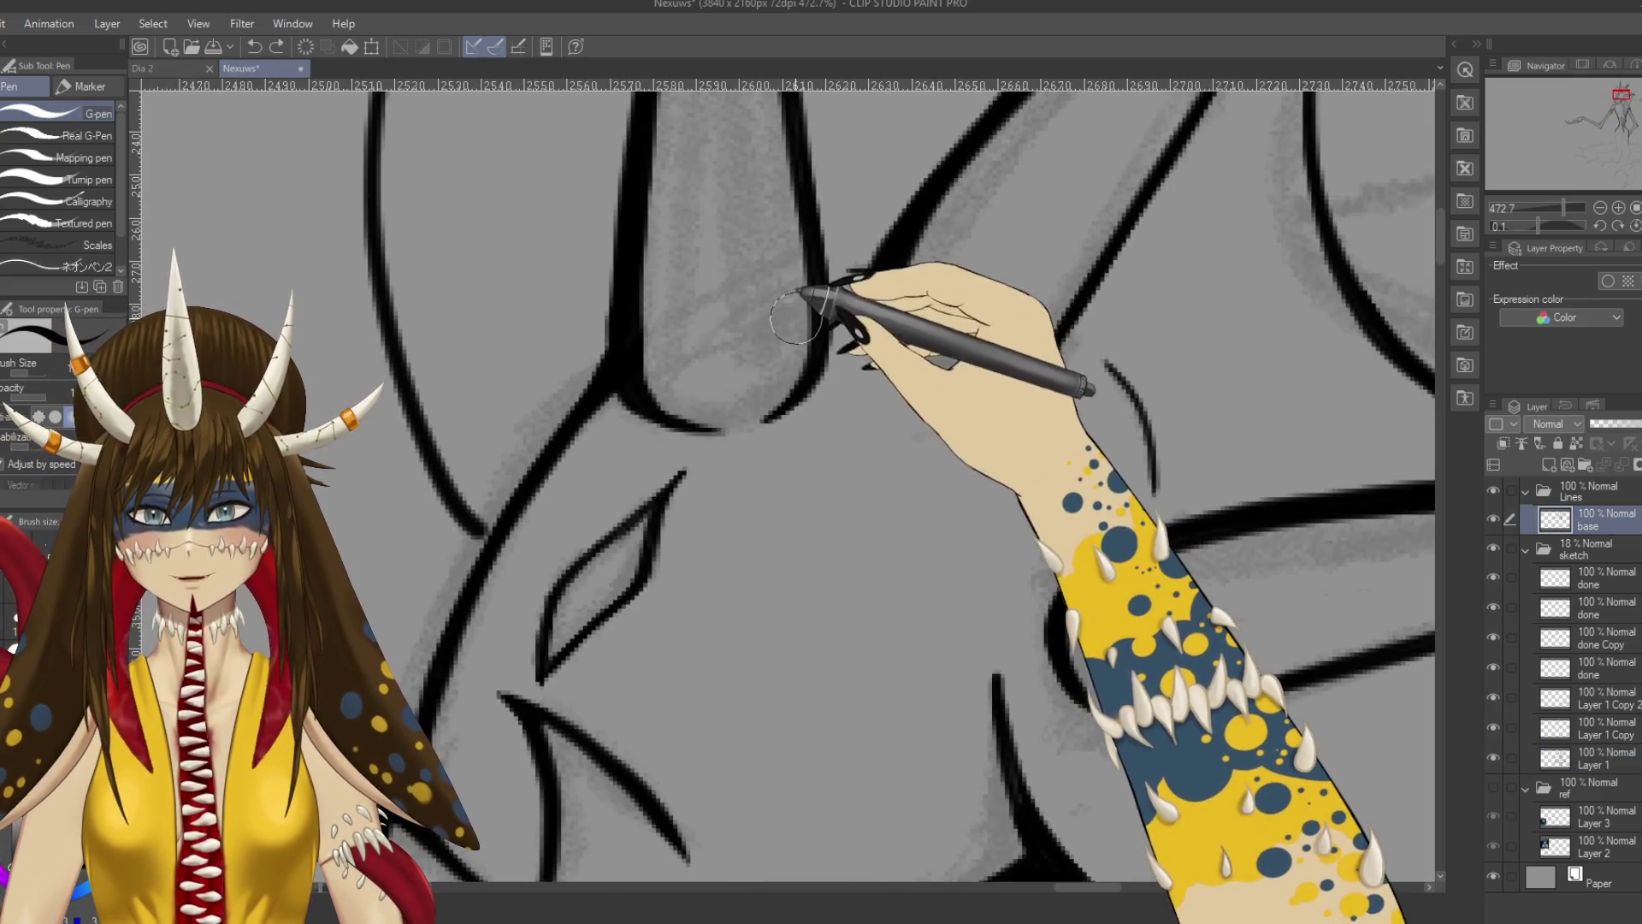
pyautogui.moveTo(753, 356); pyautogui.dragTo(901, 263)
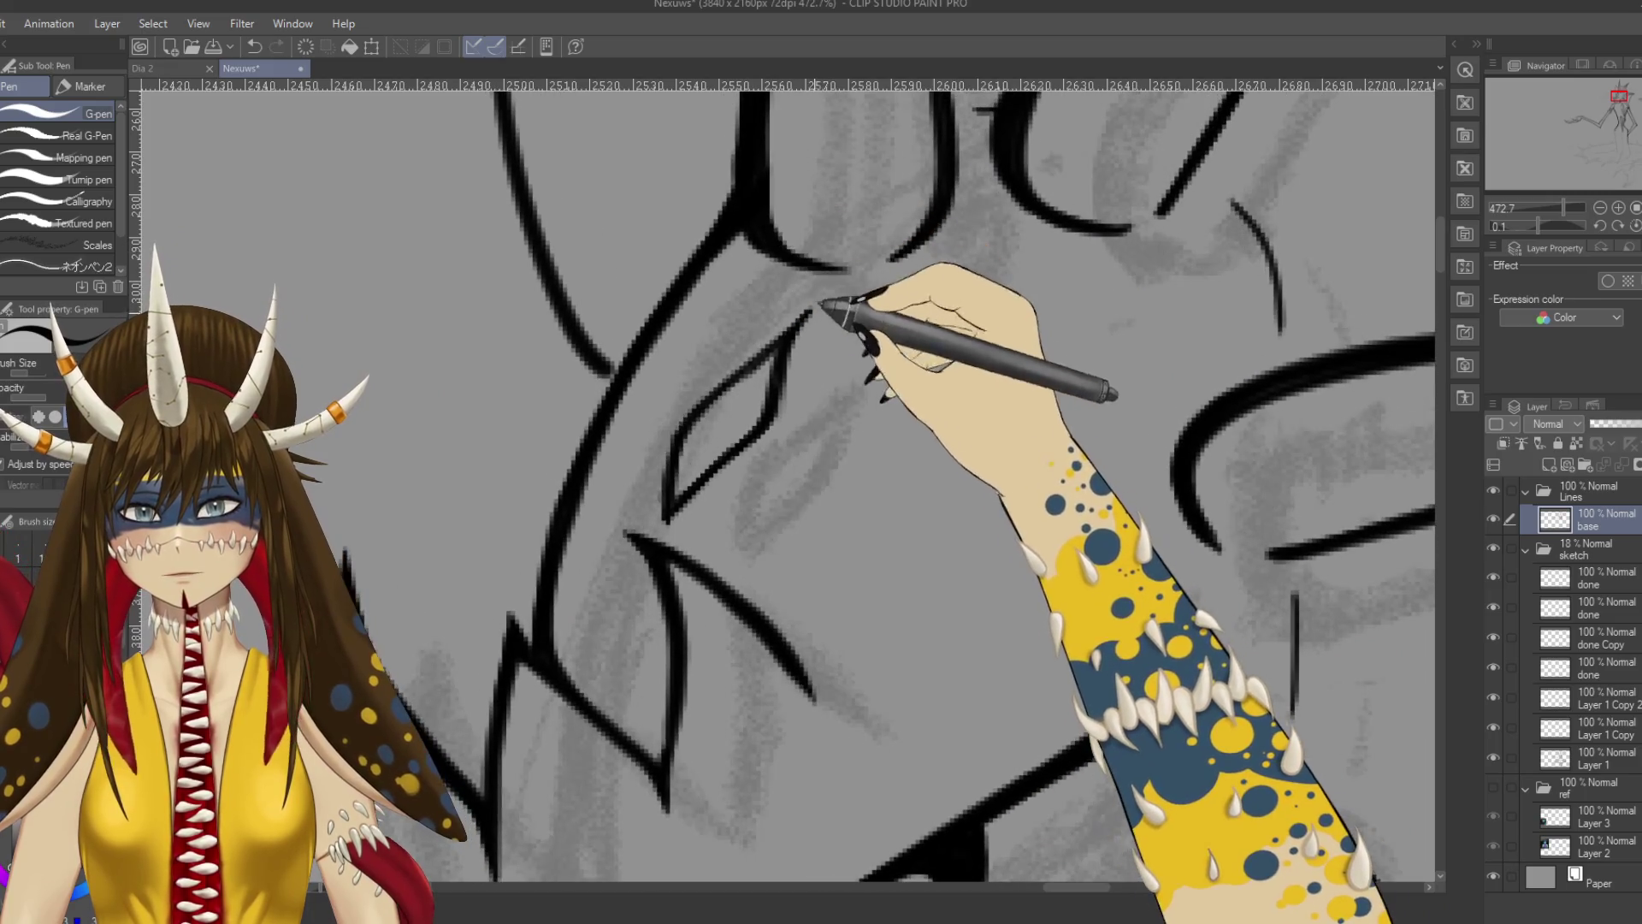
pyautogui.moveTo(778, 295)
pyautogui.mouseDown()
pyautogui.moveTo(838, 337)
pyautogui.moveTo(790, 320)
pyautogui.moveTo(793, 299)
pyautogui.mouseUp()
pyautogui.scroll(-5, 800, 281)
pyautogui.scroll(5, 753, 220)
pyautogui.scroll(-5, 851, 338)
pyautogui.scroll(-2, 725, 203)
pyautogui.scroll(3, 731, 190)
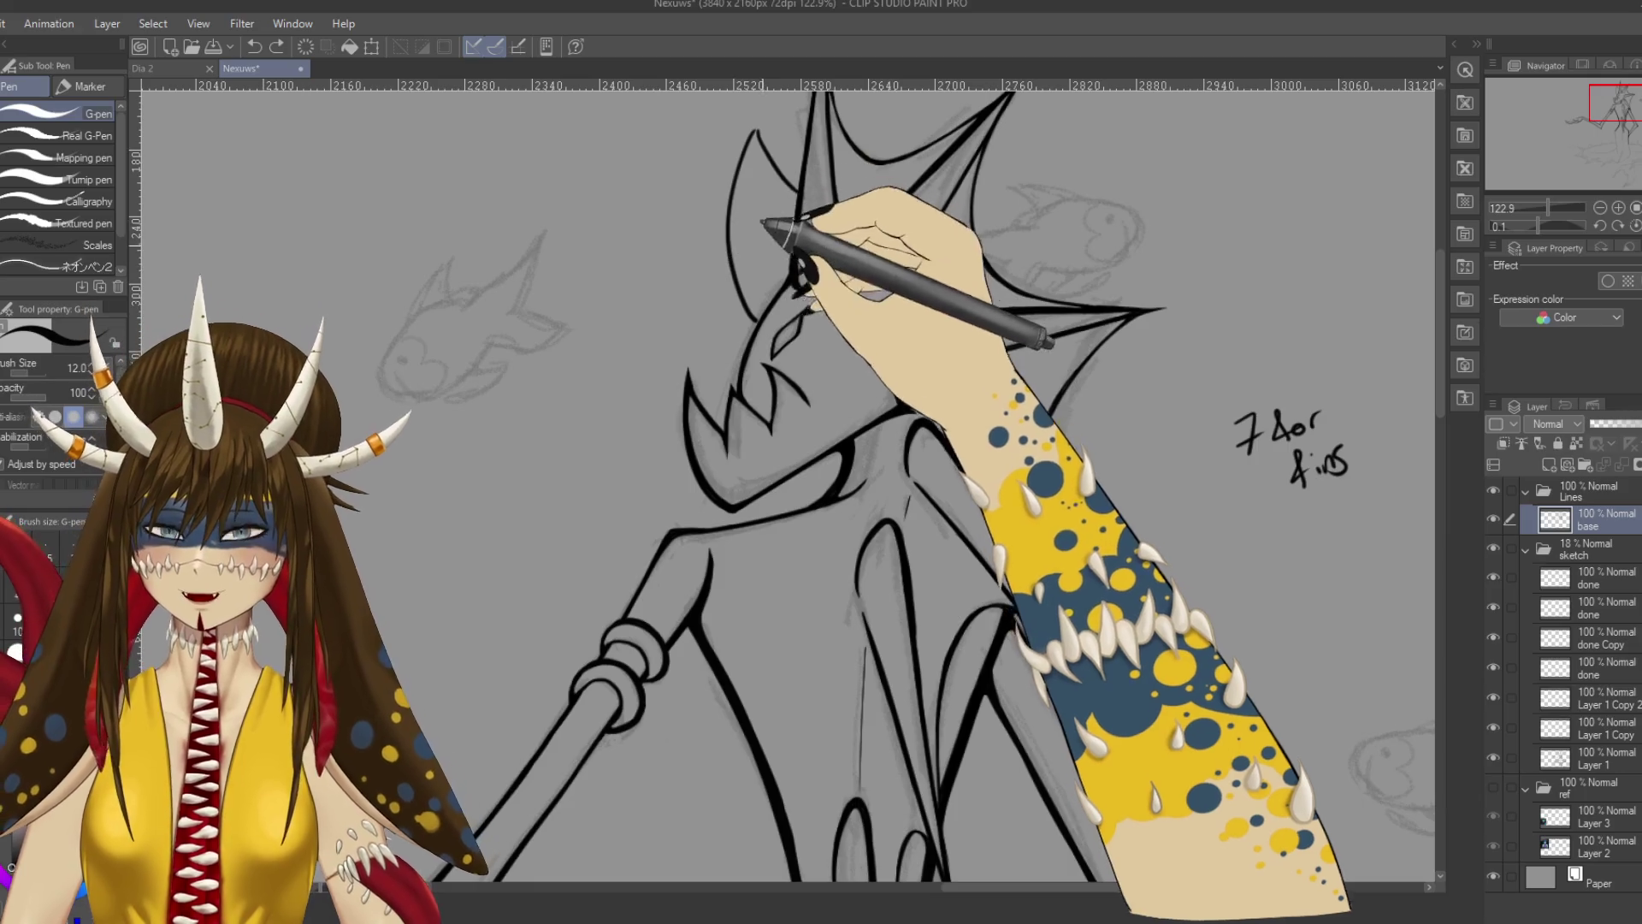
pyautogui.scroll(-2, 796, 309)
pyautogui.scroll(6, 798, 309)
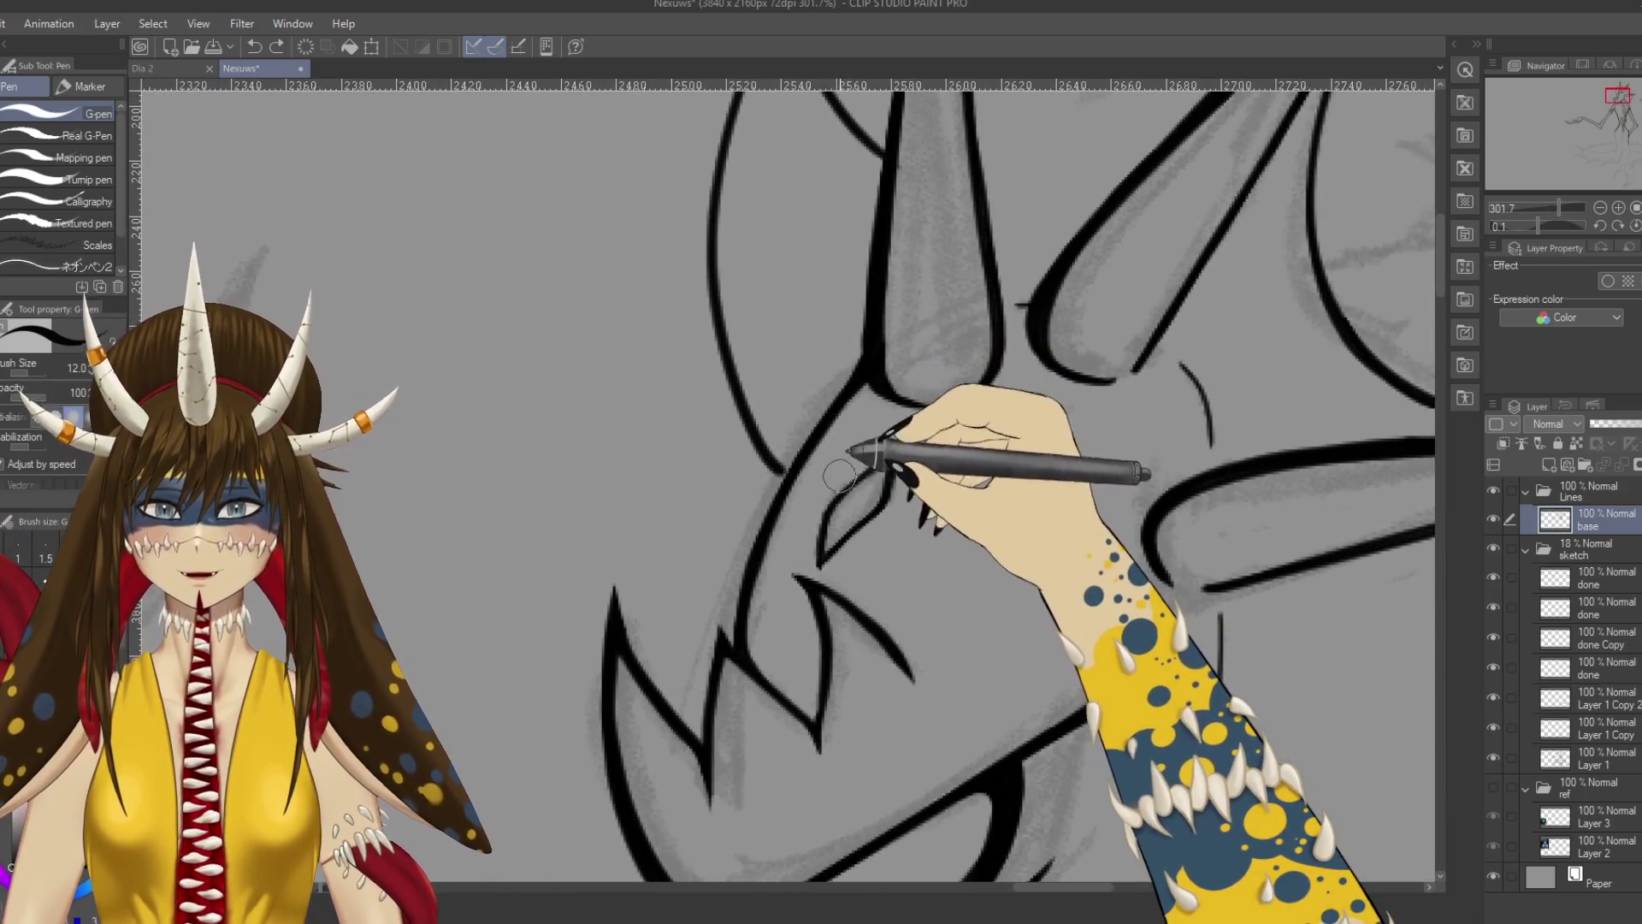
# Switch from the Pencil back to the G-pen and zoom in on the ear outline.
pyautogui.press('p')
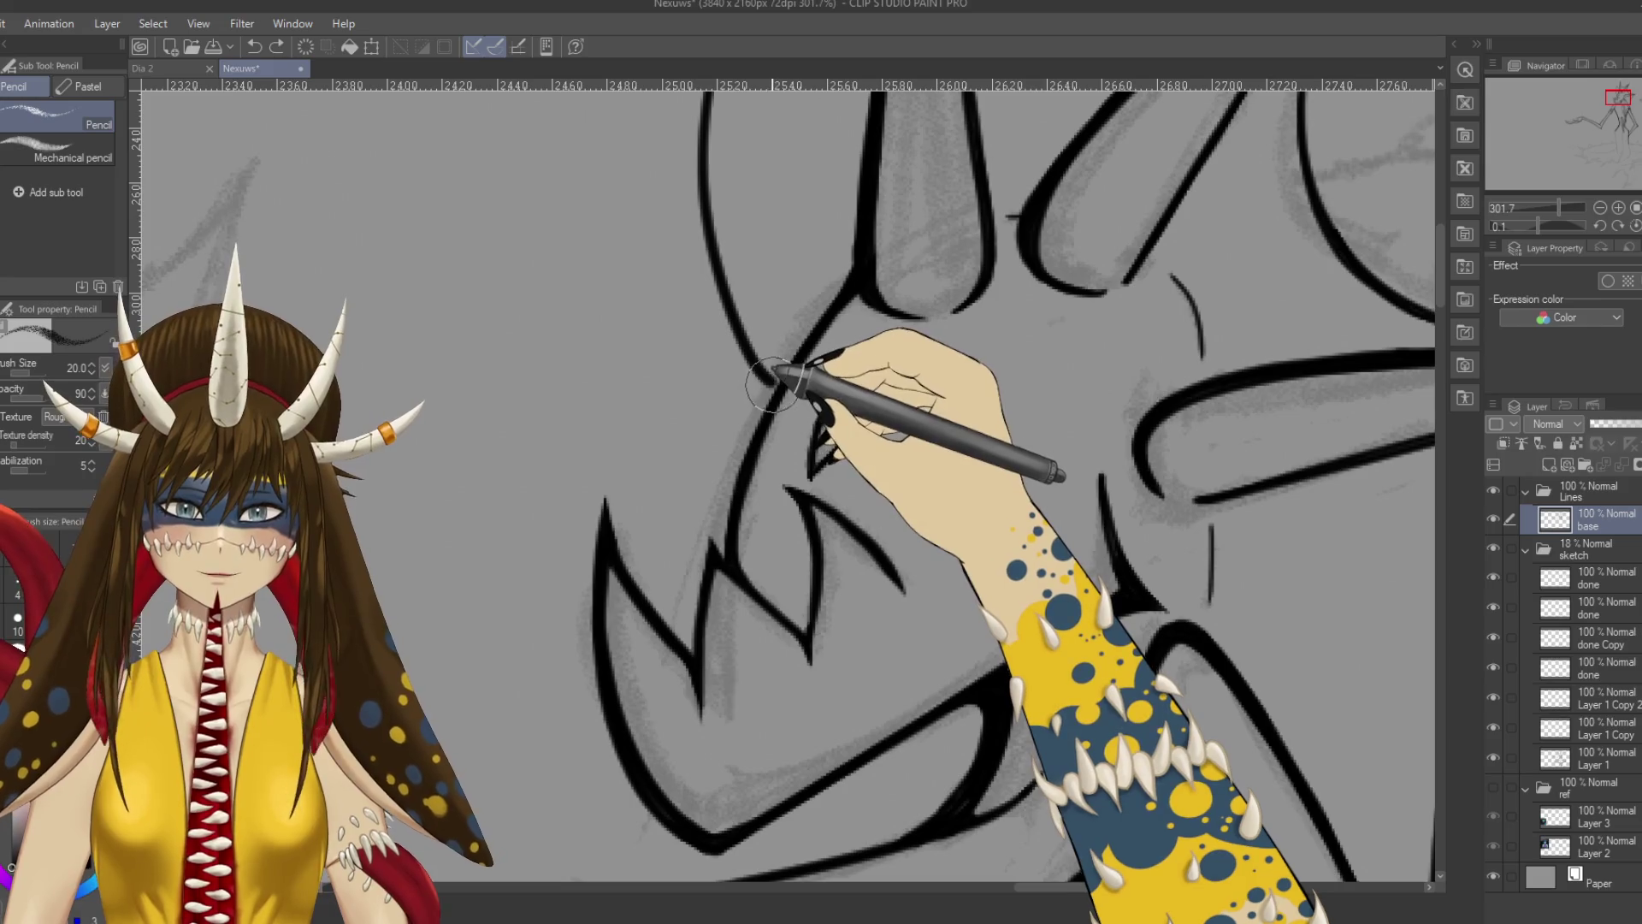
pyautogui.press('p')
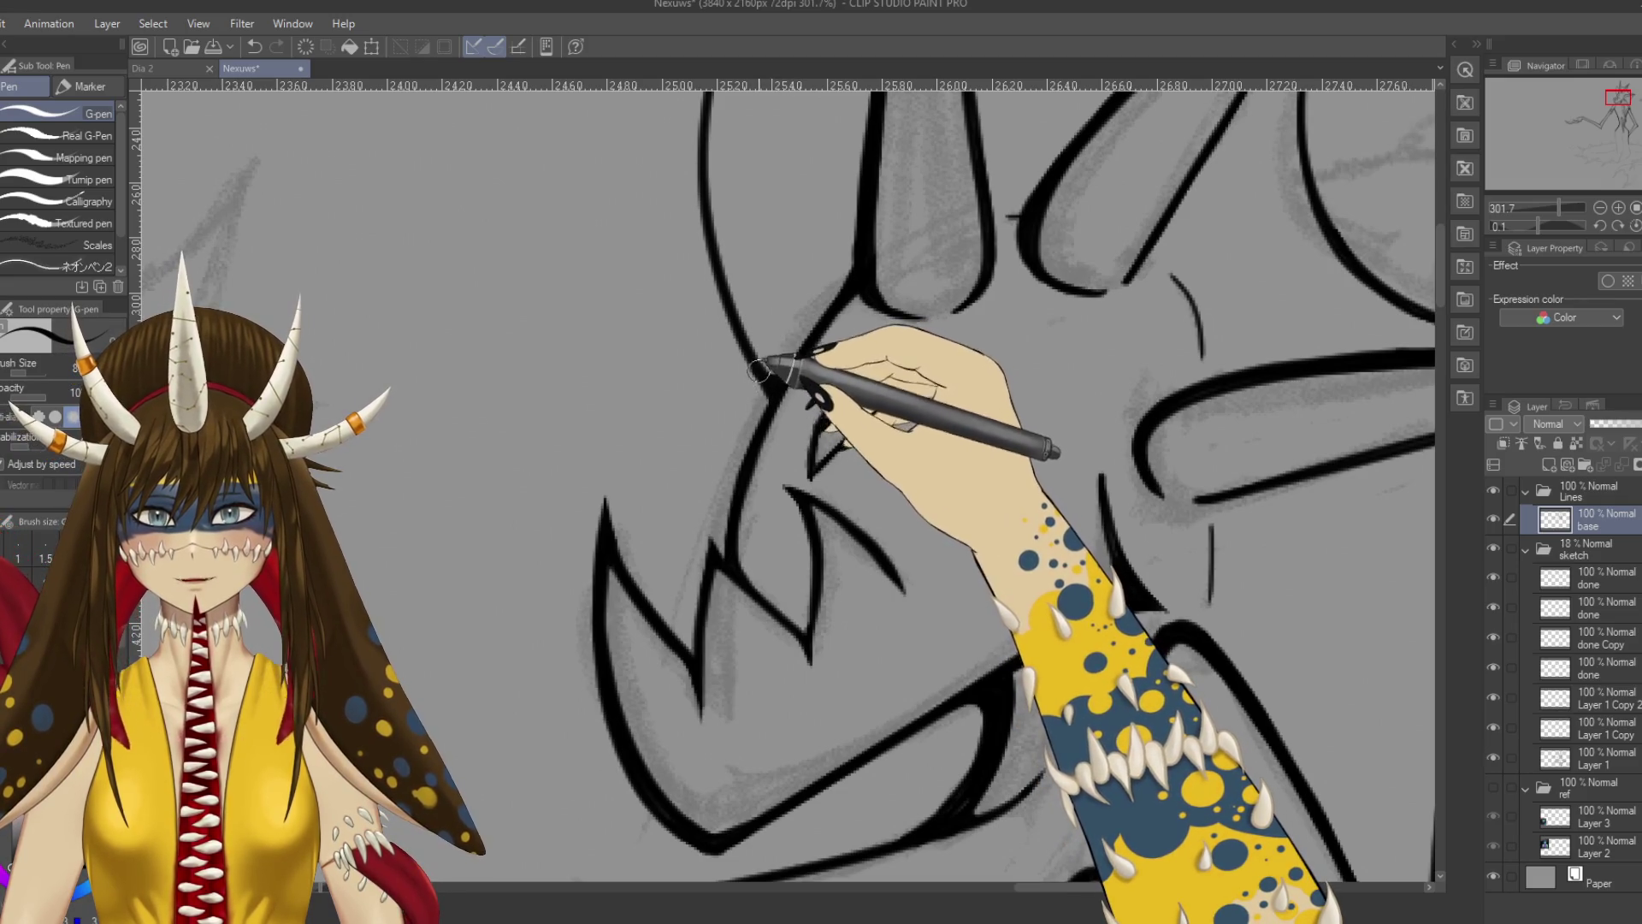
pyautogui.scroll(2, 787, 395)
pyautogui.scroll(-2, 817, 274)
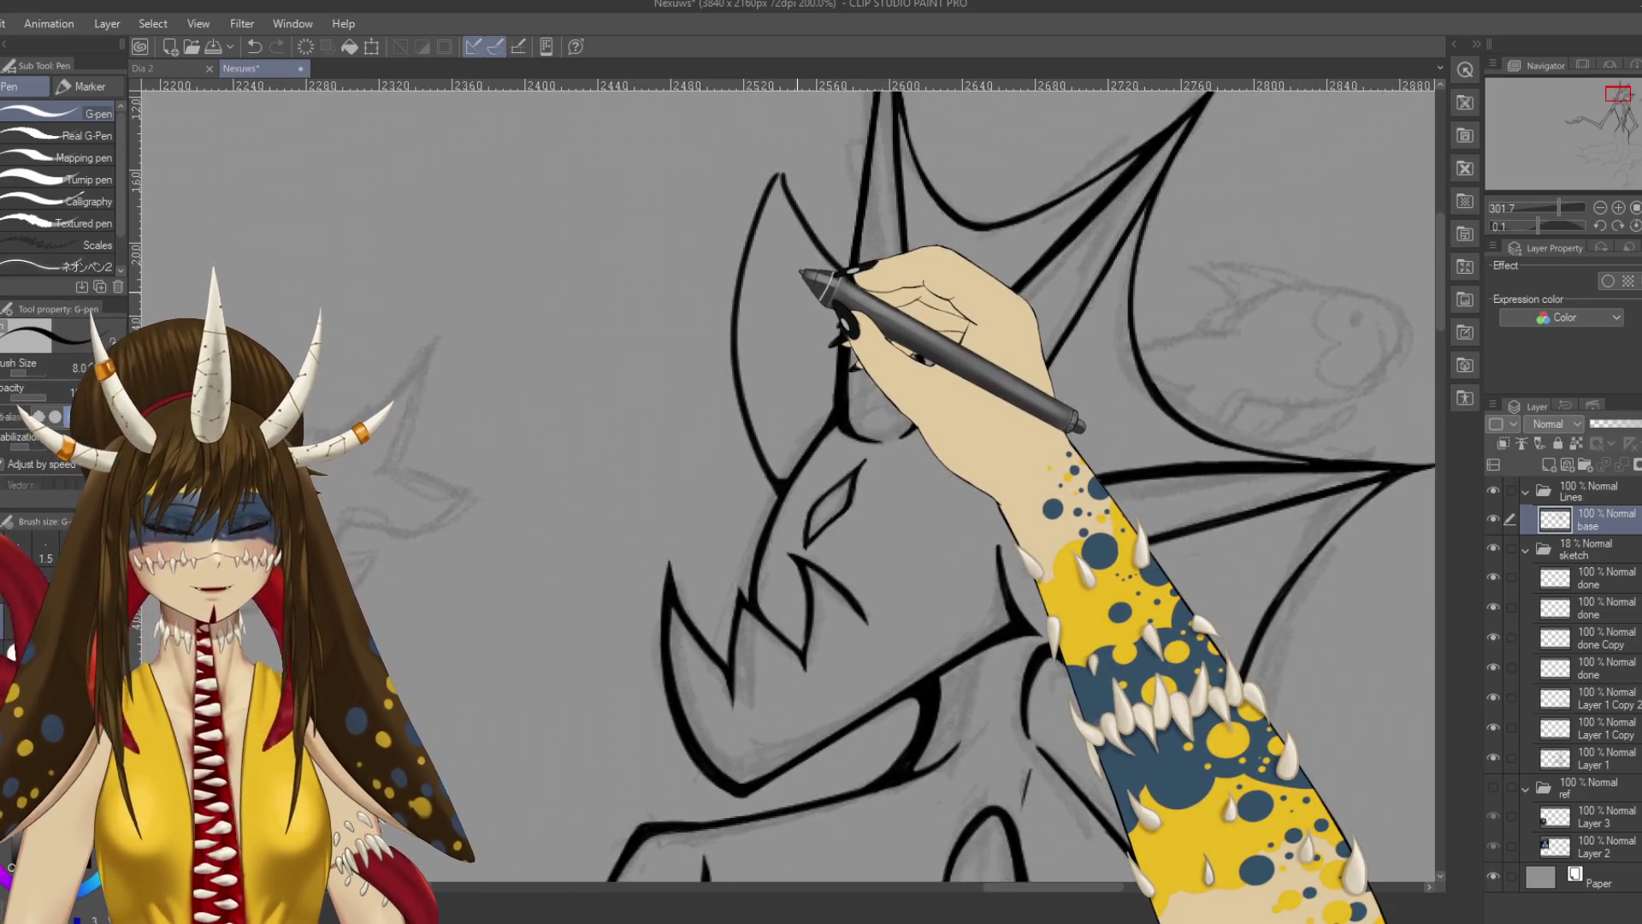
pyautogui.scroll(2, 804, 273)
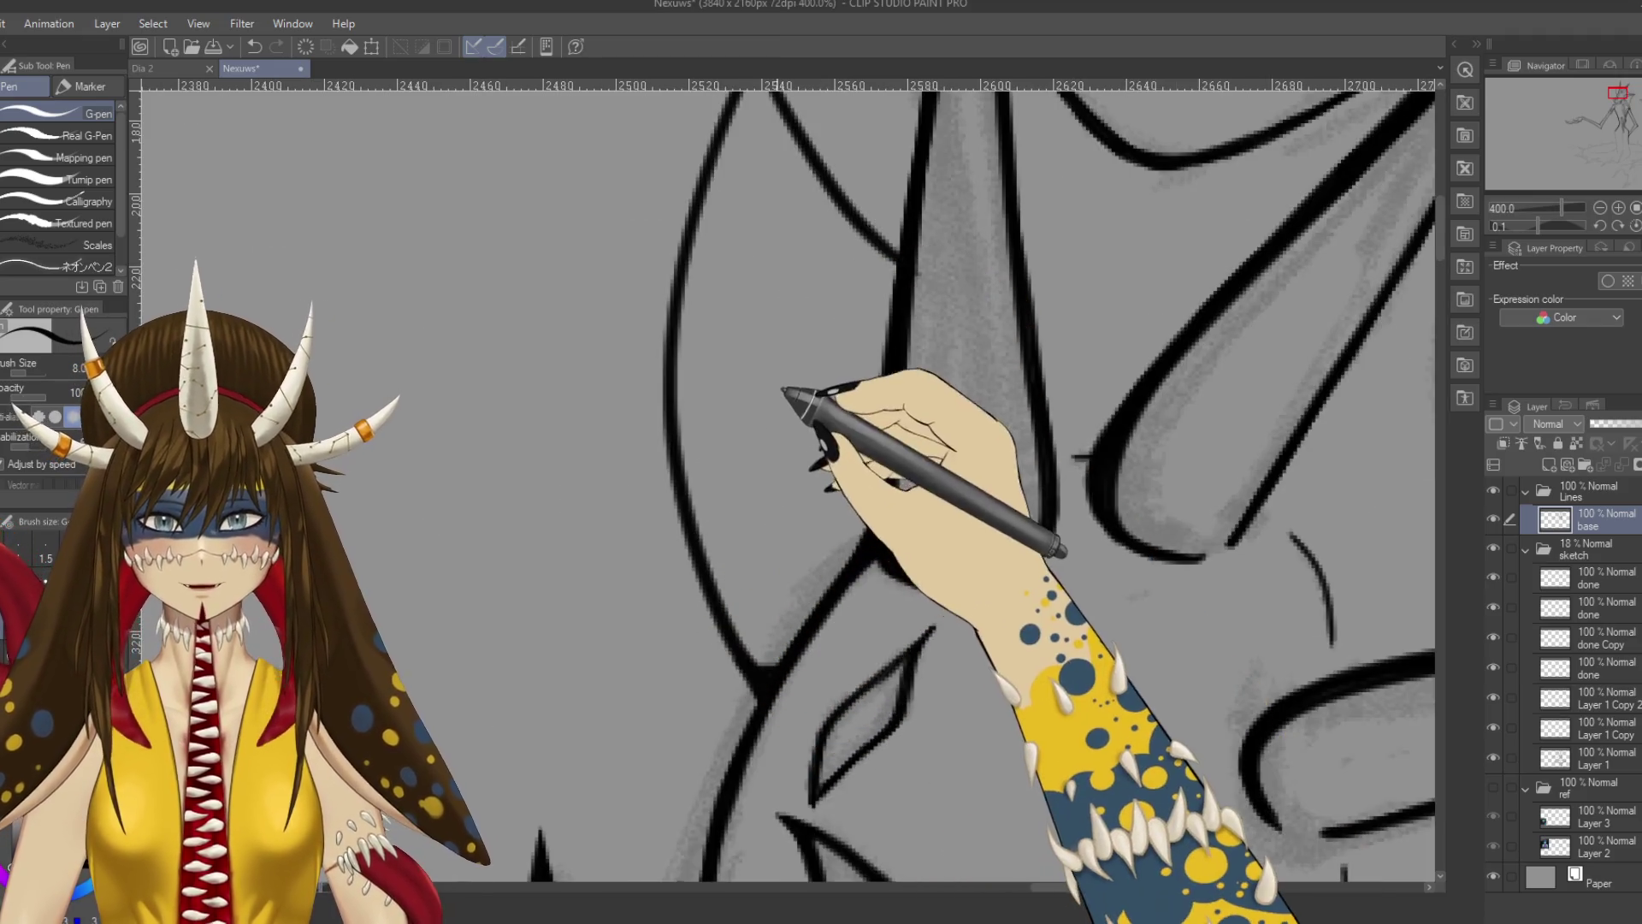
pyautogui.scroll(4, 782, 385)
pyautogui.scroll(-6, 837, 535)
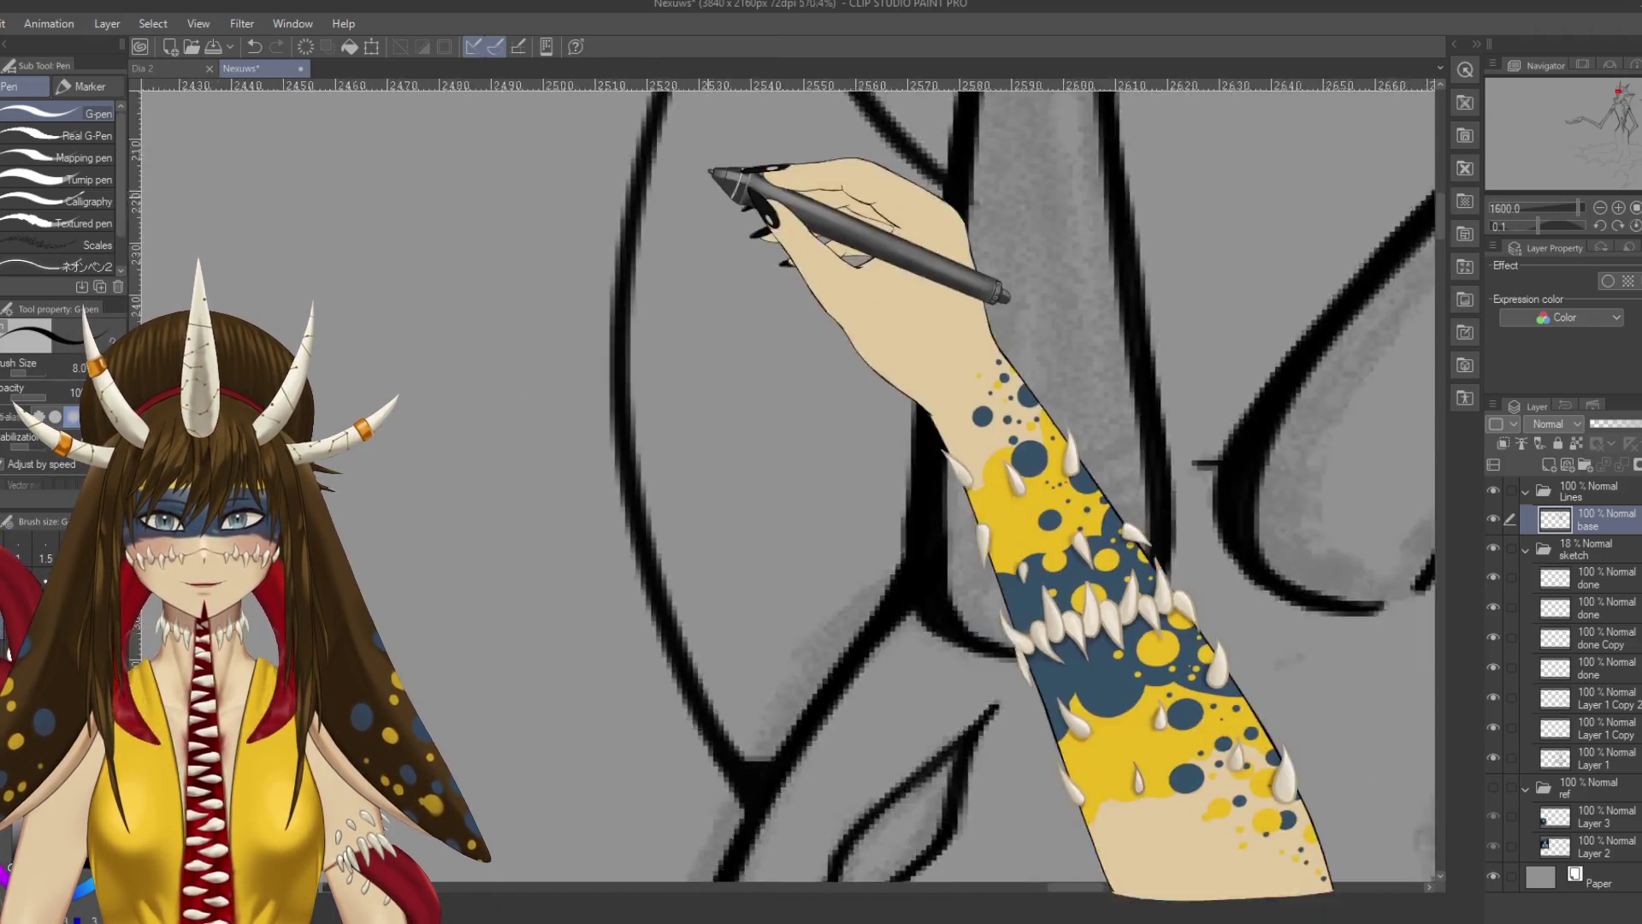
pyautogui.scroll(-3, 798, 348)
pyautogui.scroll(1, 836, 382)
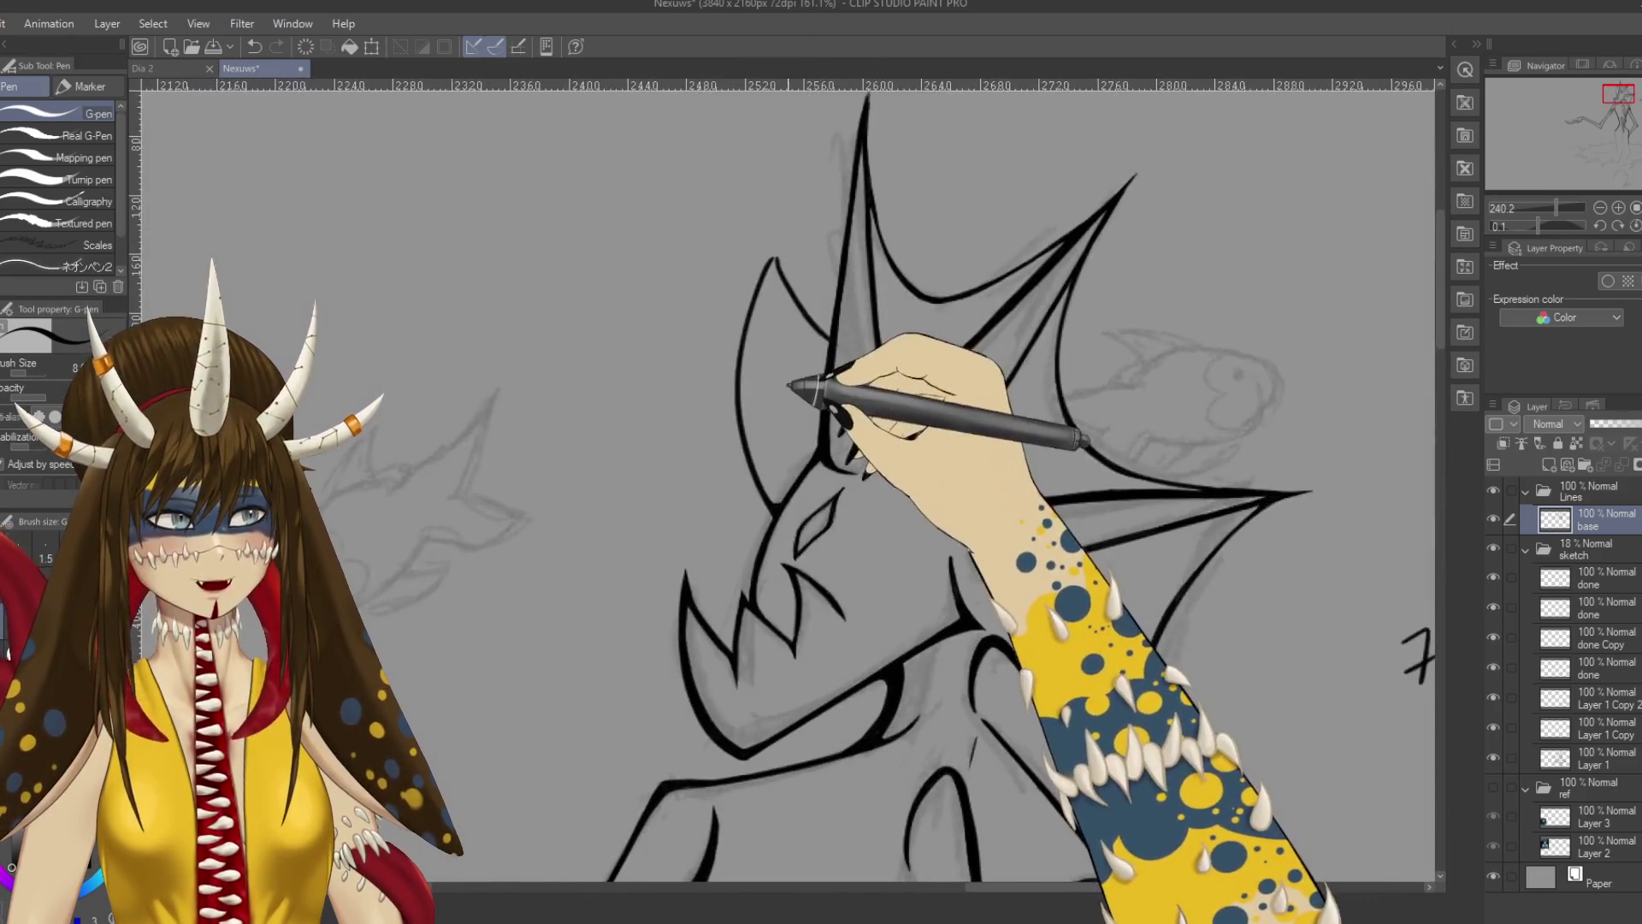
pyautogui.scroll(3, 815, 374)
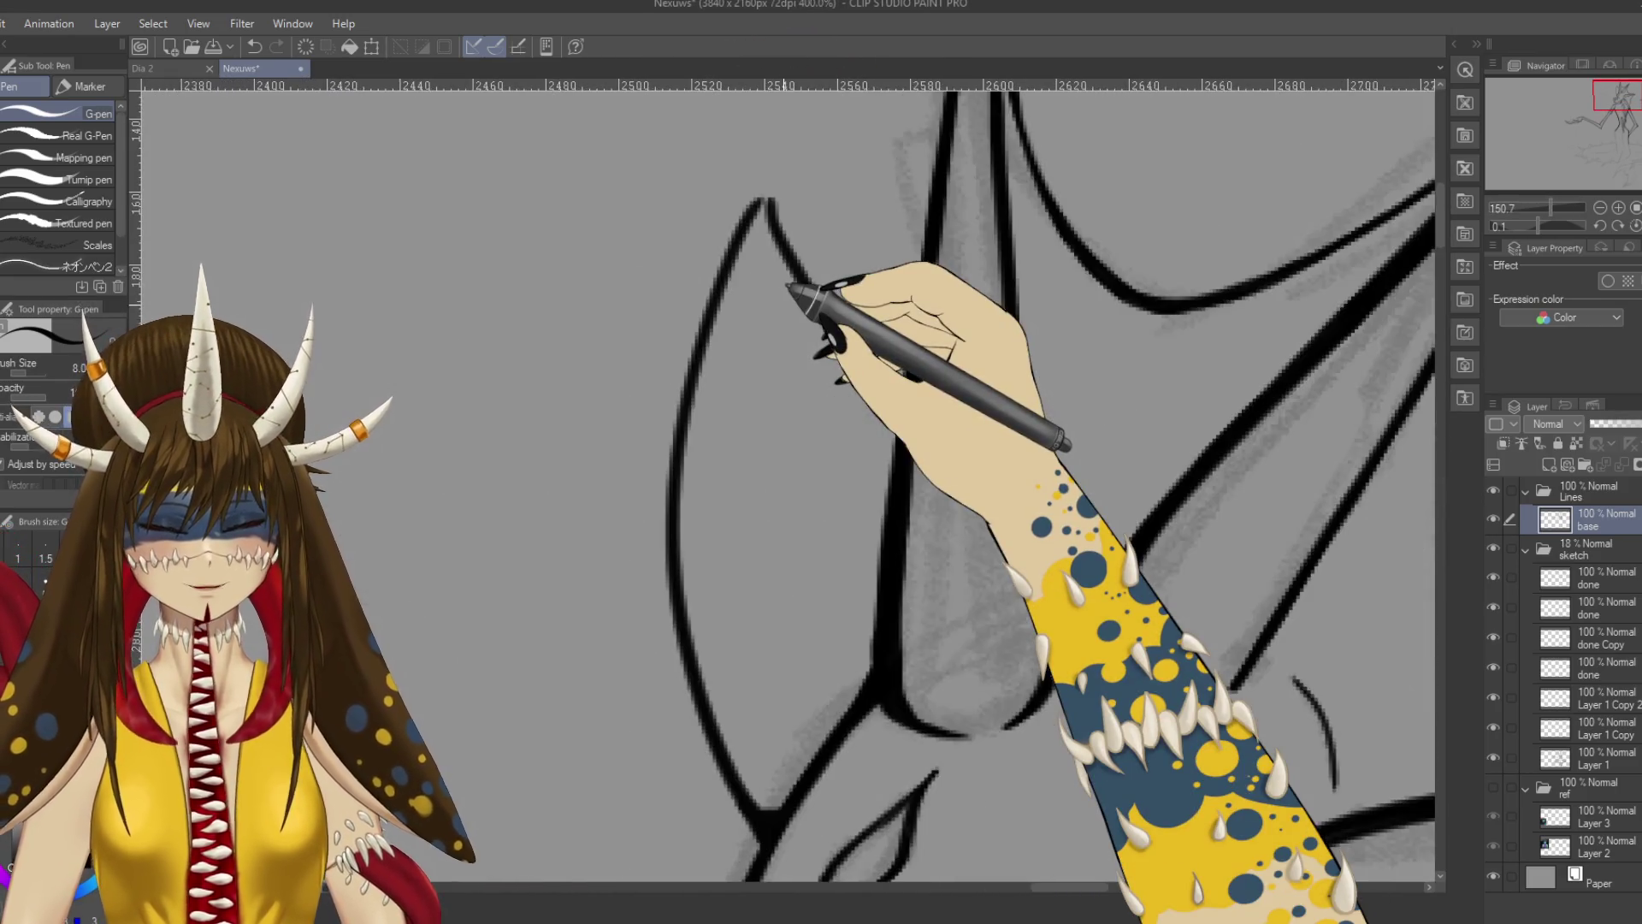
pyautogui.moveTo(783, 304); pyautogui.dragTo(745, 133)
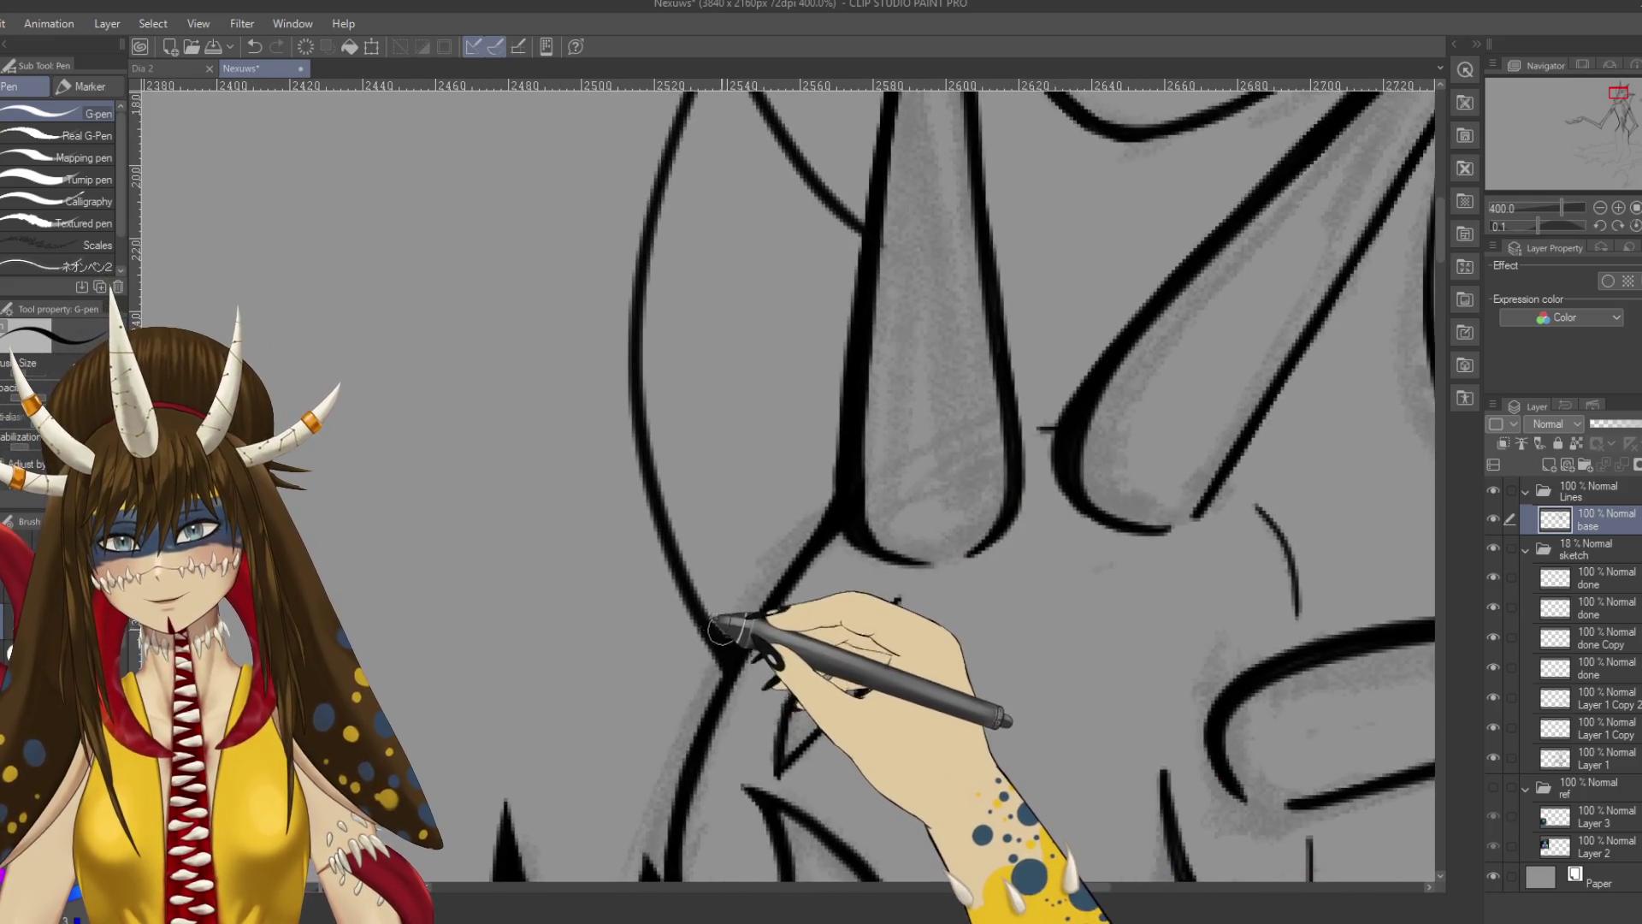
# Undo the last stroke, retrace the ear fin's long left outline as a heavier line, then save.
pyautogui.moveTo(781, 323); pyautogui.dragTo(794, 562)
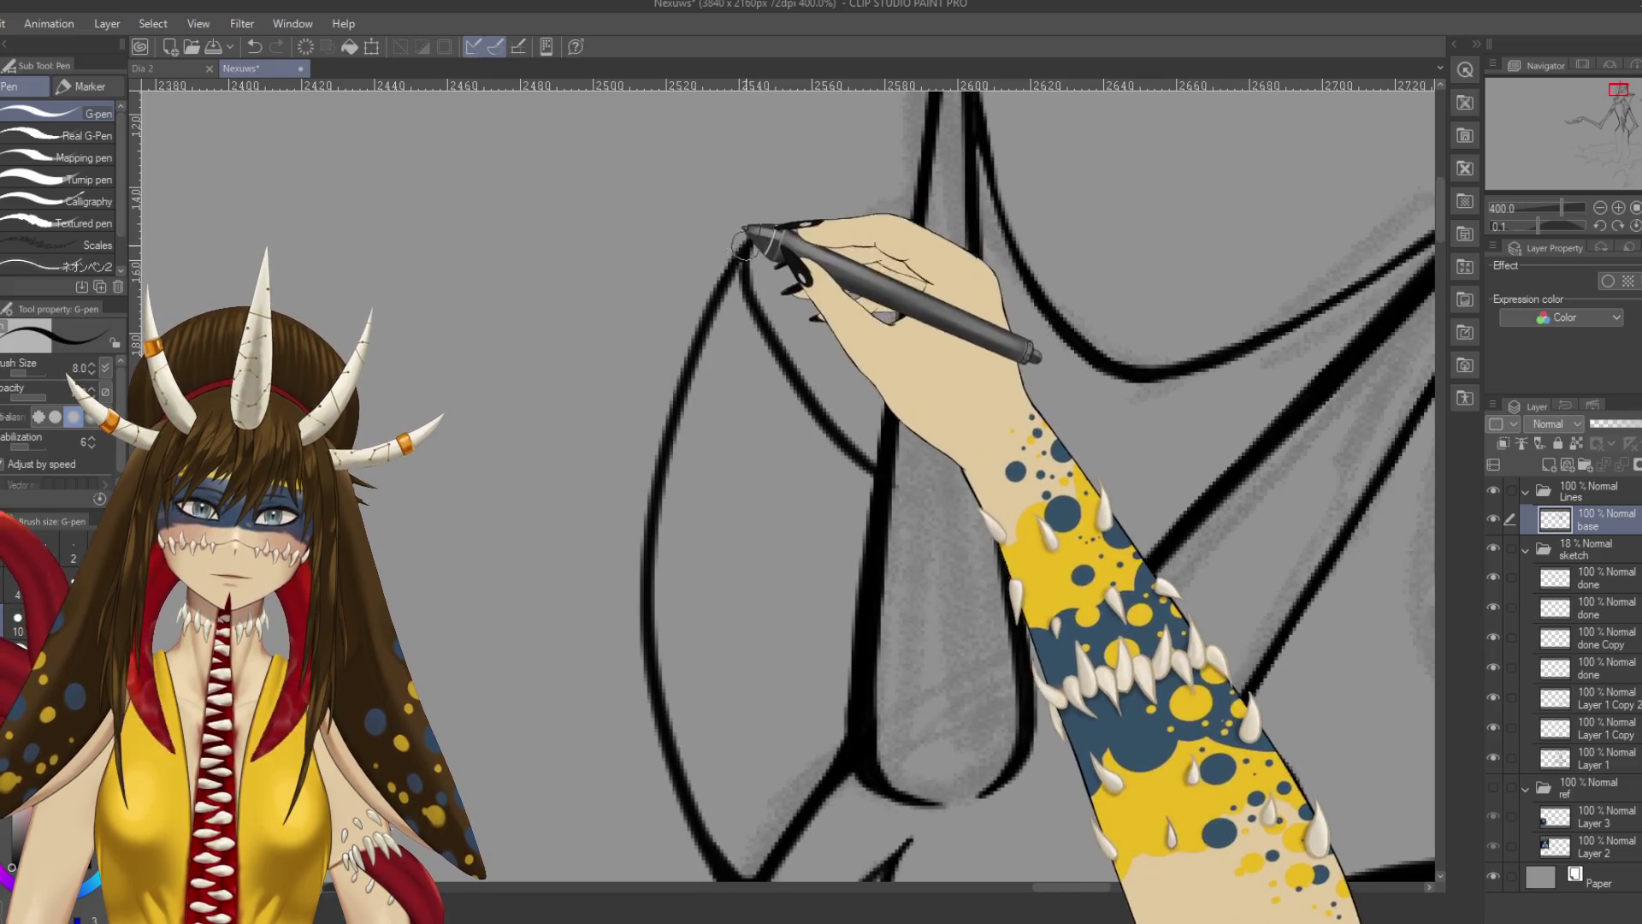
pyautogui.press('e')
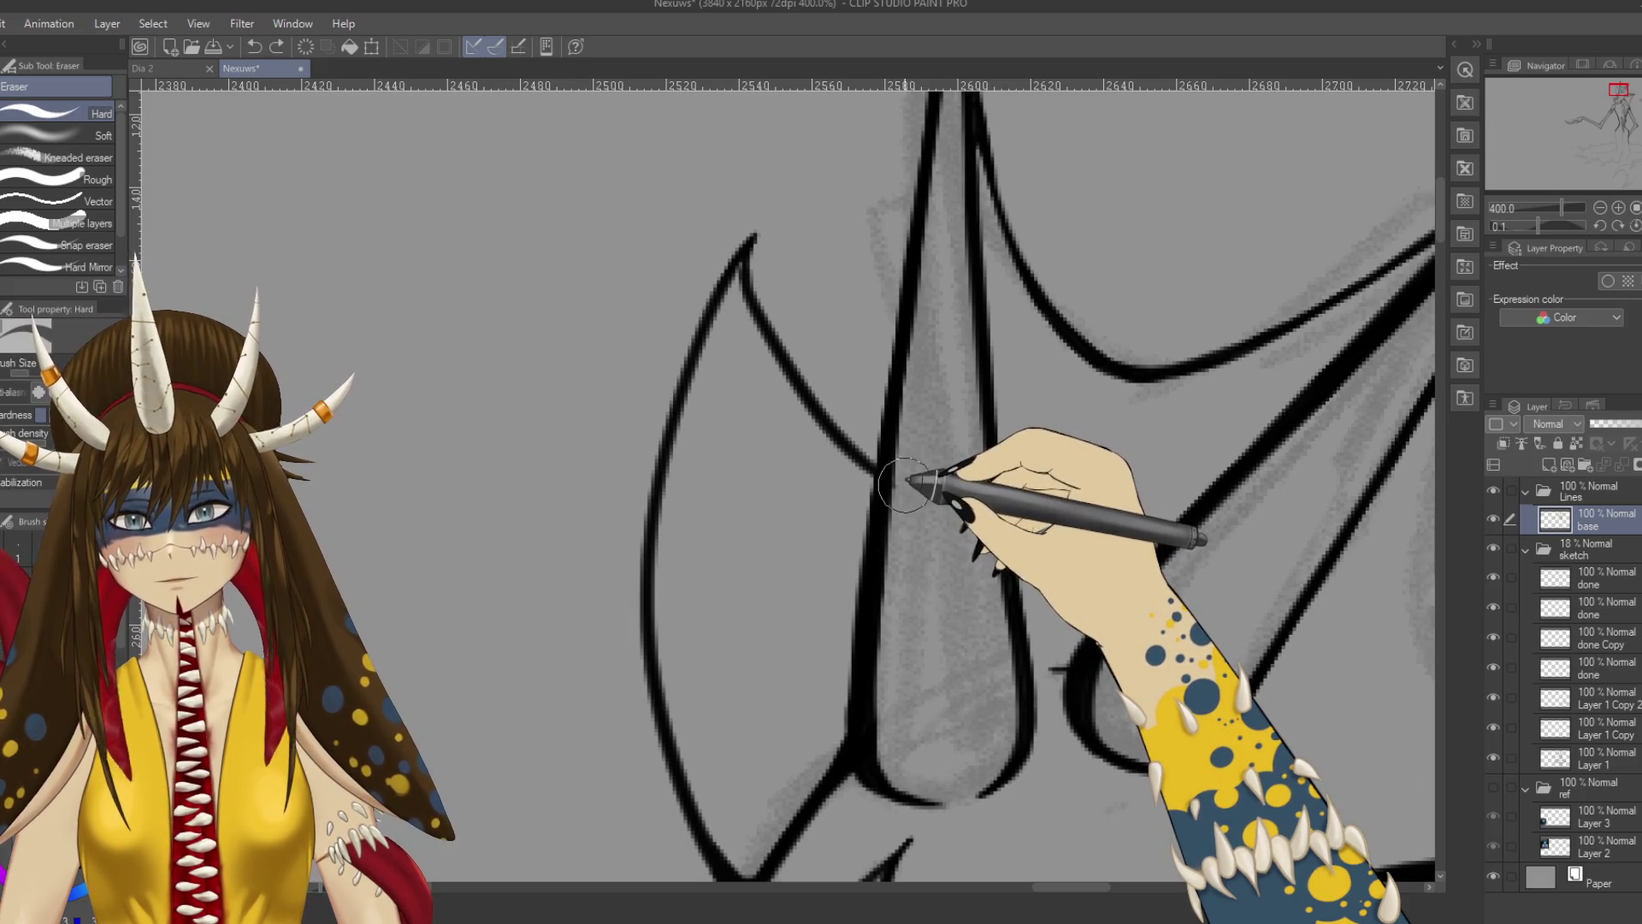
pyautogui.press('p')
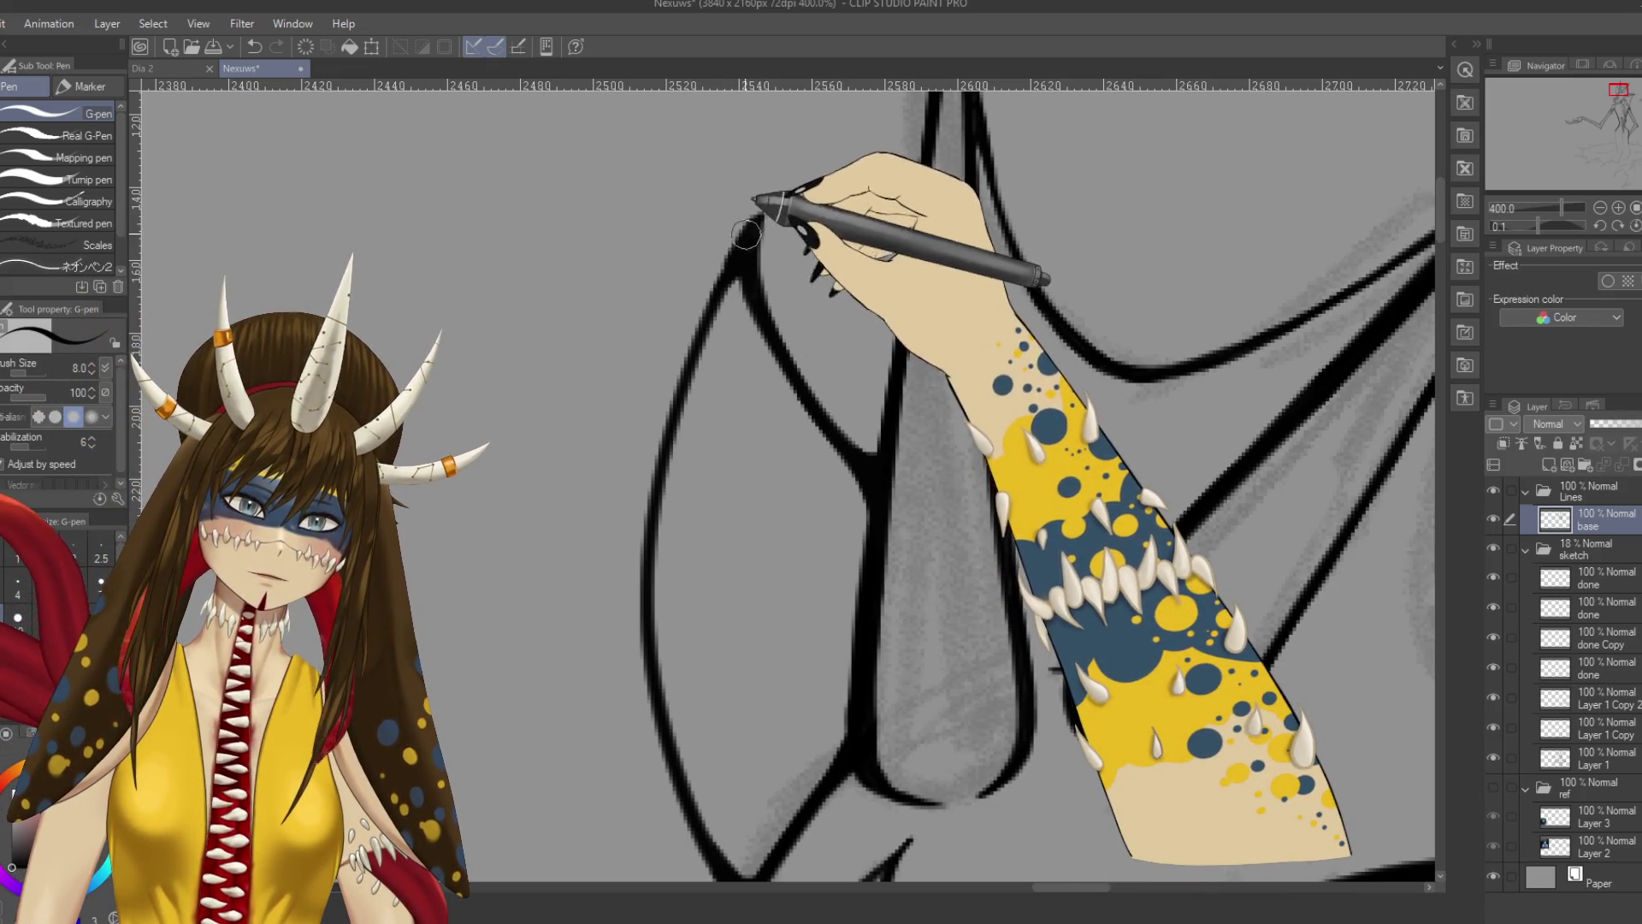
pyautogui.scroll(-3, 712, 321)
pyautogui.hotkey('ctrl', 'z')
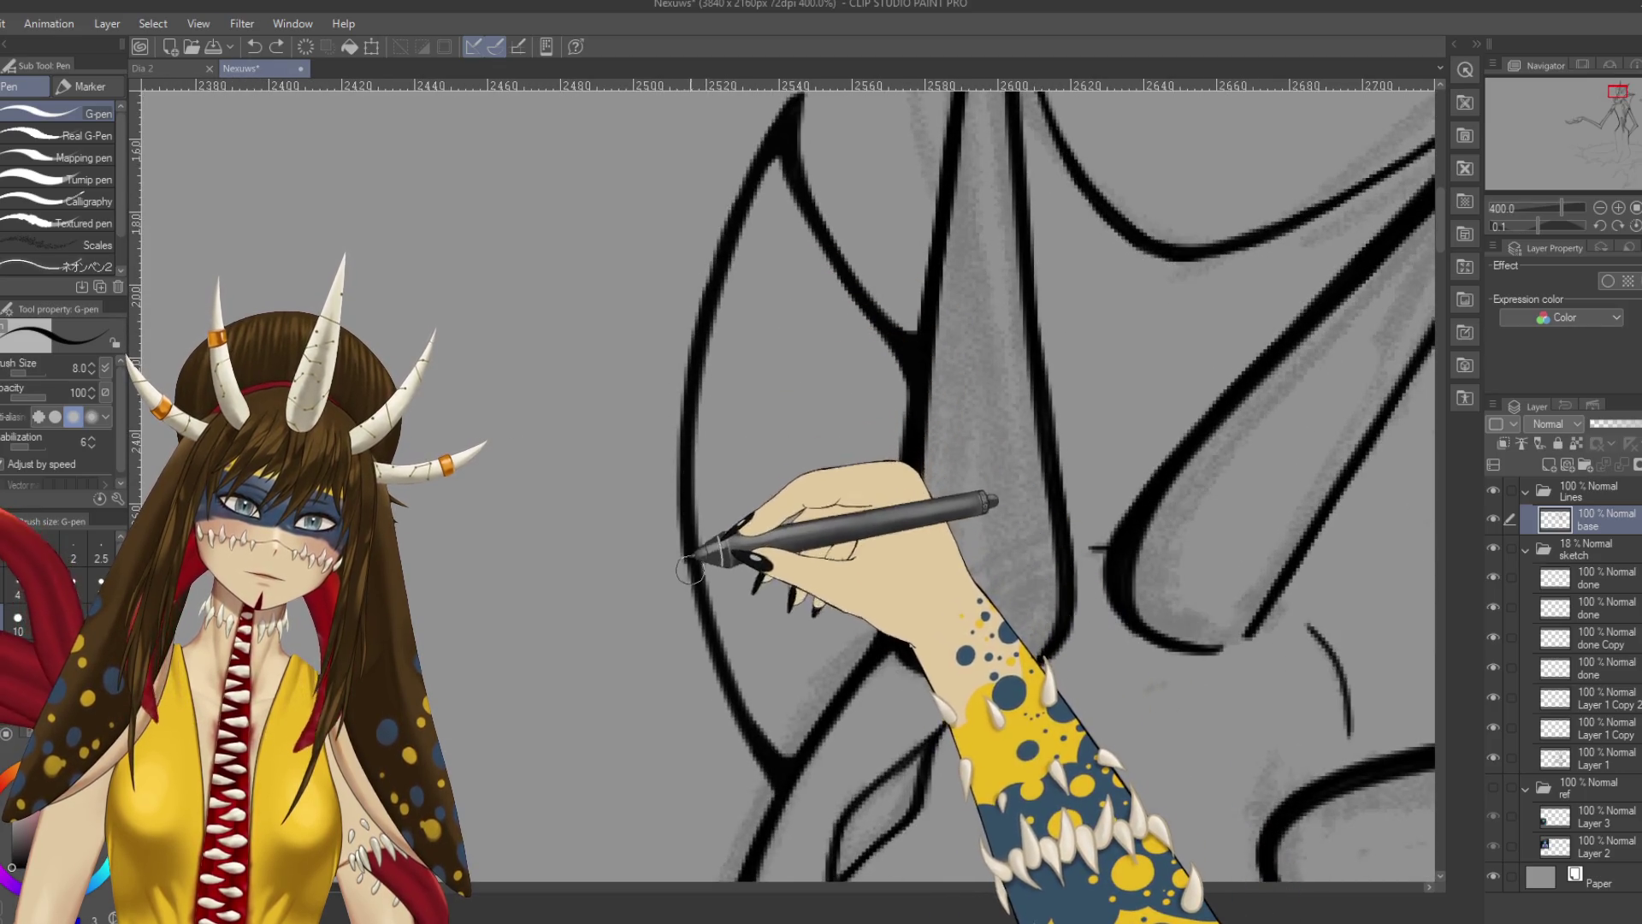
pyautogui.moveTo(727, 224)
pyautogui.mouseDown()
pyautogui.moveTo(733, 286)
pyautogui.moveTo(696, 440)
pyautogui.moveTo(781, 784)
pyautogui.mouseUp()
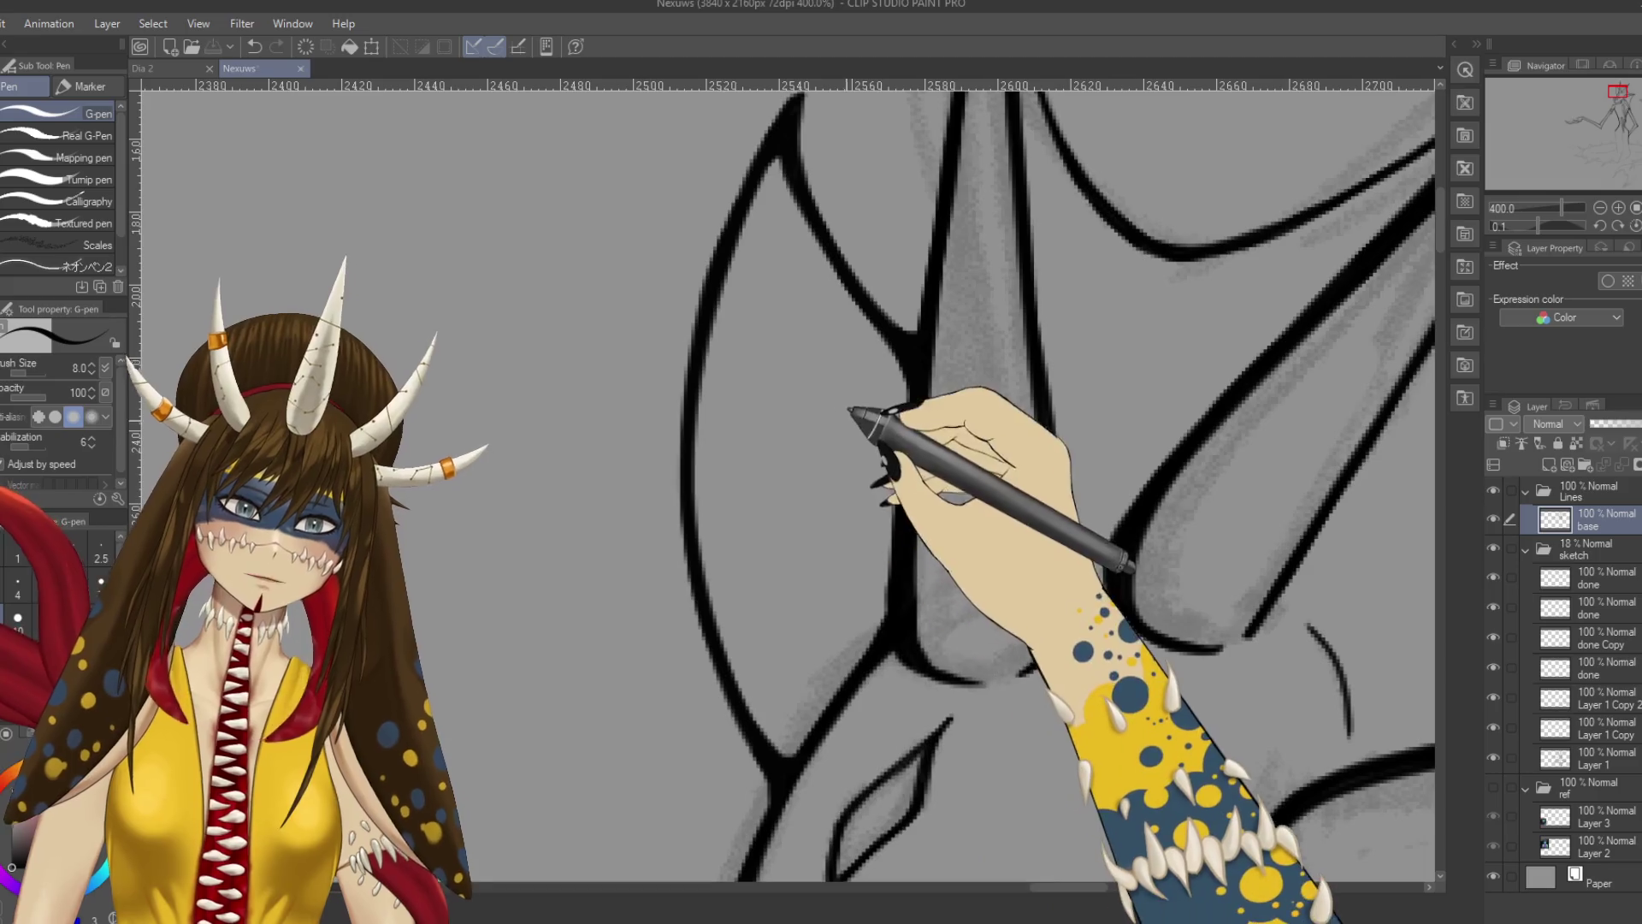
pyautogui.hotkey('ctrl', 's')
# Draw two small rectangular lenses and an arm line toward the head outline.
pyautogui.moveTo(723, 355); pyautogui.dragTo(783, 393)
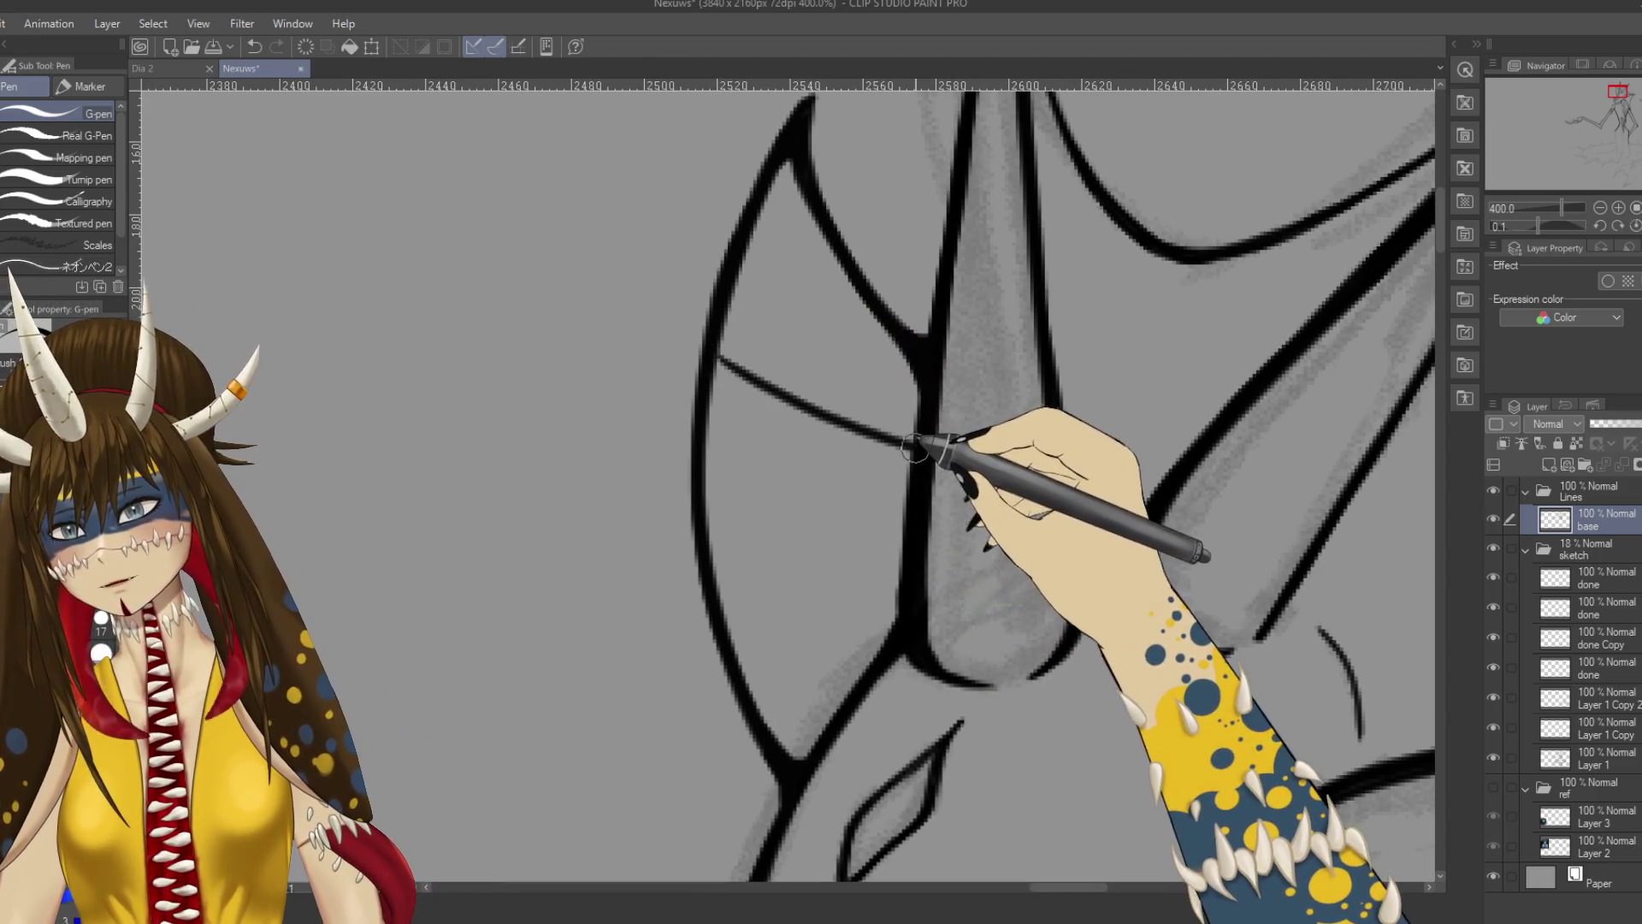
pyautogui.hotkey('ctrl', 'z')
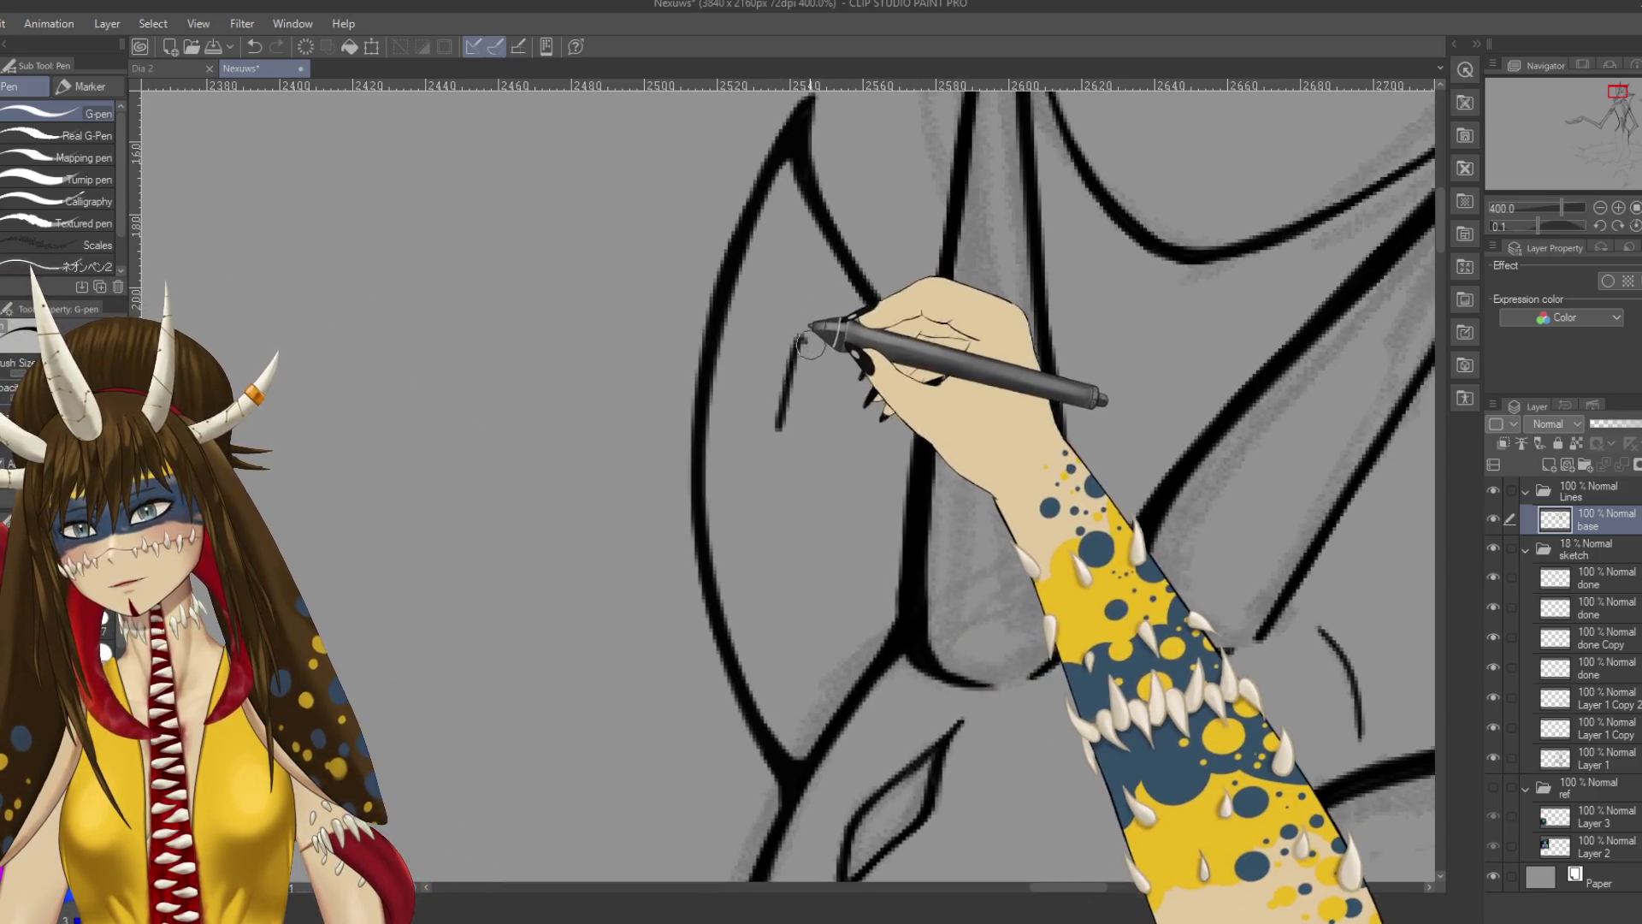
pyautogui.moveTo(810, 441); pyautogui.dragTo(837, 355)
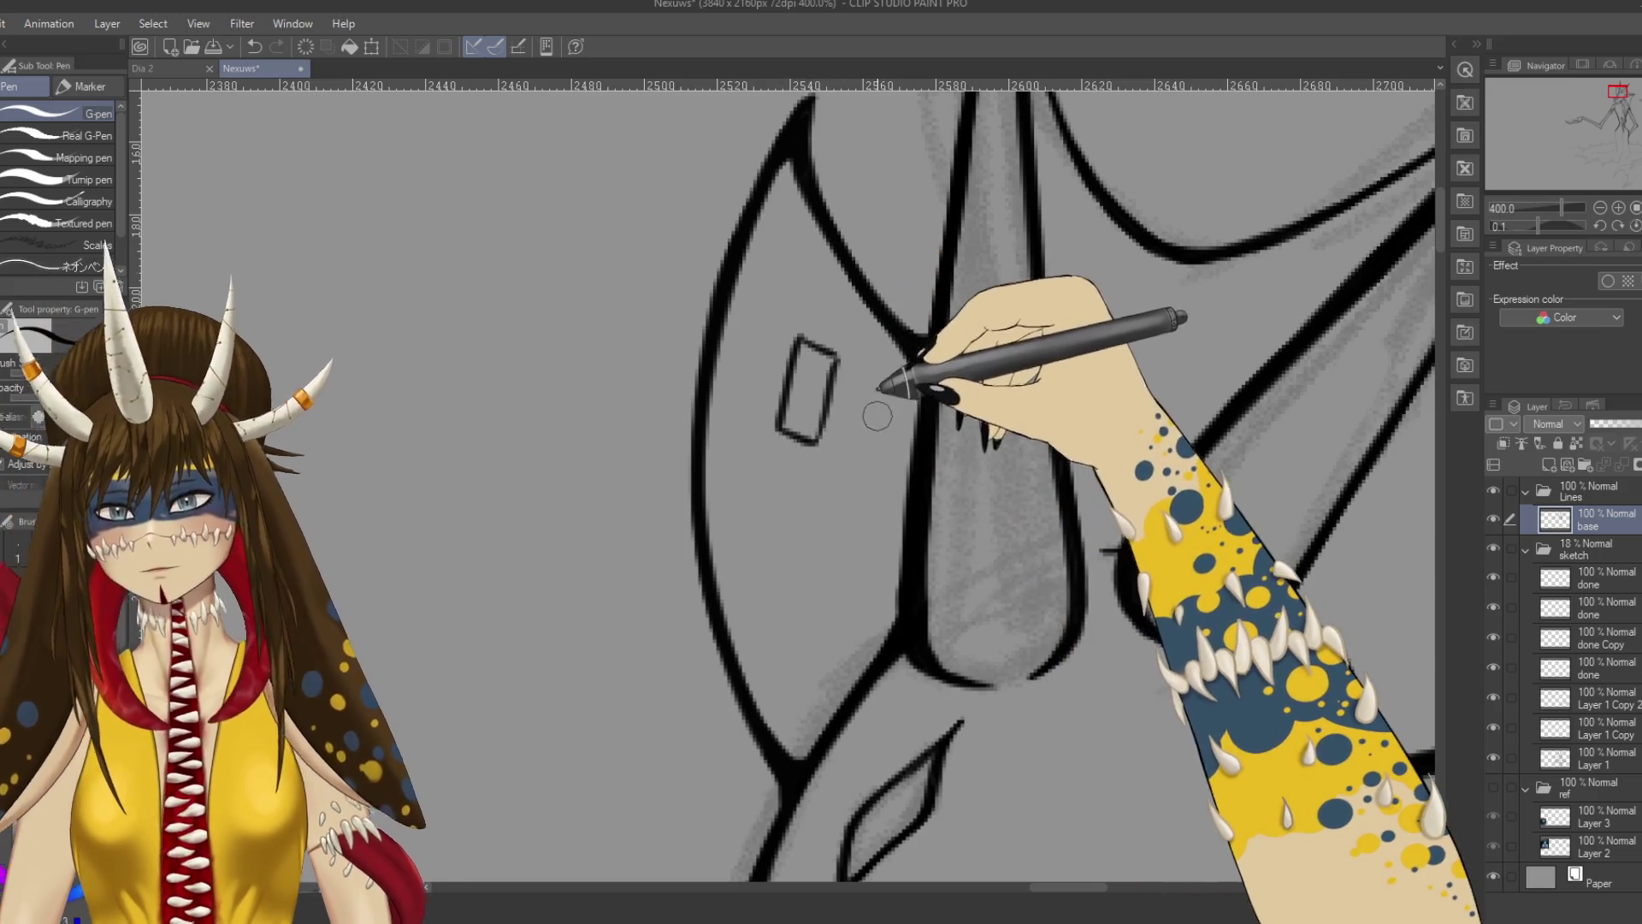
pyautogui.moveTo(859, 445)
pyautogui.mouseDown()
pyautogui.moveTo(886, 359)
pyautogui.moveTo(919, 385)
pyautogui.moveTo(892, 471)
pyautogui.moveTo(913, 389)
pyautogui.mouseUp()
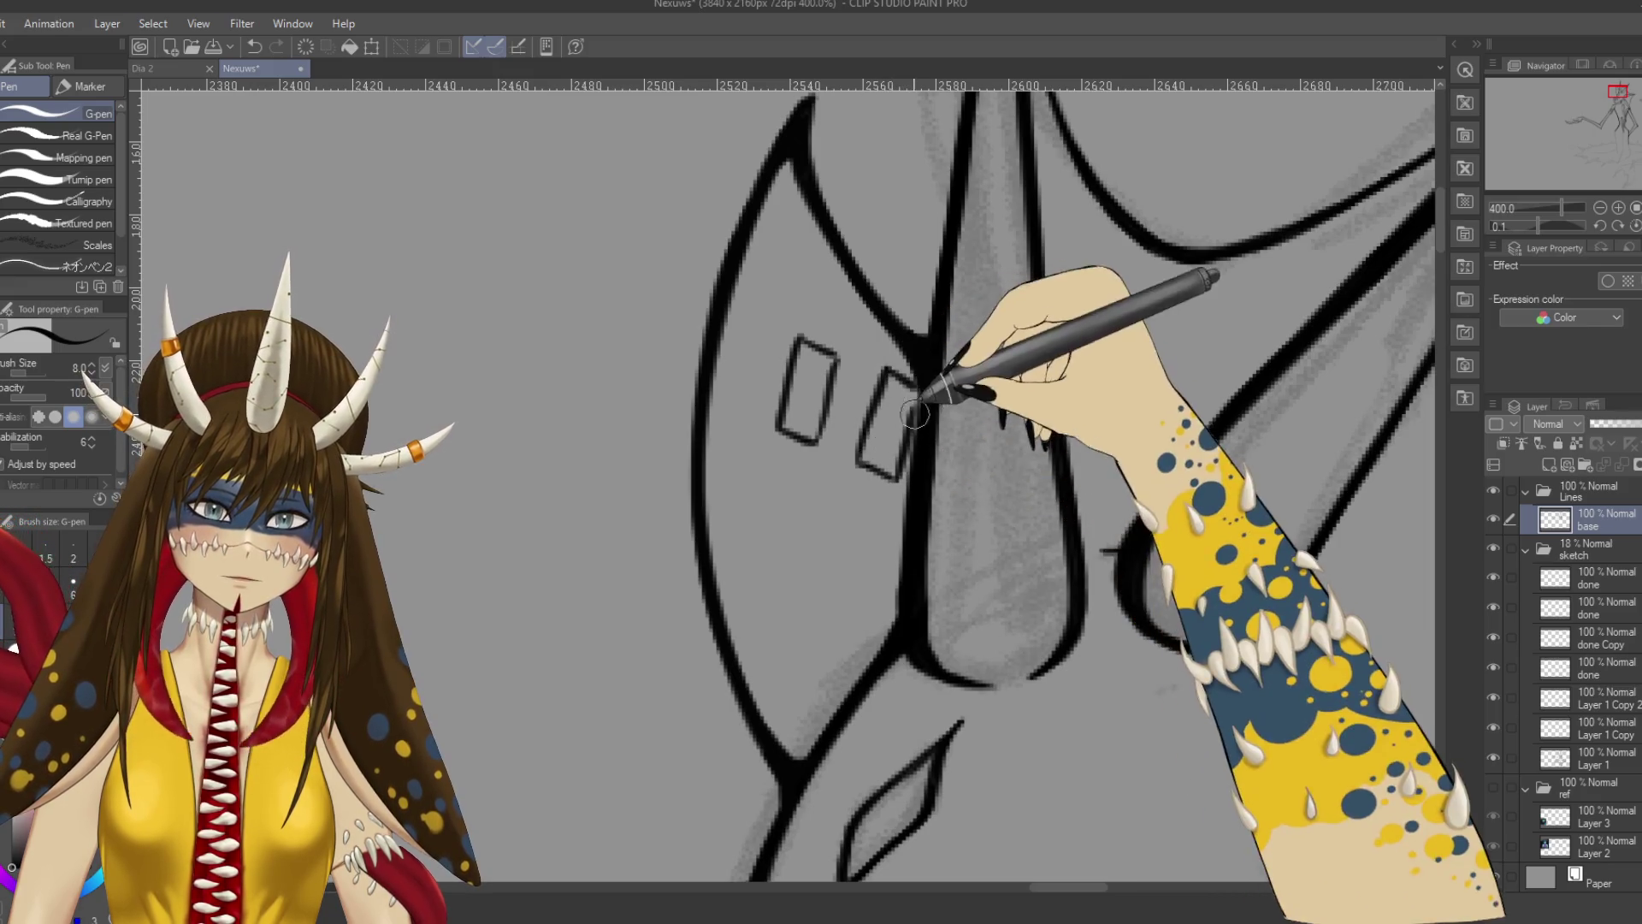
pyautogui.moveTo(717, 344); pyautogui.dragTo(785, 367)
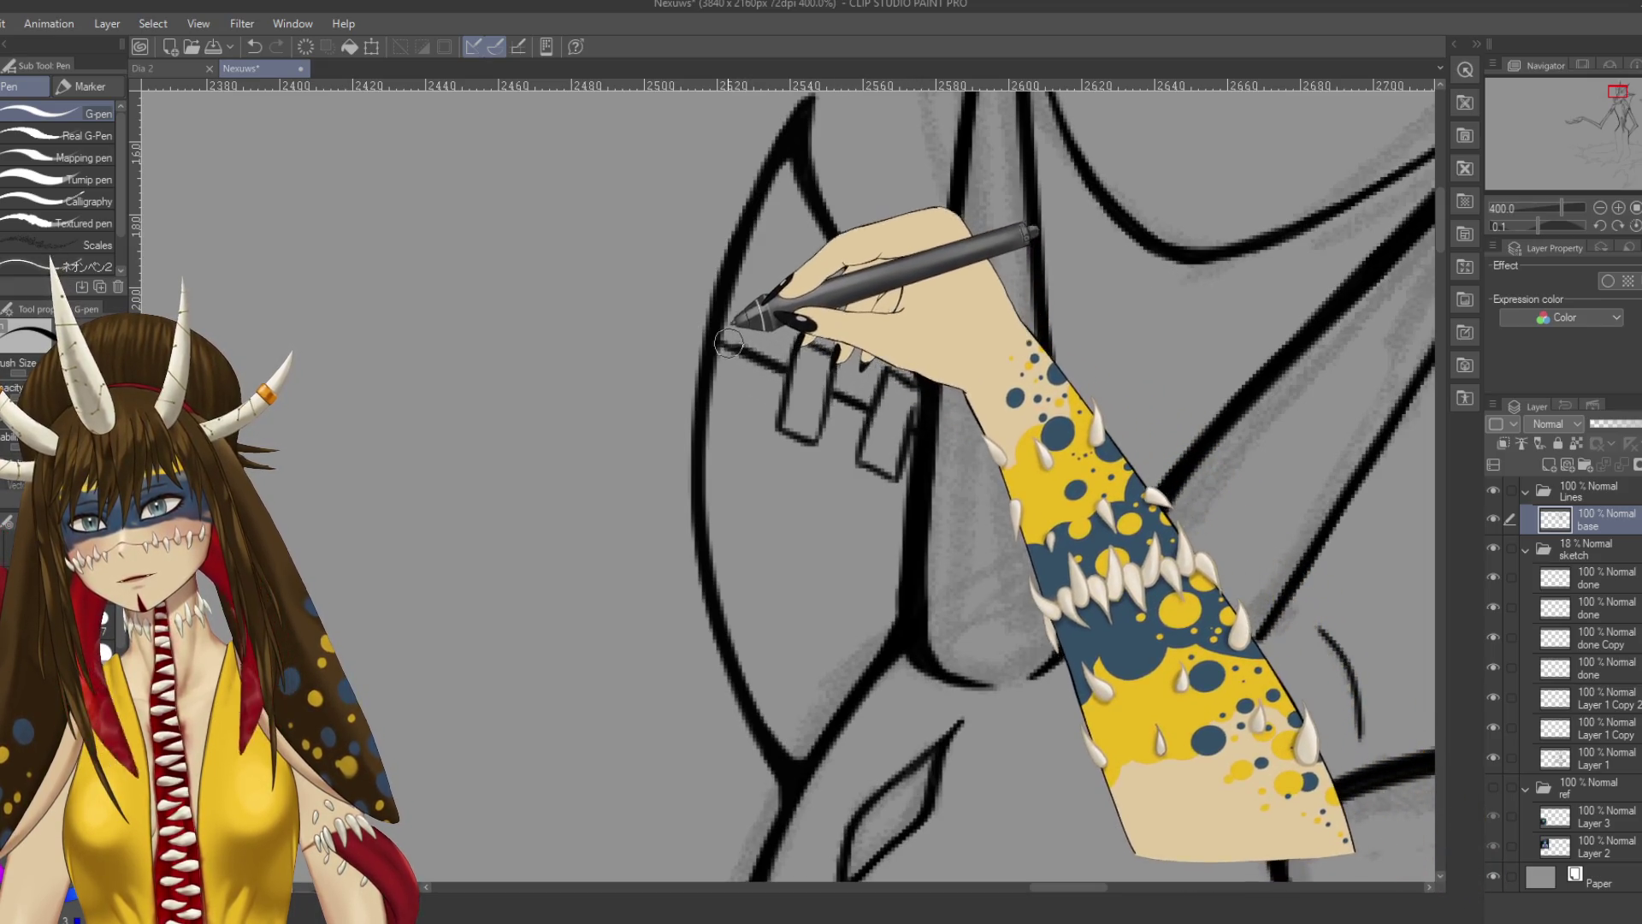
# Redraw the glasses arm from the head outline to the lens and add the connecting bridge.
pyautogui.scroll(-5, 718, 315)
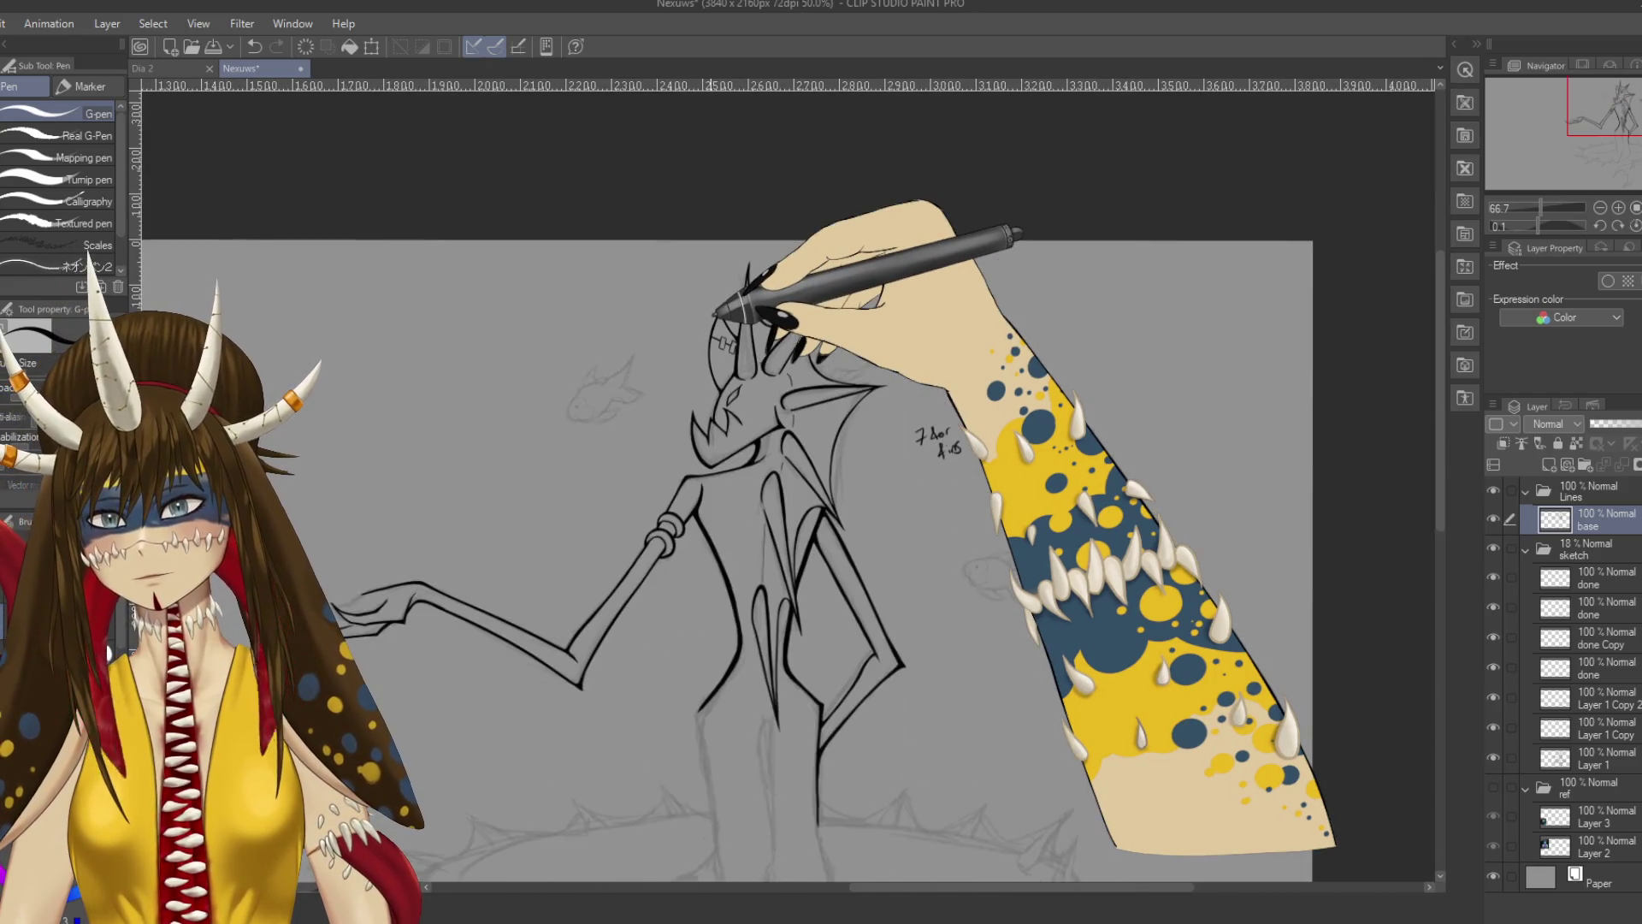
pyautogui.moveTo(680, 432); pyautogui.dragTo(728, 353)
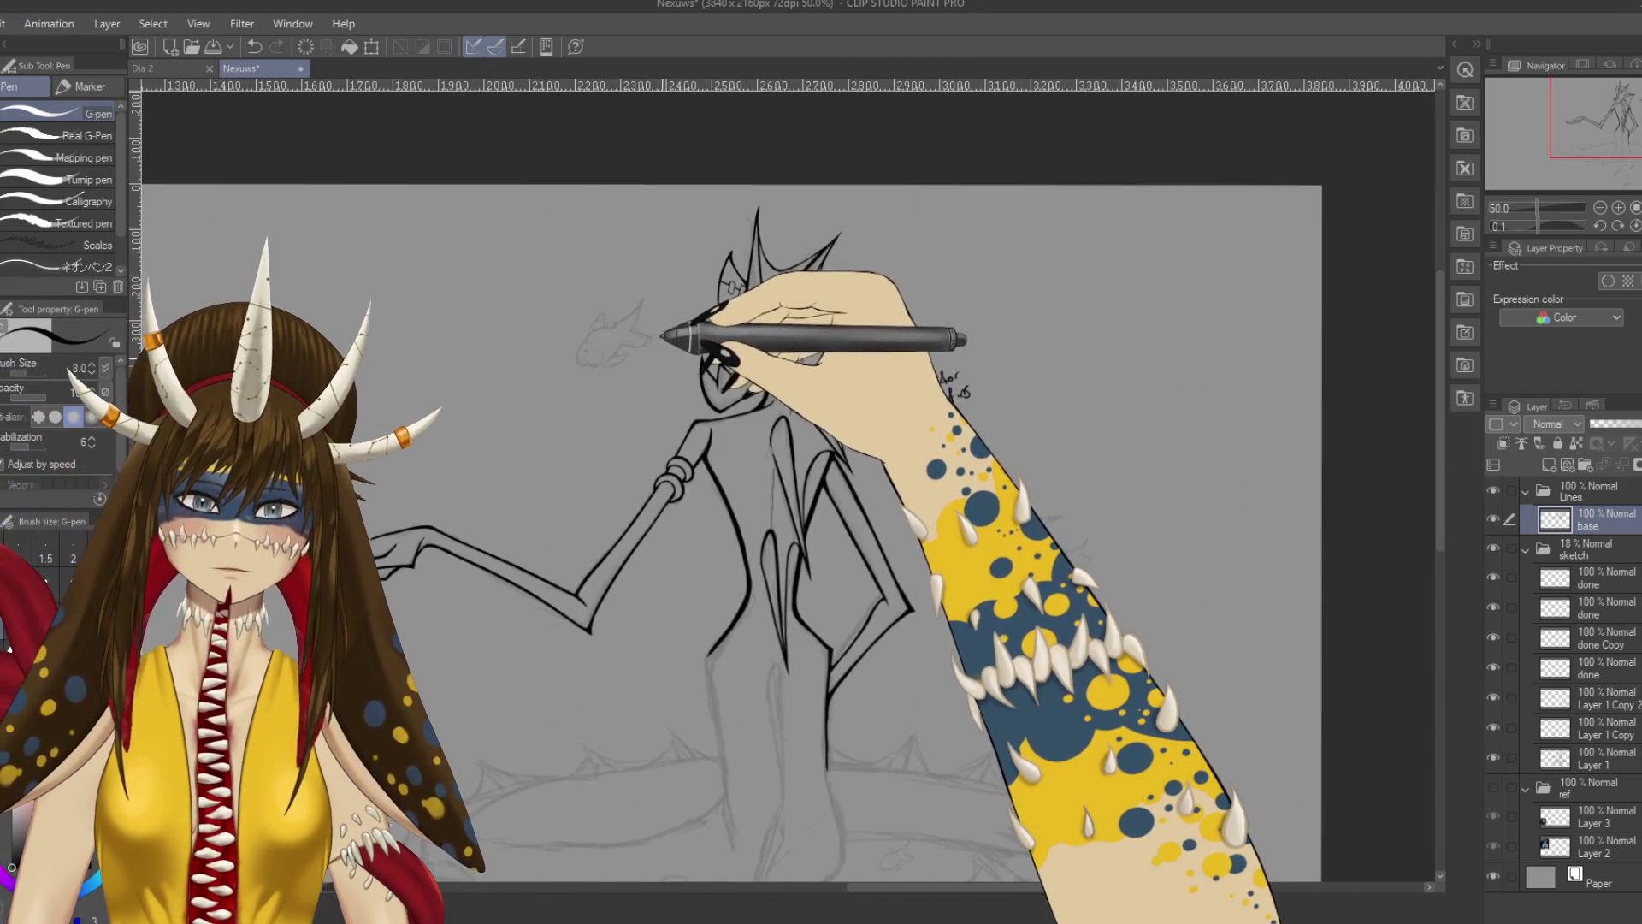
pyautogui.scroll(5, 691, 309)
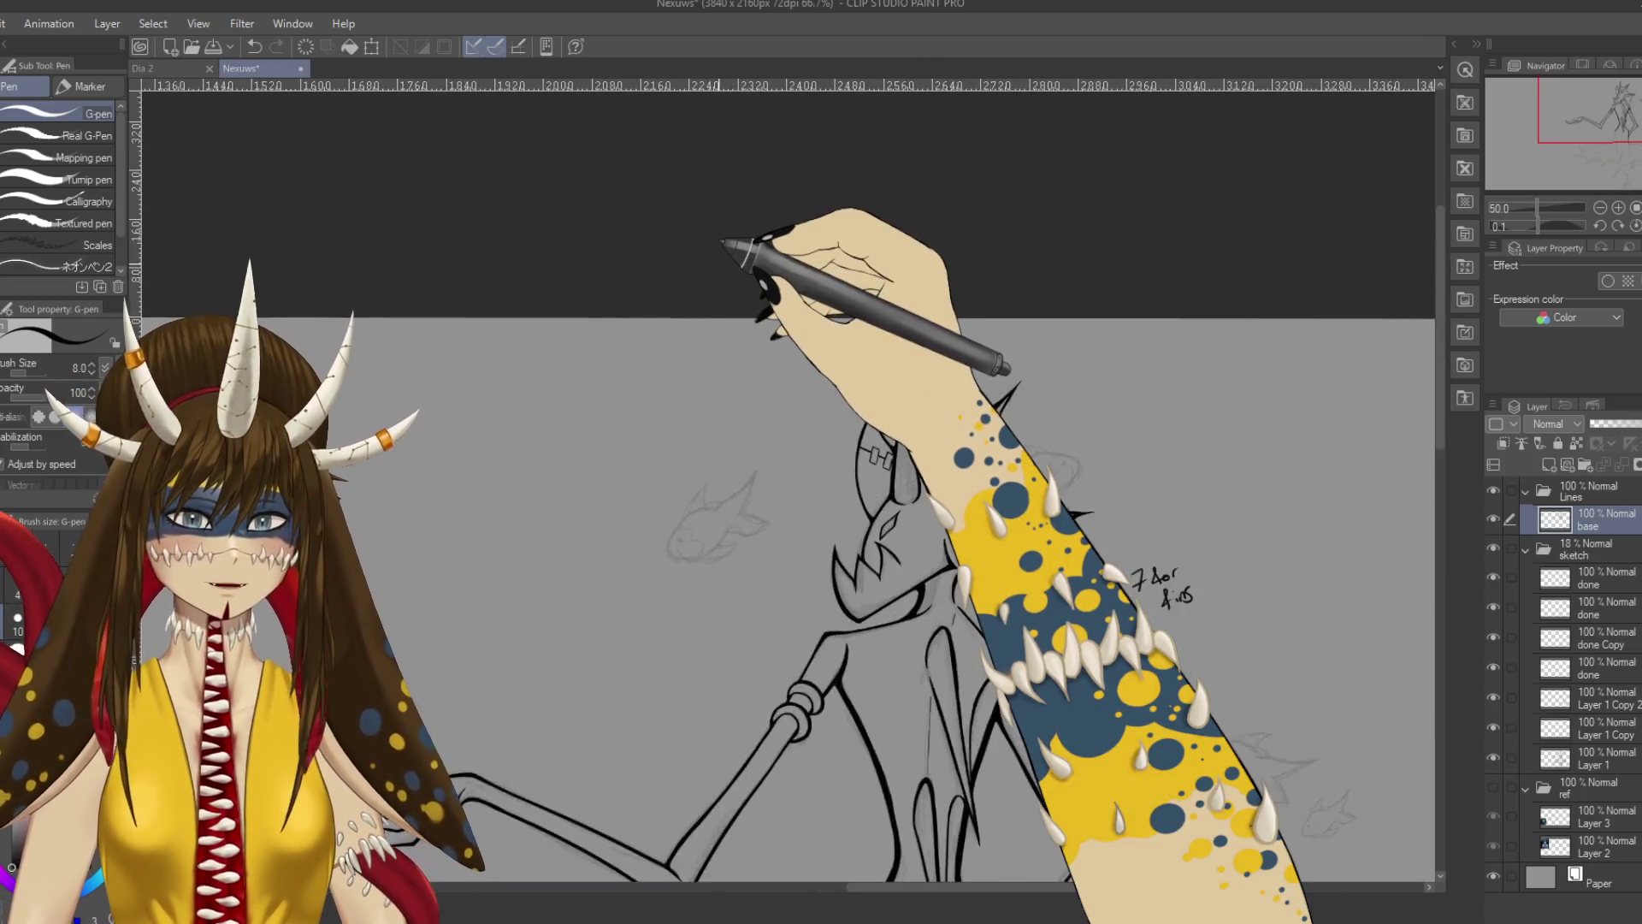
pyautogui.scroll(4, 733, 245)
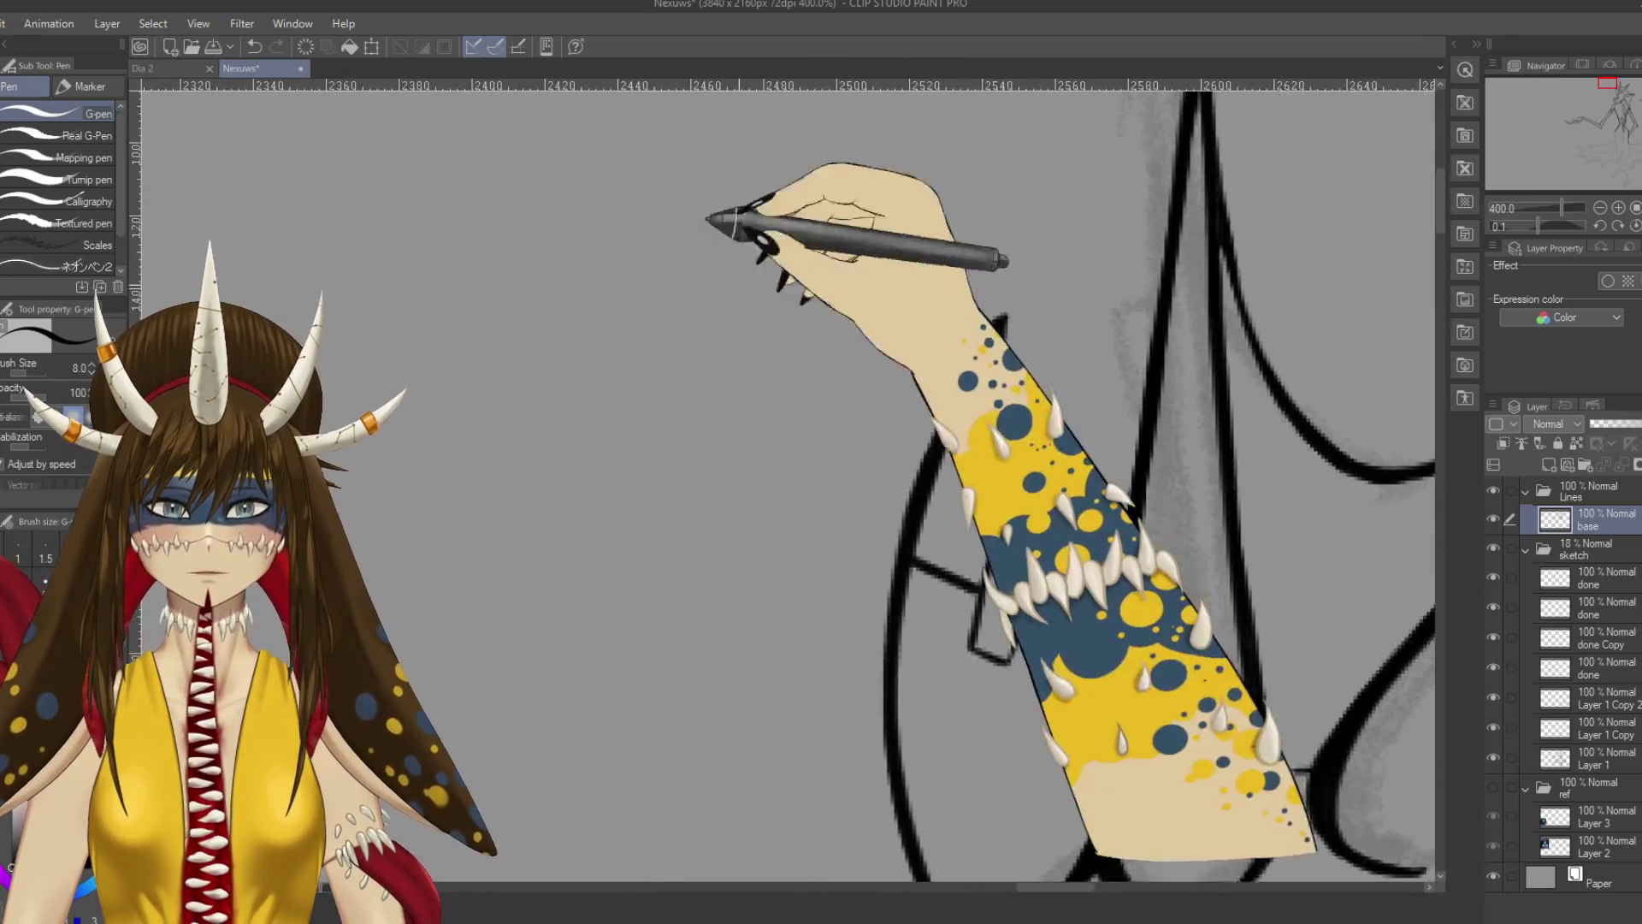
pyautogui.moveTo(889, 386); pyautogui.dragTo(879, 352)
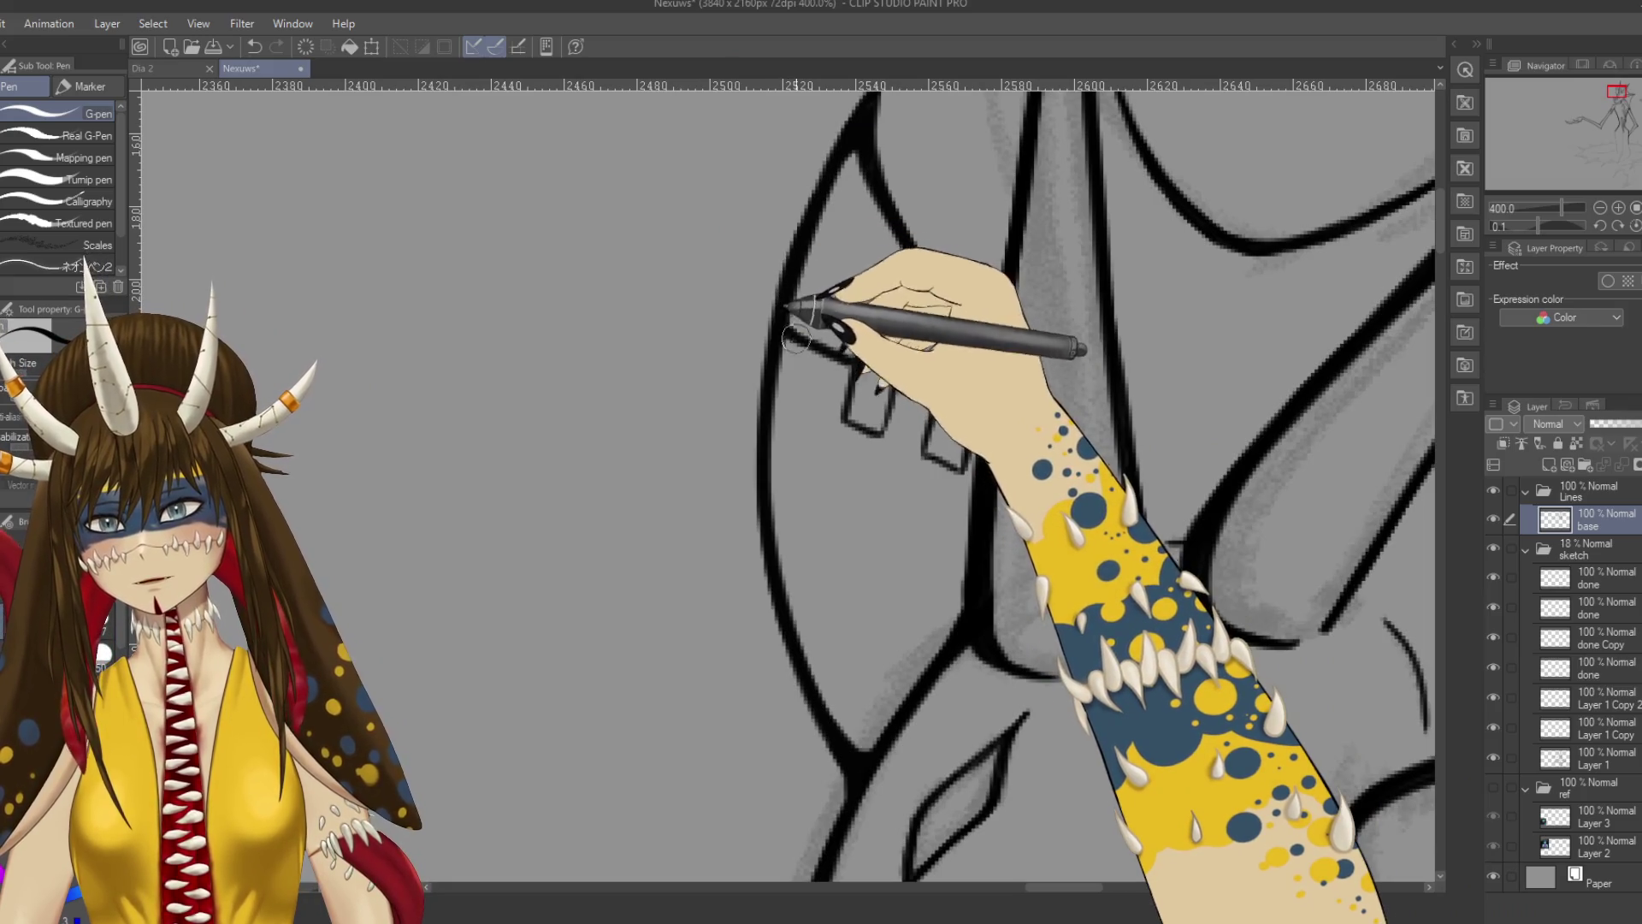
pyautogui.moveTo(774, 340); pyautogui.dragTo(853, 353)
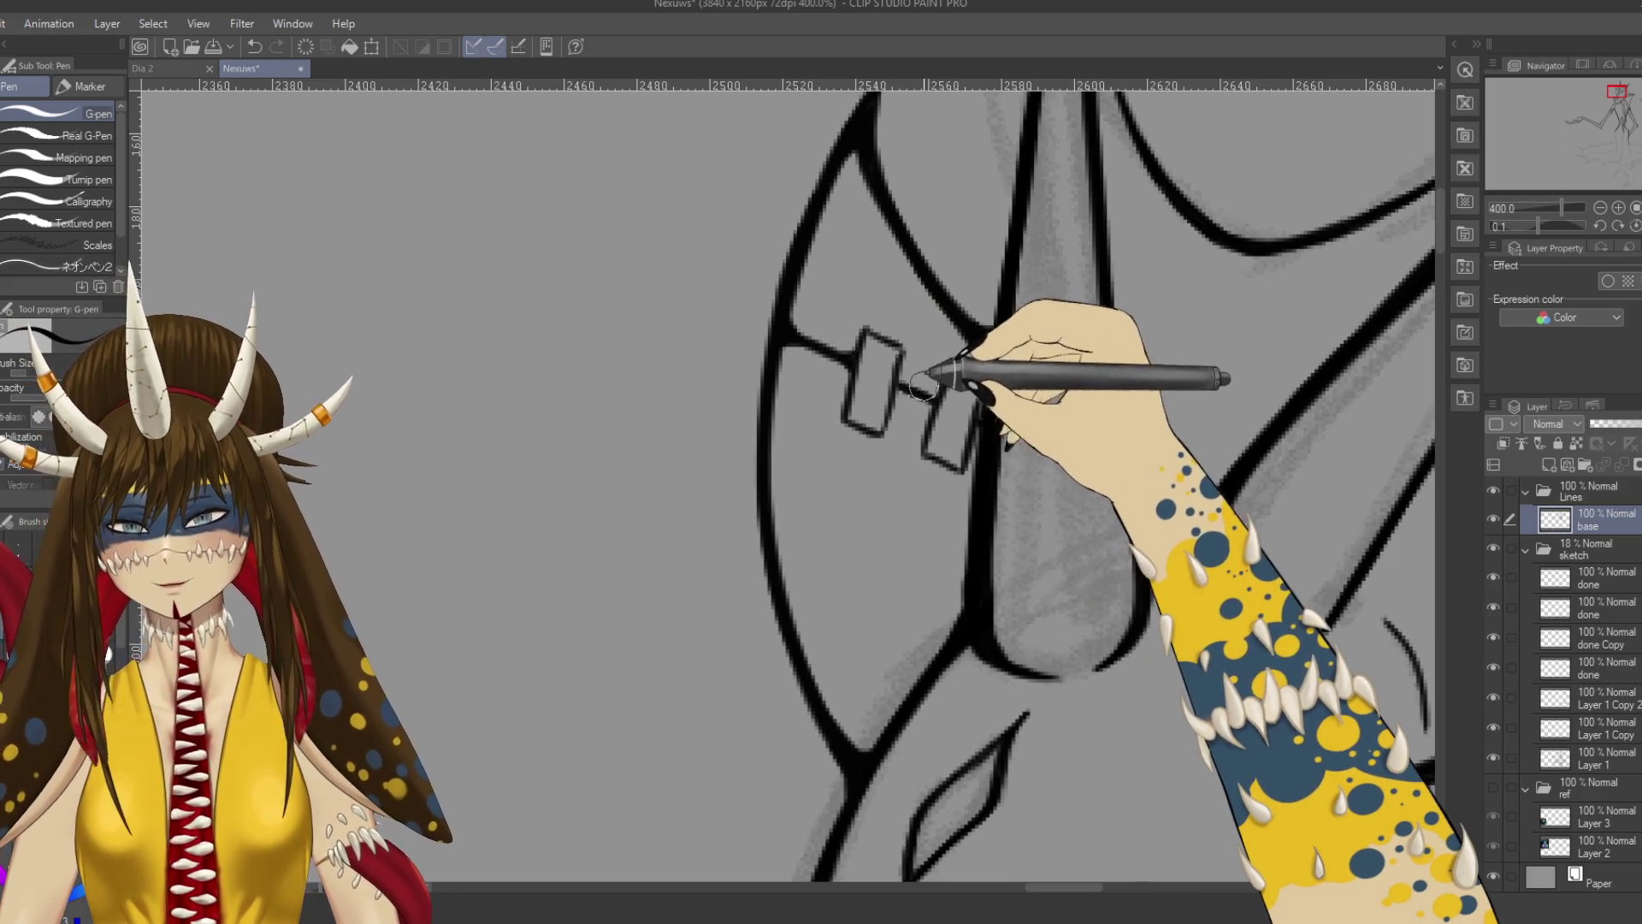
pyautogui.moveTo(895, 390); pyautogui.dragTo(941, 399)
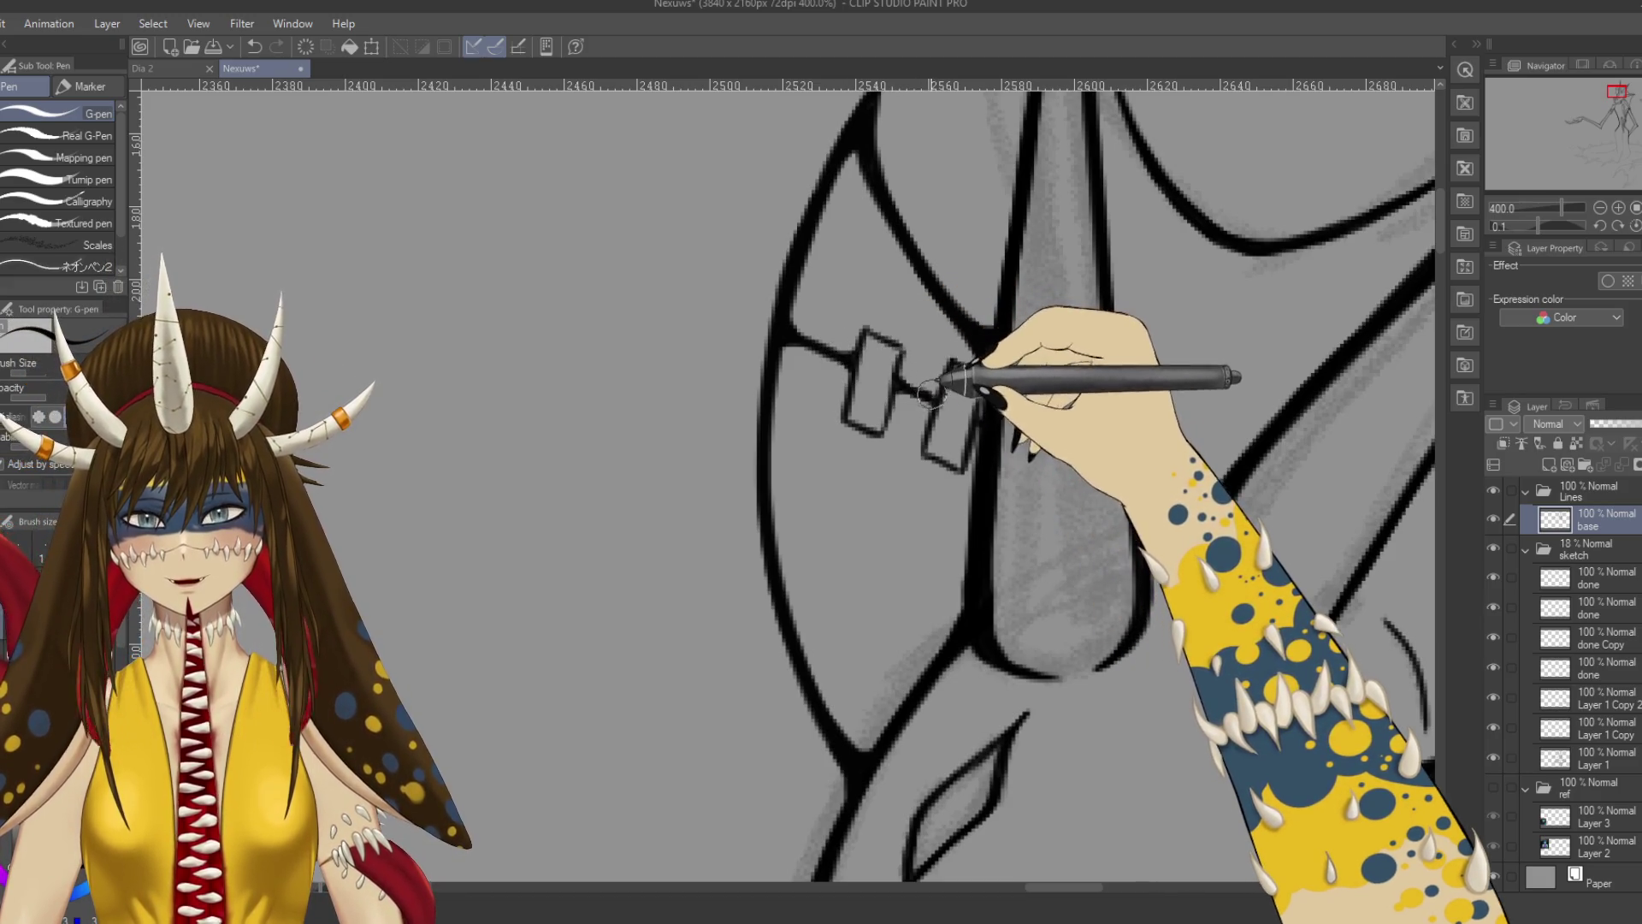
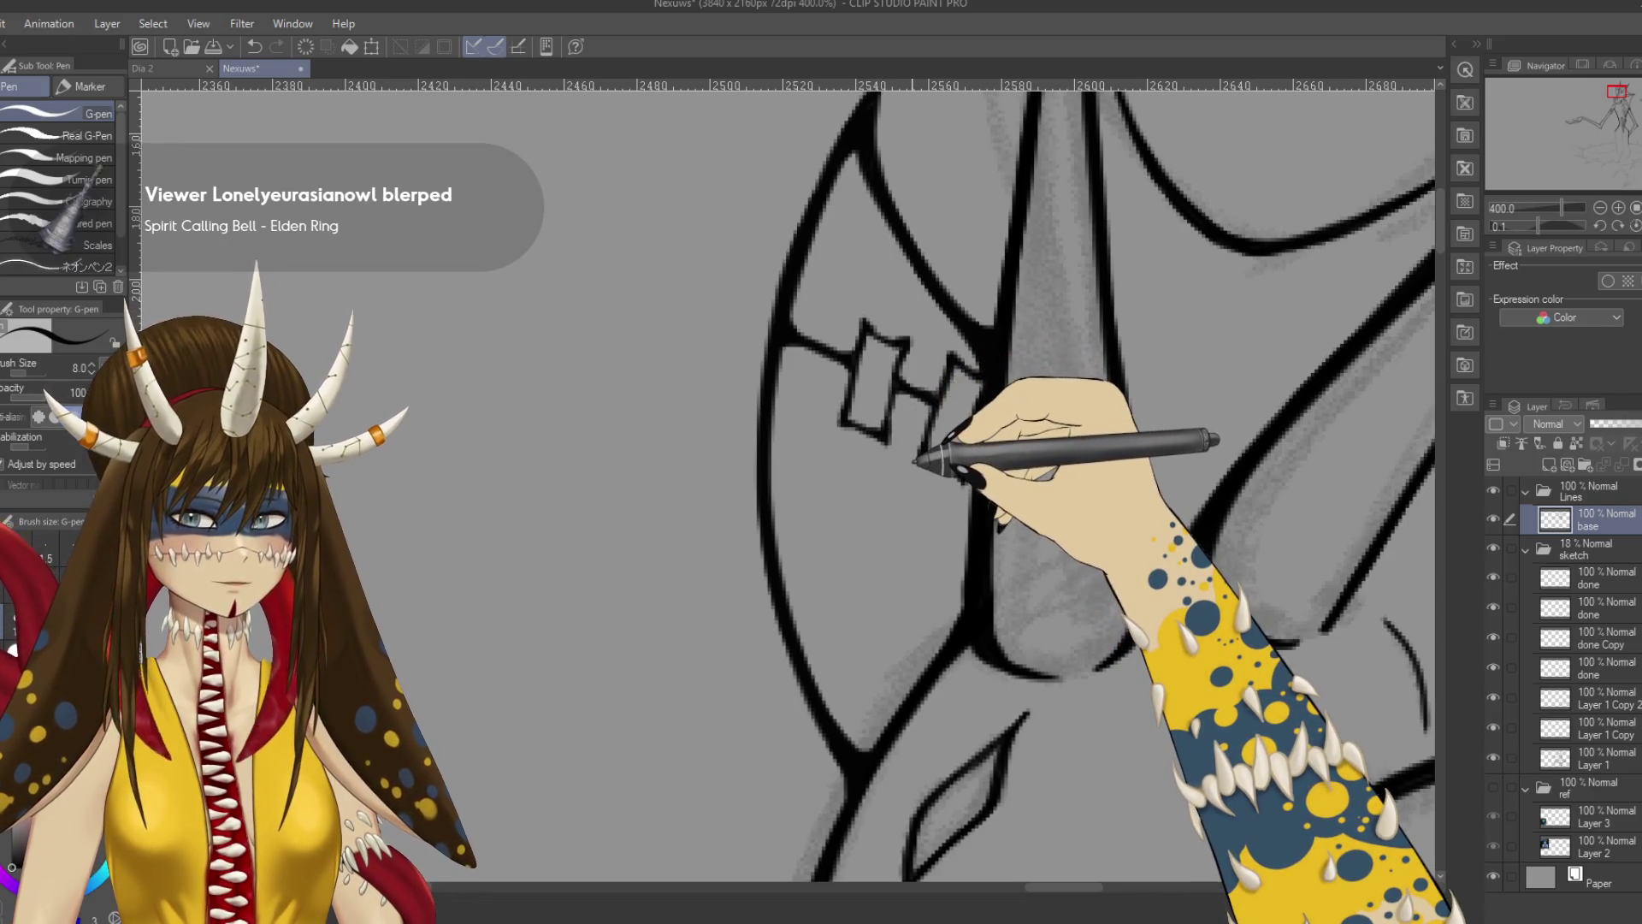
# Save the drawing and bring the sketched clawed fingers at the arm's end into close view.
pyautogui.hotkey('ctrl', 's')
pyautogui.hotkey('ctrl', '-')
pyautogui.hotkey('ctrl', '-')
pyautogui.hotkey('ctrl', '-')
pyautogui.scroll(-5, 855, 445)
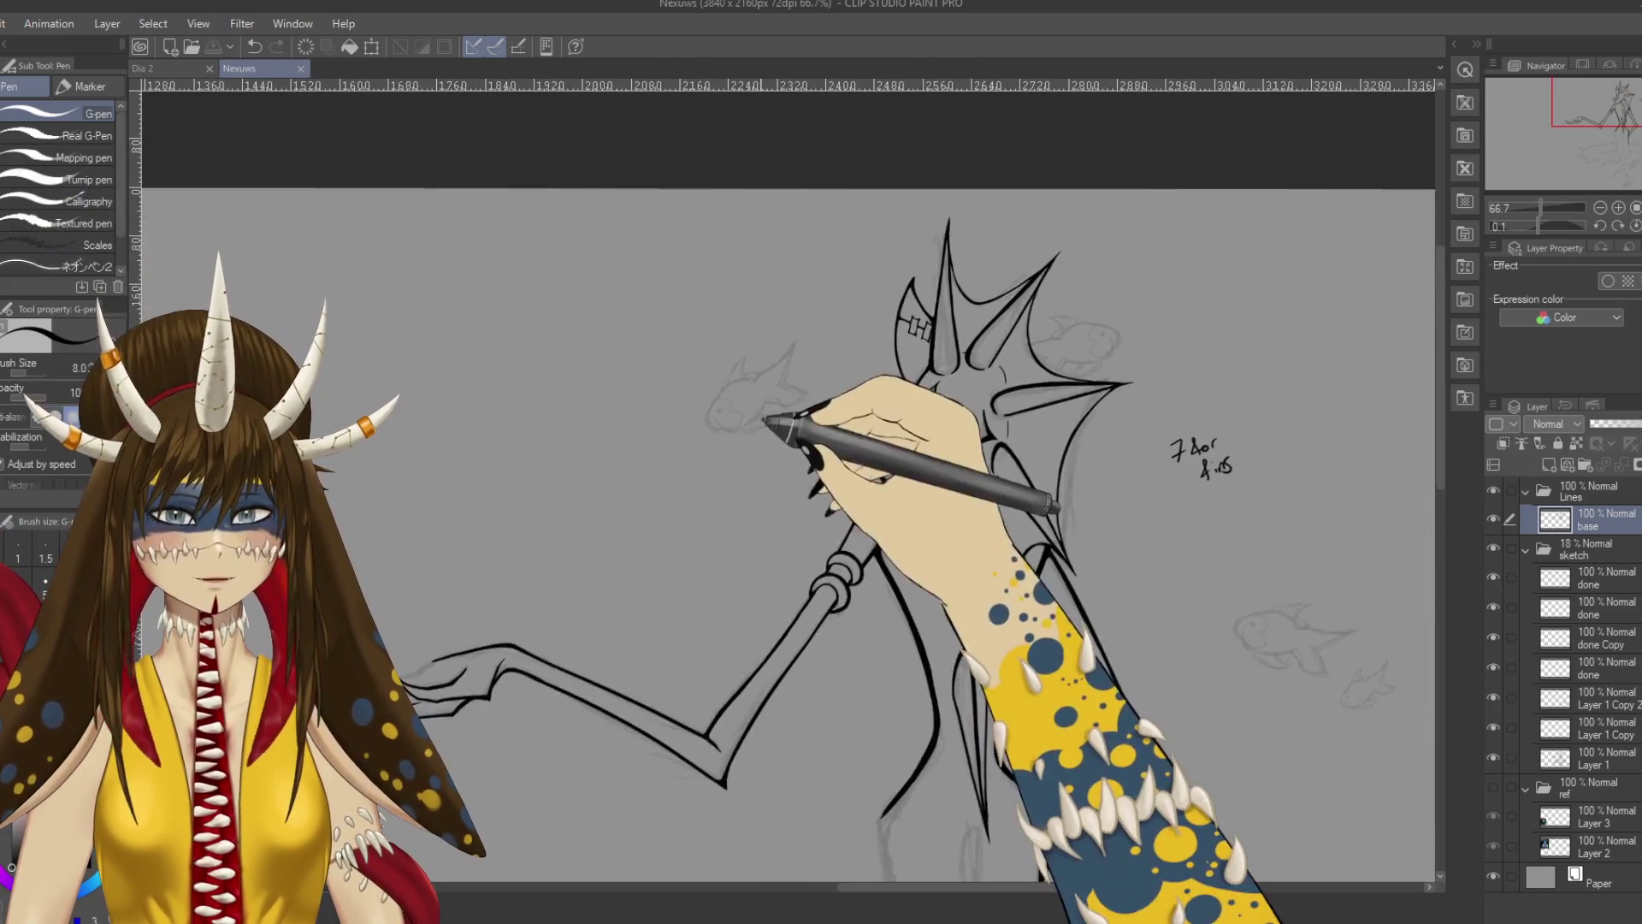
pyautogui.hscroll(-2, 787, 479)
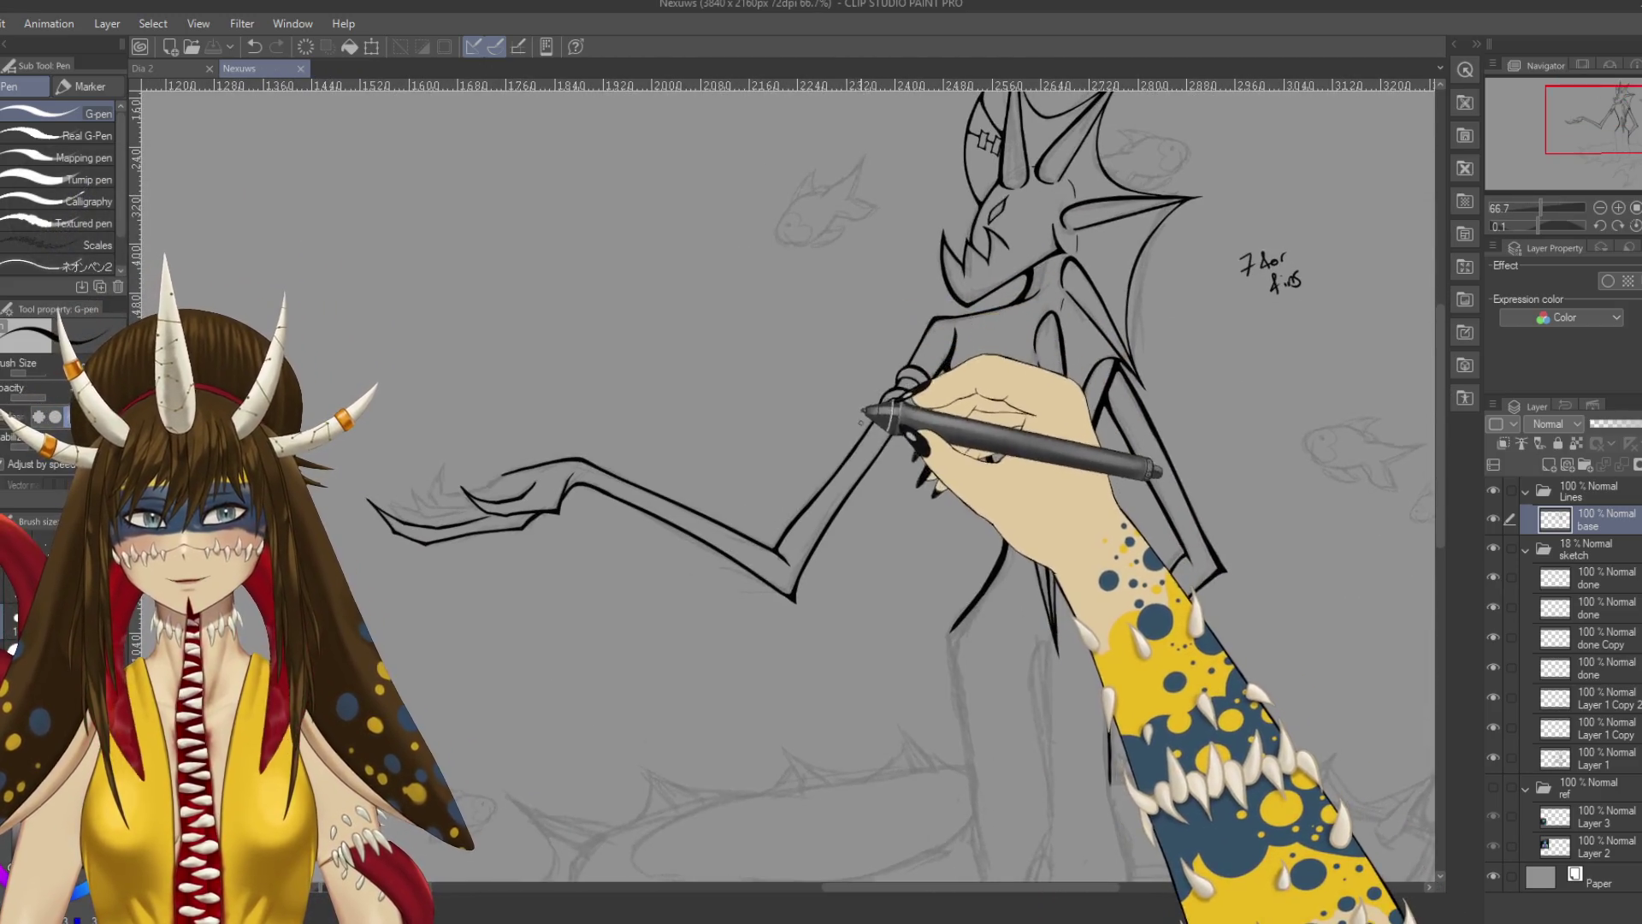
pyautogui.hscroll(-4, 787, 479)
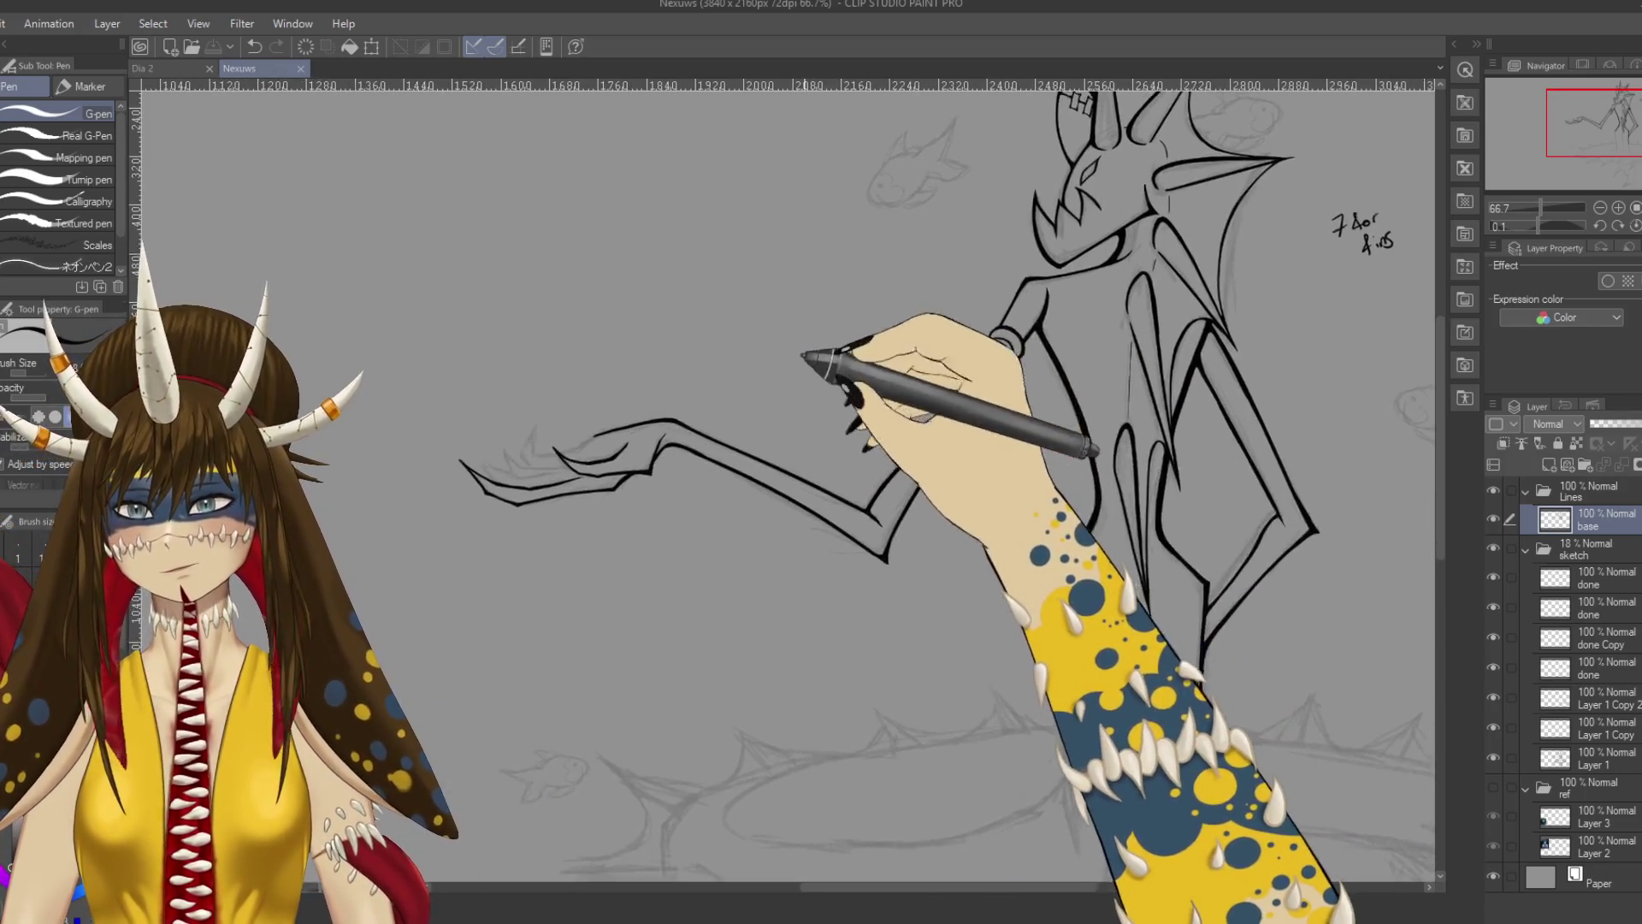
pyautogui.scroll(3, 789, 390)
pyautogui.moveTo(770, 641)
pyautogui.mouseDown()
pyautogui.moveTo(872, 436)
pyautogui.moveTo(778, 454)
pyautogui.moveTo(850, 393)
pyautogui.moveTo(799, 378)
pyautogui.moveTo(802, 421)
pyautogui.moveTo(829, 385)
pyautogui.mouseUp()
pyautogui.scroll(2, 759, 381)
# Ink a claw finger line over the sketch with the pen, redoing bad strokes.
pyautogui.press('p')
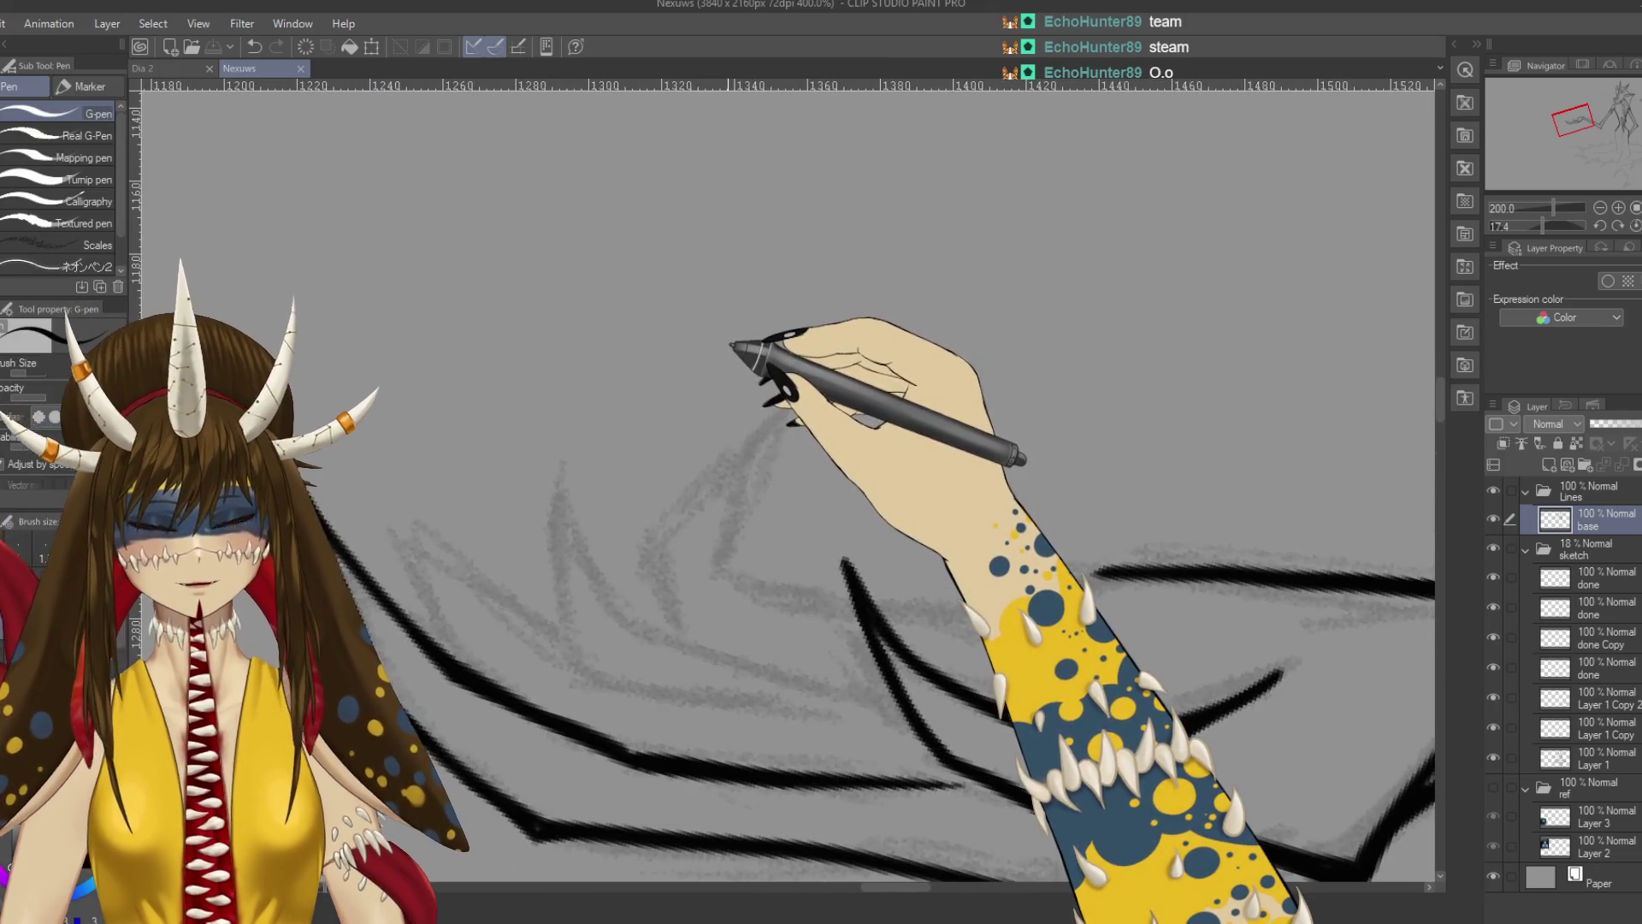
pyautogui.scroll(-3, 732, 345)
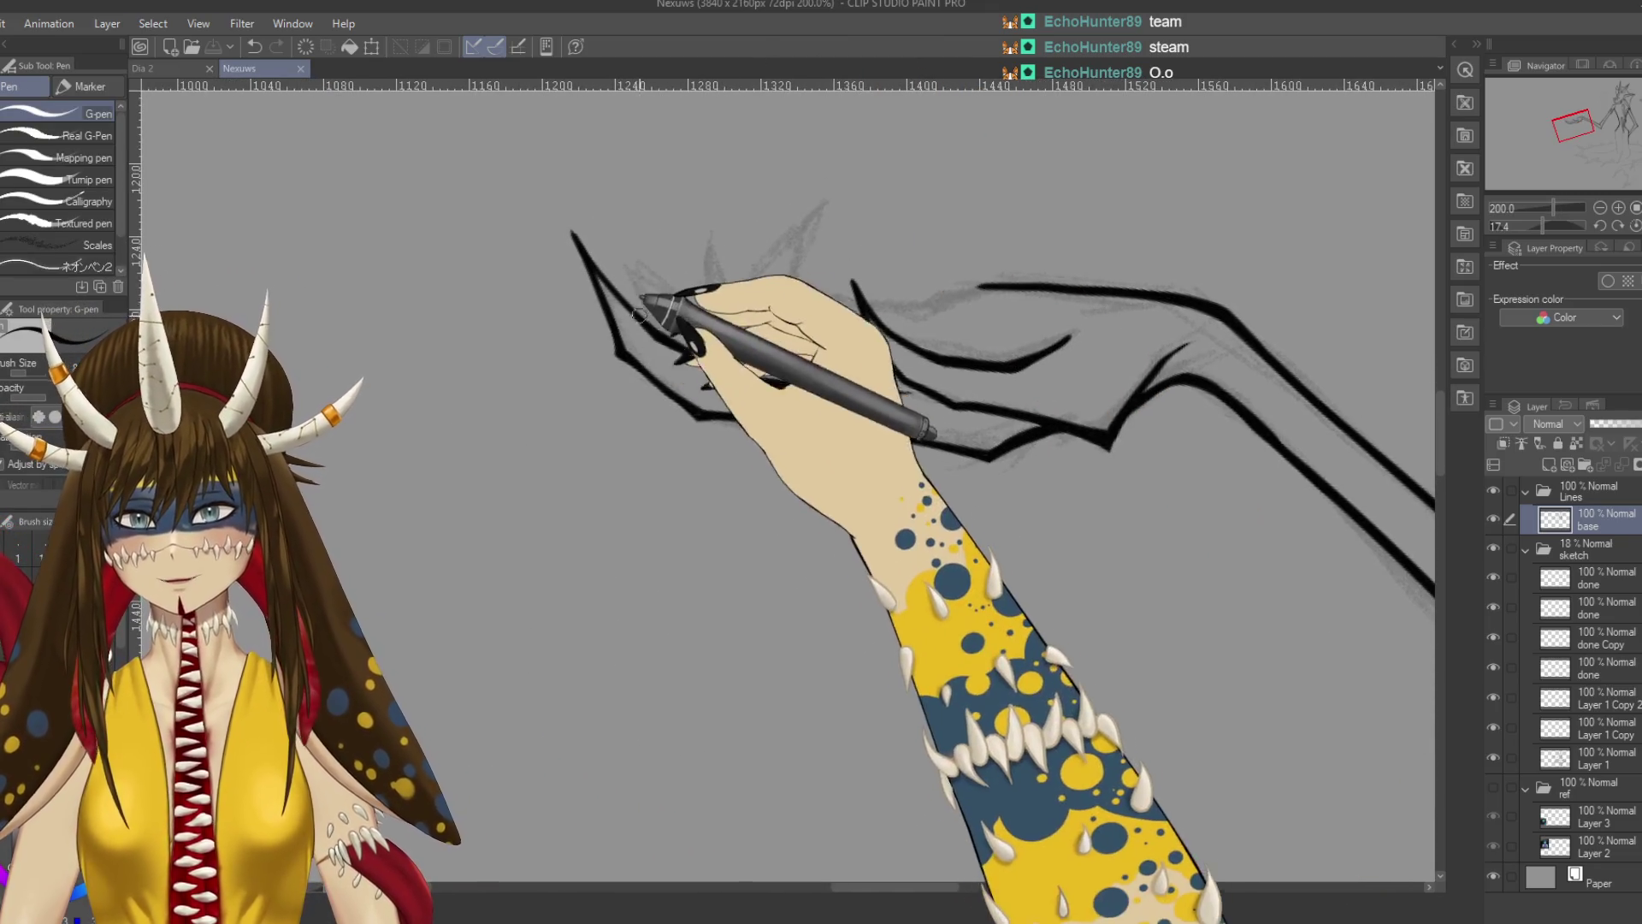
pyautogui.hotkey('ctrl', 'z')
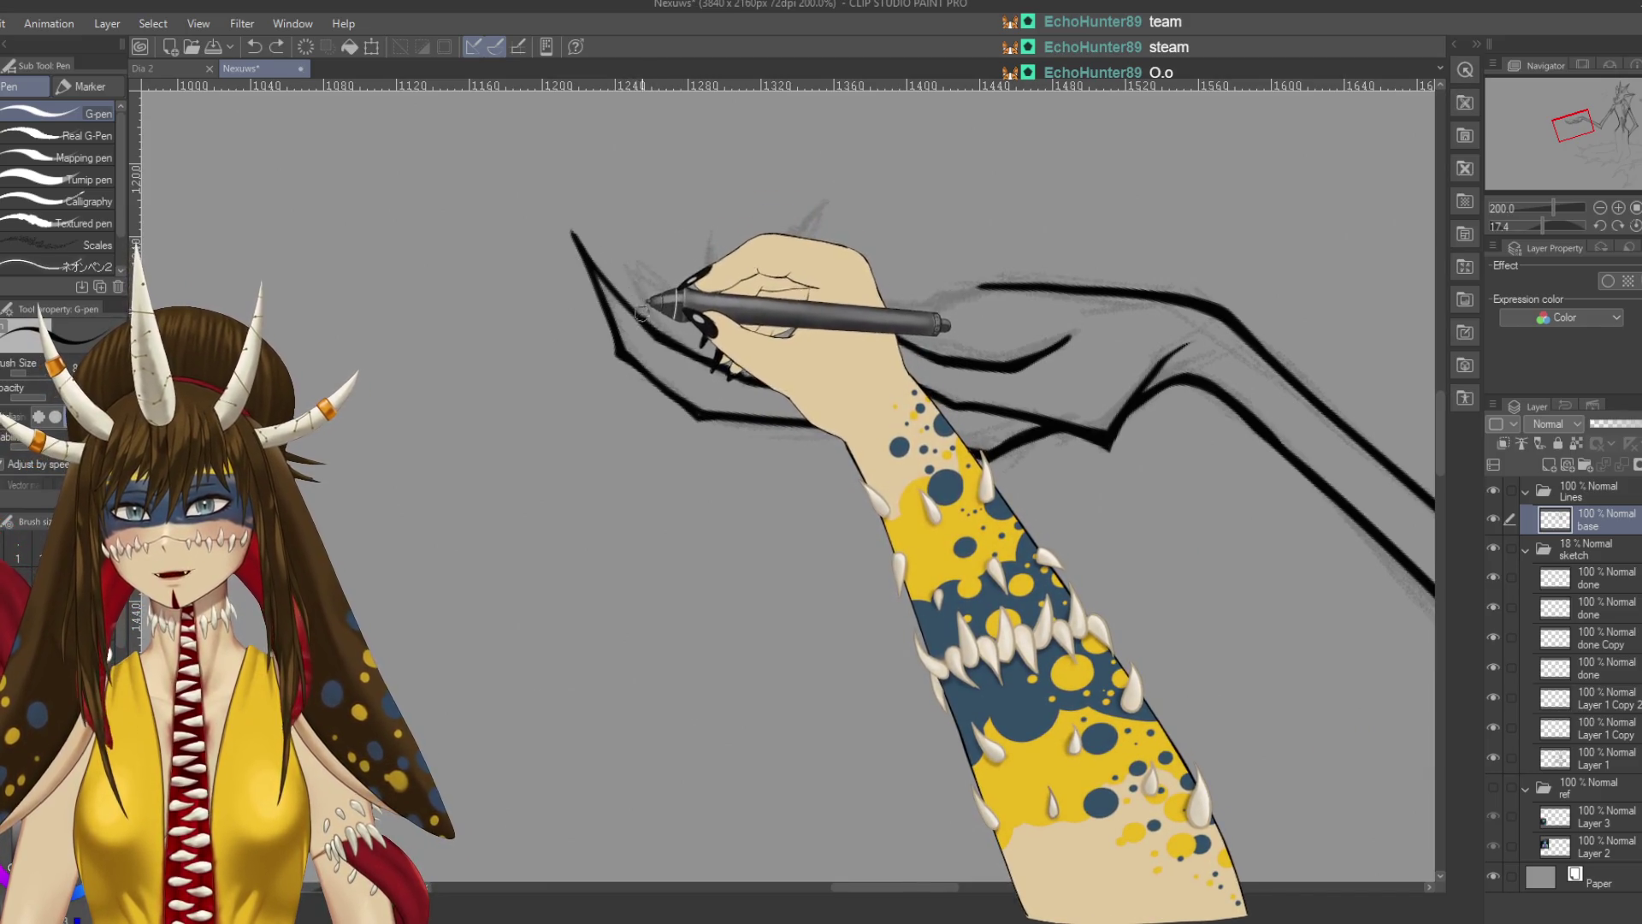
pyautogui.moveTo(623, 212); pyautogui.dragTo(691, 323)
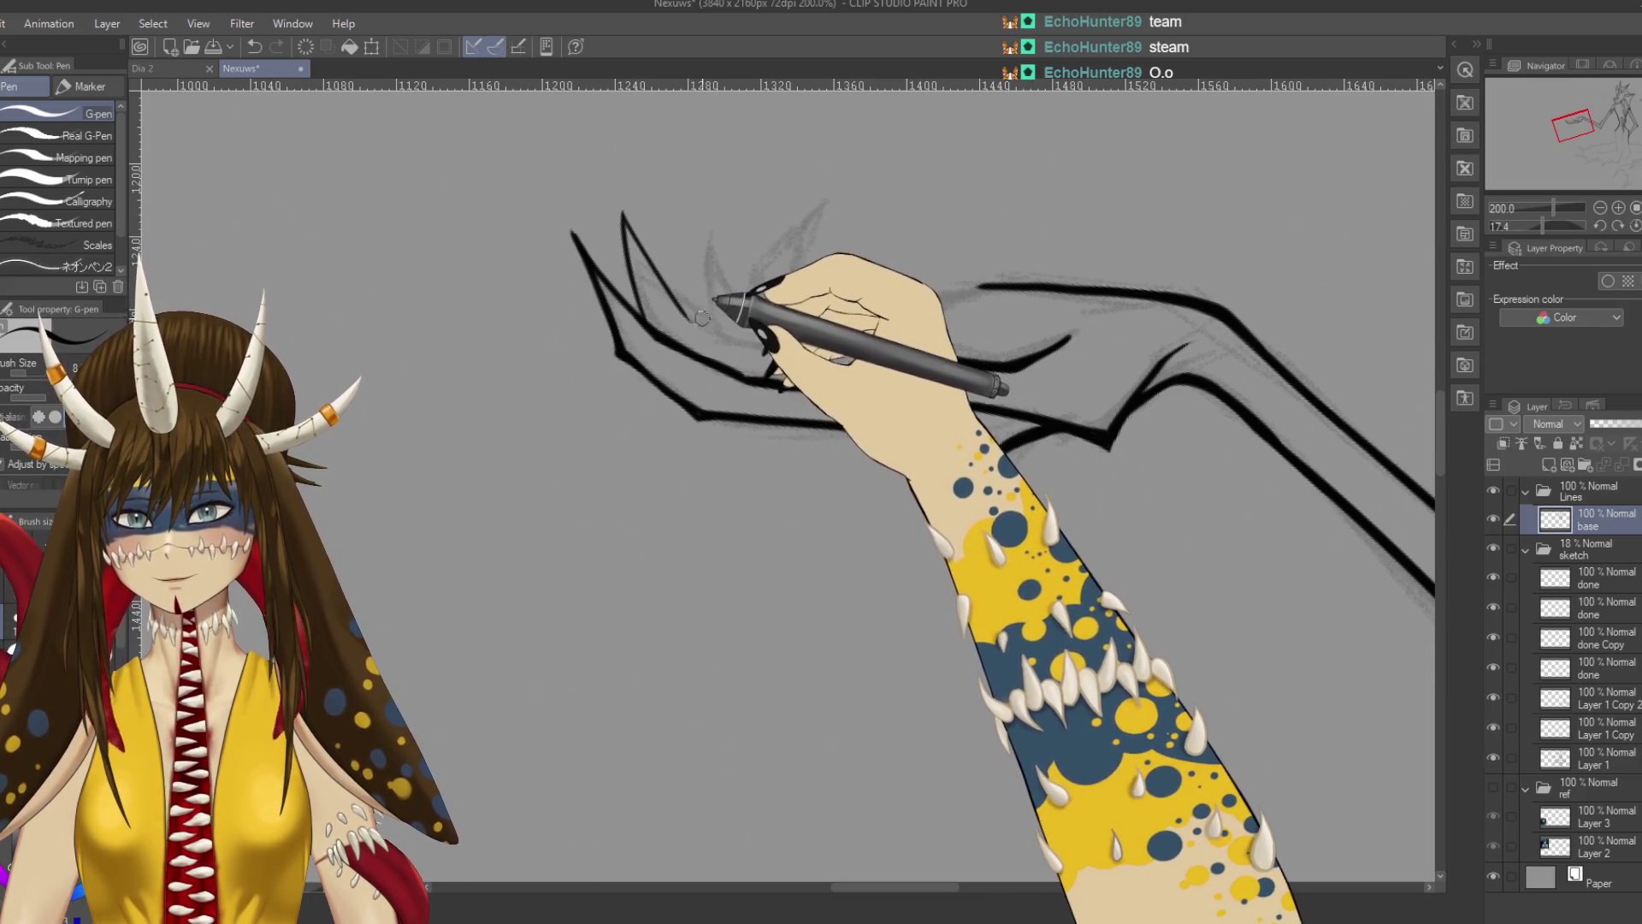
pyautogui.hotkey('ctrl', 'z')
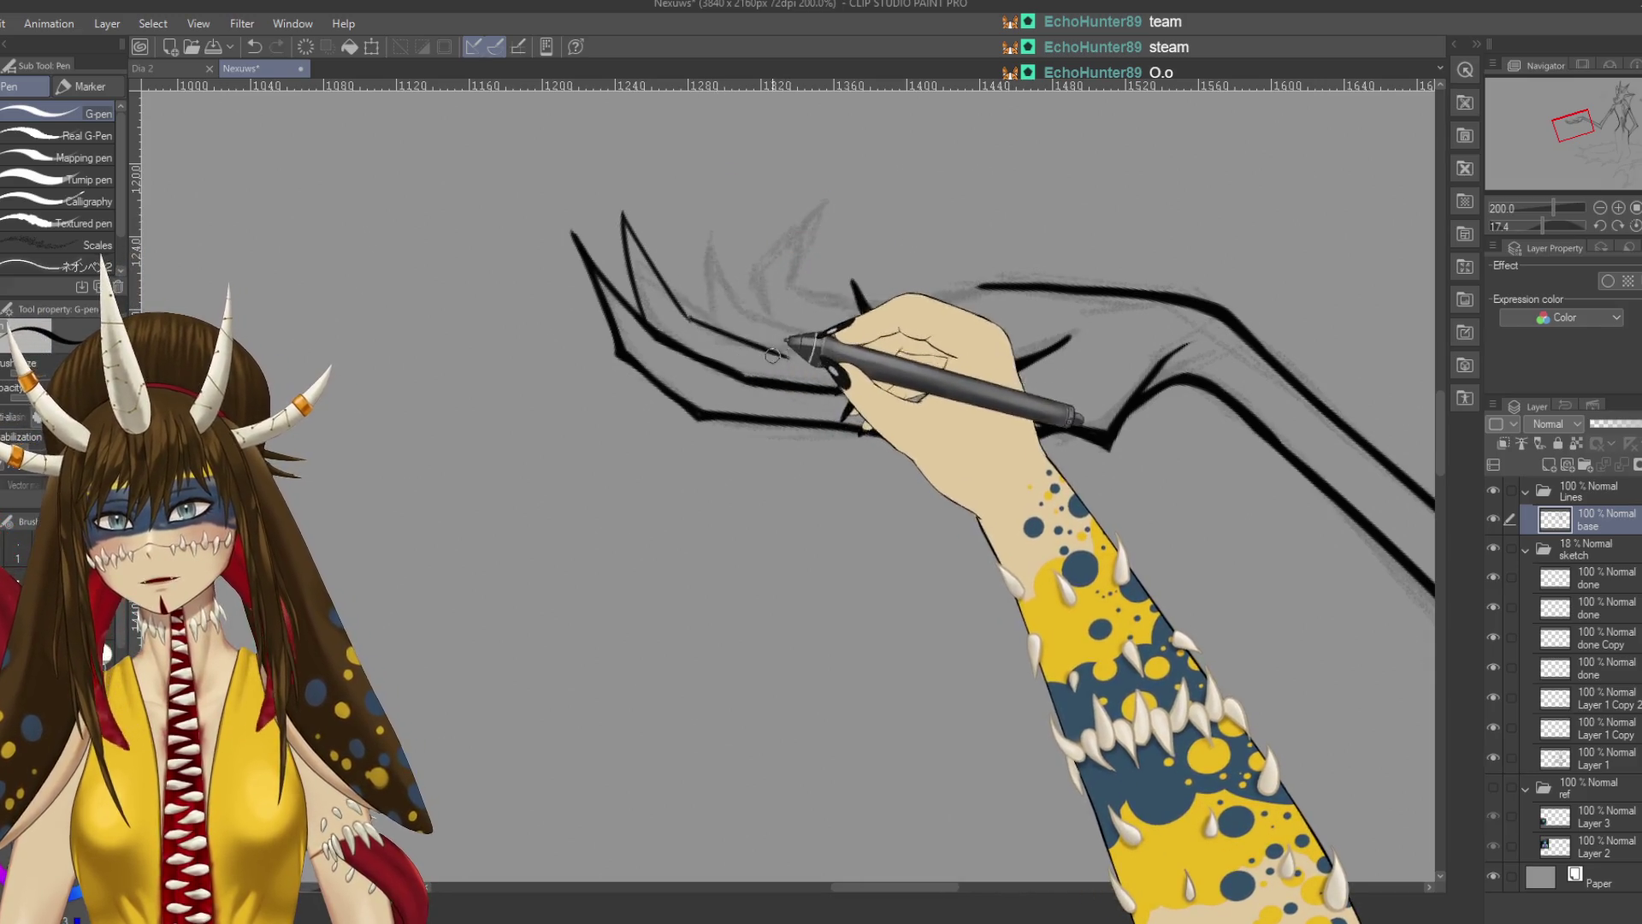
pyautogui.moveTo(687, 316); pyautogui.dragTo(756, 351)
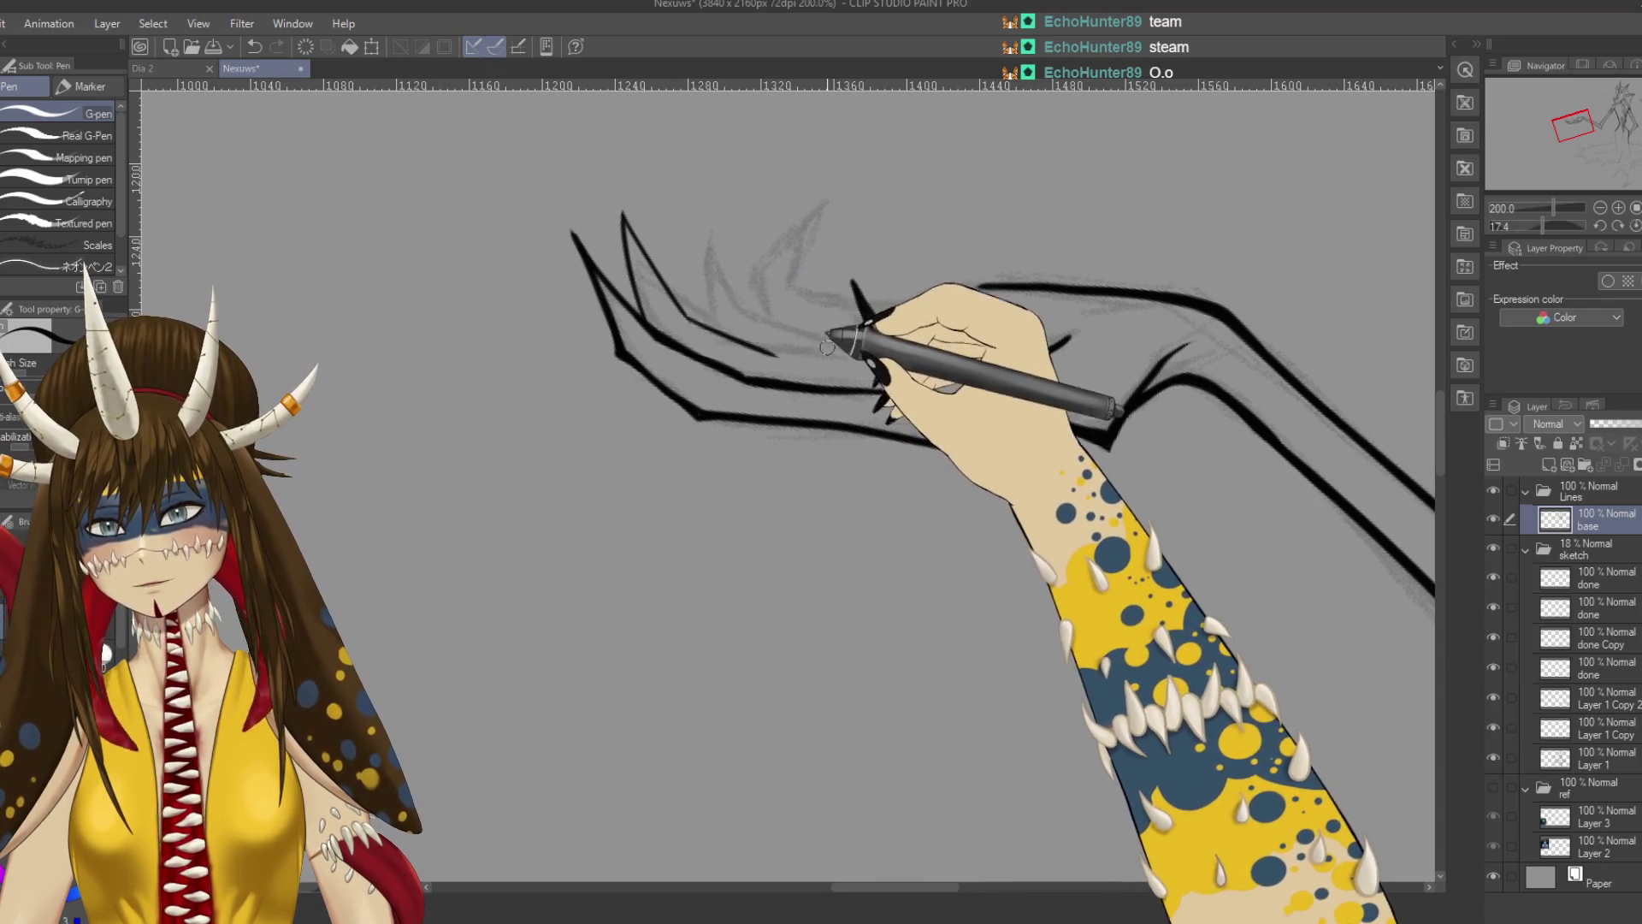
pyautogui.hotkey('ctrl', 'z')
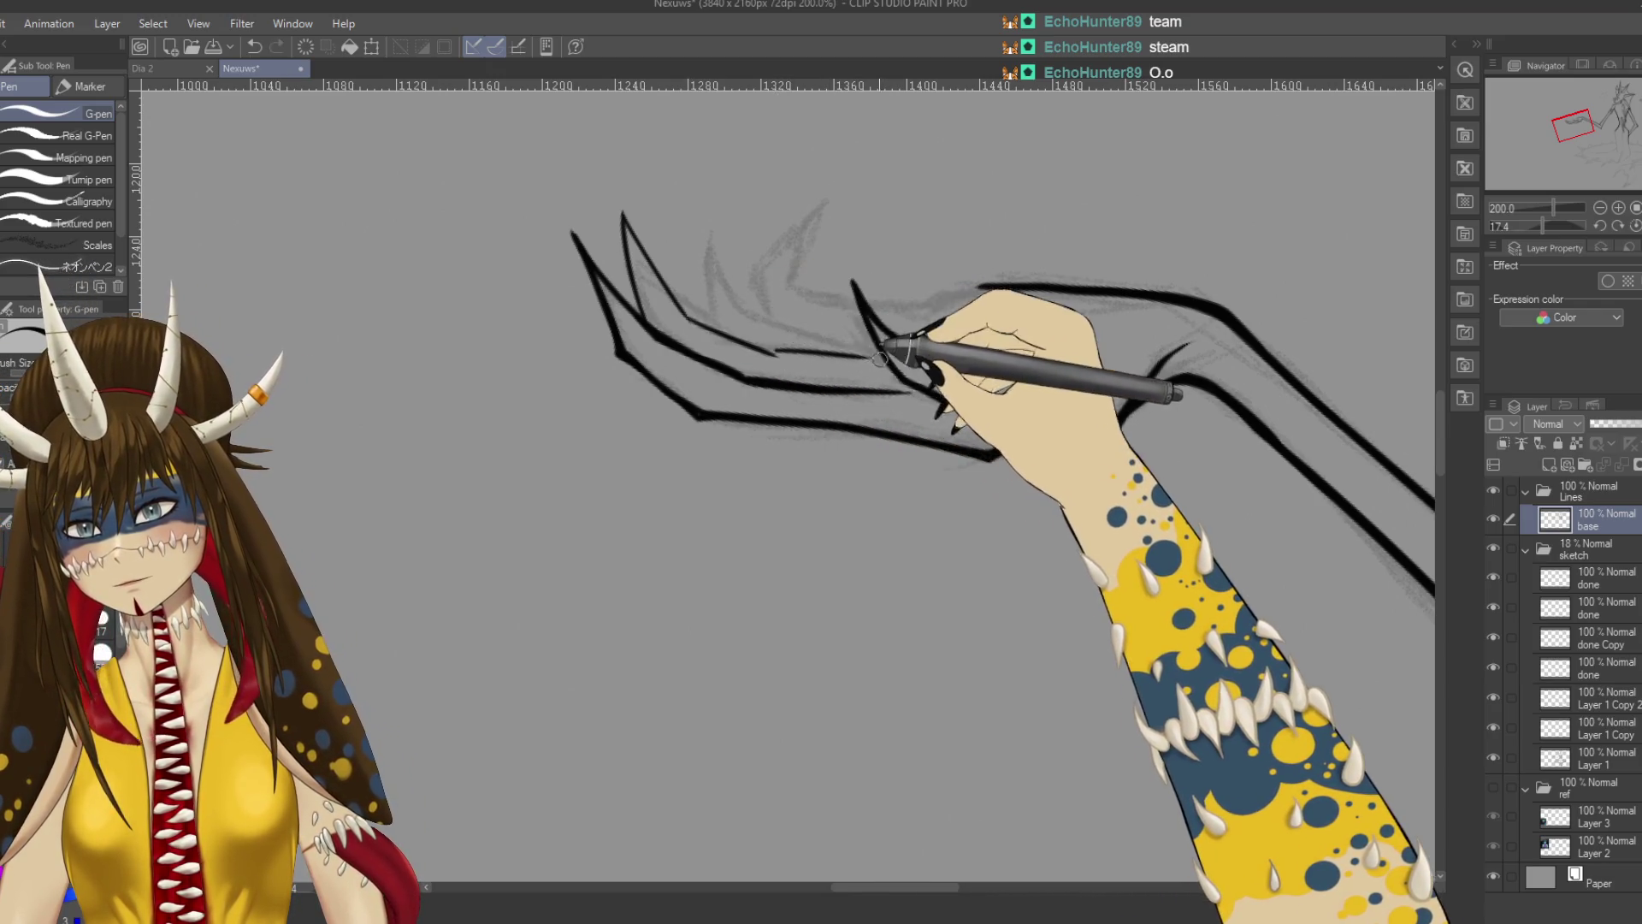
pyautogui.moveTo(869, 348); pyautogui.dragTo(666, 322)
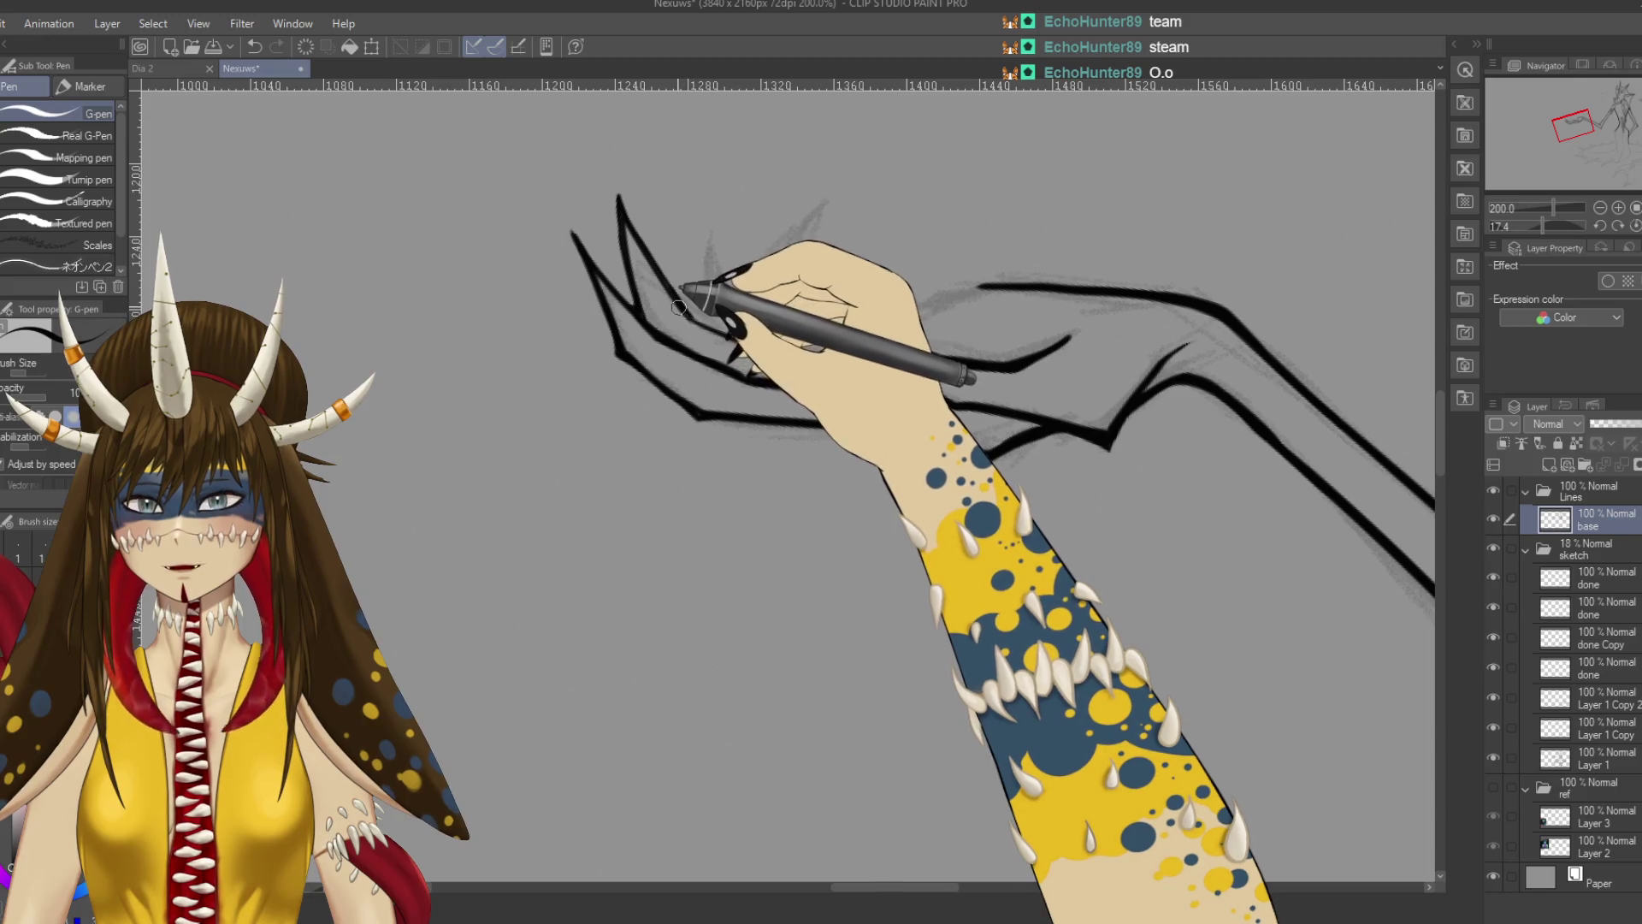
# Rotate the canvas around the fingers, save, and undo a short stray stroke.
pyautogui.moveTo(737, 301); pyautogui.dragTo(741, 286)
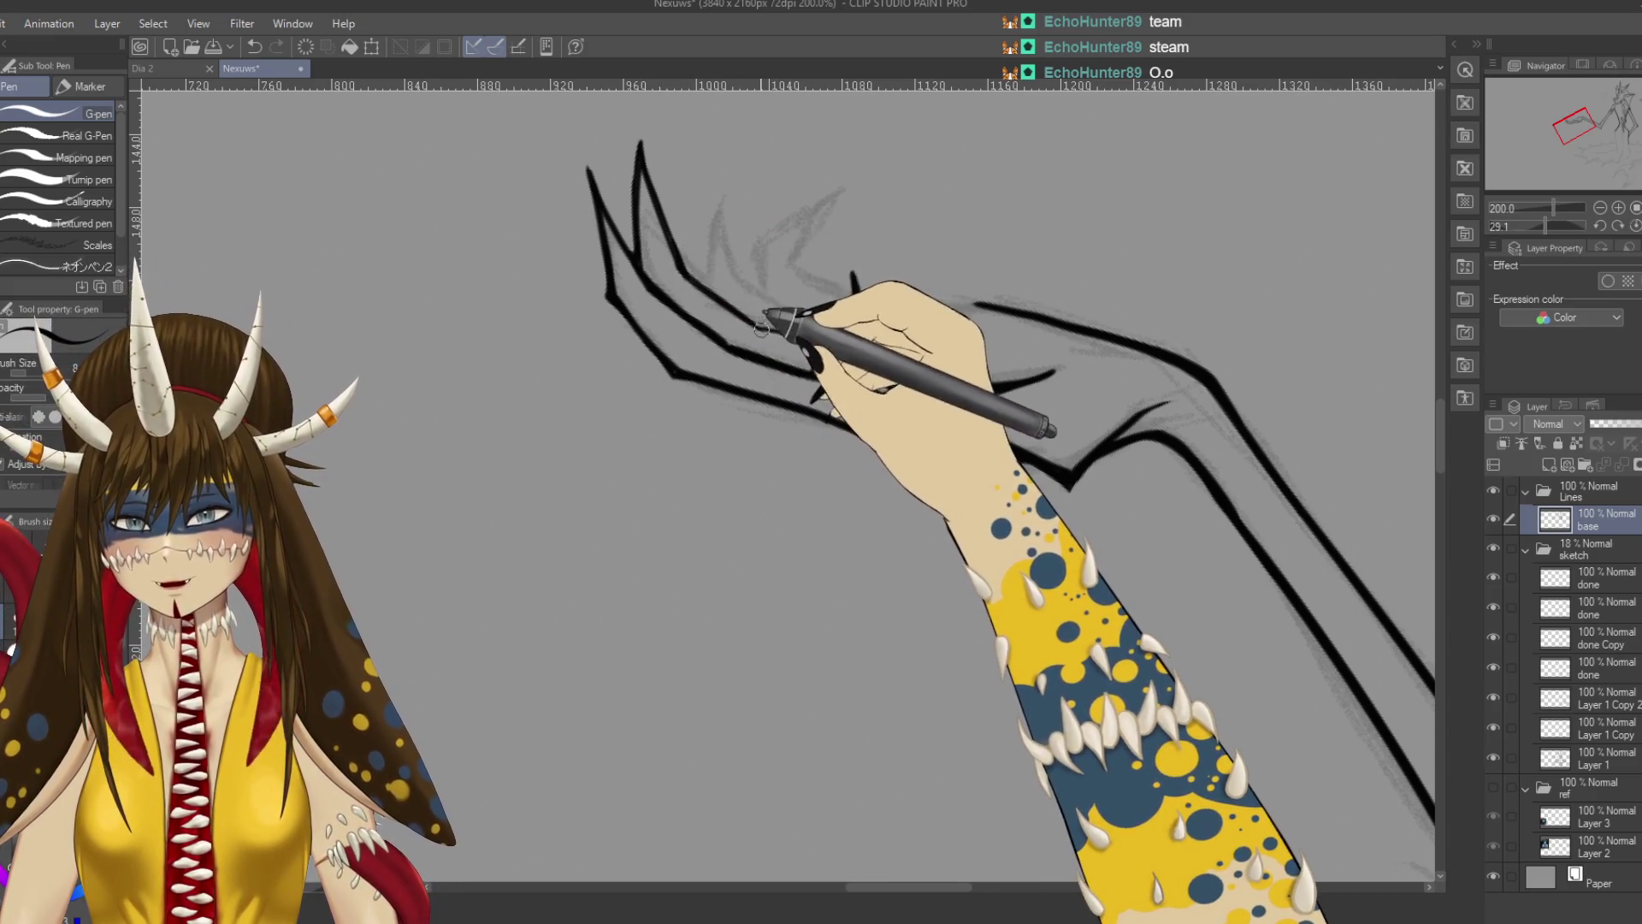
pyautogui.moveTo(761, 326); pyautogui.dragTo(757, 313)
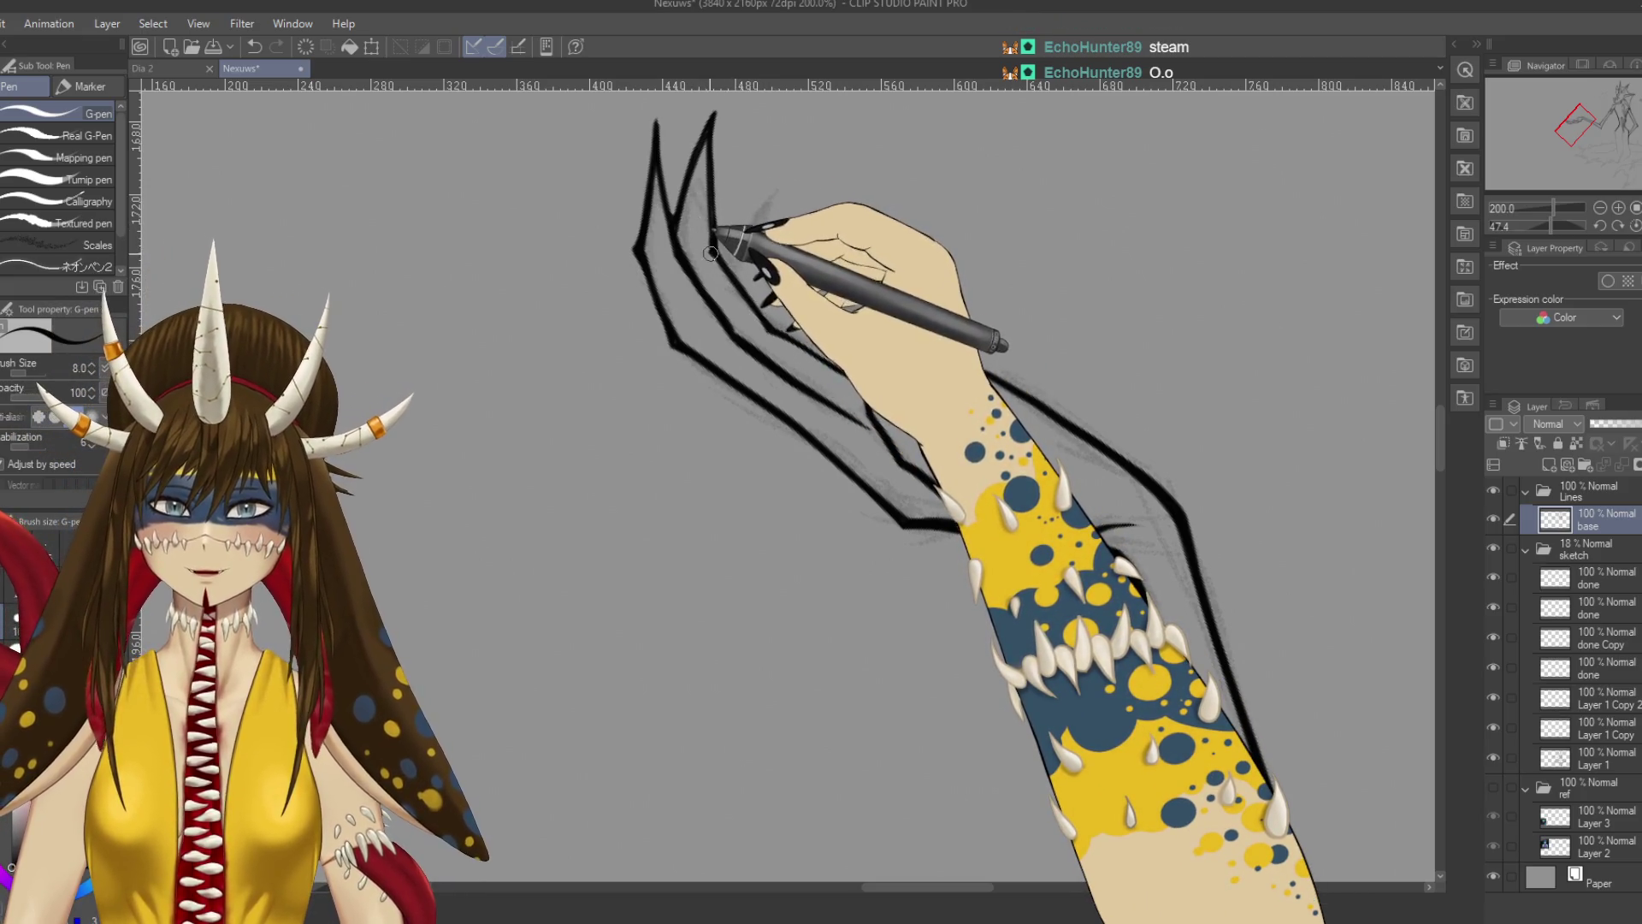
pyautogui.hotkey('ctrl', 's')
pyautogui.moveTo(757, 270)
pyautogui.mouseDown()
pyautogui.moveTo(582, 364)
pyautogui.moveTo(618, 381)
pyautogui.moveTo(609, 237)
pyautogui.moveTo(650, 307)
pyautogui.mouseUp()
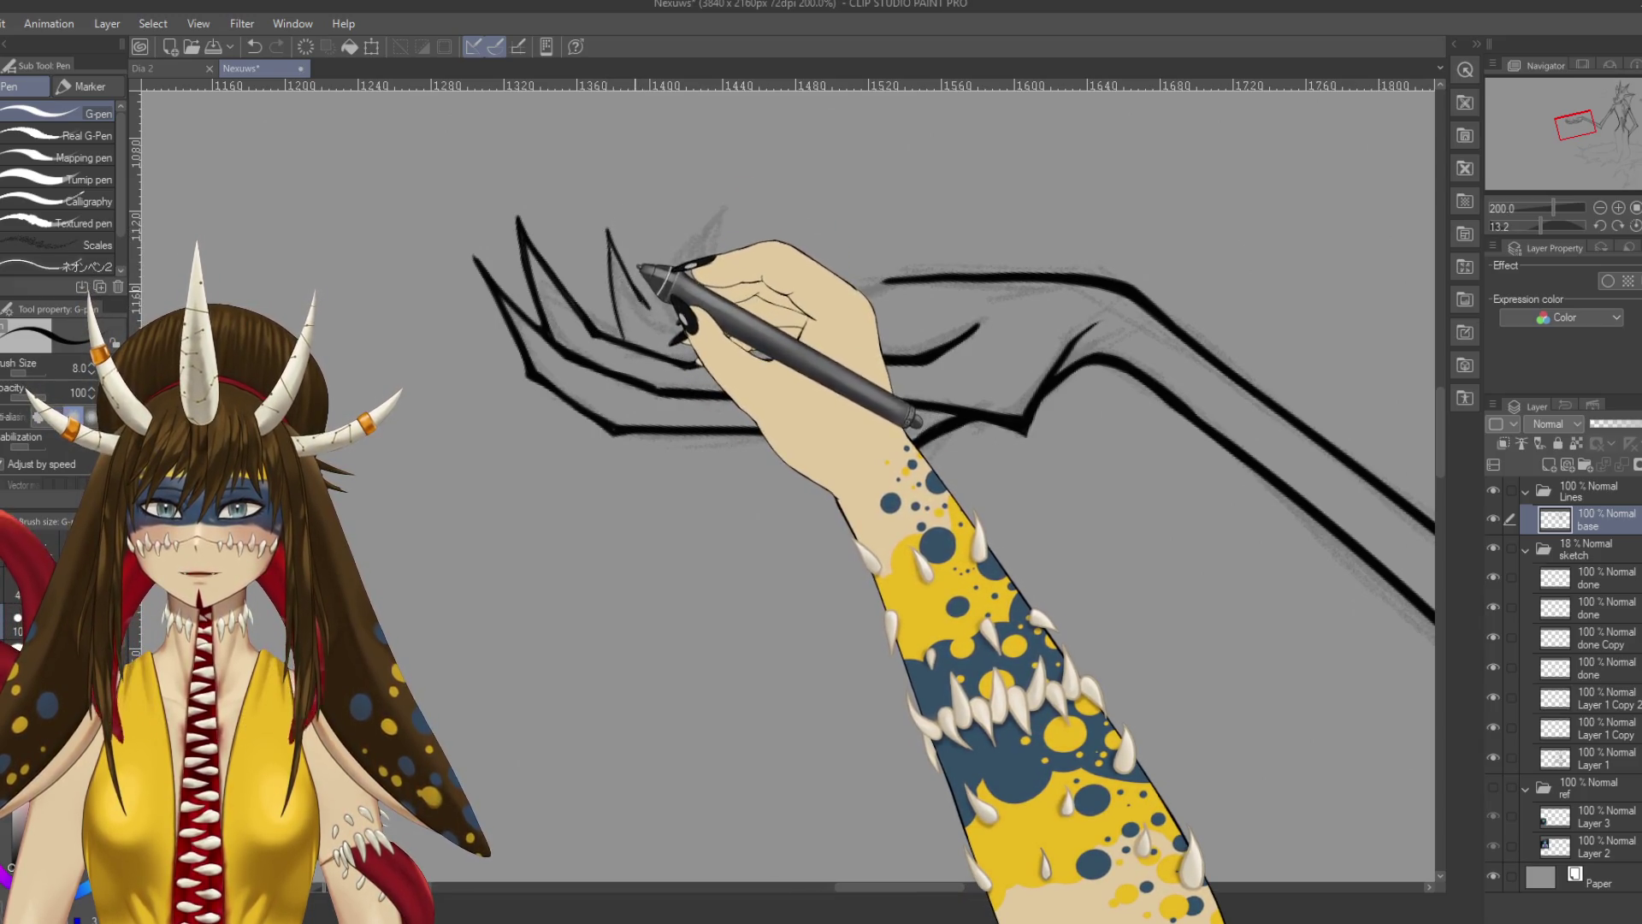
pyautogui.hotkey('ctrl', 'z')
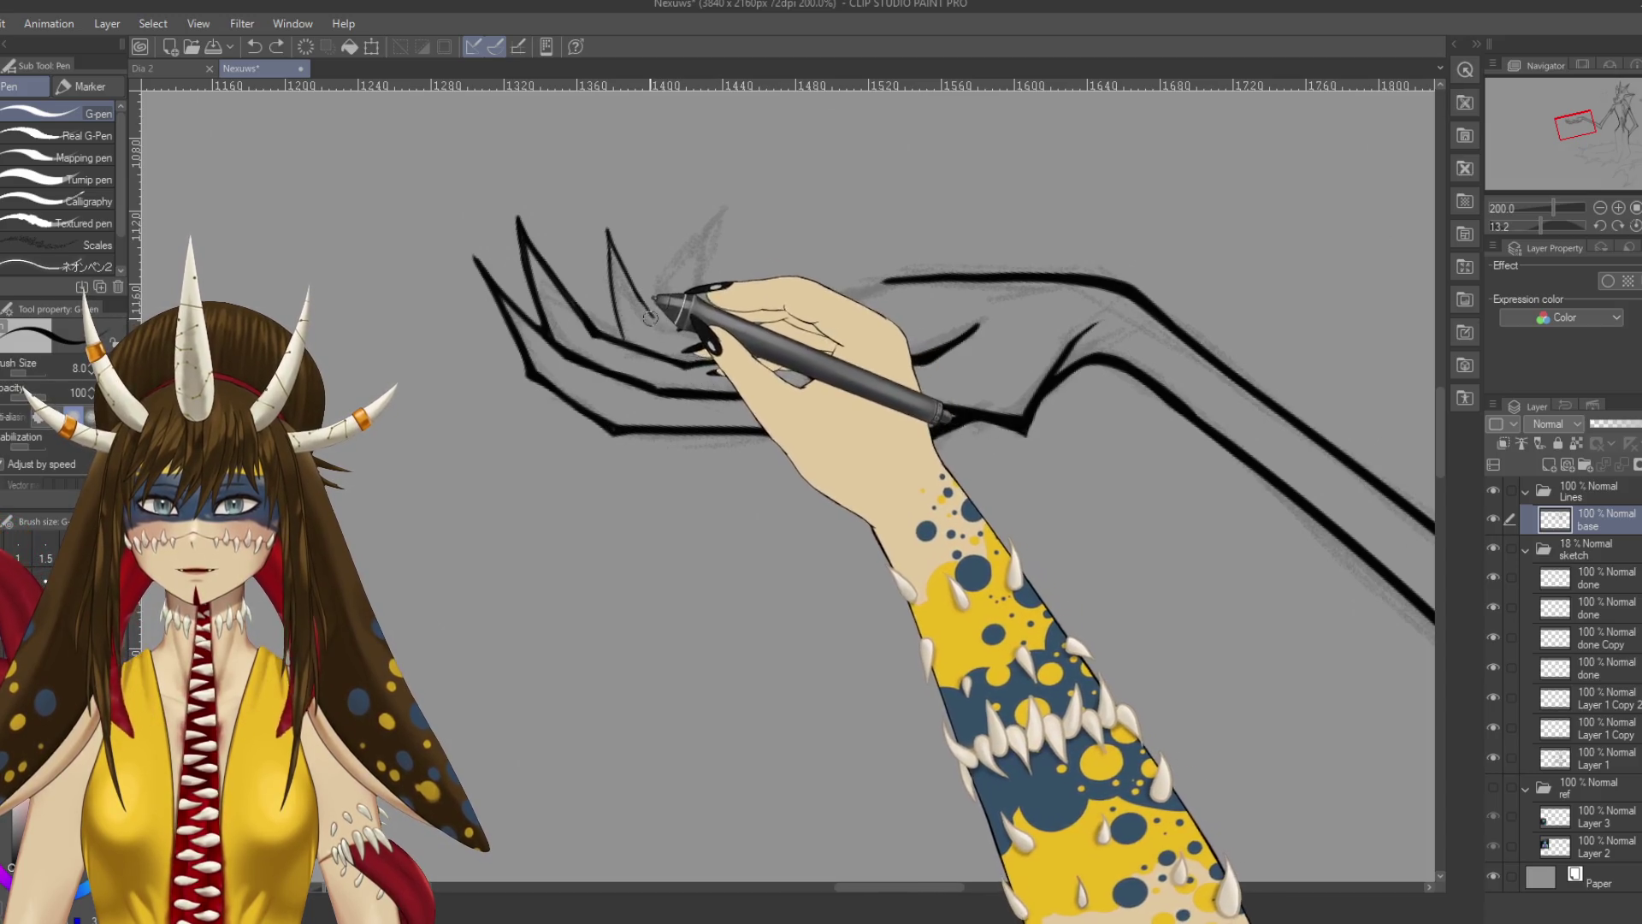
pyautogui.press('r')
pyautogui.moveTo(650, 317)
pyautogui.mouseDown()
pyautogui.moveTo(760, 301)
pyautogui.moveTo(802, 319)
pyautogui.moveTo(653, 282)
pyautogui.mouseUp()
pyautogui.press('r')
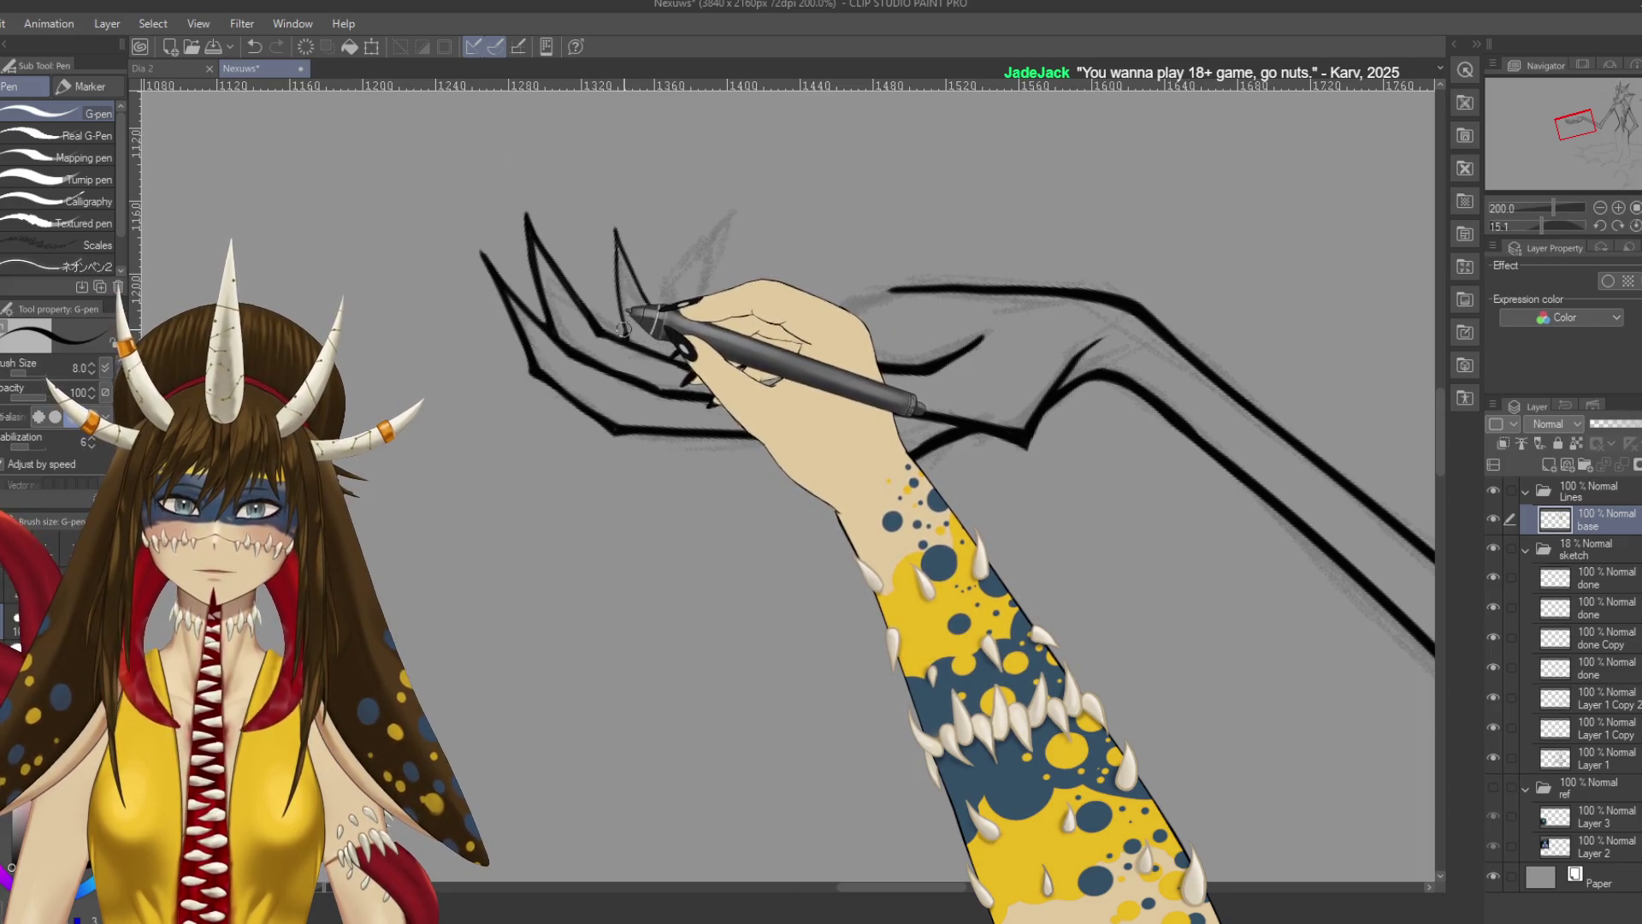
pyautogui.moveTo(623, 340); pyautogui.dragTo(821, 283)
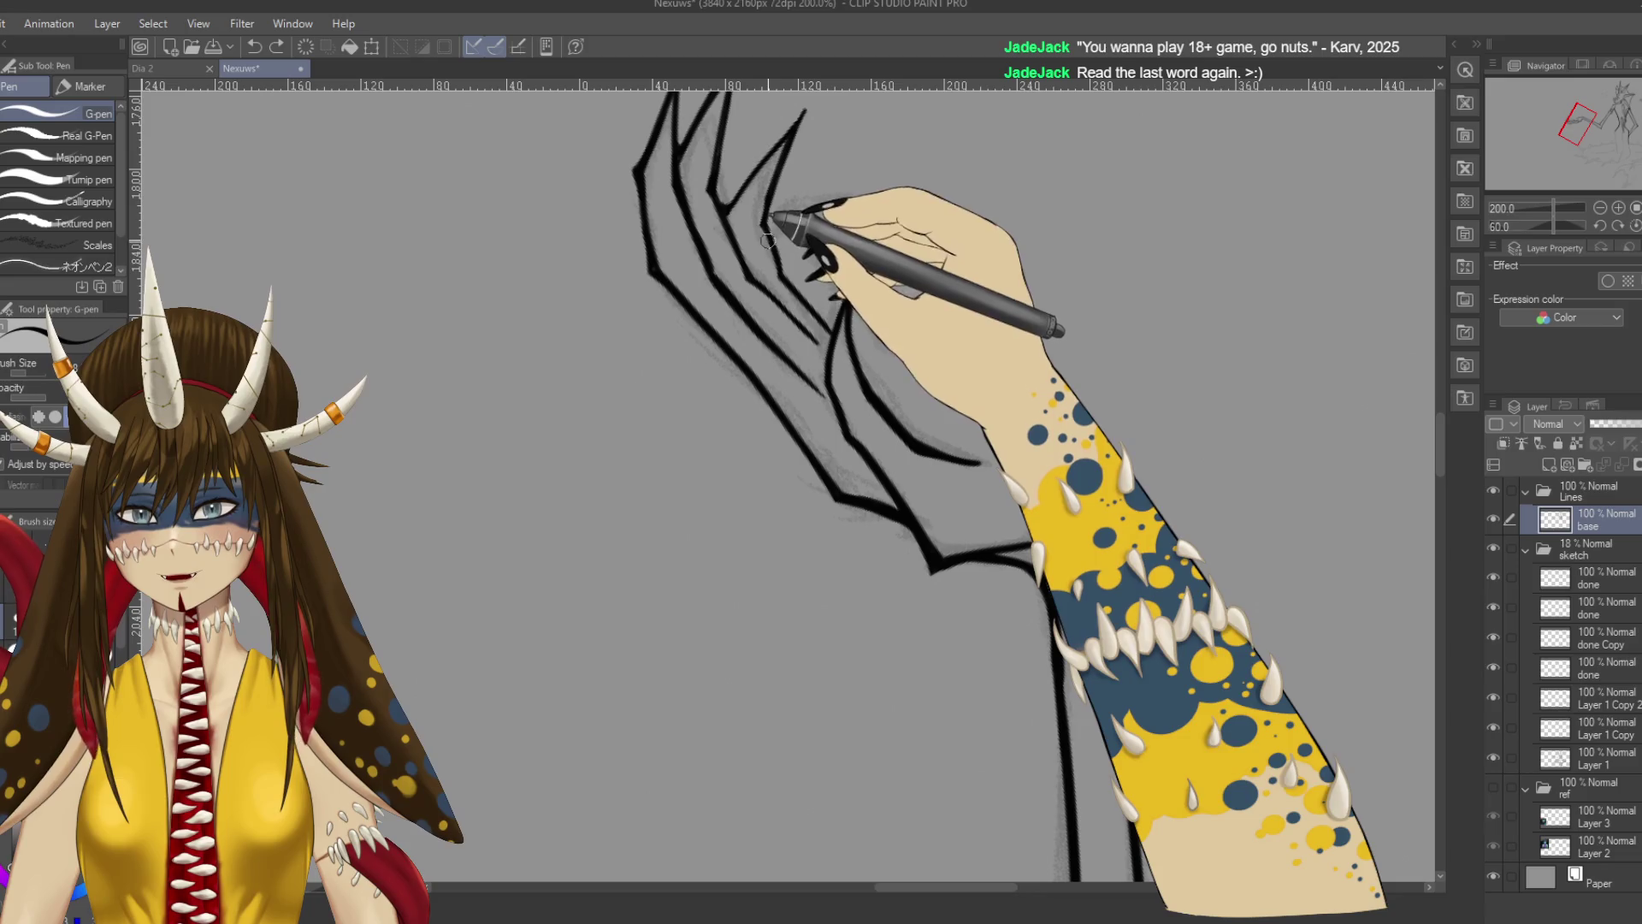
# Save, turn the canvas back upright, and ink a pointed claw tip.
pyautogui.hotkey('ctrl', 's')
pyautogui.press('r')
pyautogui.moveTo(851, 322)
pyautogui.mouseDown()
pyautogui.moveTo(569, 312)
pyautogui.moveTo(581, 565)
pyautogui.mouseUp()
pyautogui.press('p')
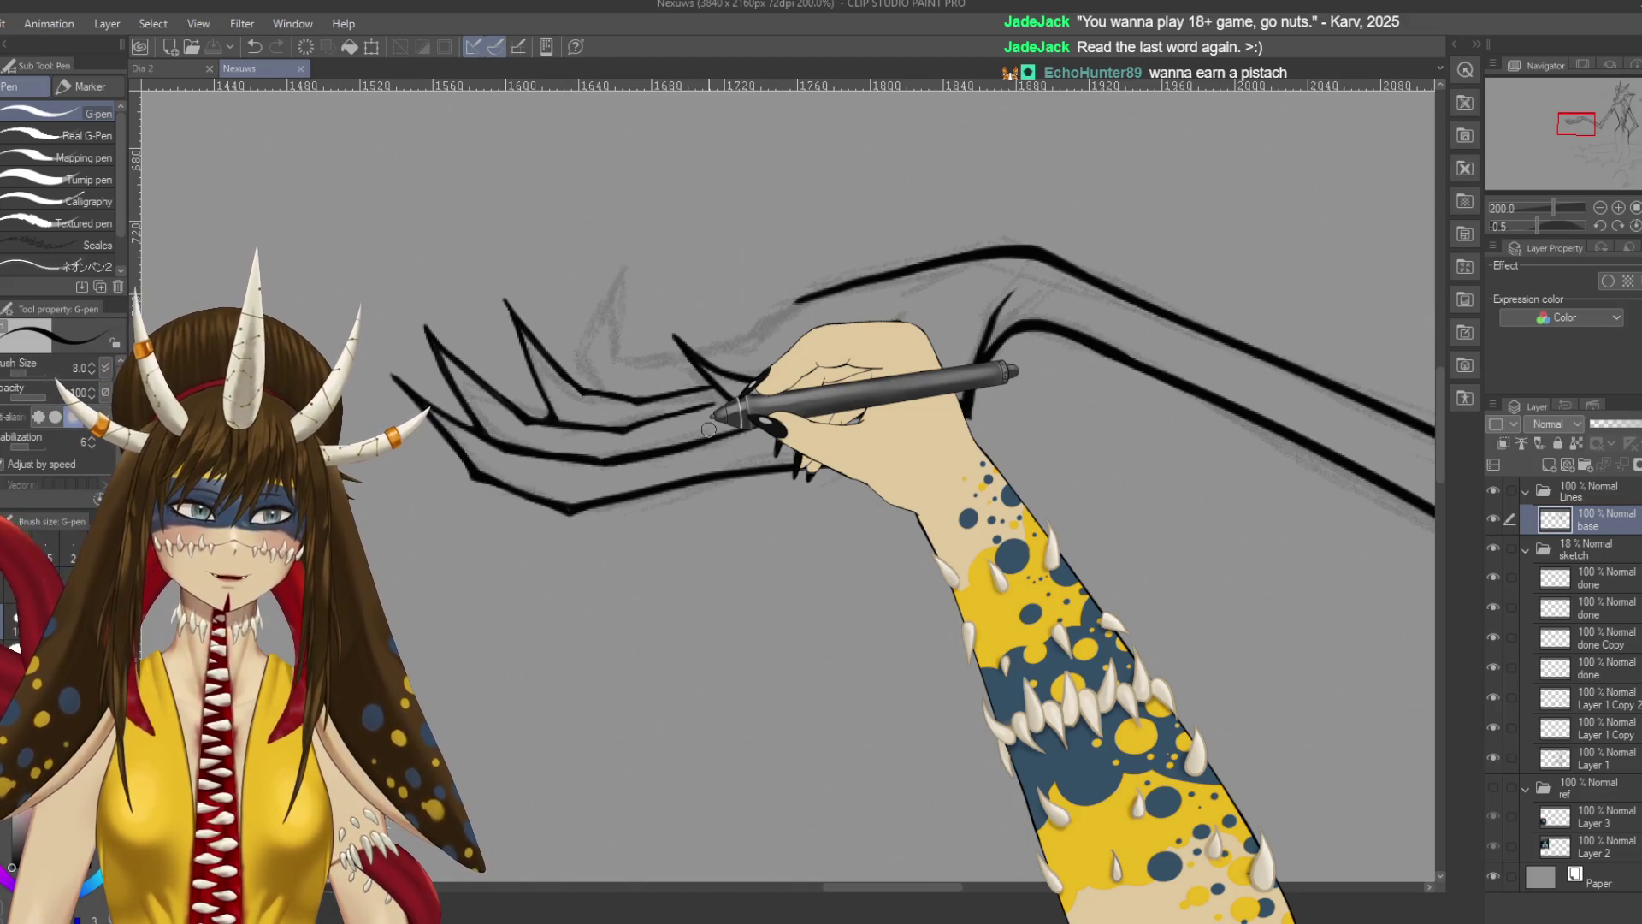
pyautogui.click(506, 296)
# Erase stray ink at the fingertip and save the drawing.
pyautogui.hotkey('ctrl', 's')
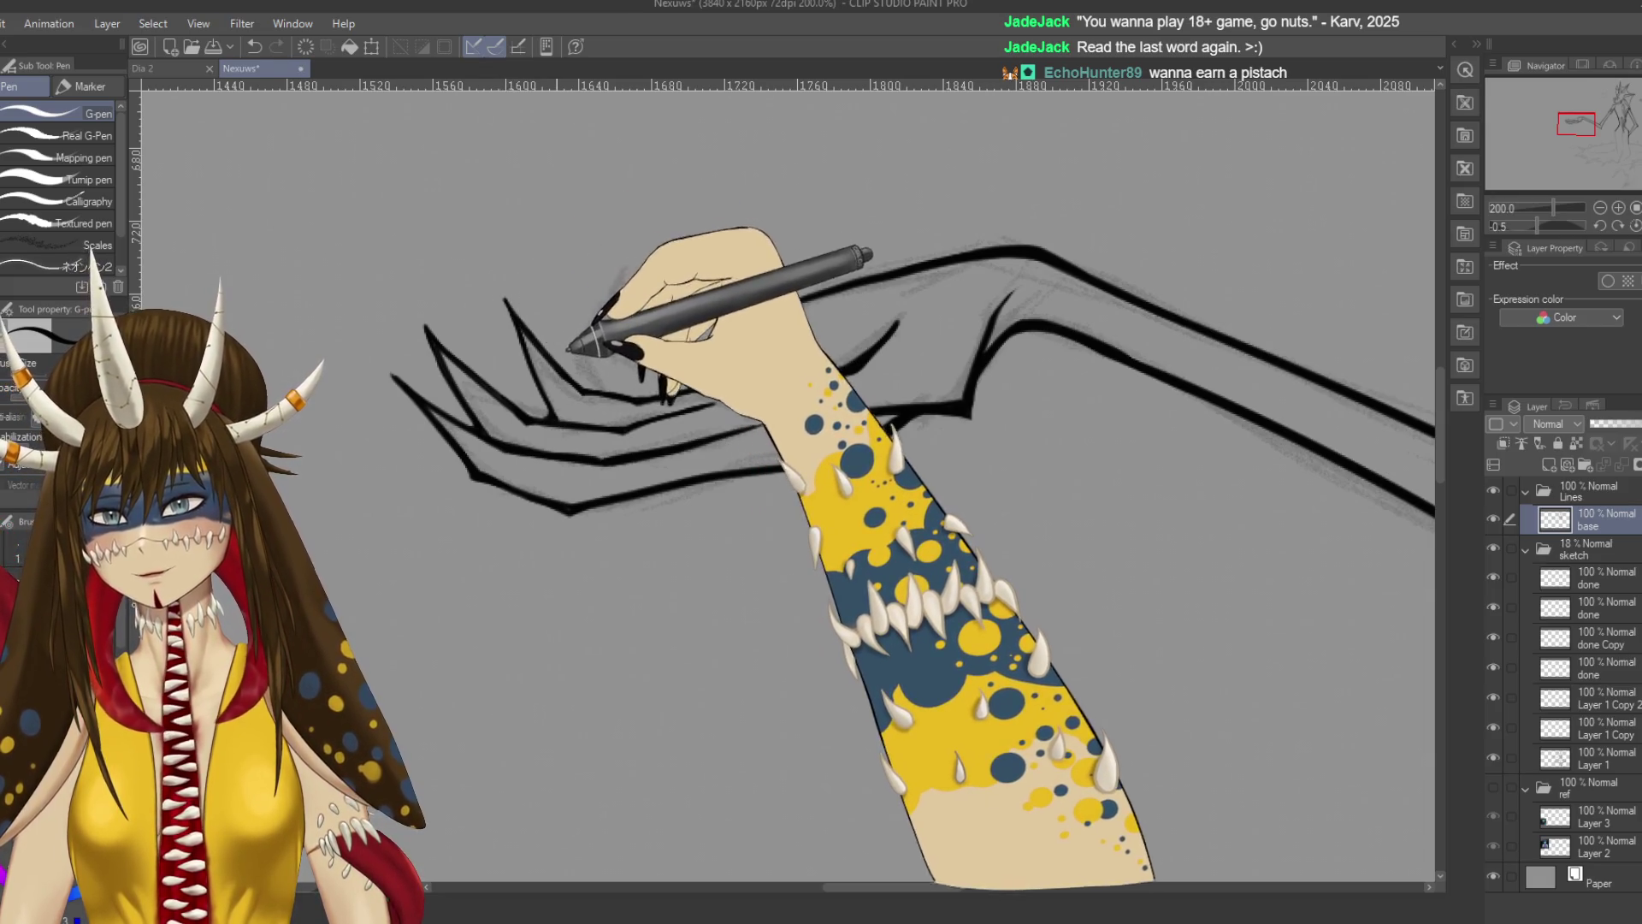
pyautogui.press('e')
pyautogui.moveTo(513, 304); pyautogui.dragTo(528, 318)
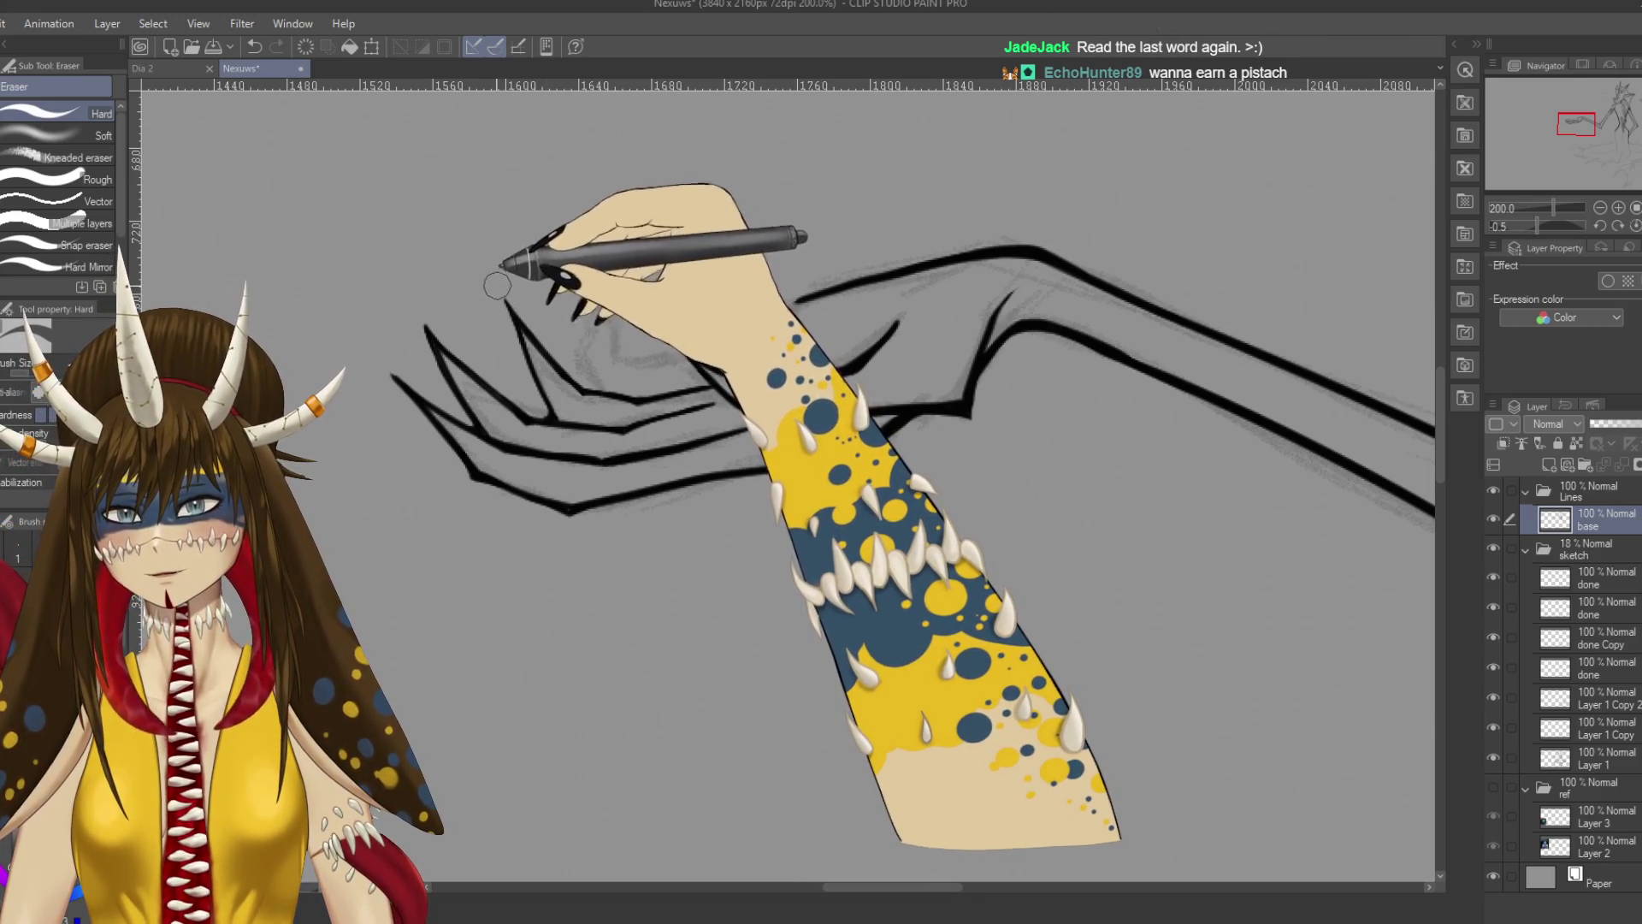
pyautogui.hotkey('ctrl', 's')
# Ink another finger along the sketch, then tilt the view to follow the fingers.
pyautogui.press('p')
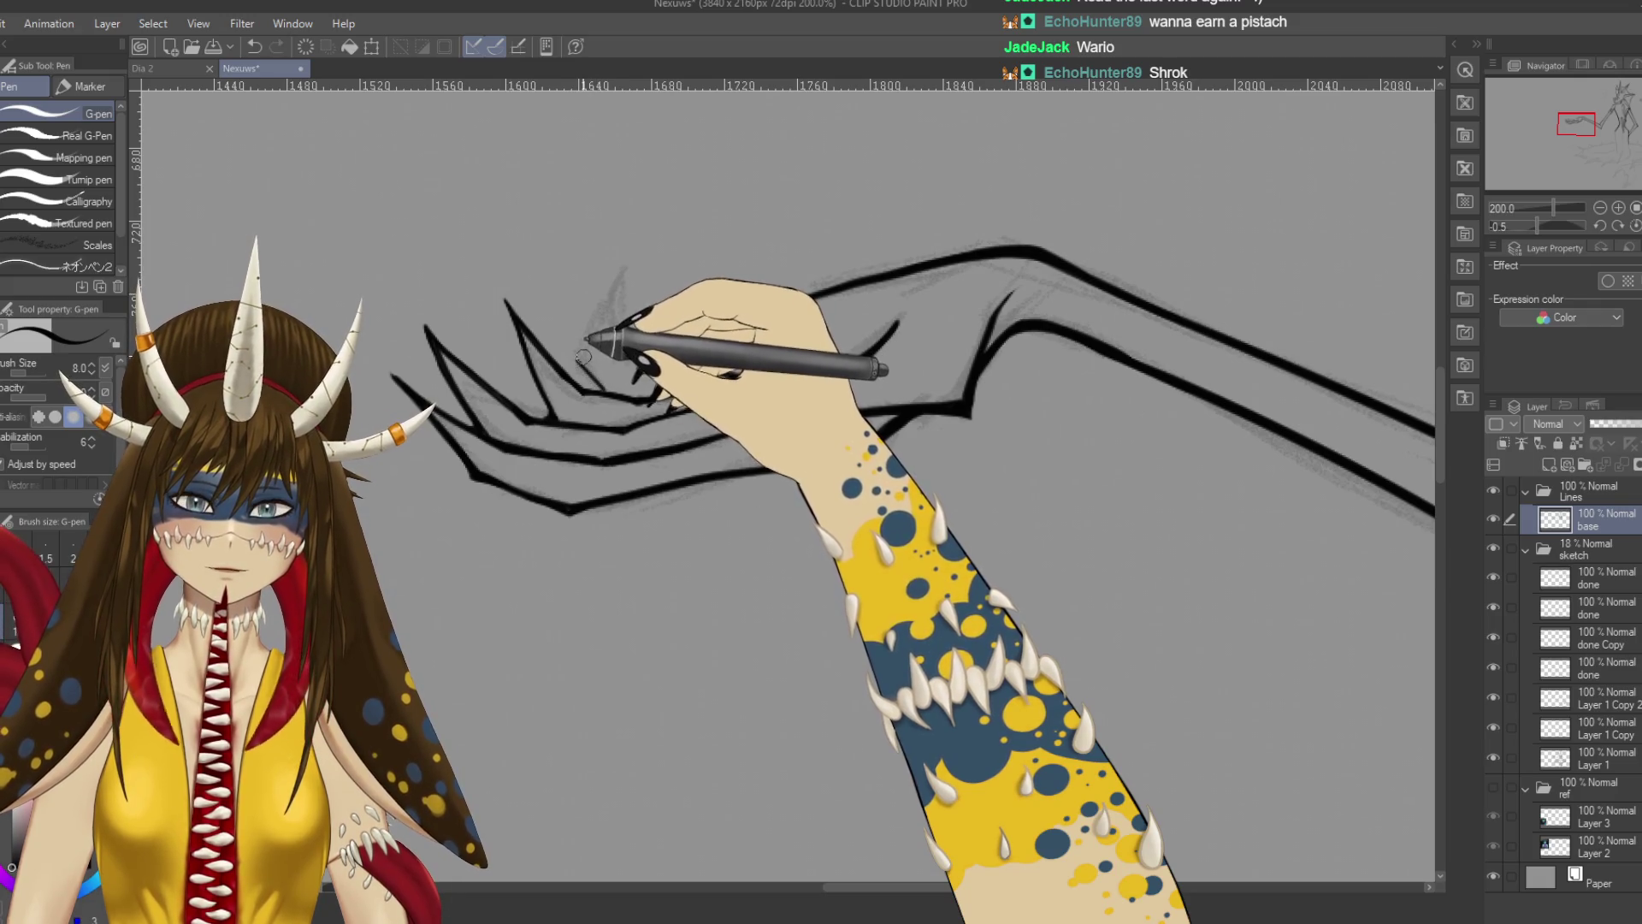
pyautogui.moveTo(577, 359); pyautogui.dragTo(618, 276)
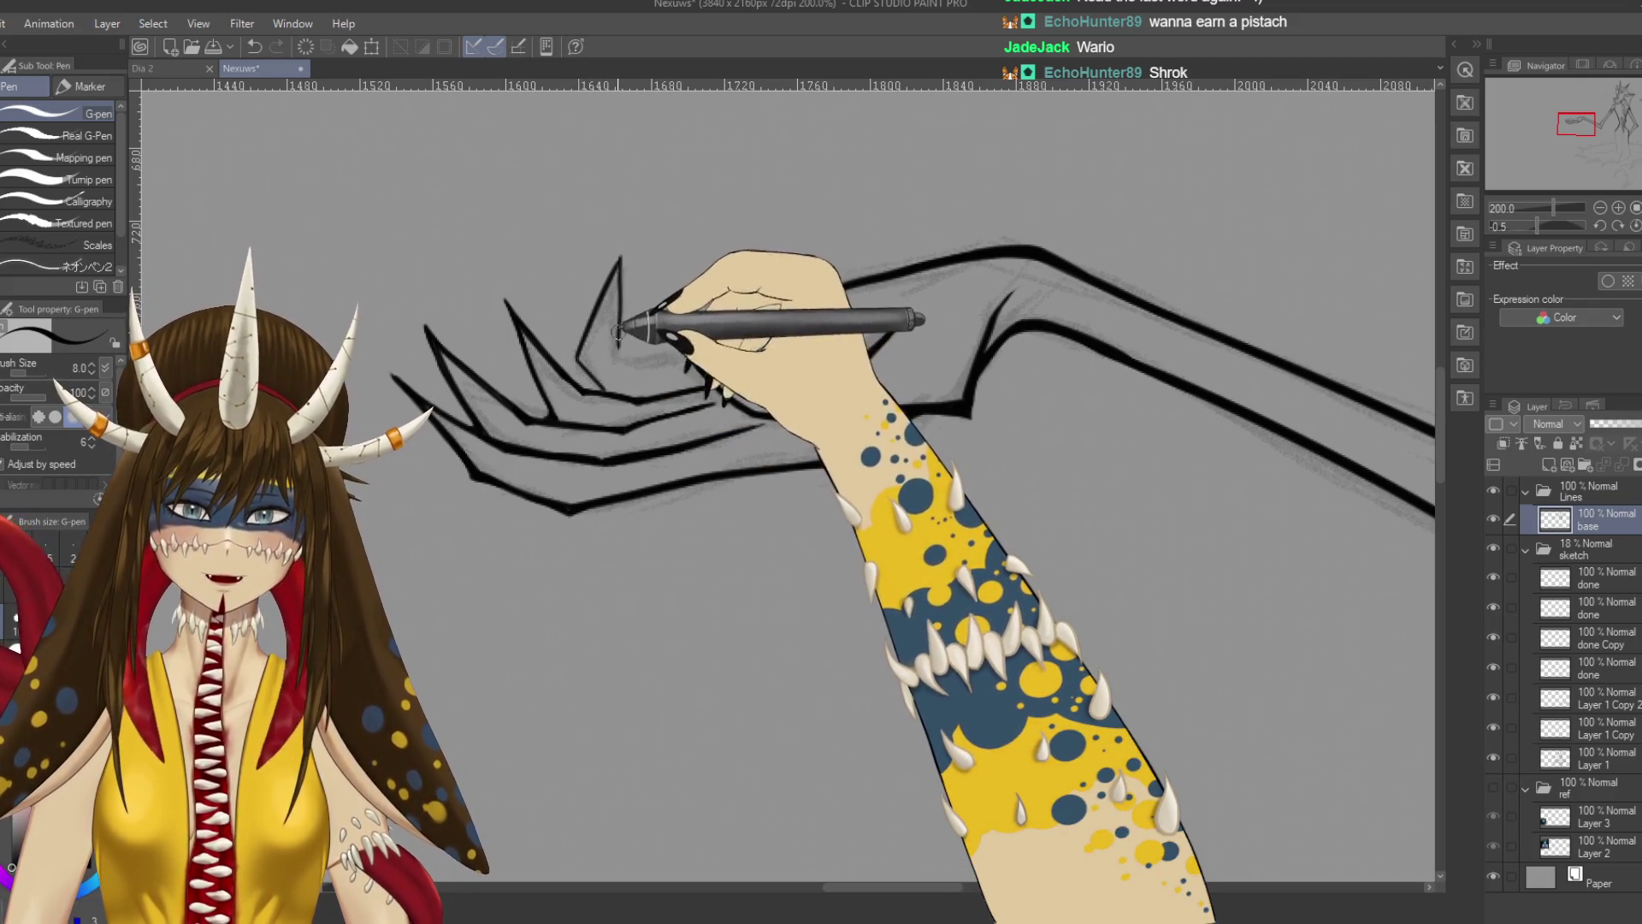
pyautogui.hotkey('ctrl', 'z')
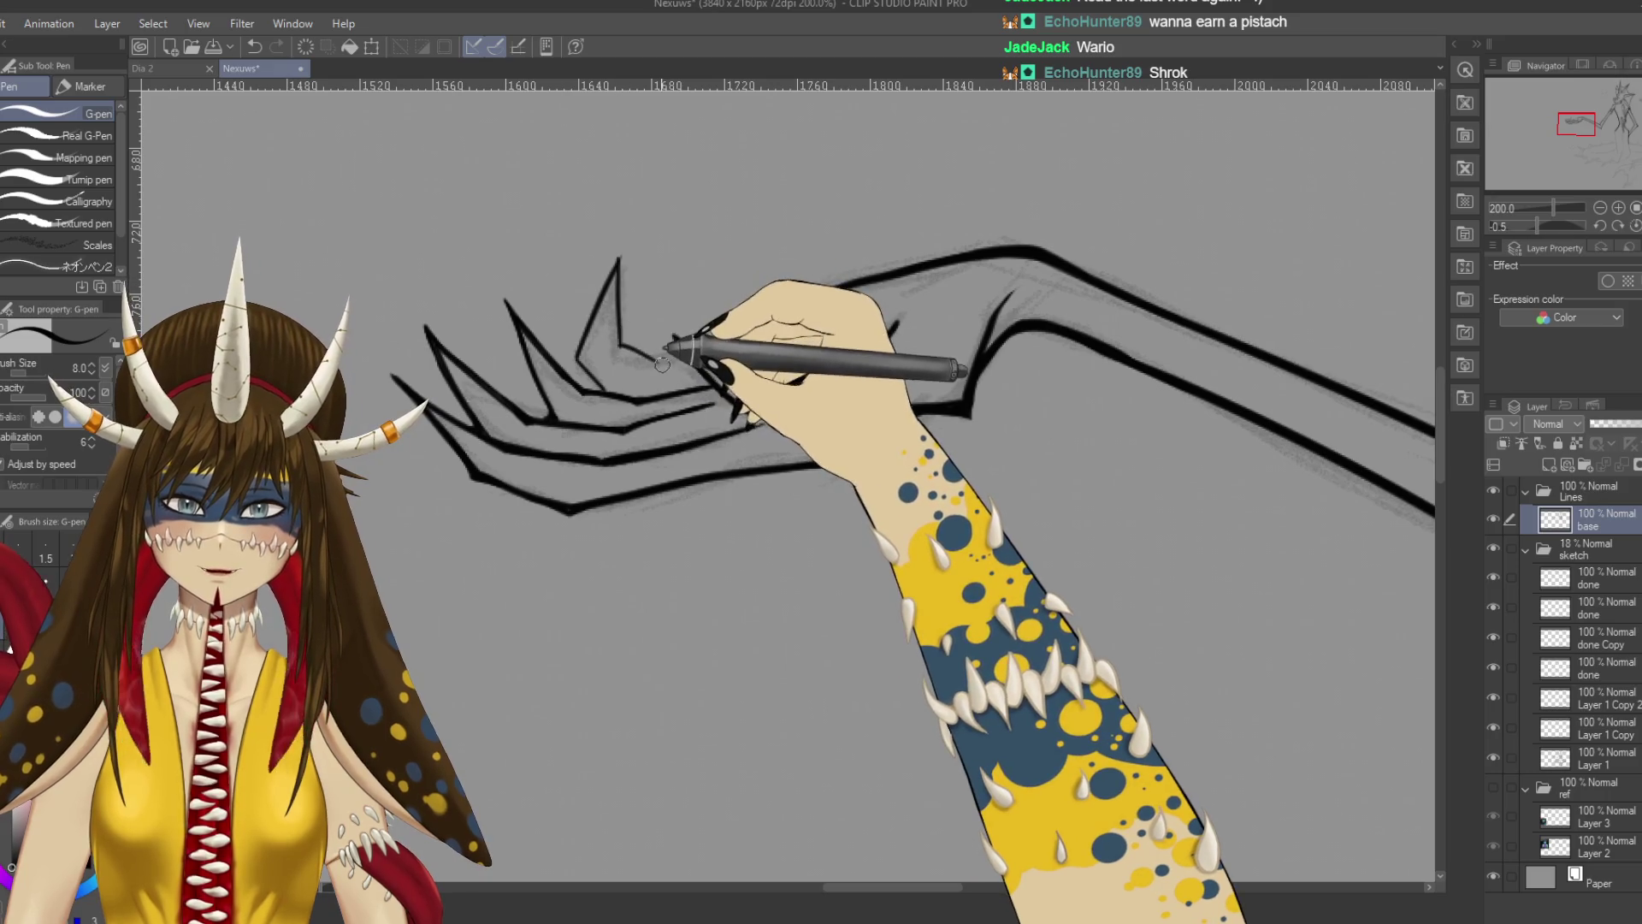
pyautogui.moveTo(620, 347)
pyautogui.mouseDown()
pyautogui.moveTo(669, 314)
pyautogui.moveTo(847, 287)
pyautogui.mouseUp()
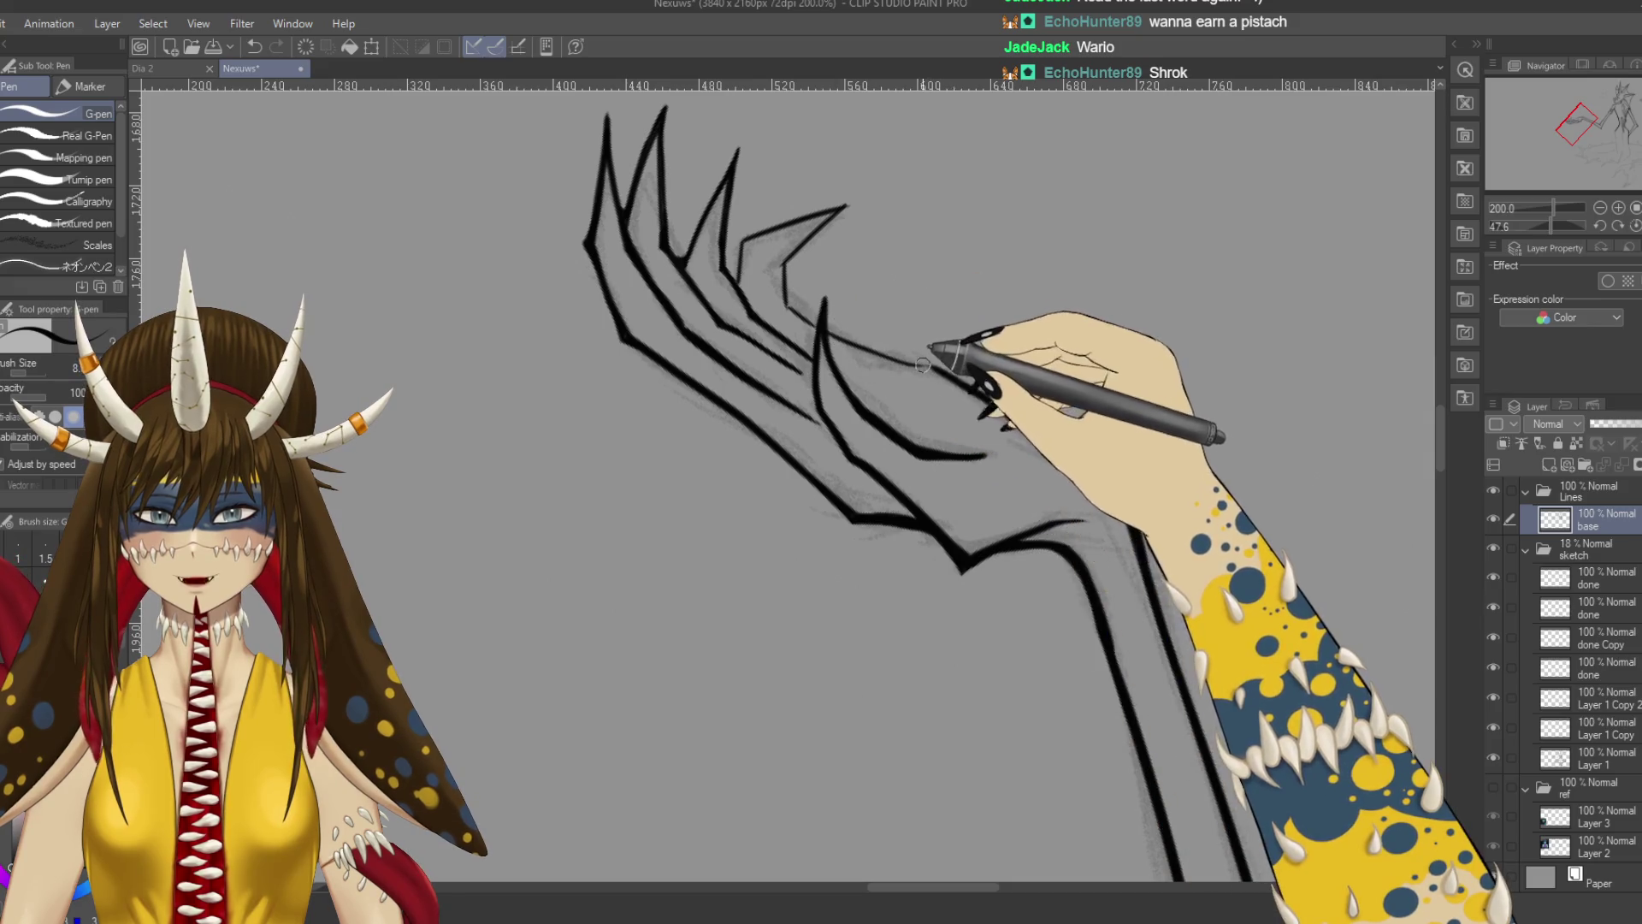
# Turn the canvas to angle the claws, undo the last stroke, and save.
pyautogui.hotkey('ctrl', 'z')
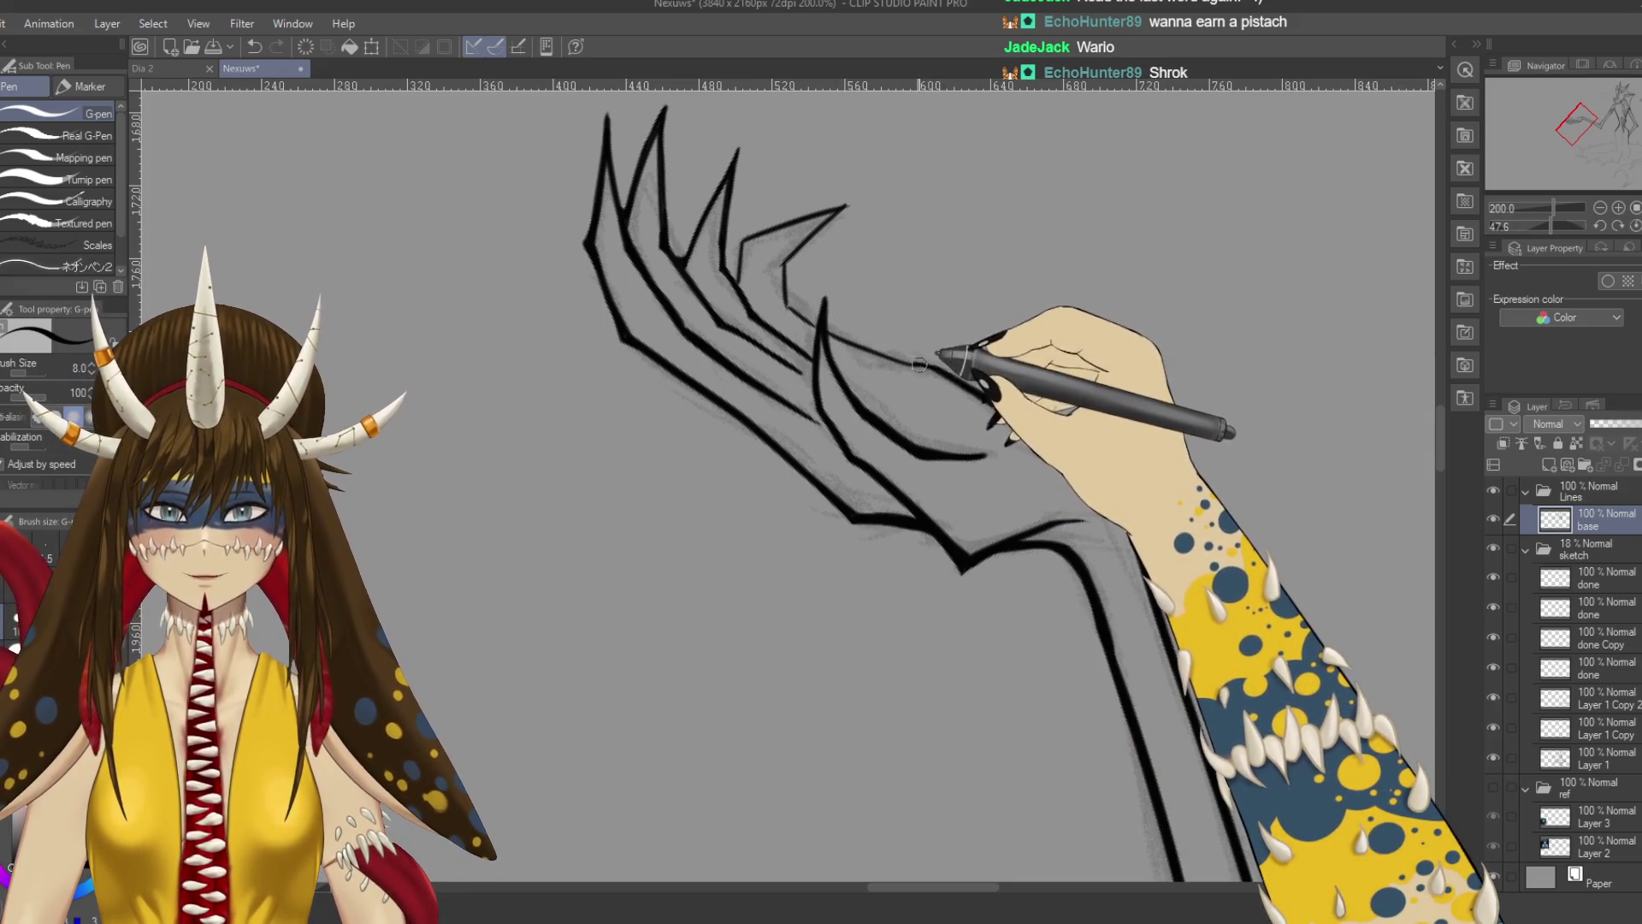
pyautogui.hotkey('ctrl', 'y')
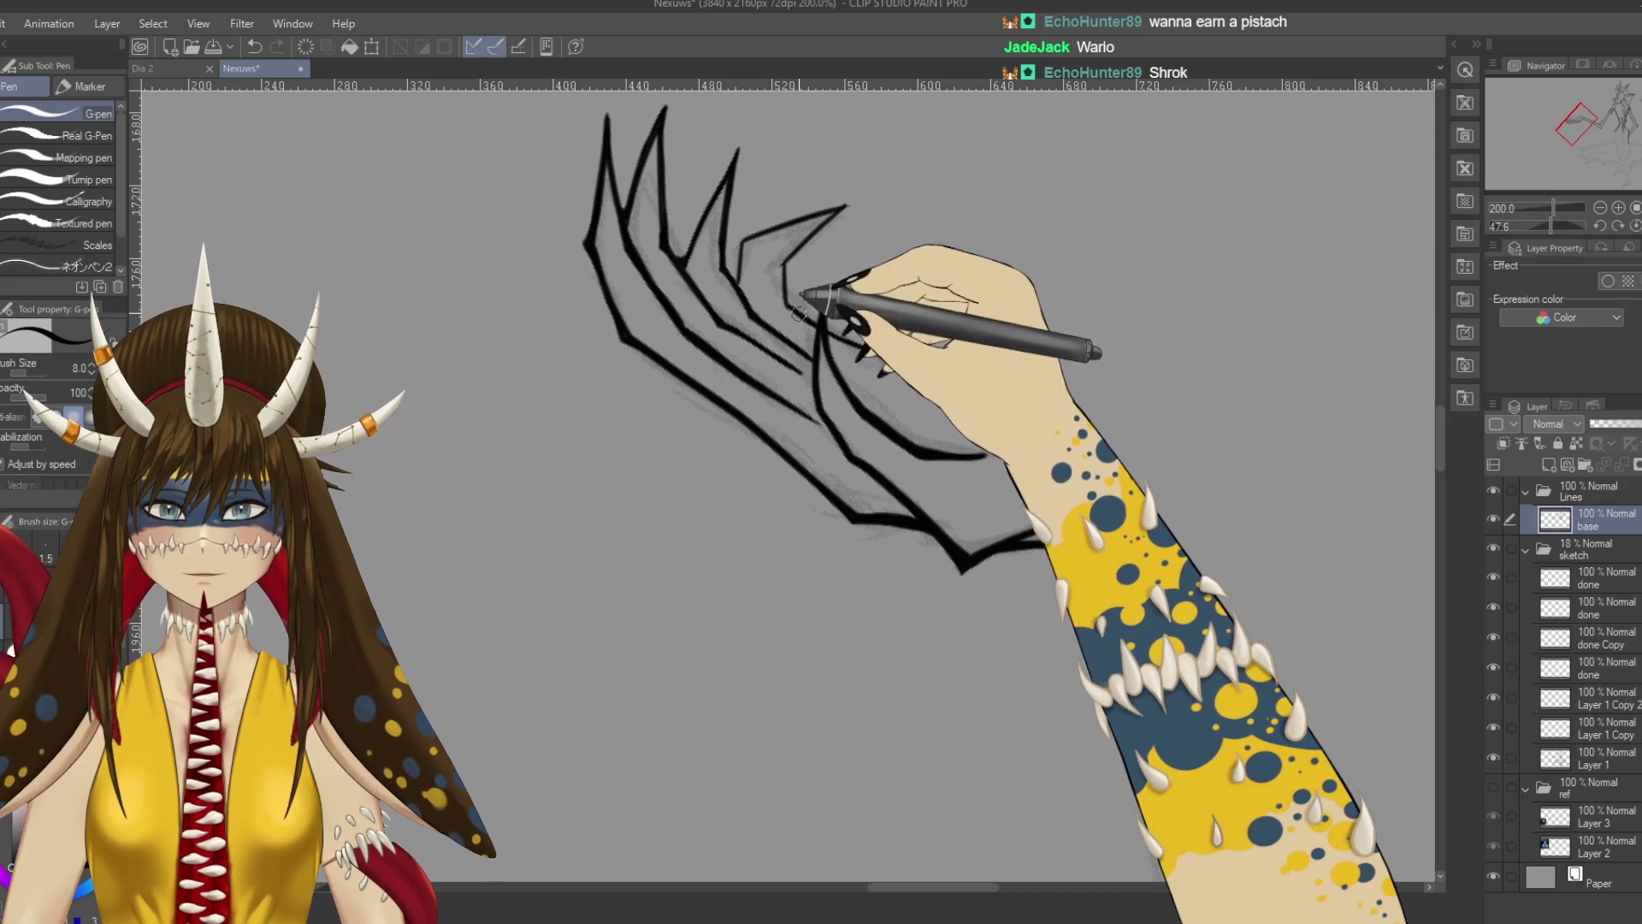
pyautogui.press('r')
pyautogui.moveTo(800, 312)
pyautogui.mouseDown()
pyautogui.moveTo(603, 287)
pyautogui.moveTo(641, 437)
pyautogui.mouseUp()
pyautogui.press('p')
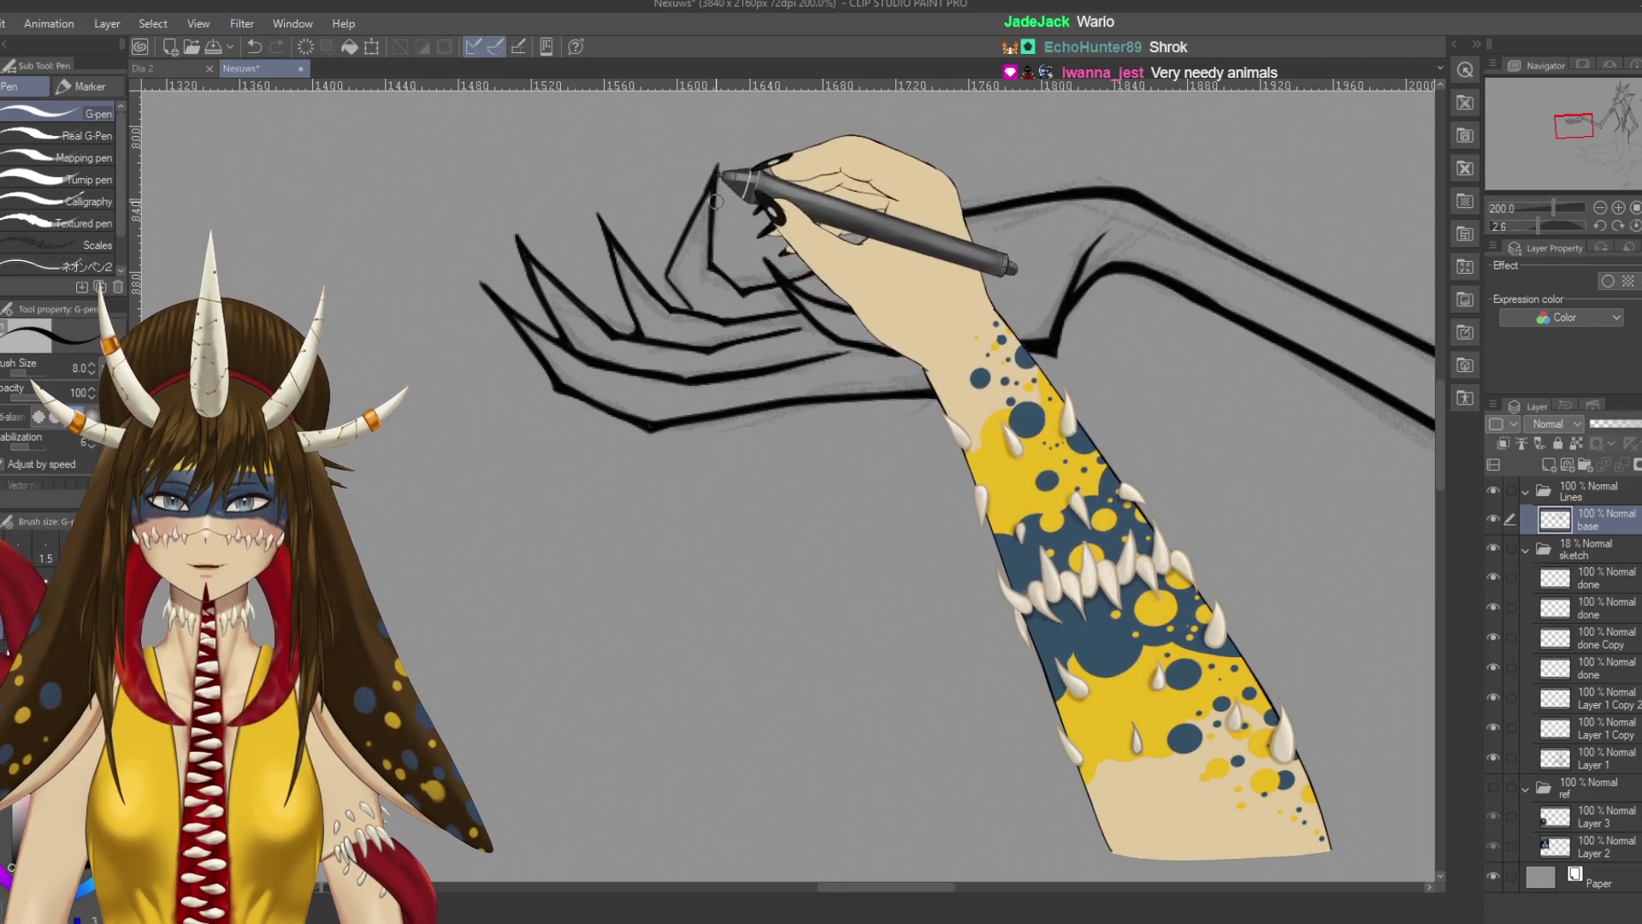
pyautogui.hotkey('ctrl', 'z')
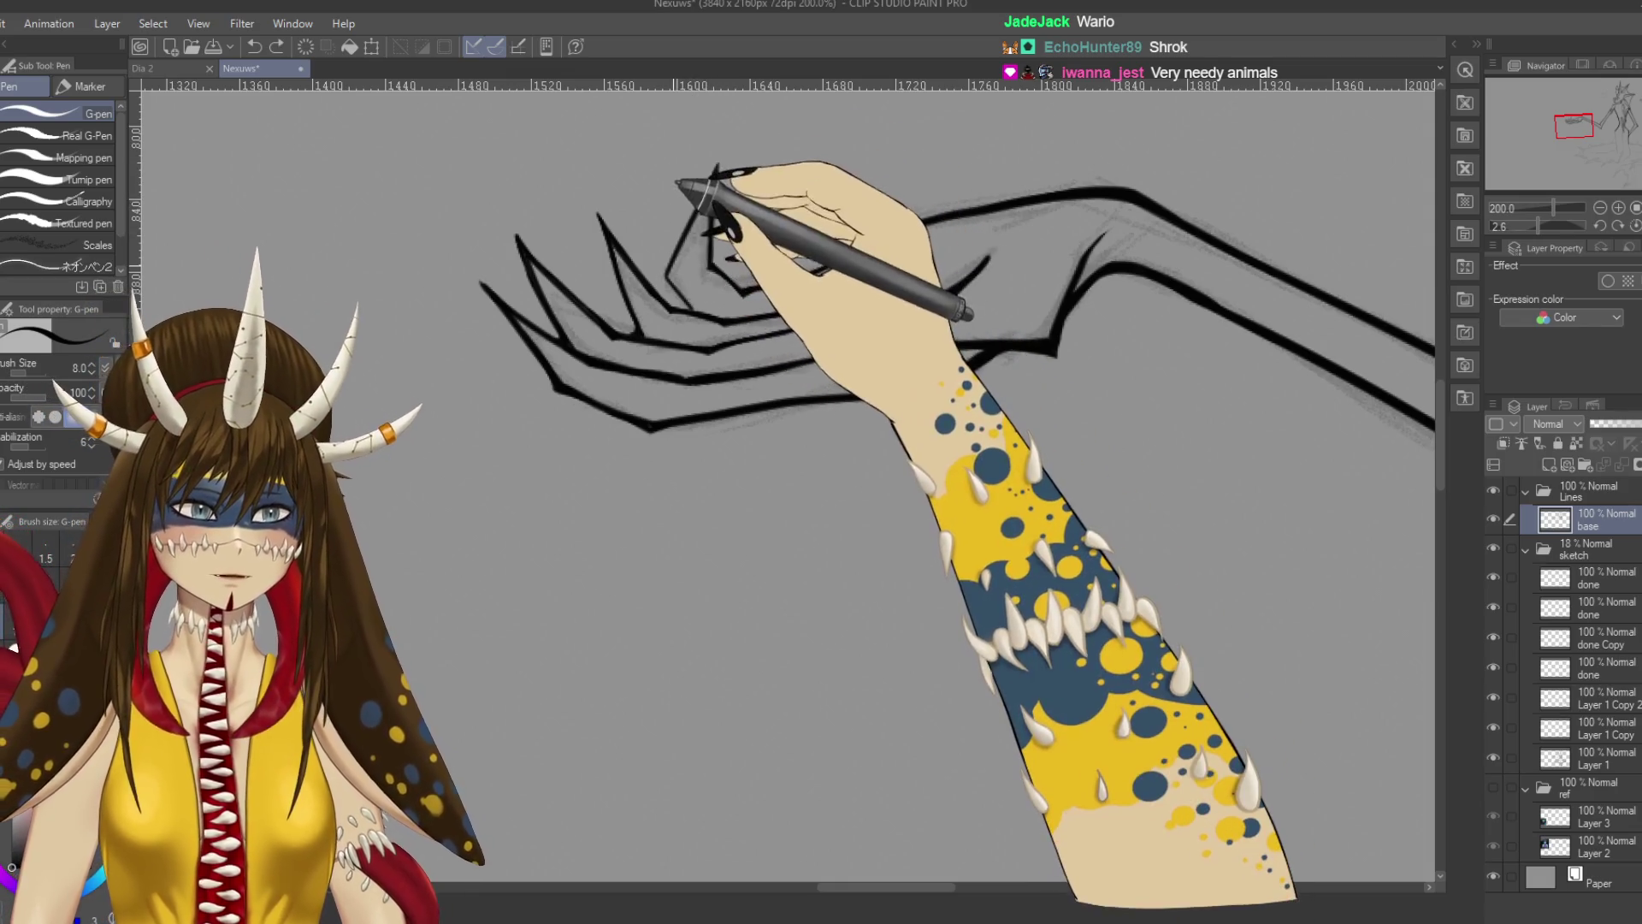
pyautogui.hotkey('ctrl', 's')
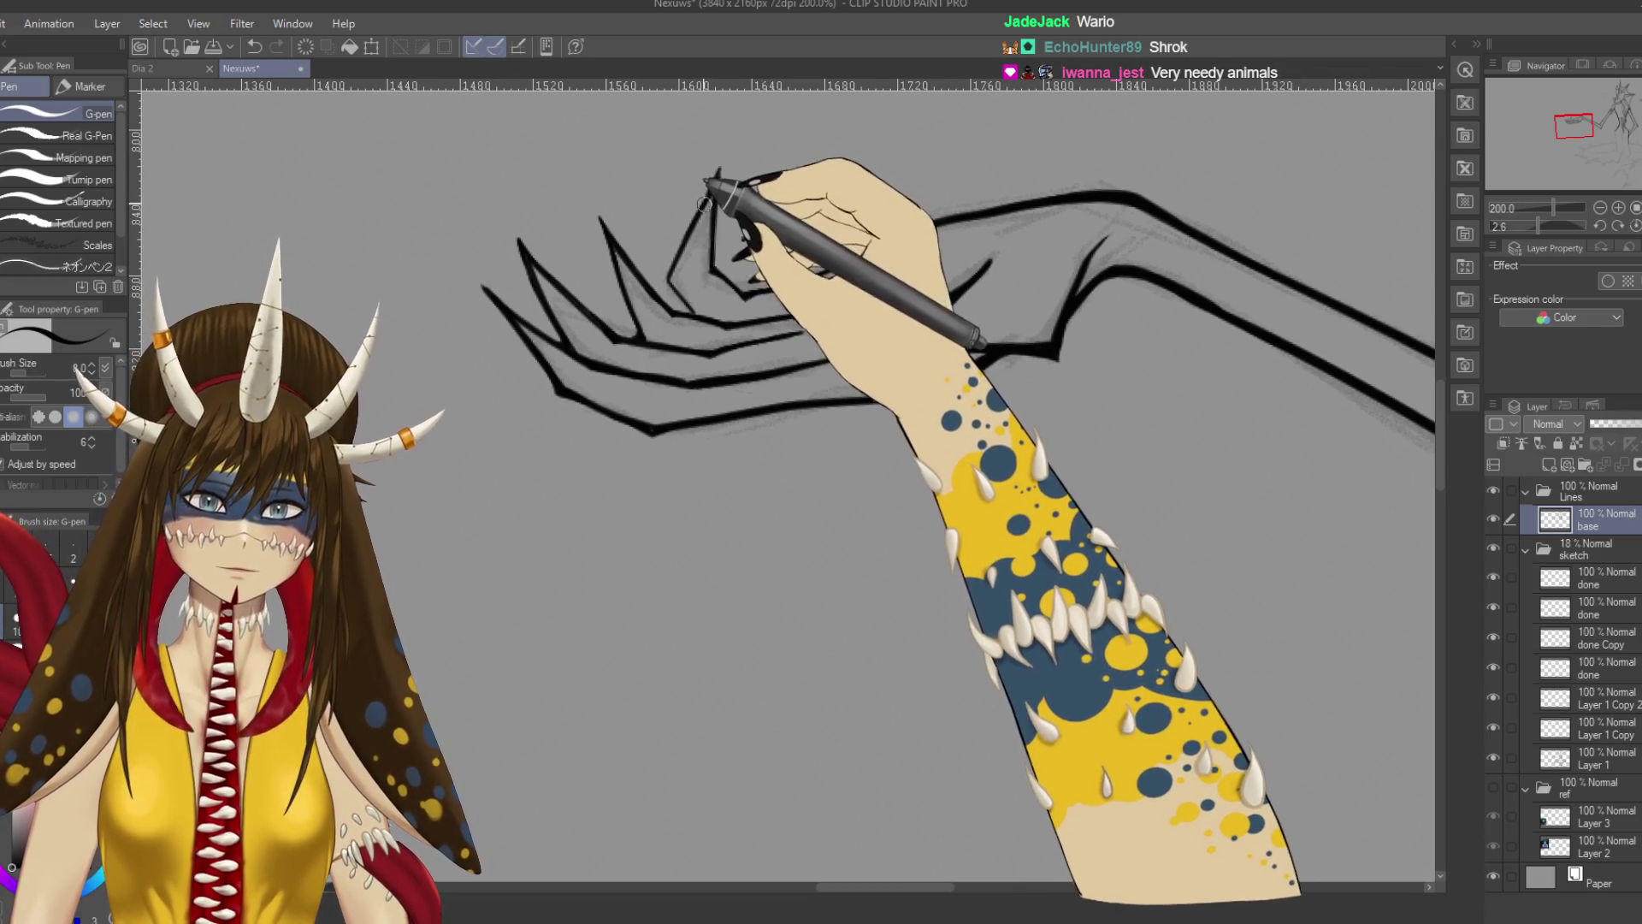
# Ink the claw tip line and a short claw stroke, saving along the way.
pyautogui.moveTo(710, 188); pyautogui.dragTo(688, 244)
pyautogui.moveTo(712, 183); pyautogui.dragTo(680, 254)
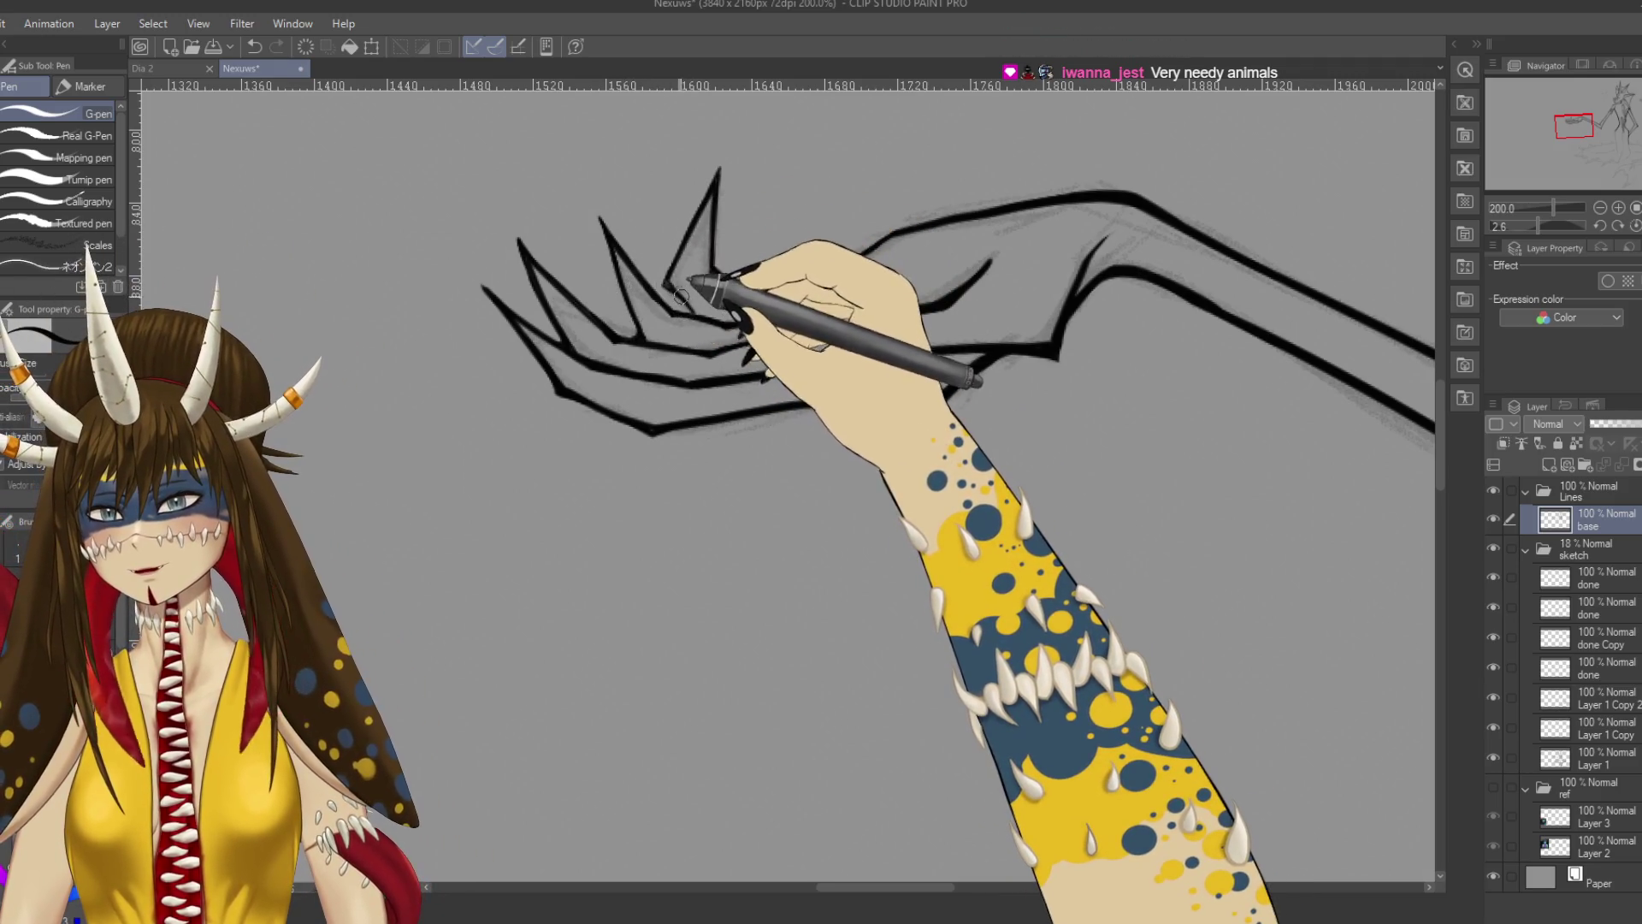
pyautogui.hotkey('ctrl', 's')
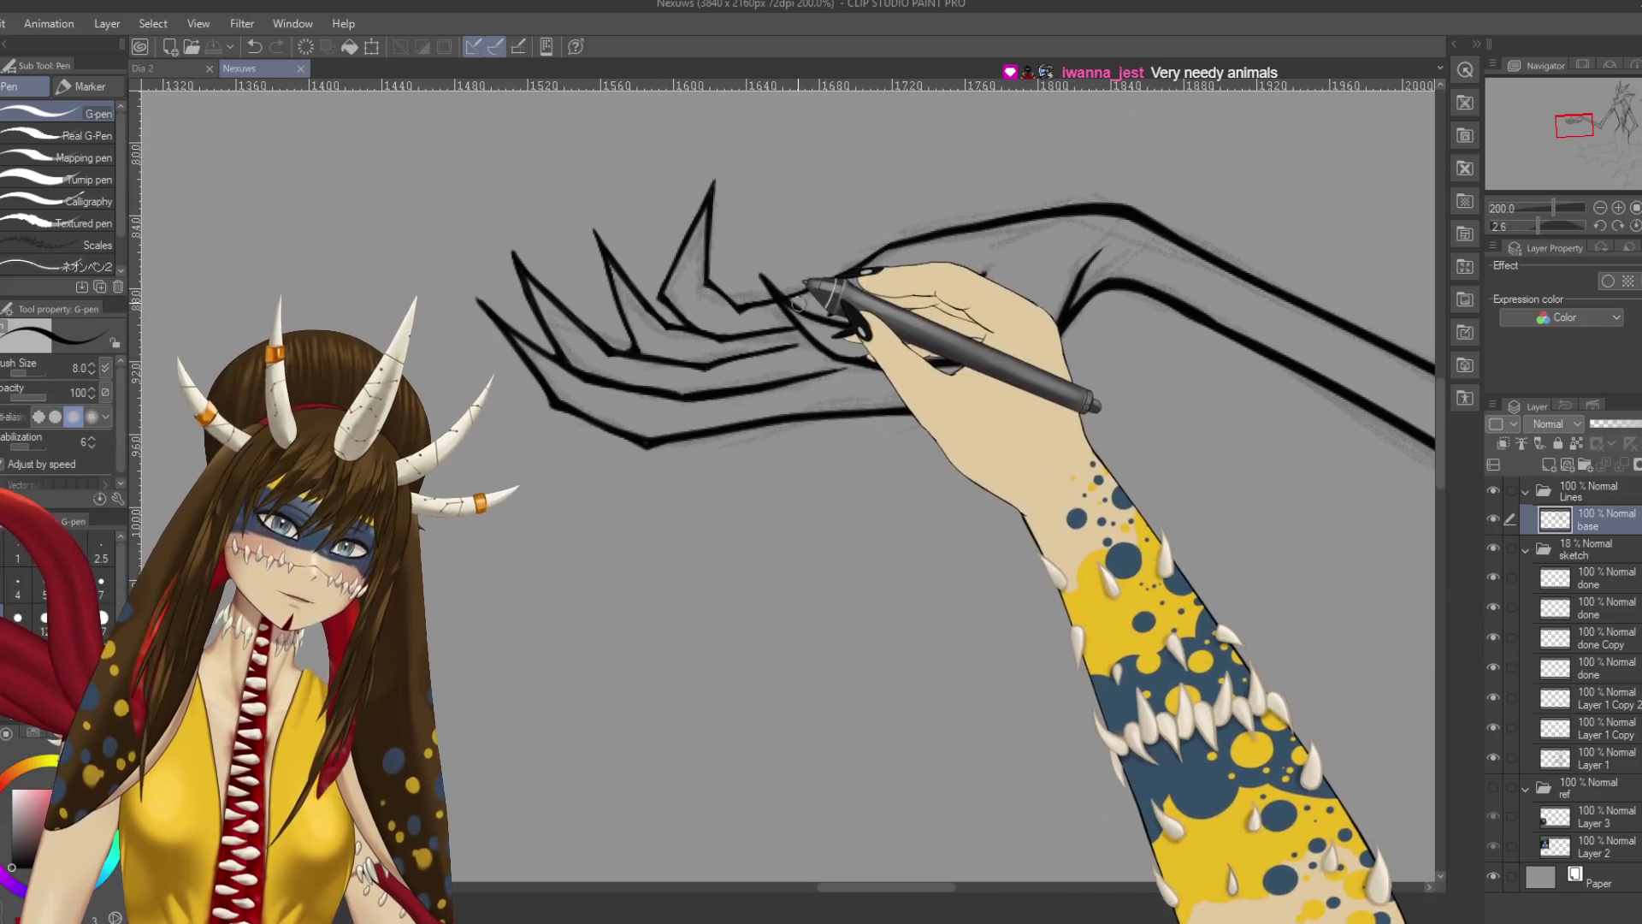
pyautogui.moveTo(775, 295); pyautogui.dragTo(826, 285)
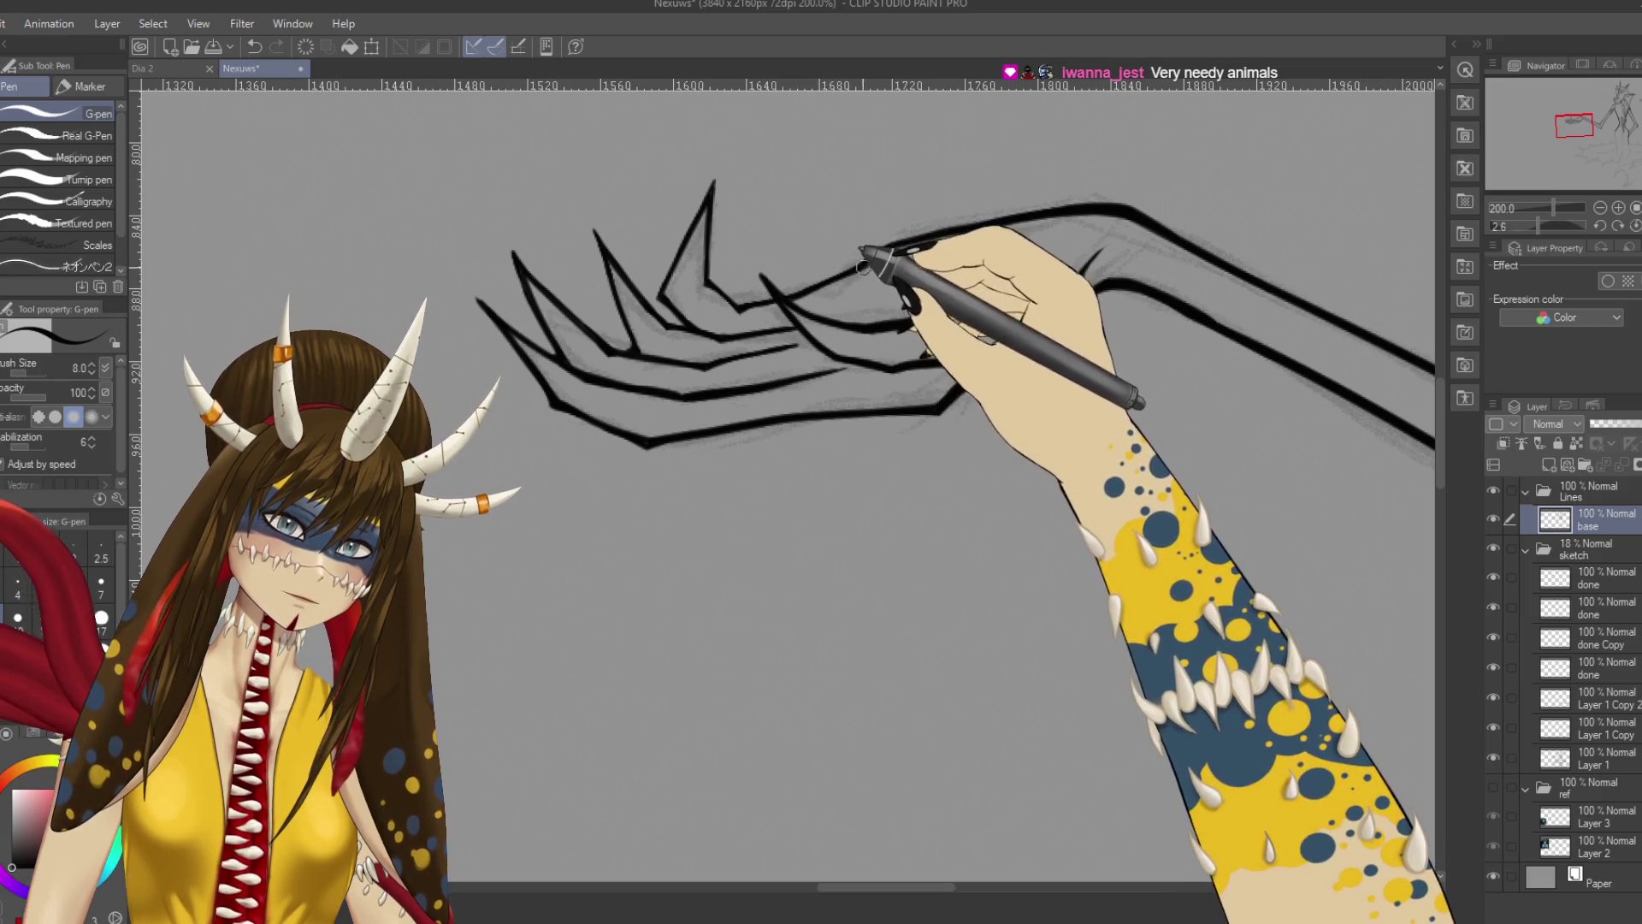
pyautogui.hotkey('ctrl', 'z')
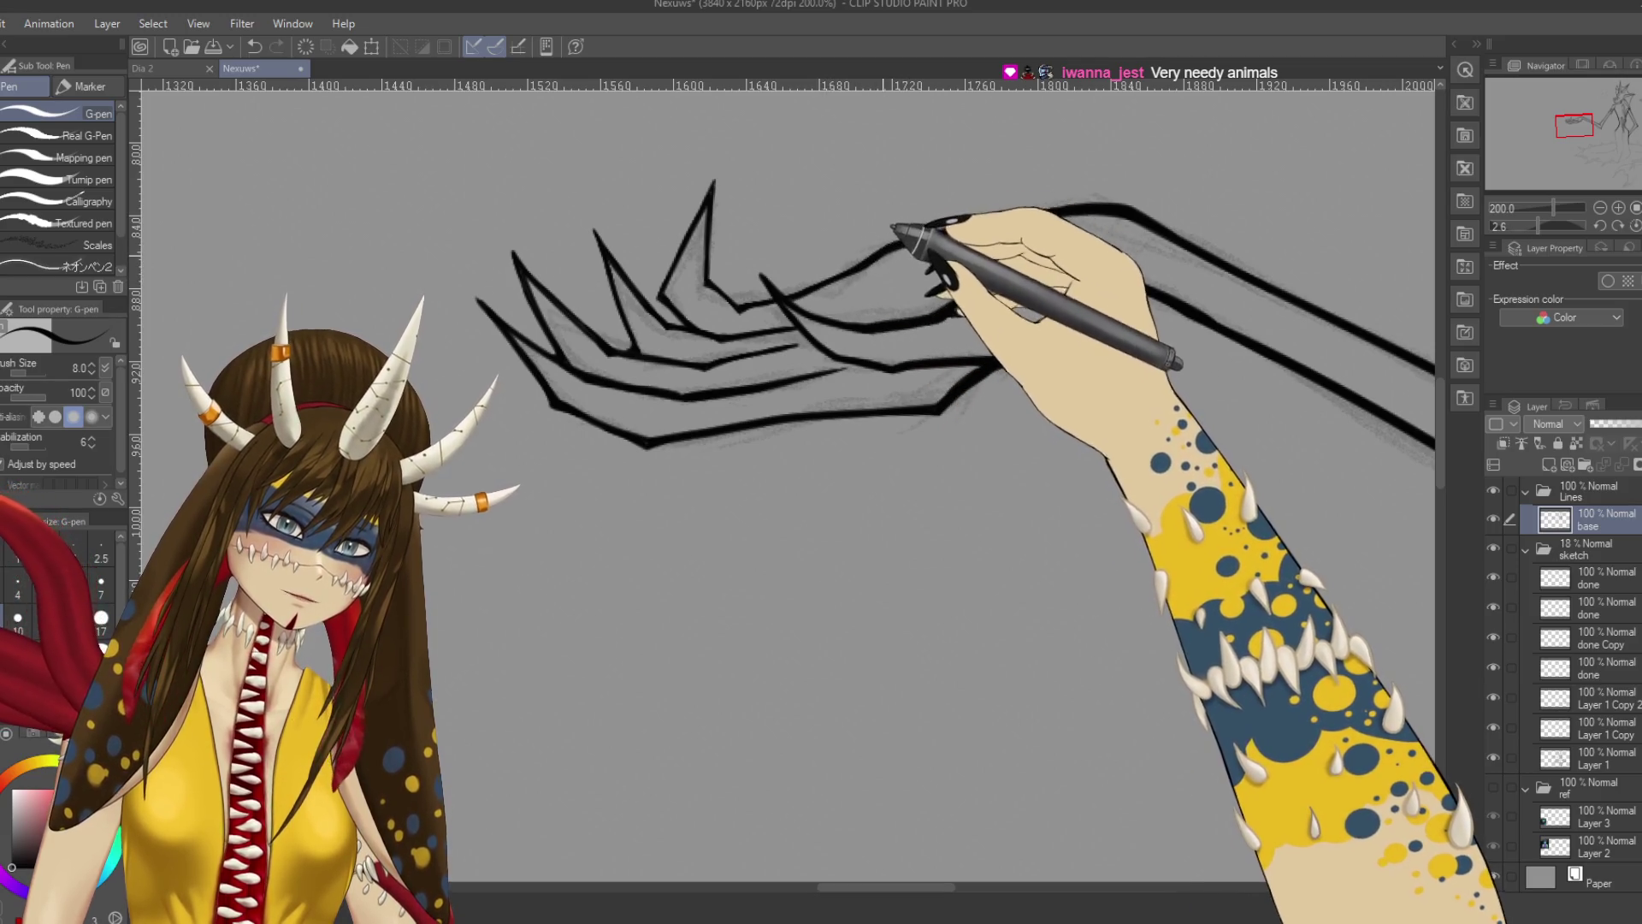
pyautogui.hotkey('ctrl', 'y')
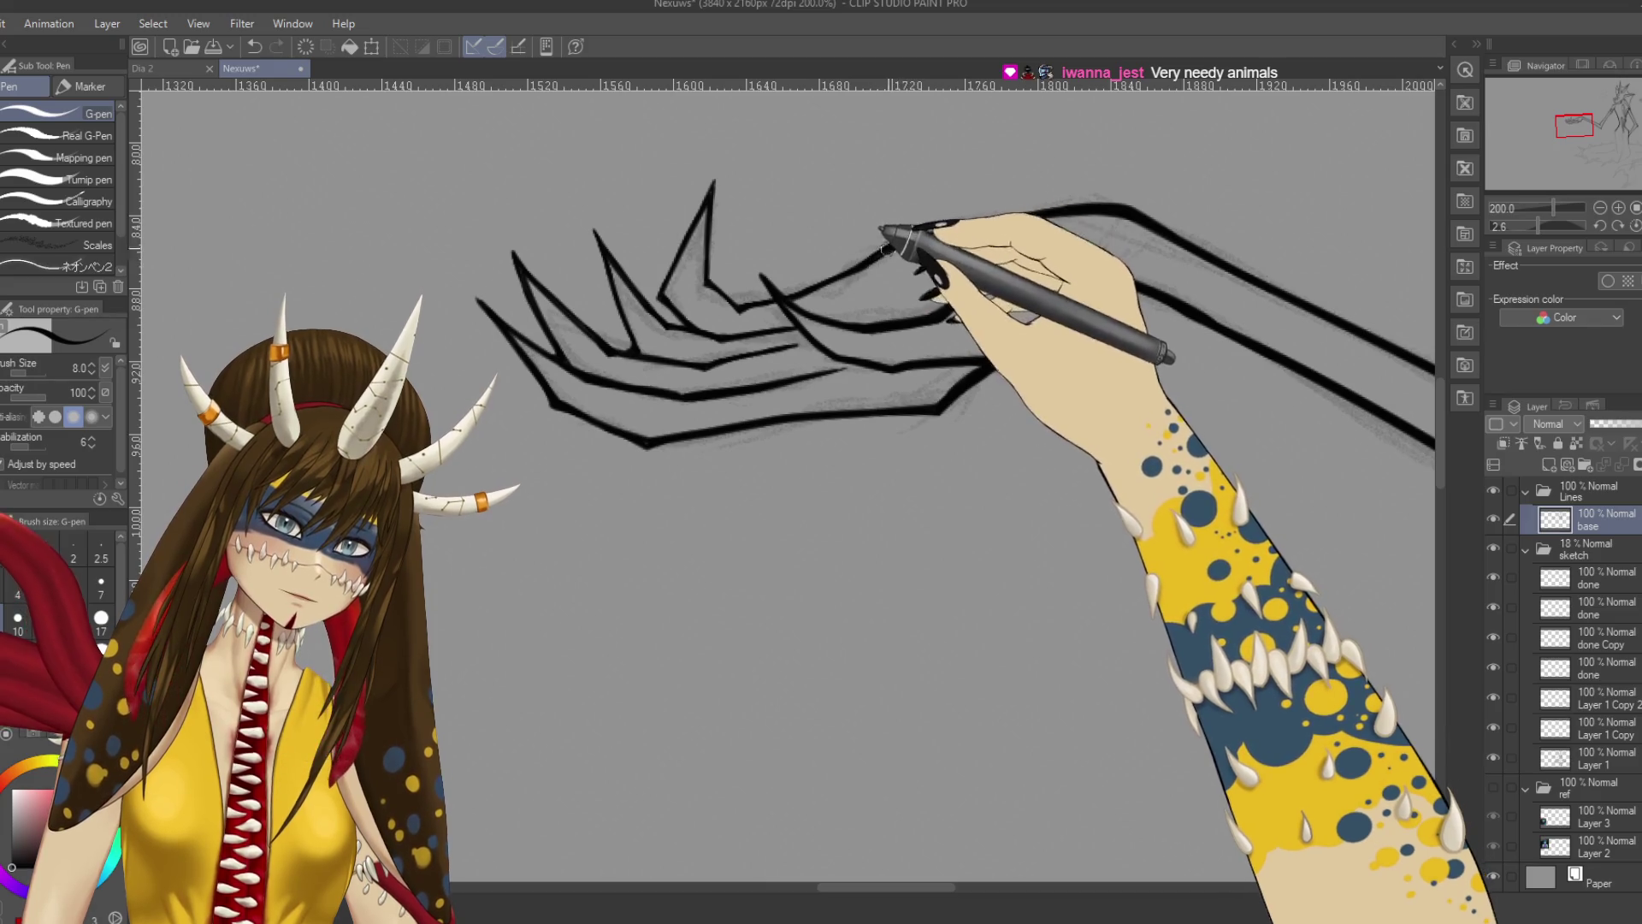
# Zoom out to the whole creature and hide the grey sketch layers.
pyautogui.hotkey('ctrl', '-')
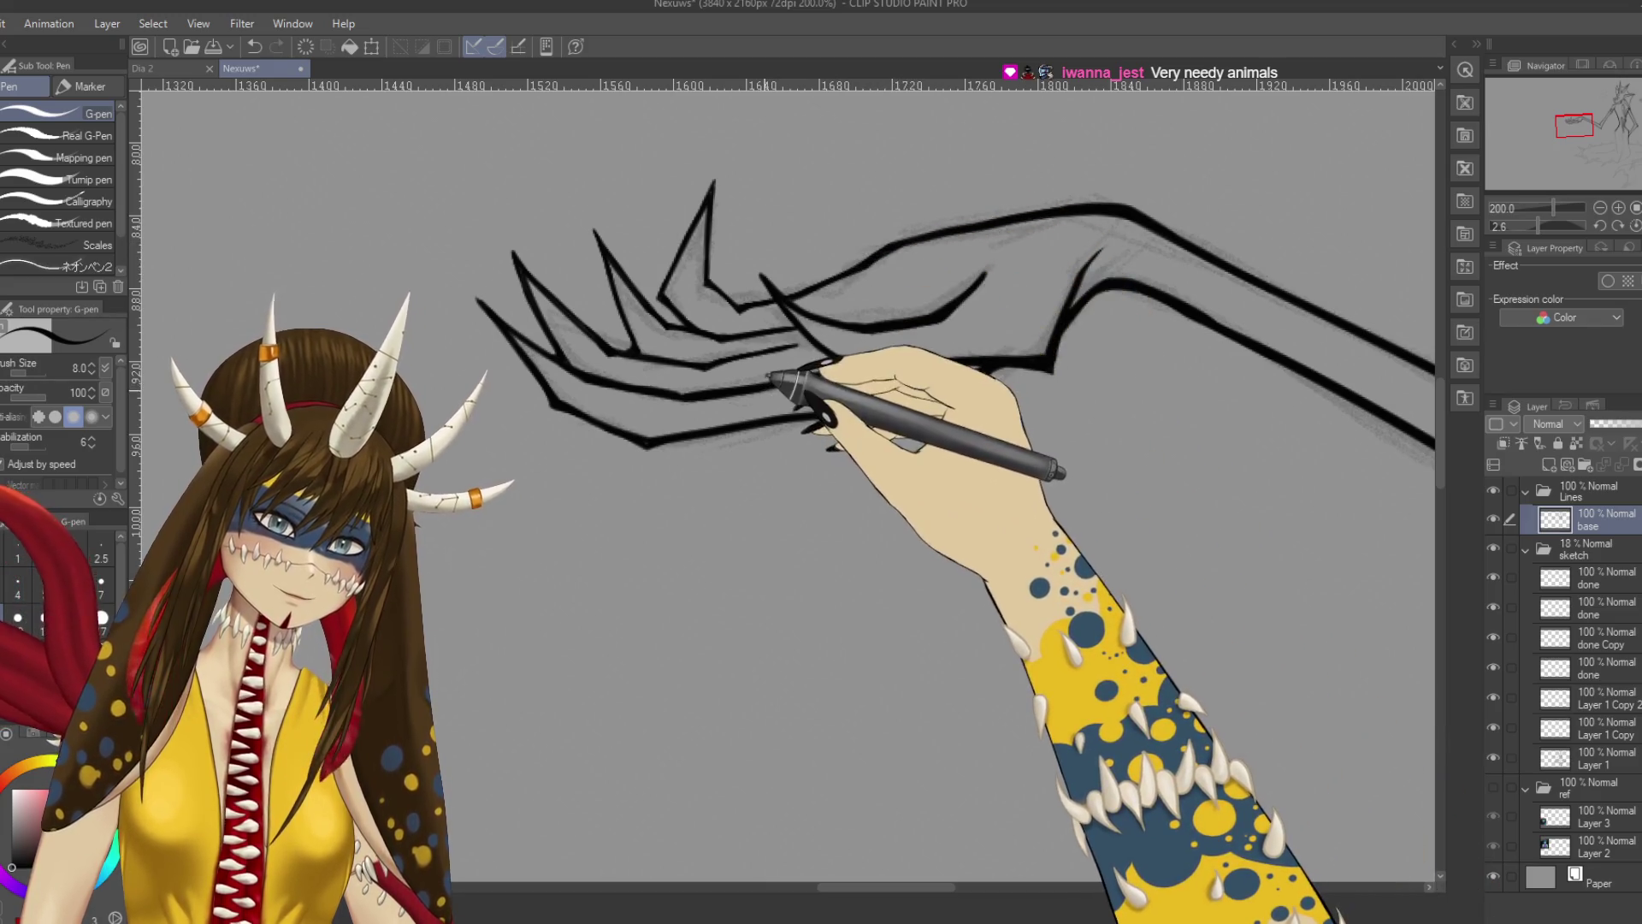
pyautogui.hotkey('ctrl', '-')
pyautogui.hotkey('ctrl', '-')
pyautogui.hotkey('ctrl', '-')
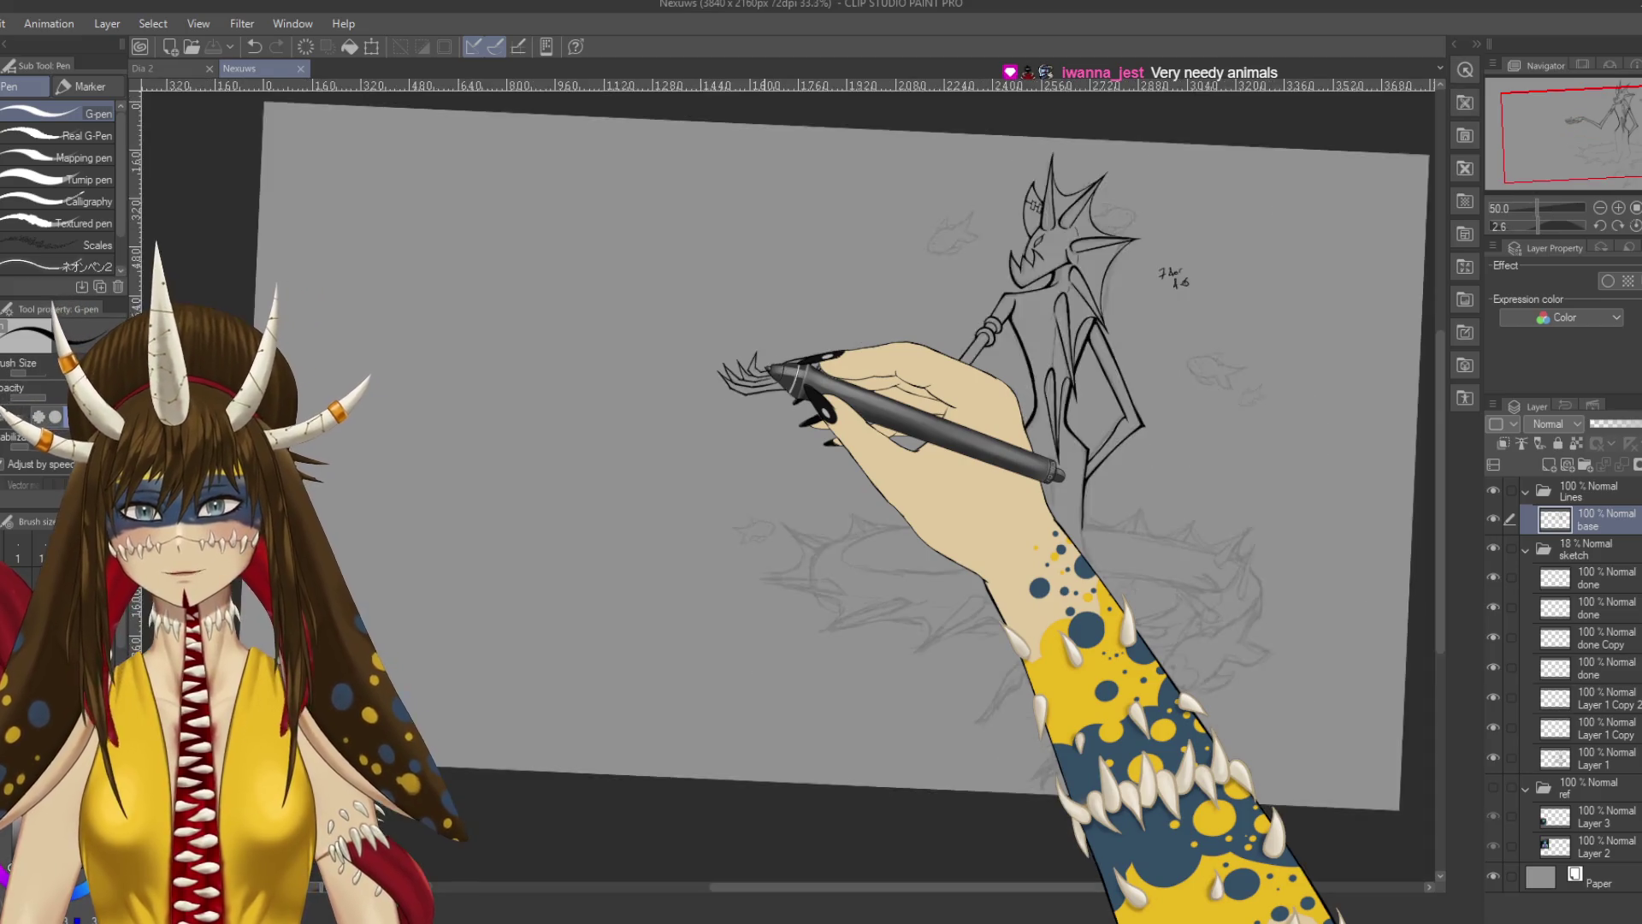
pyautogui.hotkey('ctrl', '+')
pyautogui.hotkey('ctrl', '+')
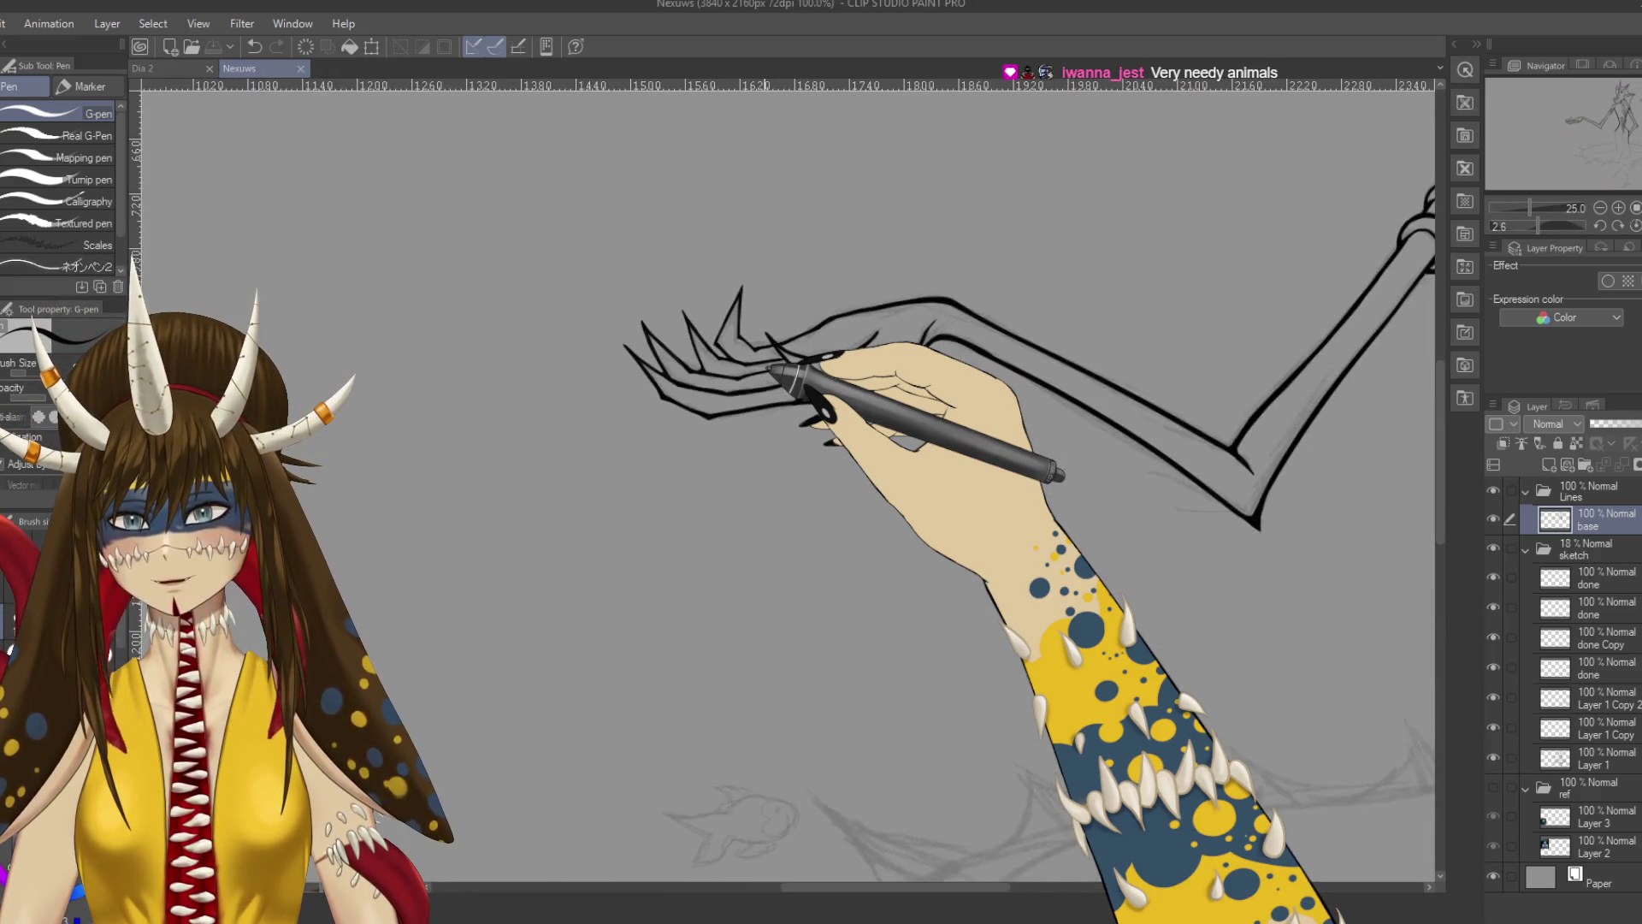
pyautogui.hscroll(5, 787, 479)
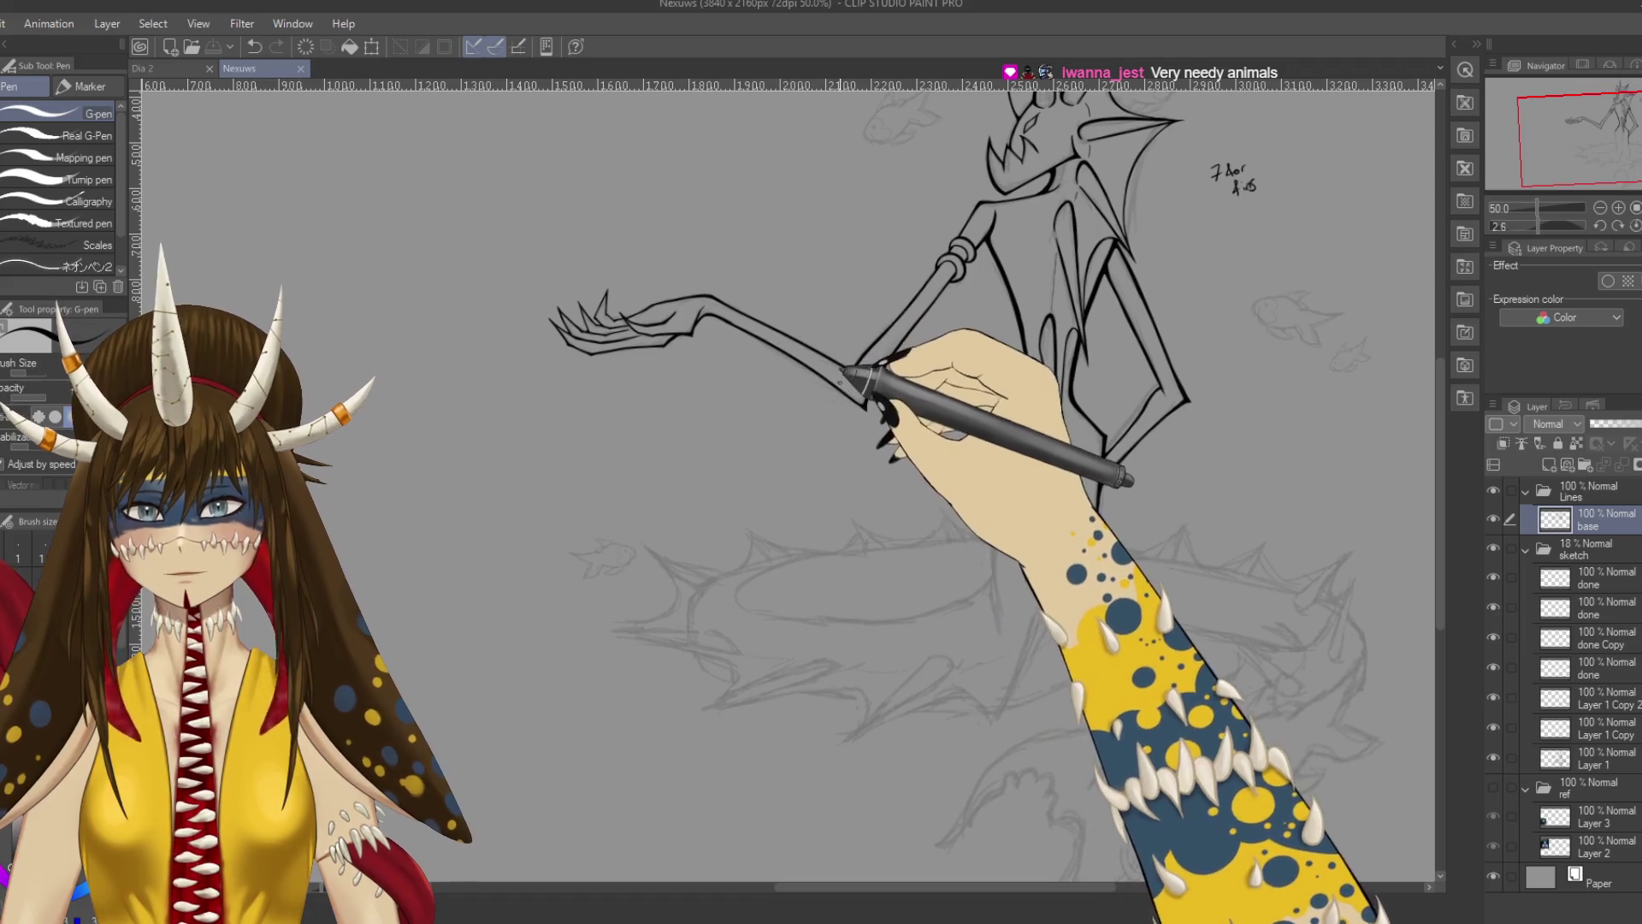
pyautogui.click(1493, 548)
pyautogui.moveTo(855, 427); pyautogui.dragTo(787, 503)
pyautogui.press('p')
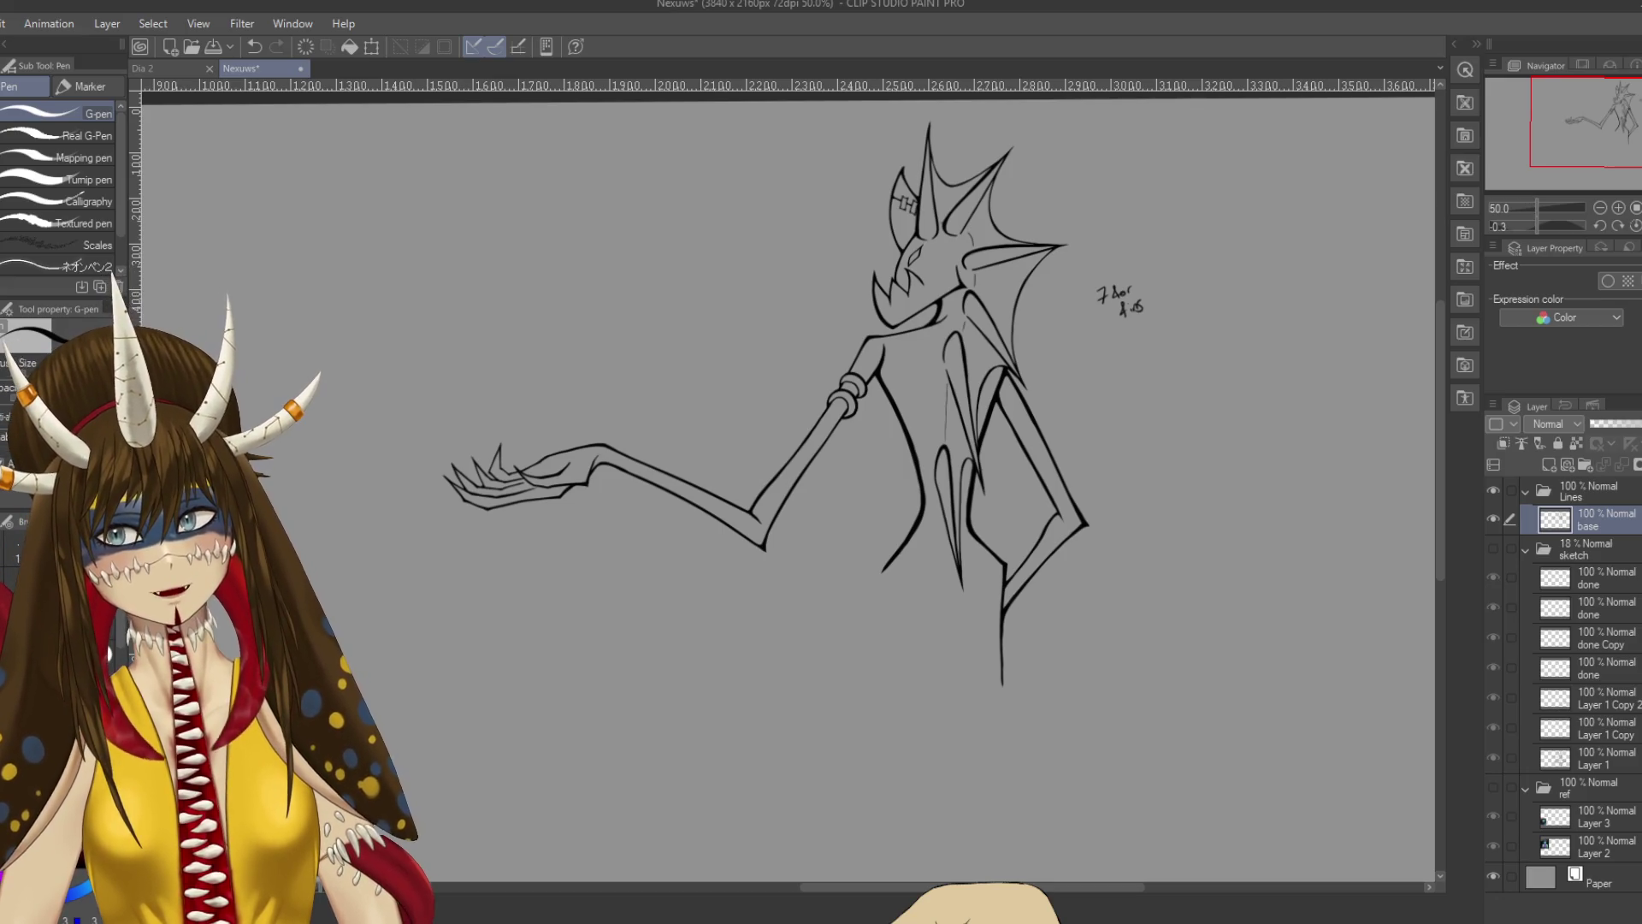
# Frame the forearm and claw-hand, undoing the latest stroke and saving.
pyautogui.scroll(5, 787, 505)
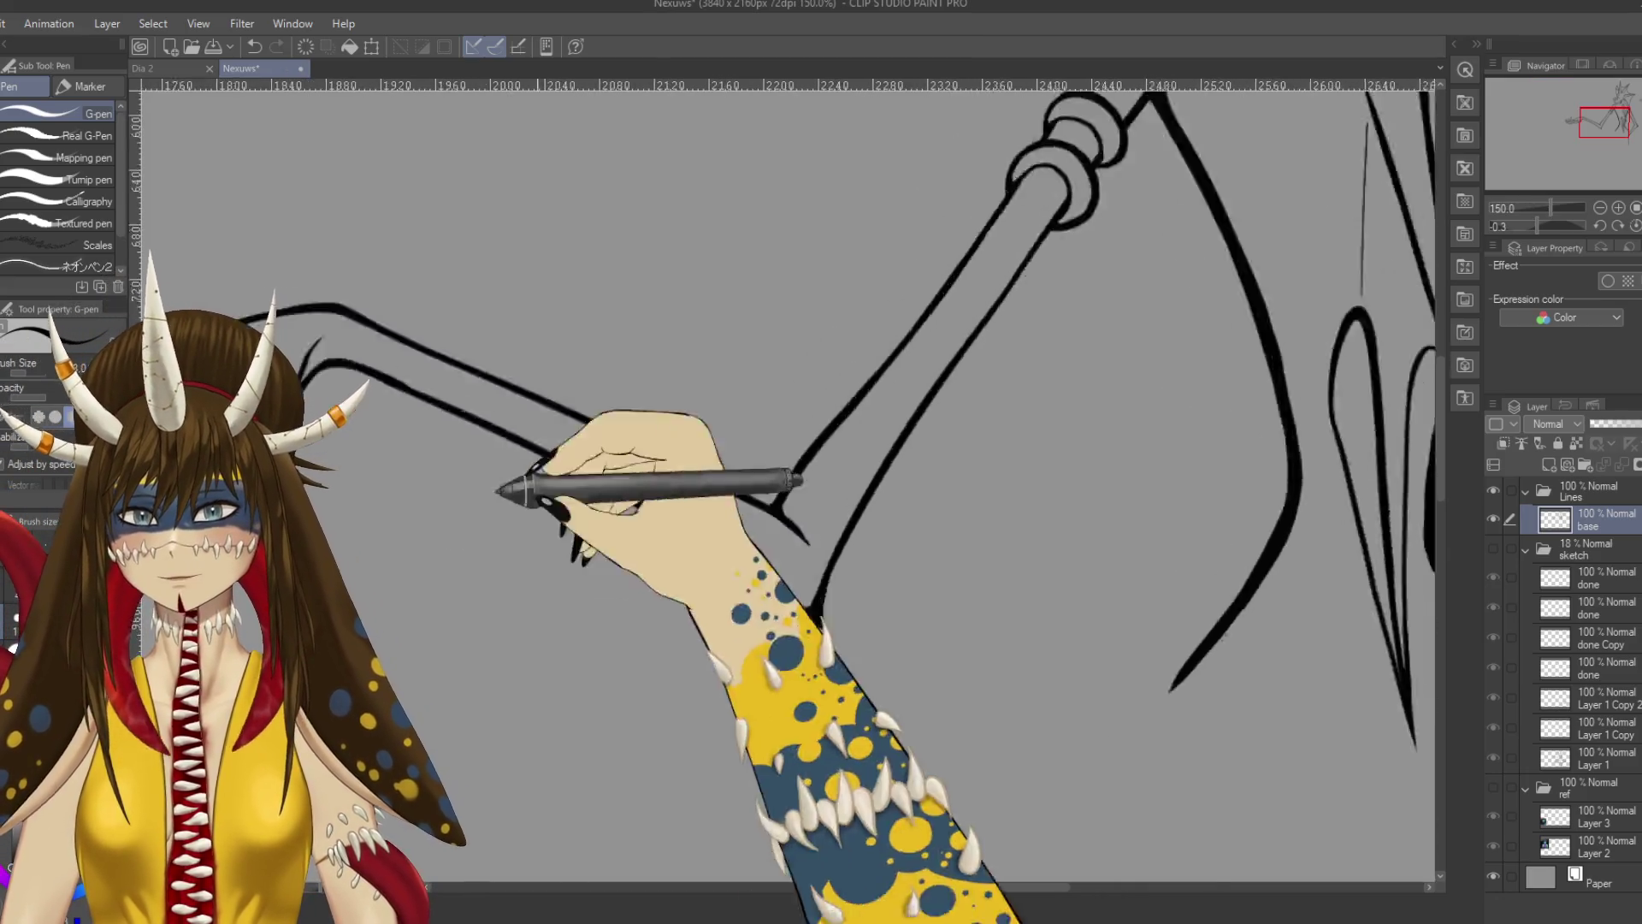
pyautogui.moveTo(952, 377)
pyautogui.mouseDown()
pyautogui.moveTo(623, 531)
pyautogui.moveTo(1063, 470)
pyautogui.moveTo(1063, 439)
pyautogui.moveTo(1056, 578)
pyautogui.mouseUp()
pyautogui.hotkey('ctrl', 'z')
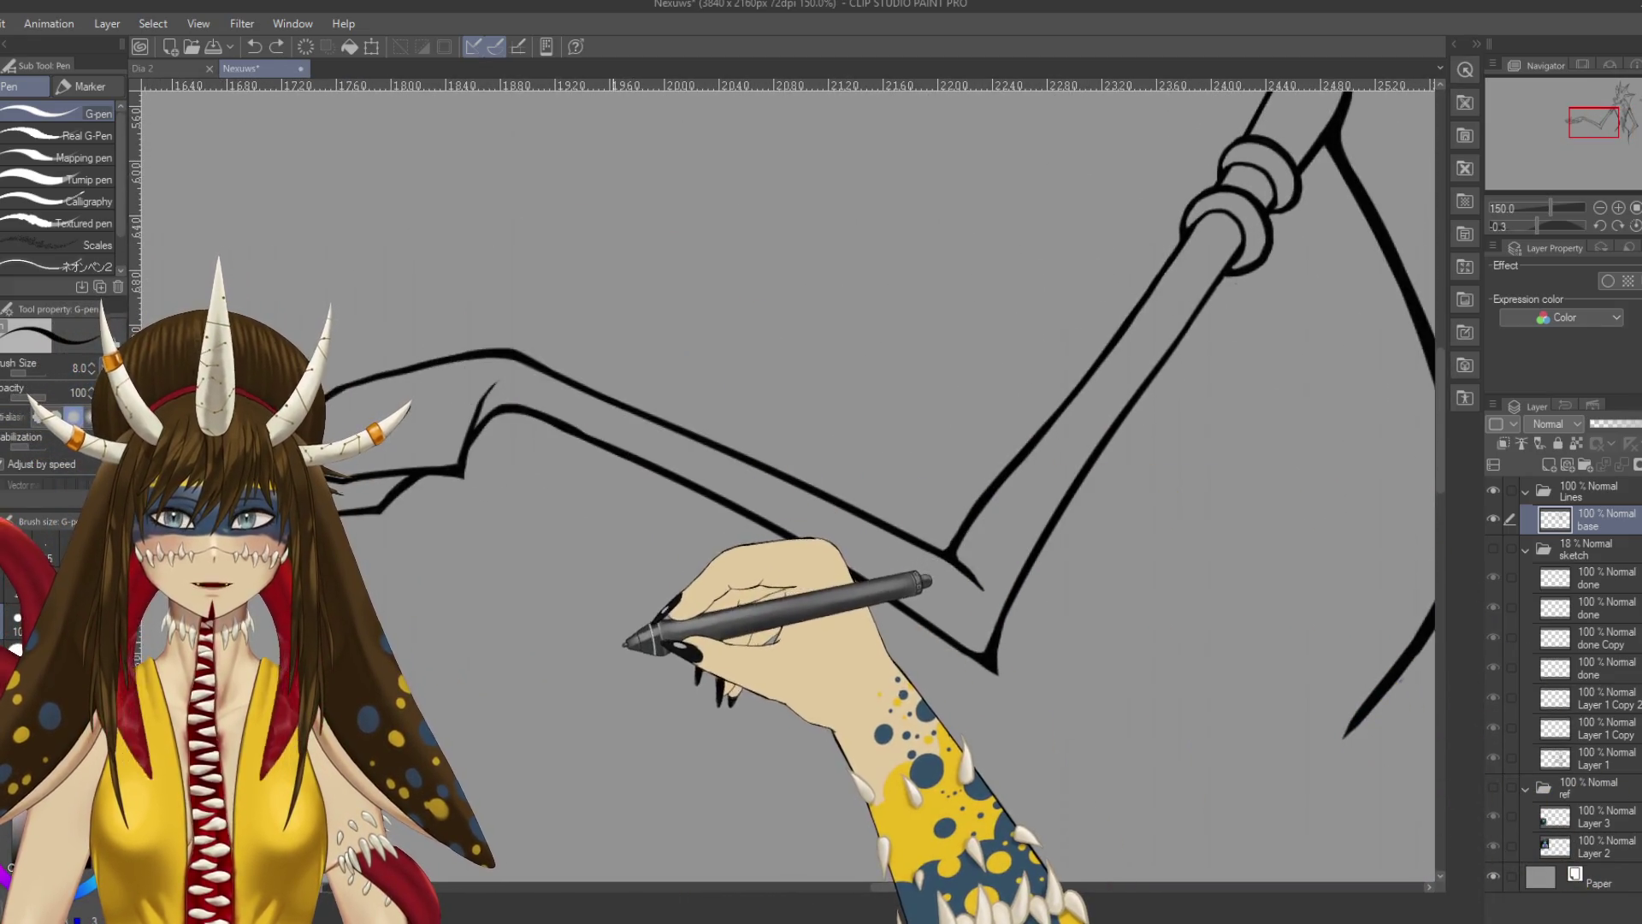
pyautogui.hotkey('ctrl', 's')
pyautogui.press('r')
pyautogui.moveTo(477, 593)
pyautogui.mouseDown()
pyautogui.moveTo(550, 660)
pyautogui.moveTo(788, 568)
pyautogui.moveTo(659, 440)
pyautogui.moveTo(896, 459)
pyautogui.moveTo(788, 575)
pyautogui.moveTo(792, 480)
pyautogui.mouseUp()
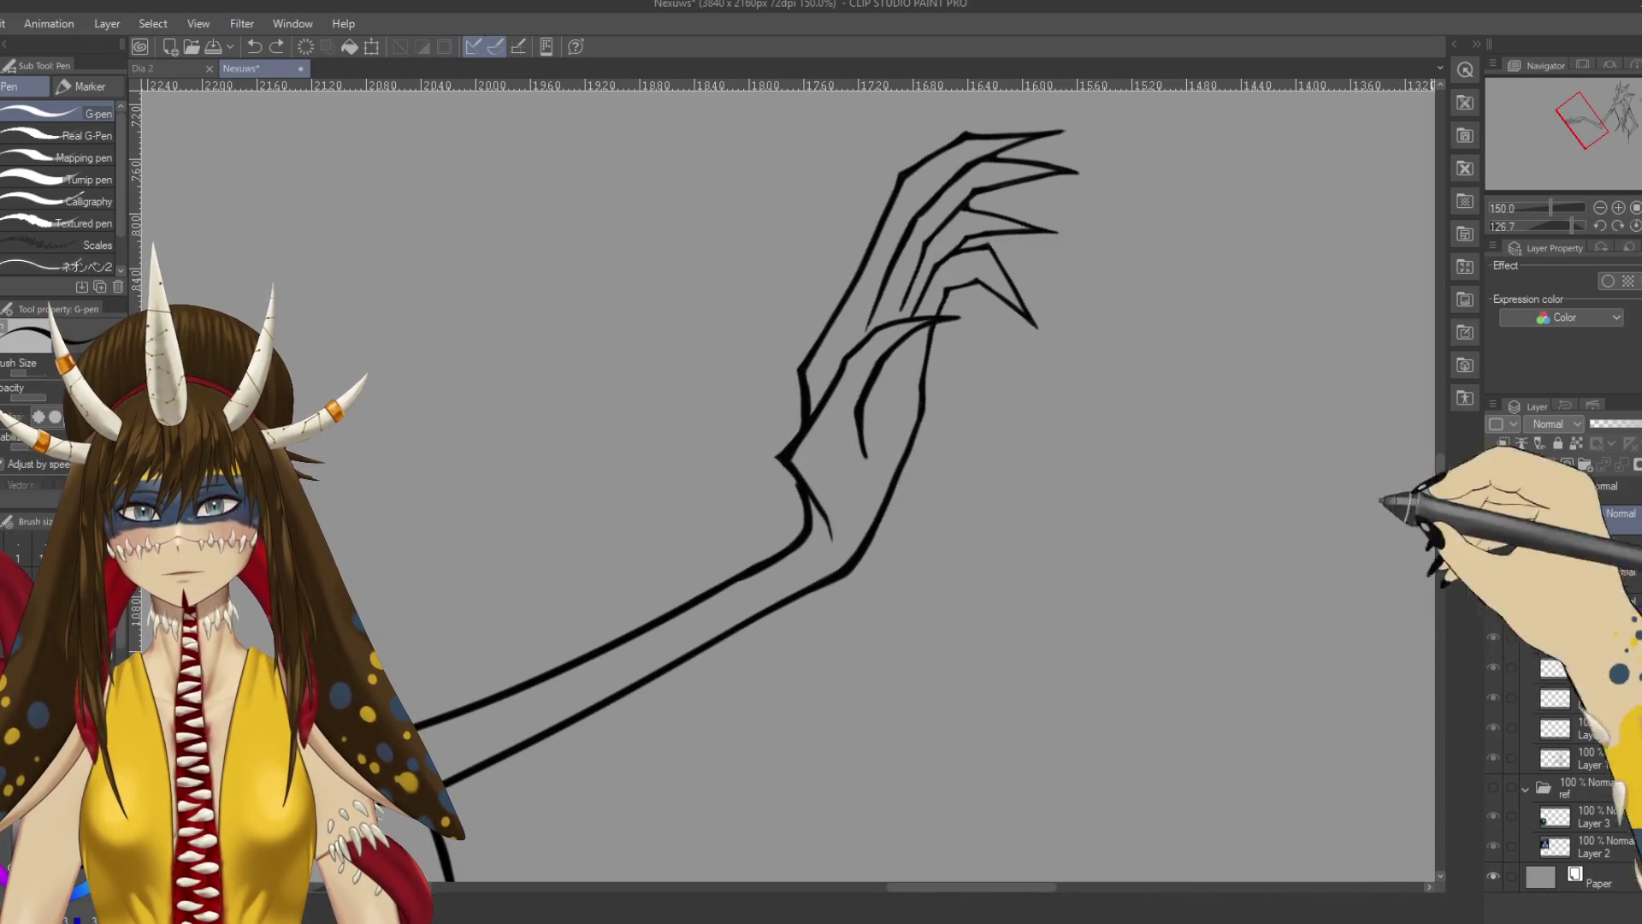
# Add a new layer above base, raise the pen size from 8 to 12, and switch to the eraser.
pyautogui.click(1549, 465)
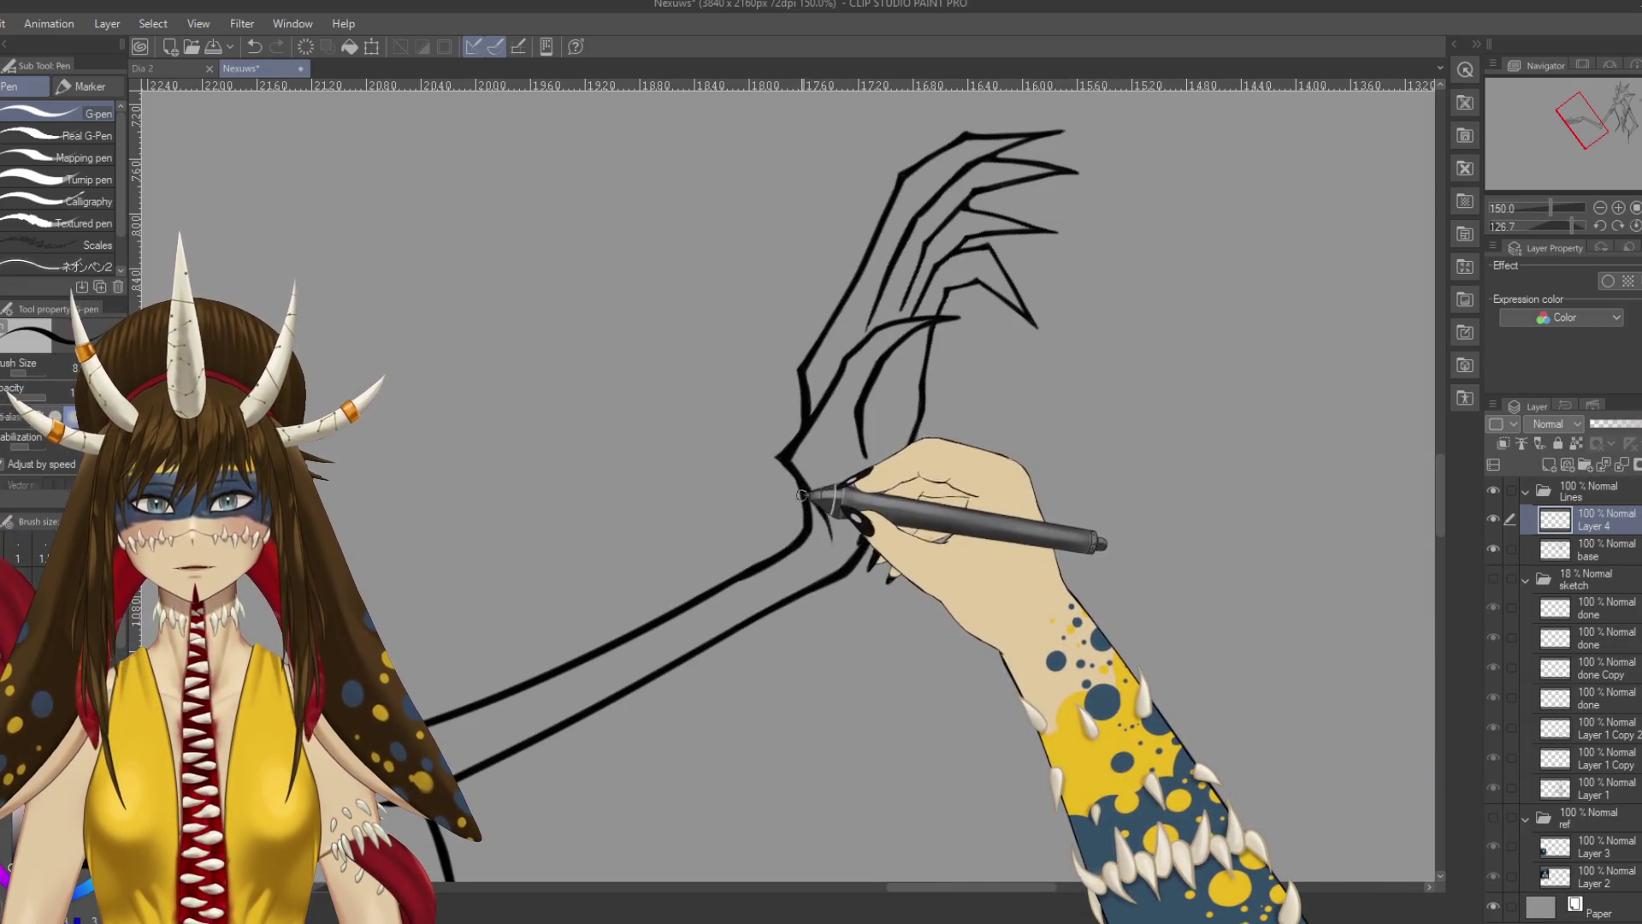
pyautogui.moveTo(804, 491)
pyautogui.mouseDown()
pyautogui.moveTo(616, 451)
pyautogui.moveTo(761, 462)
pyautogui.mouseUp()
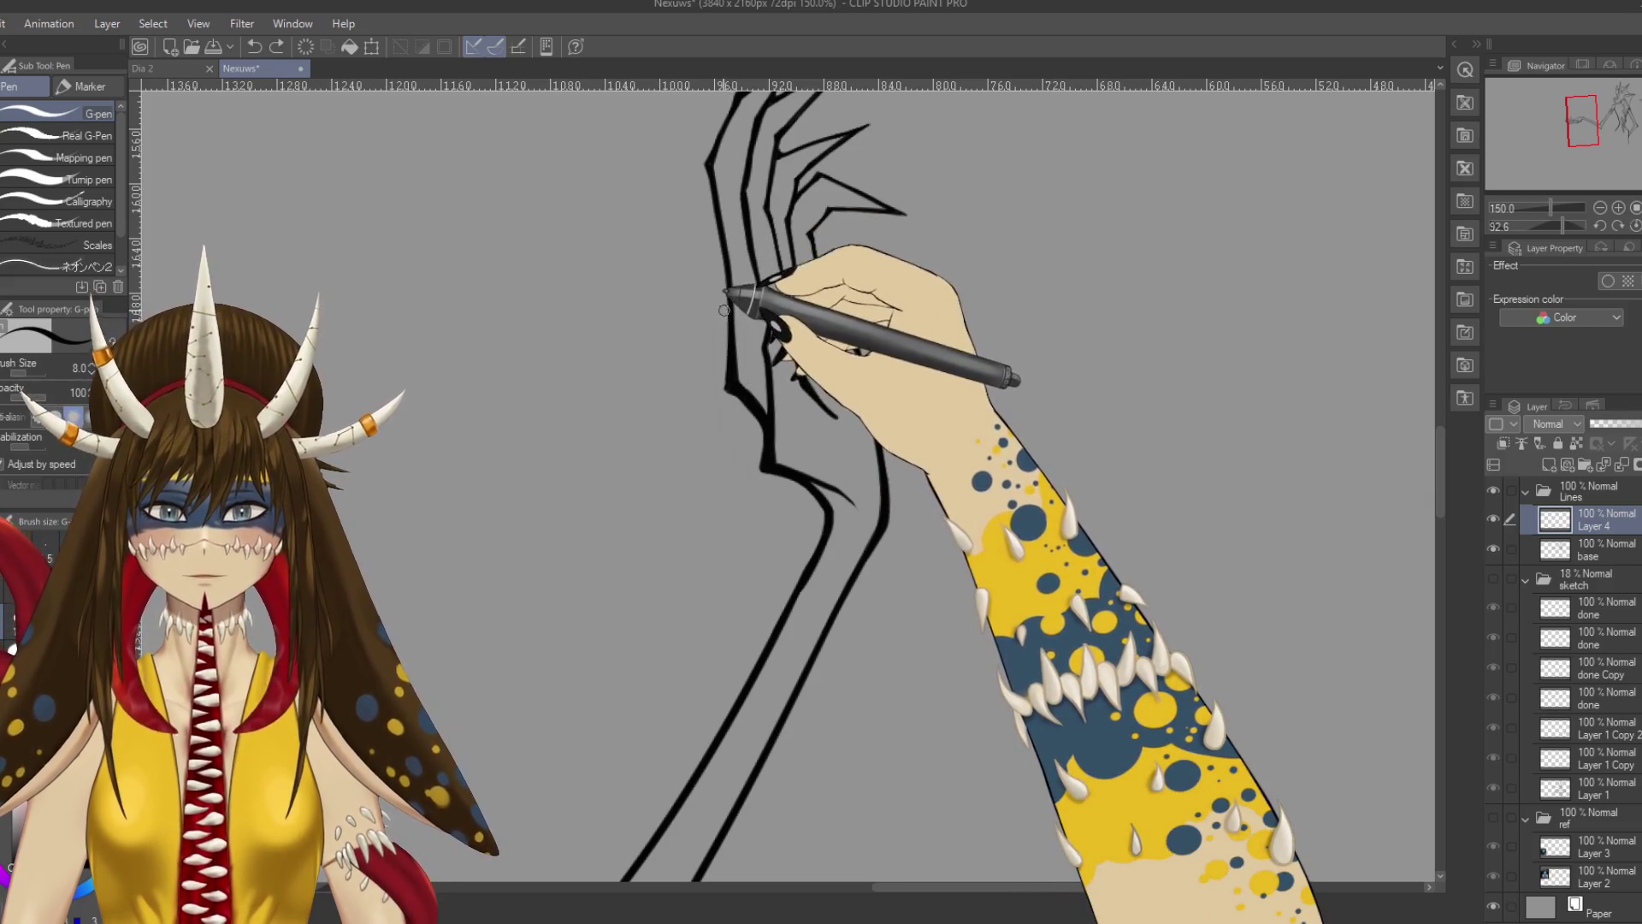
pyautogui.press(']')
pyautogui.press(']')
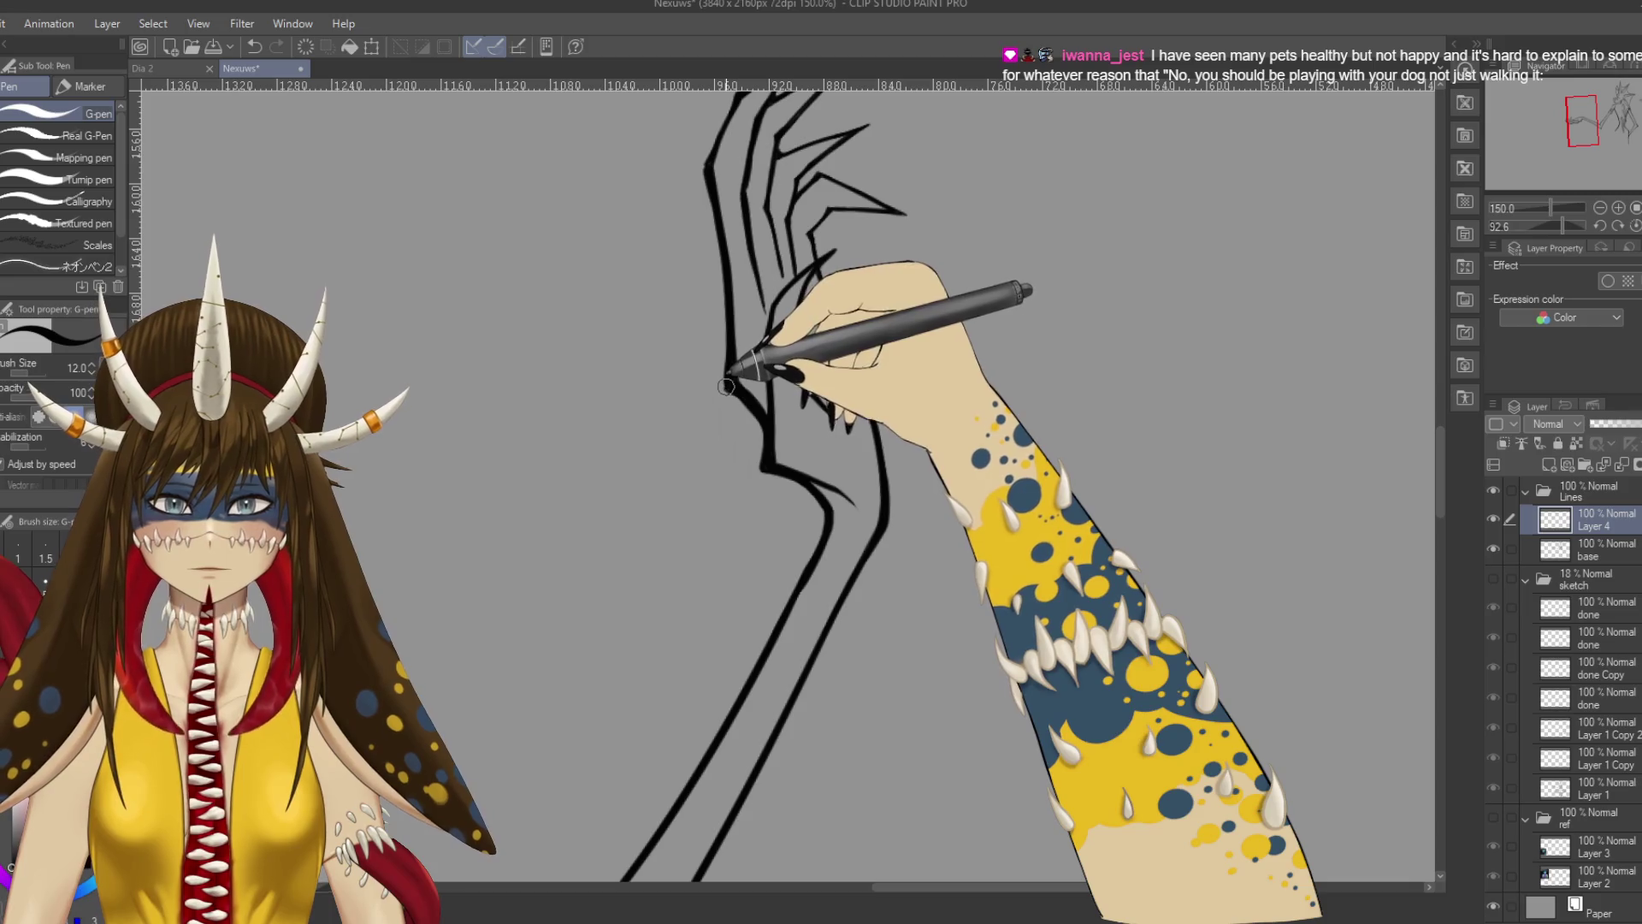
pyautogui.press('e')
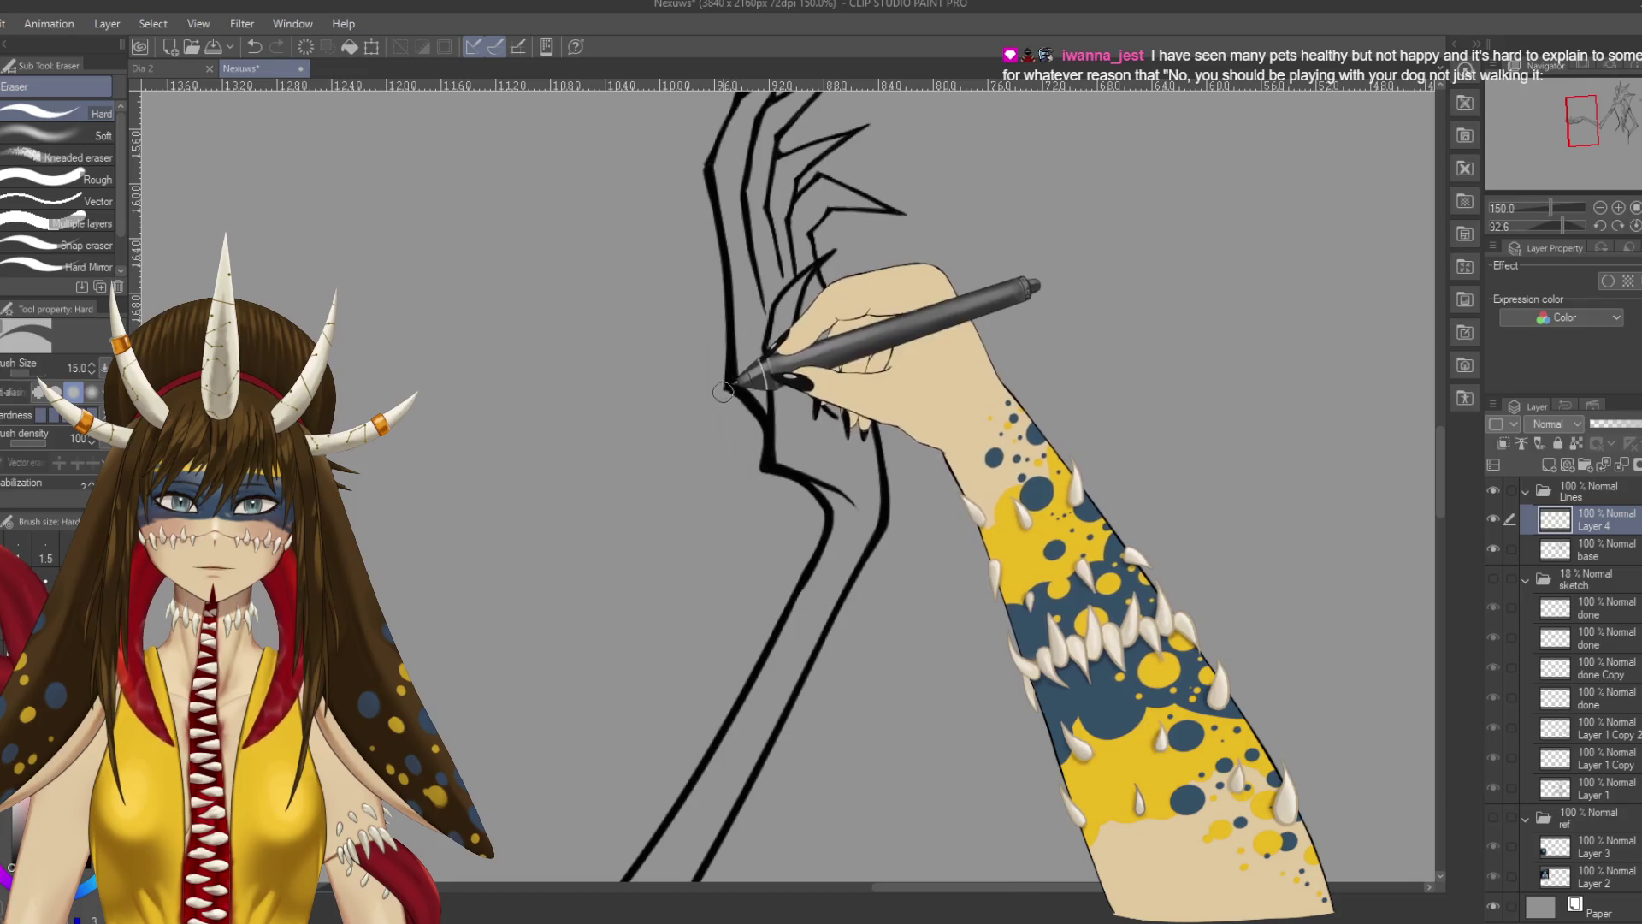
pyautogui.hotkey('ctrl', 's')
pyautogui.moveTo(727, 399)
pyautogui.mouseDown()
pyautogui.moveTo(752, 447)
pyautogui.moveTo(568, 294)
pyautogui.moveTo(624, 653)
pyautogui.moveTo(756, 665)
pyautogui.mouseUp()
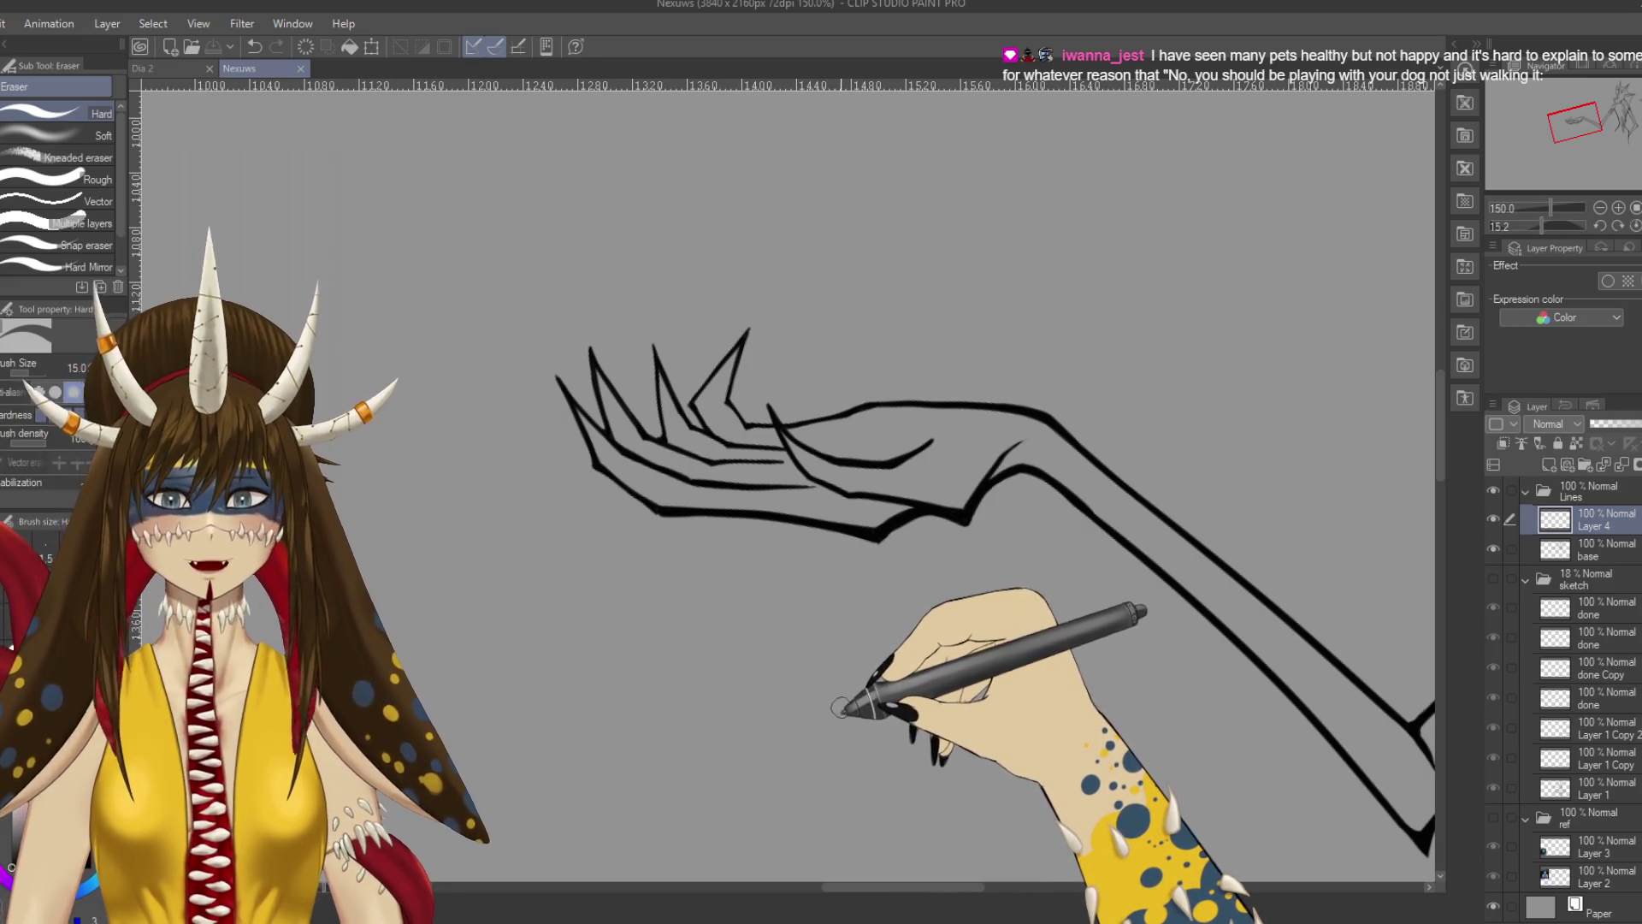
# Ink a claw line on the hand, undoing the unsatisfying retries.
pyautogui.press('p')
pyautogui.moveTo(753, 590); pyautogui.dragTo(761, 536)
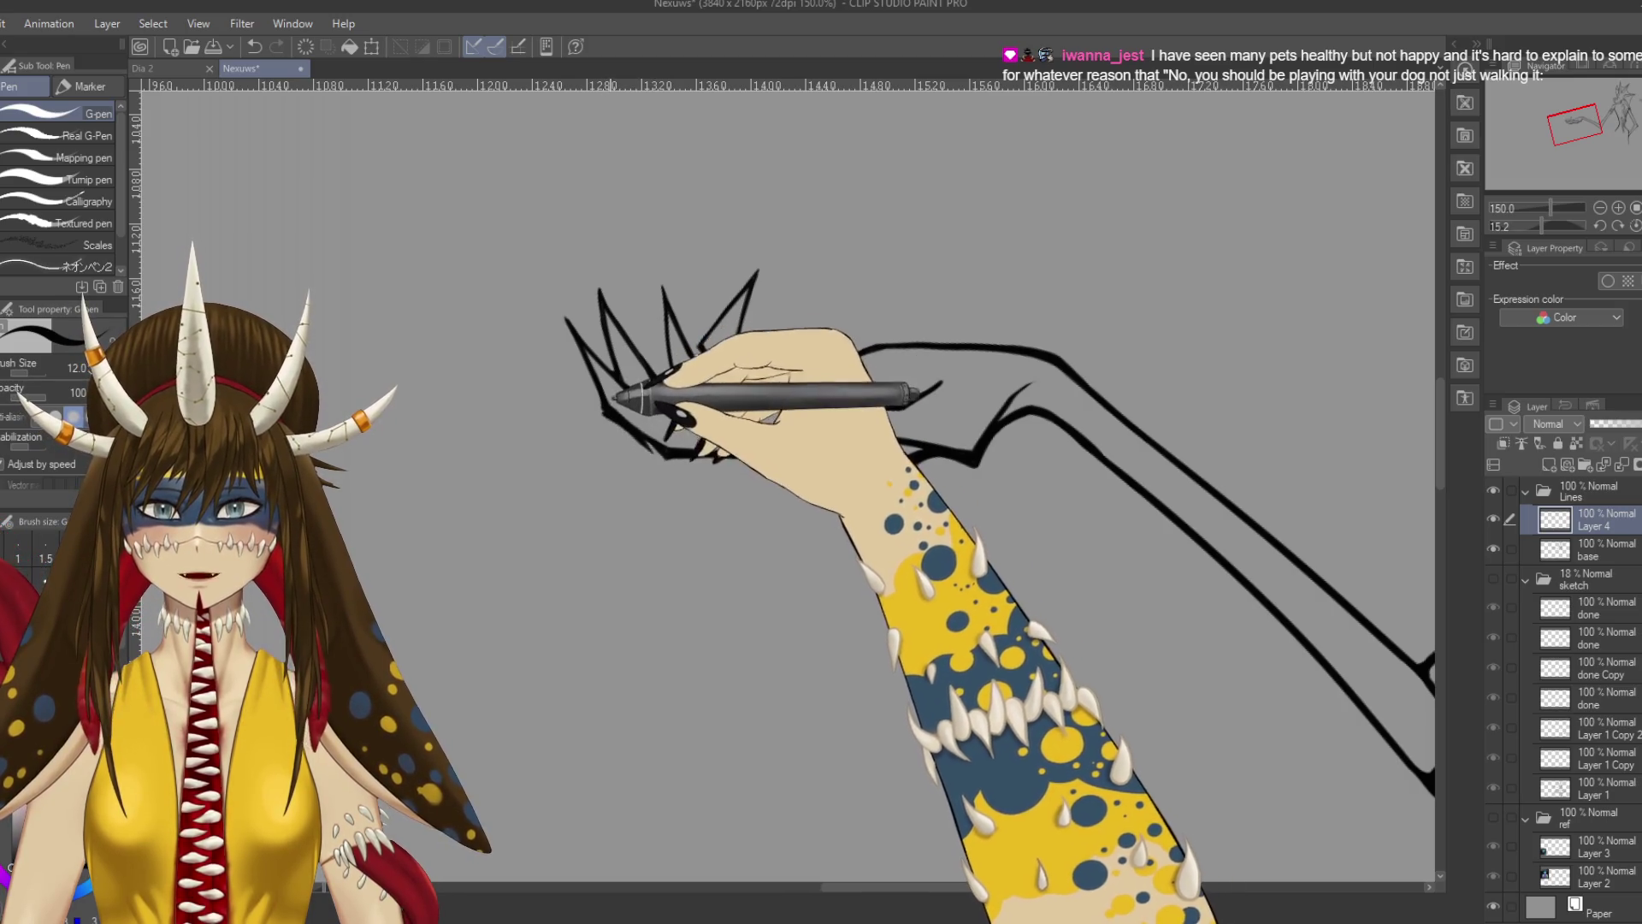
pyautogui.hotkey('ctrl', 'z')
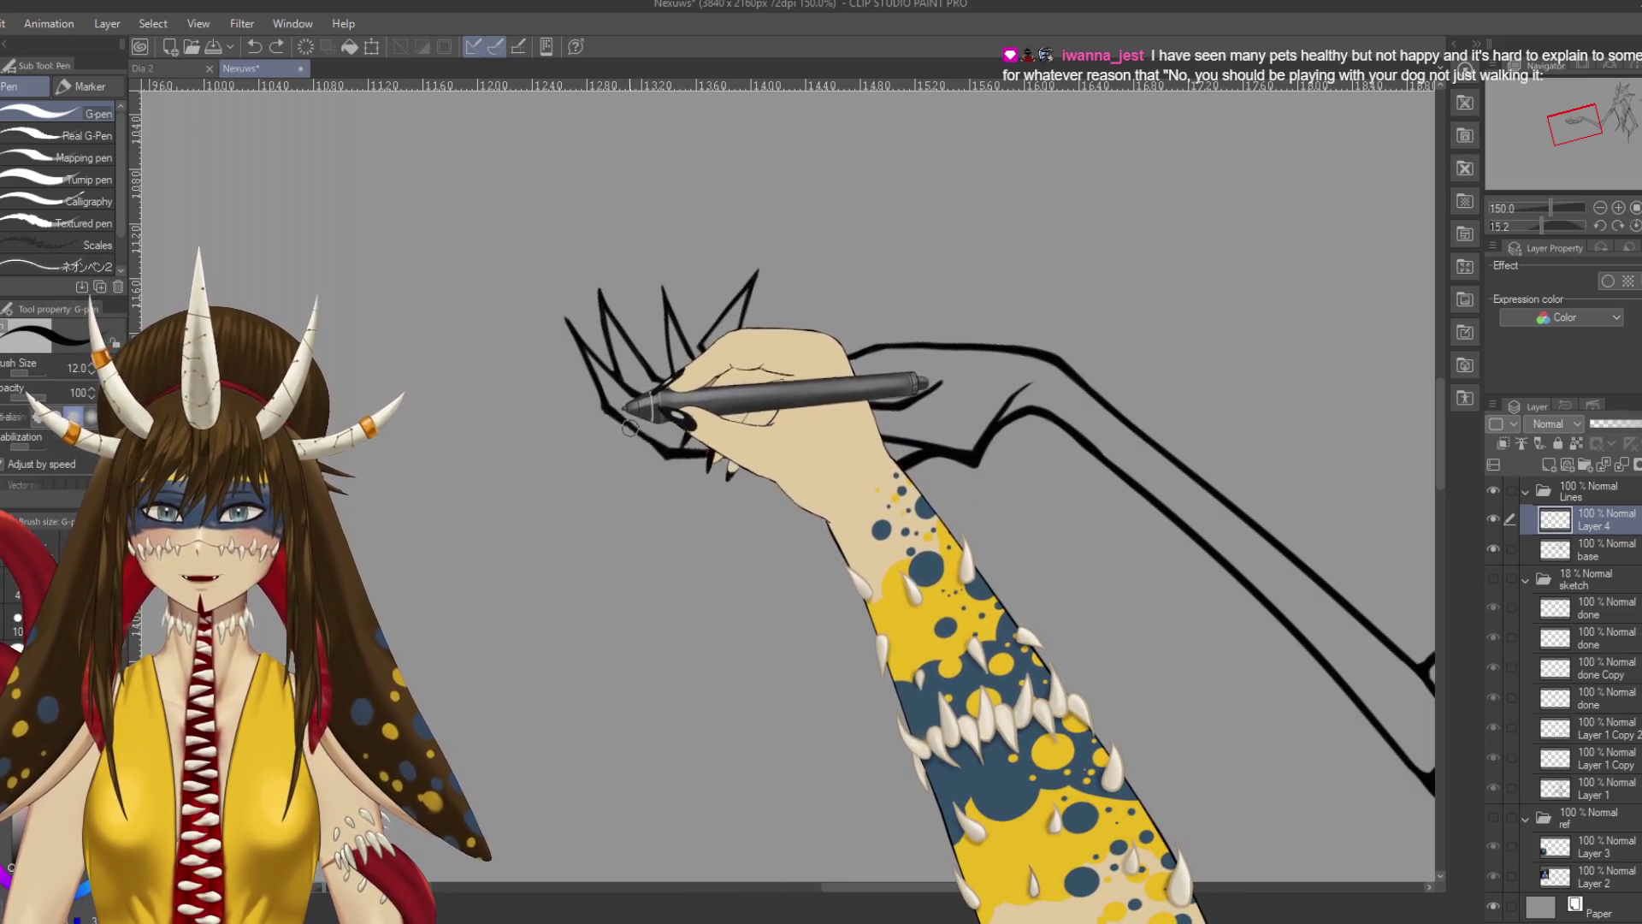
pyautogui.hotkey('ctrl', 'y')
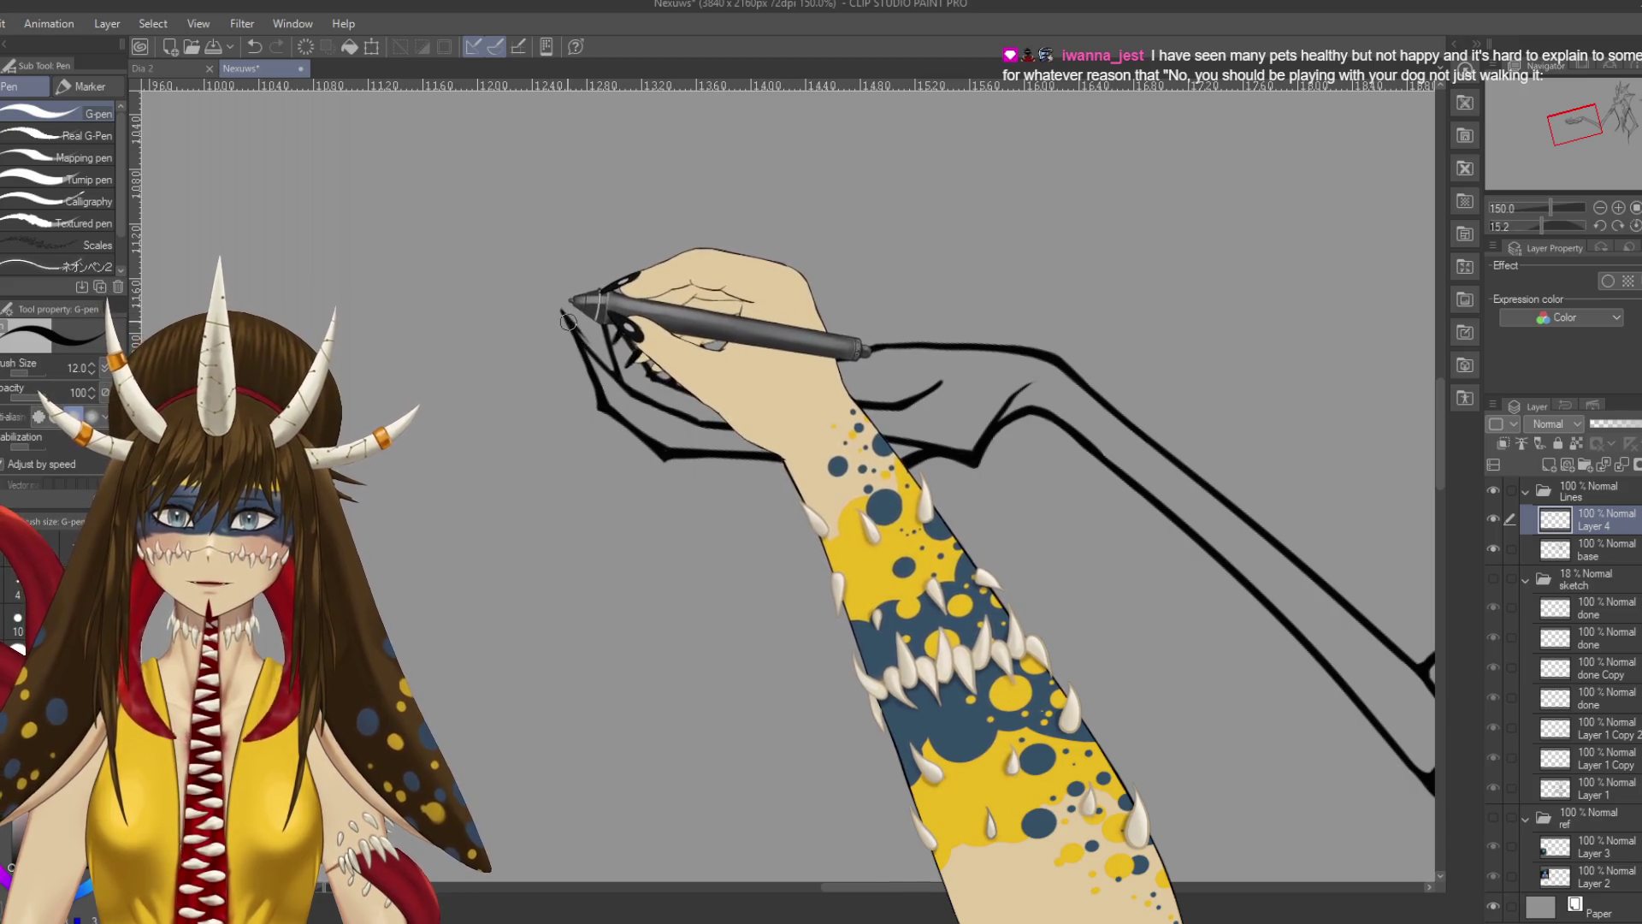
pyautogui.moveTo(576, 301)
pyautogui.mouseDown()
pyautogui.moveTo(590, 349)
pyautogui.moveTo(570, 325)
pyautogui.mouseUp()
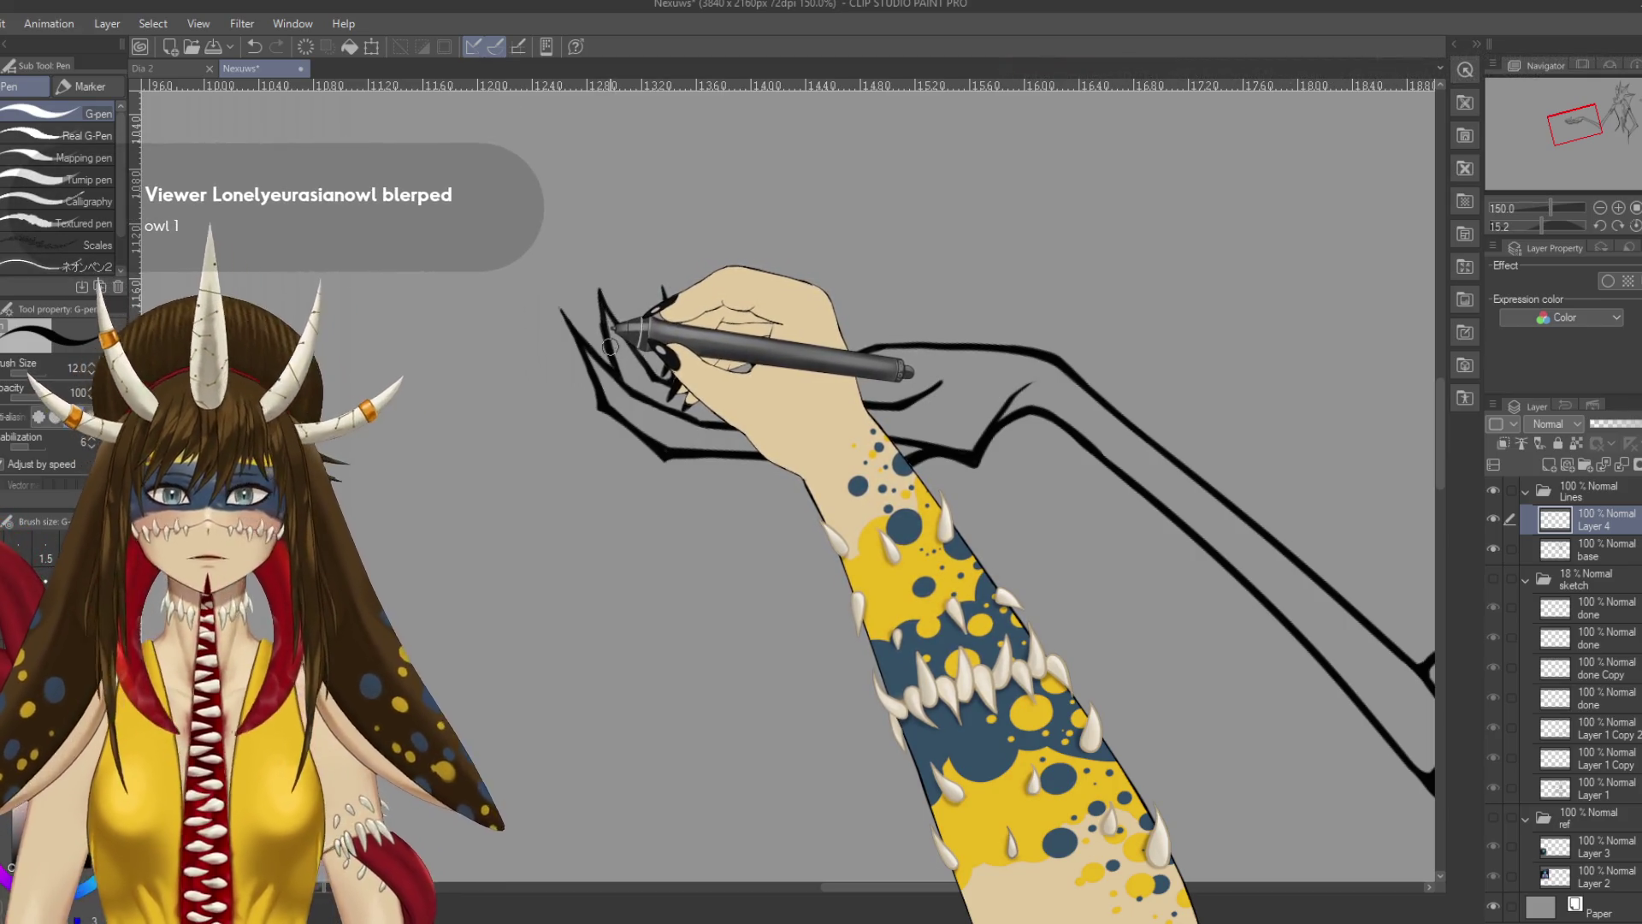
pyautogui.hotkey('ctrl', 'z')
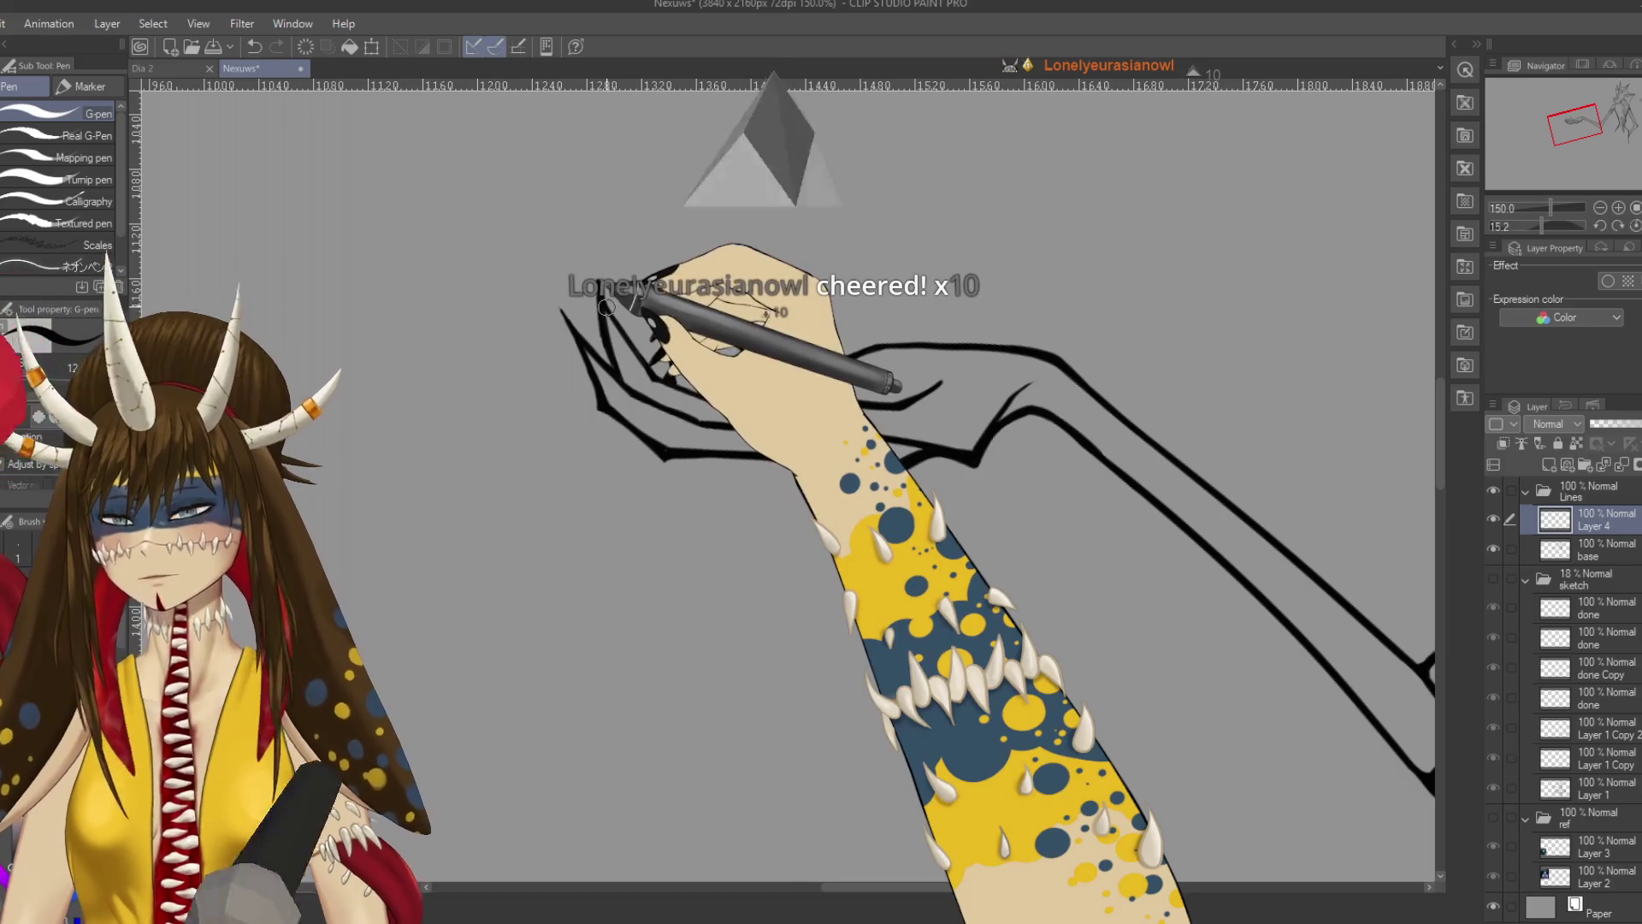
pyautogui.hotkey('ctrl', 'z')
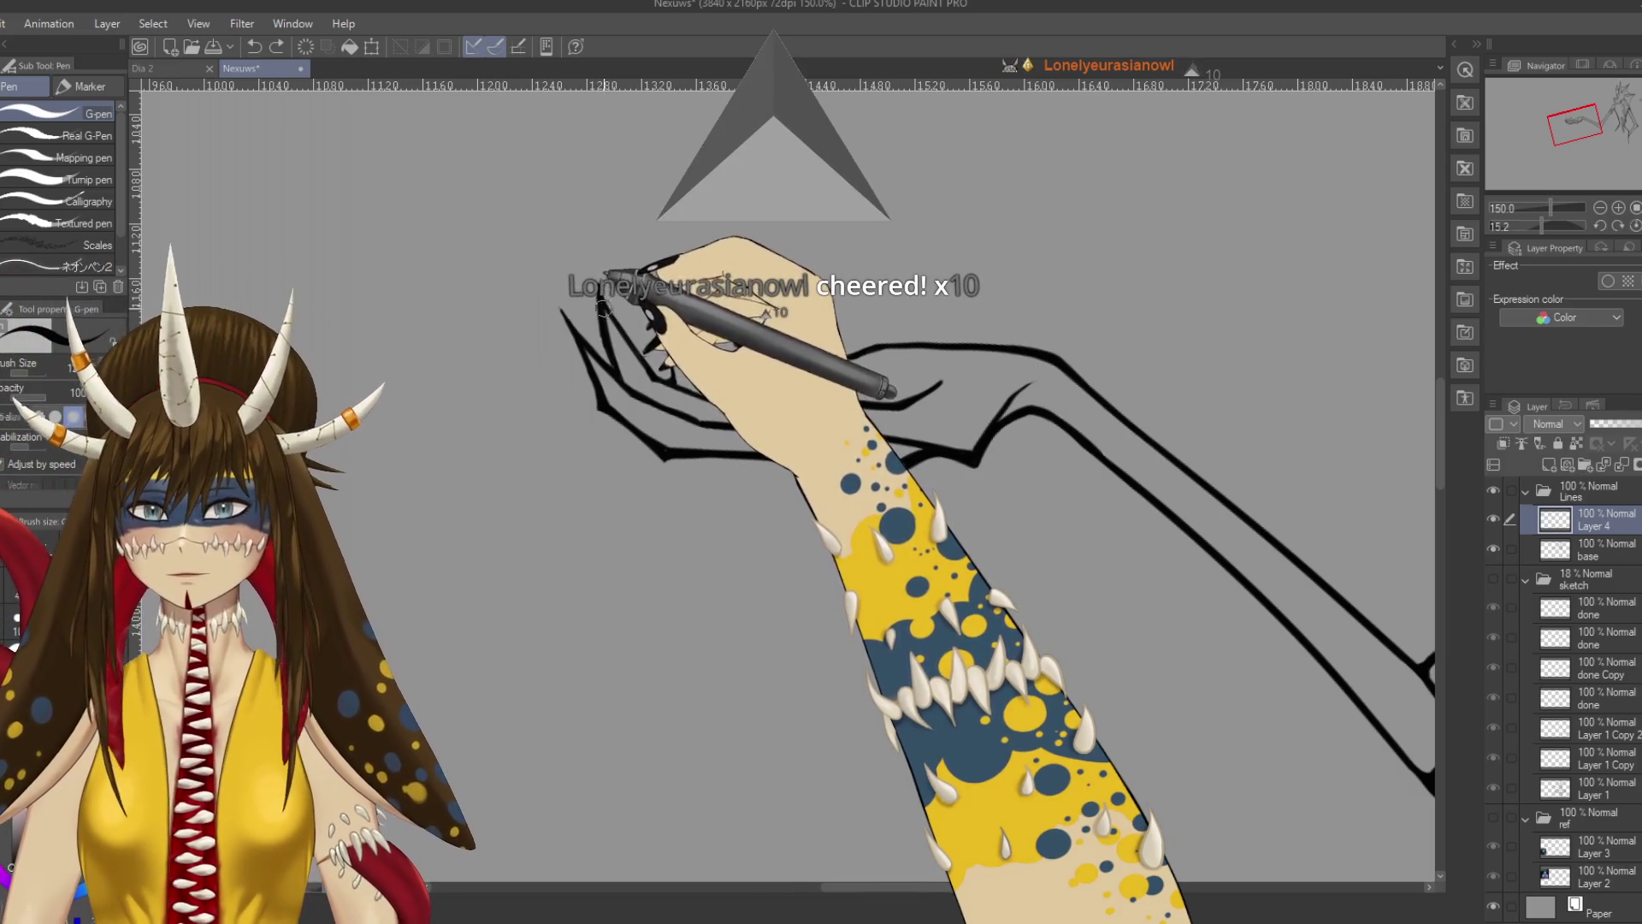
# Add spiky strokes along the claw outline and a new upward claw stroke.
pyautogui.press('e')
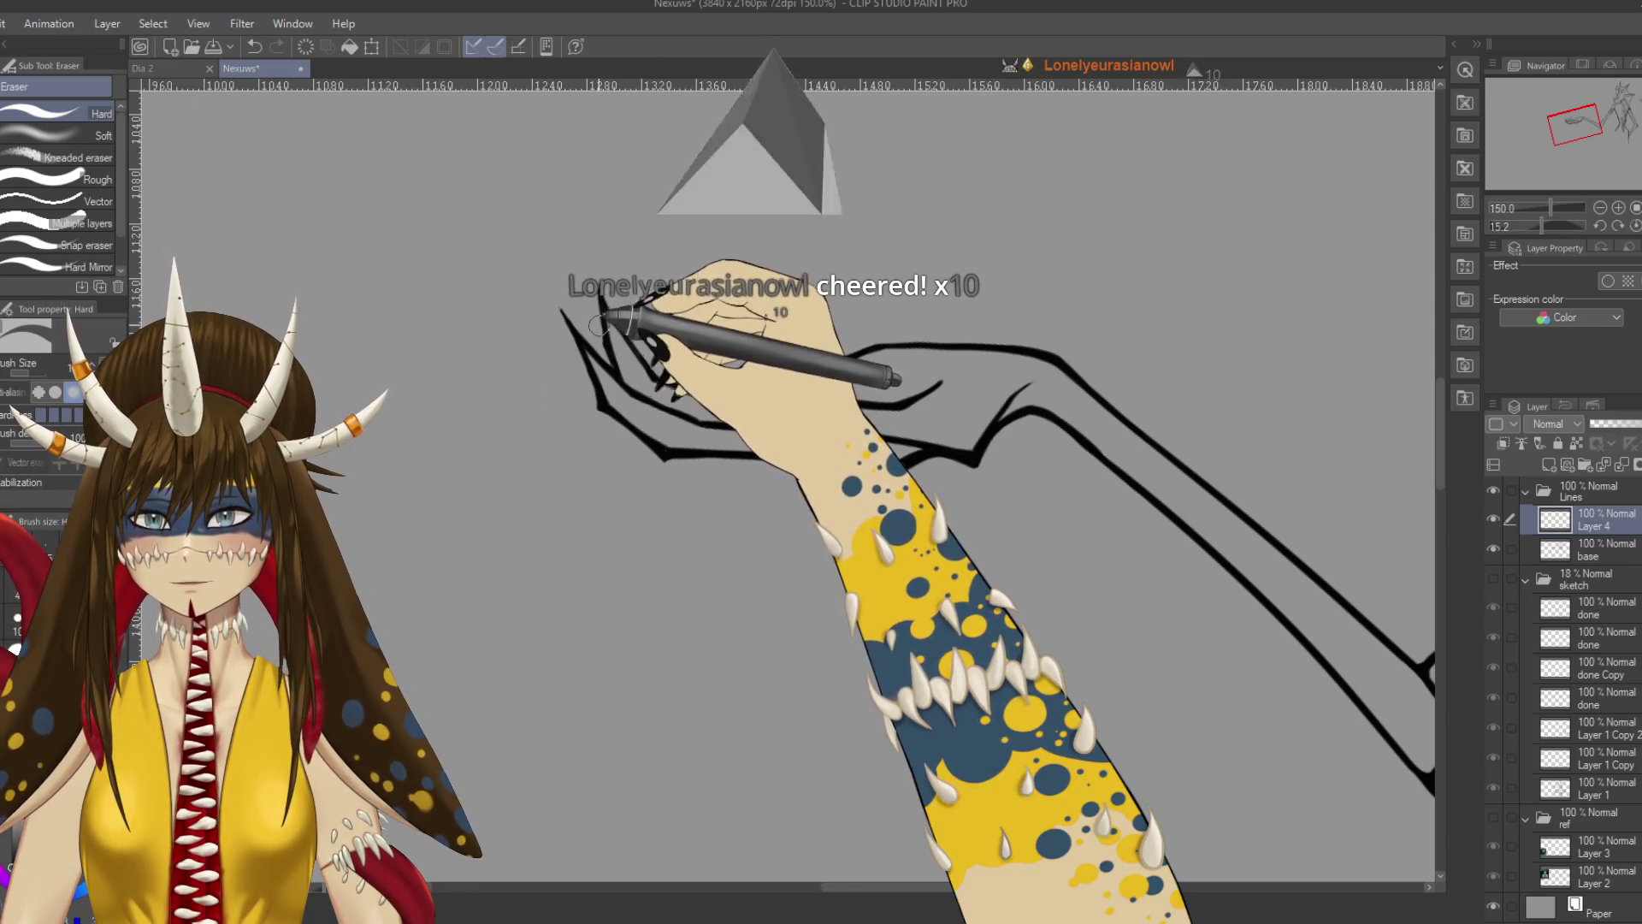
pyautogui.press('p')
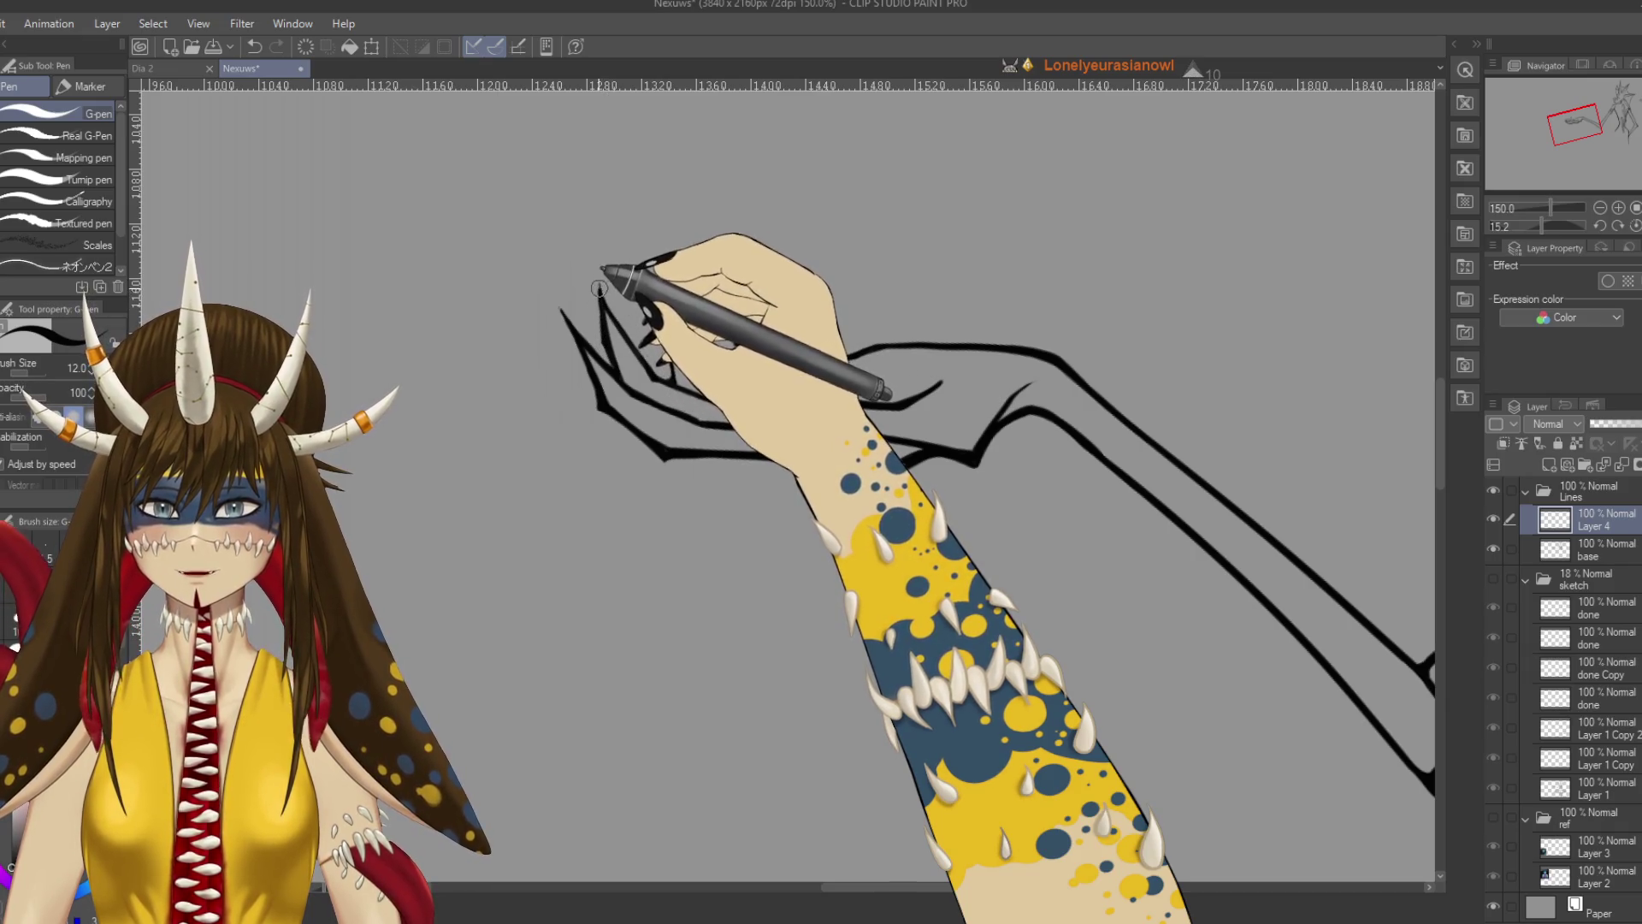
pyautogui.moveTo(642, 342); pyautogui.dragTo(722, 329)
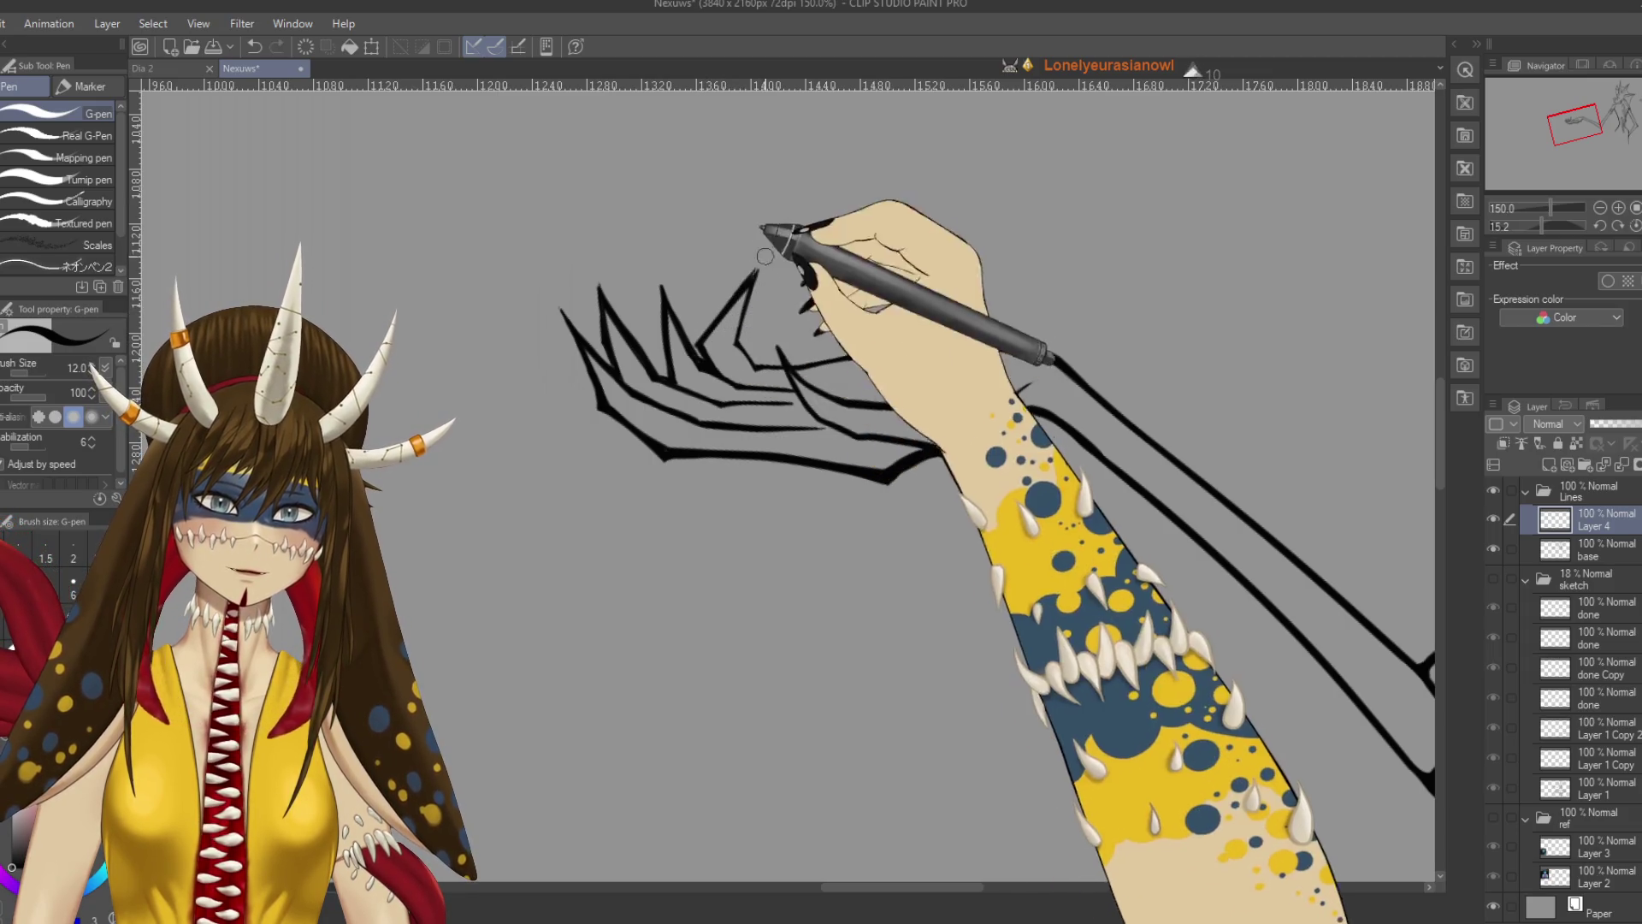
pyautogui.hotkey('ctrl', 'z')
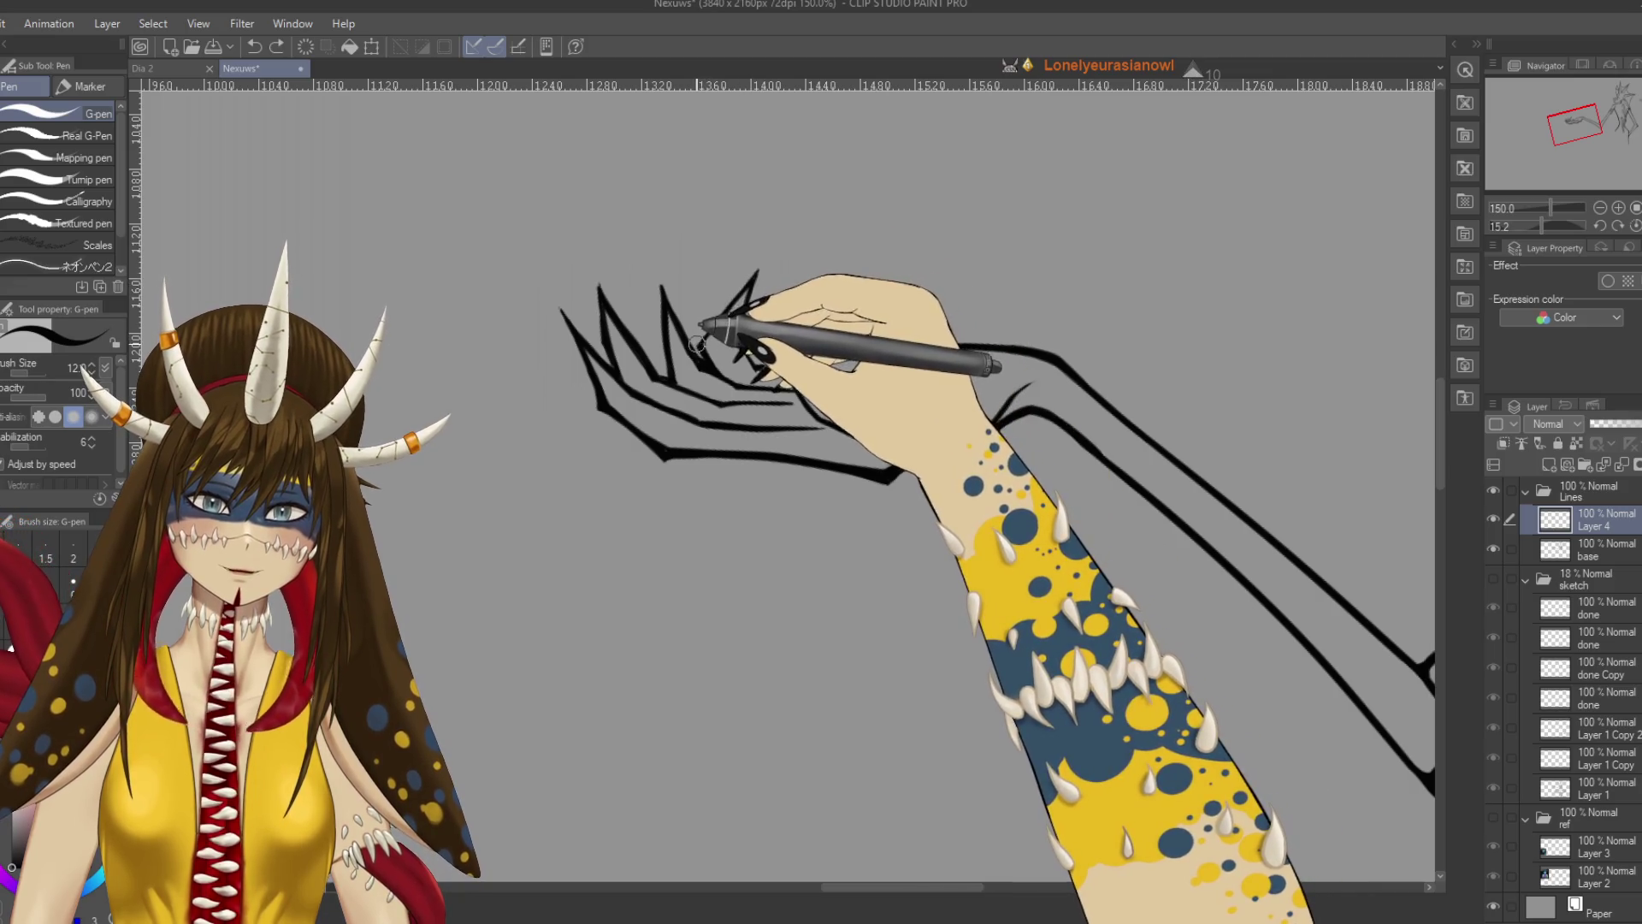
pyautogui.moveTo(714, 348); pyautogui.dragTo(756, 272)
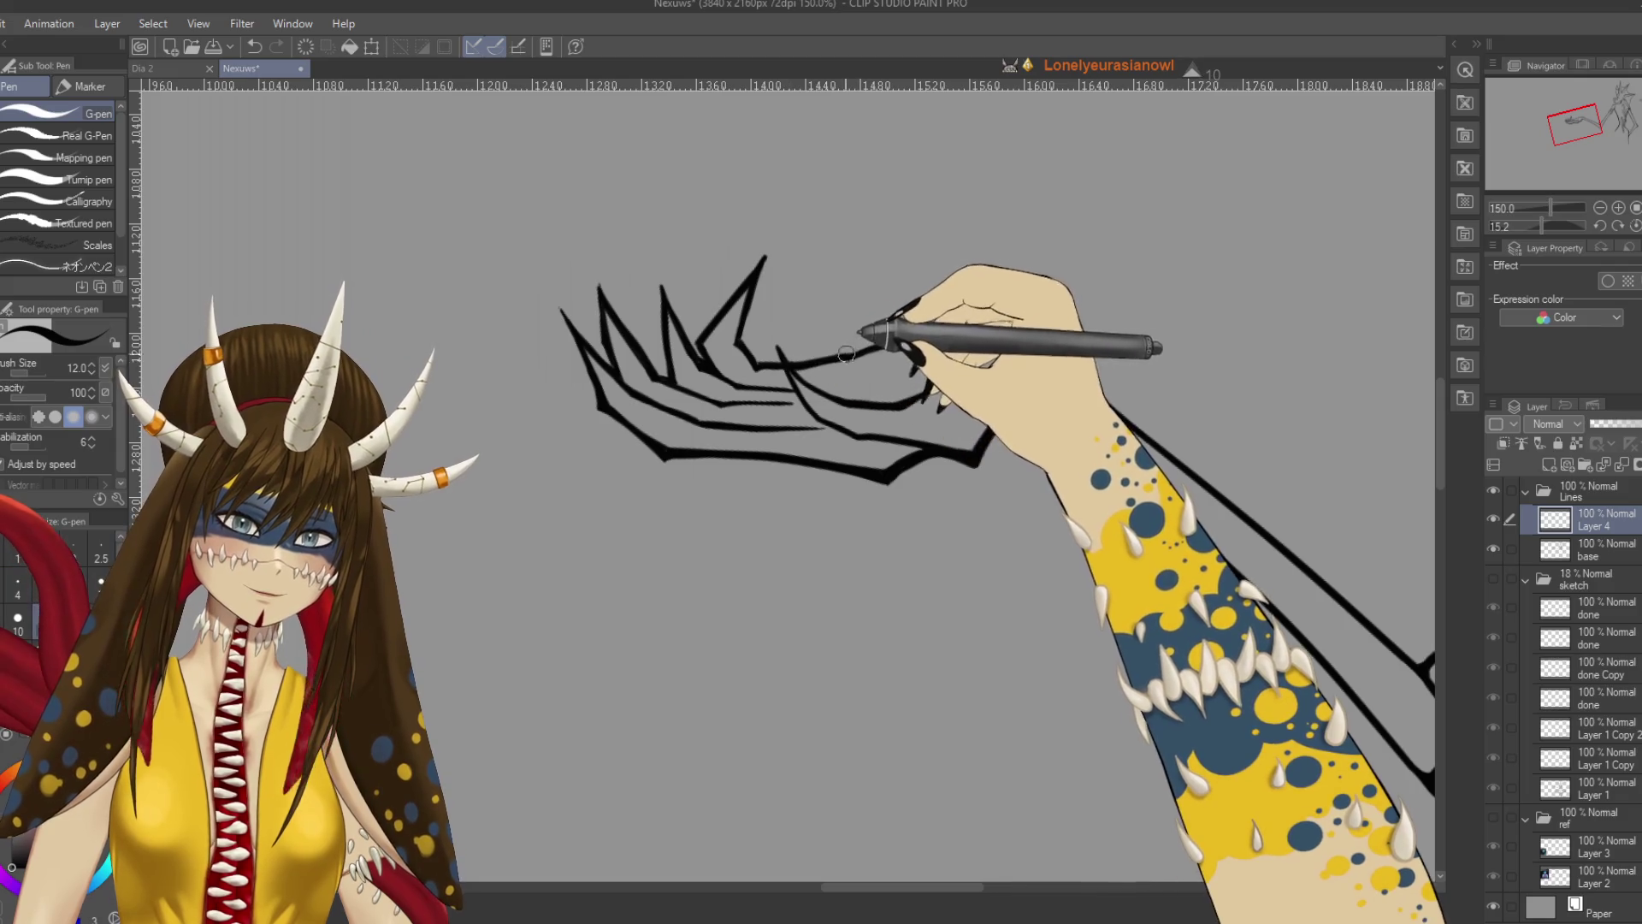
# Extend the arm's upper and lower contours toward the wrist and save.
pyautogui.moveTo(924, 359); pyautogui.dragTo(818, 334)
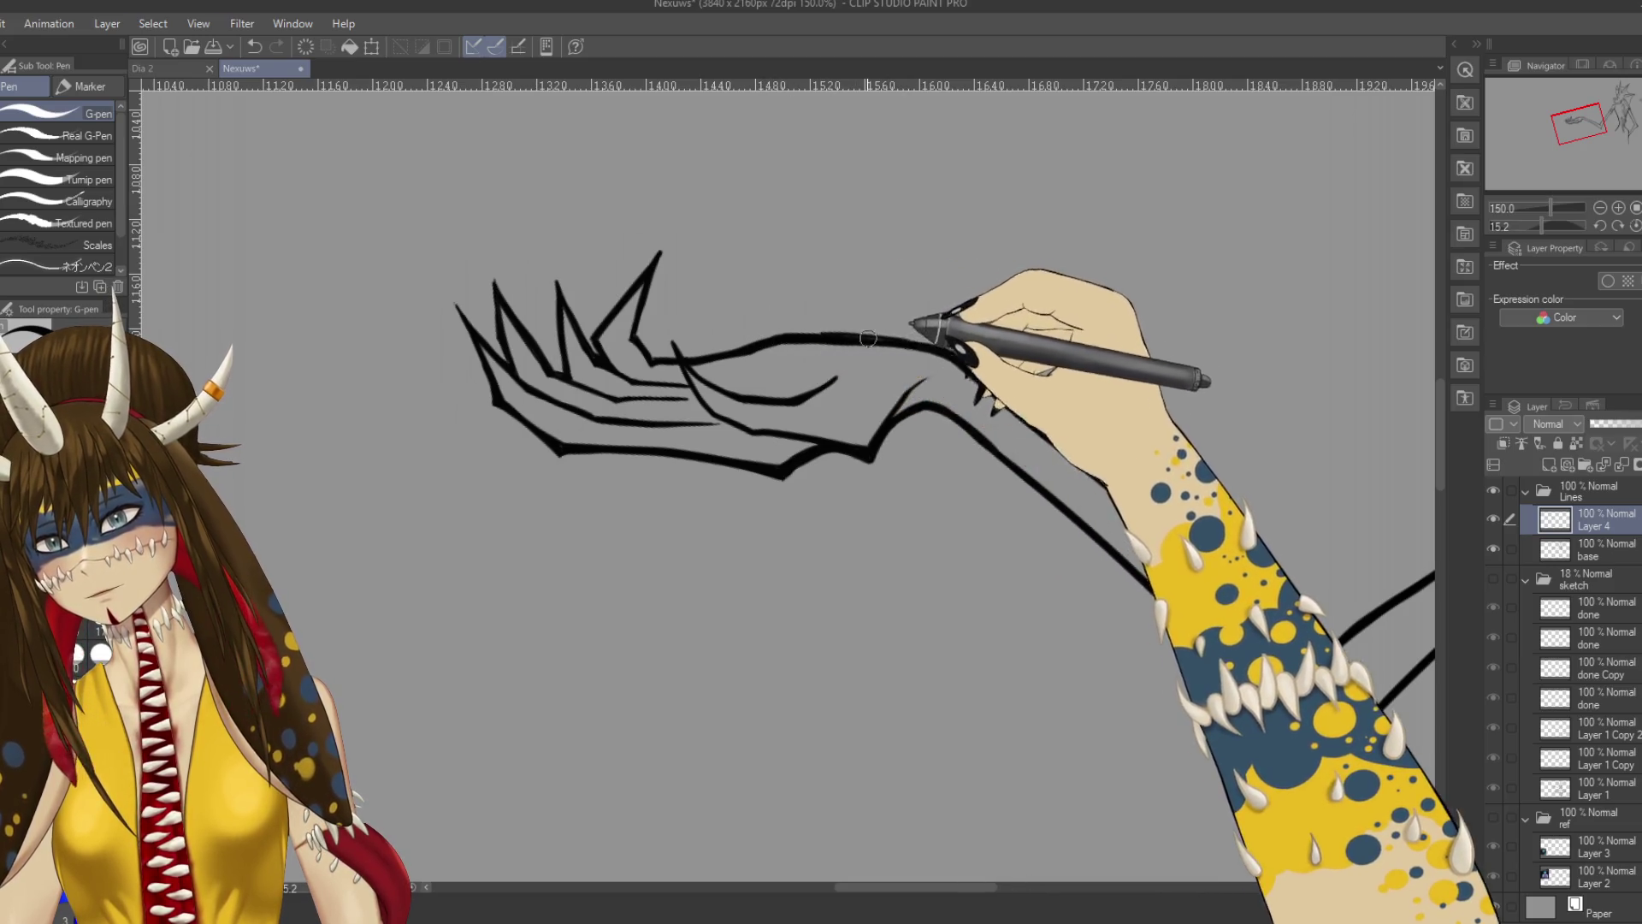
pyautogui.moveTo(817, 336)
pyautogui.mouseDown()
pyautogui.moveTo(950, 340)
pyautogui.moveTo(964, 359)
pyautogui.mouseUp()
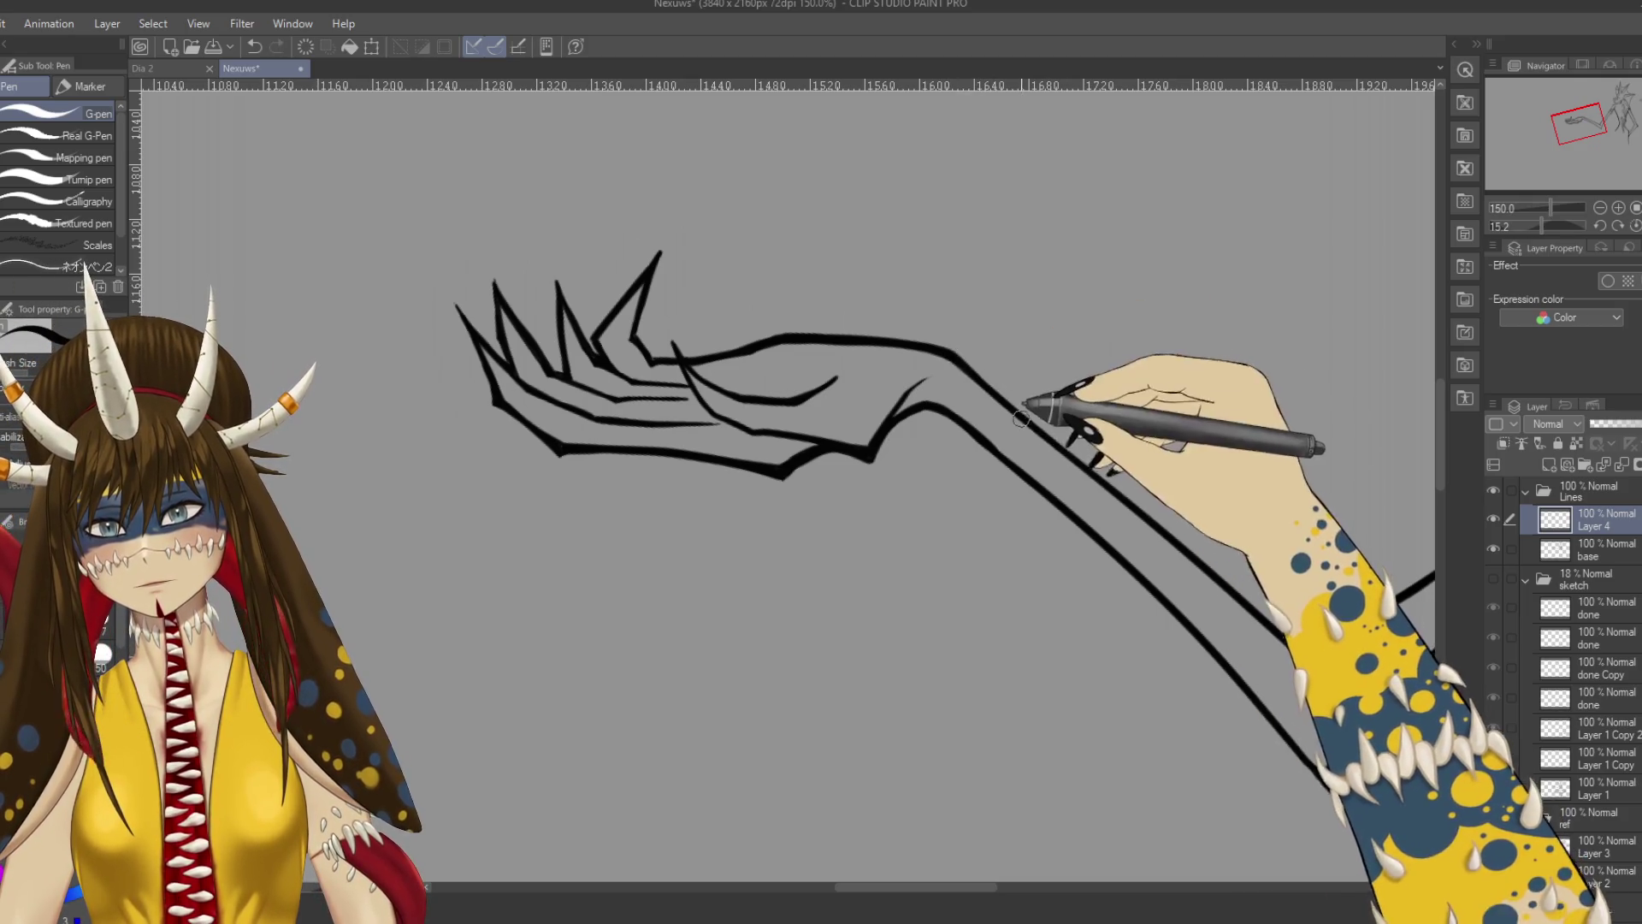
pyautogui.hotkey('ctrl', 'z')
pyautogui.moveTo(990, 433); pyautogui.dragTo(1076, 509)
pyautogui.hotkey('ctrl', 's')
pyautogui.hotkey('ctrl', '-')
pyautogui.hotkey('ctrl', '-')
pyautogui.hotkey('ctrl', '-')
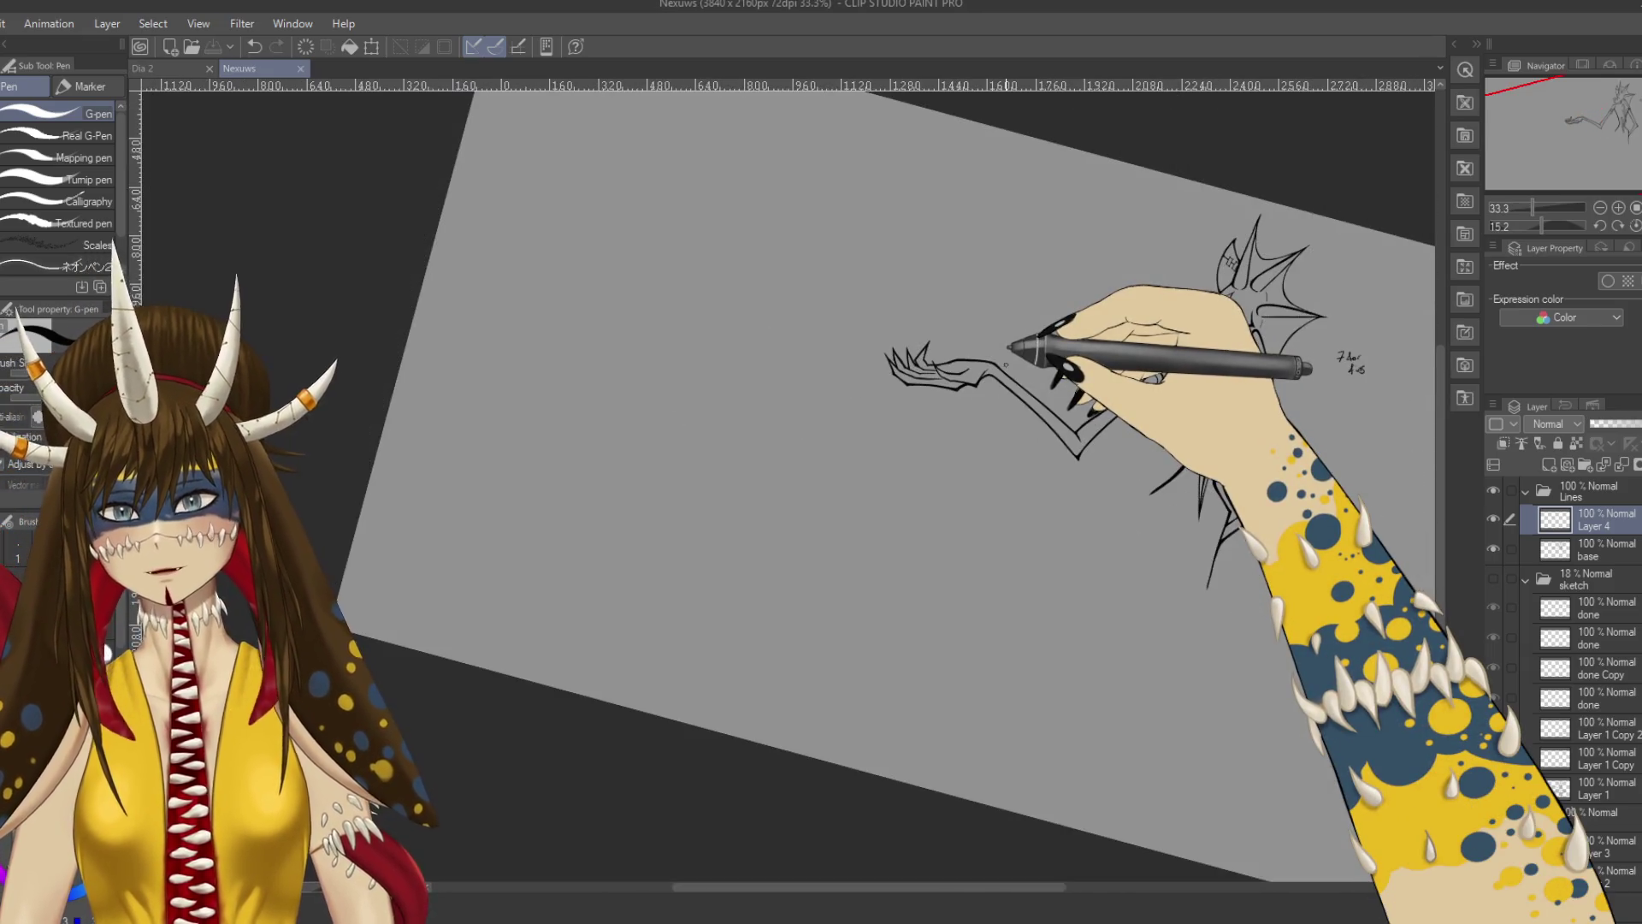
# Zoom out to 33.3%, then to about 50%, and tilt the canvas view clockwise.
pyautogui.click(1527, 514)
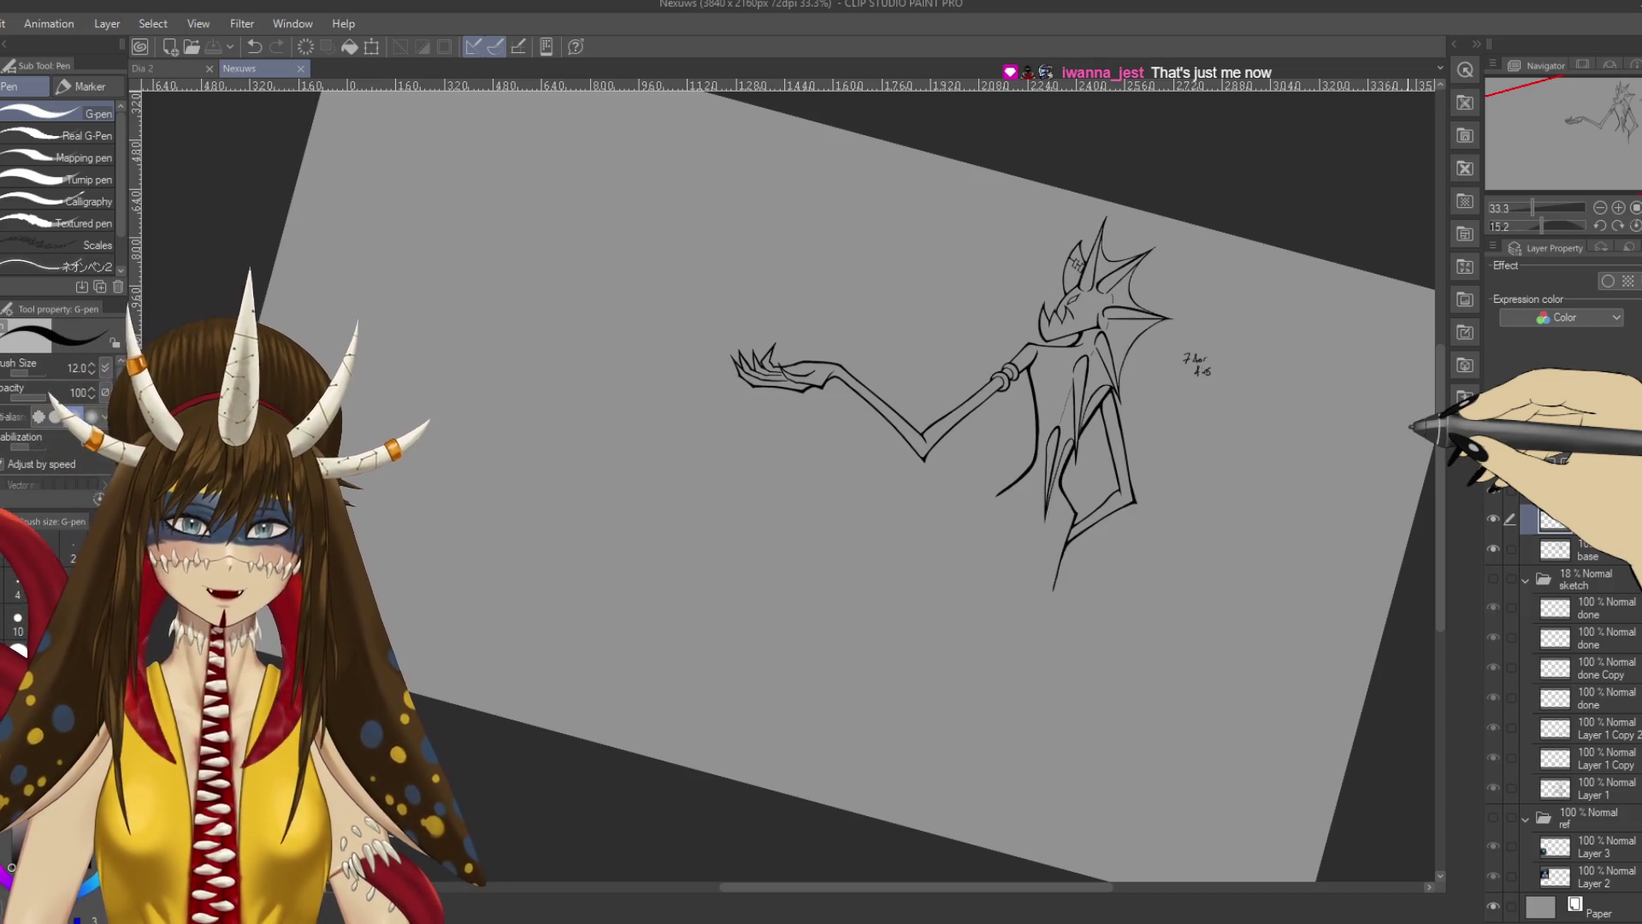
pyautogui.scroll(2, 1410, 426)
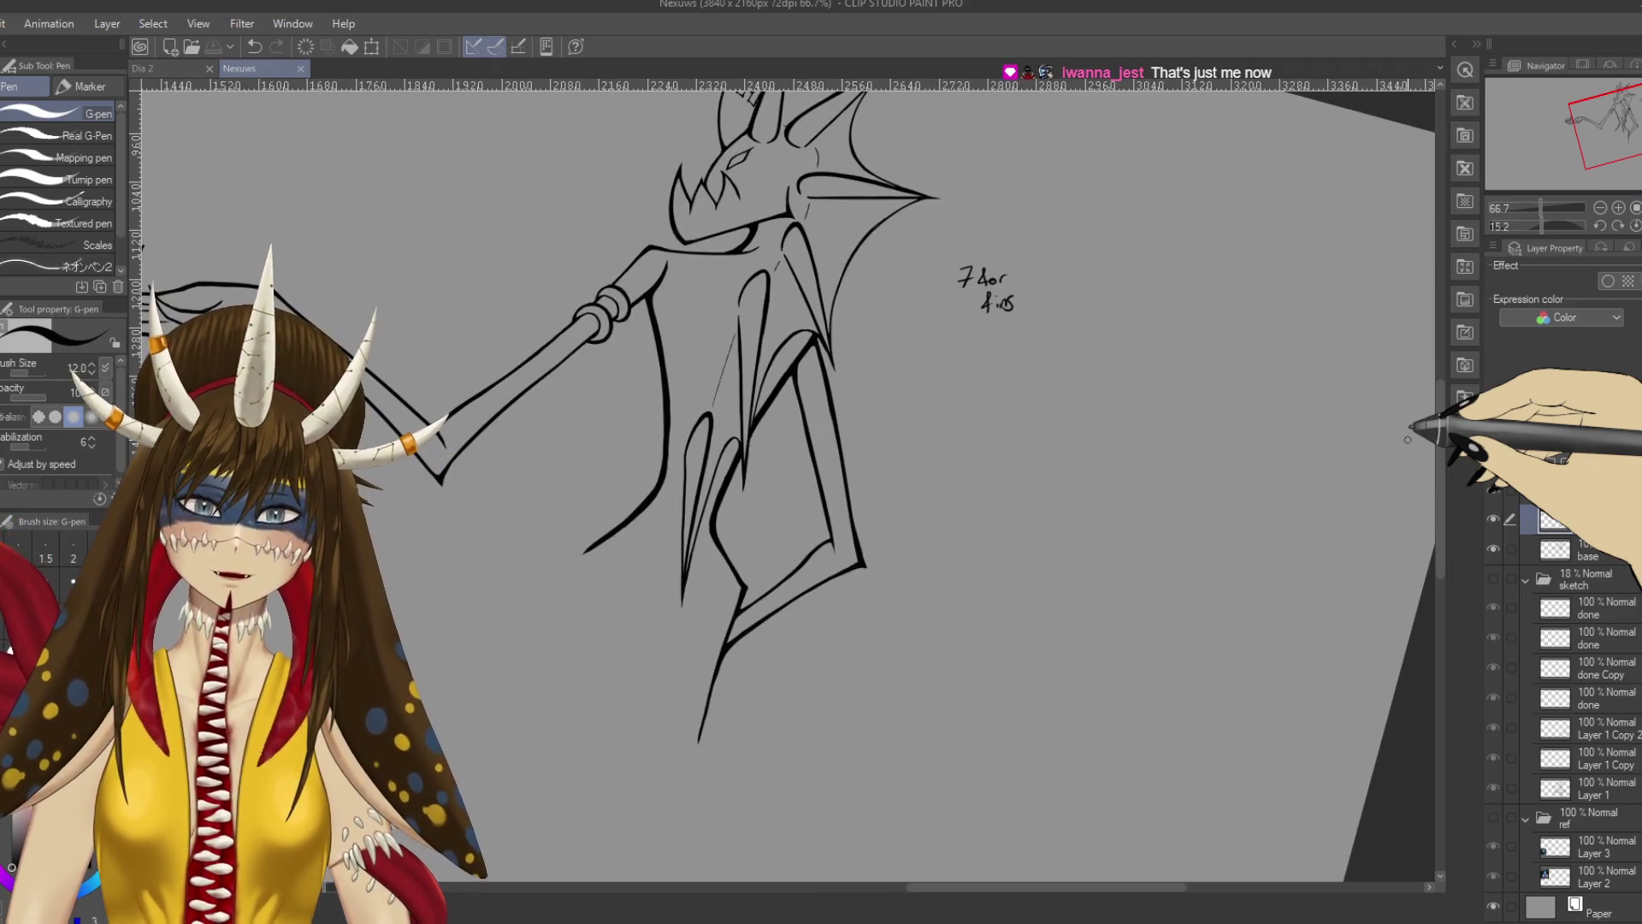
pyautogui.press('r')
pyautogui.moveTo(616, 630)
pyautogui.mouseDown()
pyautogui.moveTo(470, 543)
pyautogui.moveTo(487, 657)
pyautogui.mouseUp()
pyautogui.press('p')
pyautogui.scroll(-2, 513, 665)
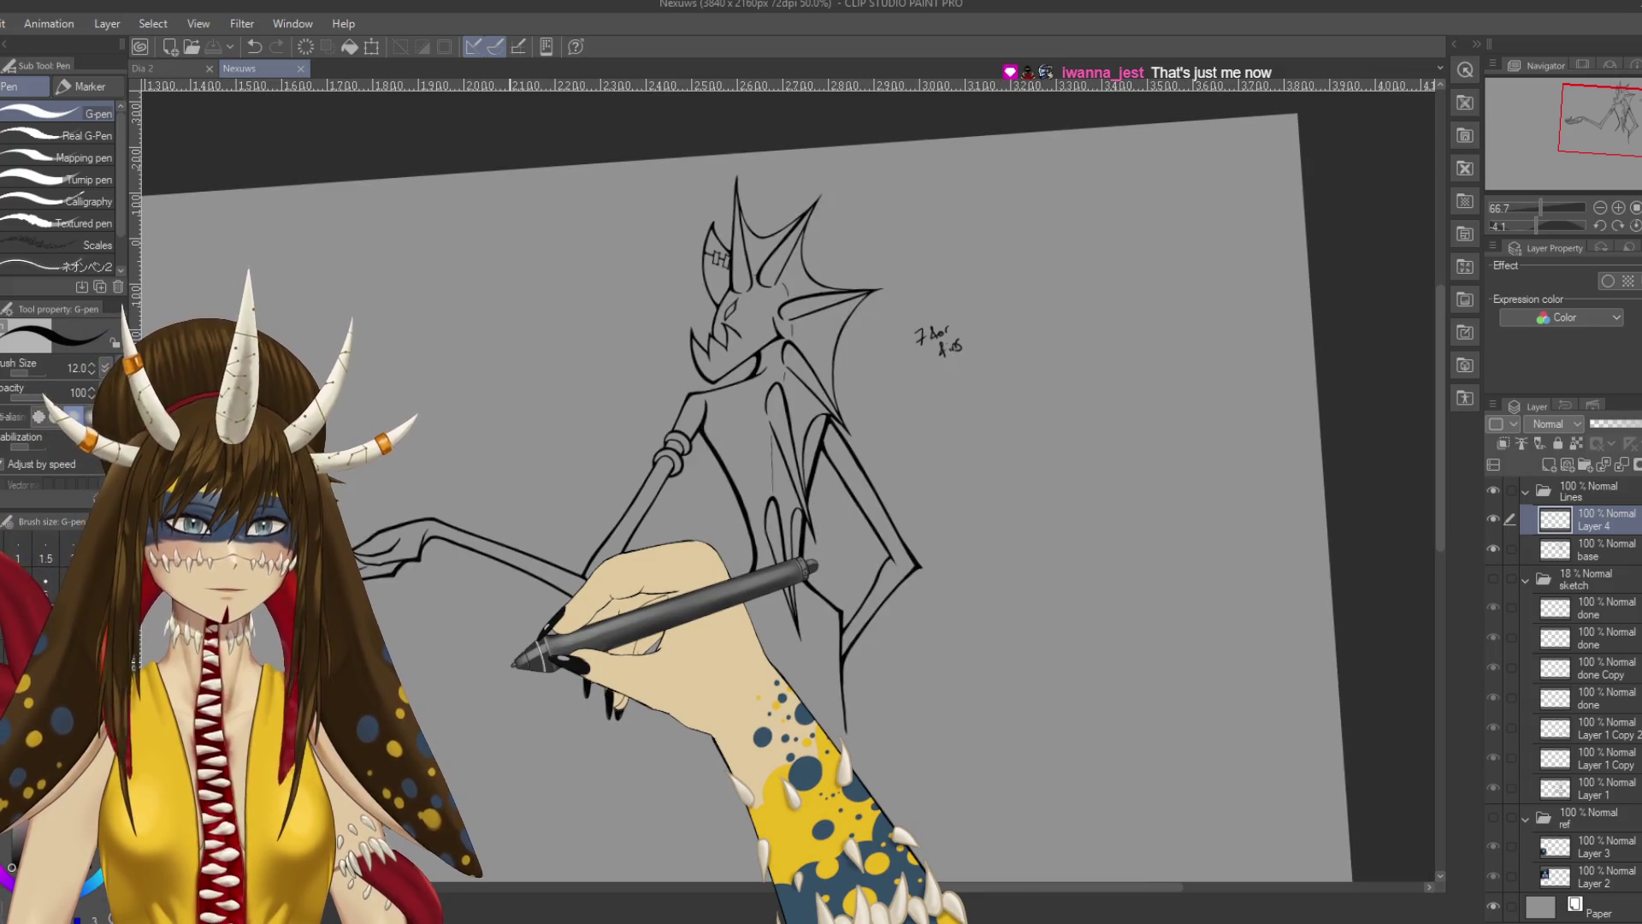
pyautogui.moveTo(512, 662)
pyautogui.mouseDown()
pyautogui.moveTo(689, 542)
pyautogui.moveTo(847, 542)
pyautogui.moveTo(836, 561)
pyautogui.moveTo(831, 530)
pyautogui.mouseUp()
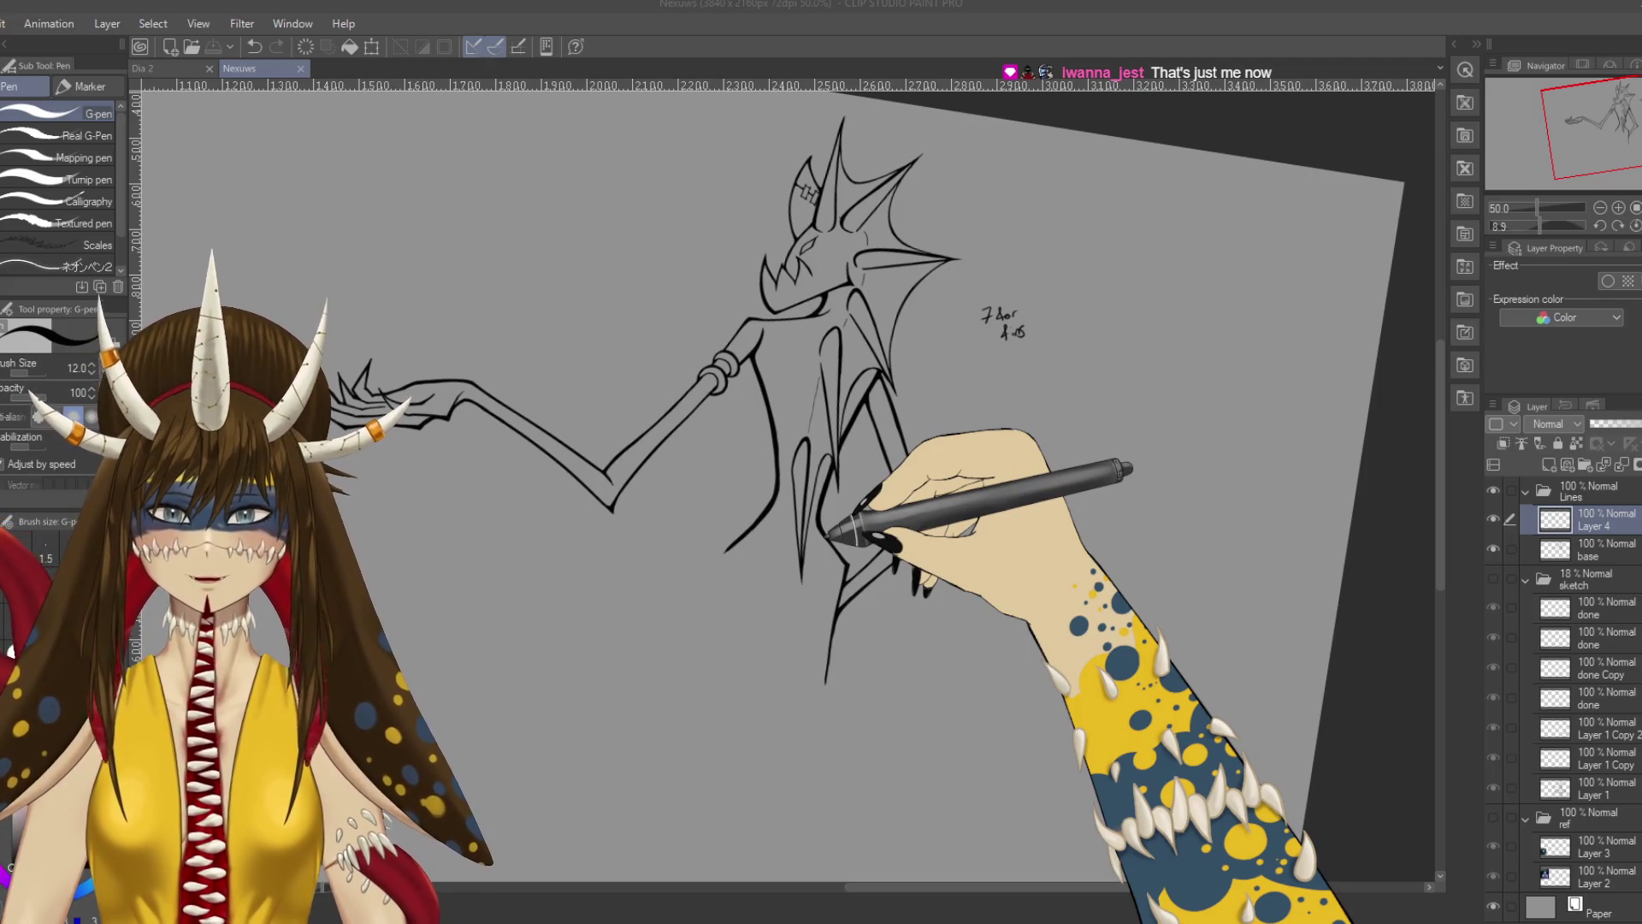